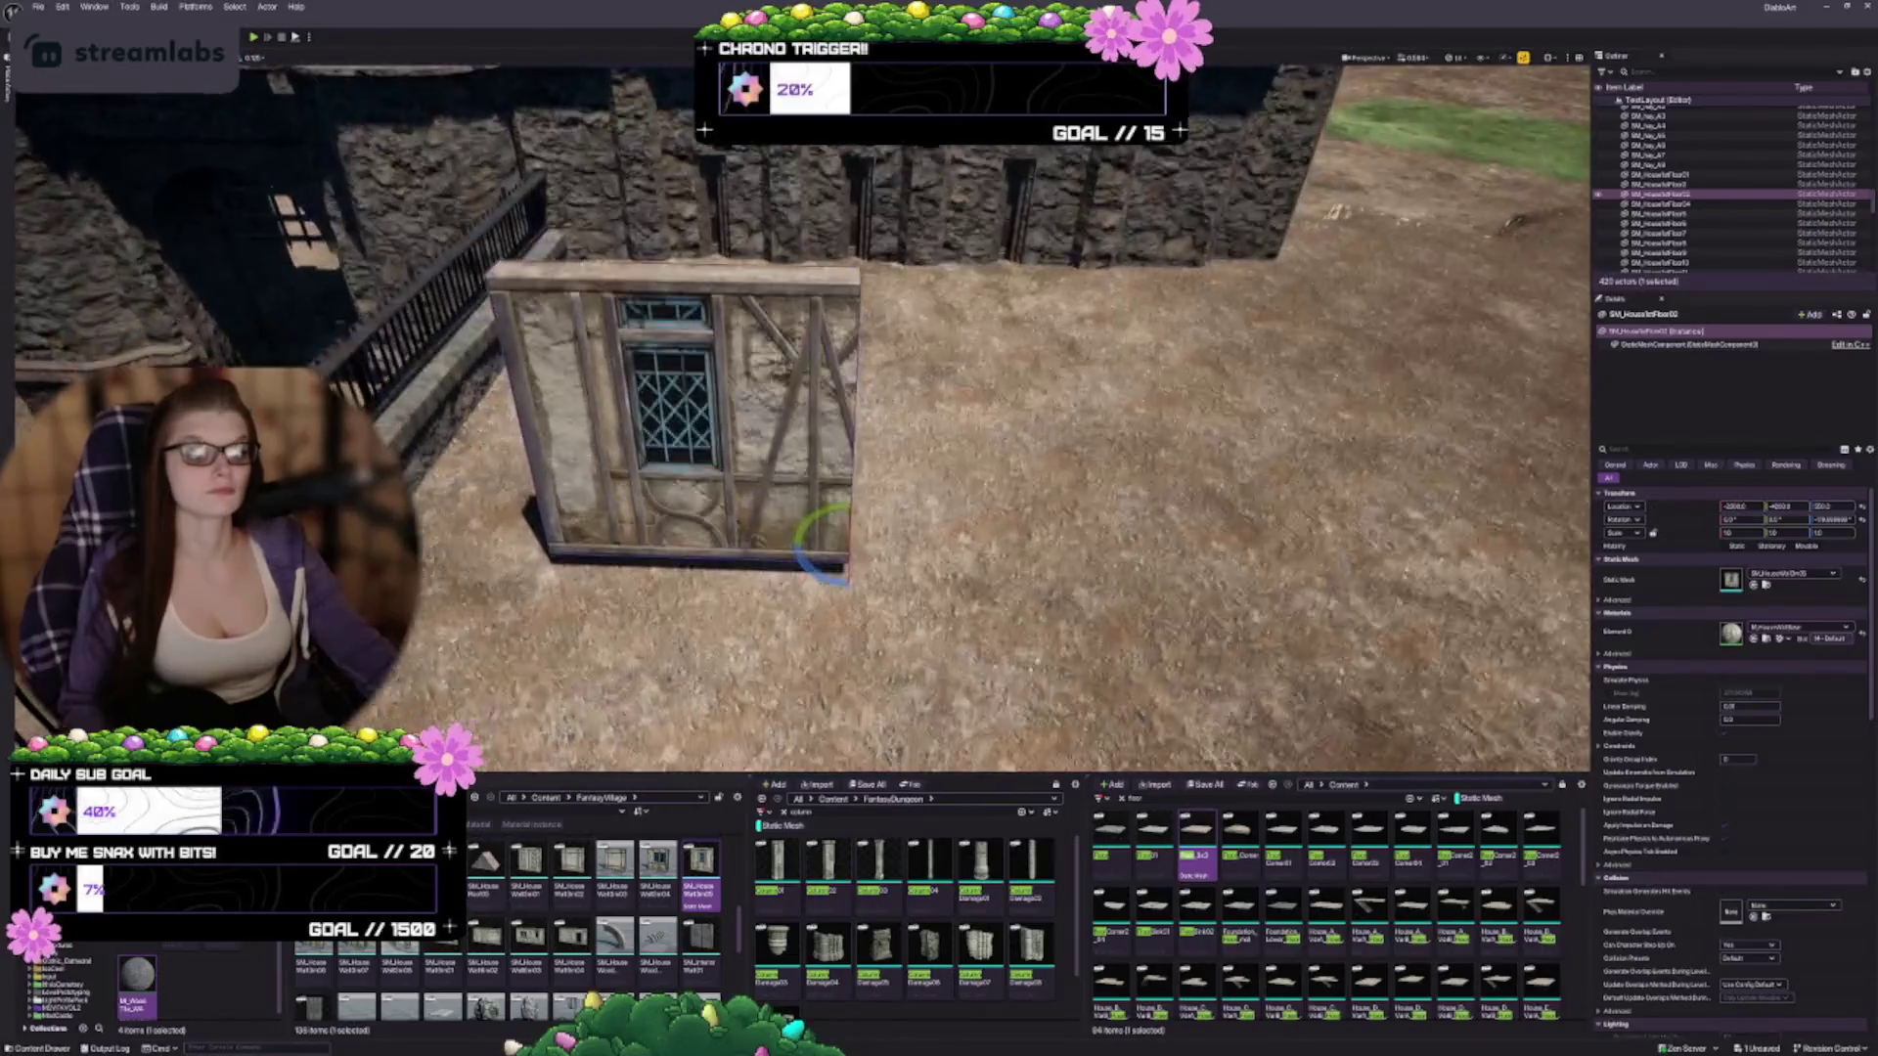
Swap the wall to the longer two-window mesh and Alt-drag a copy beside it along X
{"action": "key", "text": "w"}
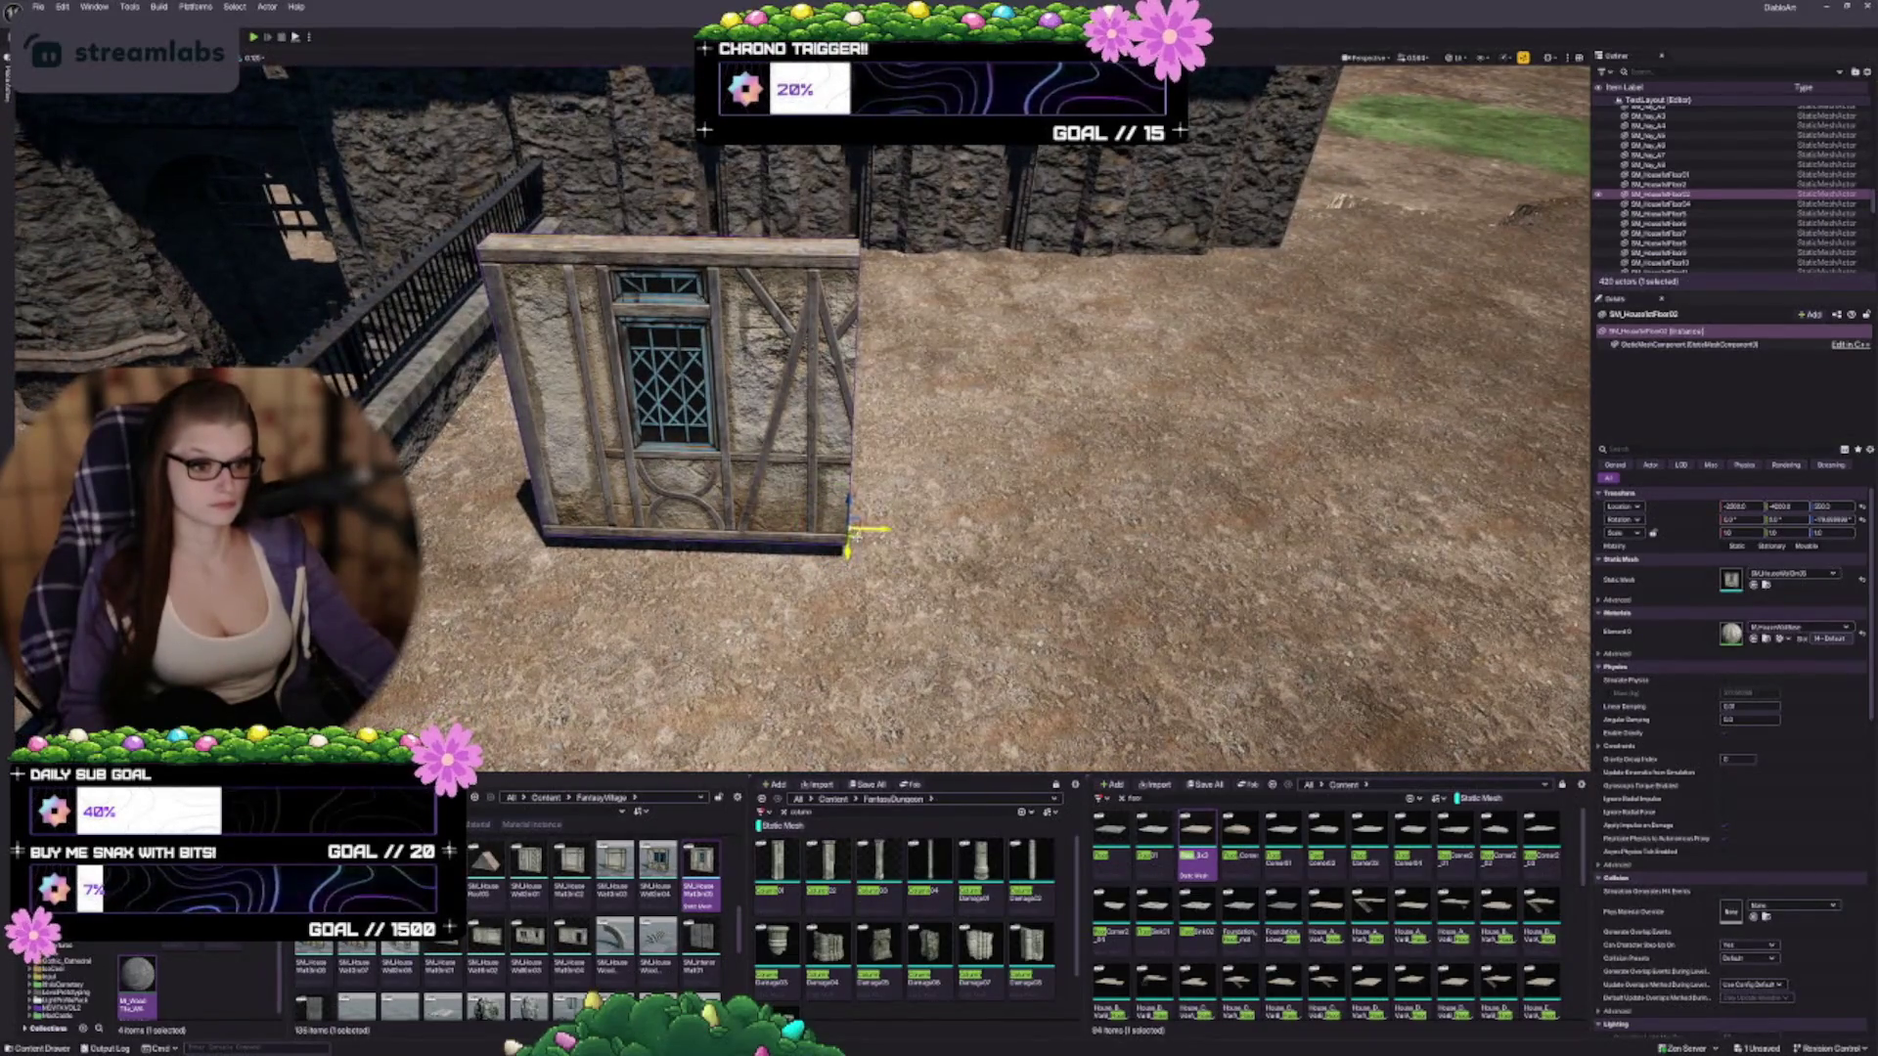
{"action": "key", "text": "f"}
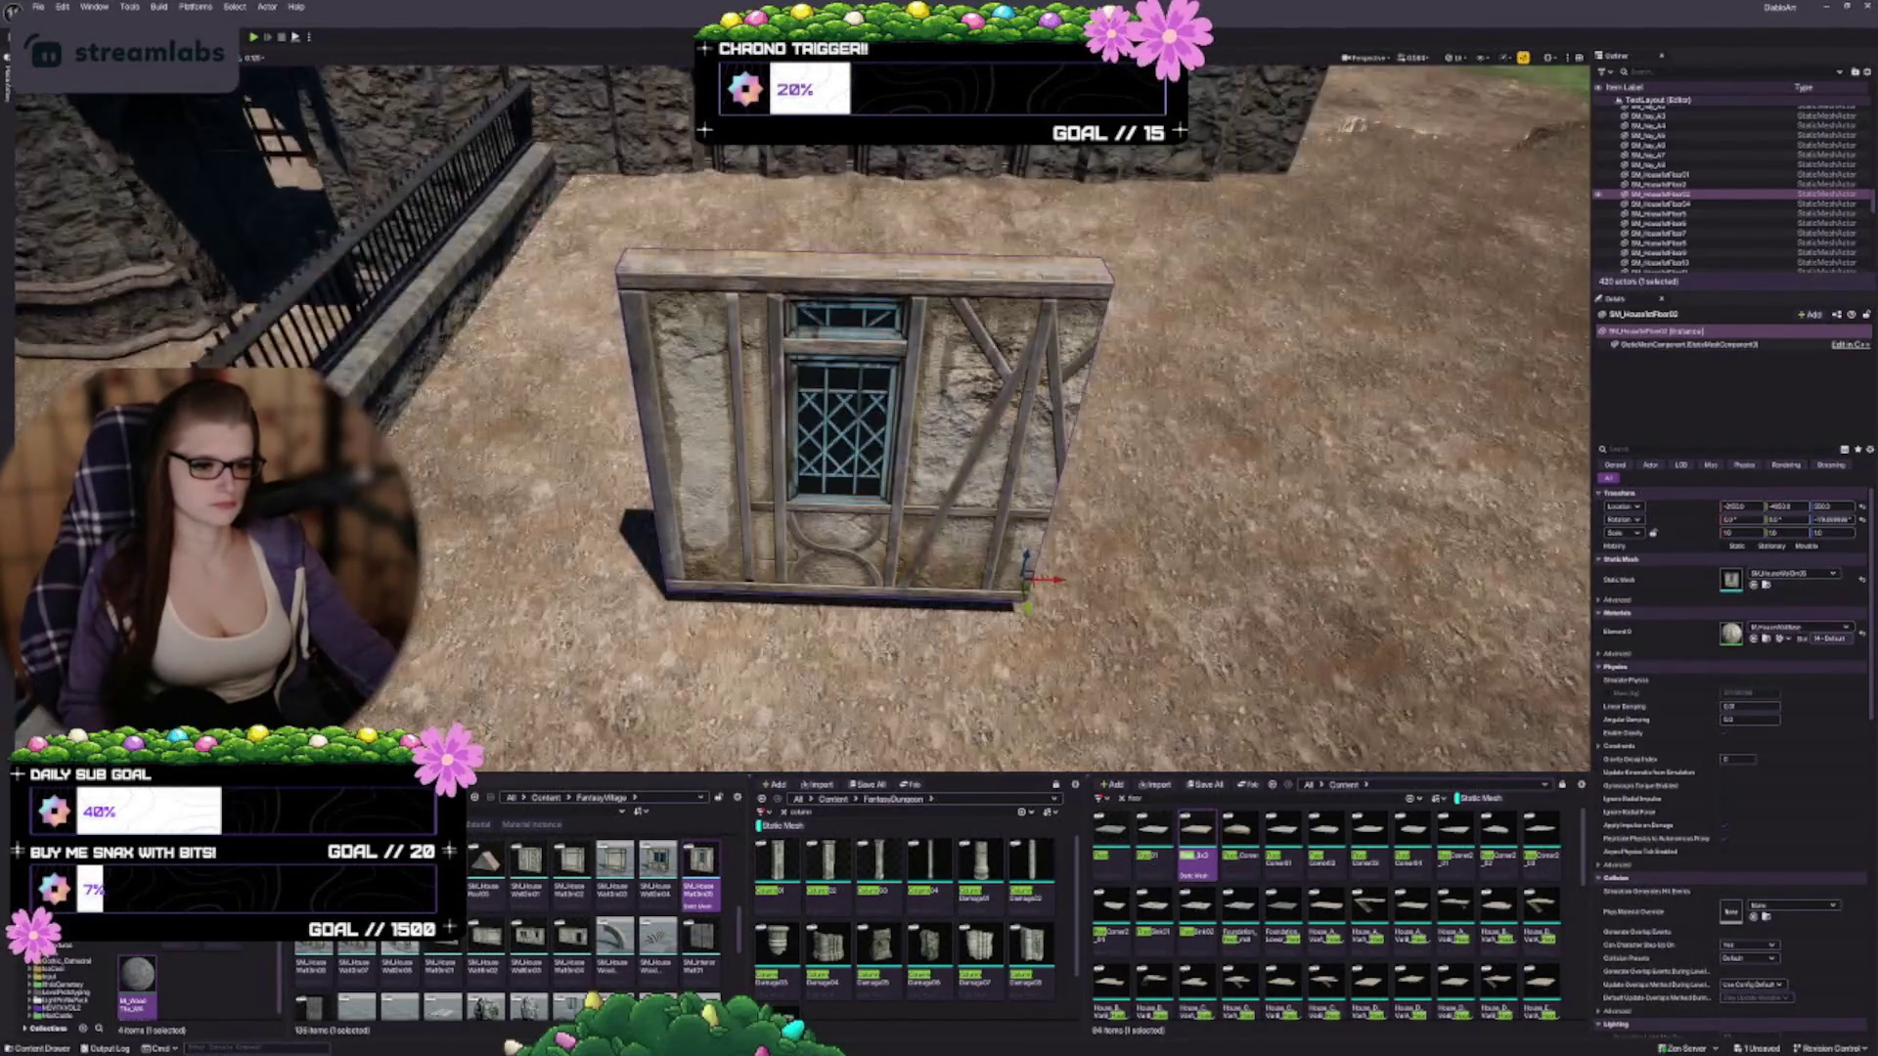
{"action": "left_click_drag", "start_coordinate": [841, 411], "coordinate": [772, 313]}
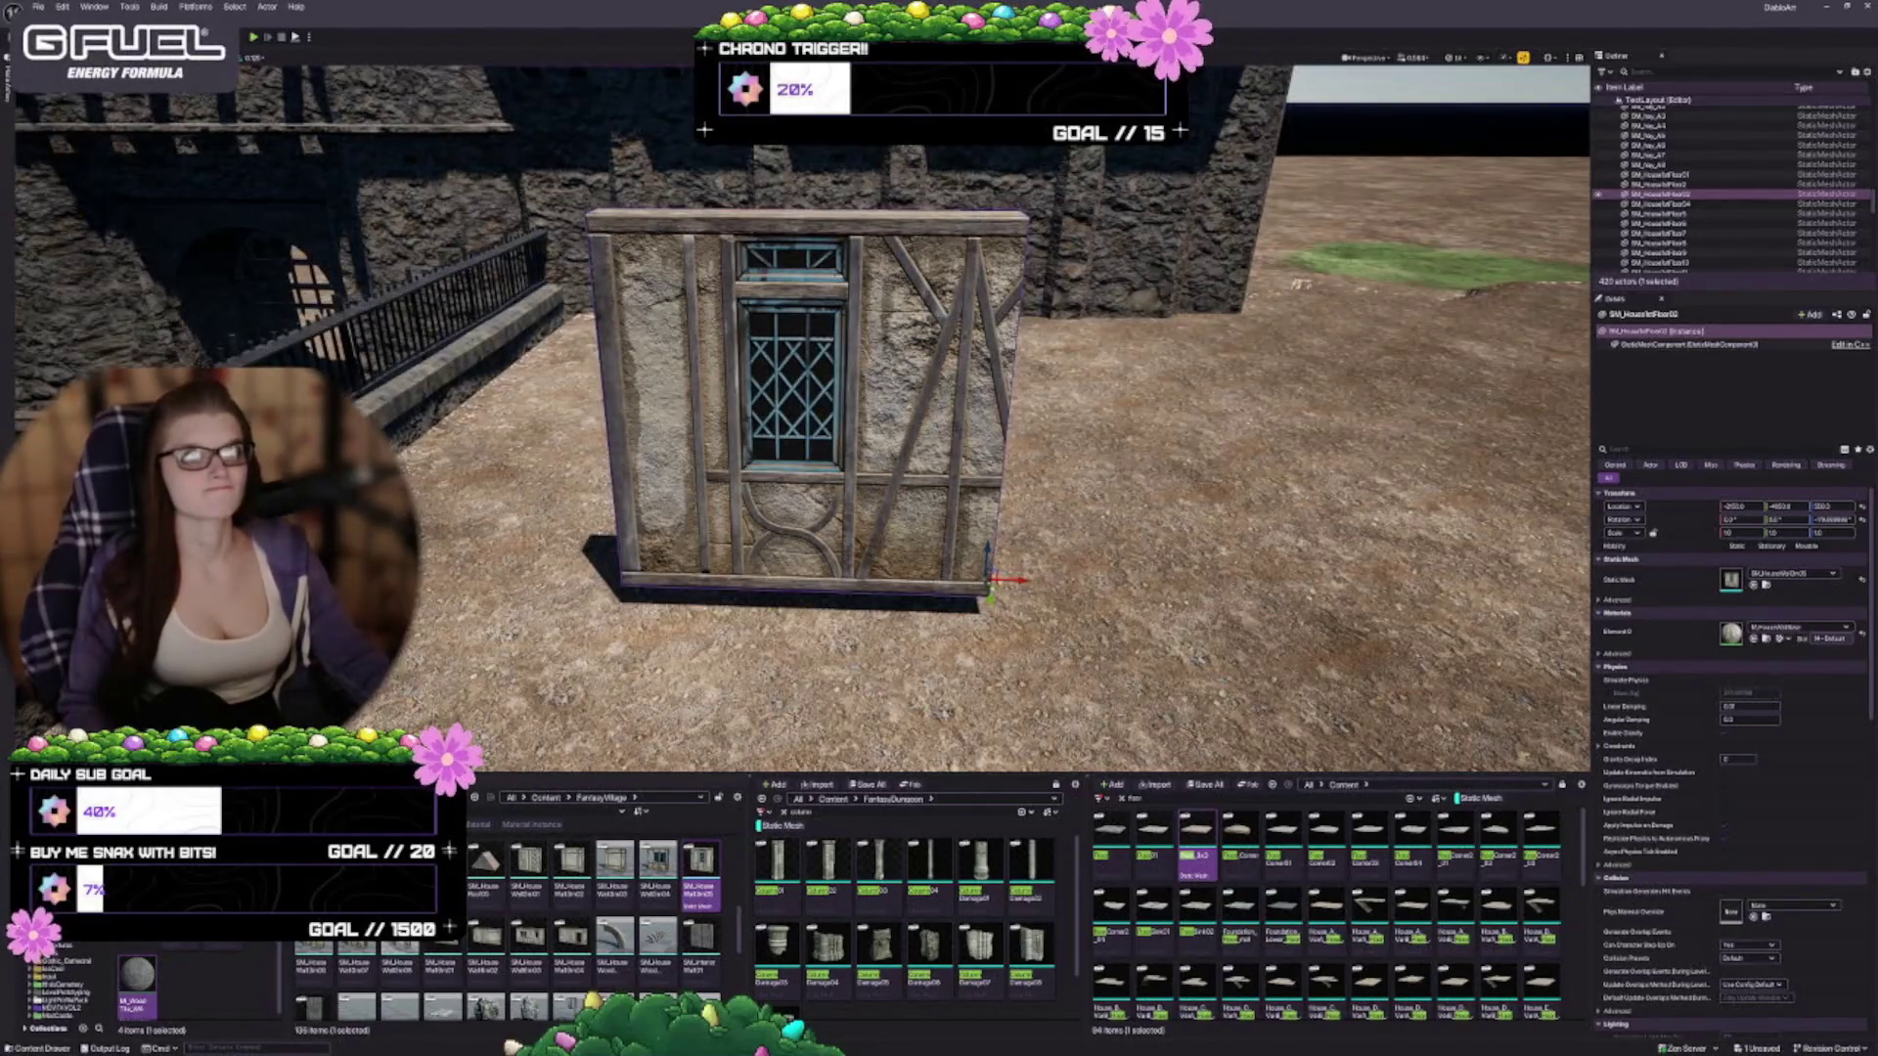
{"action": "left_click_drag", "start_coordinate": [841, 411], "coordinate": [763, 411]}
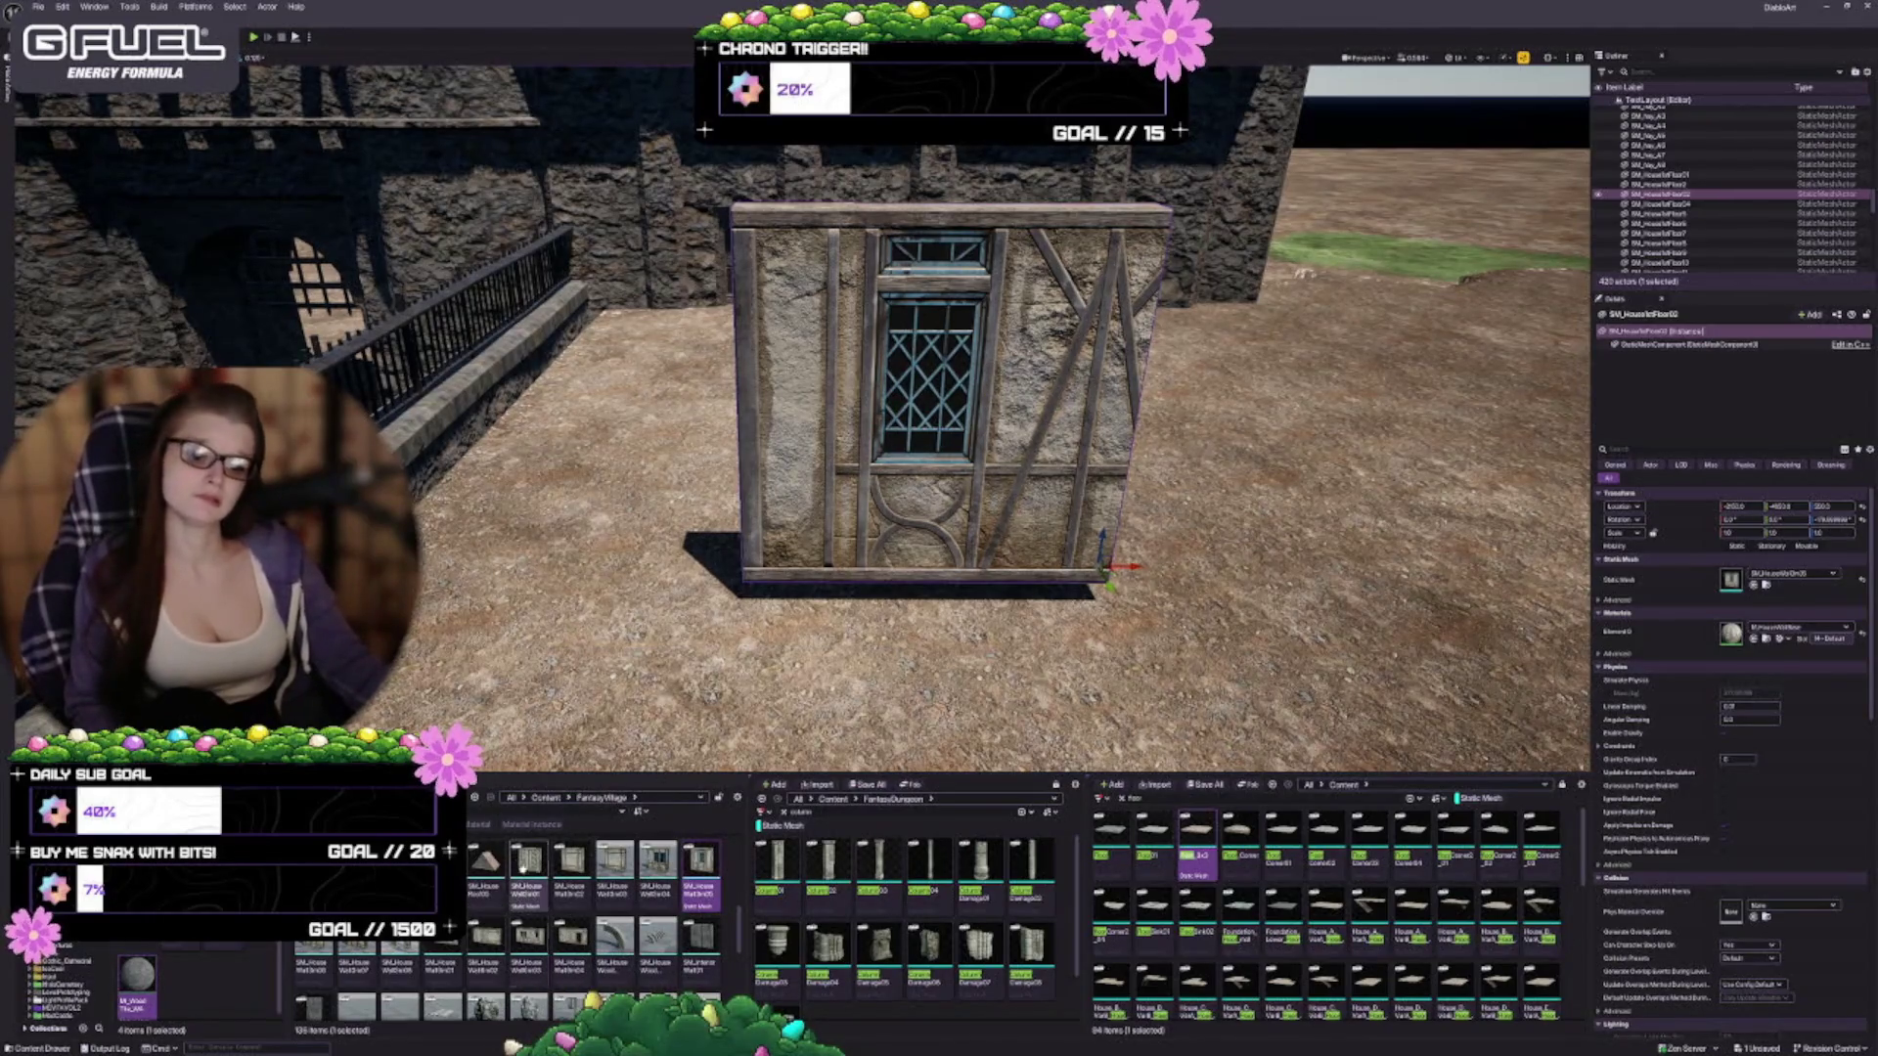
{"action": "mouse_move", "coordinate": [518, 910]}
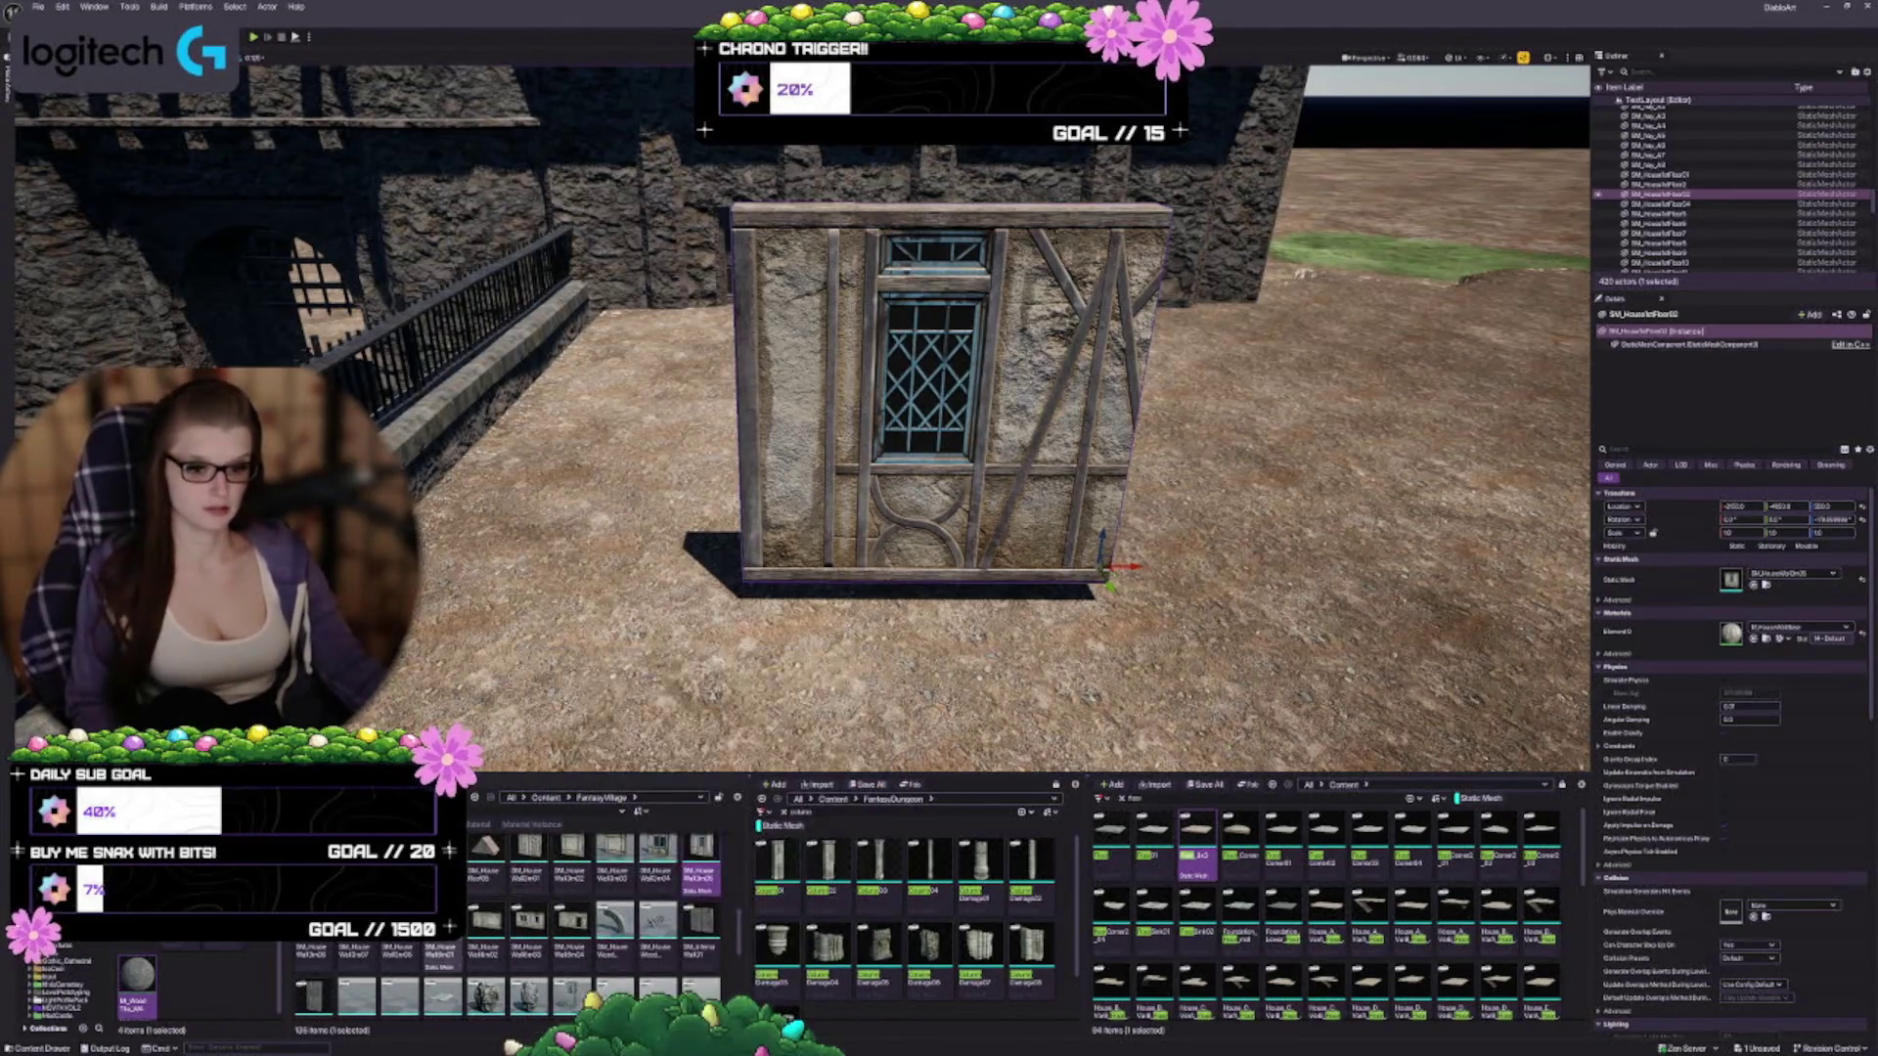
{"action": "left_click", "coordinate": [1754, 585]}
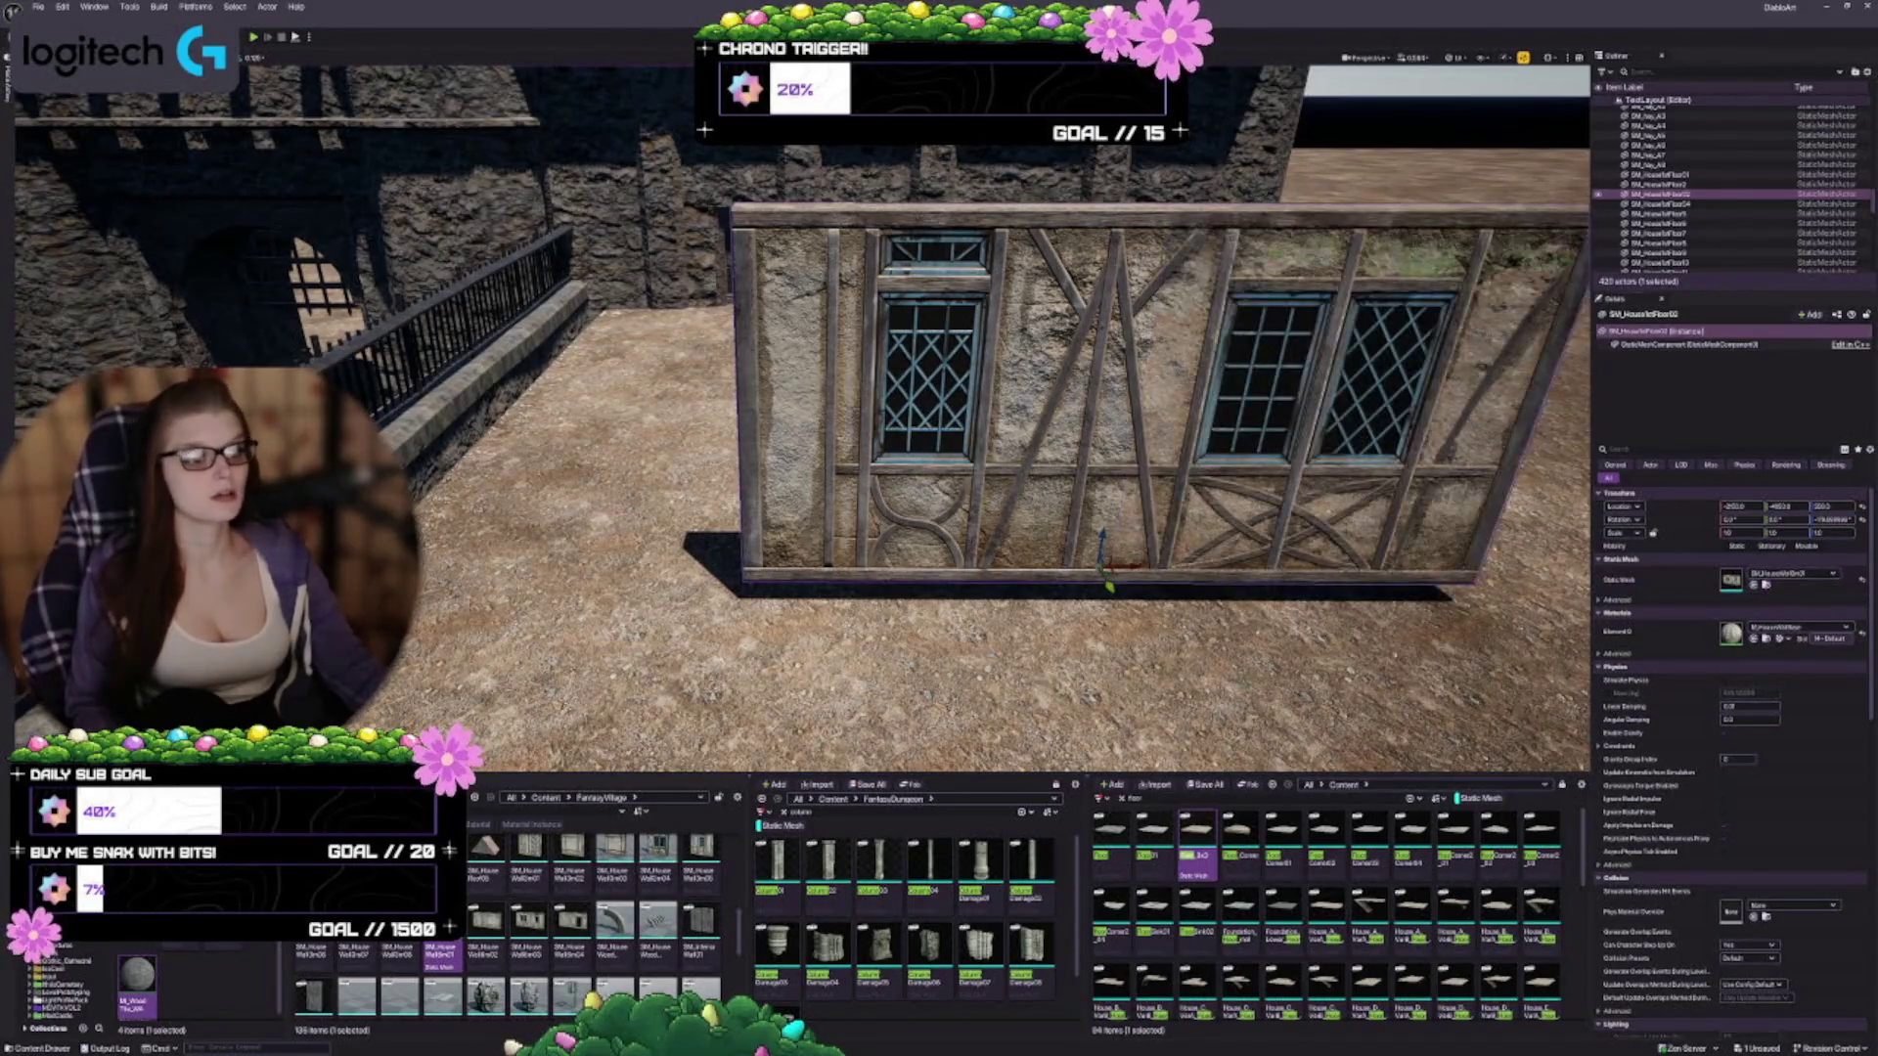
{"action": "key", "text": "f"}
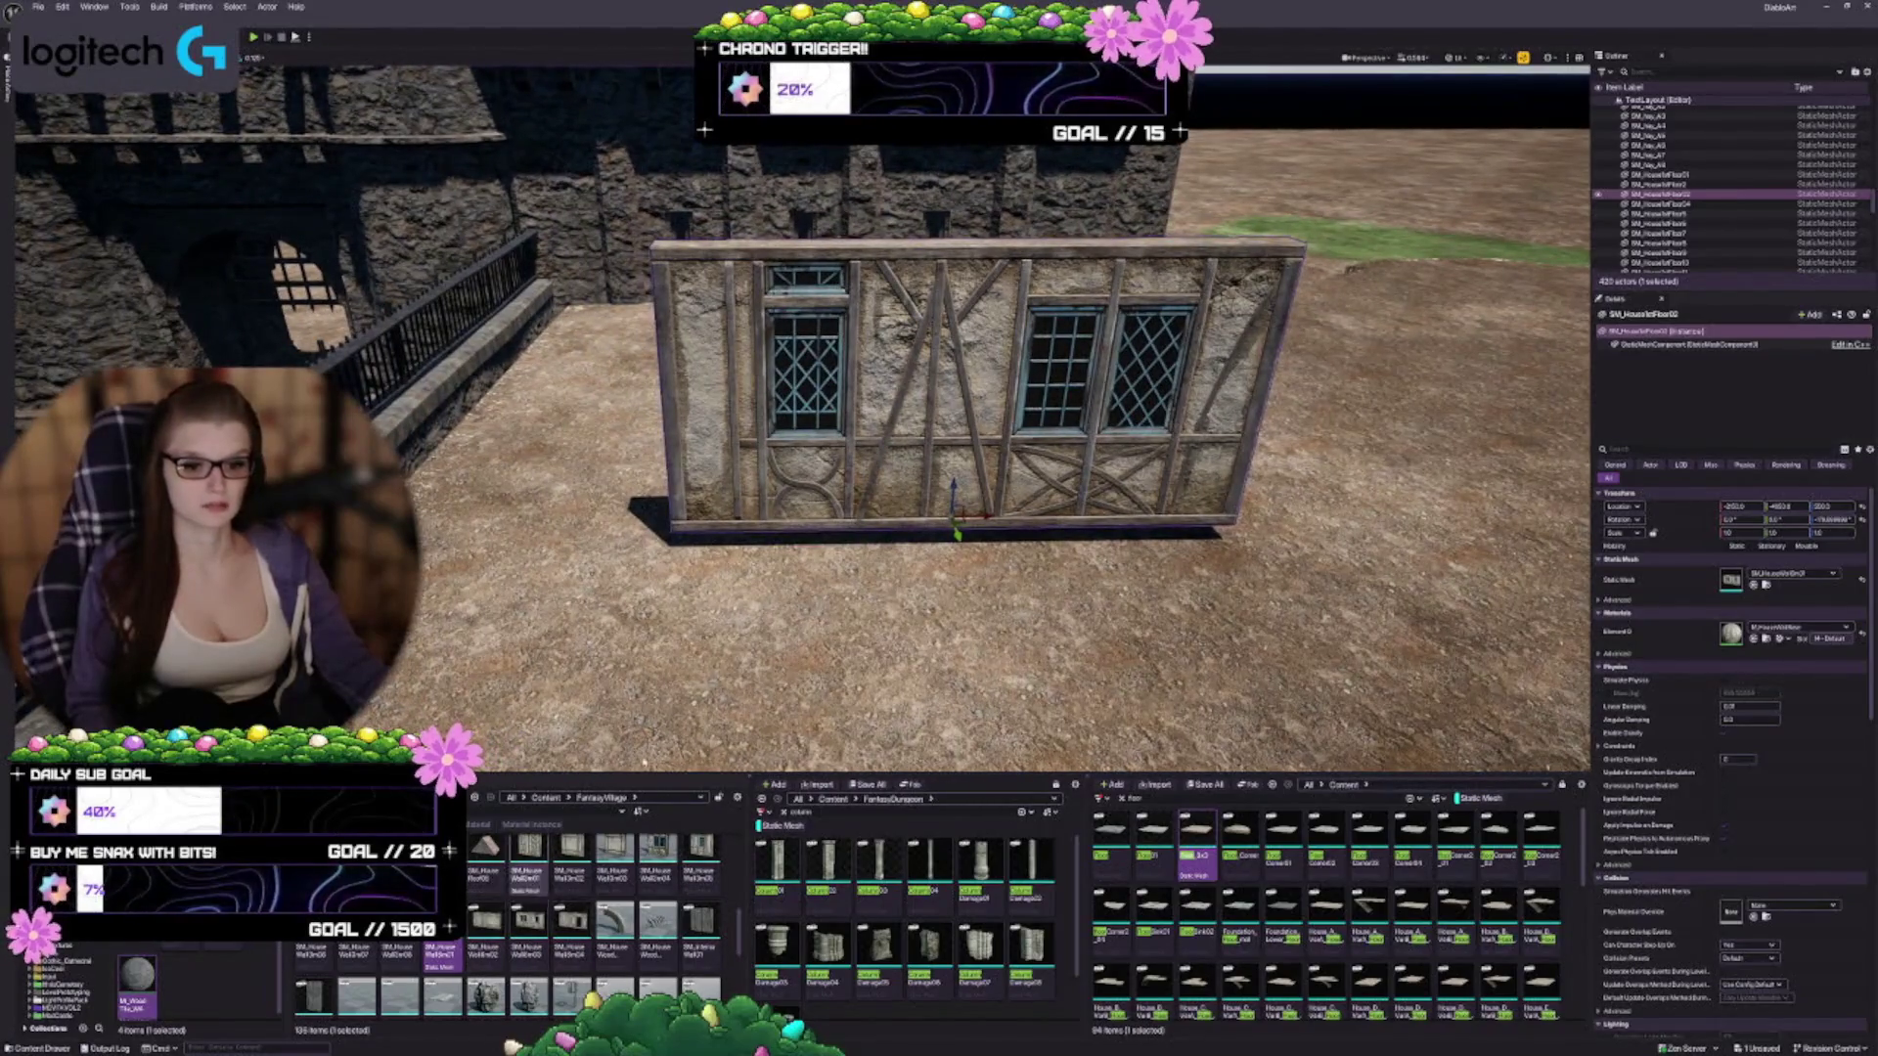
{"action": "mouse_move", "coordinate": [984, 515]}
{"action": "left_mouse_down"}
{"action": "mouse_move", "coordinate": [694, 517]}
{"action": "mouse_move", "coordinate": [1235, 541]}
{"action": "left_mouse_up"}
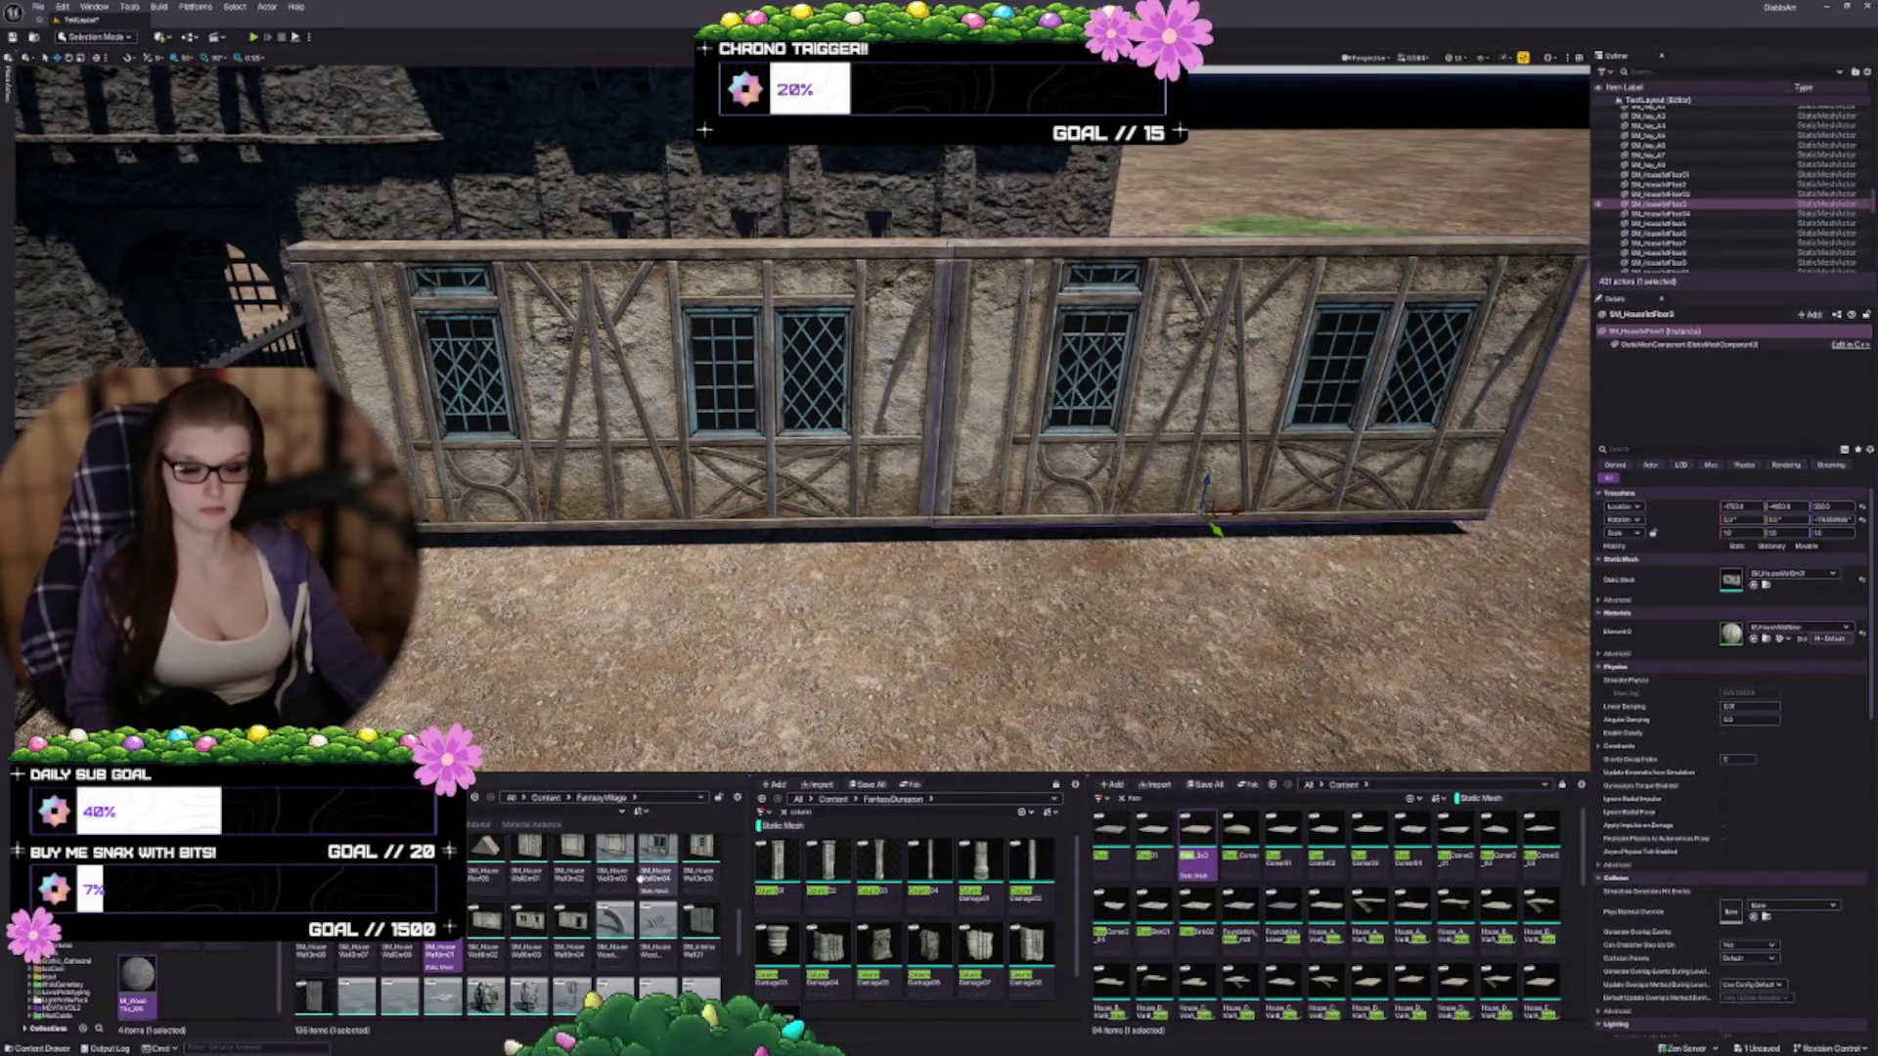
Change the copied wall section's mesh to the door-frame wall
{"action": "scroll", "coordinate": [655, 861], "scroll_direction": "up", "scroll_amount": 1}
{"action": "left_click", "coordinate": [396, 958]}
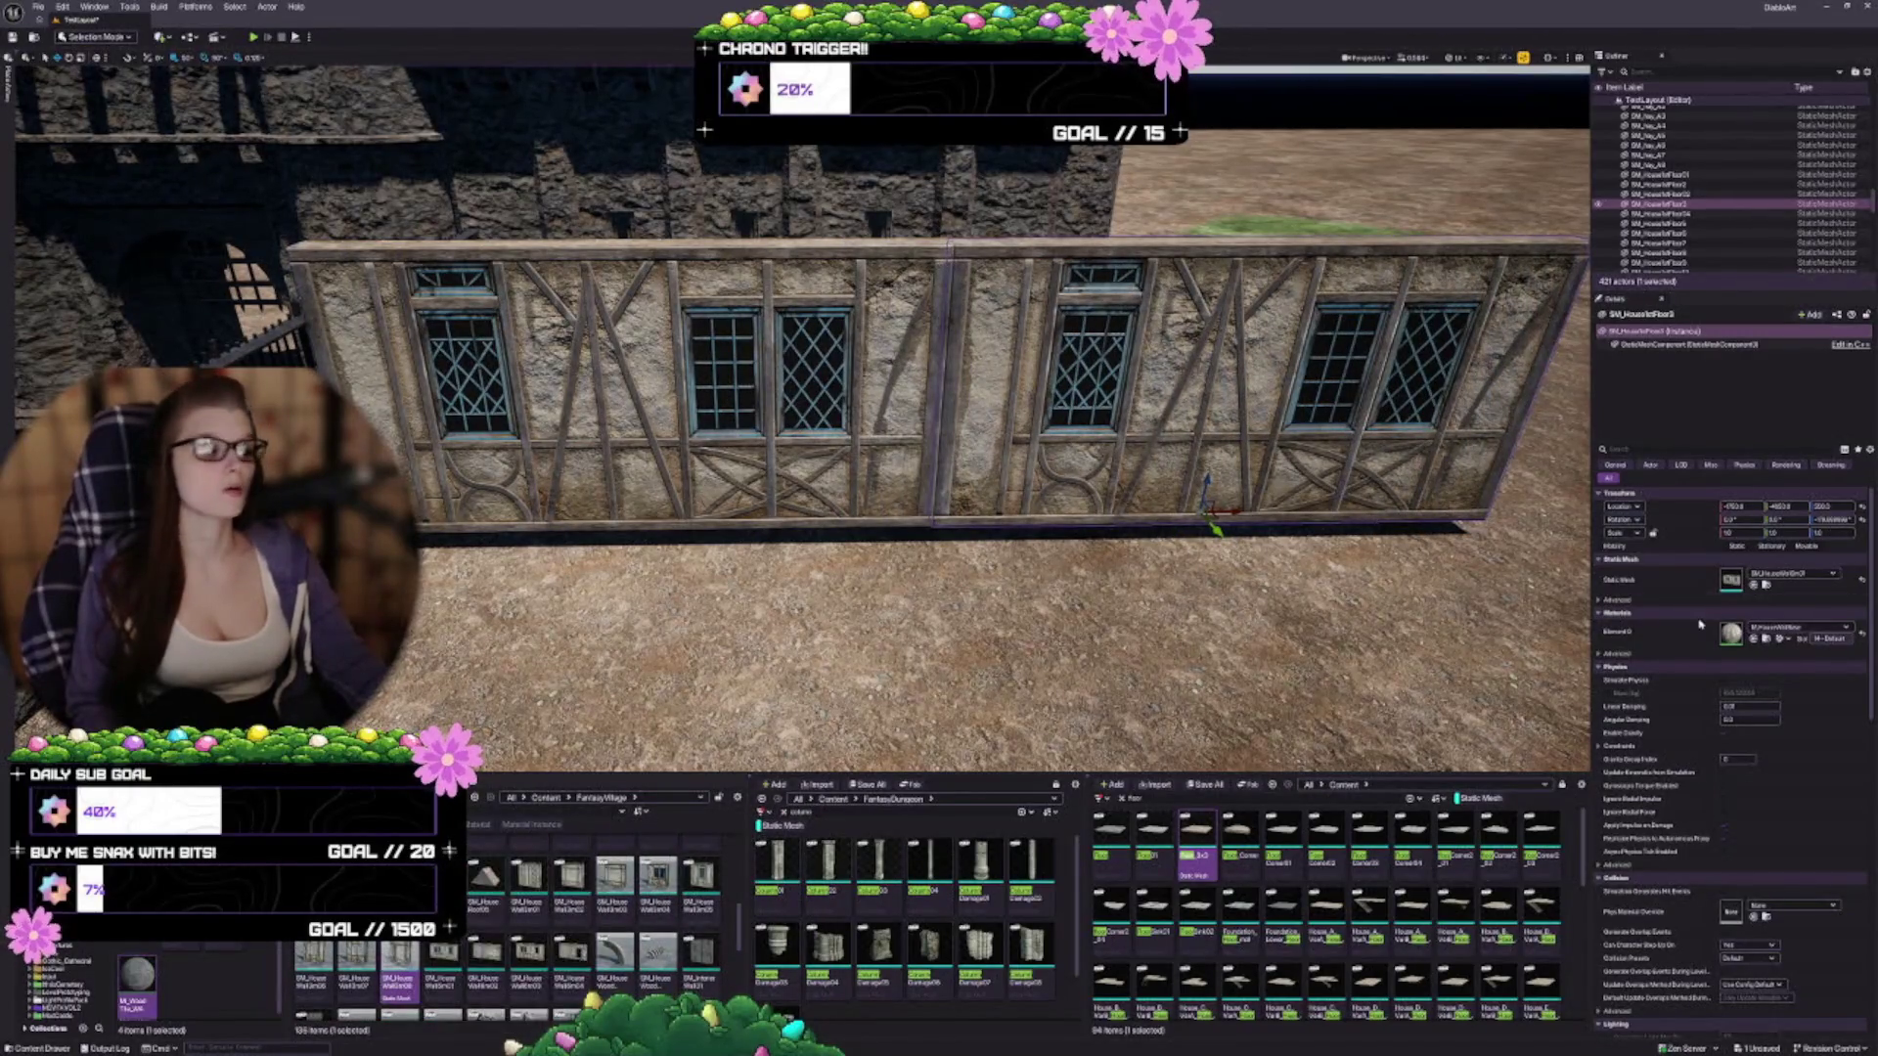
{"action": "left_click", "coordinate": [1755, 585]}
{"action": "key", "text": "d"}
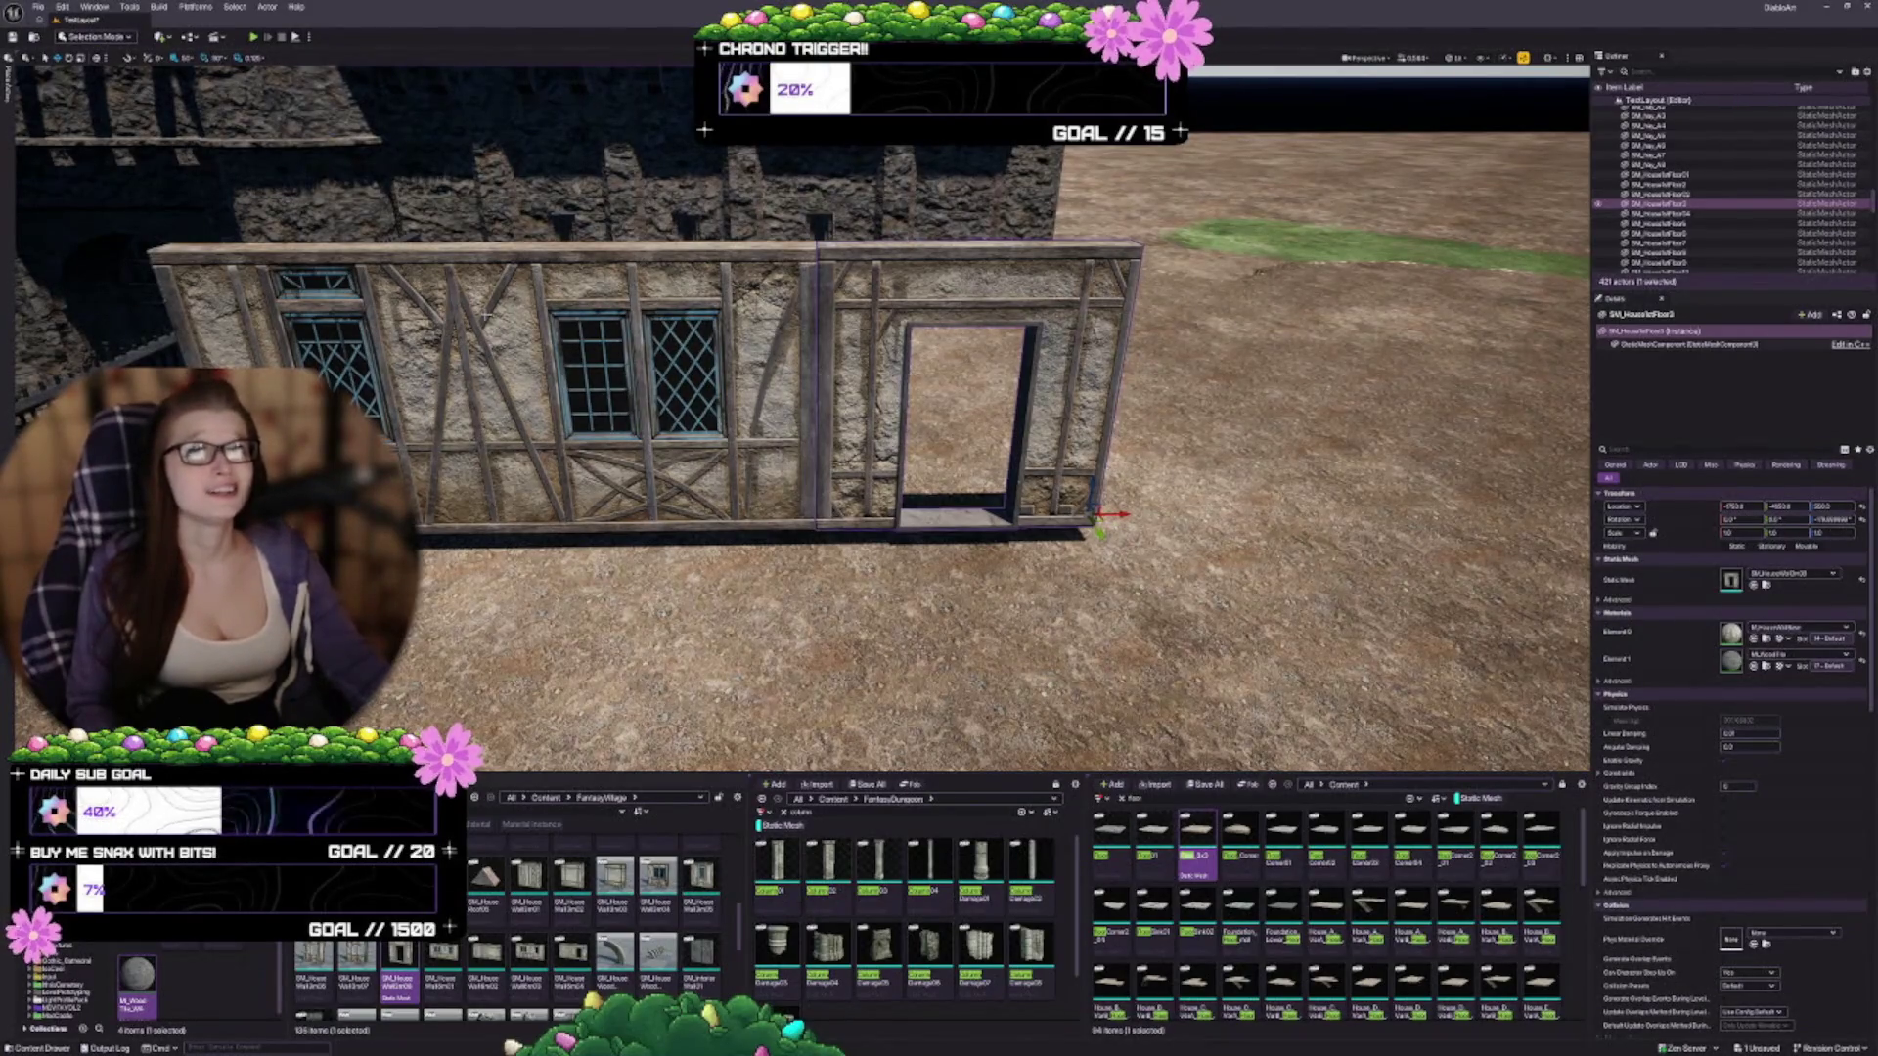
{"action": "key", "text": "d"}
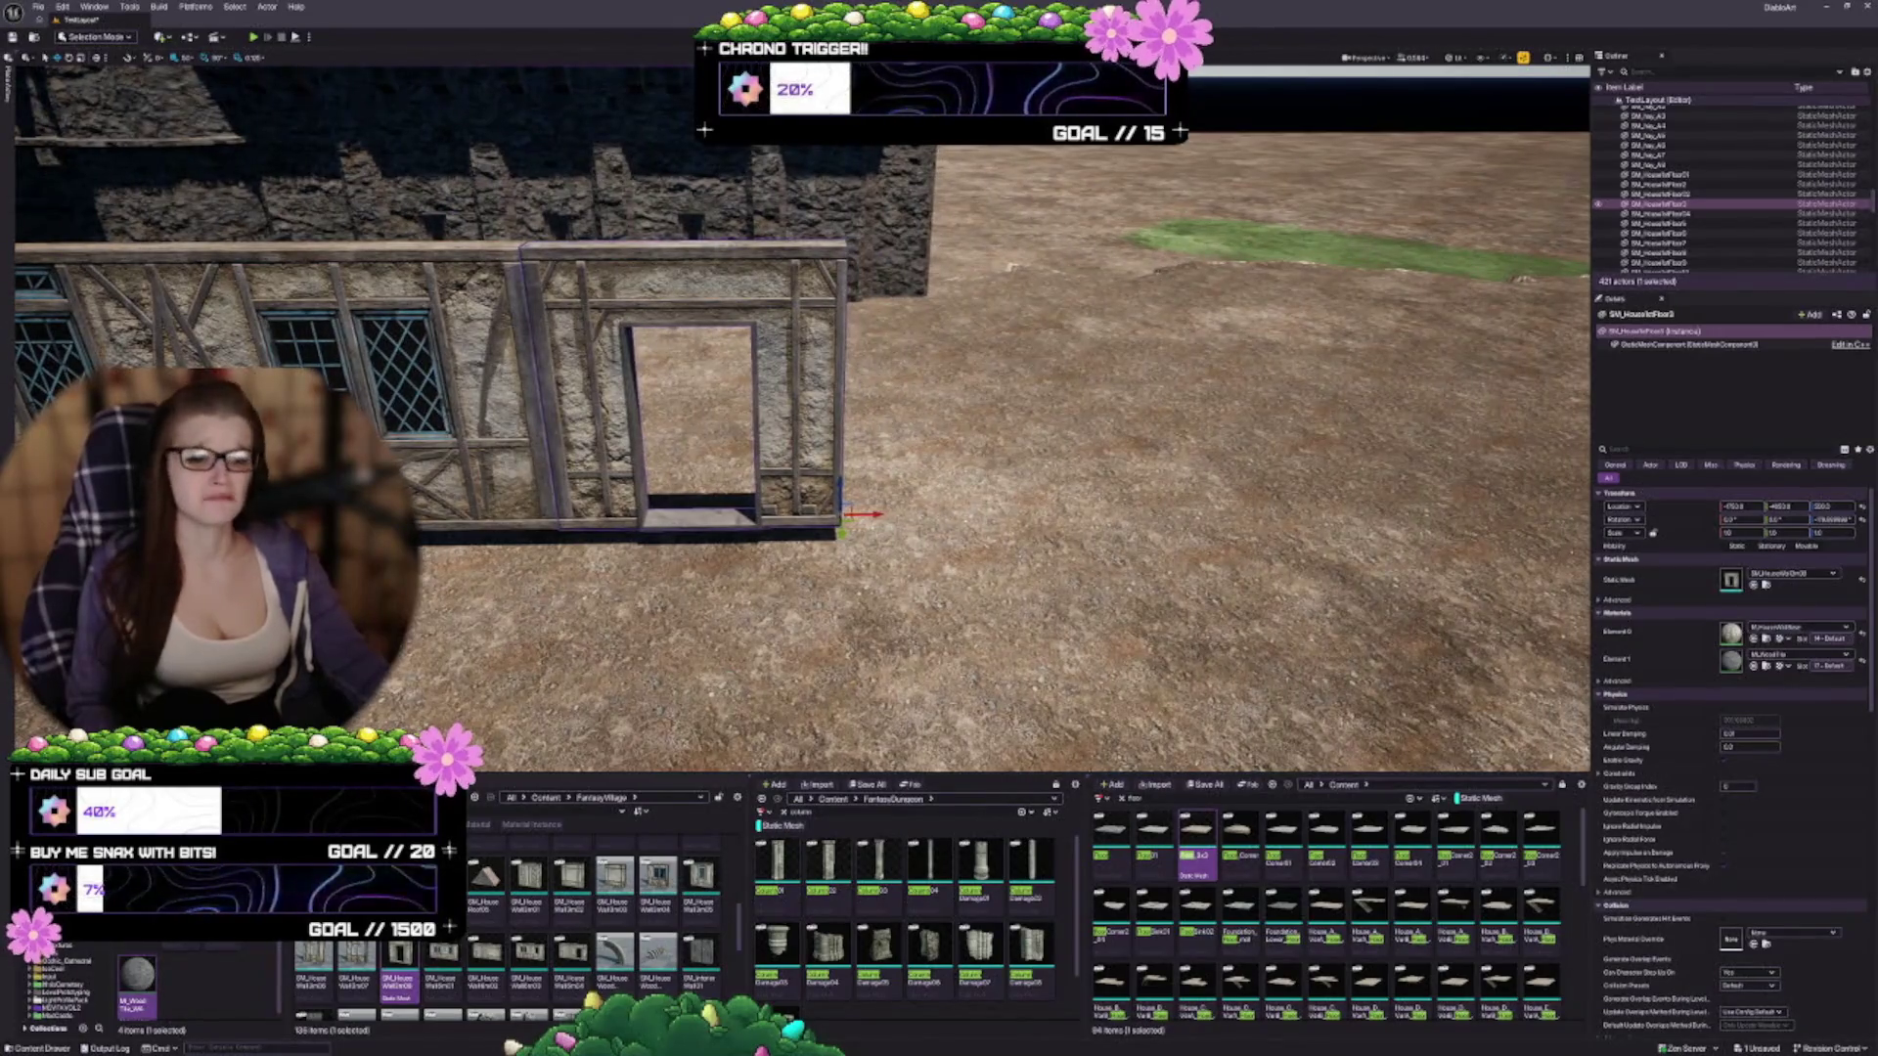
Duplicate the doorway wall to the right and swap it to the open timber-frame wall
{"action": "left_click_drag", "start_coordinate": [866, 514], "coordinate": [1139, 510]}
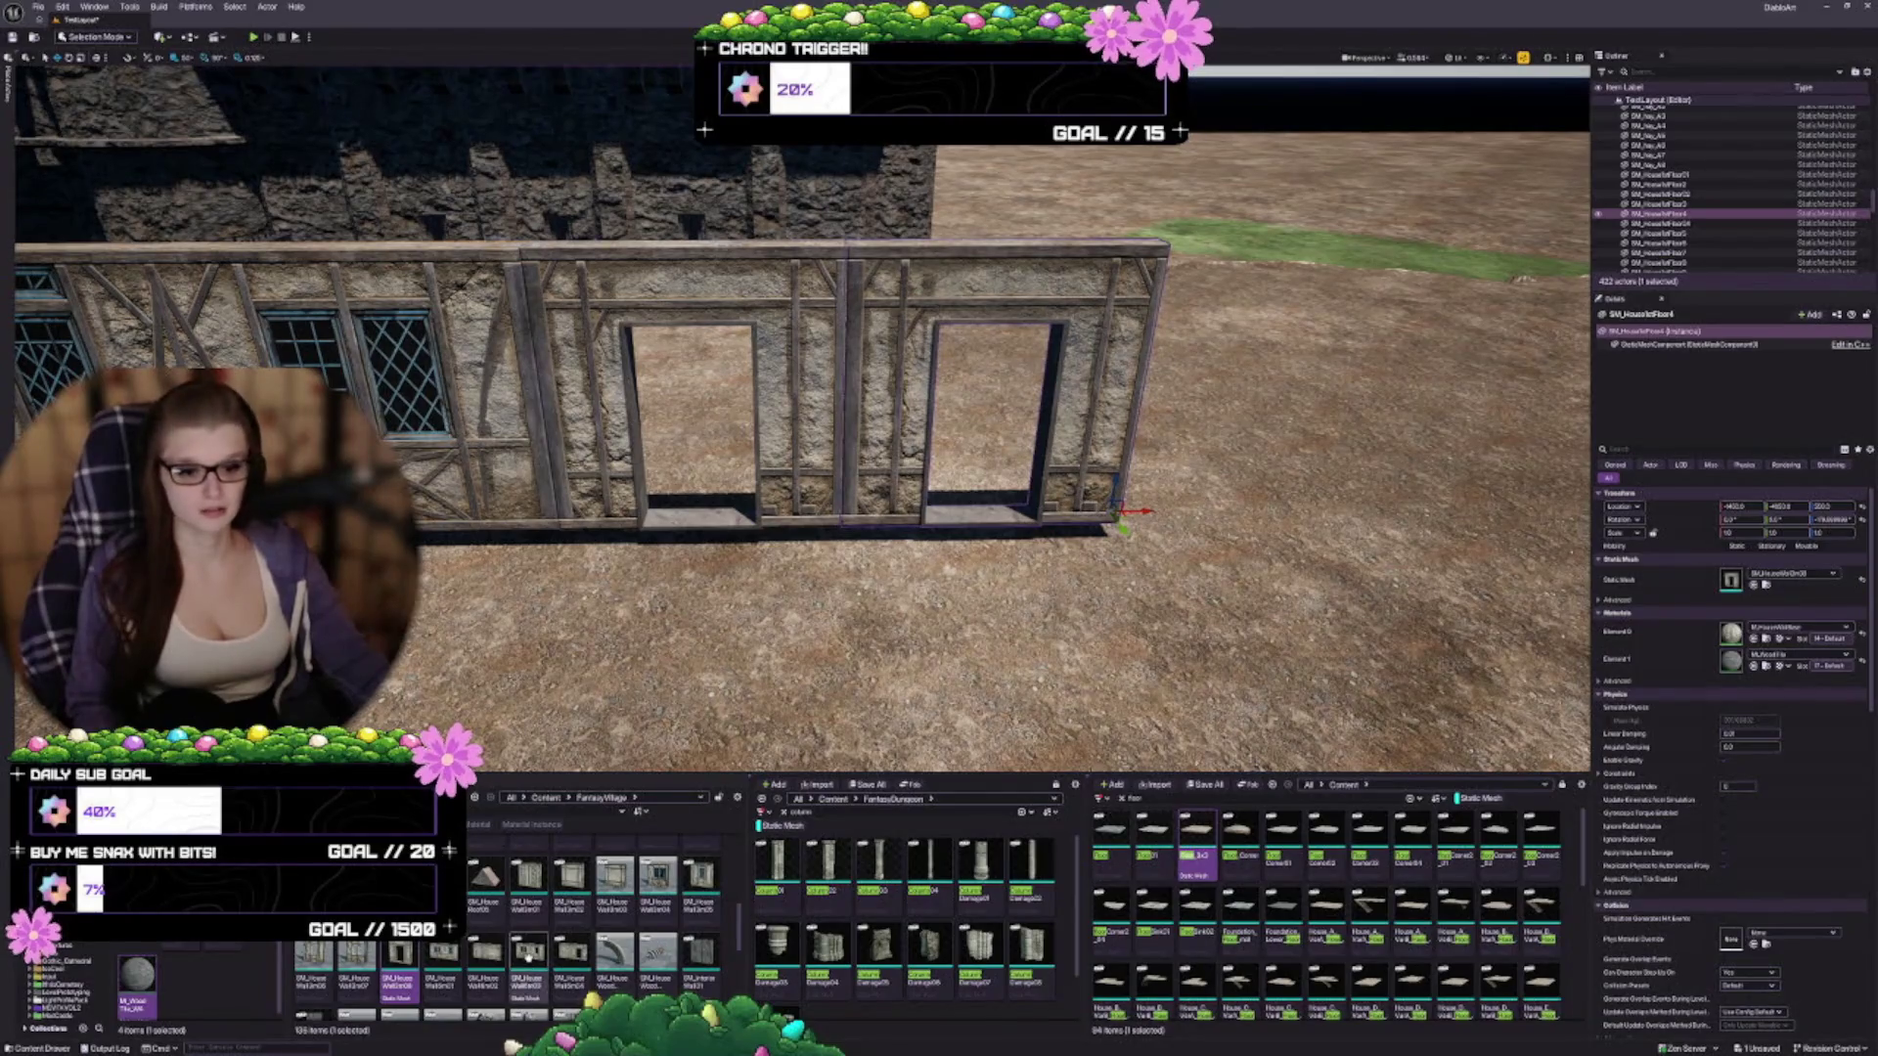
{"action": "scroll", "coordinate": [467, 941], "scroll_direction": "down", "scroll_amount": 1}
{"action": "mouse_move", "coordinate": [467, 941]}
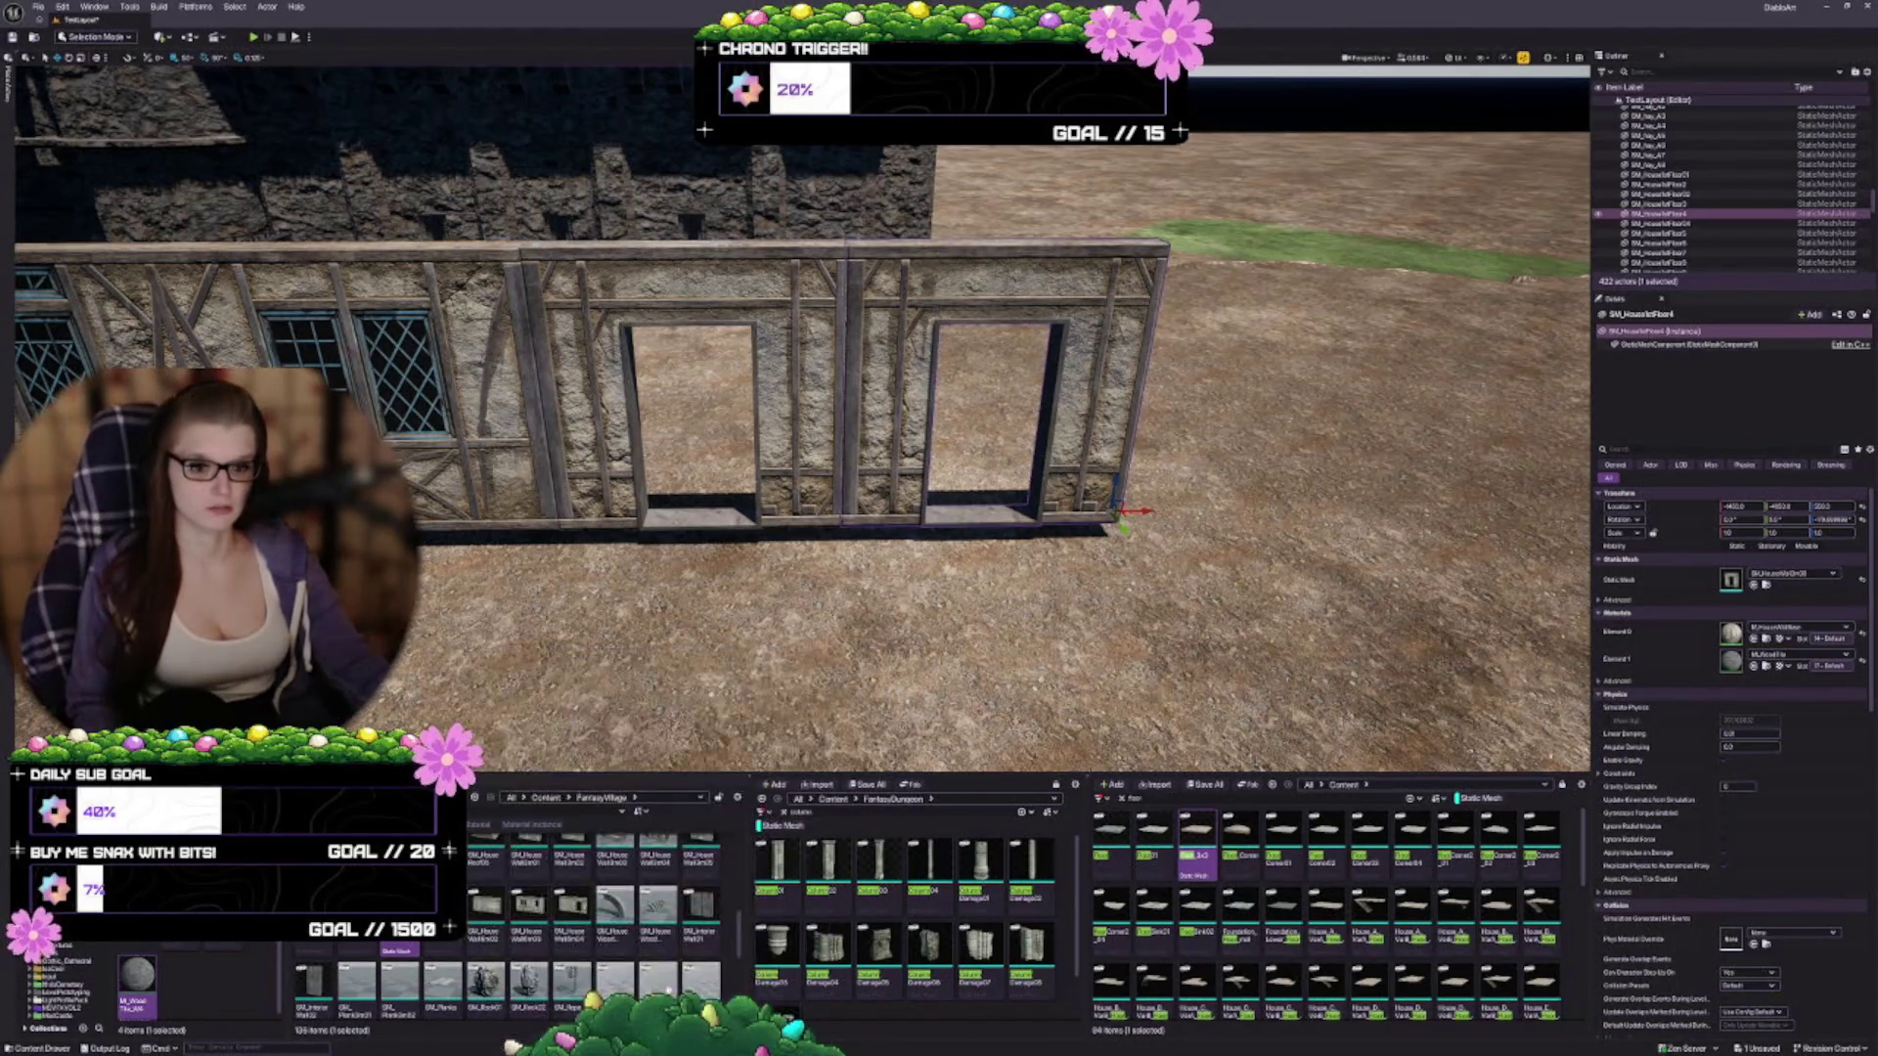
{"action": "scroll", "coordinate": [539, 936], "scroll_direction": "up", "scroll_amount": 1}
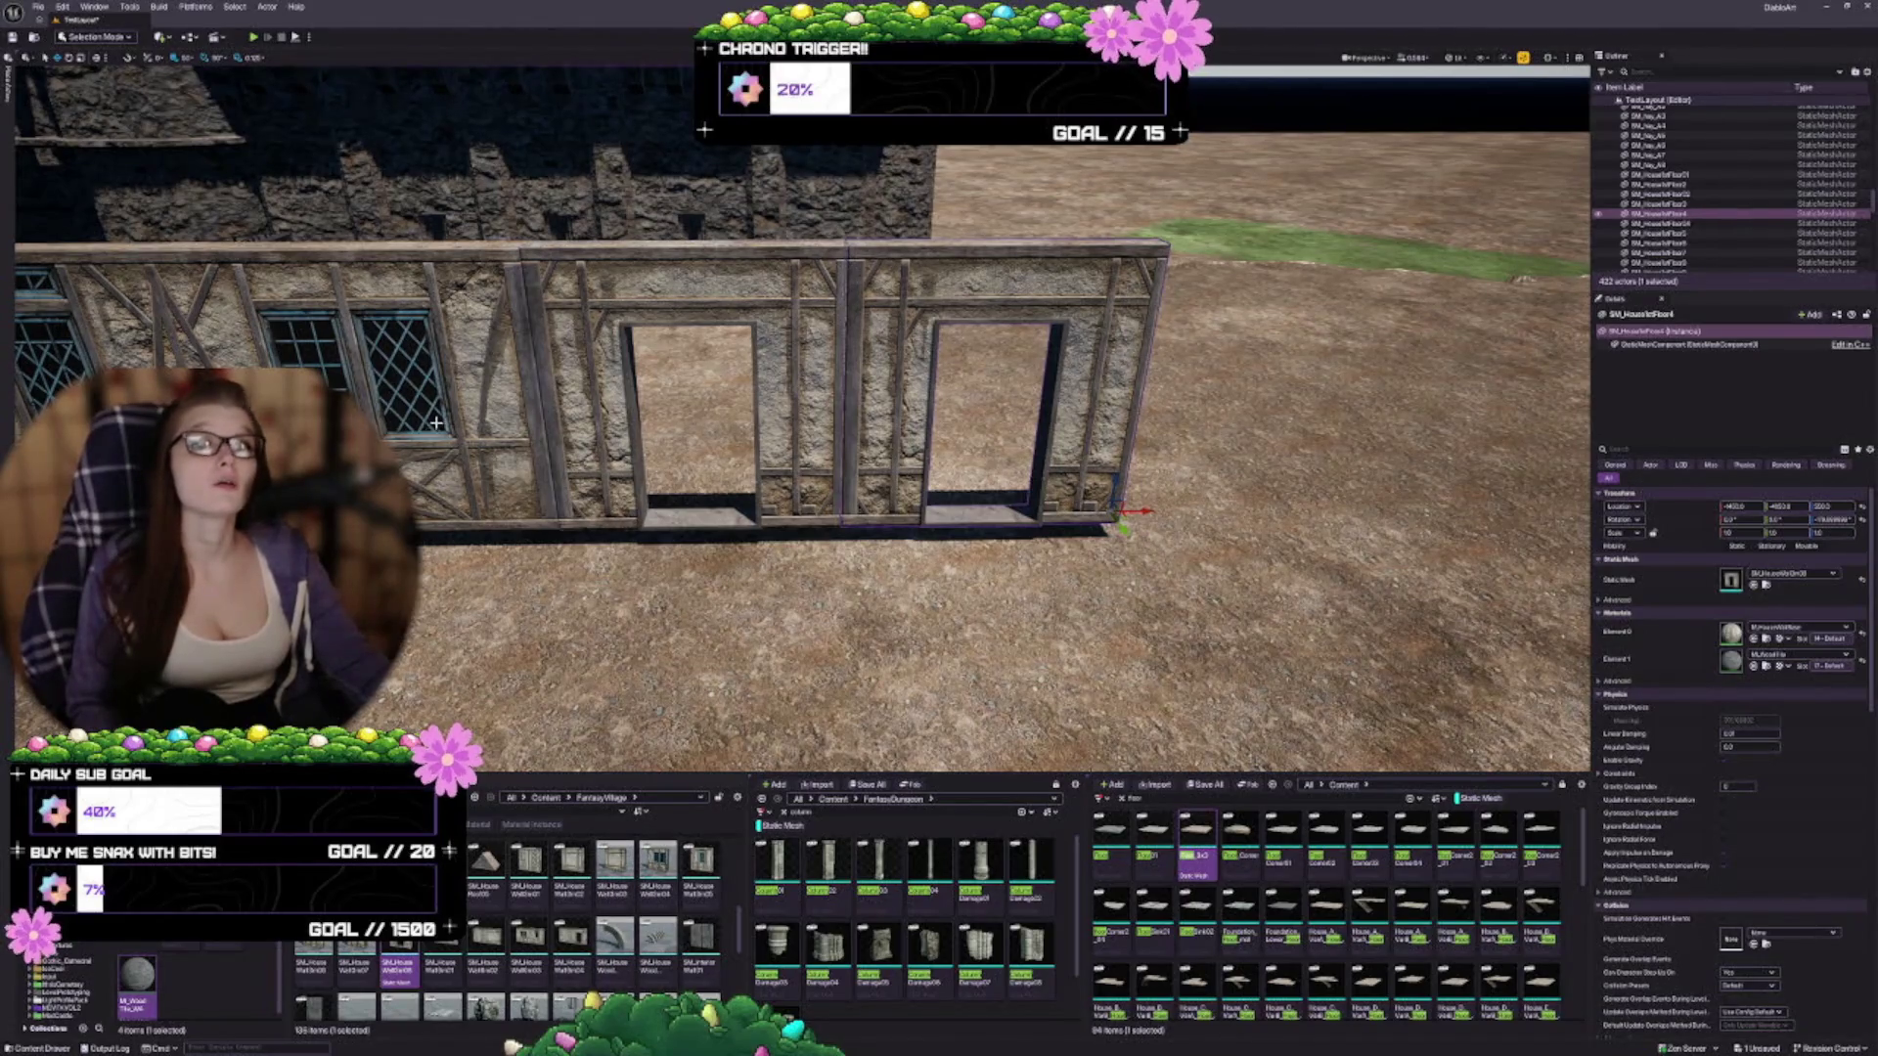
{"action": "scroll", "coordinate": [519, 939], "scroll_direction": "up", "scroll_amount": 1}
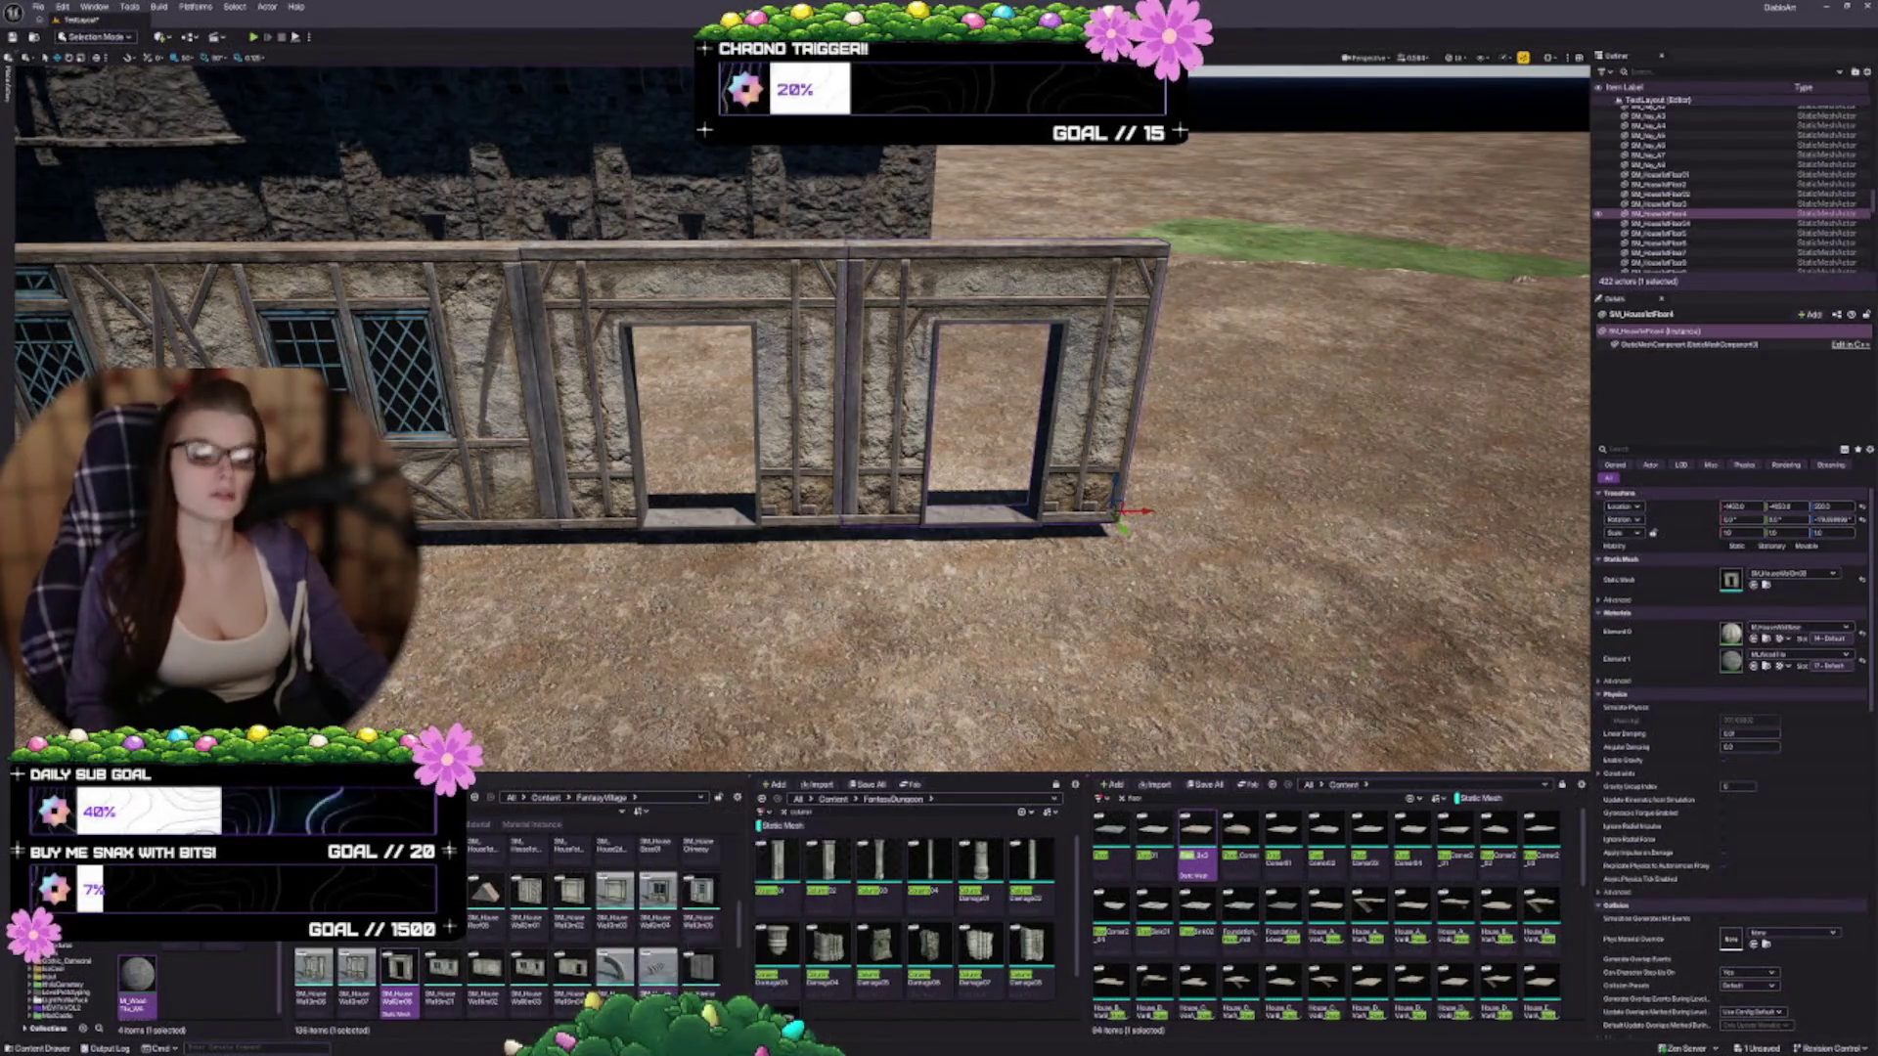
{"action": "left_click", "coordinate": [584, 920]}
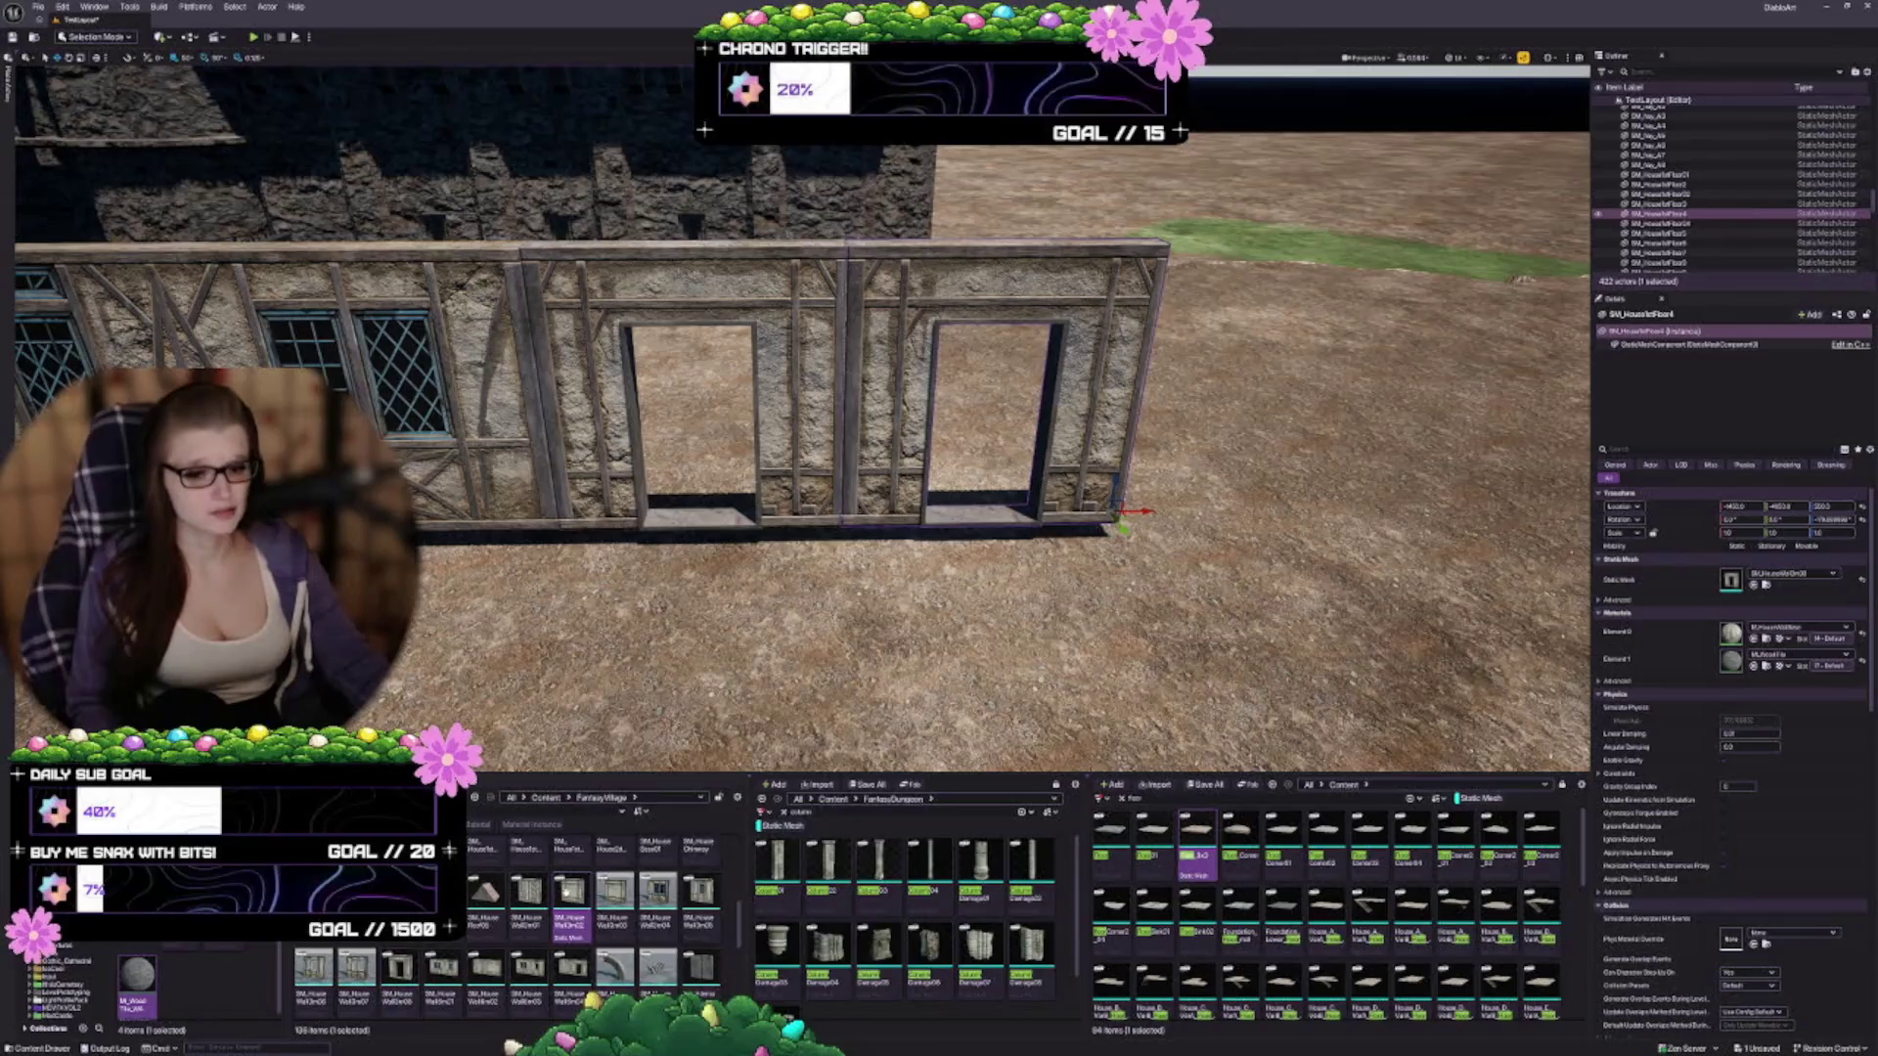
{"action": "left_click", "coordinate": [528, 900]}
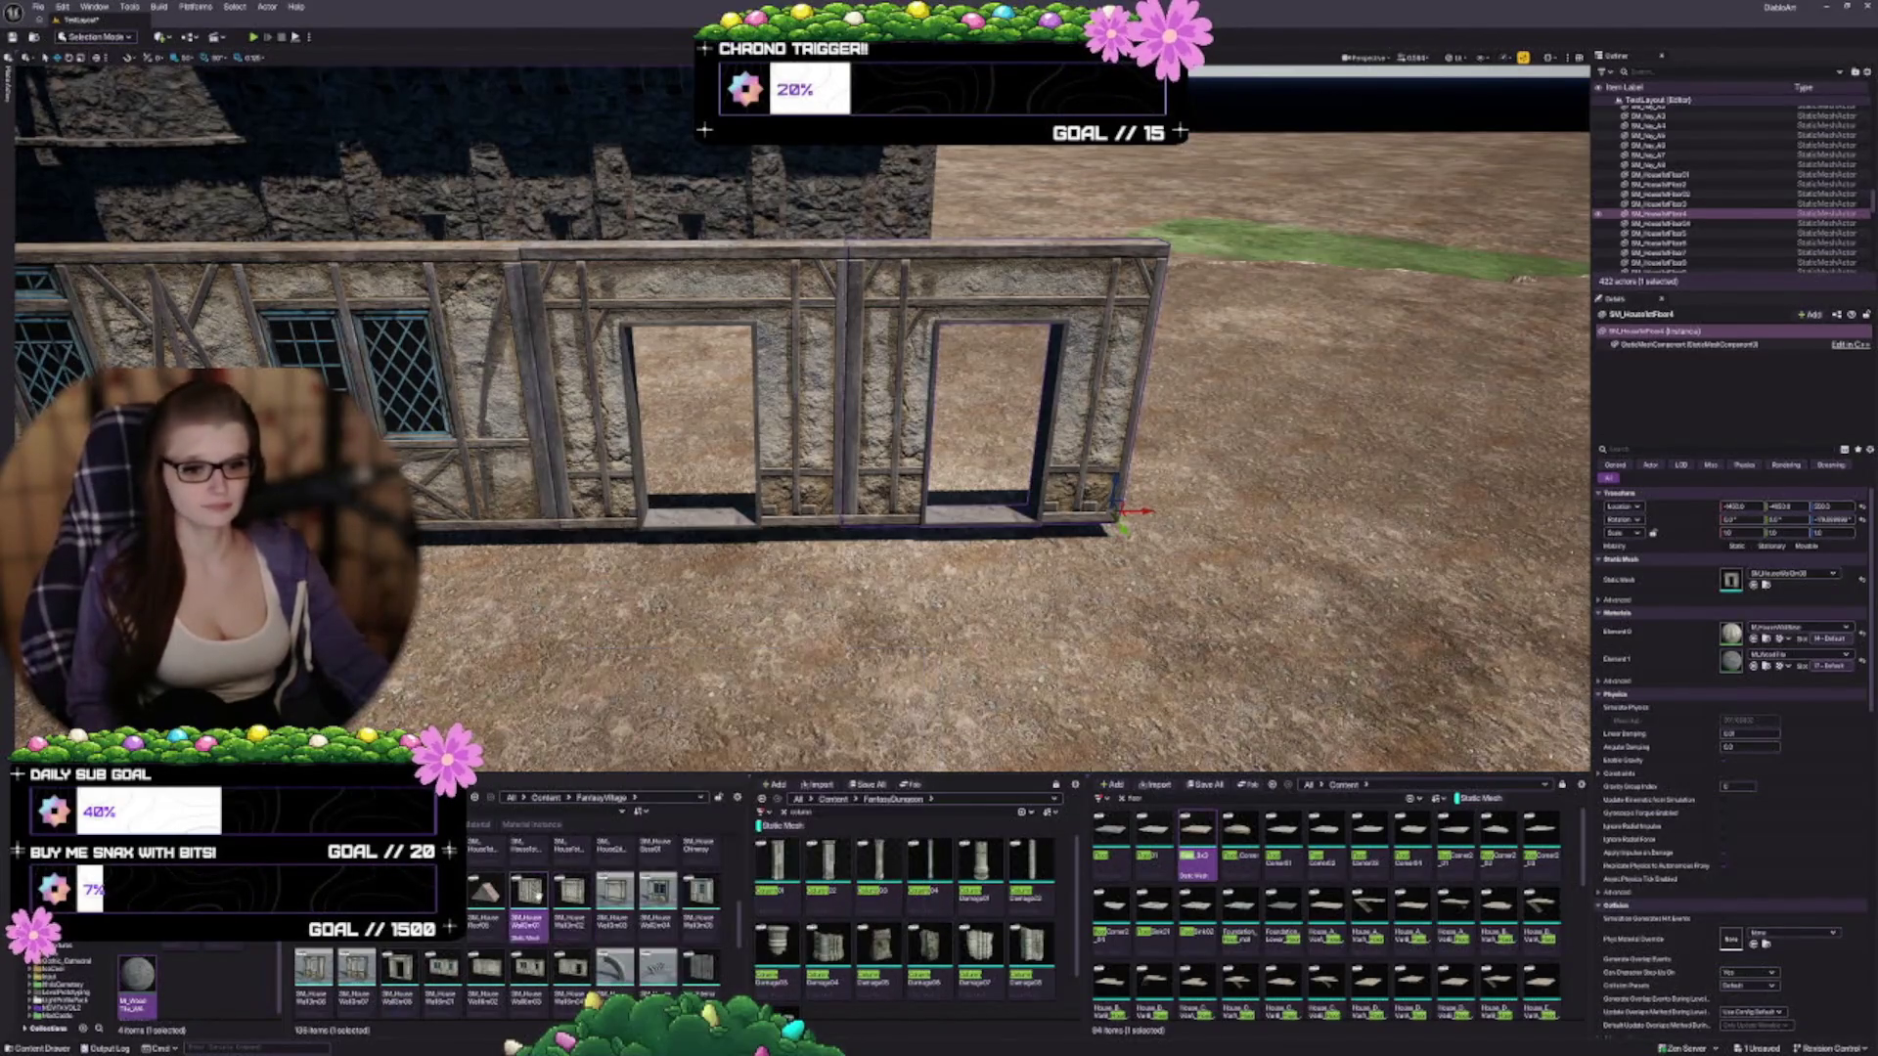
{"action": "left_click", "coordinate": [1753, 584]}
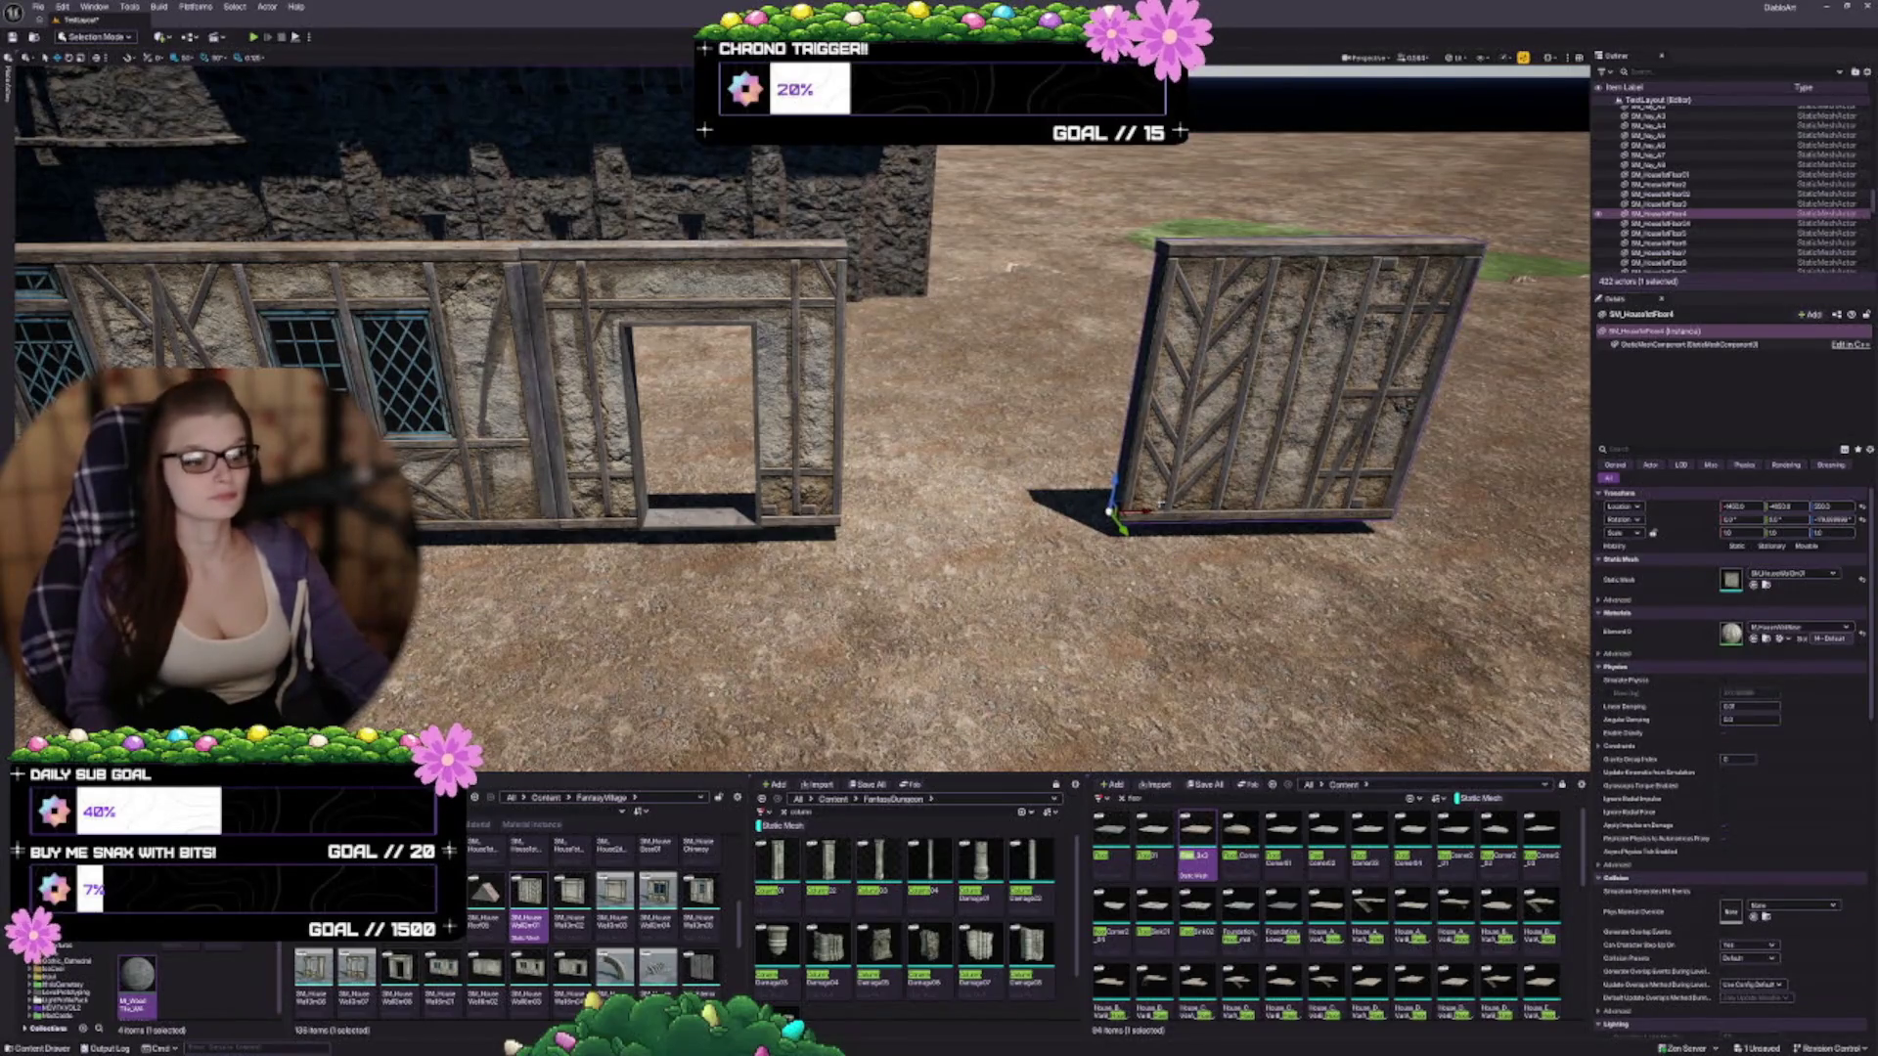
Slide the timber-frame panel left on X until it sits flush with the doorway wall
{"action": "left_click_drag", "start_coordinate": [1139, 513], "coordinate": [864, 516]}
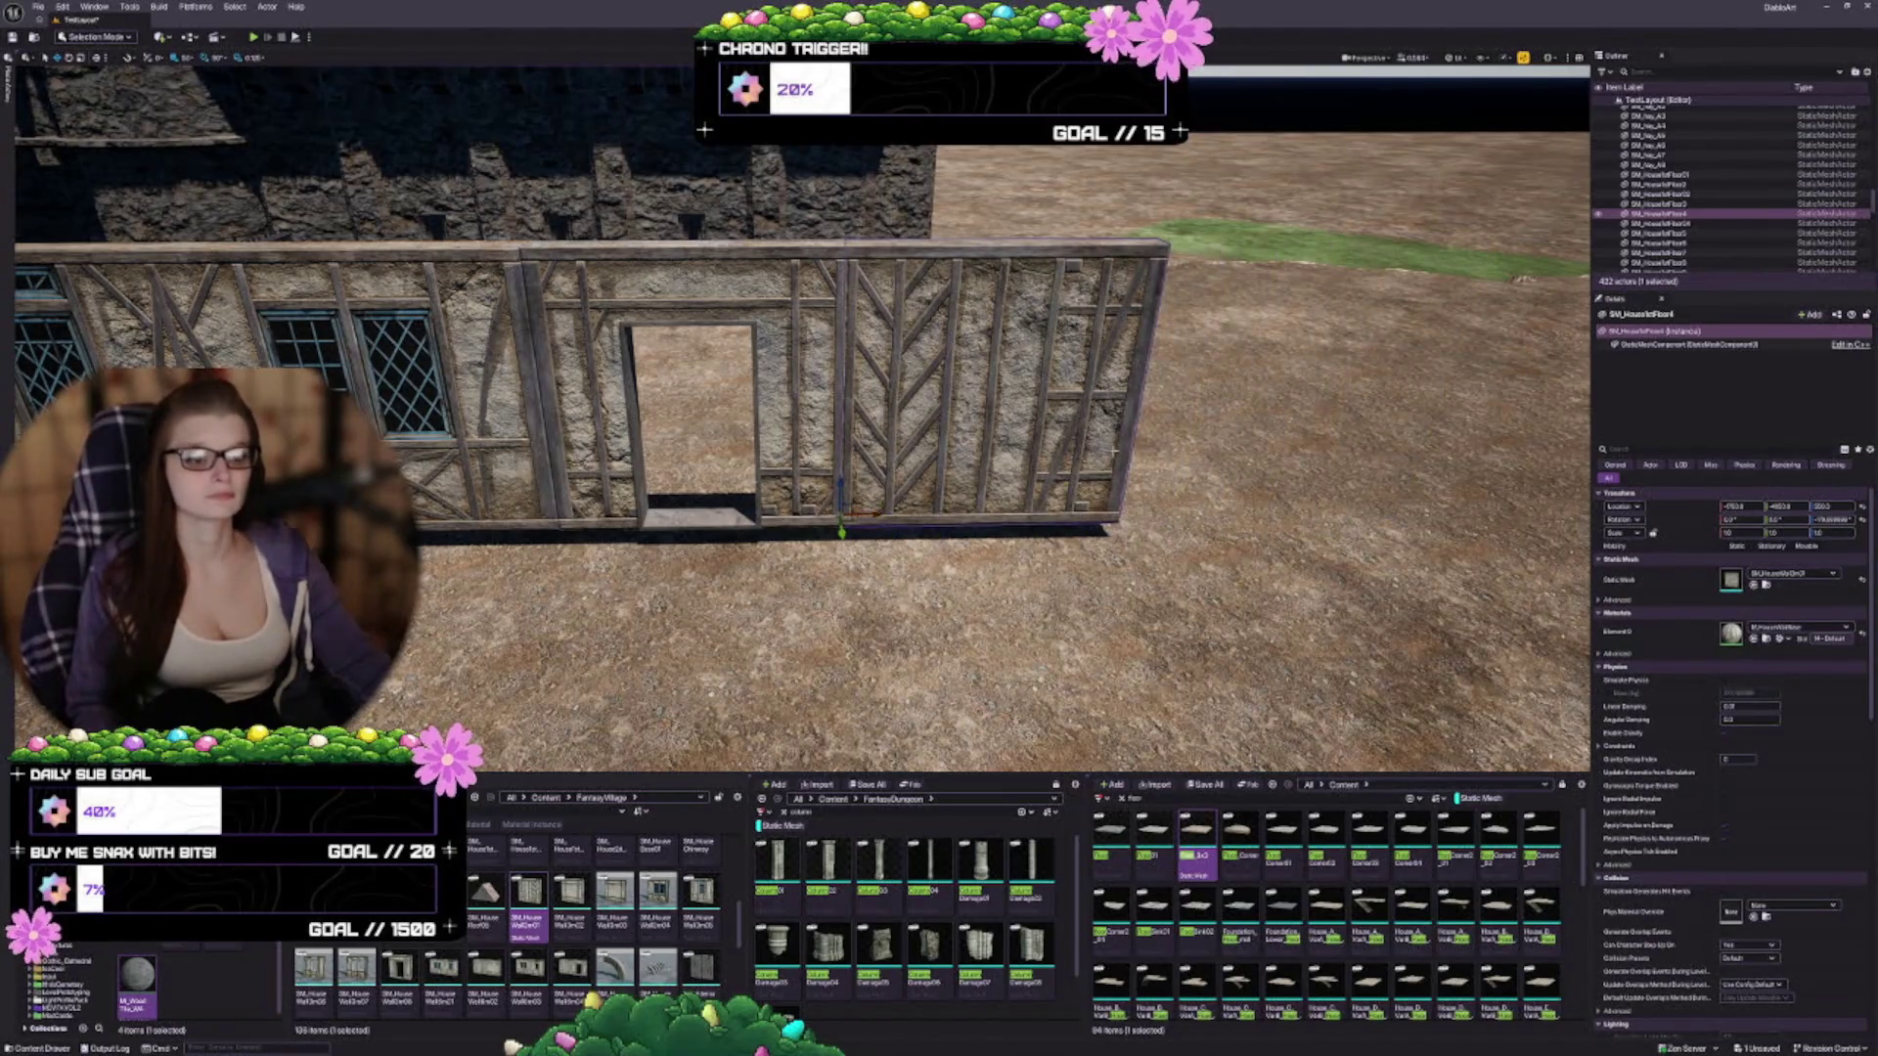
{"action": "scroll", "coordinate": [864, 516], "scroll_direction": "down", "scroll_amount": 5}
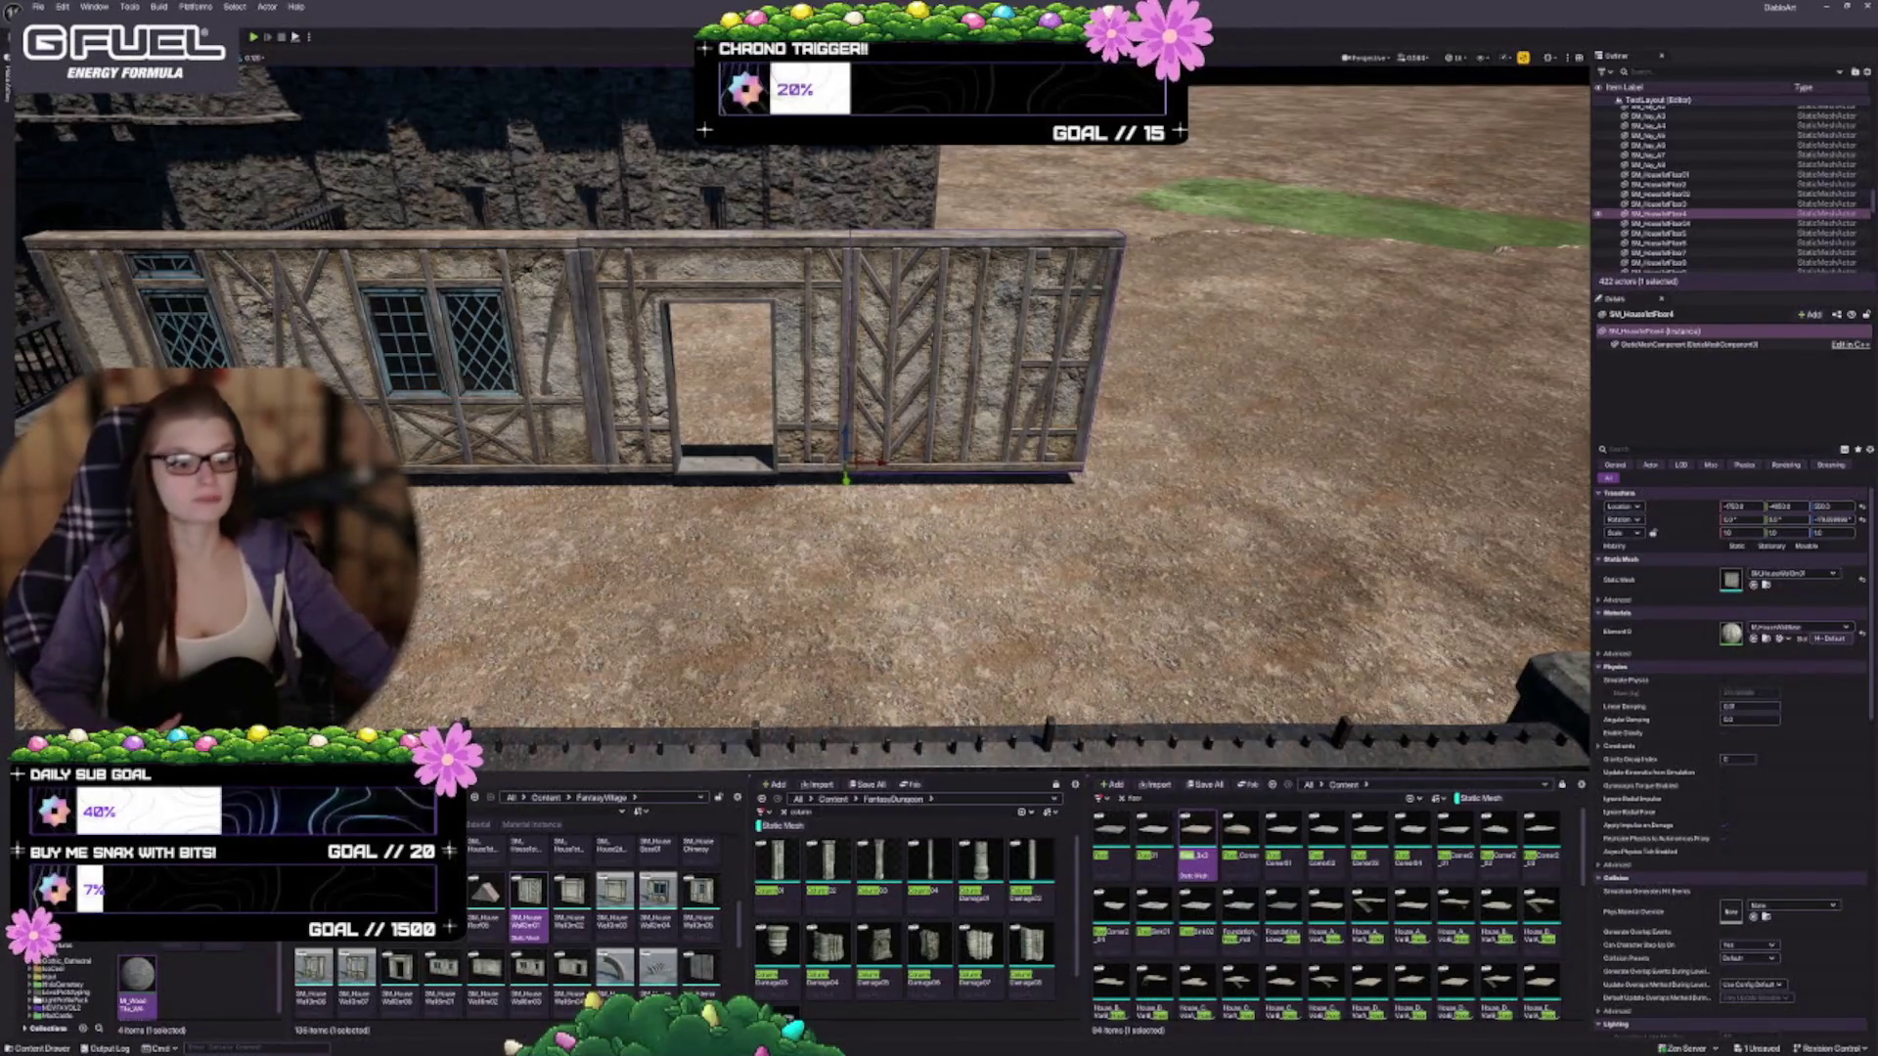
Duplicate the left two-window wall upward on Z as an upper storey
{"action": "key", "text": "a"}
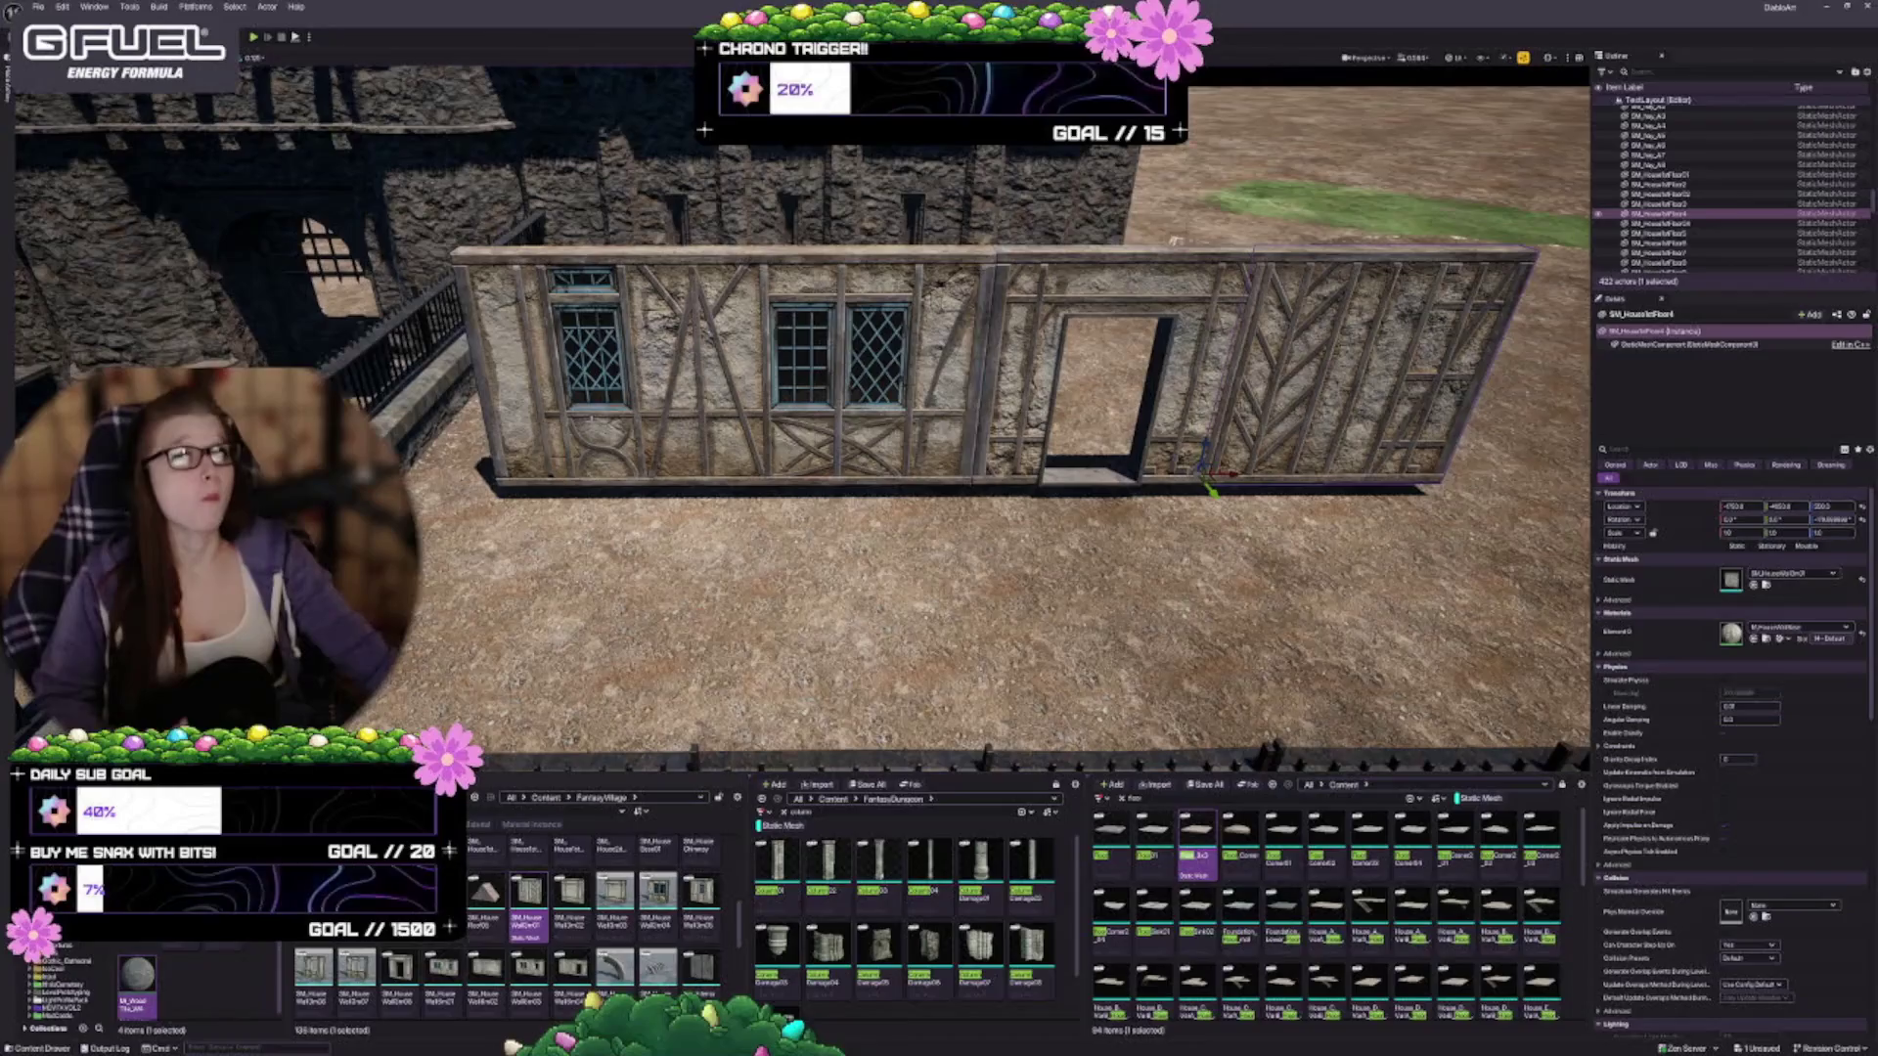
{"action": "left_click", "coordinate": [761, 485]}
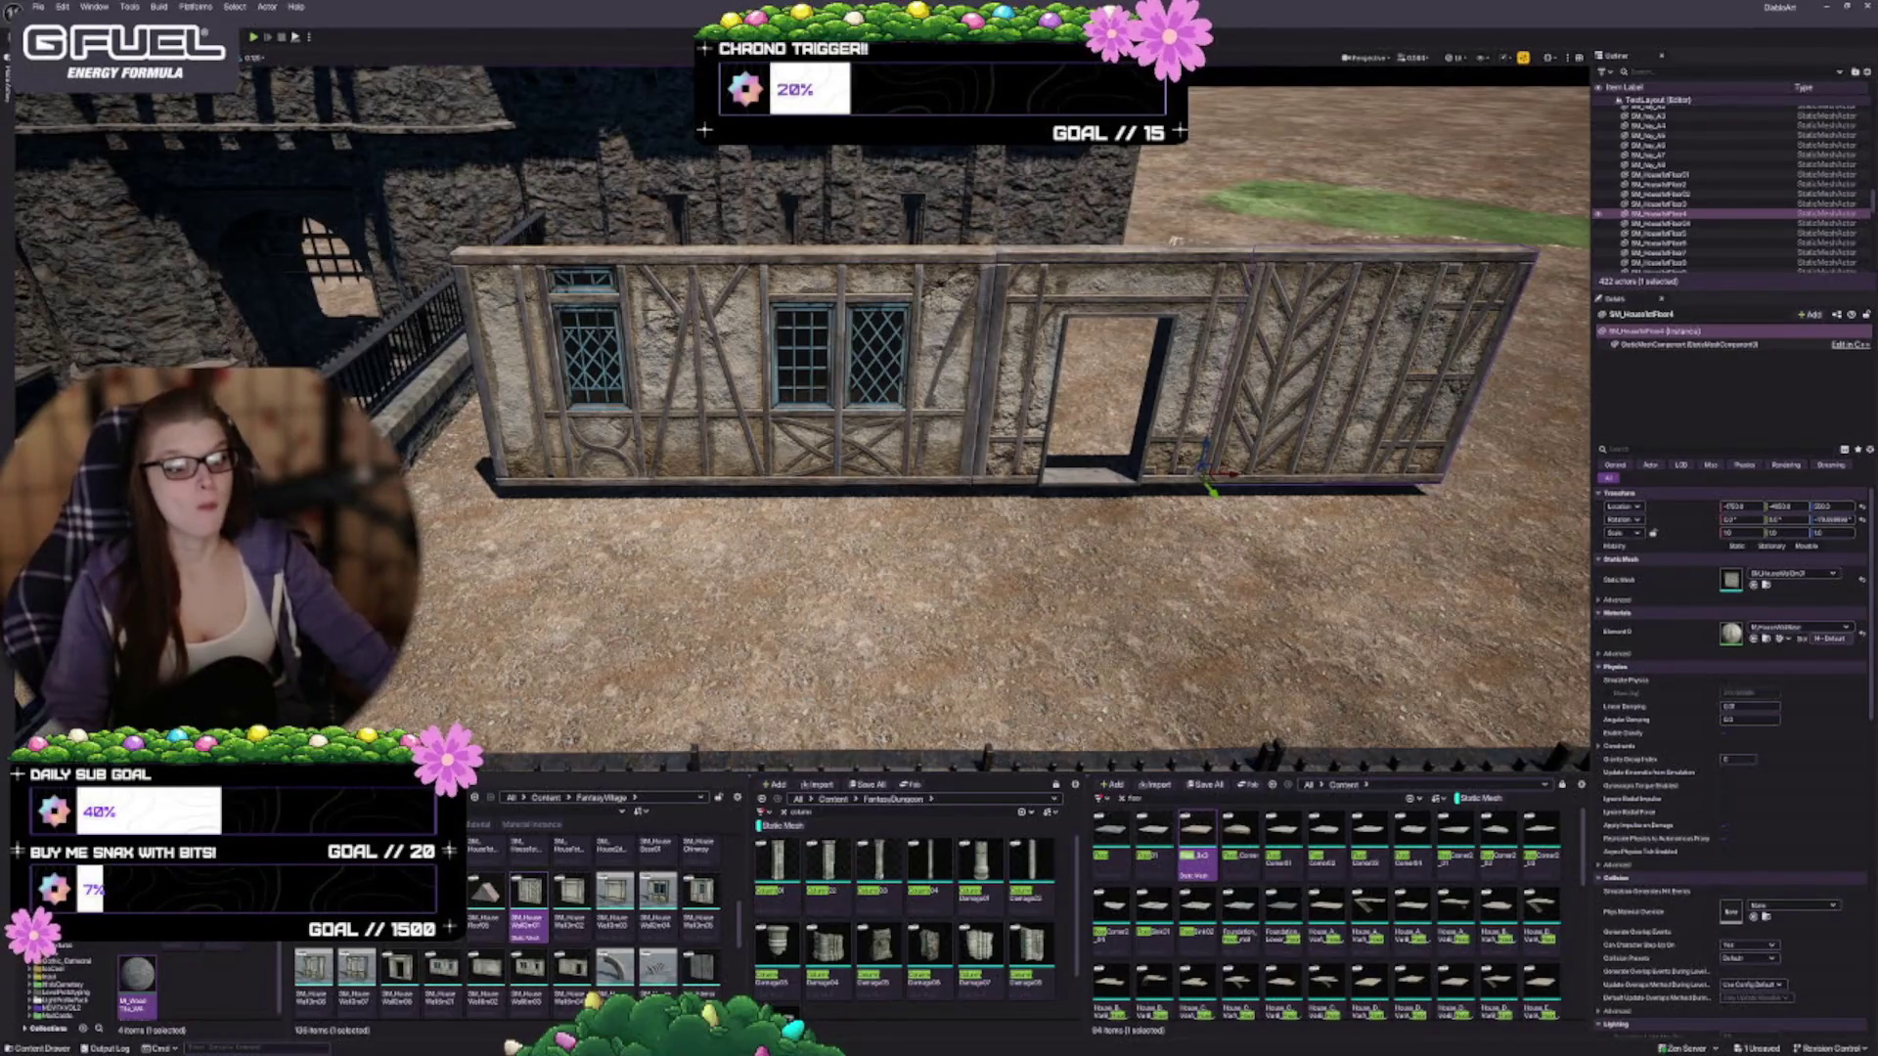
{"action": "key", "text": "w"}
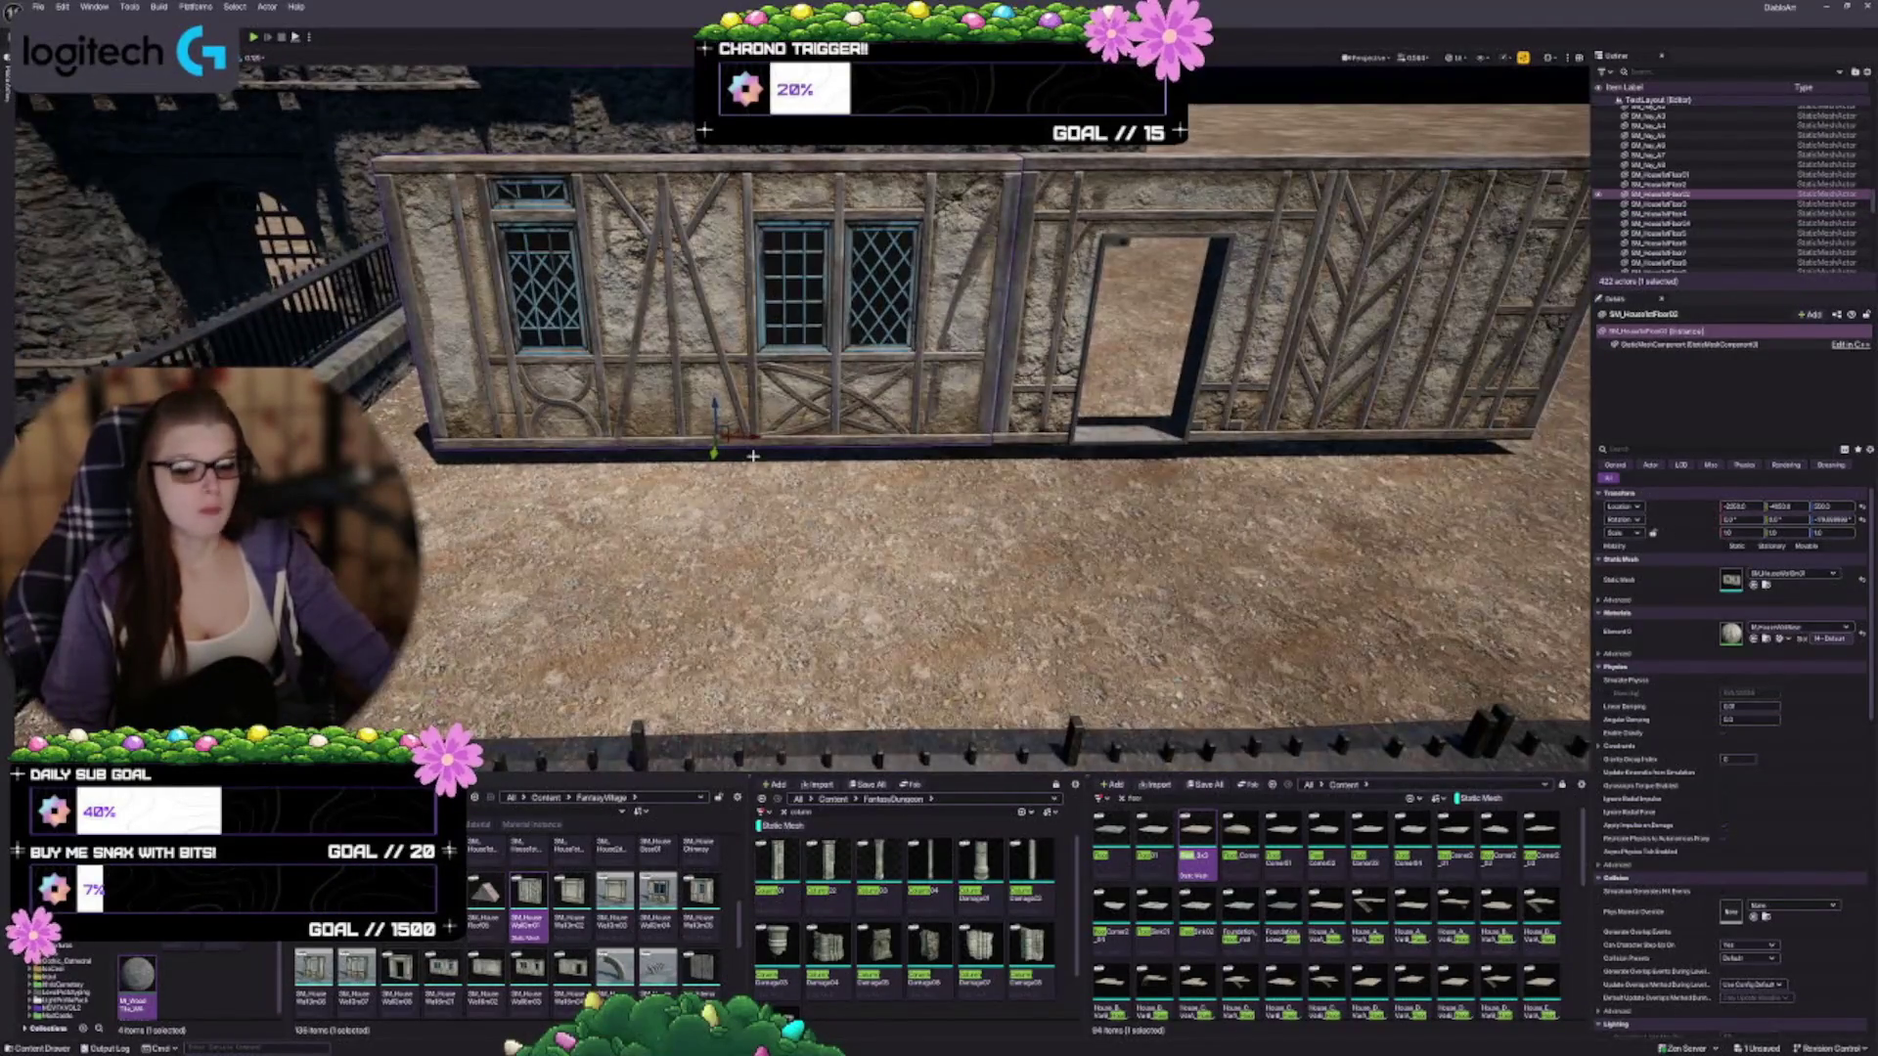
{"action": "scroll", "coordinate": [714, 430], "scroll_direction": "down", "scroll_amount": 5}
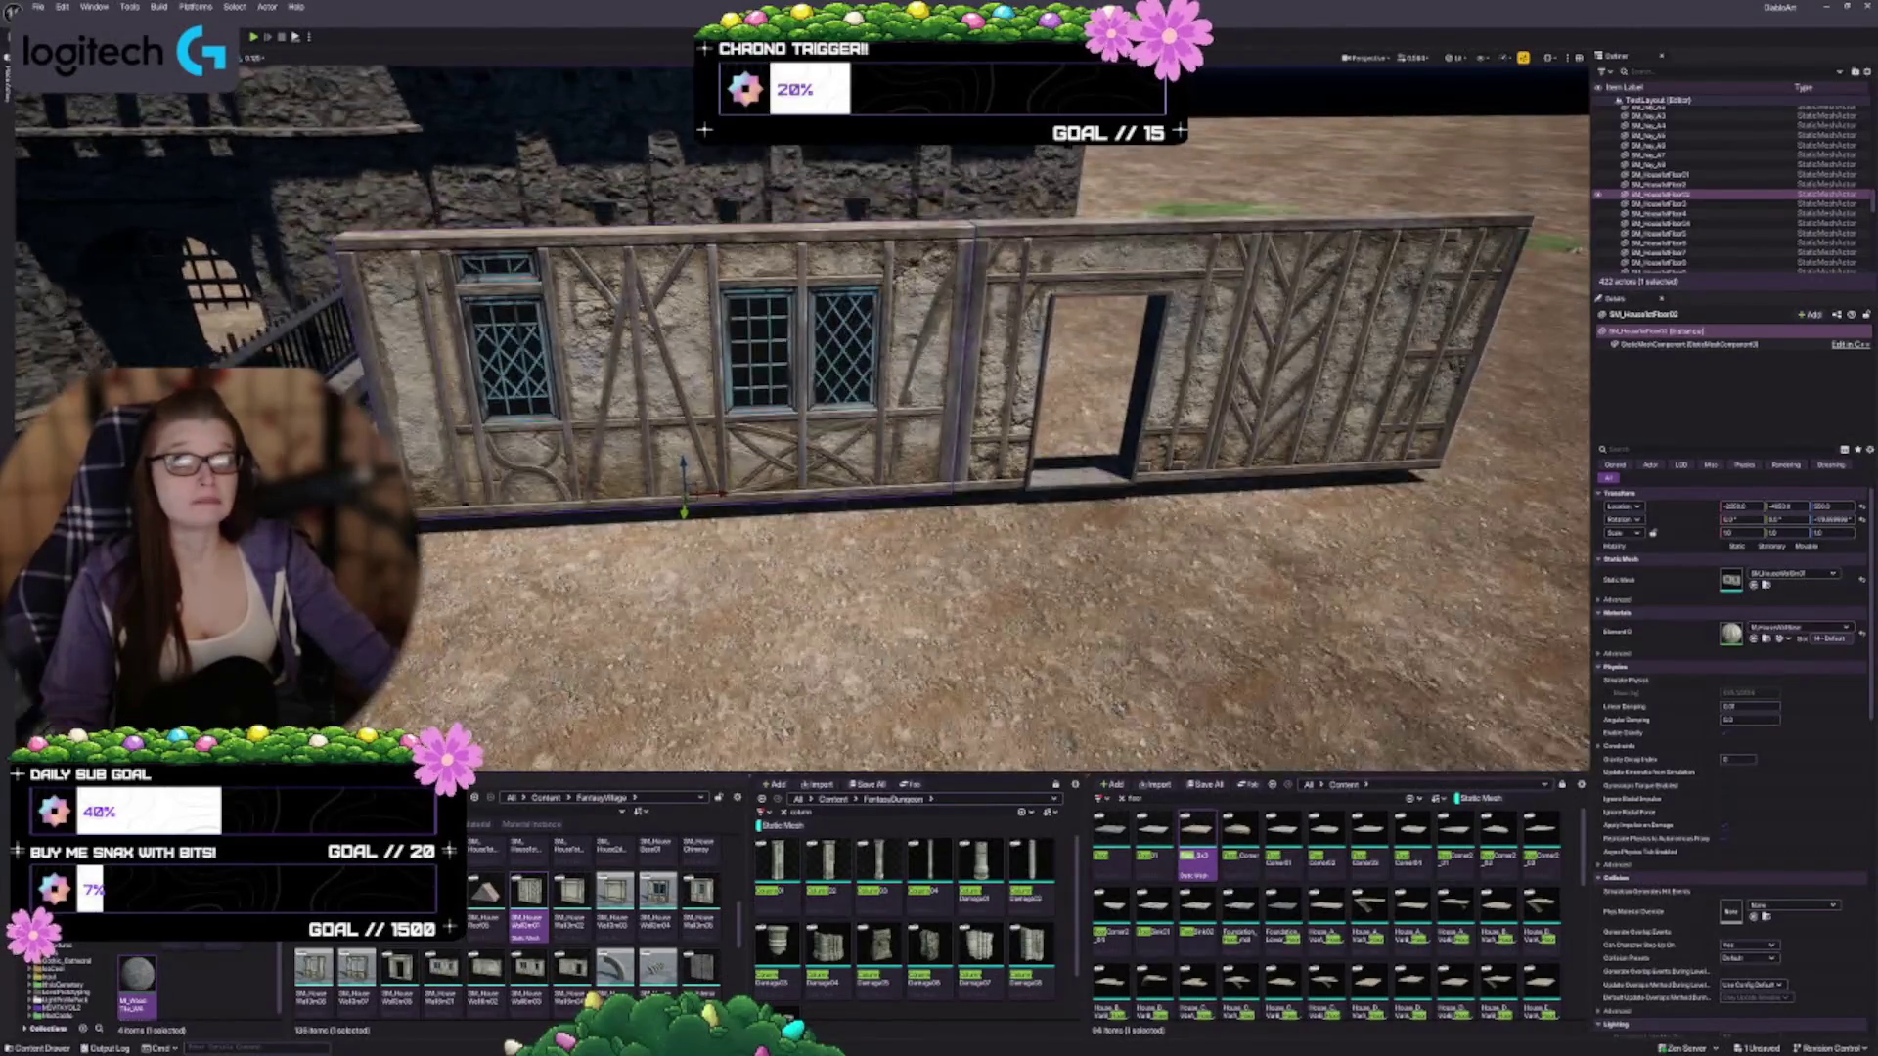
{"action": "left_click_drag", "start_coordinate": [684, 466], "coordinate": [674, 284]}
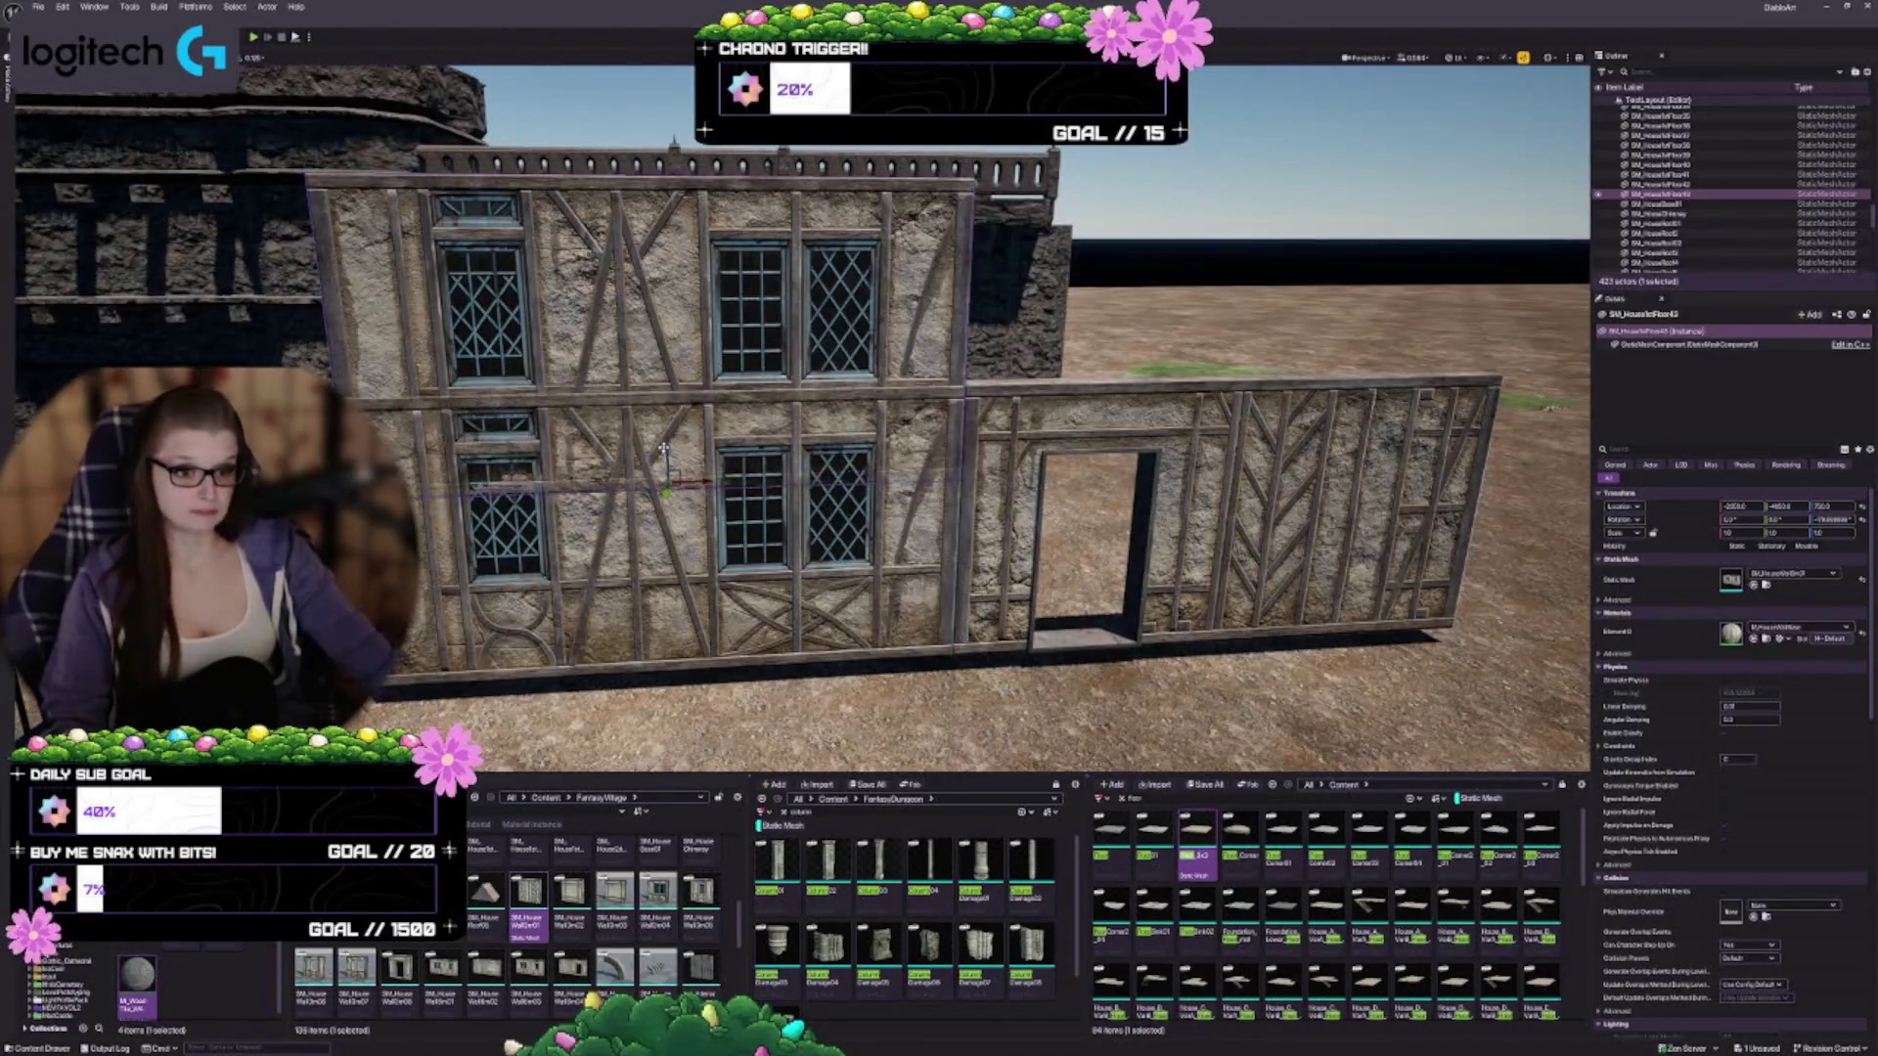
{"action": "left_click_drag", "start_coordinate": [665, 460], "coordinate": [656, 334]}
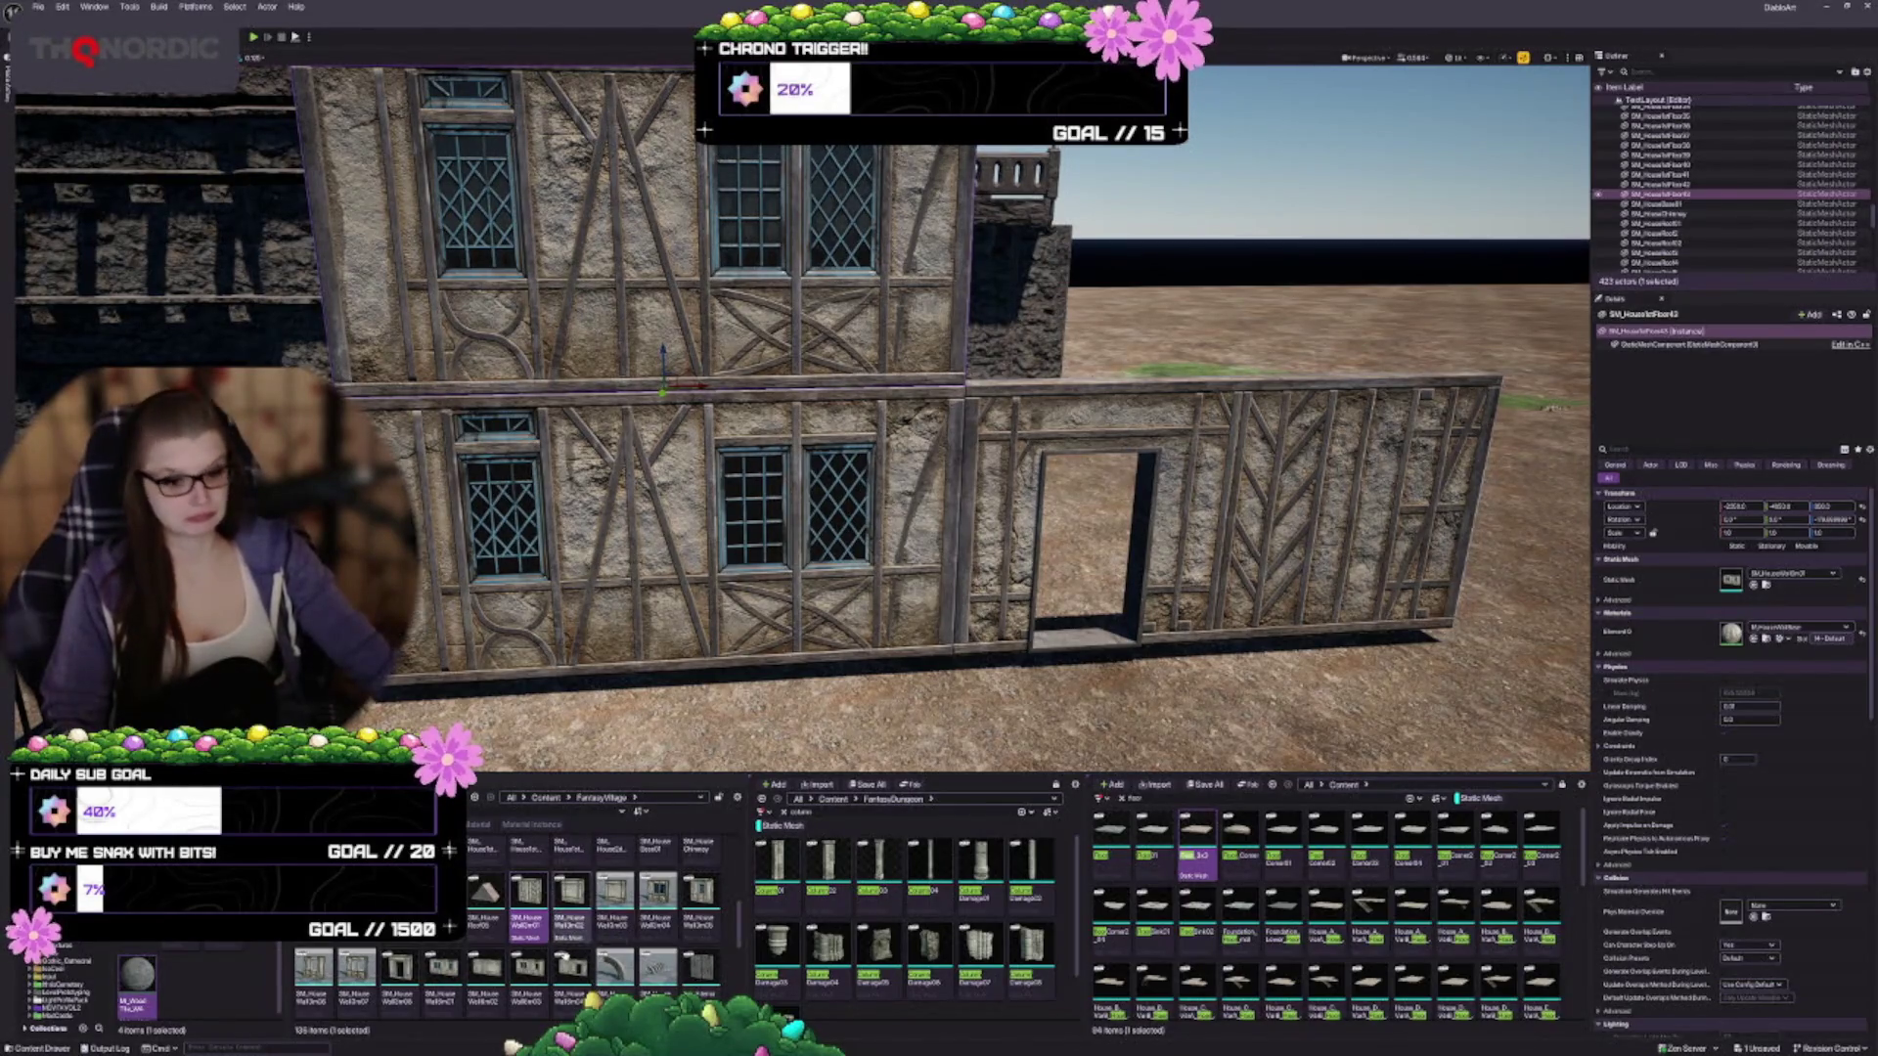
Swap the upper-storey wall for another house asset and fly the view up over the house
{"action": "scroll", "coordinate": [561, 907], "scroll_direction": "up", "scroll_amount": 1}
{"action": "scroll", "coordinate": [561, 908], "scroll_direction": "up", "scroll_amount": 3}
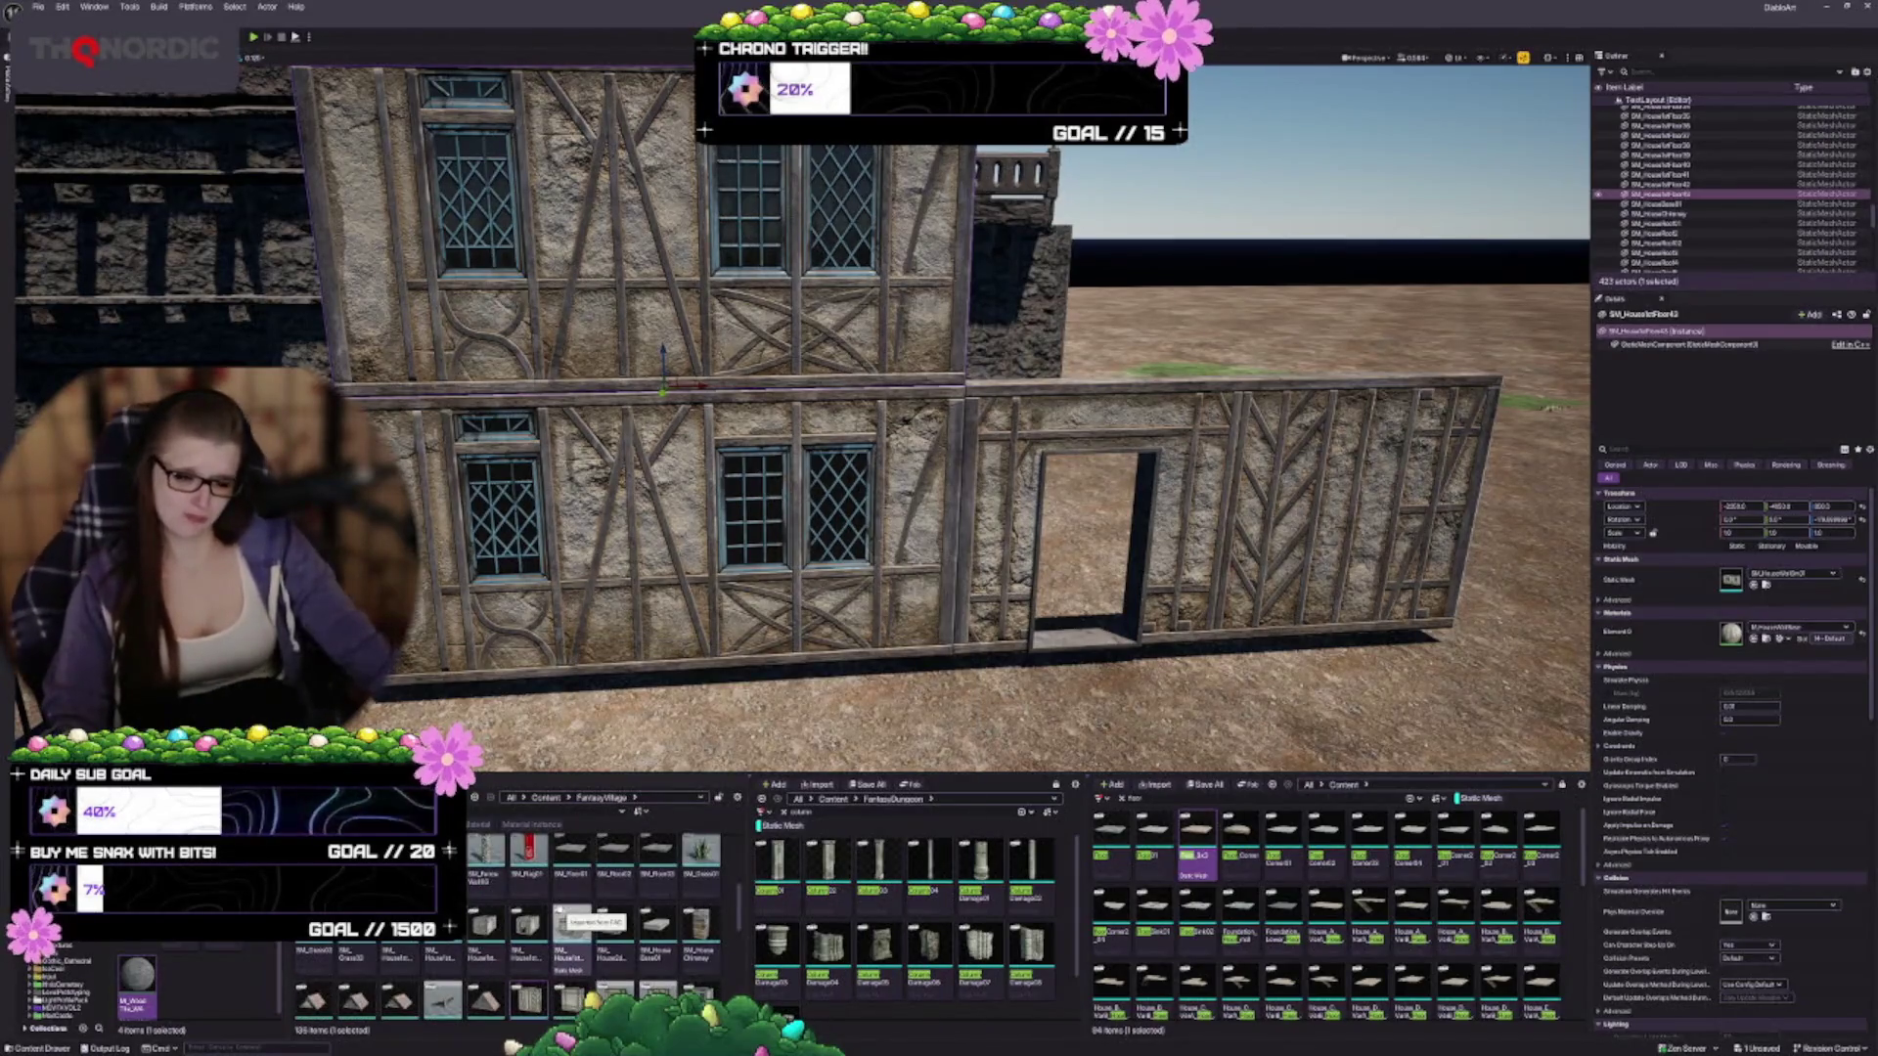
{"action": "scroll", "coordinate": [597, 919], "scroll_direction": "down", "scroll_amount": 1}
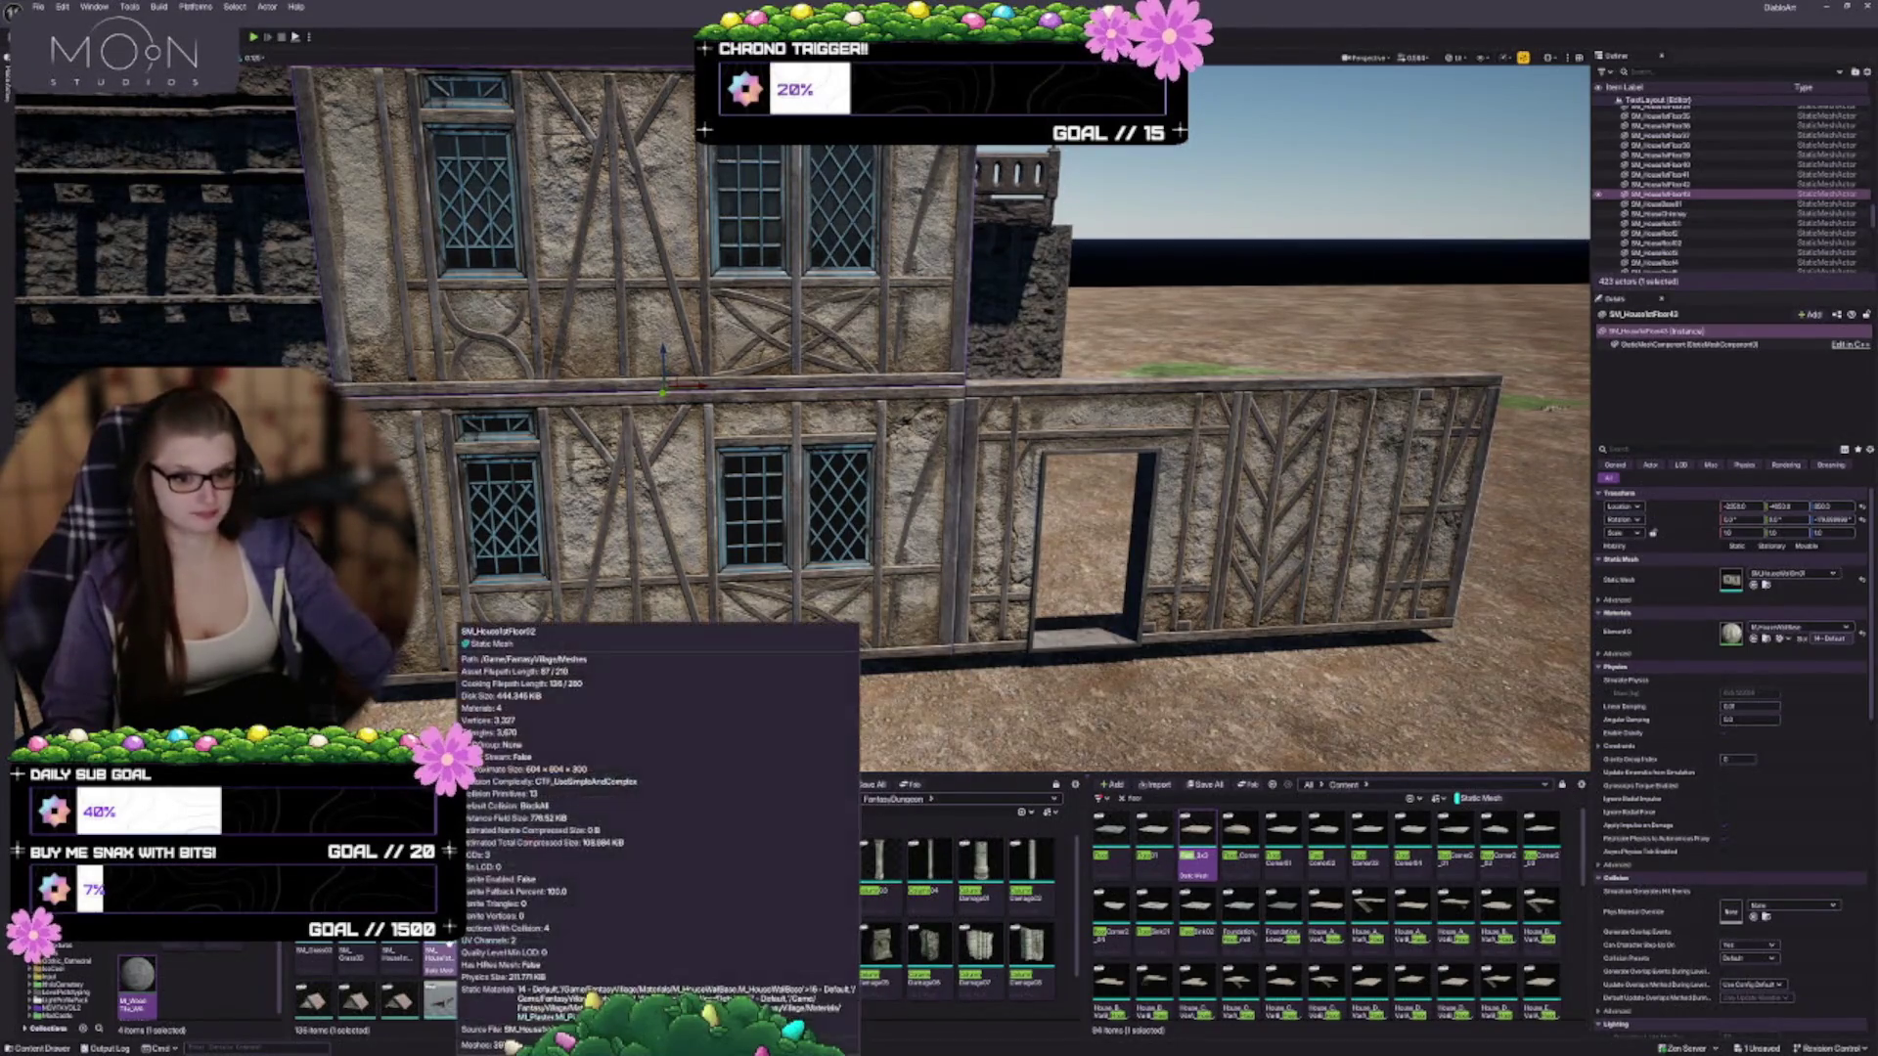
{"action": "left_click", "coordinate": [445, 953]}
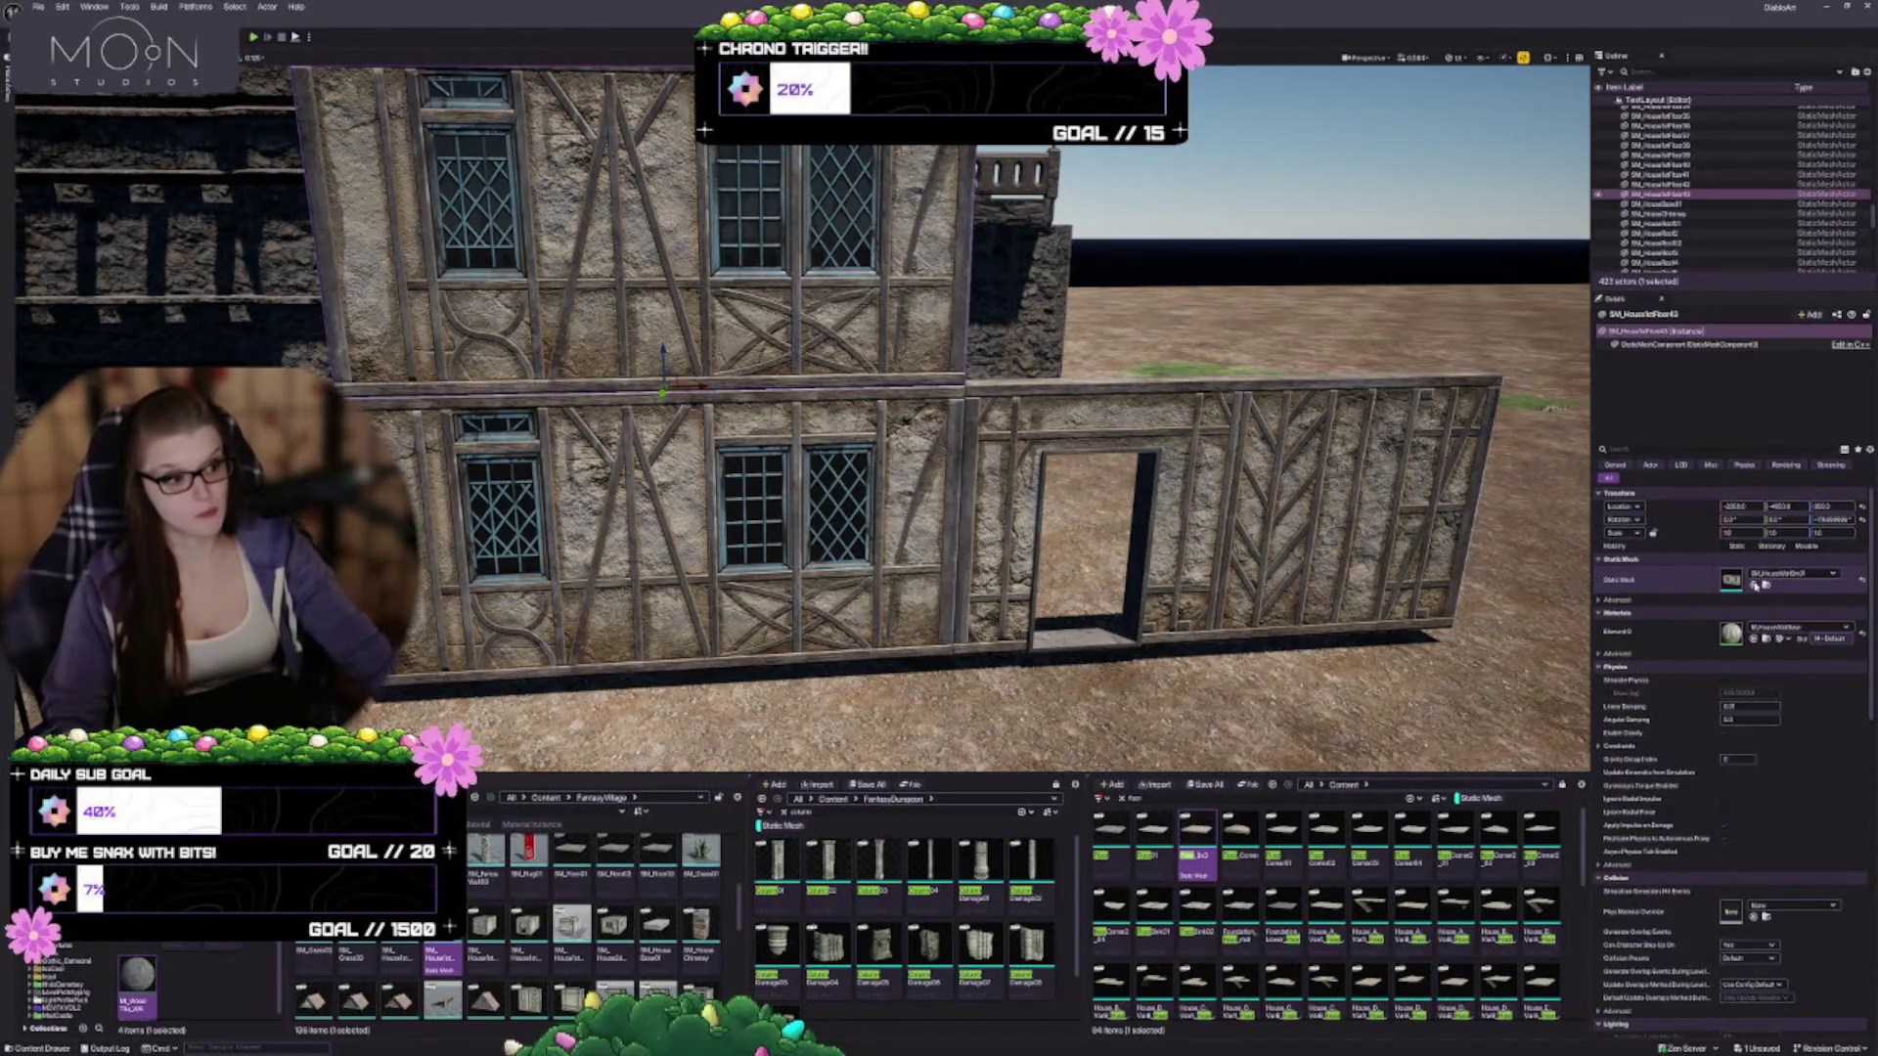
{"action": "left_click", "coordinate": [1754, 584]}
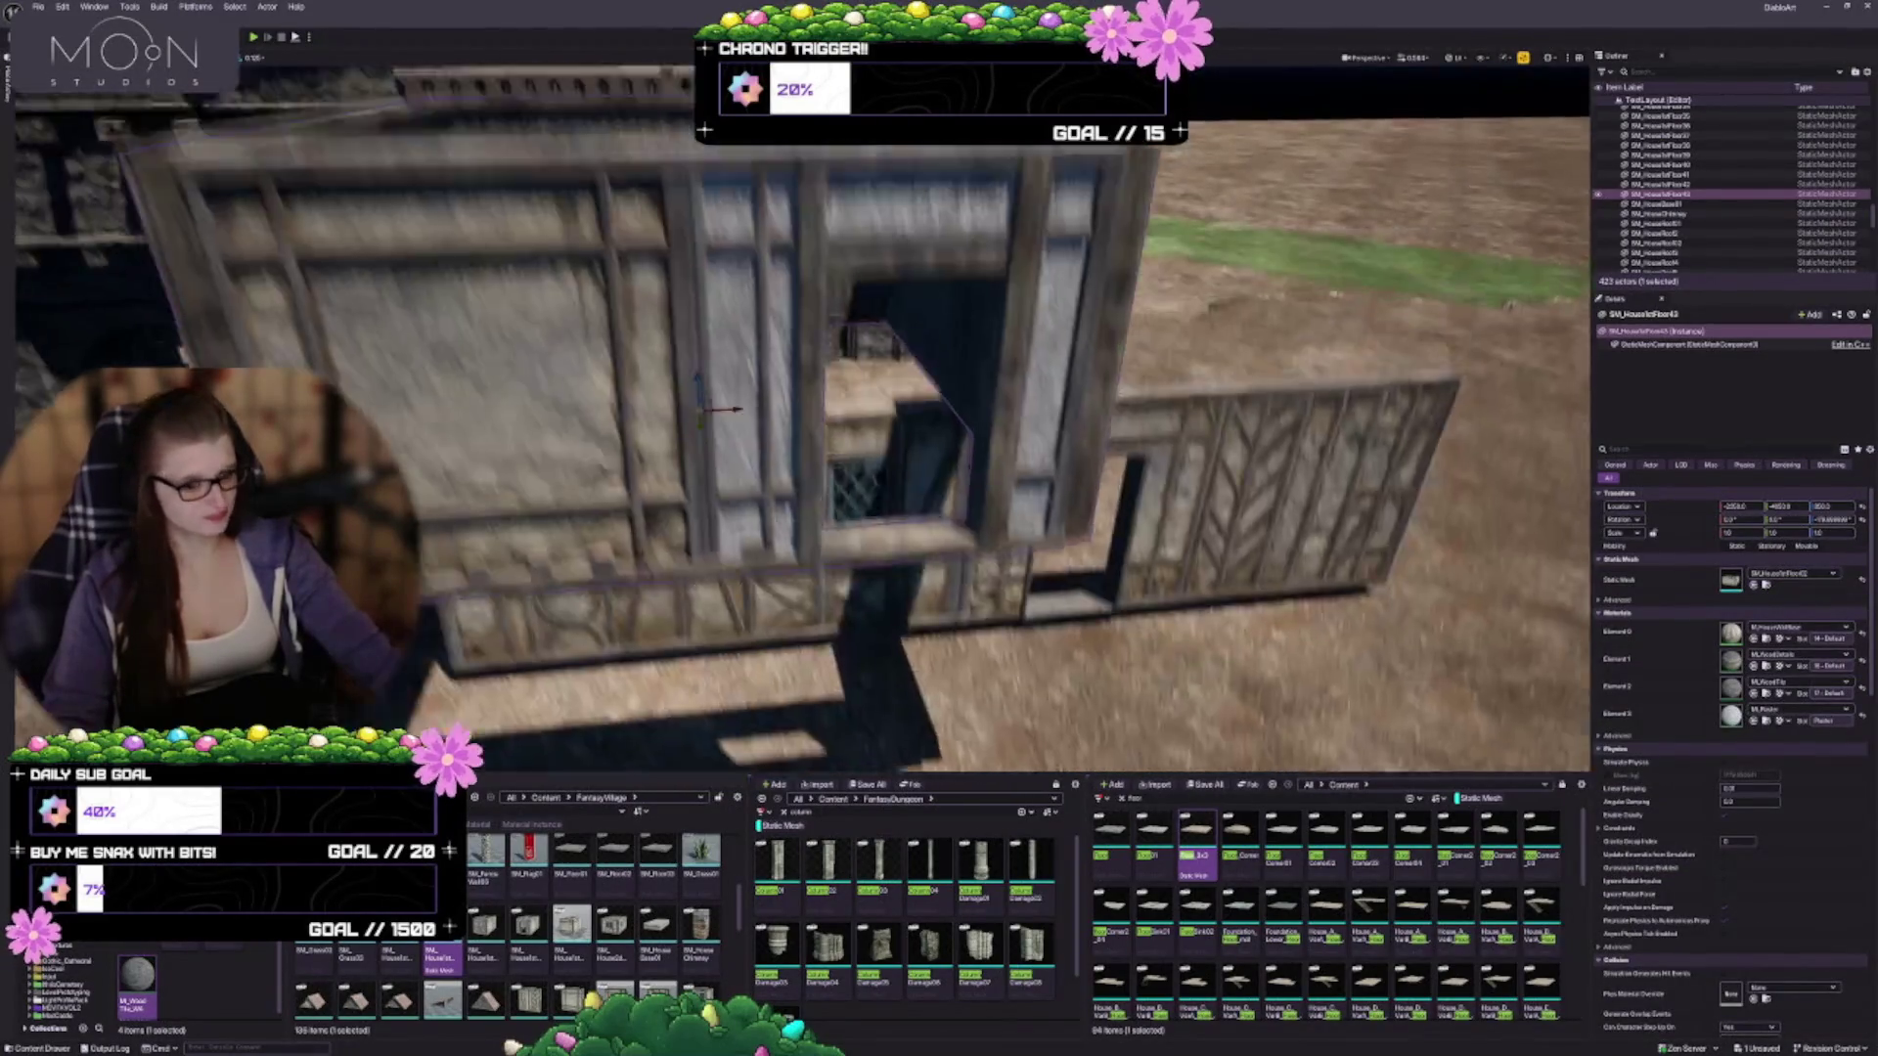
{"action": "key", "text": "w"}
{"action": "key", "text": "s"}
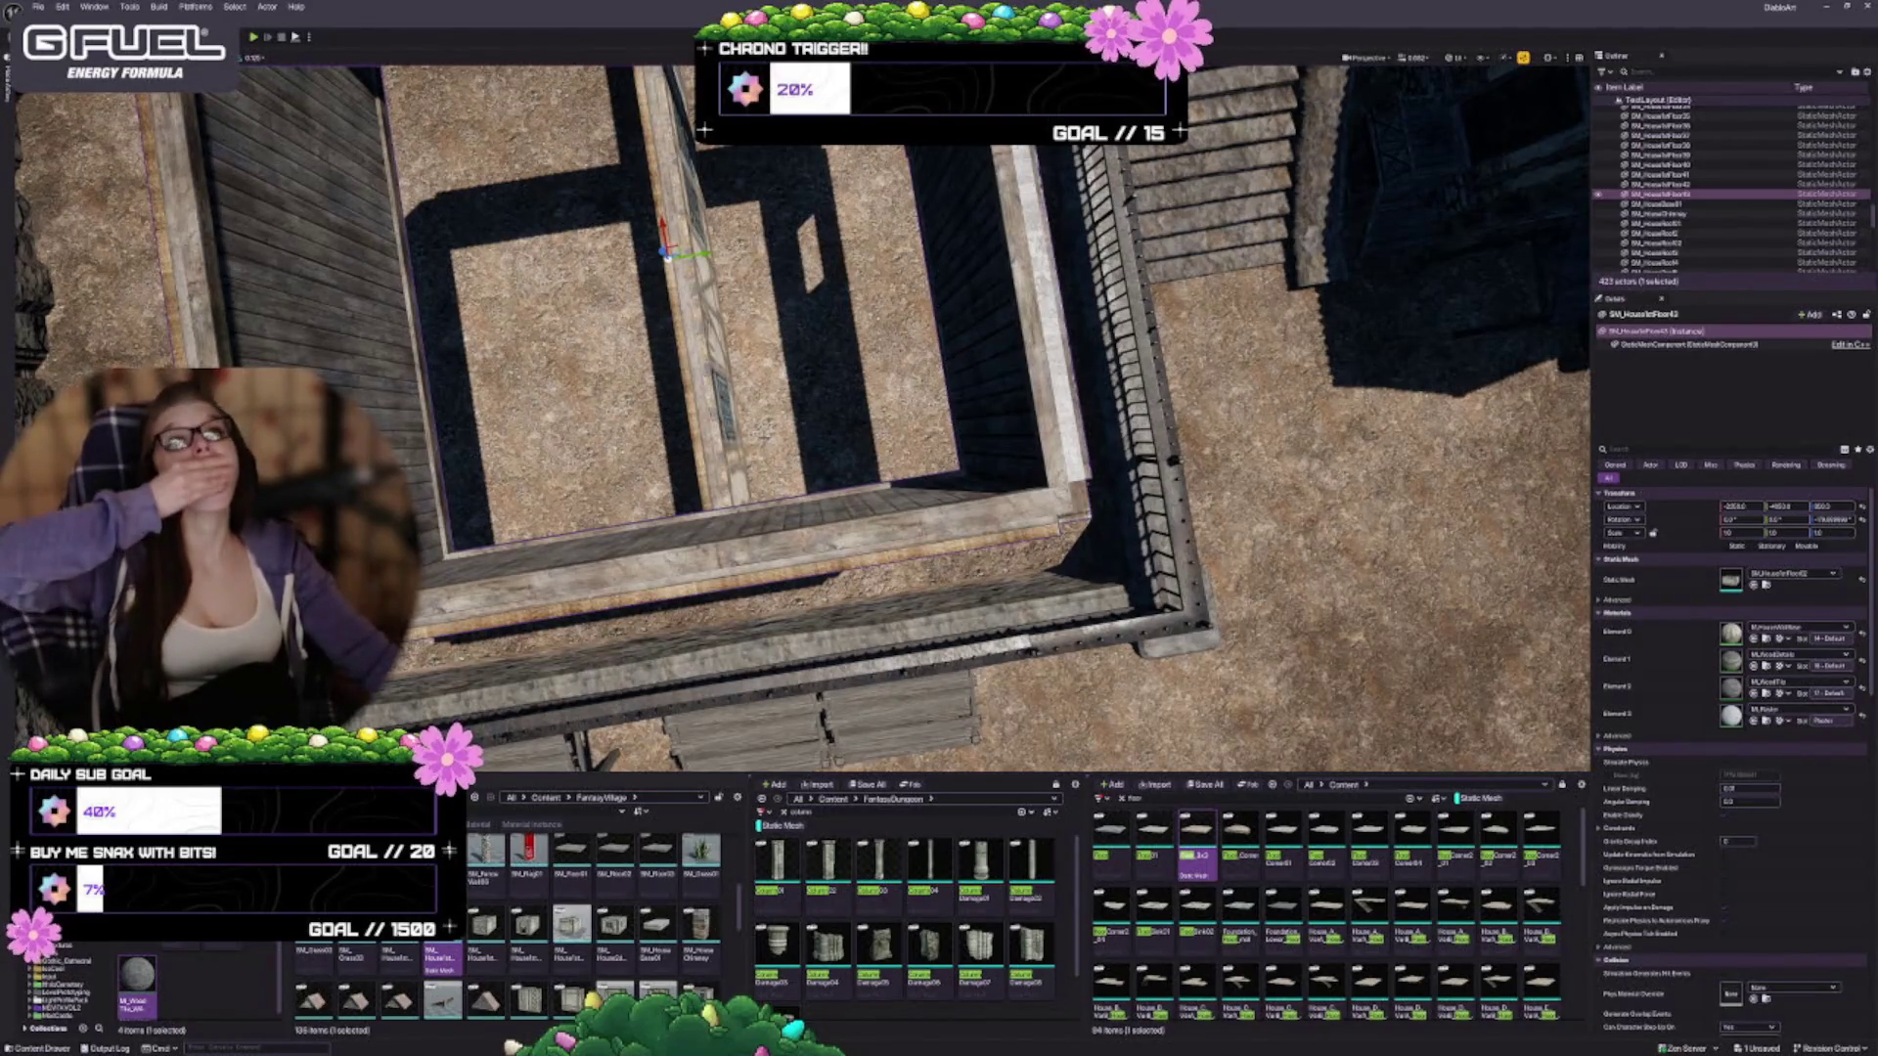
Undo a trial rotation and raise the room piece on Z to upper-storey height
{"action": "scroll", "coordinate": [802, 411], "scroll_direction": "up", "scroll_amount": 3}
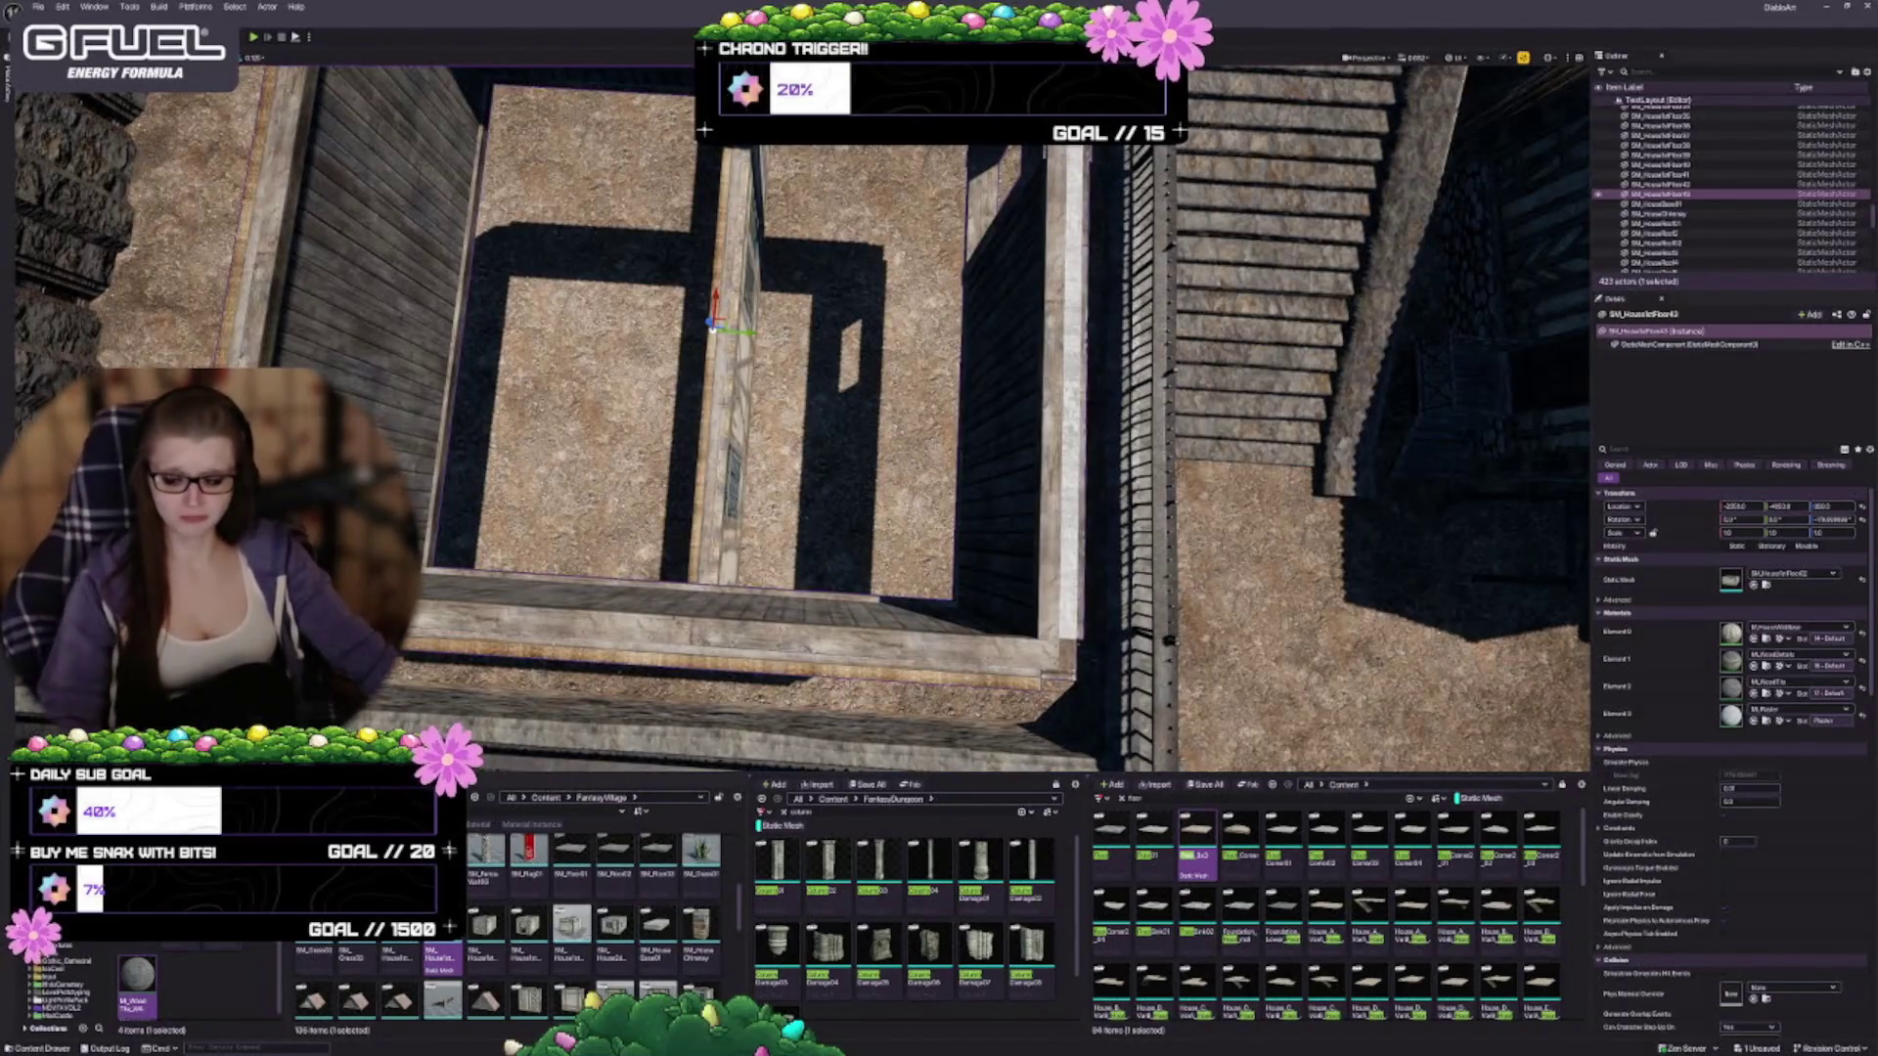
{"action": "key", "text": "e"}
{"action": "left_click_drag", "start_coordinate": [665, 313], "coordinate": [661, 338]}
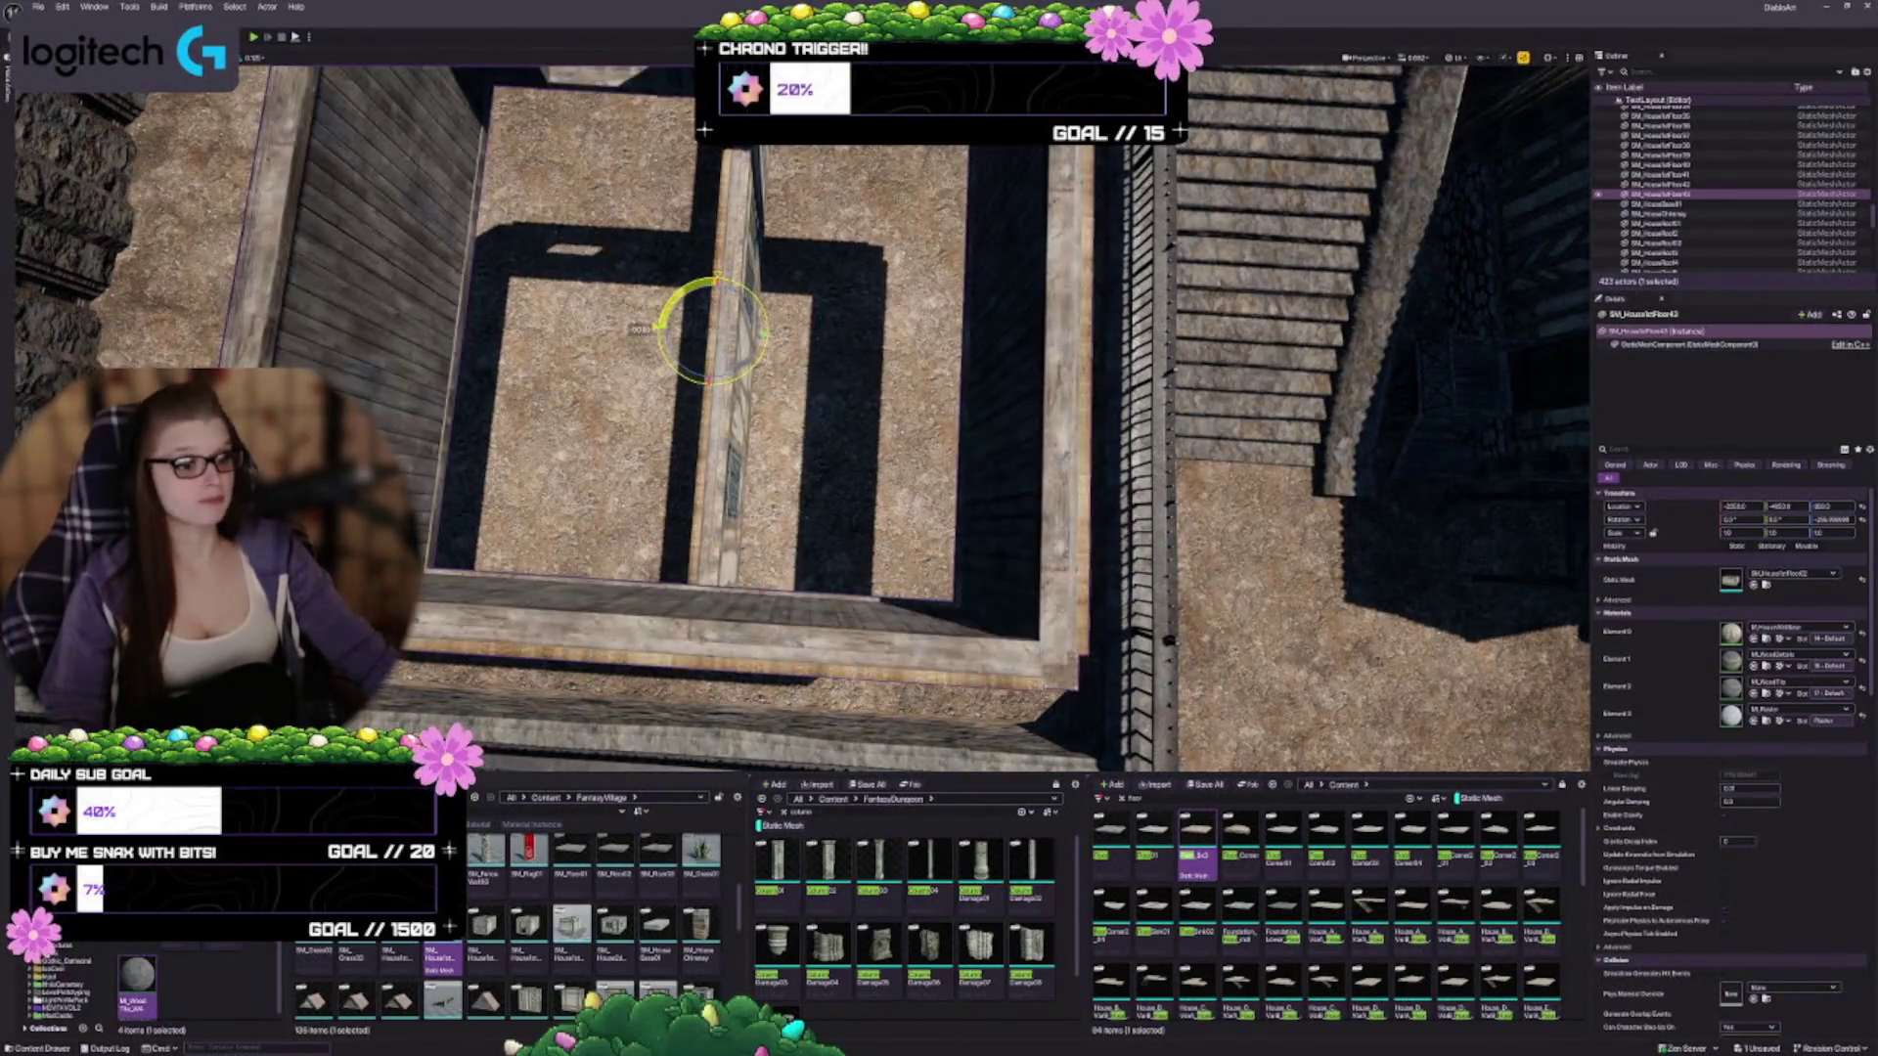
{"action": "left_click_drag", "start_coordinate": [802, 411], "coordinate": [724, 372]}
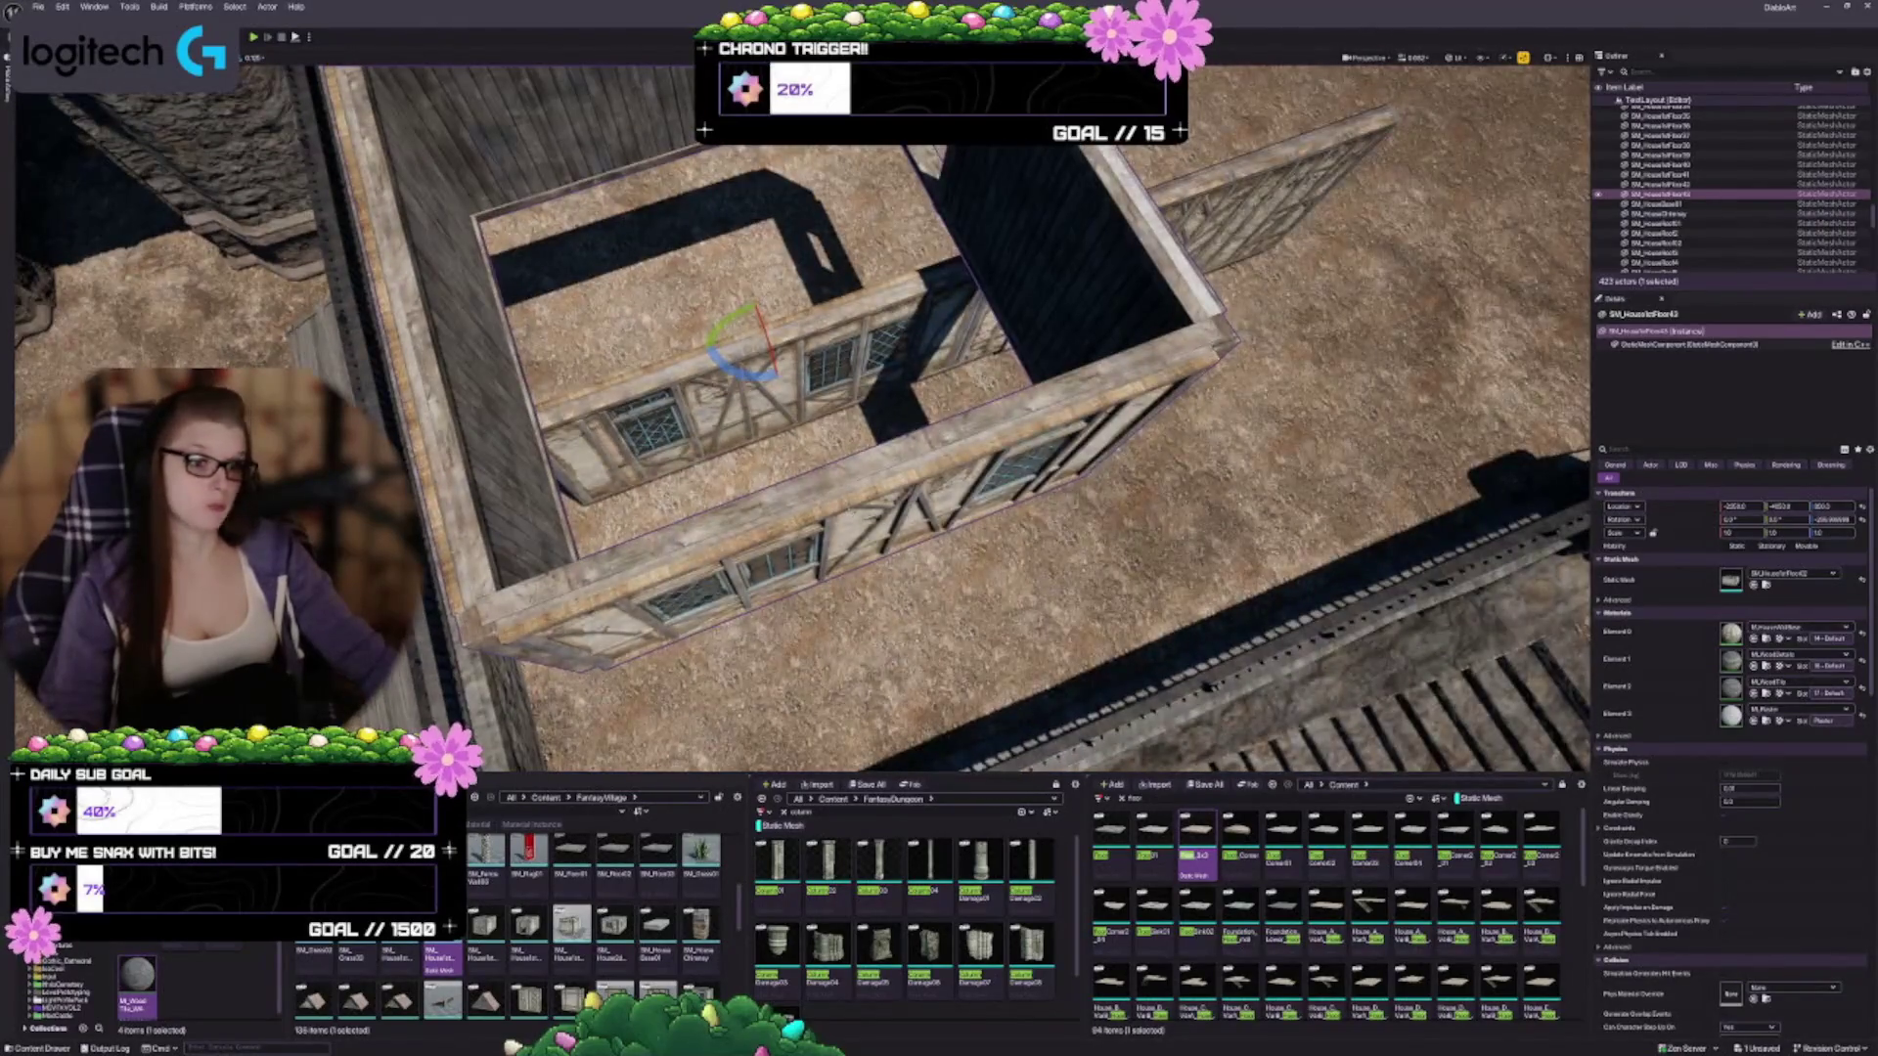
{"action": "key", "text": "ctrl+z"}
{"action": "key", "text": "w"}
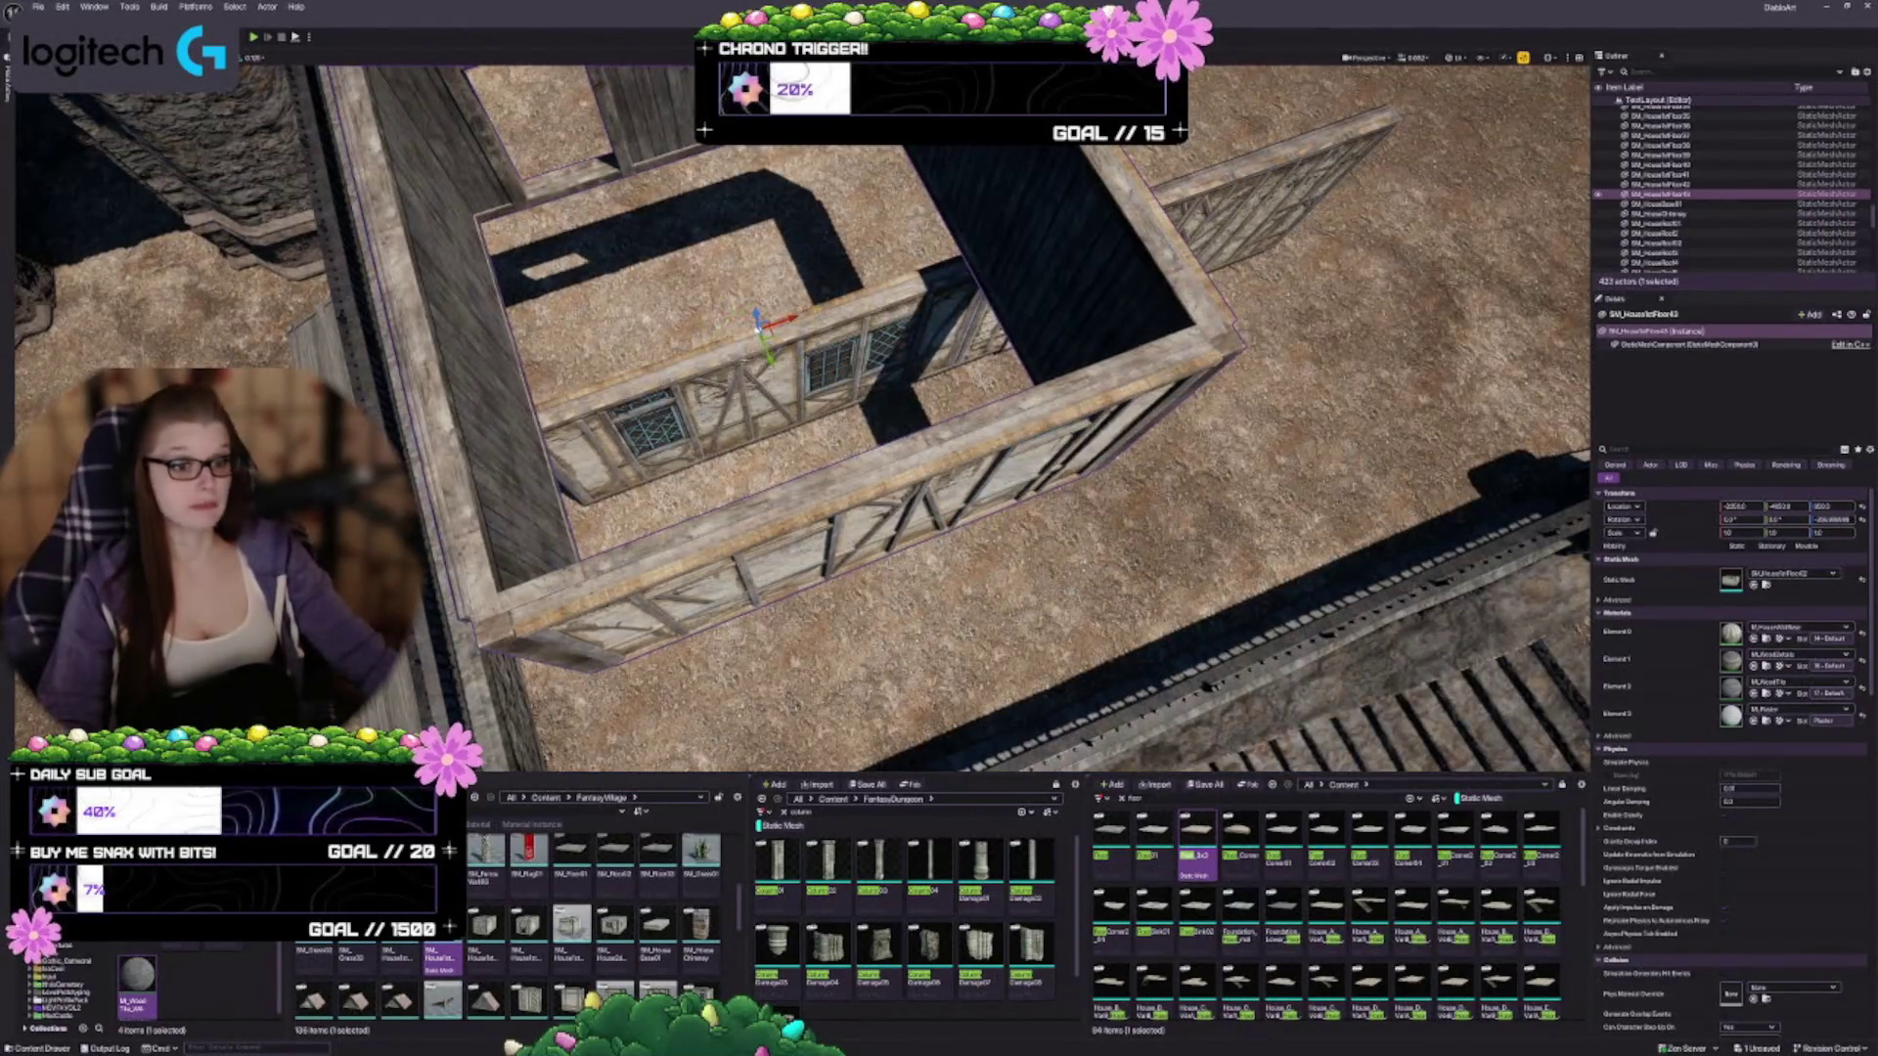
{"action": "mouse_move", "coordinate": [759, 318]}
{"action": "left_mouse_down"}
{"action": "mouse_move", "coordinate": [655, 136]}
{"action": "mouse_move", "coordinate": [655, 196]}
{"action": "mouse_move", "coordinate": [753, 210]}
{"action": "left_mouse_up"}
{"action": "left_click_drag", "start_coordinate": [768, 390], "coordinate": [723, 382]}
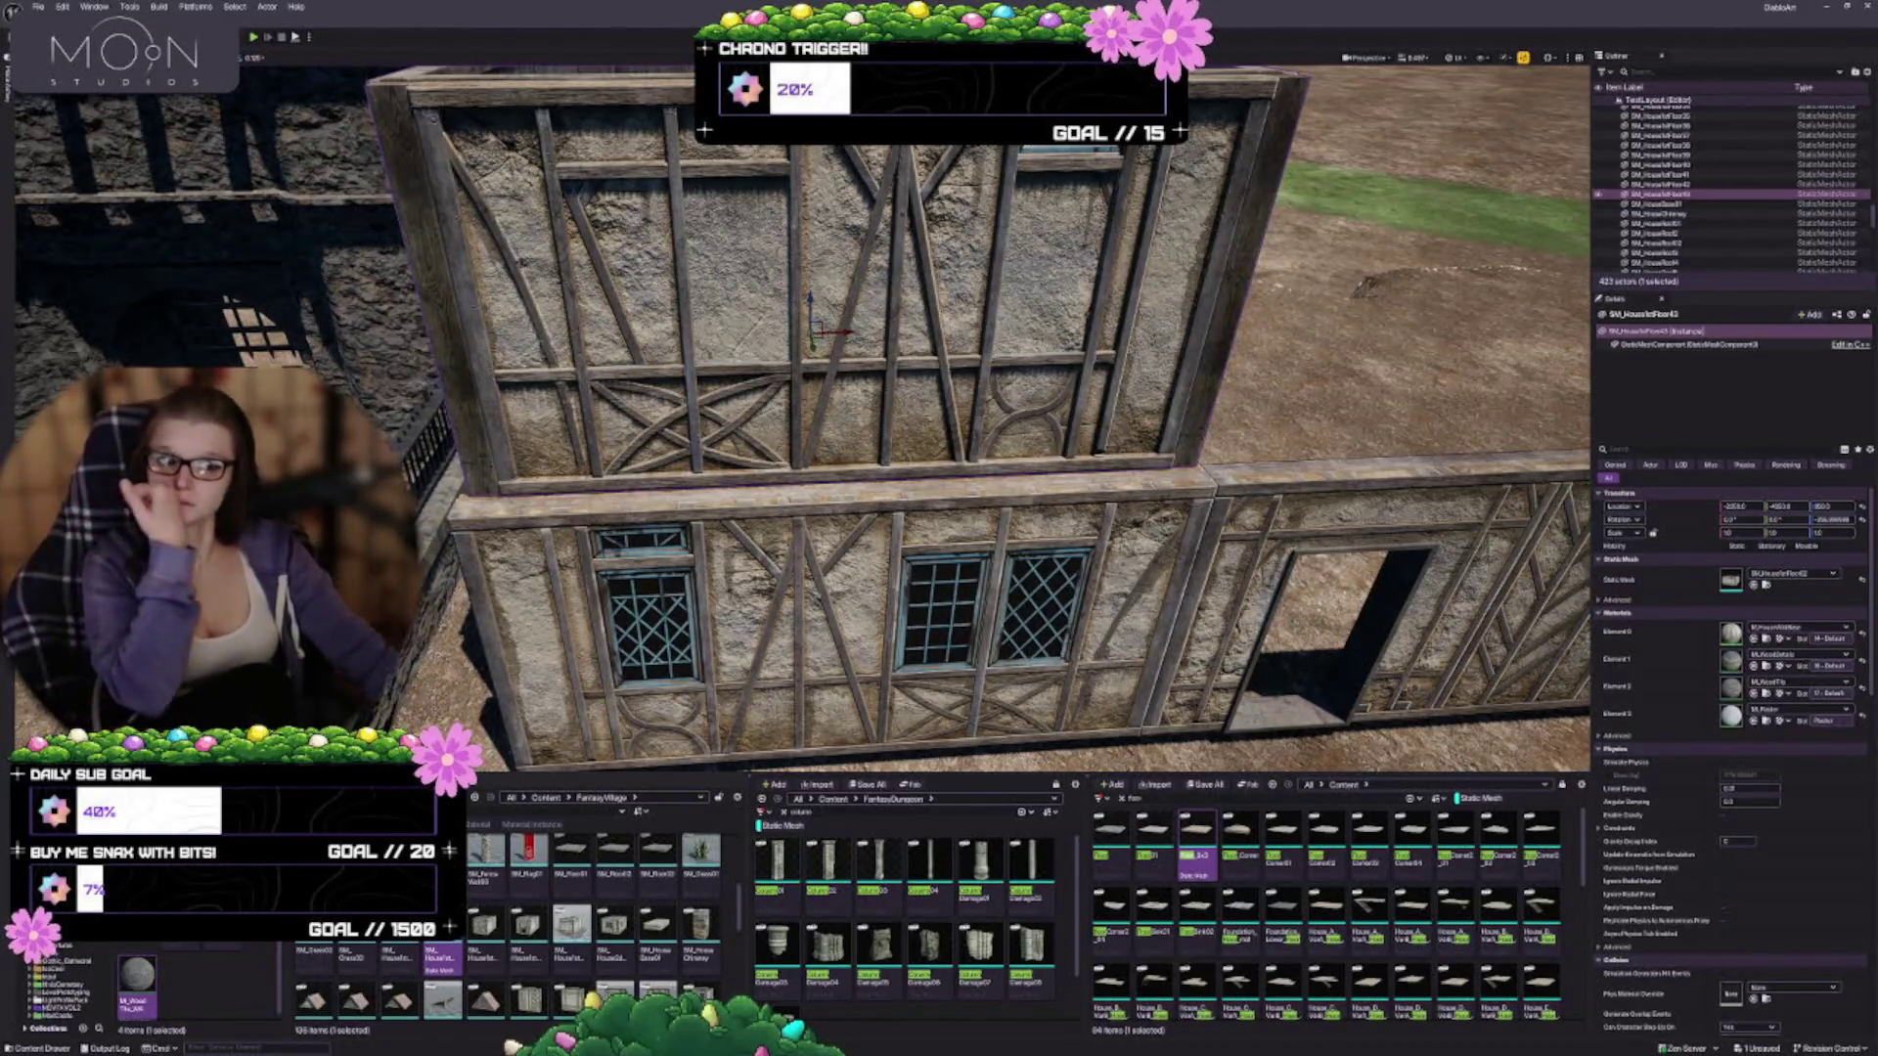
{"action": "mouse_move", "coordinate": [802, 410]}
{"action": "left_mouse_down"}
{"action": "mouse_move", "coordinate": [773, 490]}
{"action": "mouse_move", "coordinate": [787, 426]}
{"action": "left_mouse_up"}
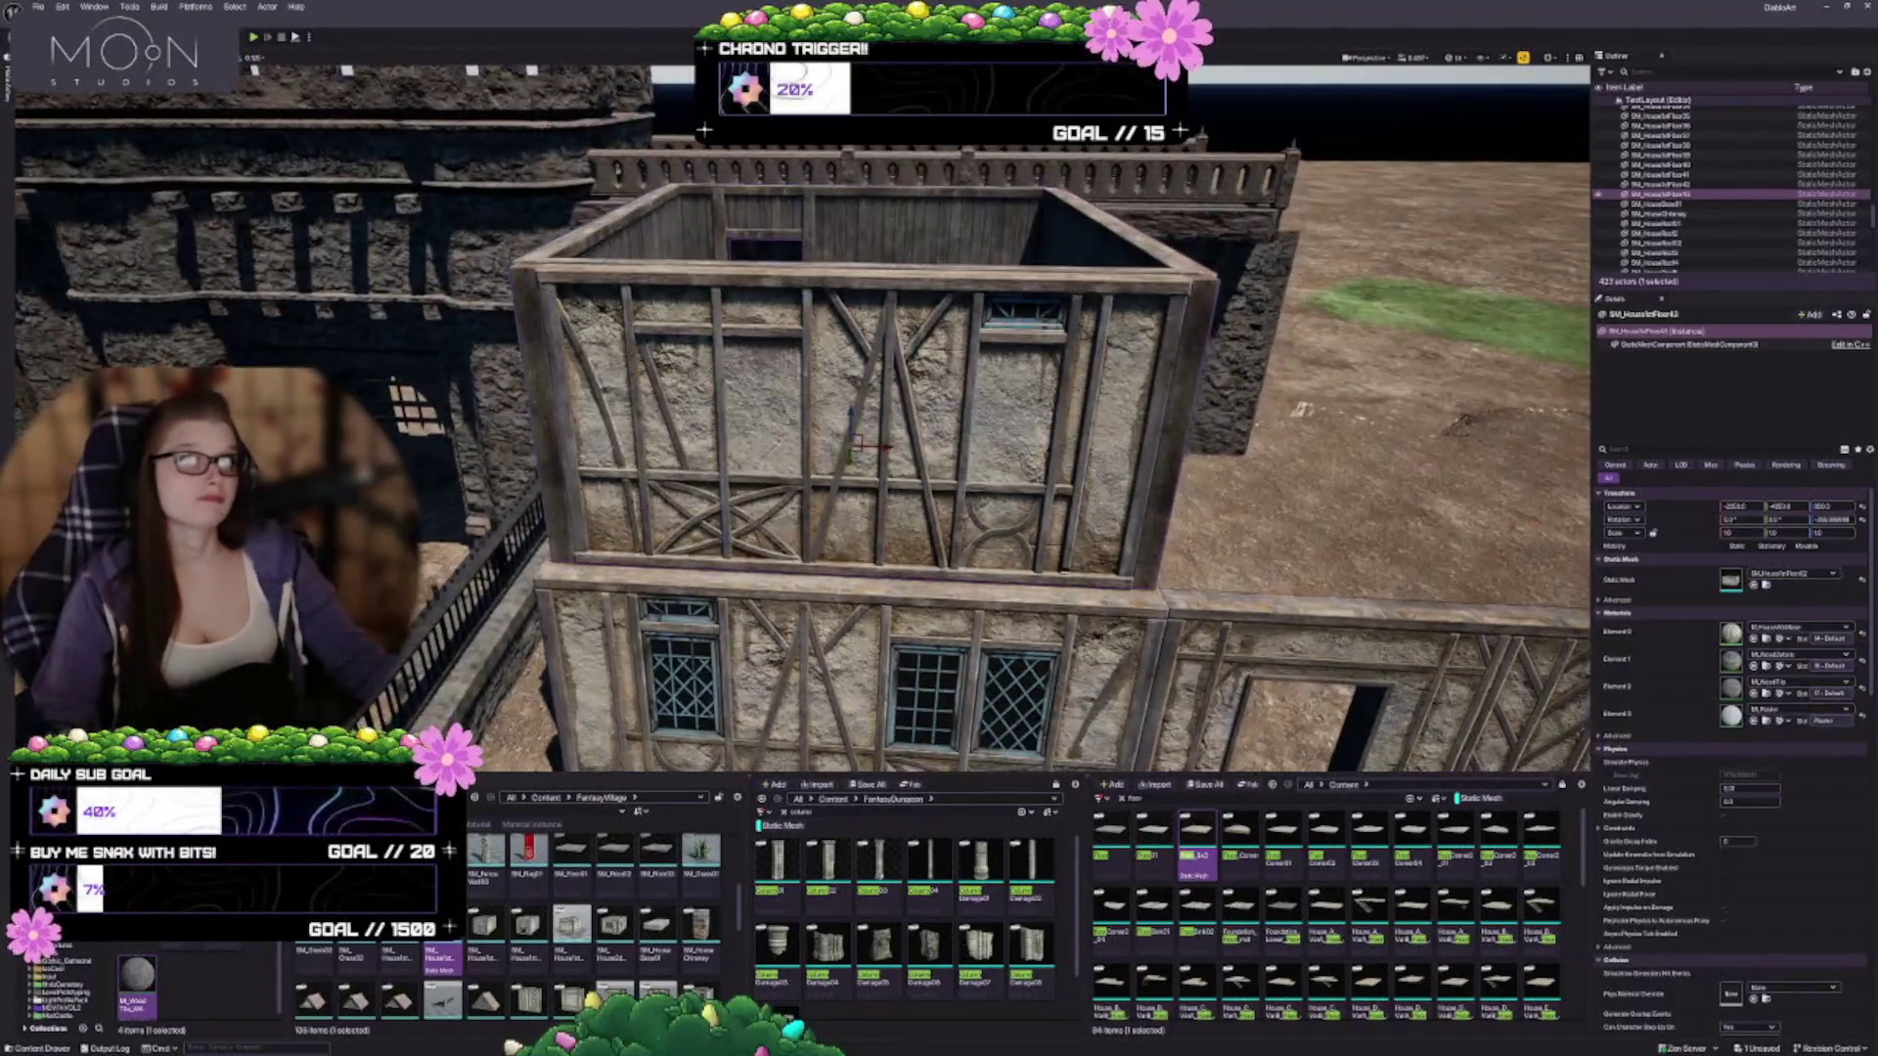
Delete the lower two-window wall and select the raised upper-floor room
{"action": "left_click", "coordinate": [983, 587]}
{"action": "mouse_move", "coordinate": [983, 587]}
{"action": "left_mouse_down"}
{"action": "mouse_move", "coordinate": [978, 558]}
{"action": "mouse_move", "coordinate": [983, 575]}
{"action": "left_mouse_up"}
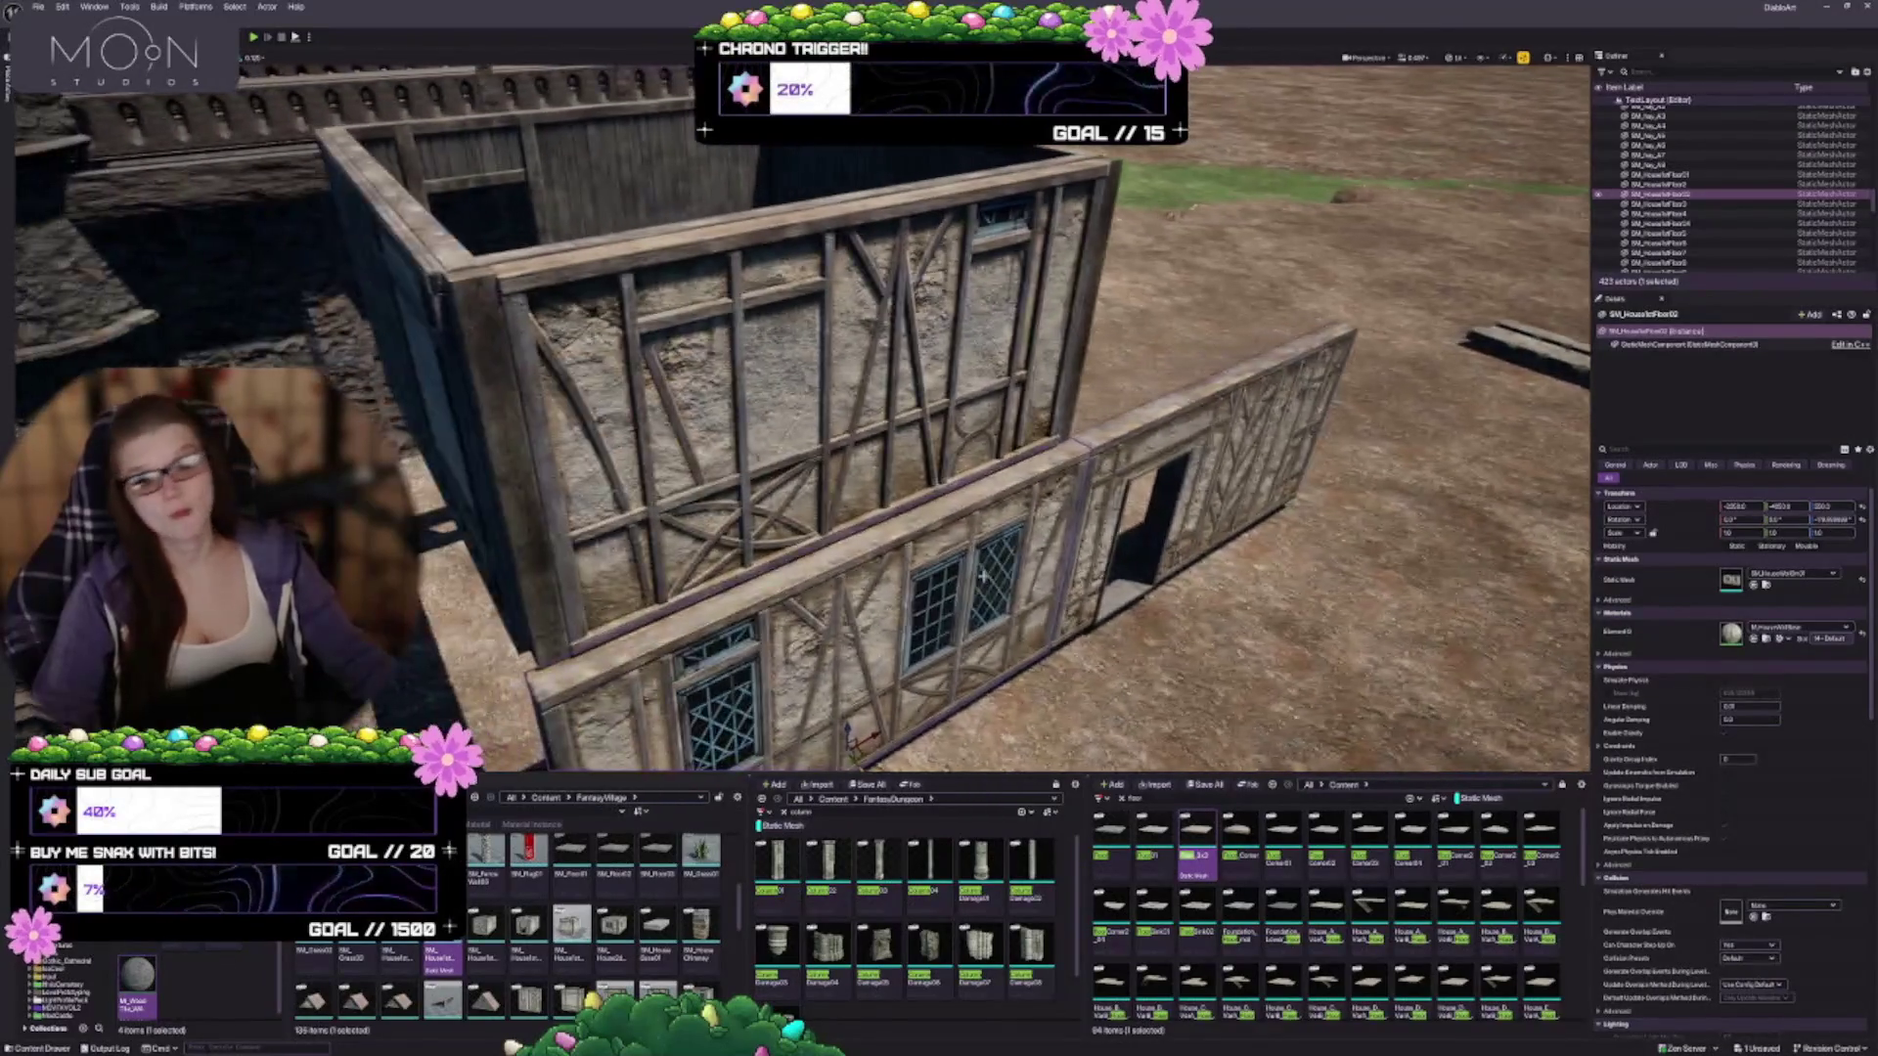
{"action": "key", "text": "Delete"}
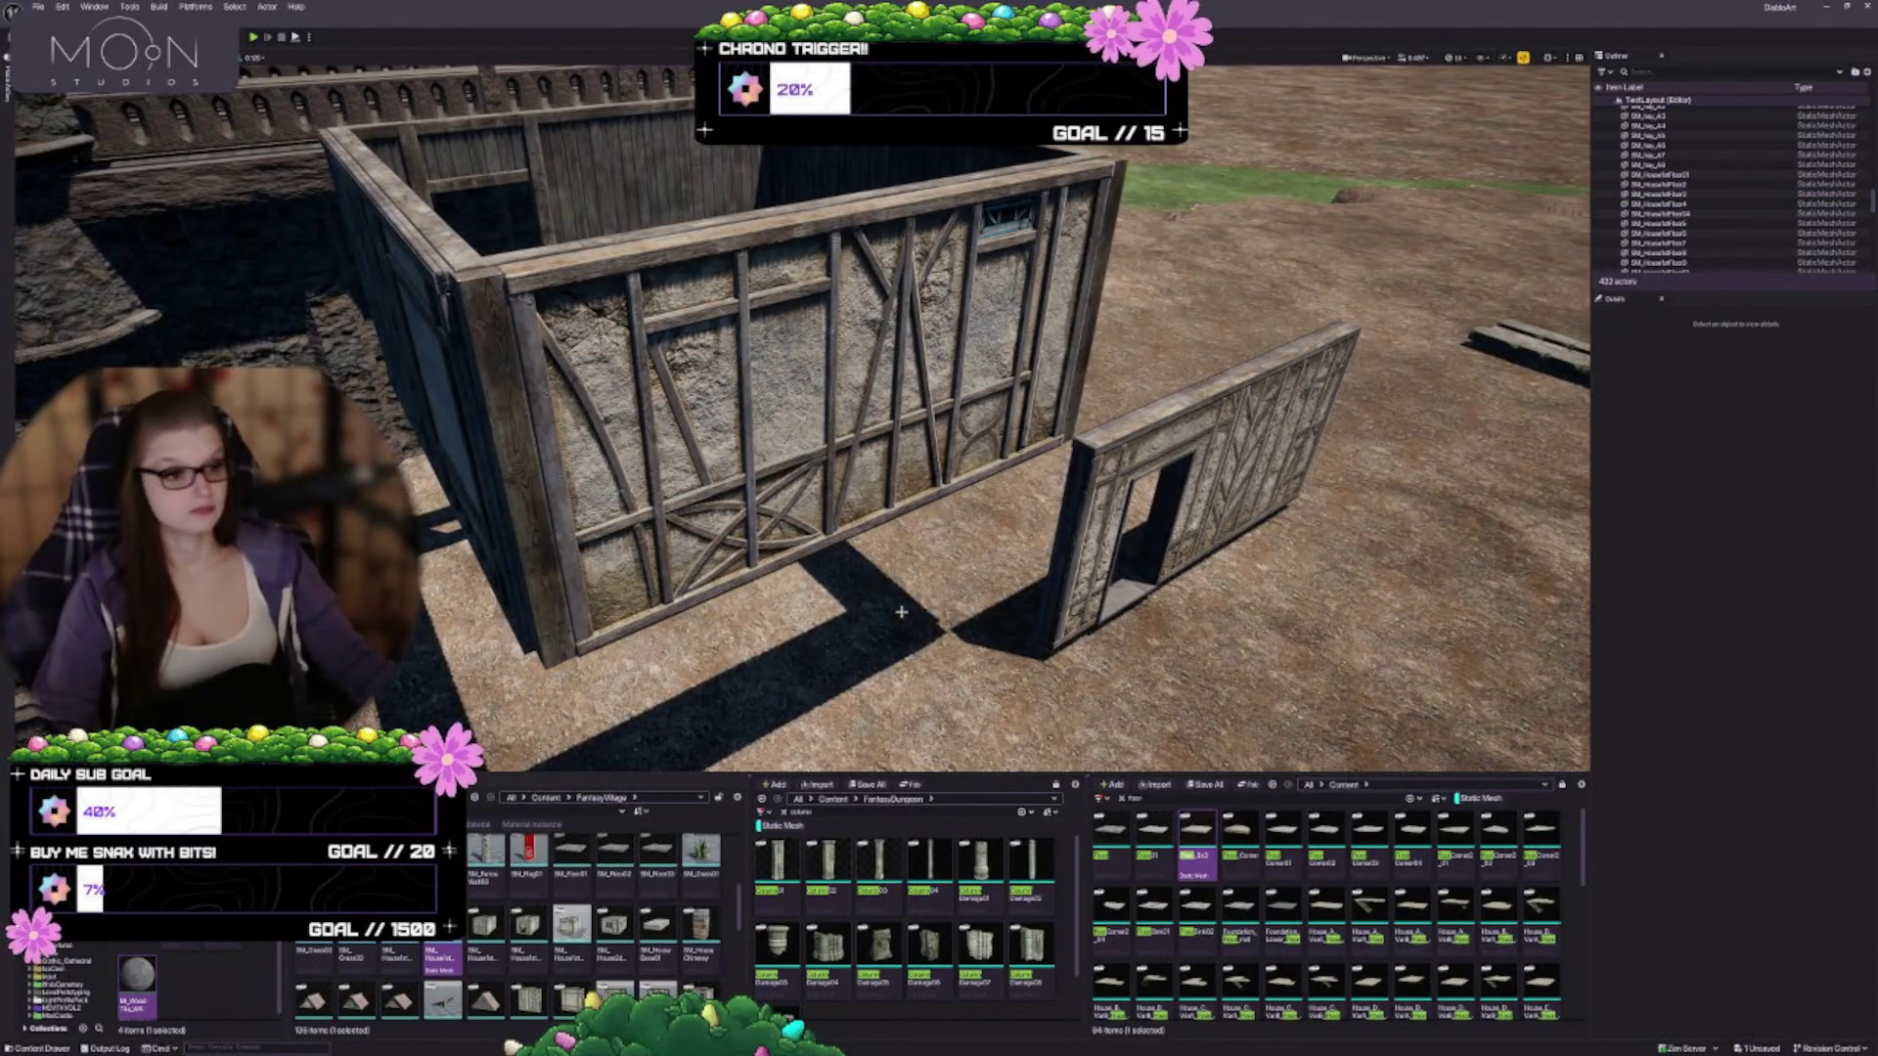
{"action": "mouse_move", "coordinate": [861, 508]}
{"action": "left_mouse_down"}
{"action": "mouse_move", "coordinate": [865, 460]}
{"action": "mouse_move", "coordinate": [865, 531]}
{"action": "left_mouse_up"}
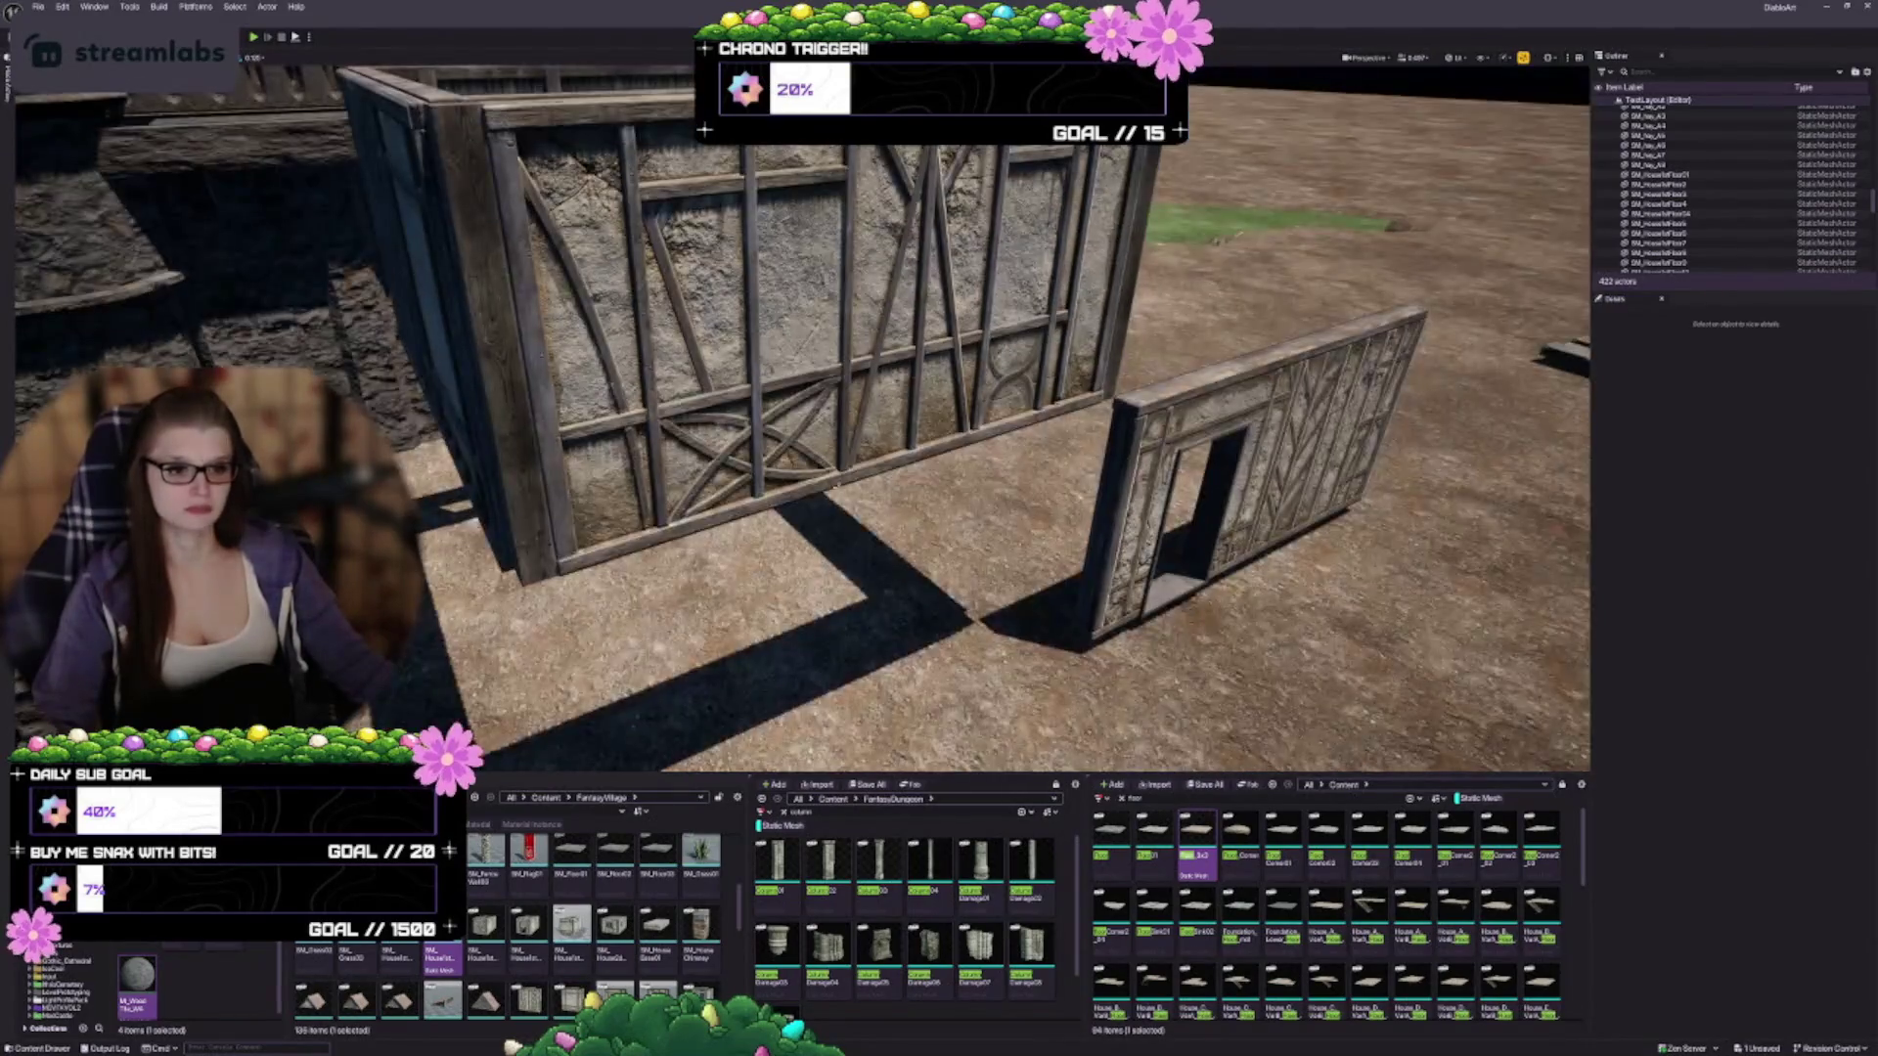
{"action": "left_click", "coordinate": [545, 299]}
{"action": "mouse_move", "coordinate": [545, 298]}
{"action": "left_mouse_down"}
{"action": "mouse_move", "coordinate": [544, 327]}
{"action": "mouse_move", "coordinate": [545, 299]}
{"action": "left_mouse_up"}
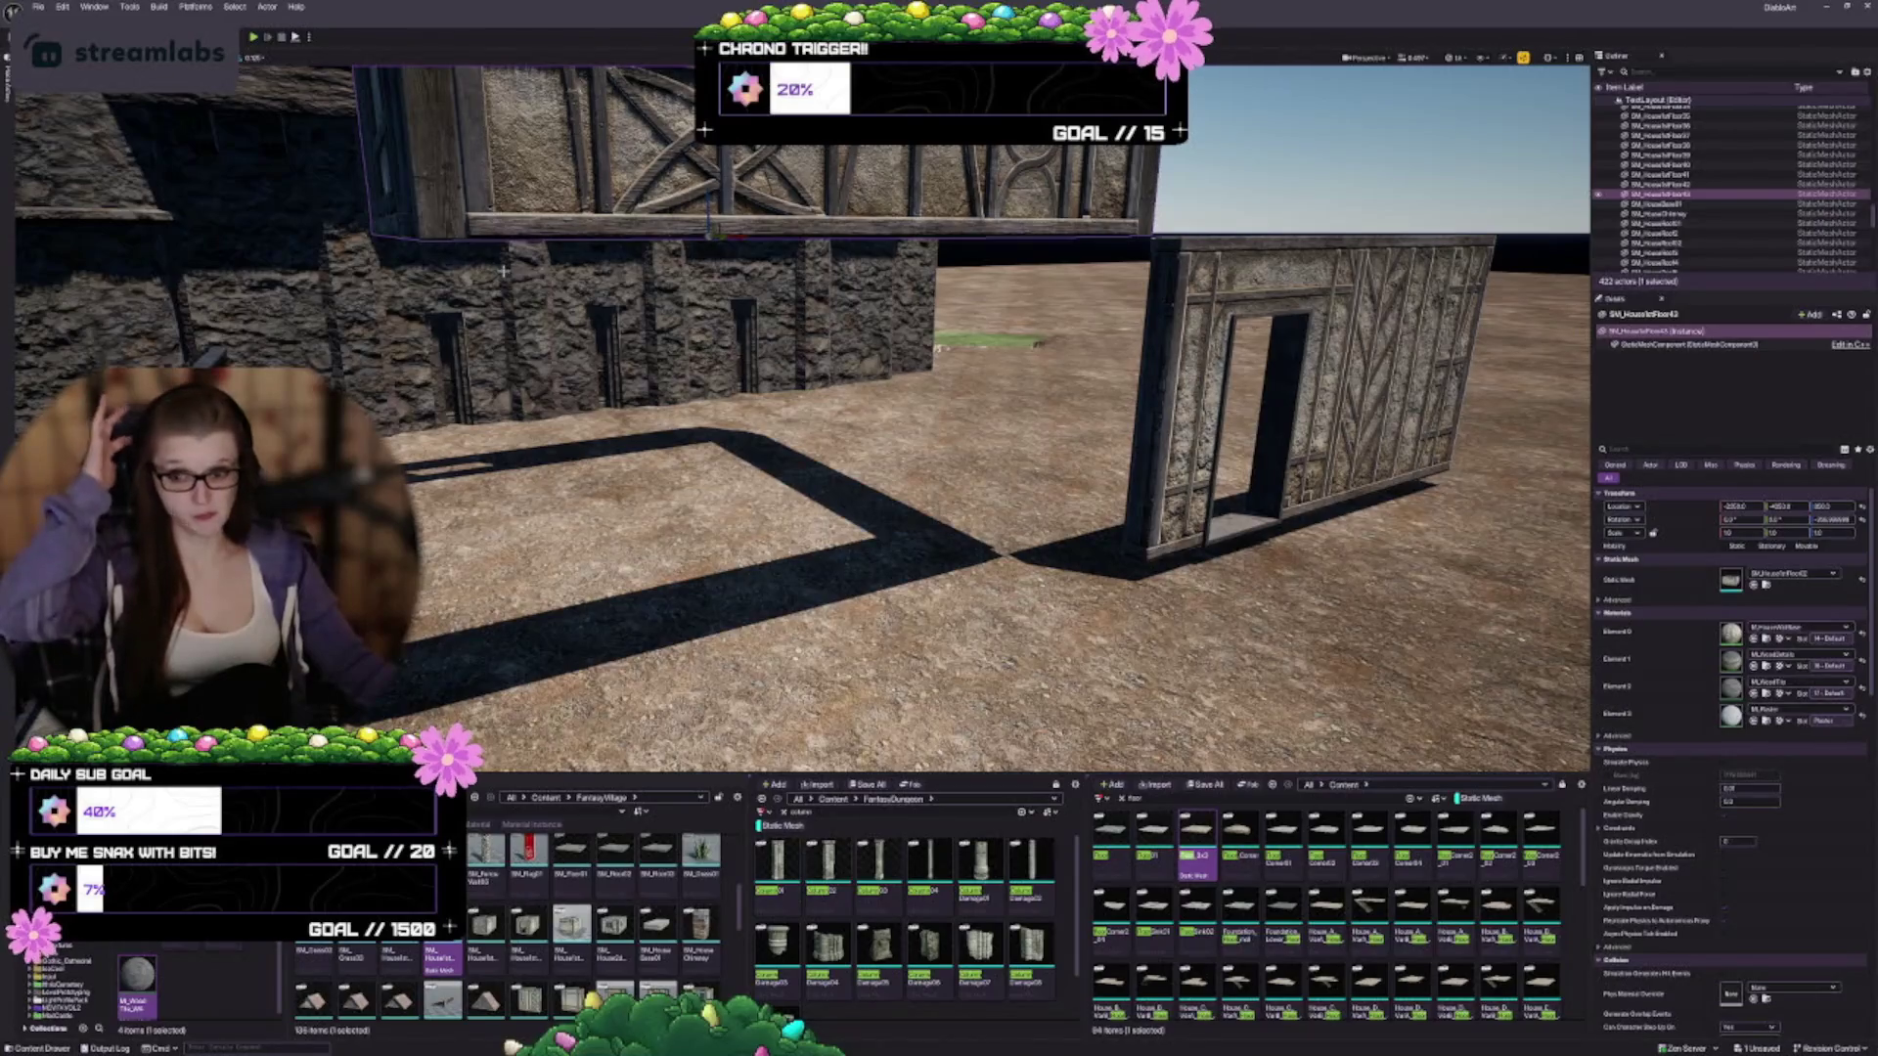
Lower the room onto the ground and delete the door wall
{"action": "mouse_move", "coordinate": [719, 191]}
{"action": "left_mouse_down"}
{"action": "mouse_move", "coordinate": [722, 538]}
{"action": "mouse_move", "coordinate": [715, 441]}
{"action": "mouse_move", "coordinate": [860, 519]}
{"action": "left_mouse_up"}
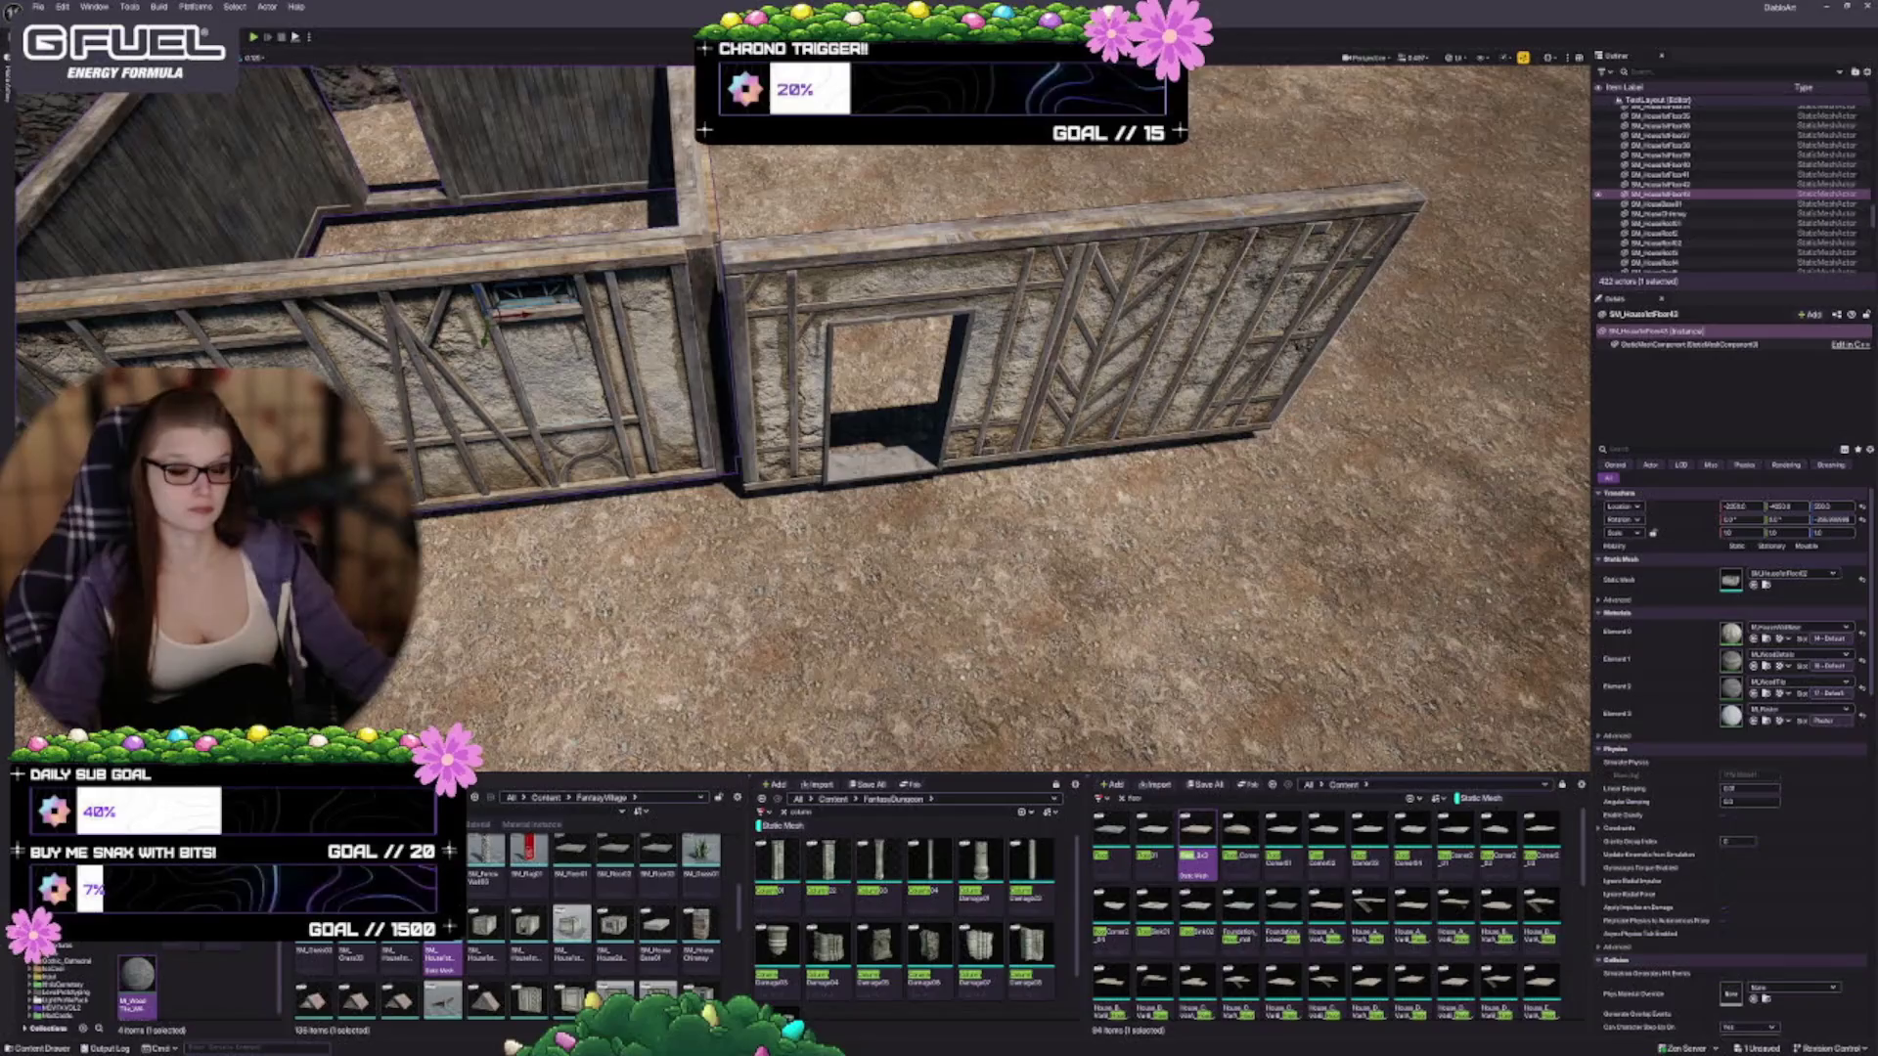
{"action": "left_click", "coordinate": [1017, 445]}
{"action": "left_click", "coordinate": [1019, 448], "text": "ctrl"}
{"action": "scroll", "coordinate": [1019, 448], "scroll_direction": "down", "scroll_amount": 5}
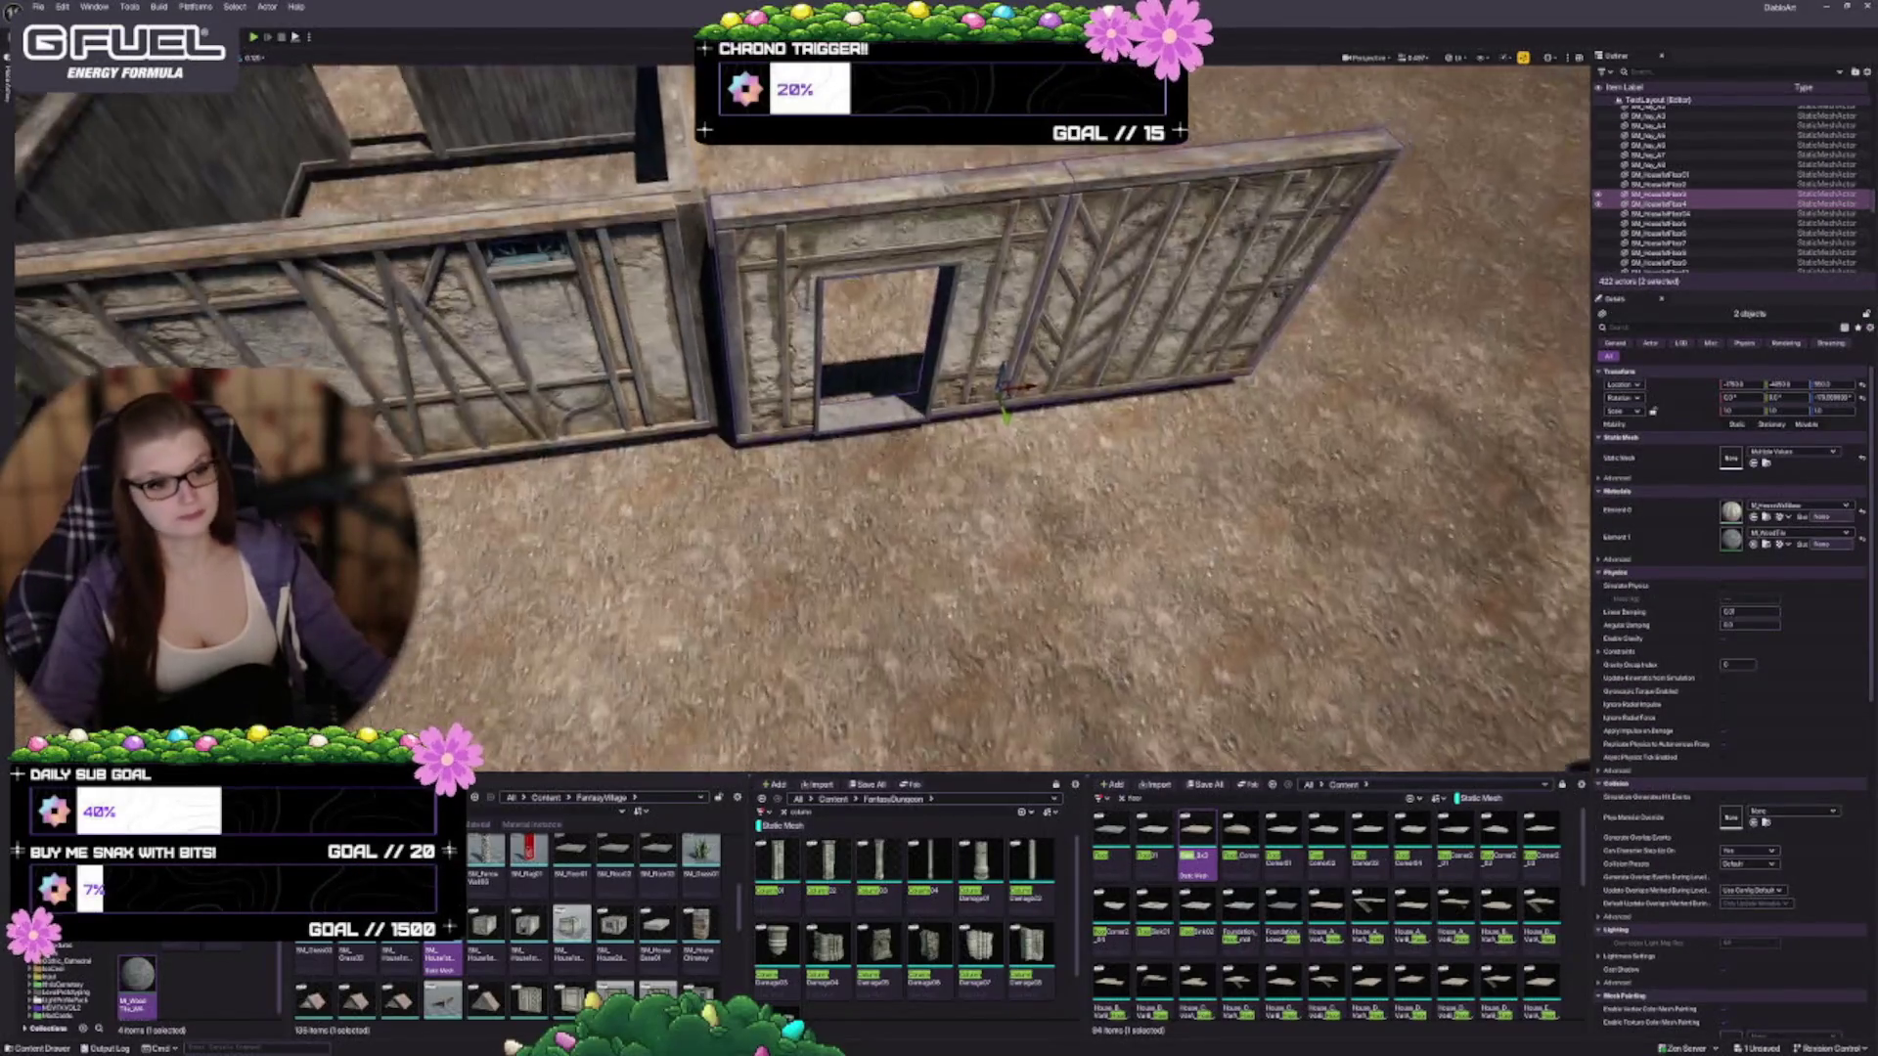
{"action": "left_click", "coordinate": [1019, 448], "text": "ctrl"}
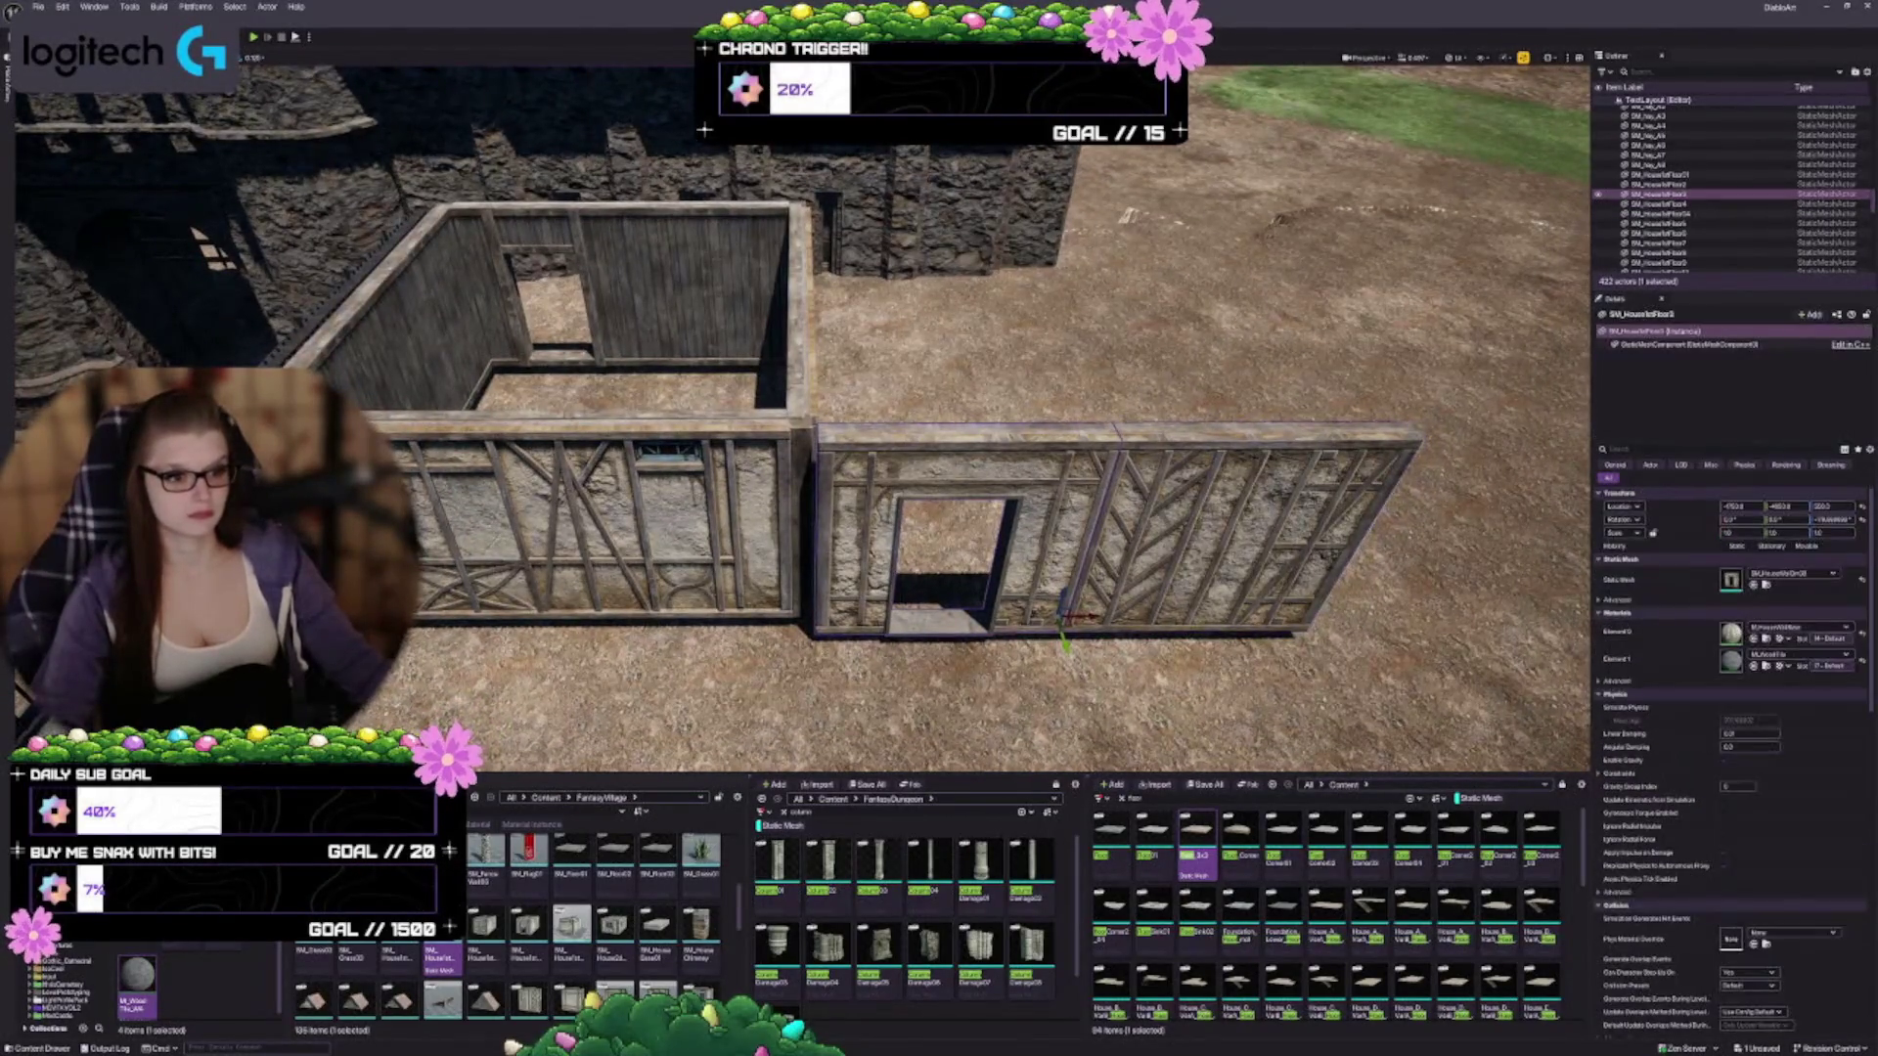
{"action": "key", "text": "Delete"}
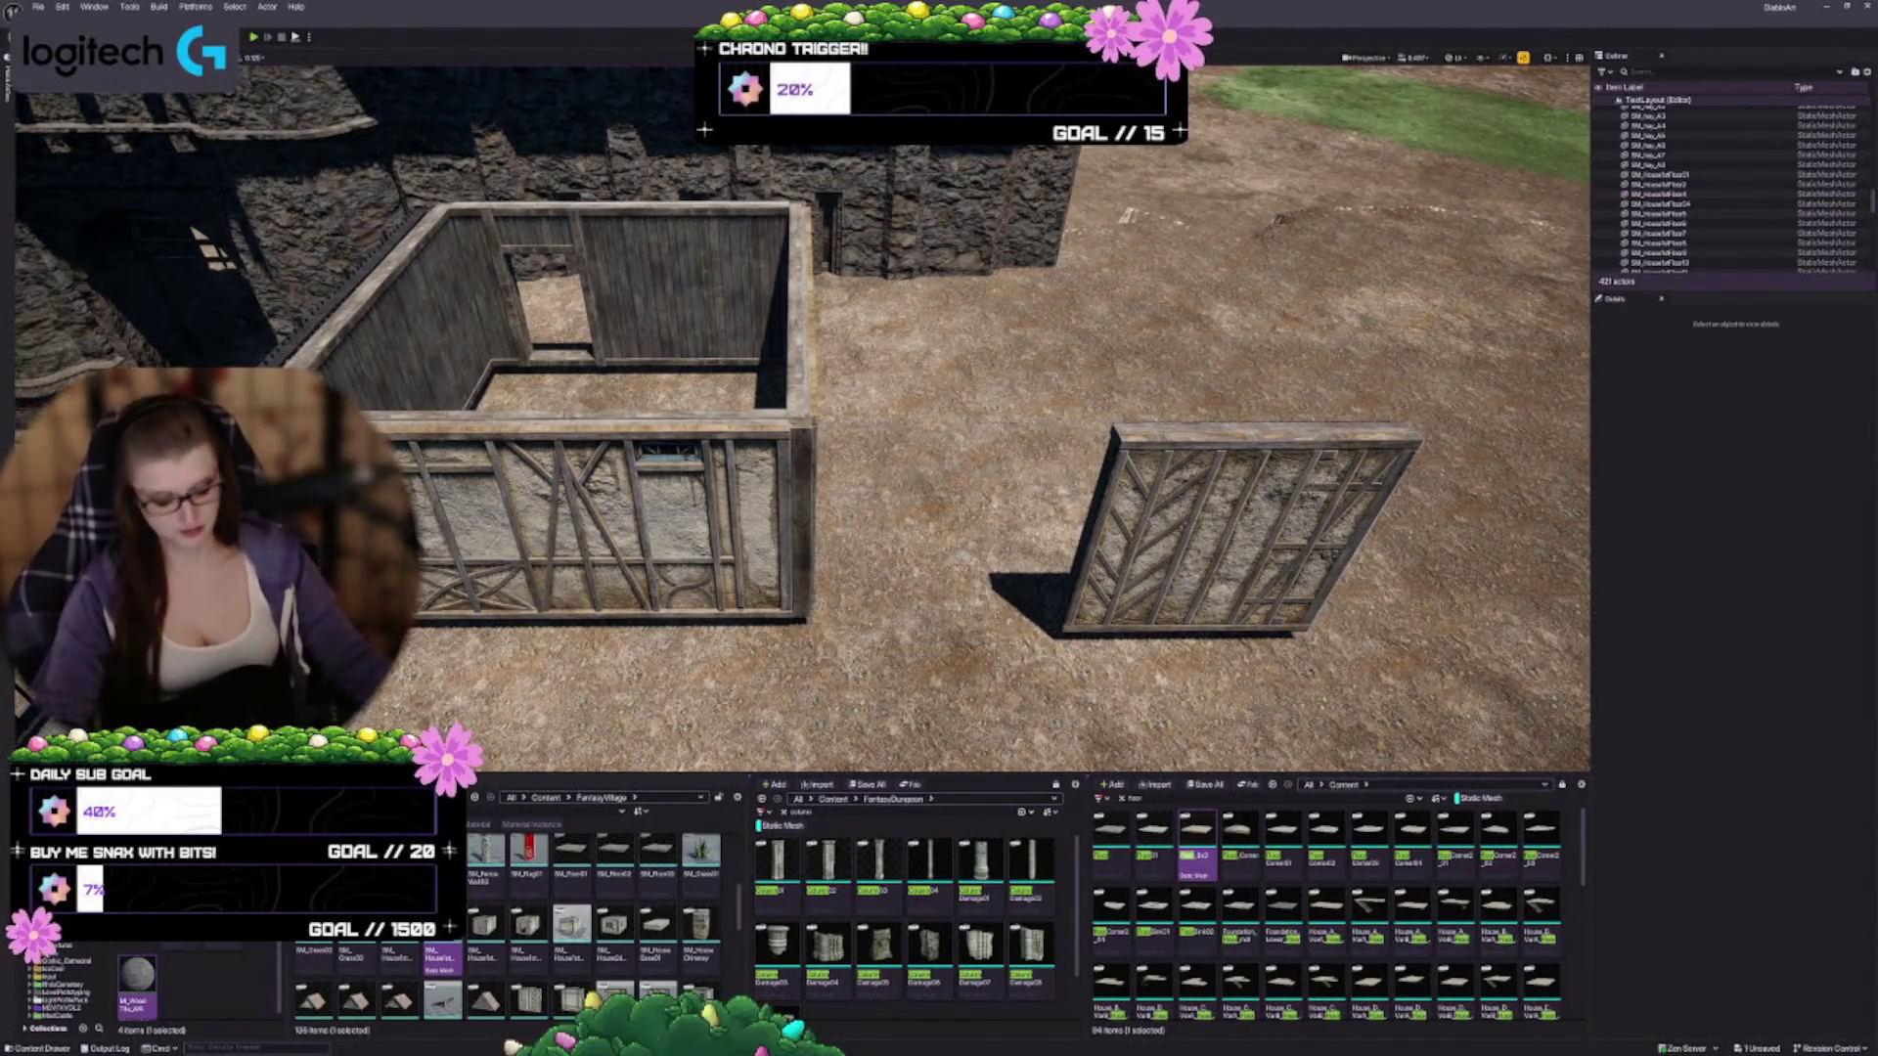
Duplicate the room as a stone-walled doorway room flush beside it, then delete the leftover panel
{"action": "left_click", "coordinate": [613, 432]}
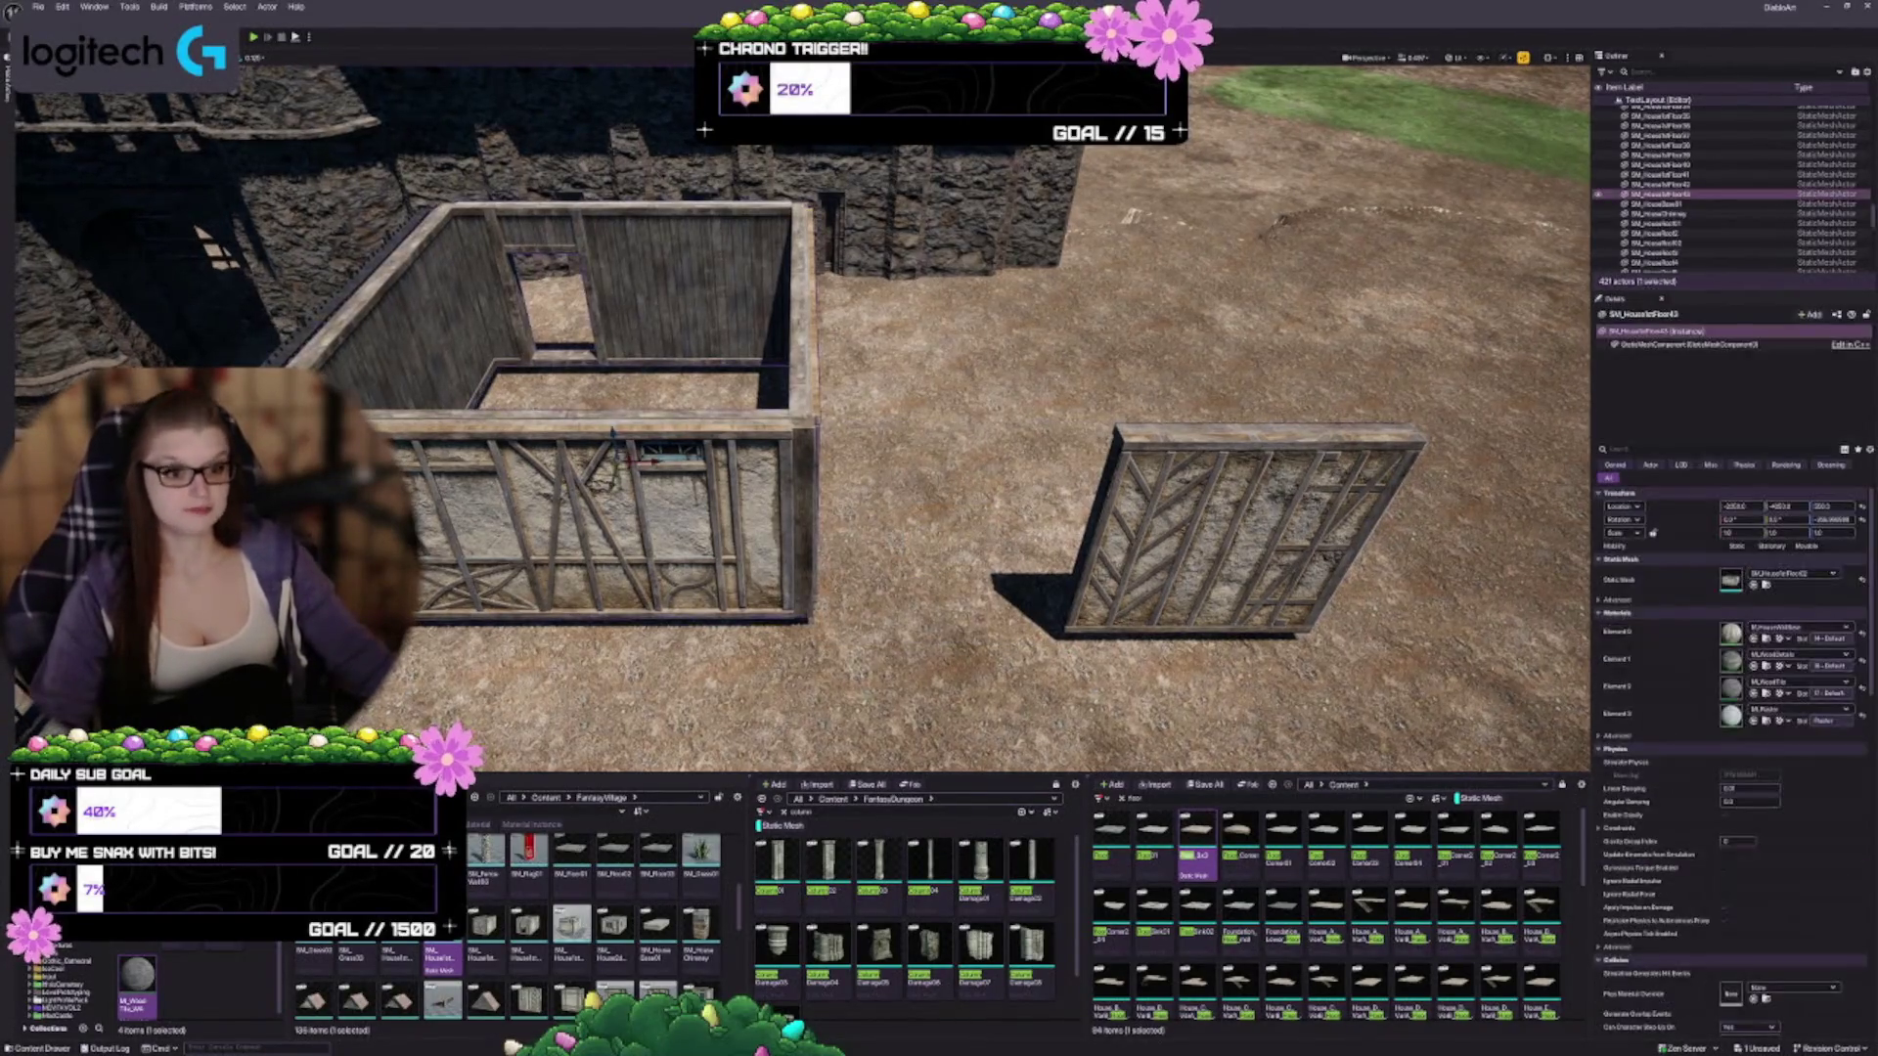
{"action": "left_click_drag", "start_coordinate": [646, 458], "coordinate": [1046, 460]}
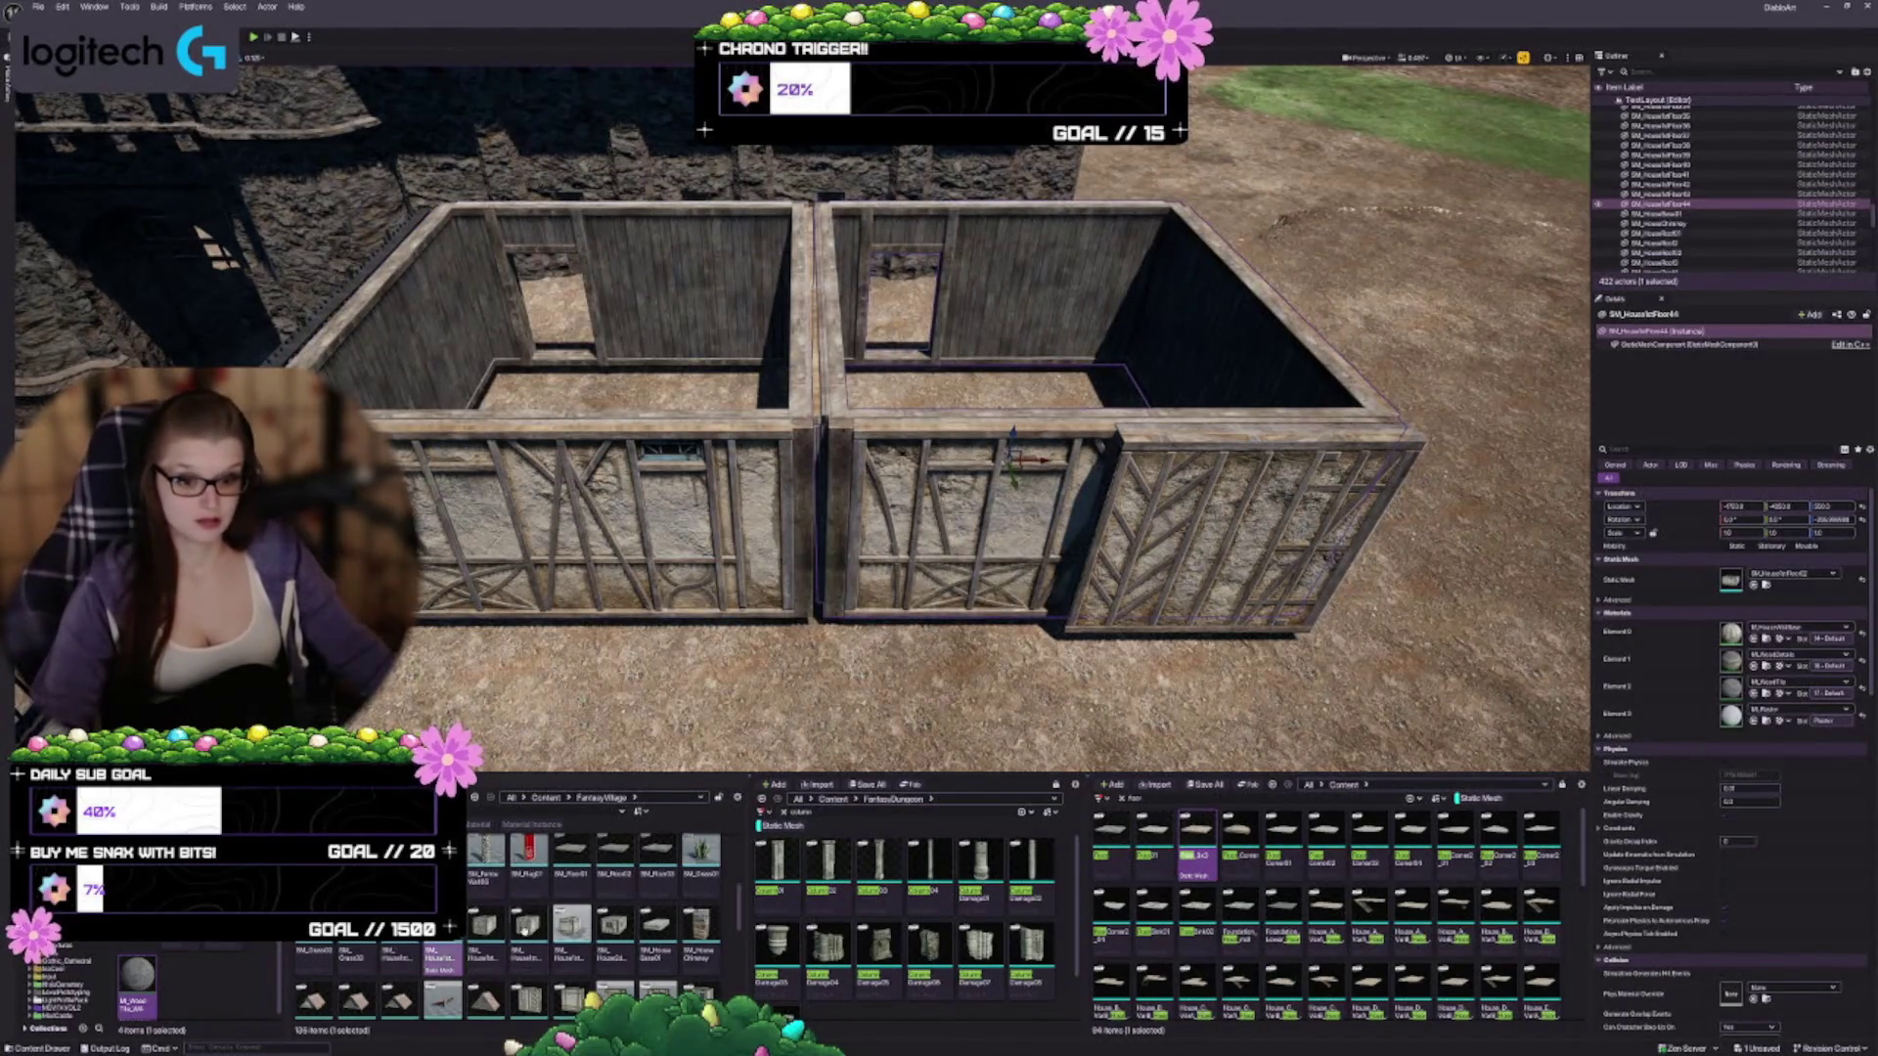
{"action": "left_click", "coordinate": [1753, 584]}
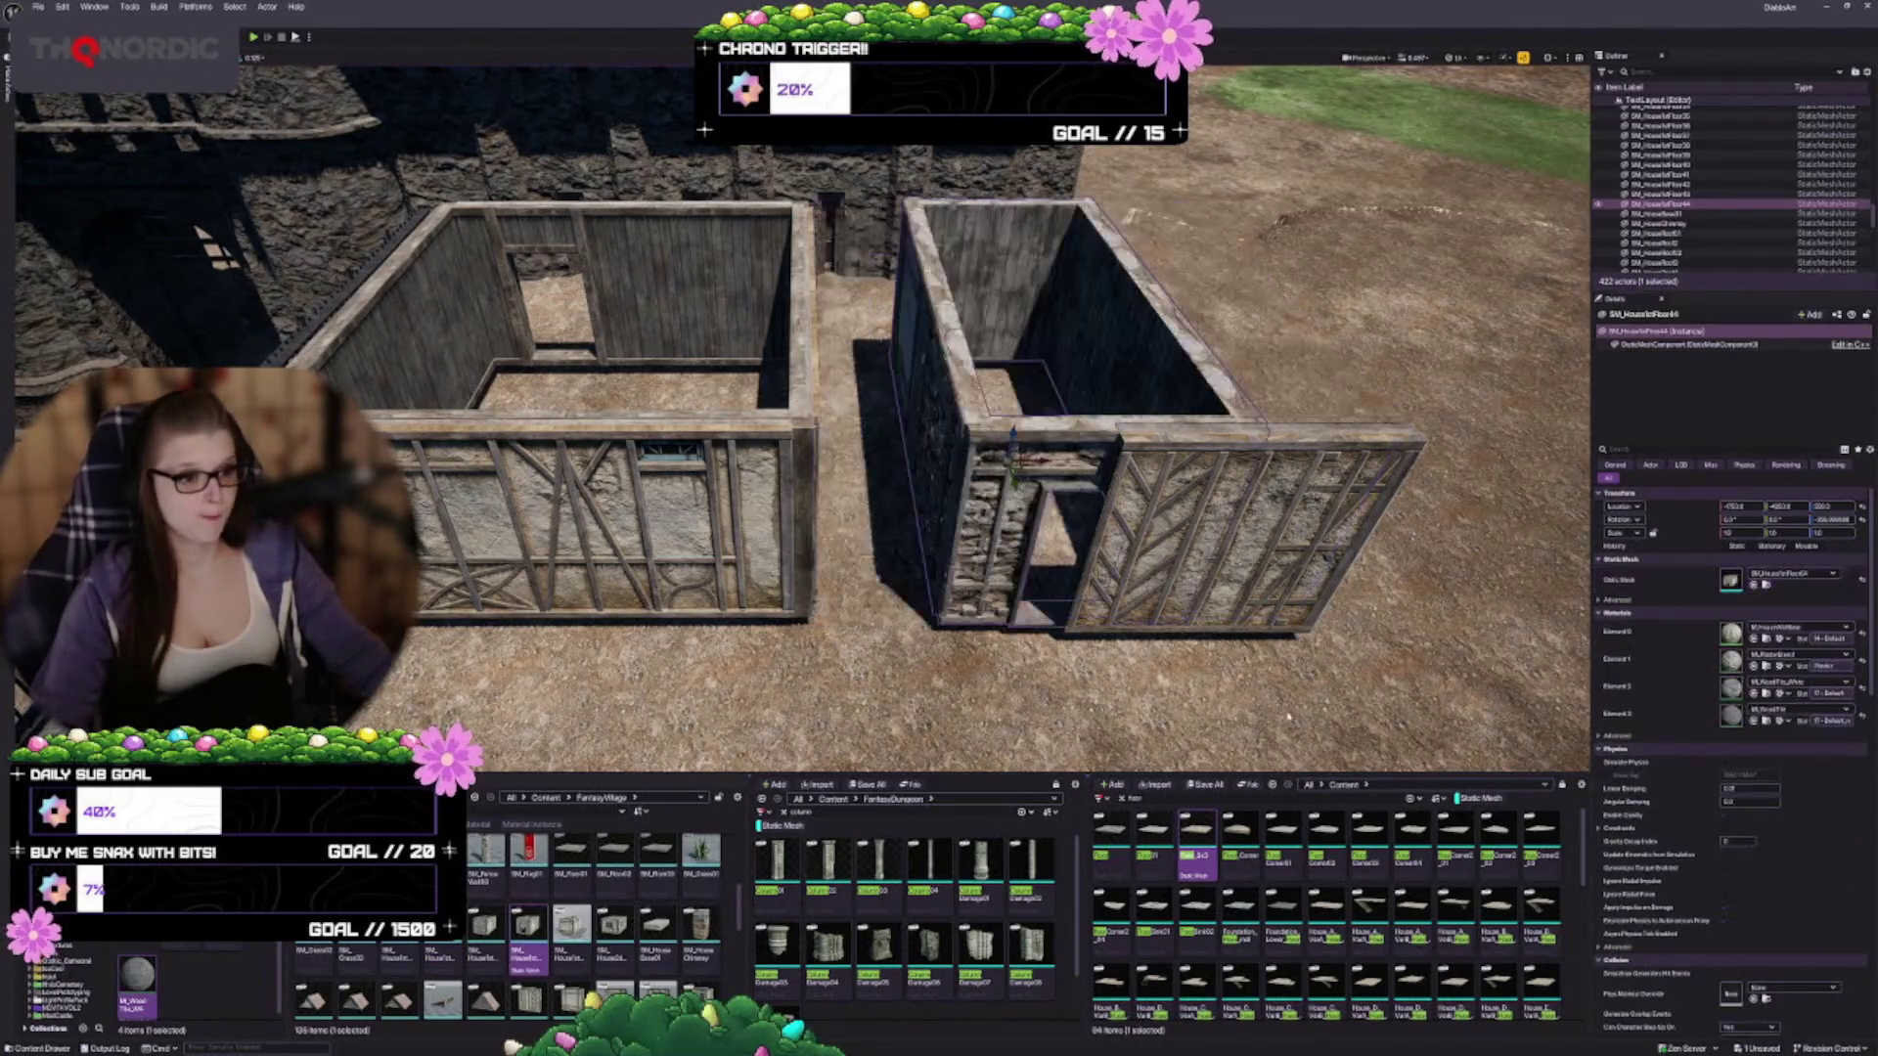
{"action": "mouse_move", "coordinate": [1037, 460]}
{"action": "left_mouse_down"}
{"action": "mouse_move", "coordinate": [861, 460]}
{"action": "mouse_move", "coordinate": [914, 460]}
{"action": "left_mouse_up"}
{"action": "scroll", "coordinate": [914, 460], "scroll_direction": "up", "scroll_amount": 10}
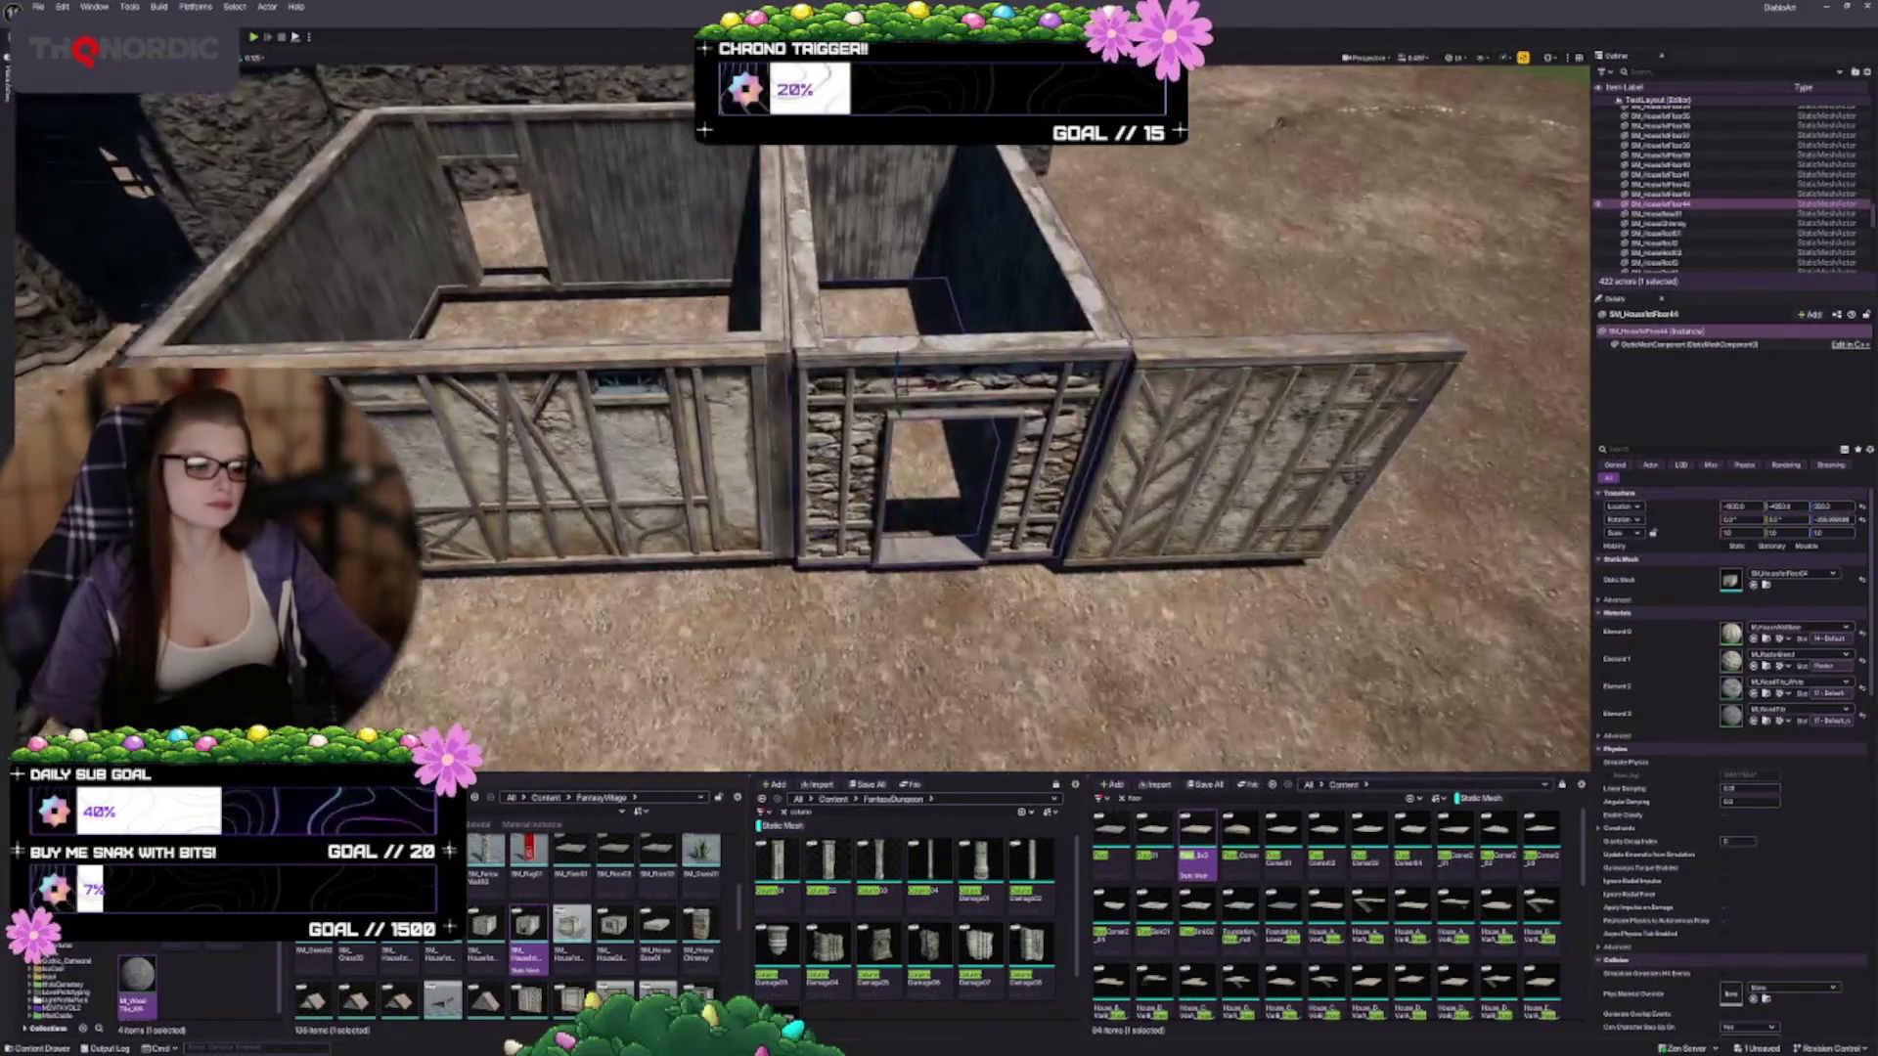
{"action": "scroll", "coordinate": [802, 421], "scroll_direction": "down", "scroll_amount": 10}
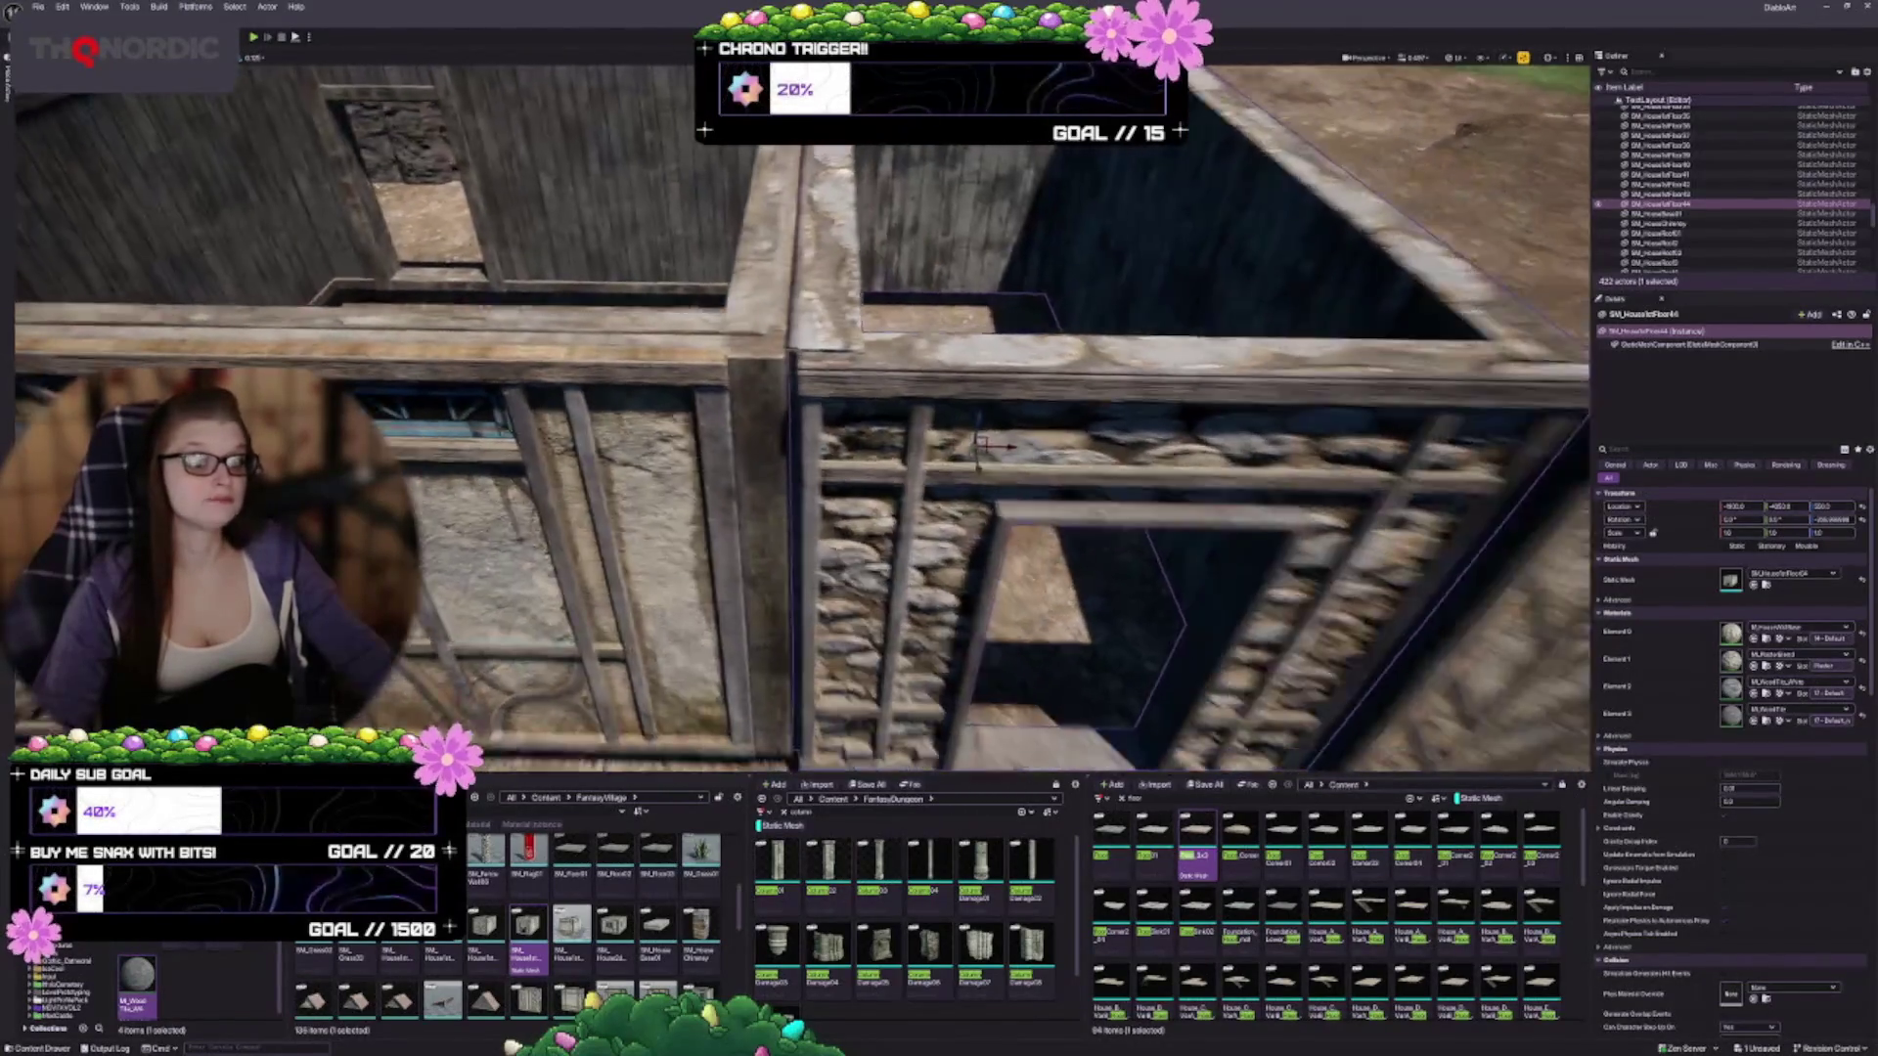
{"action": "scroll", "coordinate": [802, 420], "scroll_direction": "down", "scroll_amount": 2}
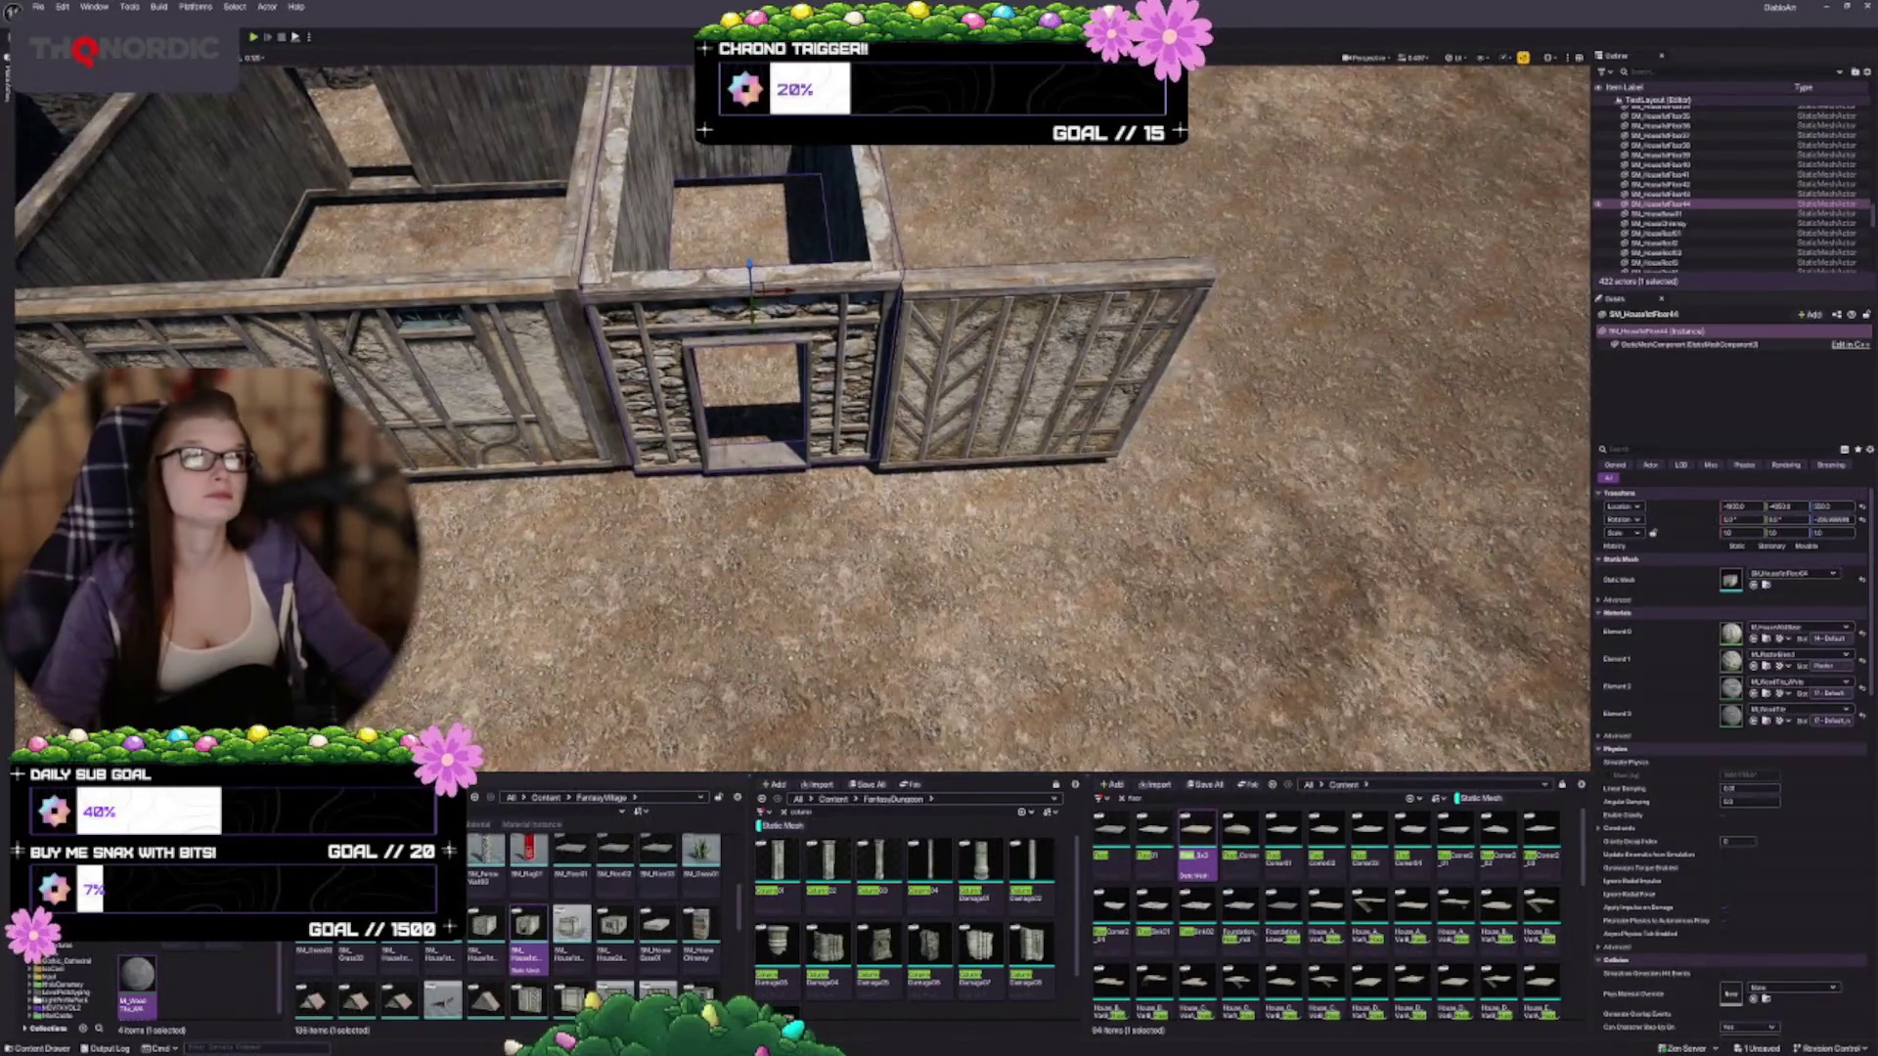
{"action": "key", "text": "Delete"}
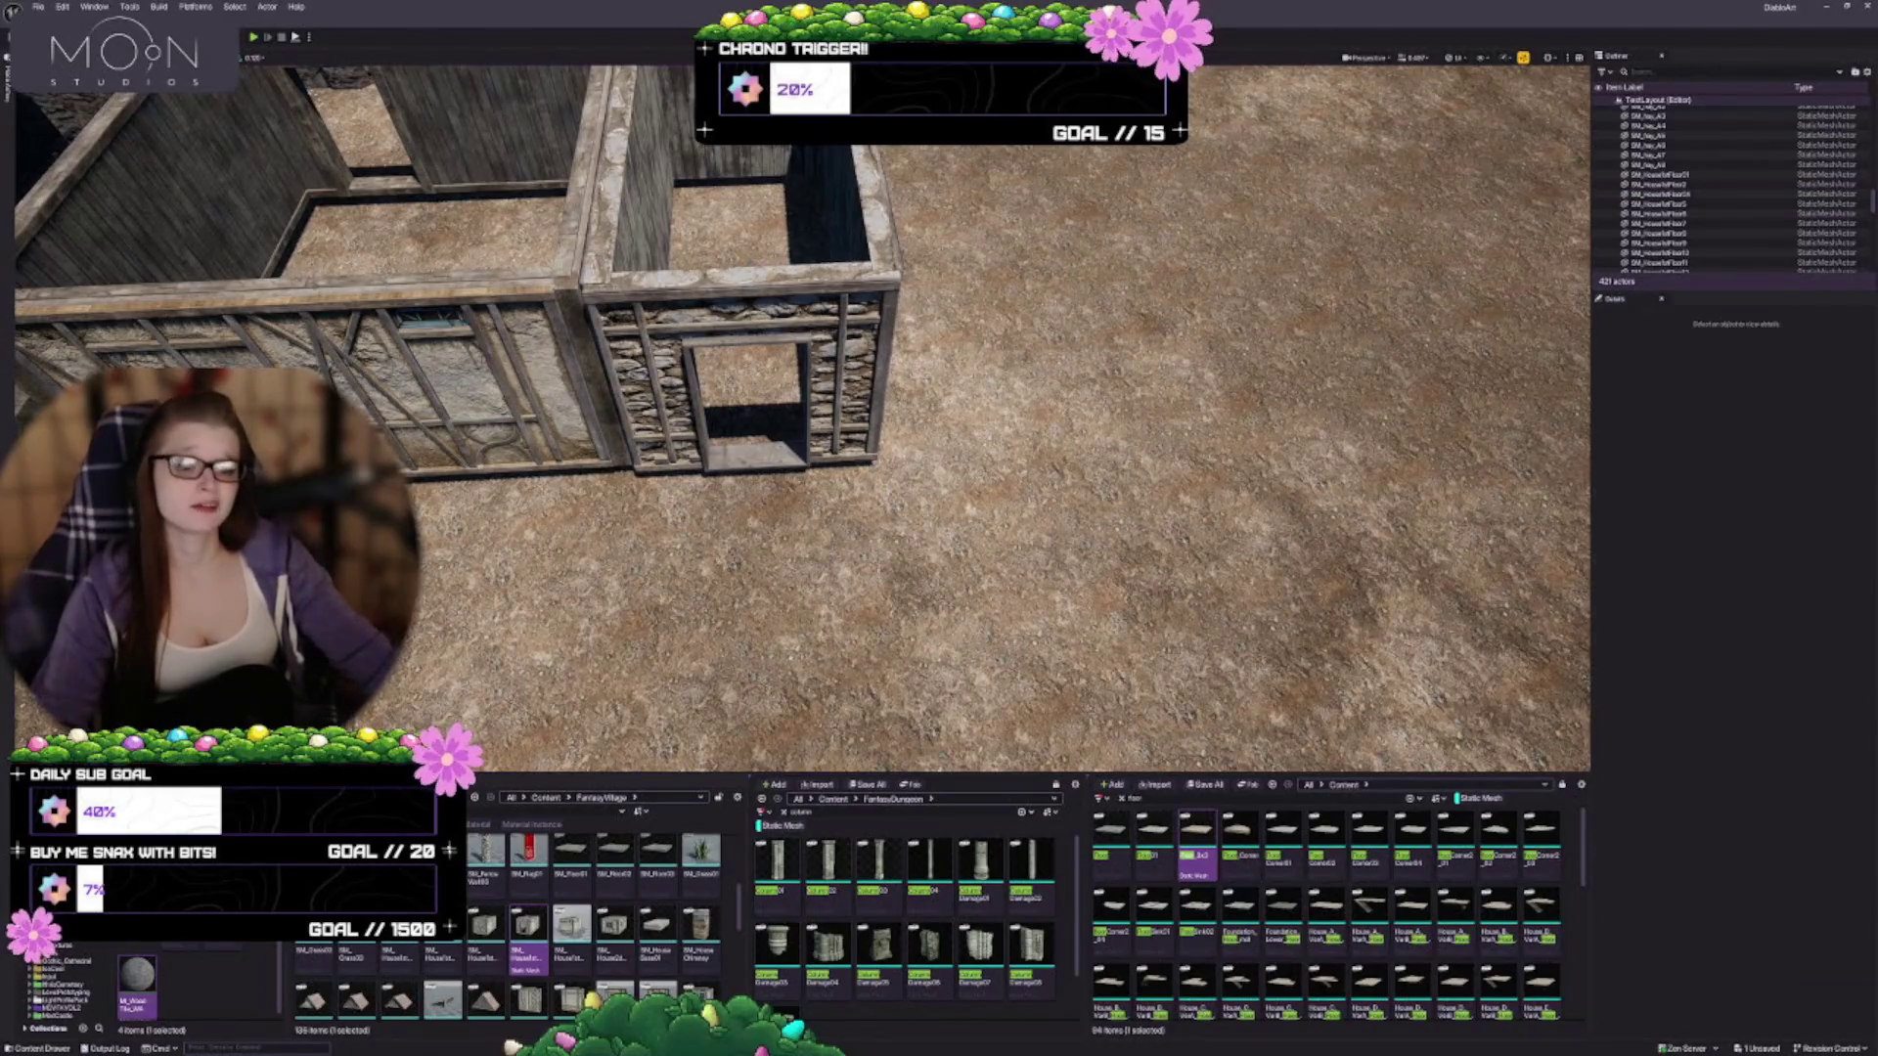
Duplicate the stone room one width to the right and swap it to a neighbouring house mesh
{"action": "left_click", "coordinate": [729, 230]}
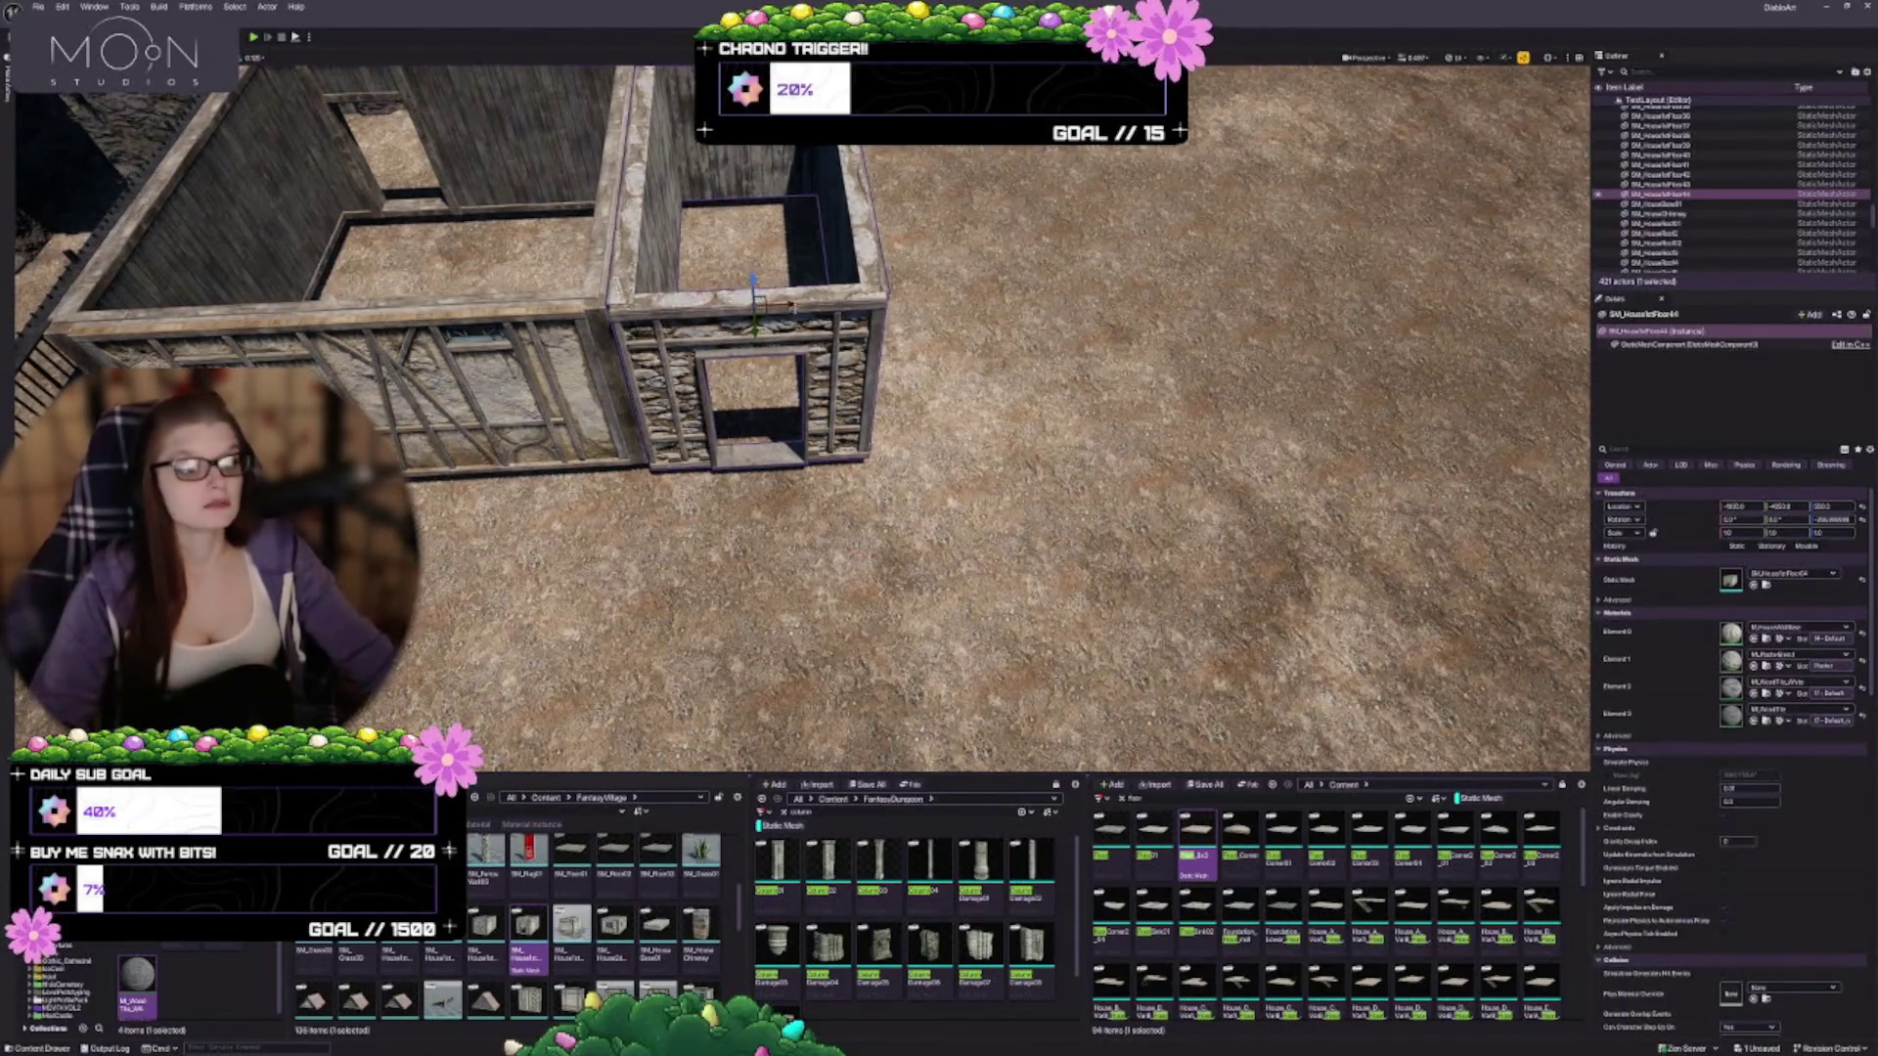
{"action": "left_click_drag", "start_coordinate": [801, 300], "coordinate": [991, 300]}
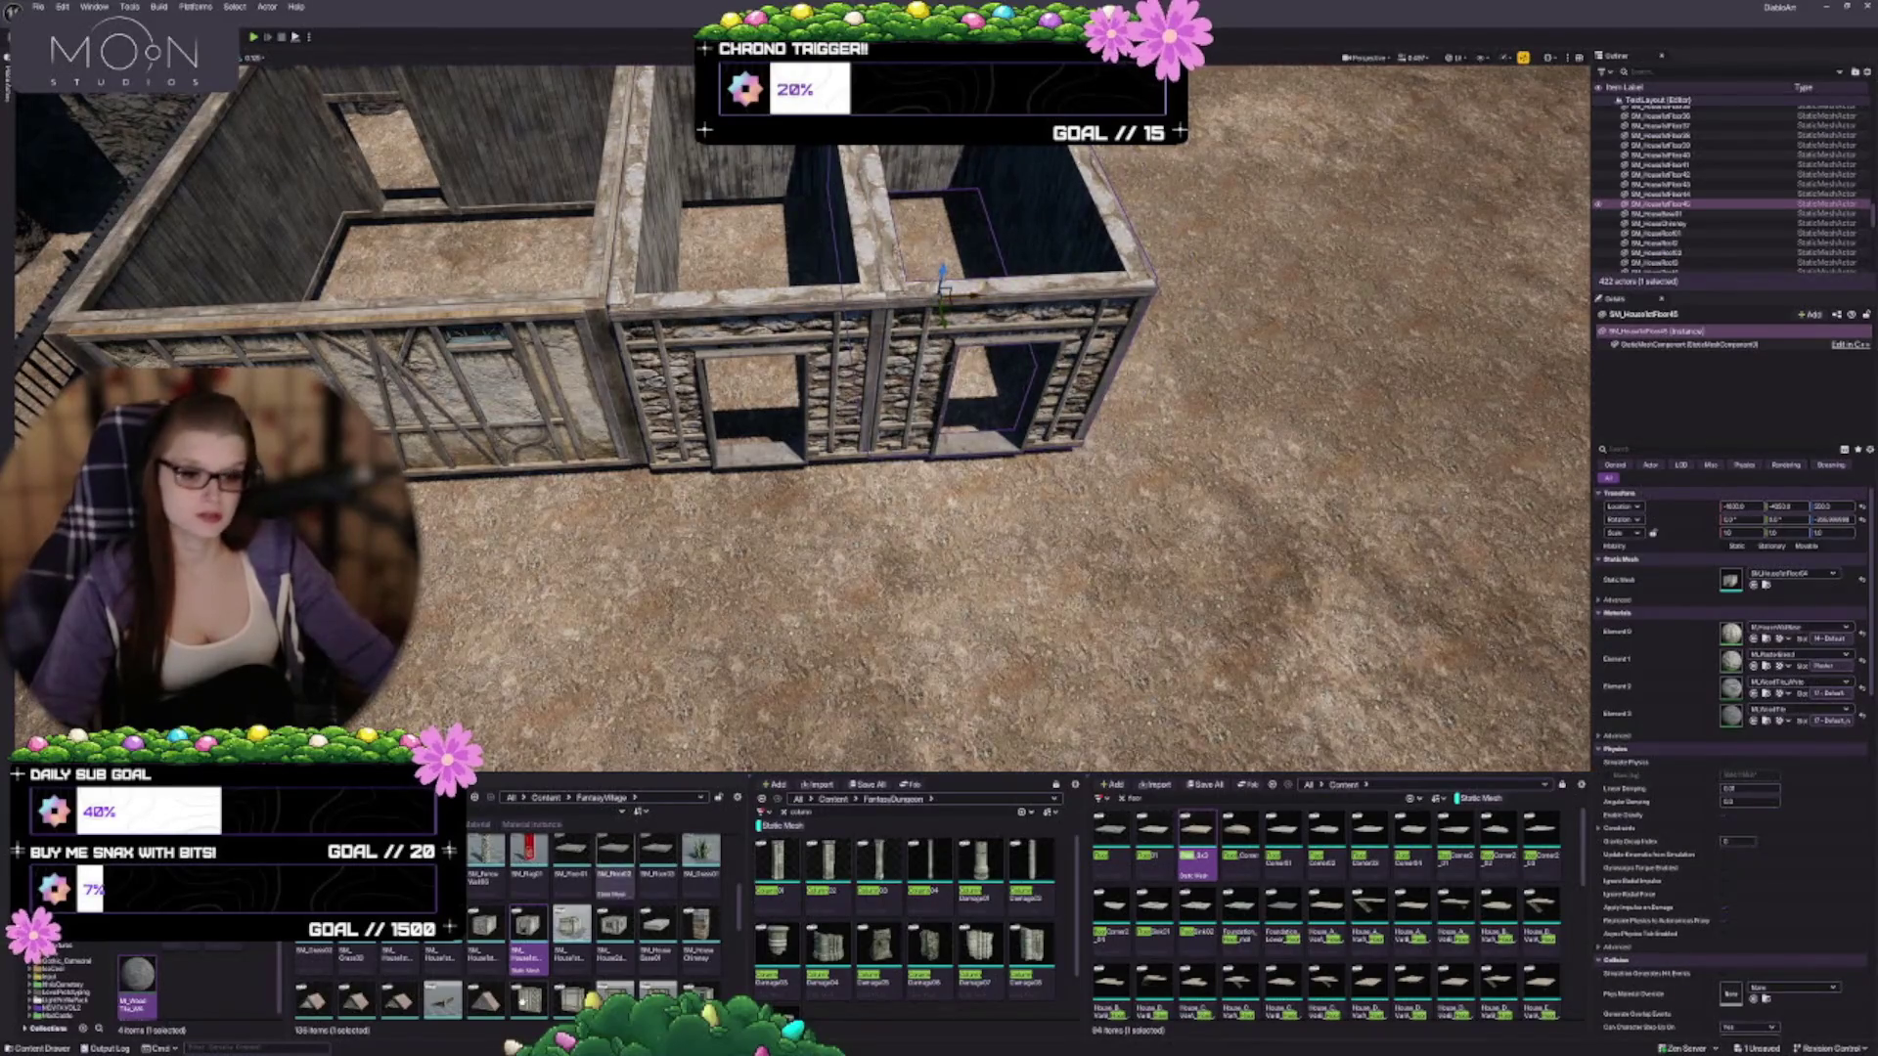
{"action": "left_click", "coordinate": [572, 934]}
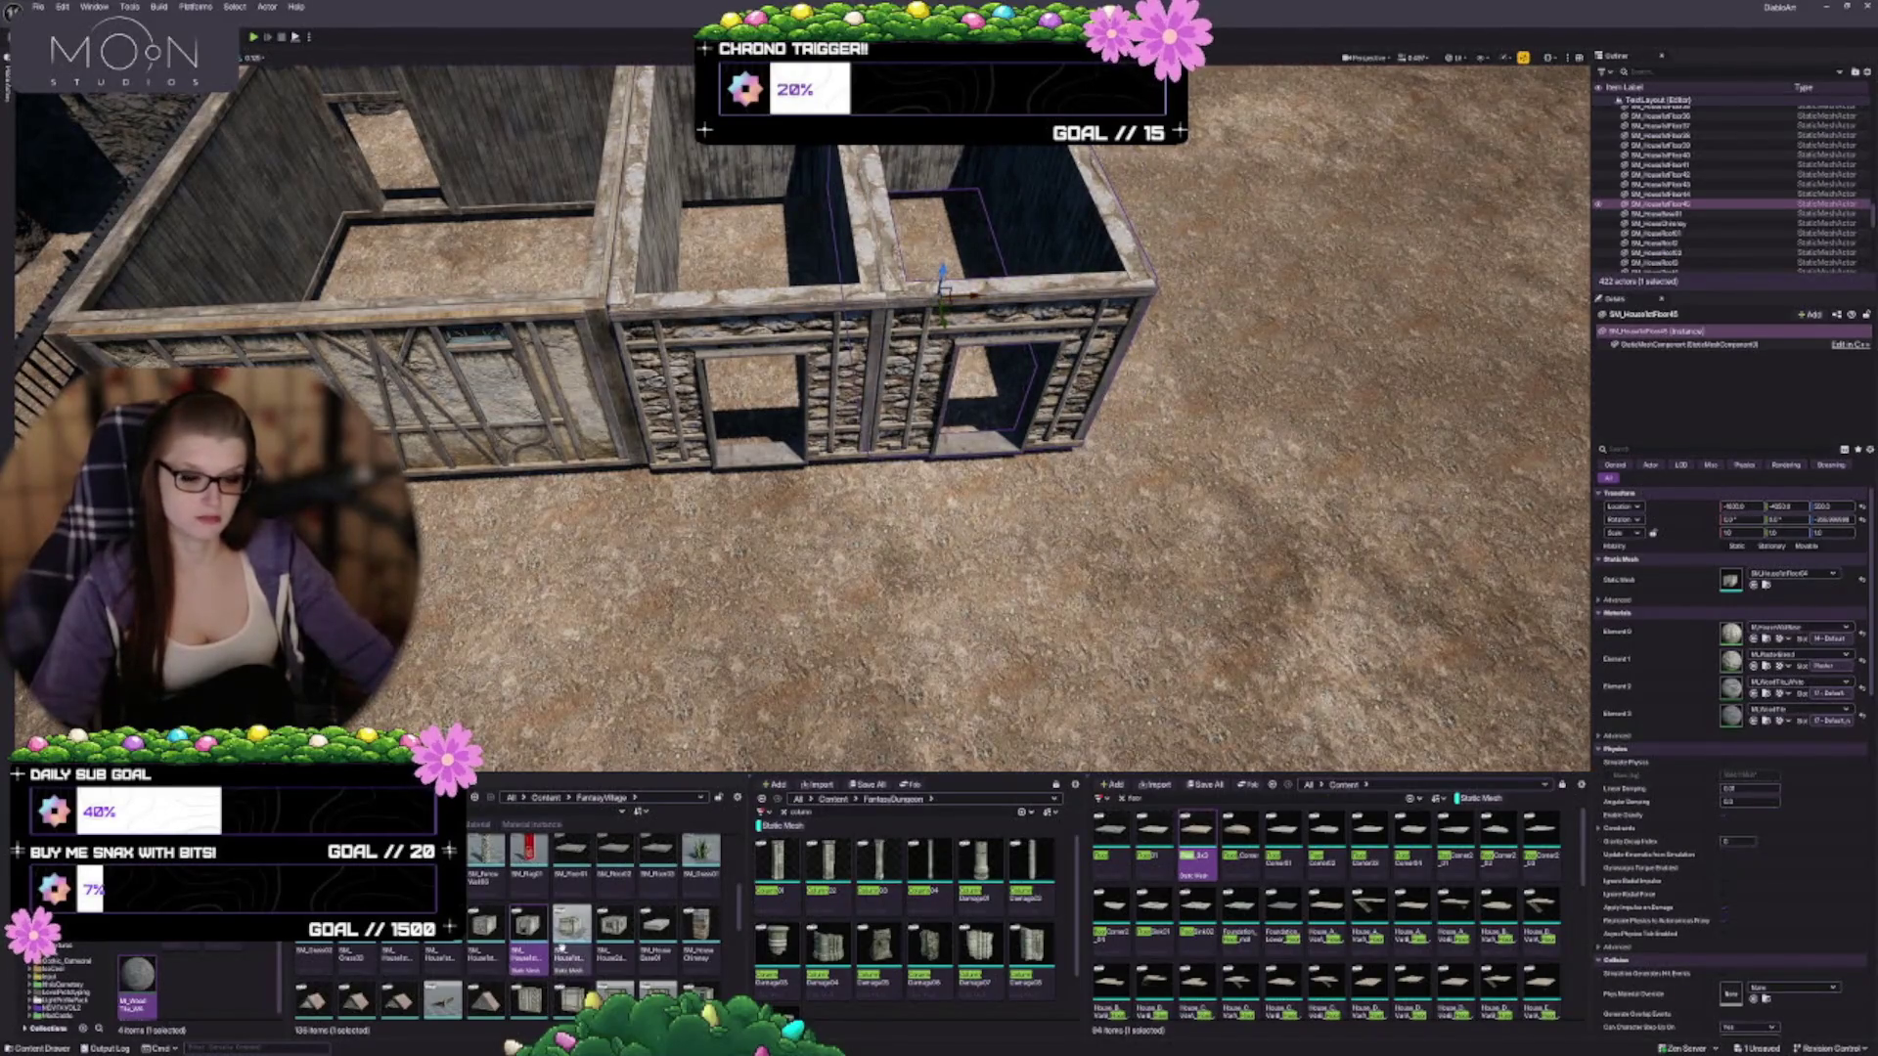
{"action": "left_click", "coordinate": [1743, 585]}
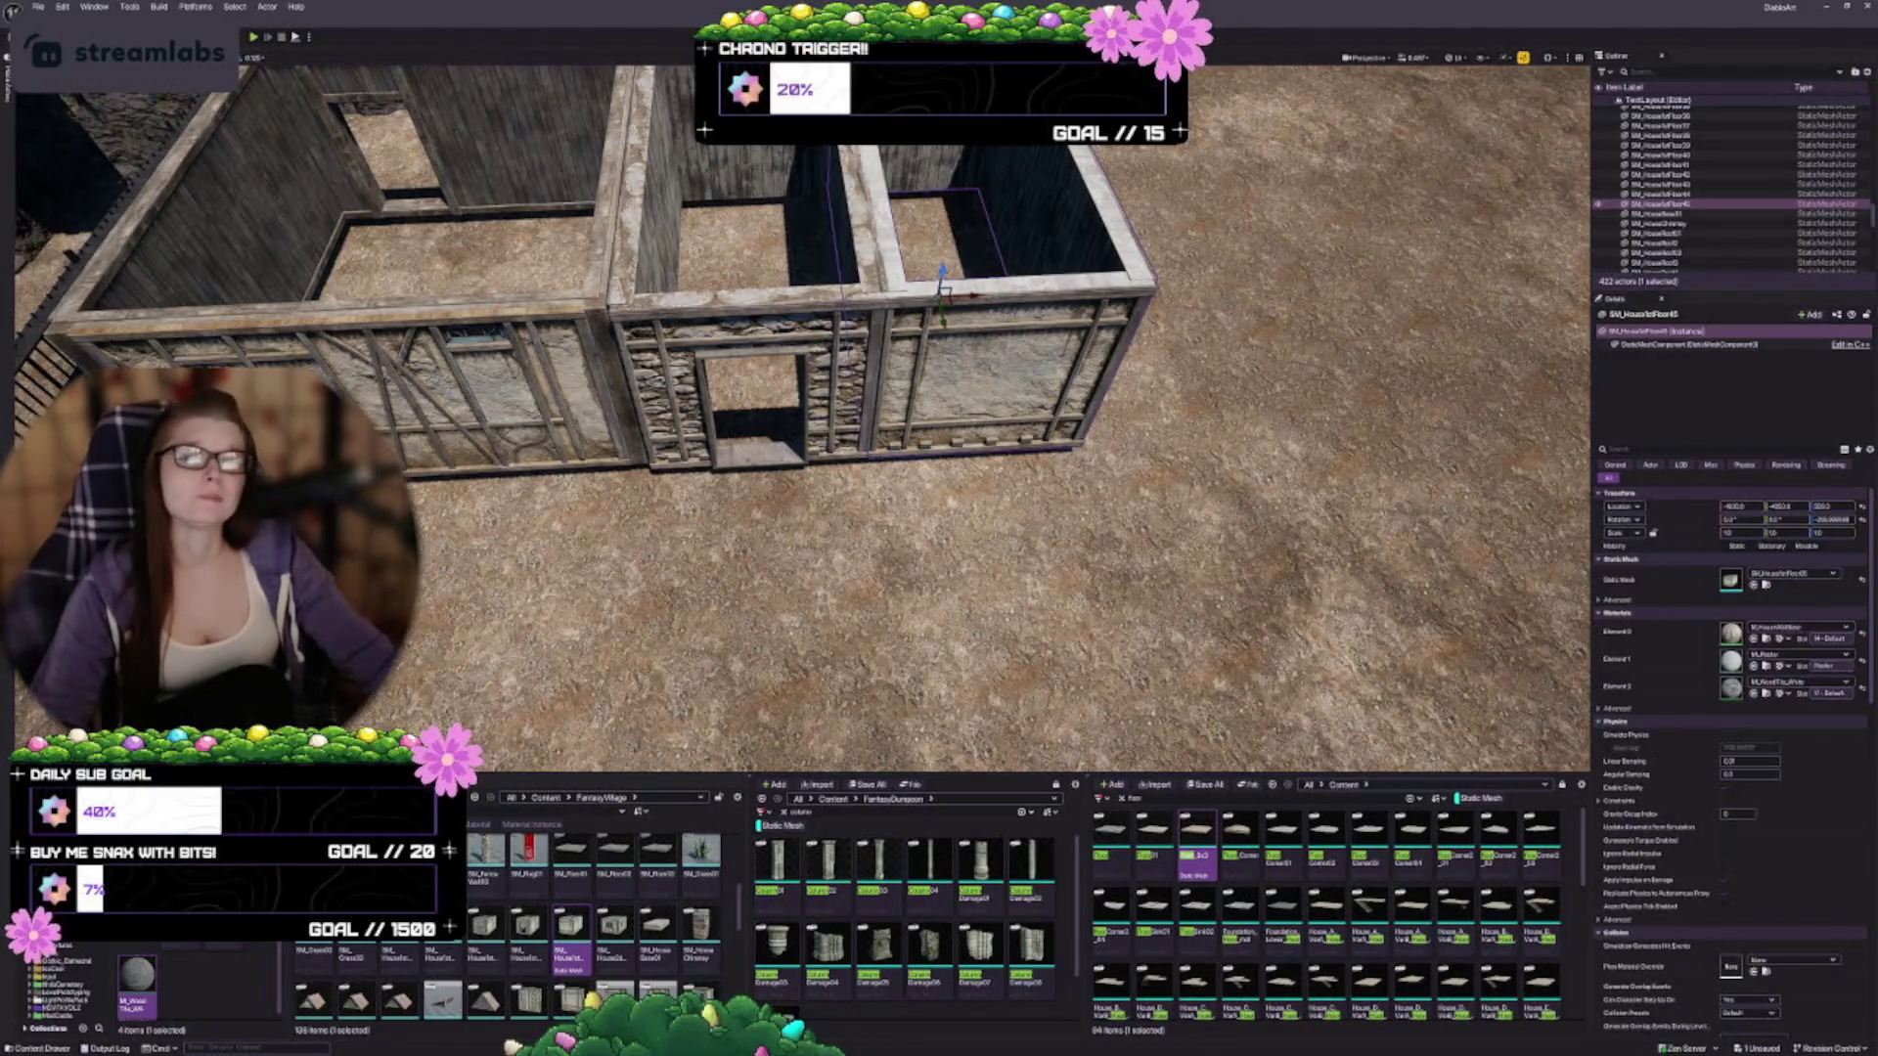
{"action": "scroll", "coordinate": [993, 228], "scroll_direction": "up", "scroll_amount": 3}
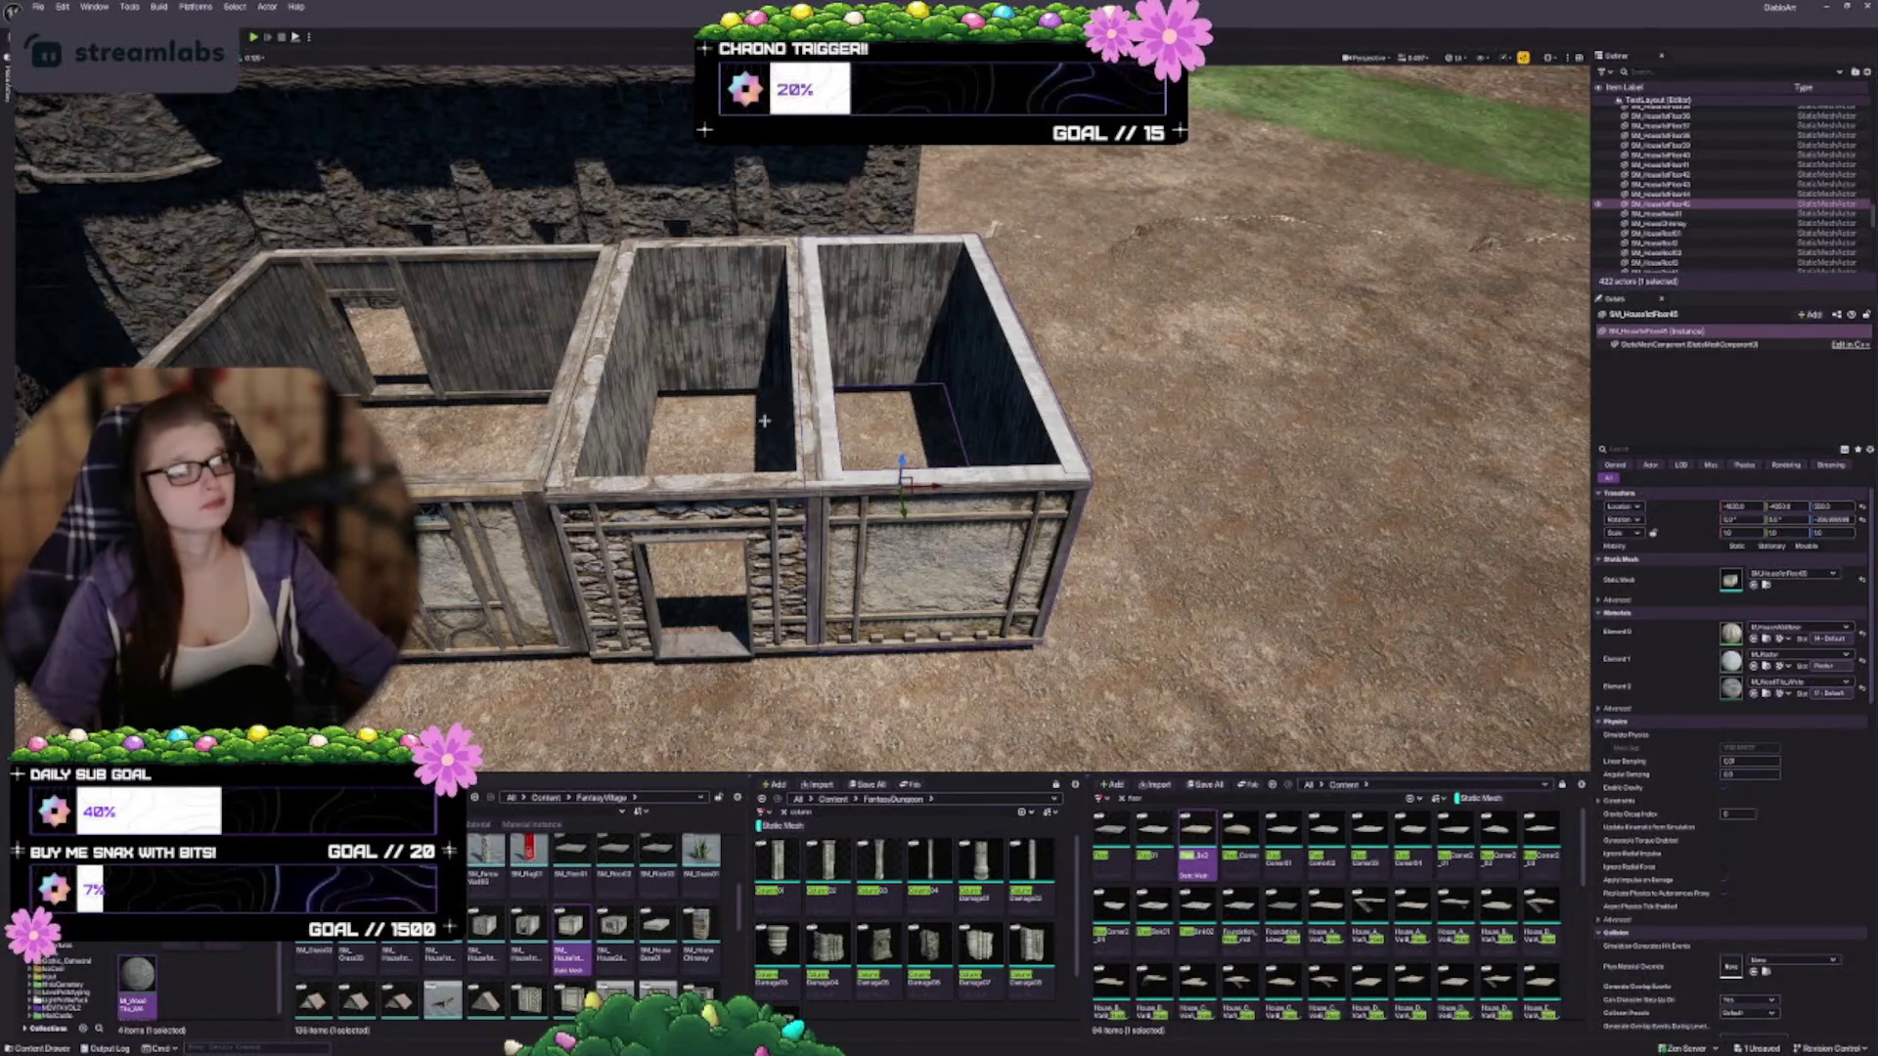
{"action": "key", "text": "d"}
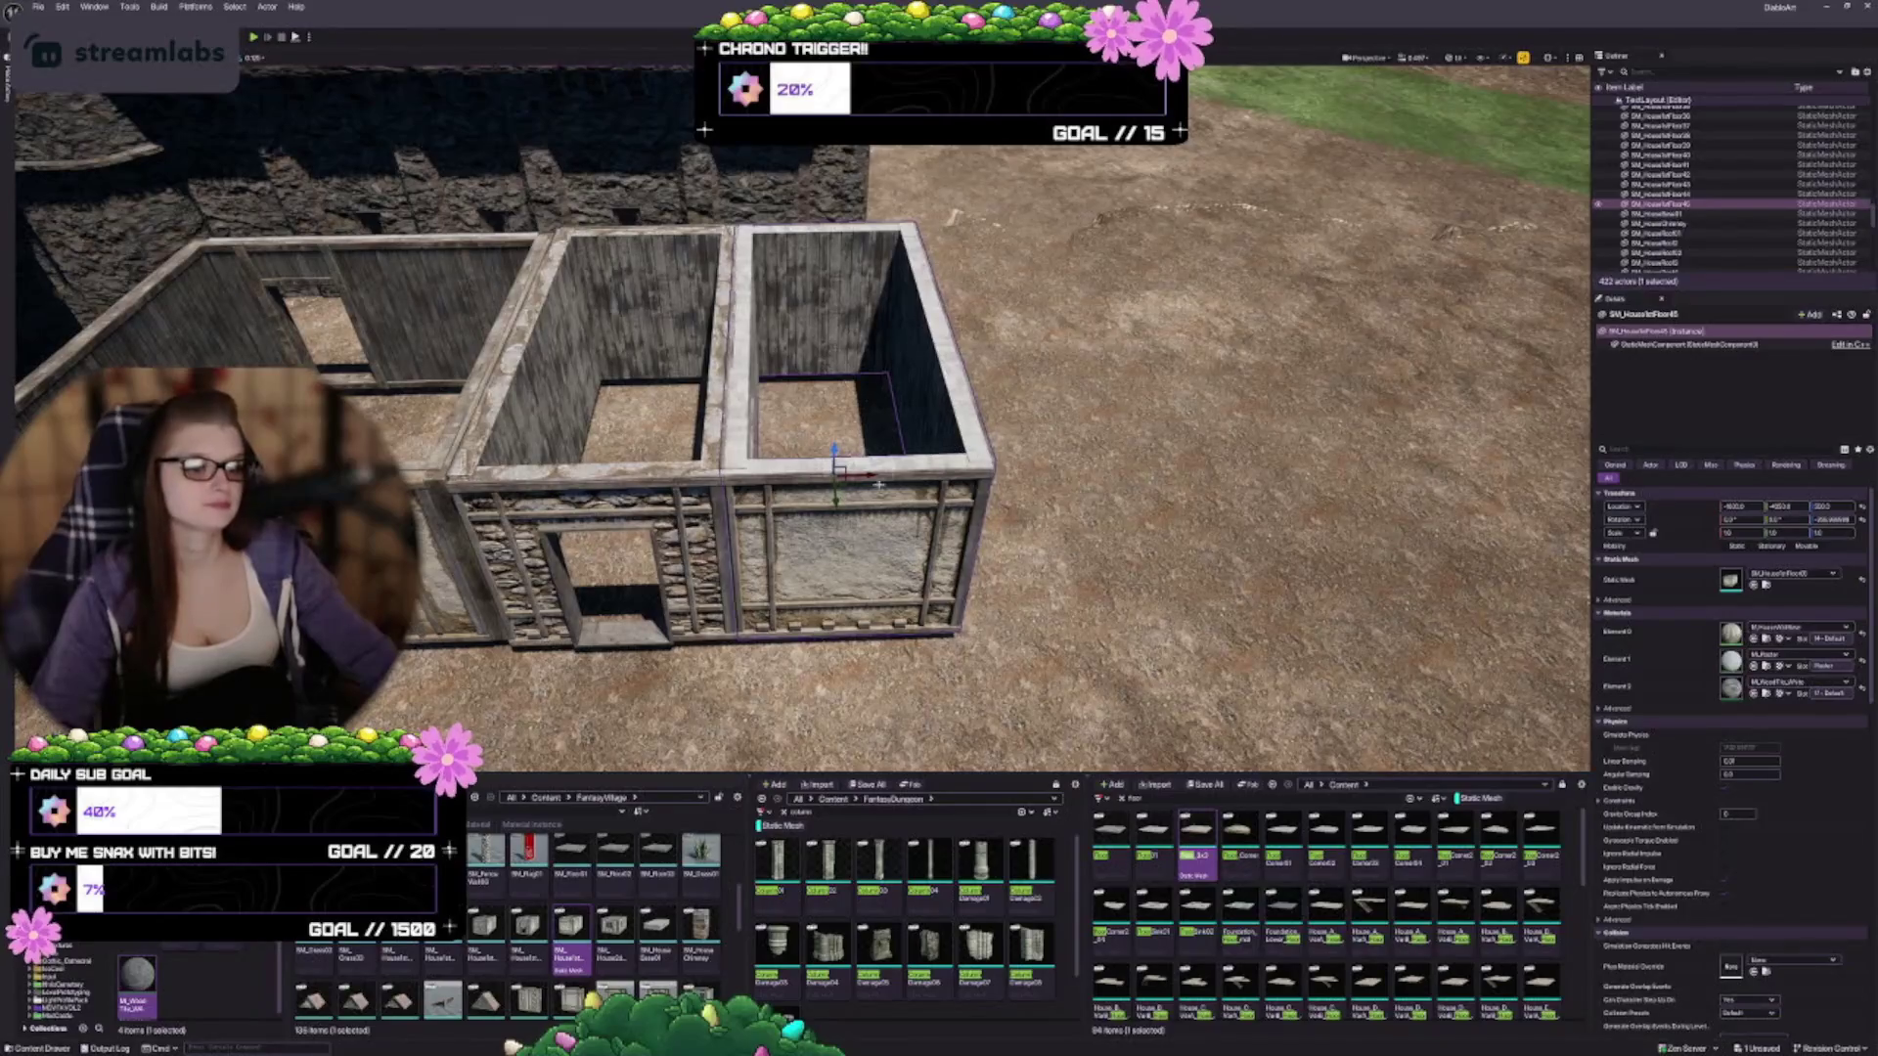
{"action": "mouse_move", "coordinate": [869, 475]}
{"action": "left_mouse_down"}
{"action": "mouse_move", "coordinate": [892, 477]}
{"action": "mouse_move", "coordinate": [859, 502]}
{"action": "mouse_move", "coordinate": [832, 479]}
{"action": "left_mouse_up"}
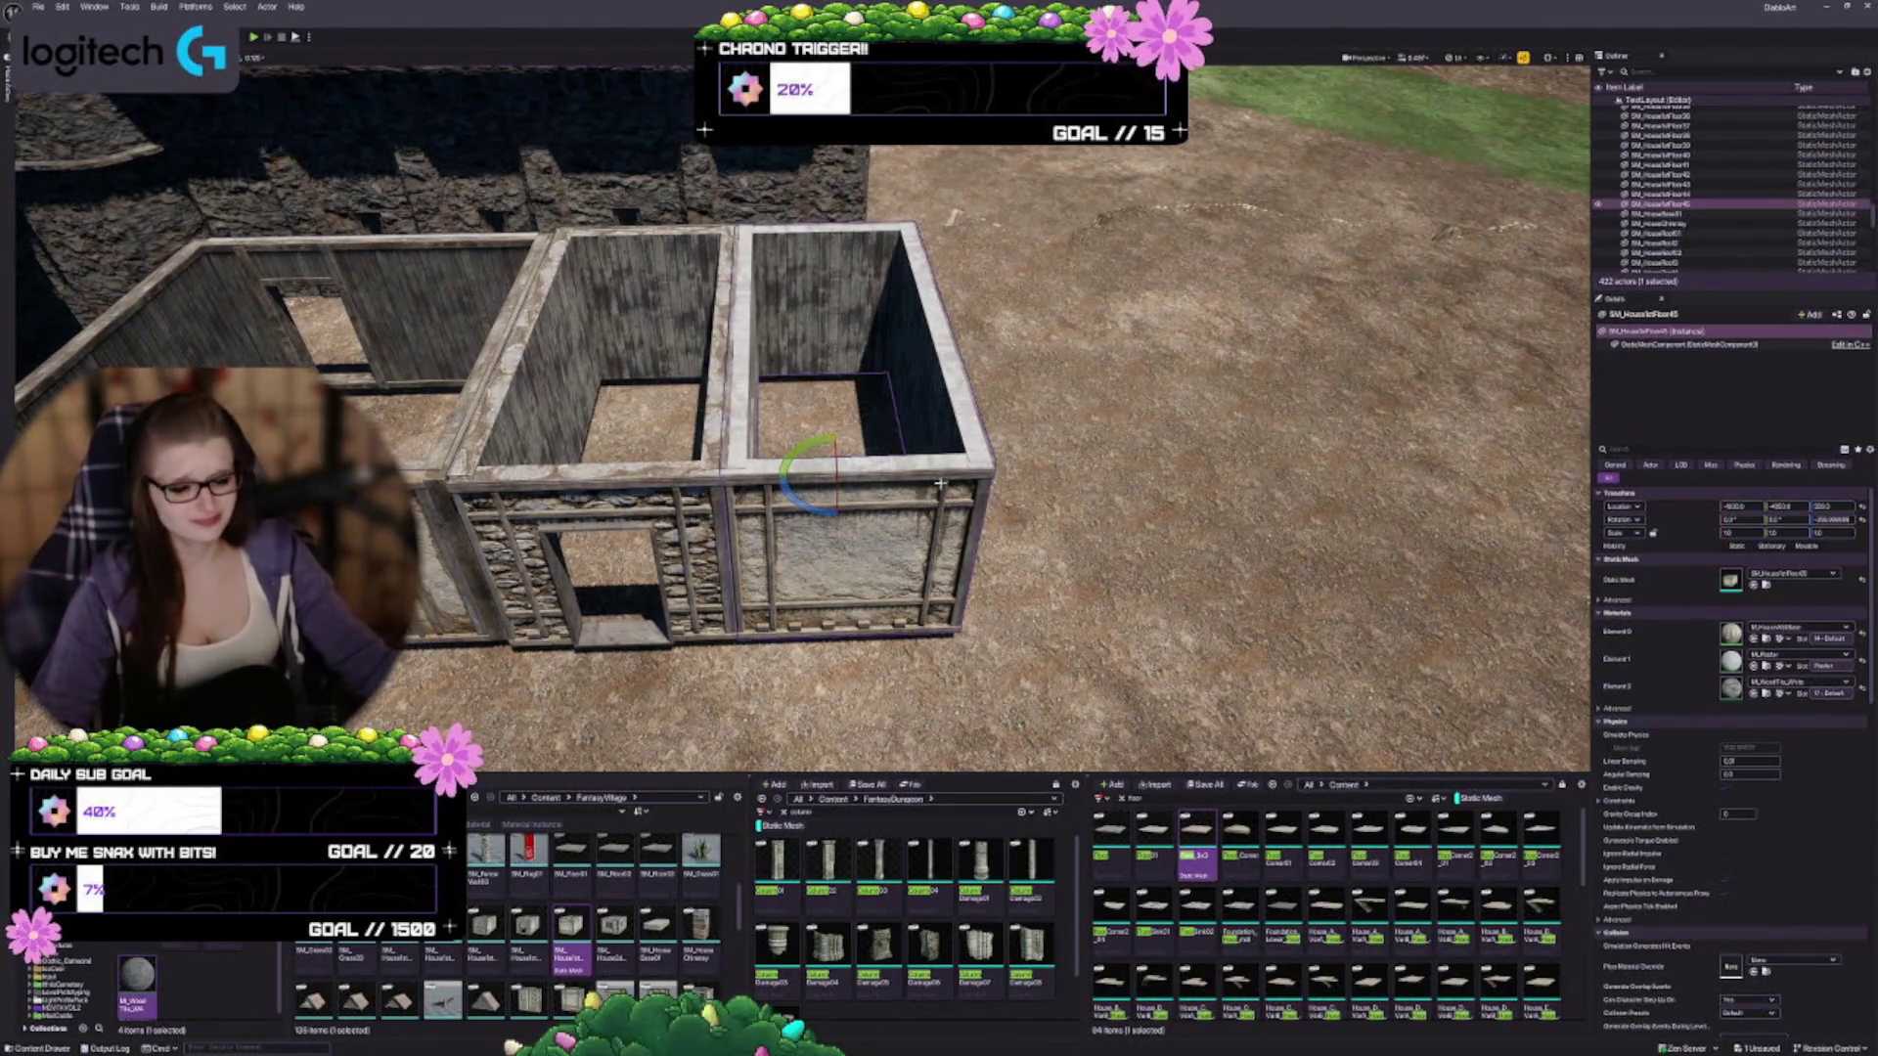
{"action": "scroll", "coordinate": [939, 484], "scroll_direction": "down", "scroll_amount": 2}
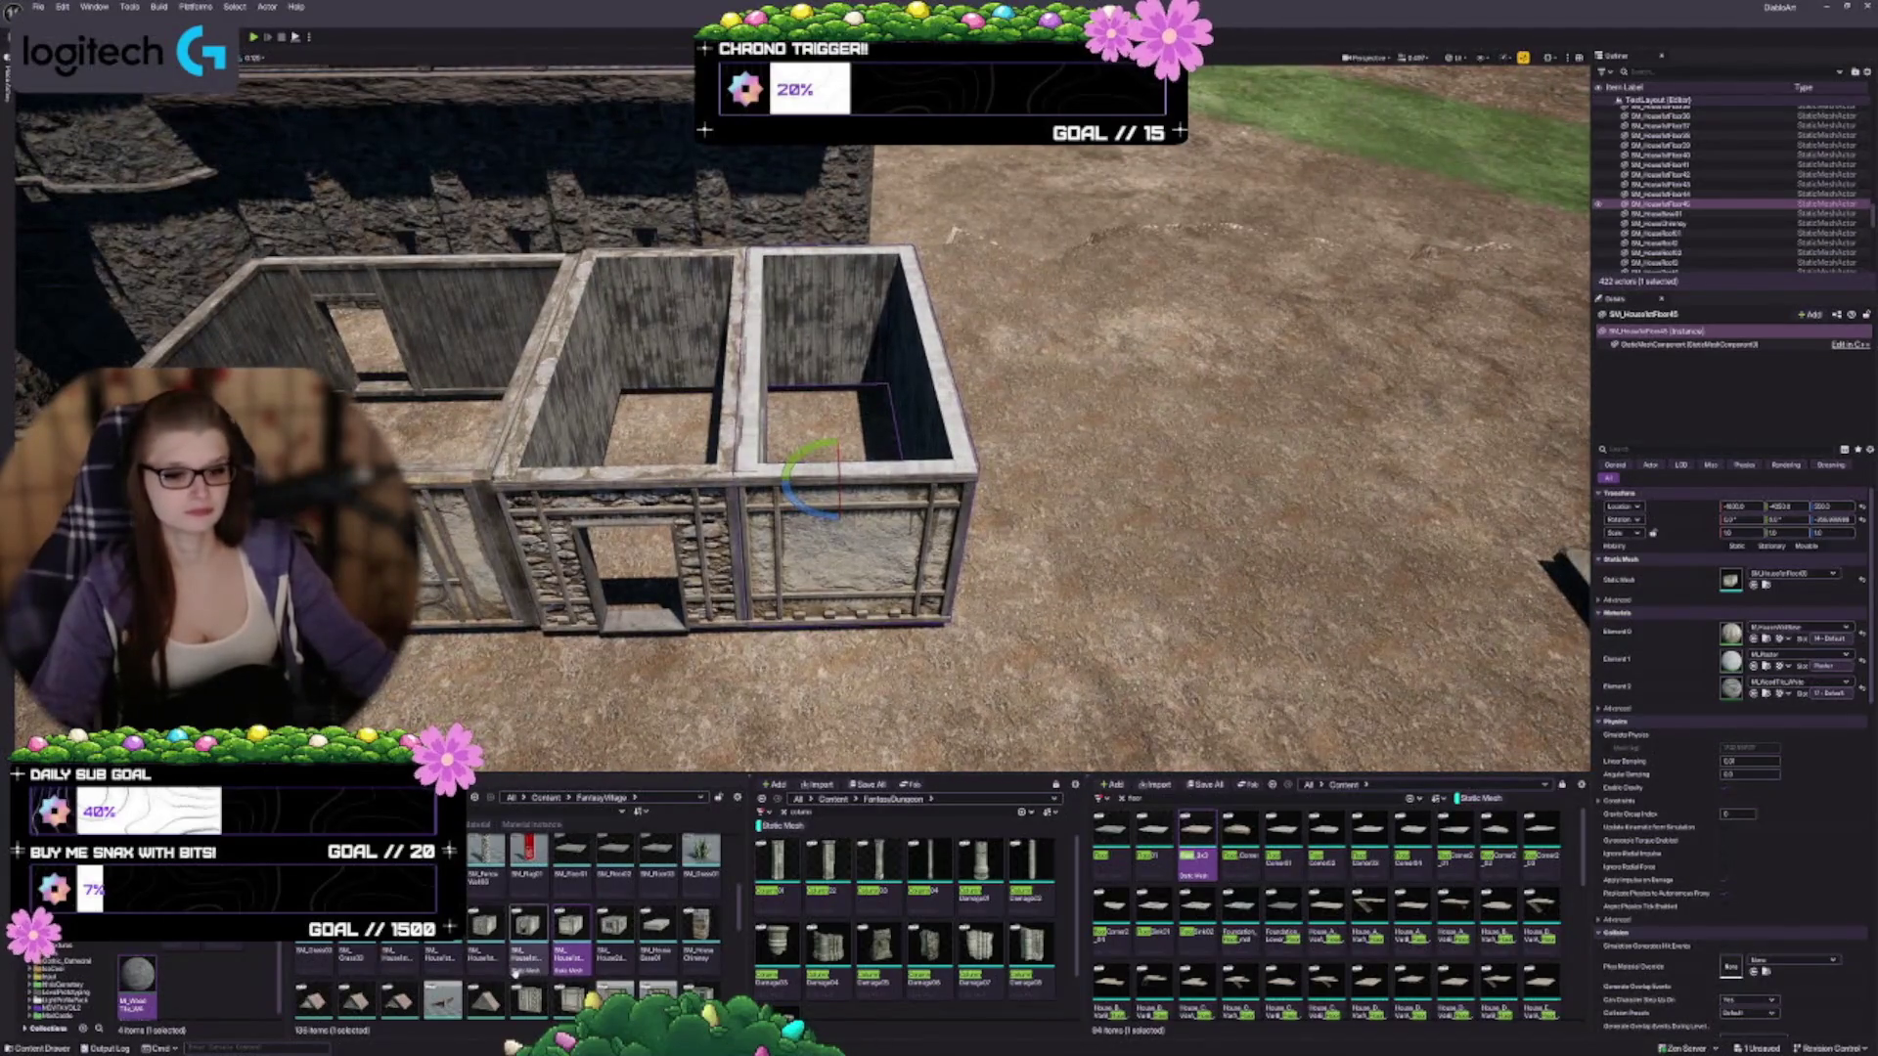
Replace the right-hand room with the roofed house section with a leaded window
{"action": "left_click", "coordinate": [654, 929]}
{"action": "left_click", "coordinate": [631, 929]}
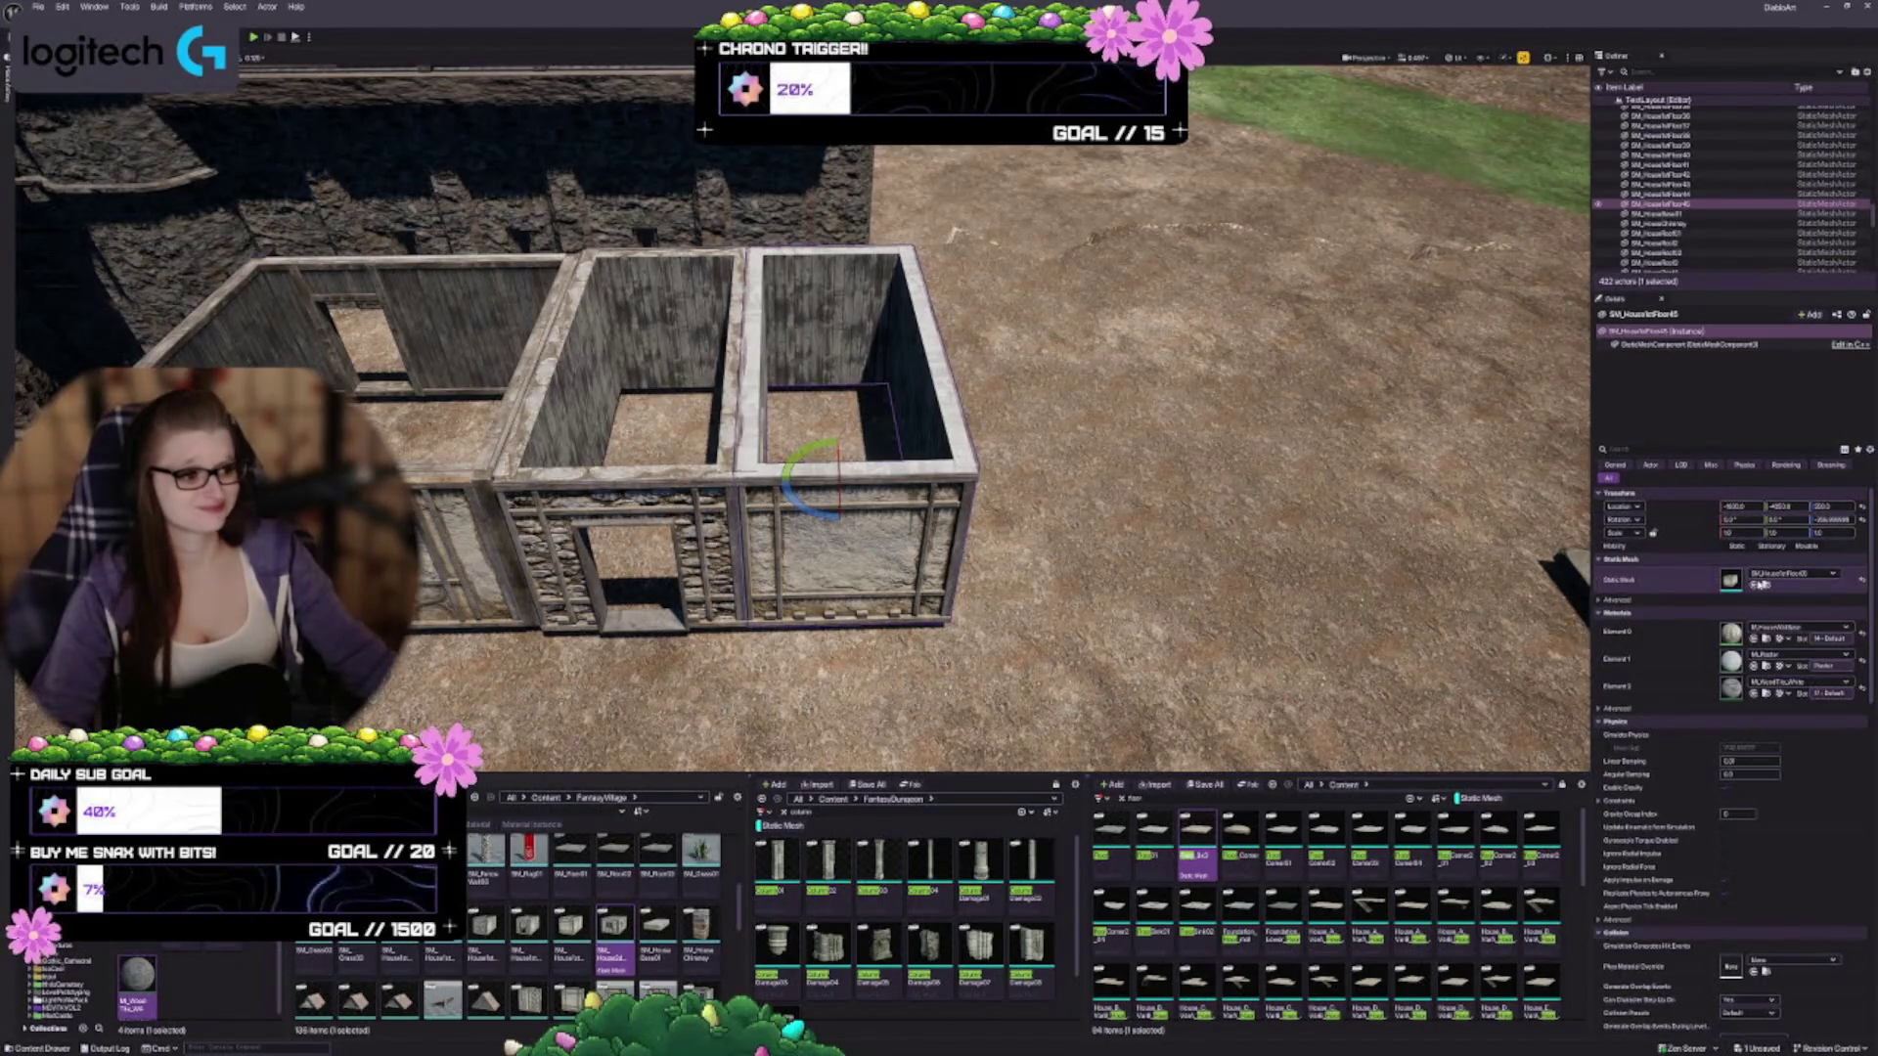
{"action": "left_click", "coordinate": [1757, 585]}
{"action": "scroll", "coordinate": [802, 421], "scroll_direction": "up", "scroll_amount": 2}
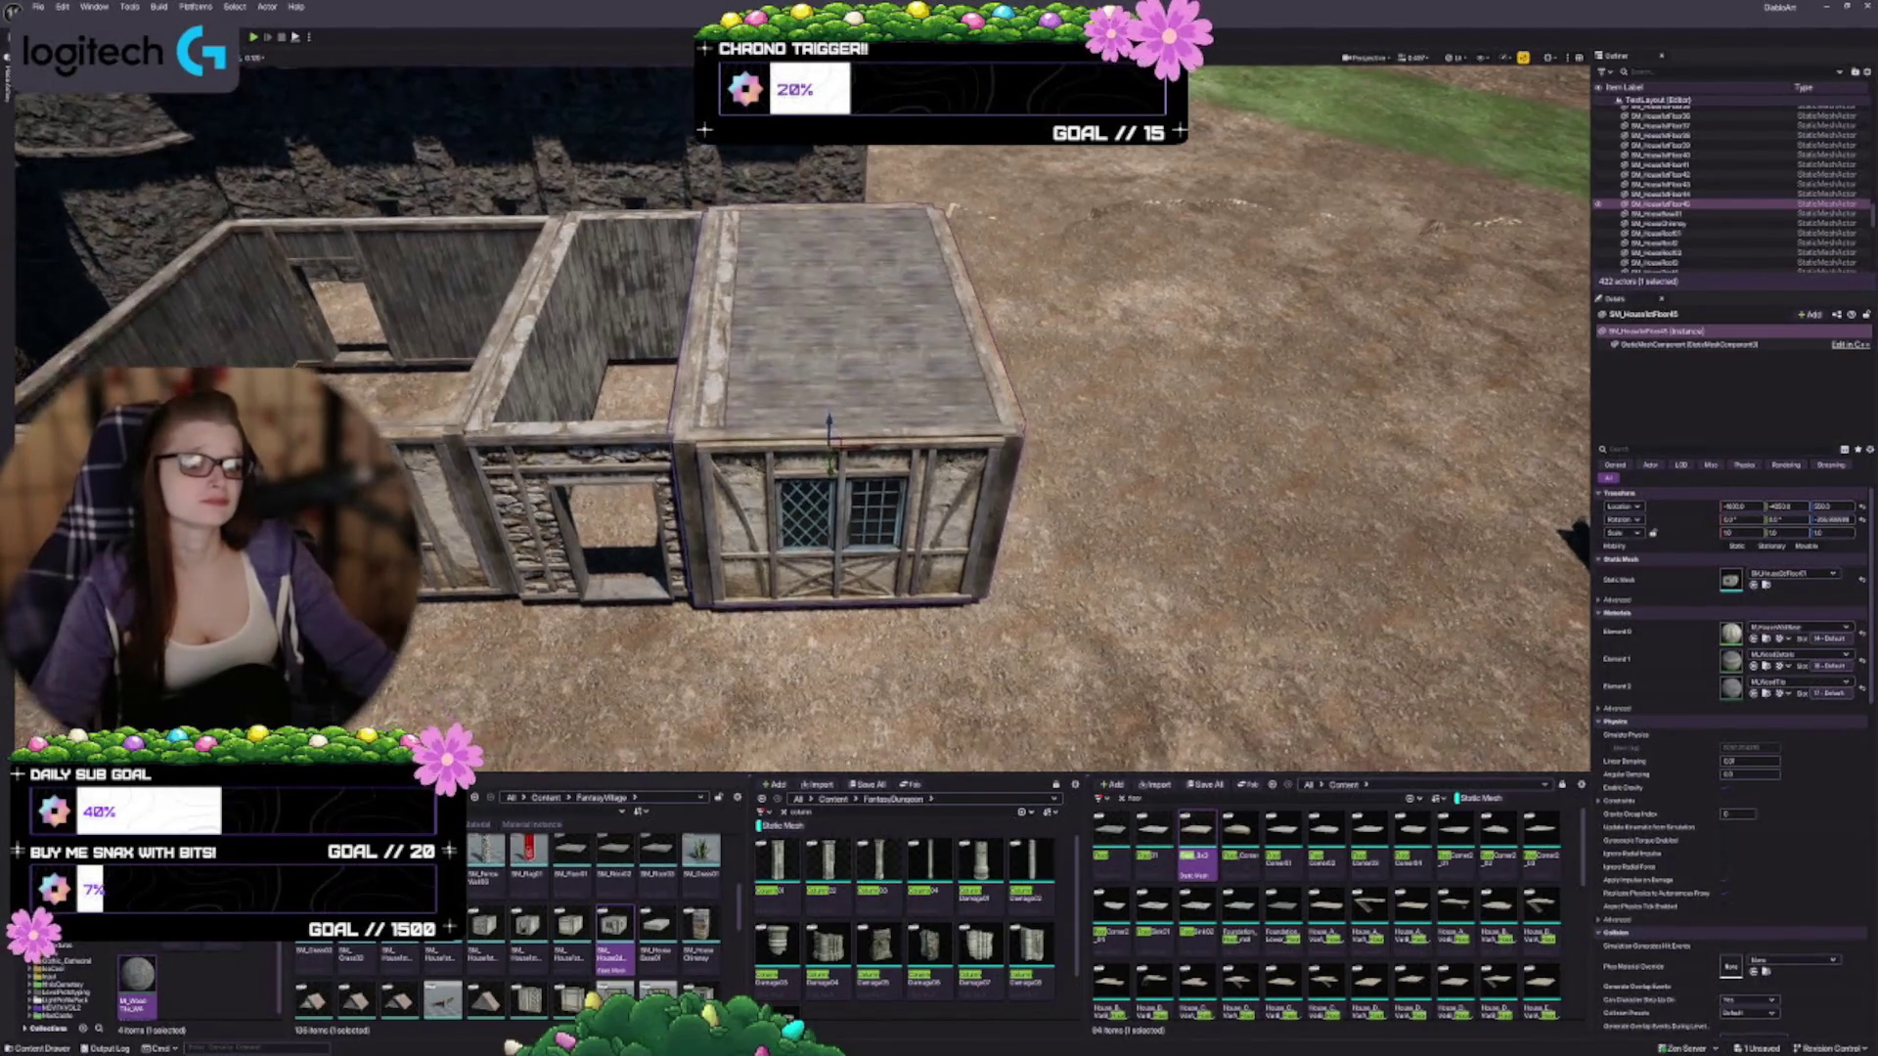
Nudge the roofed section along X to line up with its neighbour, then deselect
{"action": "mouse_move", "coordinate": [853, 447]}
{"action": "left_mouse_down"}
{"action": "mouse_move", "coordinate": [900, 442]}
{"action": "mouse_move", "coordinate": [843, 474]}
{"action": "mouse_move", "coordinate": [816, 428]}
{"action": "mouse_move", "coordinate": [827, 443]}
{"action": "left_mouse_up"}
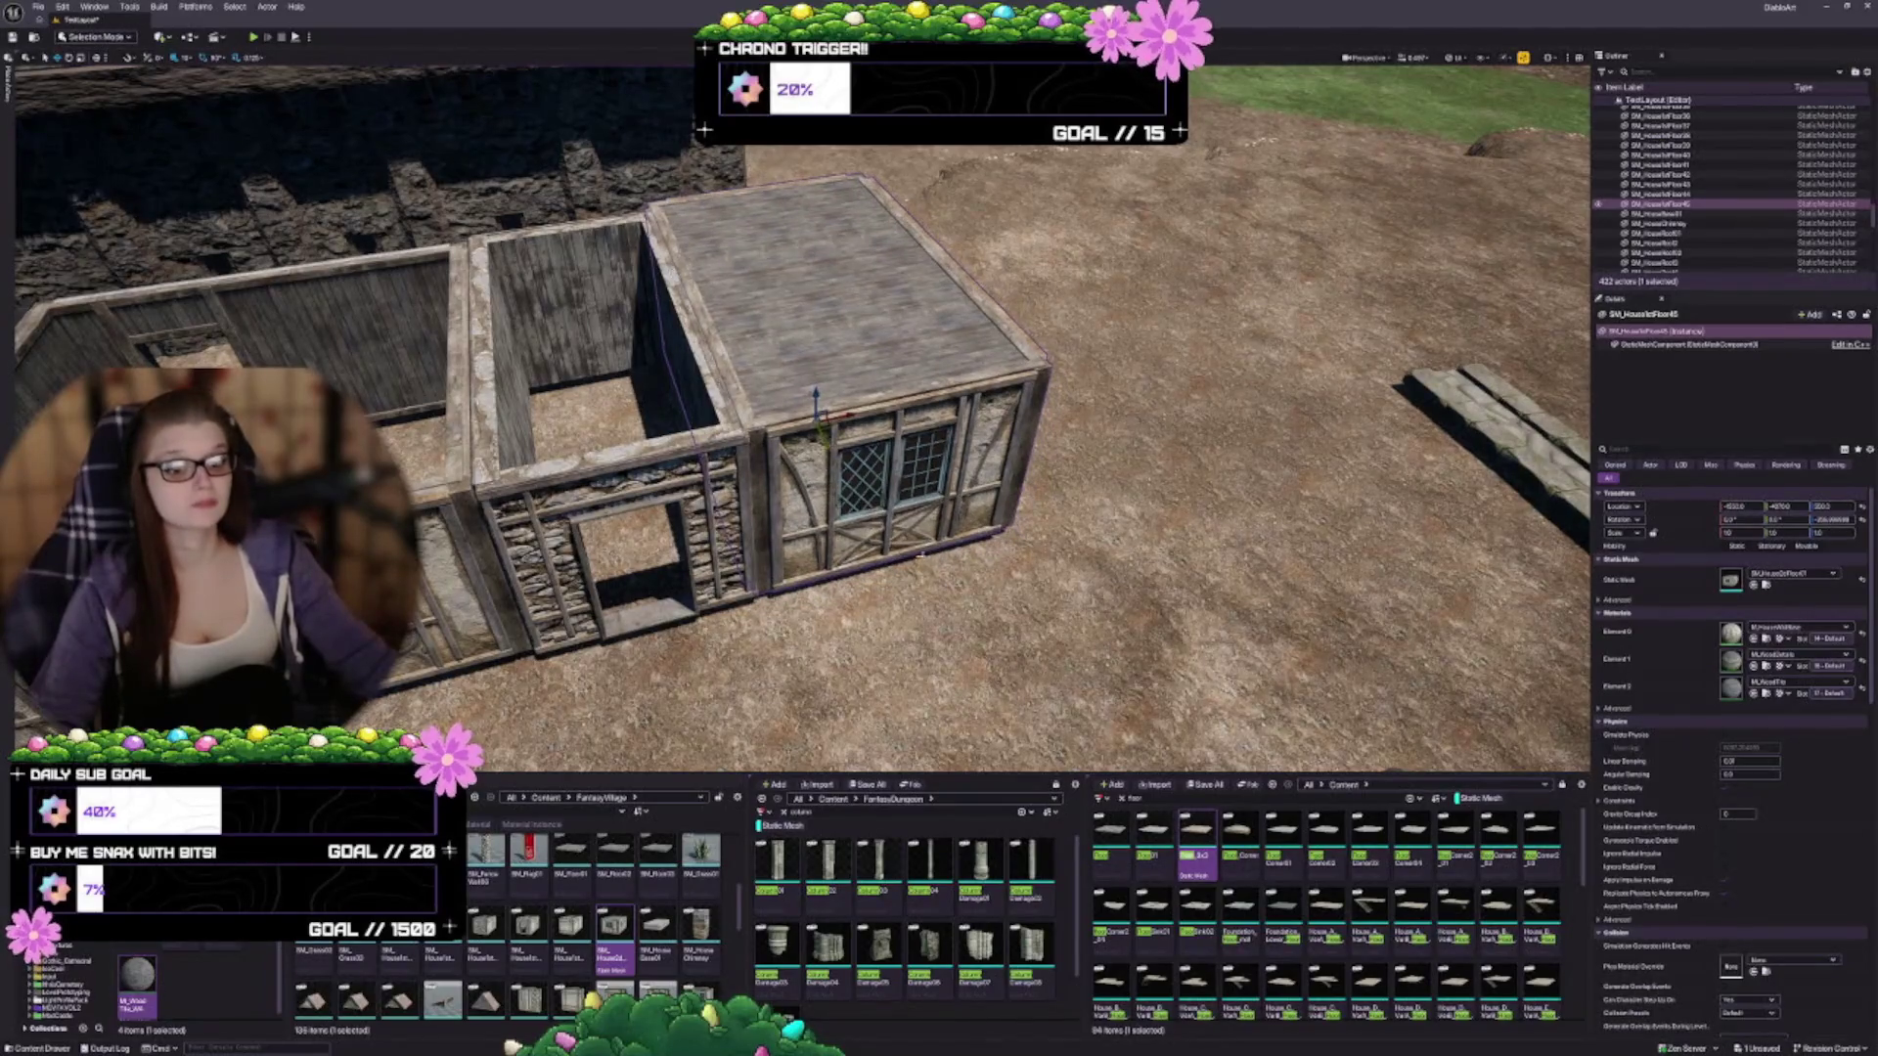
{"action": "scroll", "coordinate": [828, 443], "scroll_direction": "up", "scroll_amount": 5}
{"action": "key", "text": "Escape"}
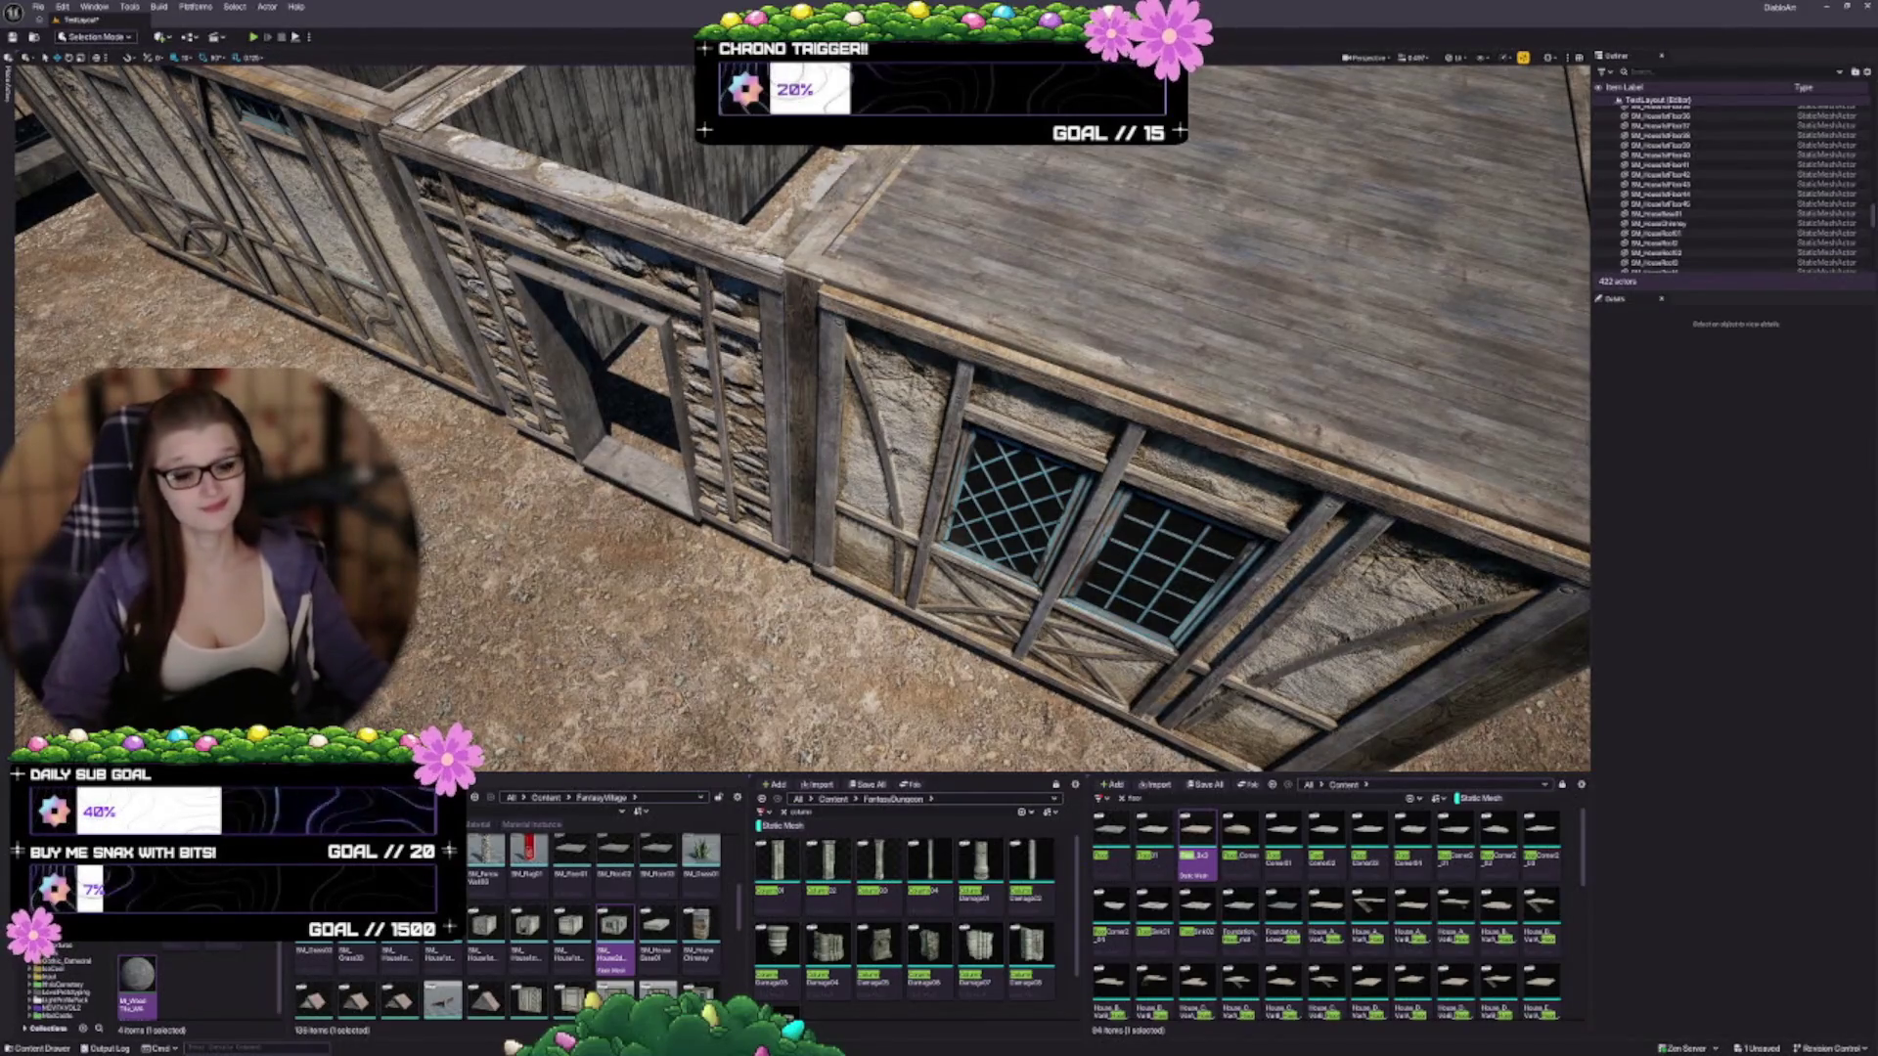
{"action": "scroll", "coordinate": [802, 416], "scroll_direction": "down", "scroll_amount": 3}
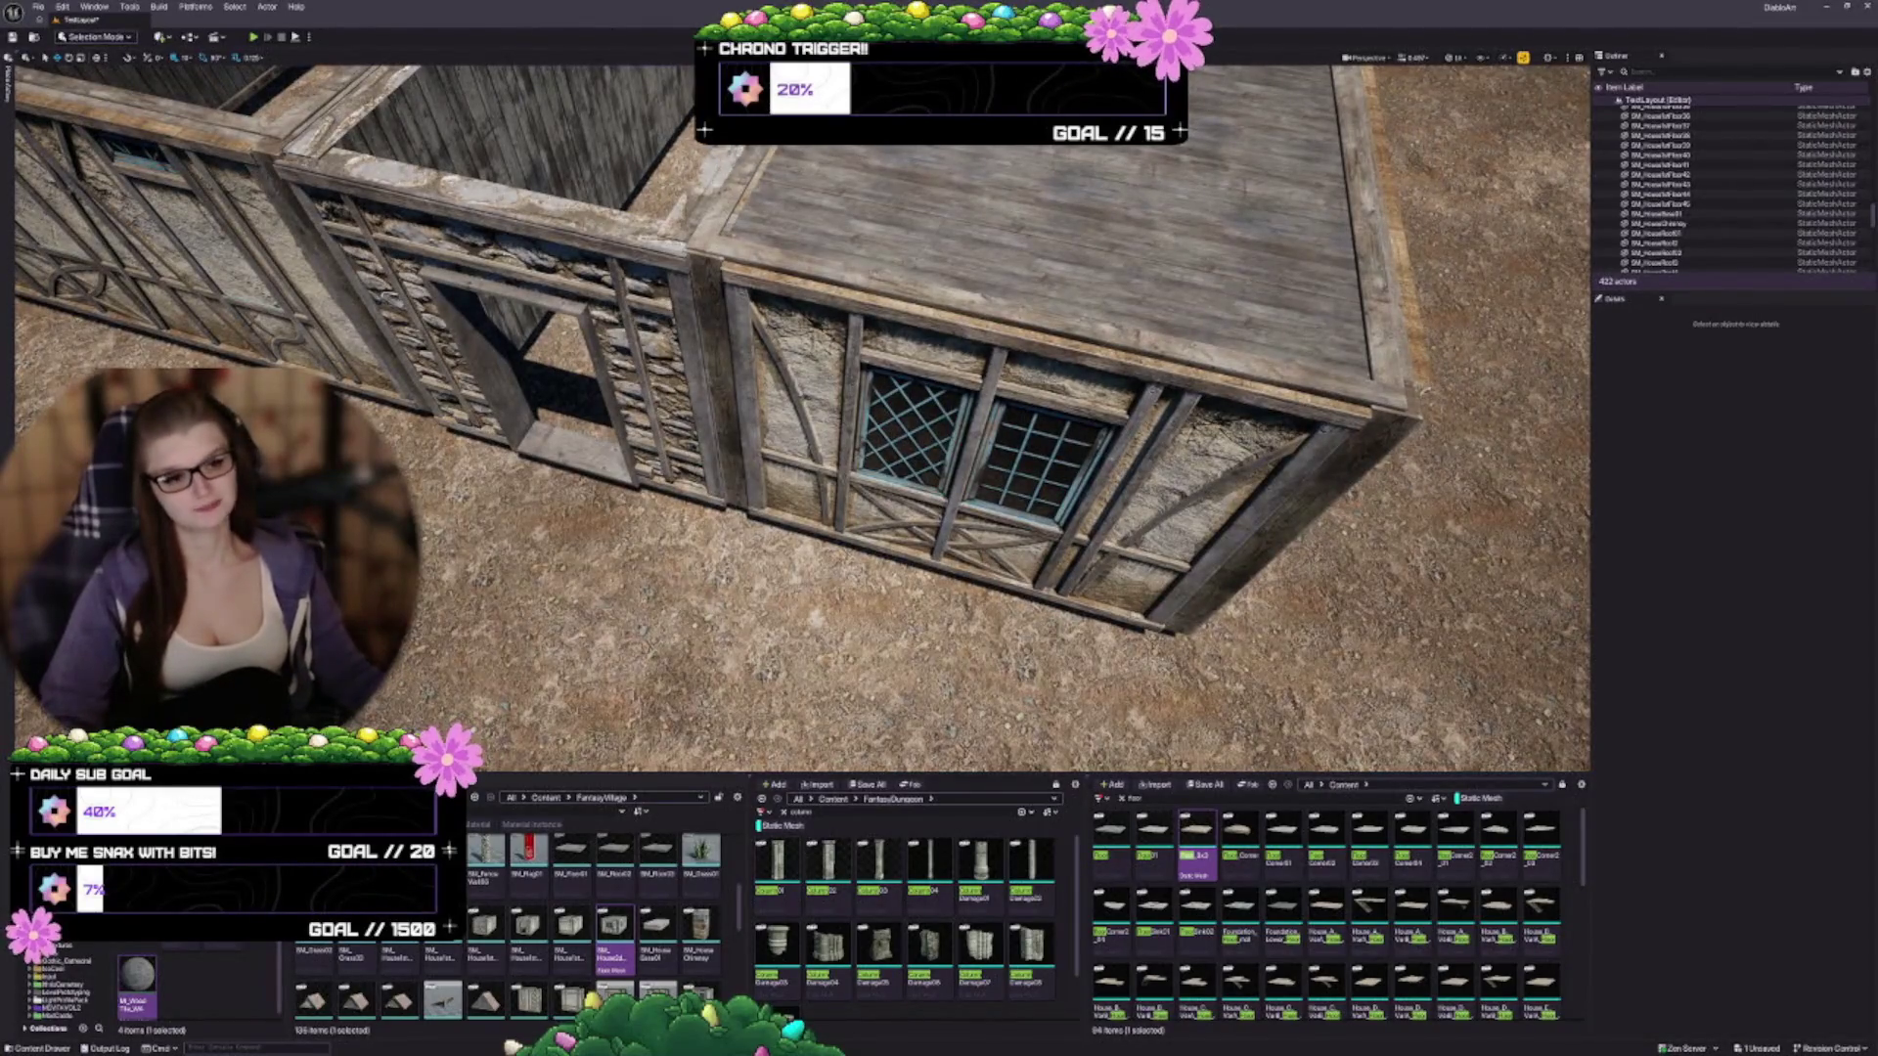
{"action": "scroll", "coordinate": [802, 416], "scroll_direction": "down", "scroll_amount": 5}
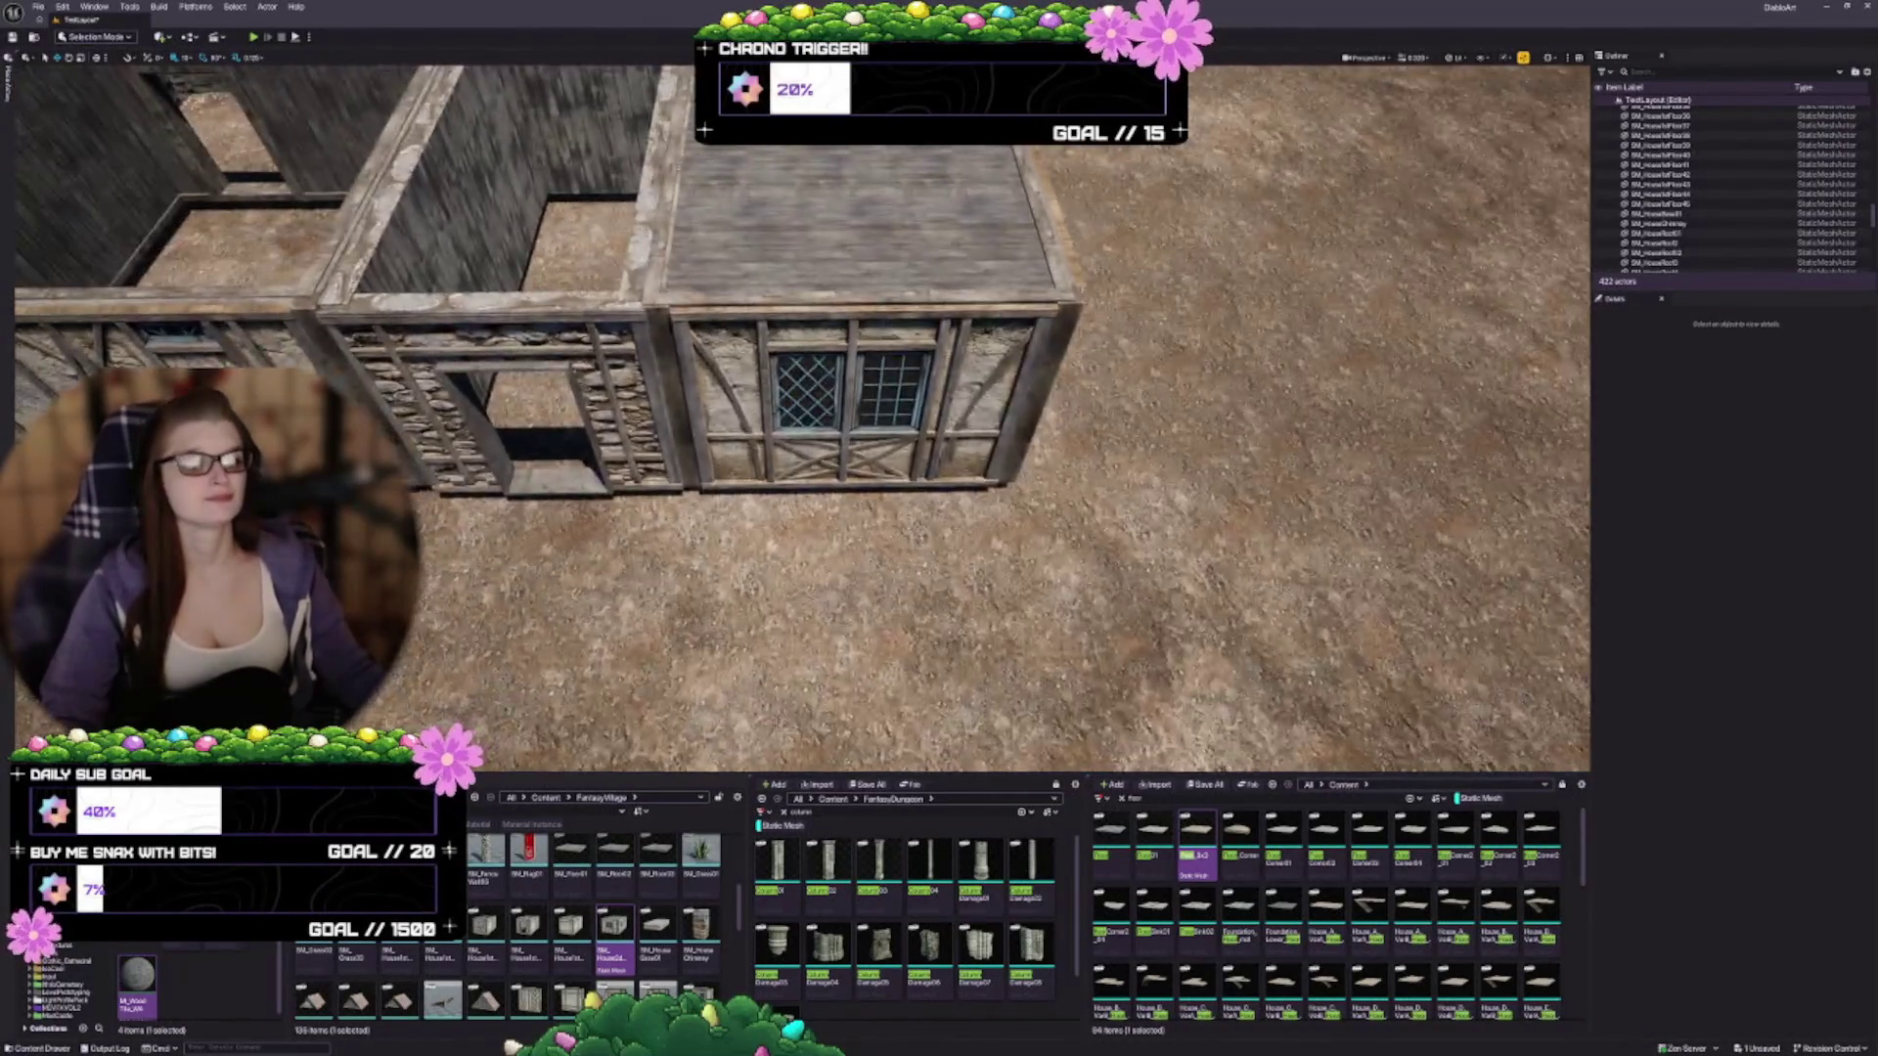
{"action": "key", "text": "a"}
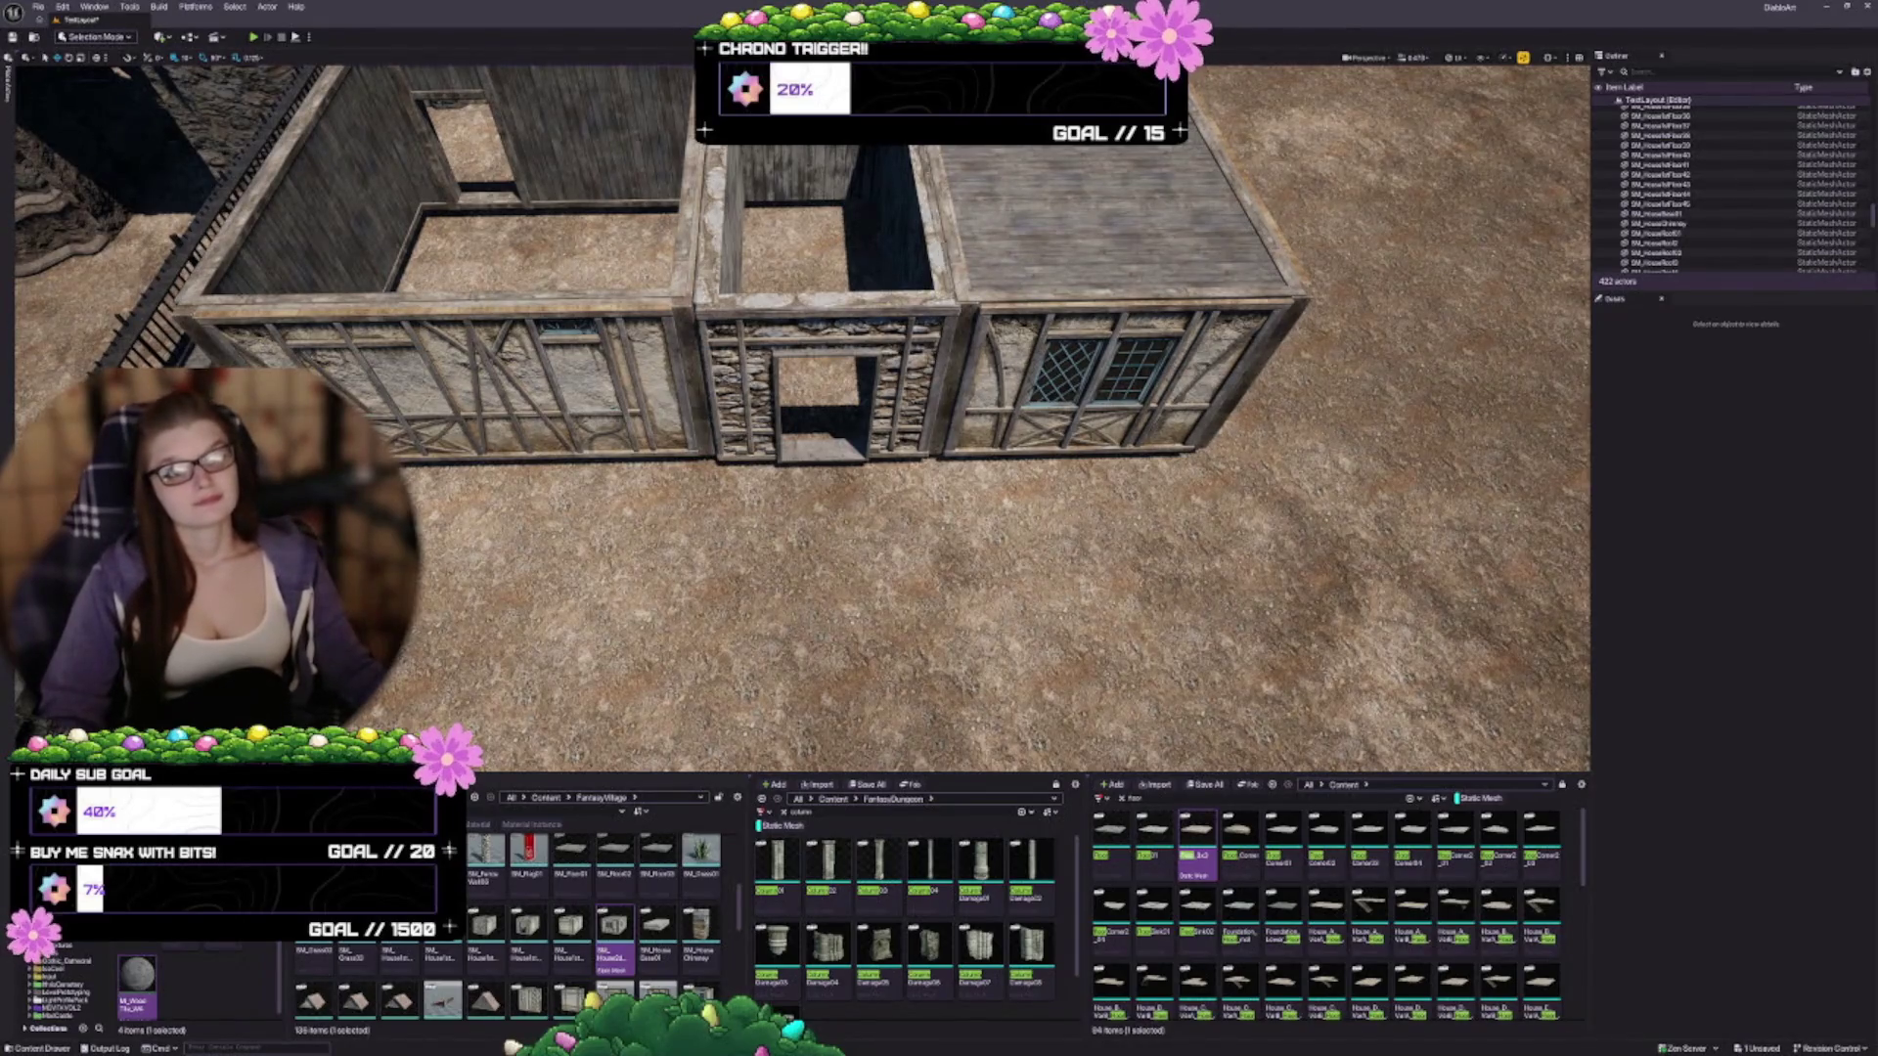
{"action": "key", "text": "w"}
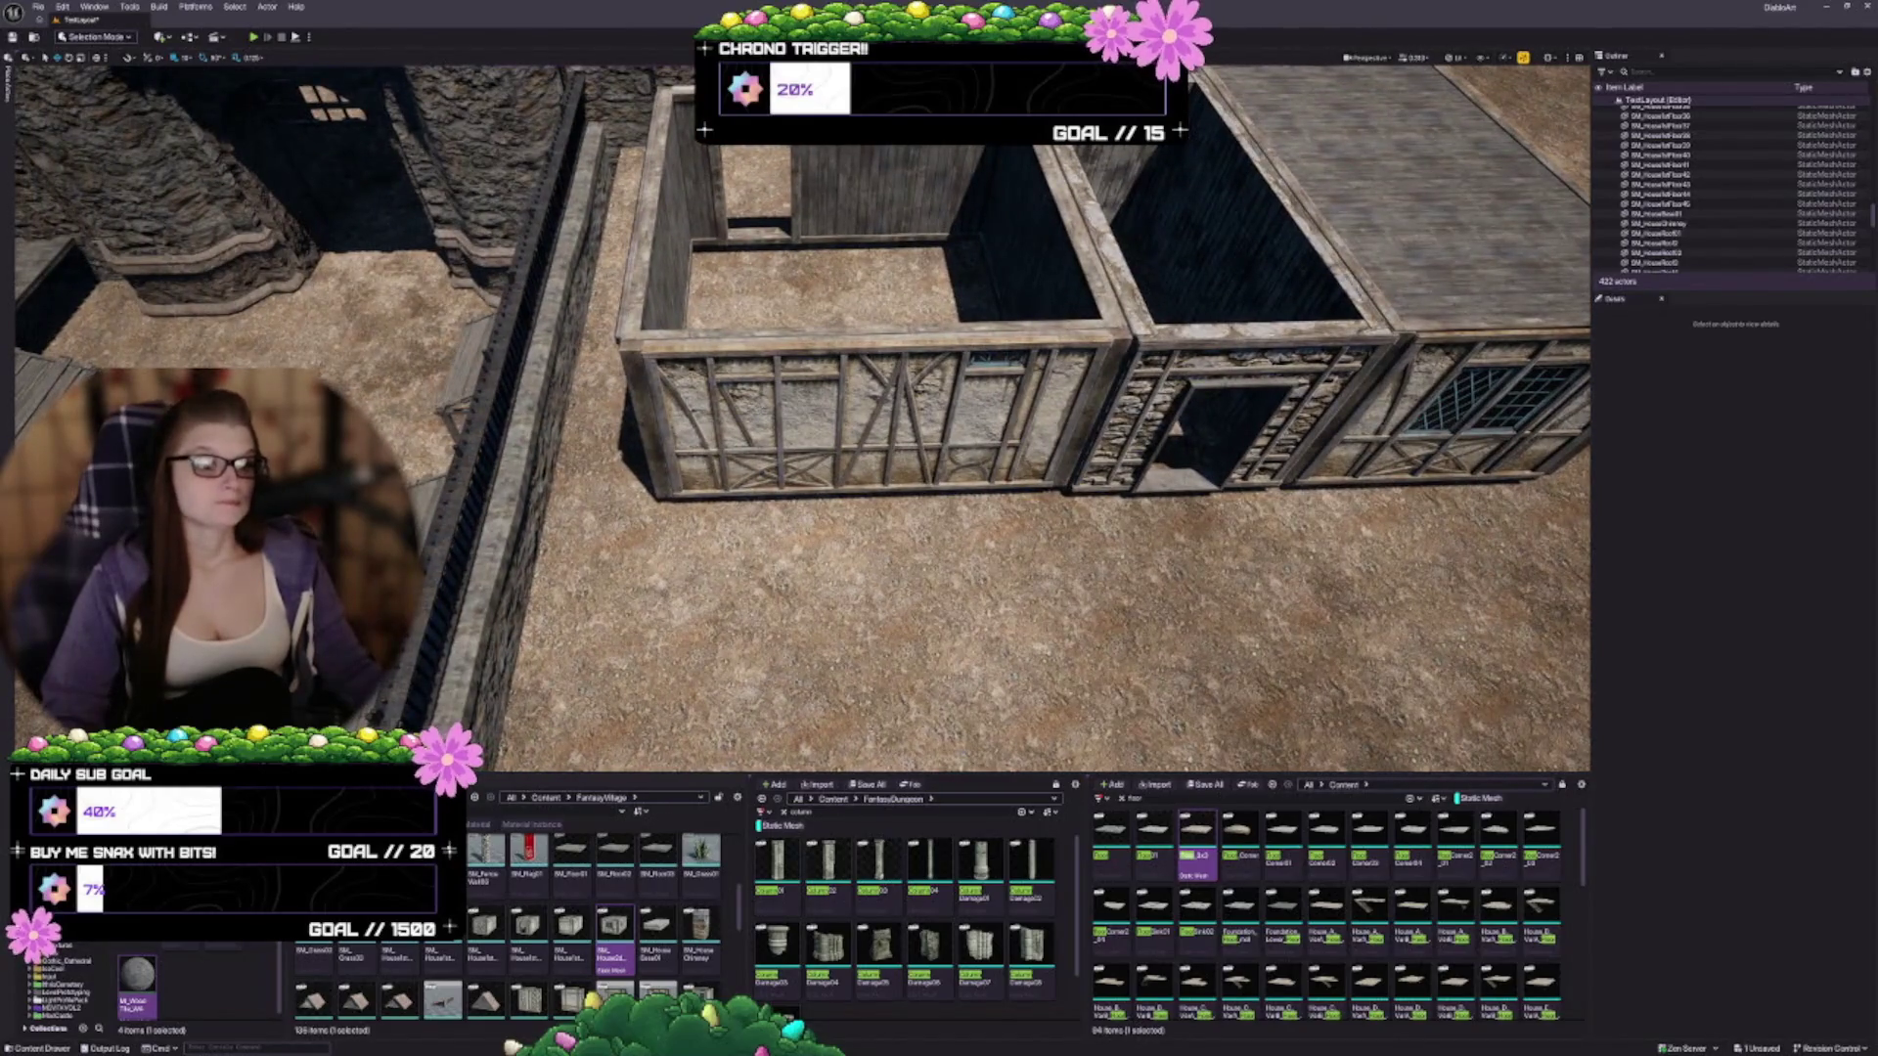
{"action": "key", "text": "w"}
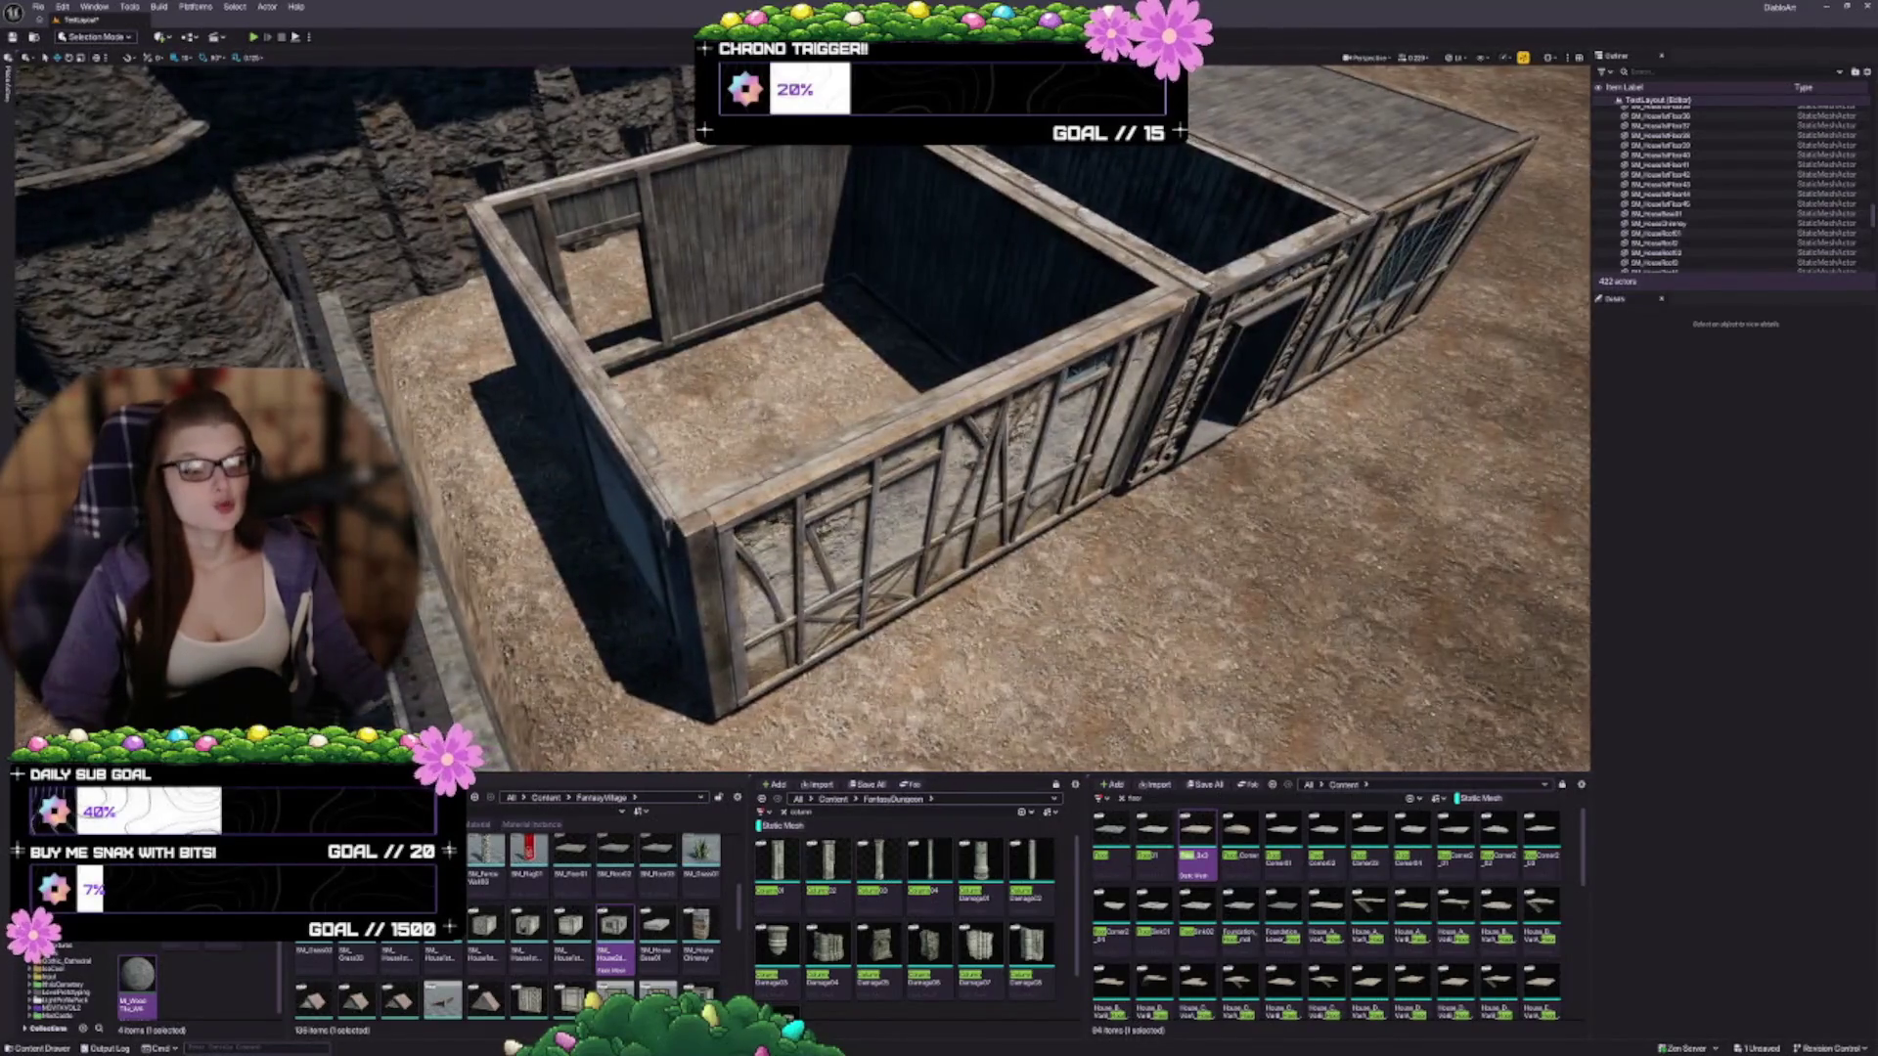
{"action": "key", "text": "w"}
{"action": "key", "text": "w"}
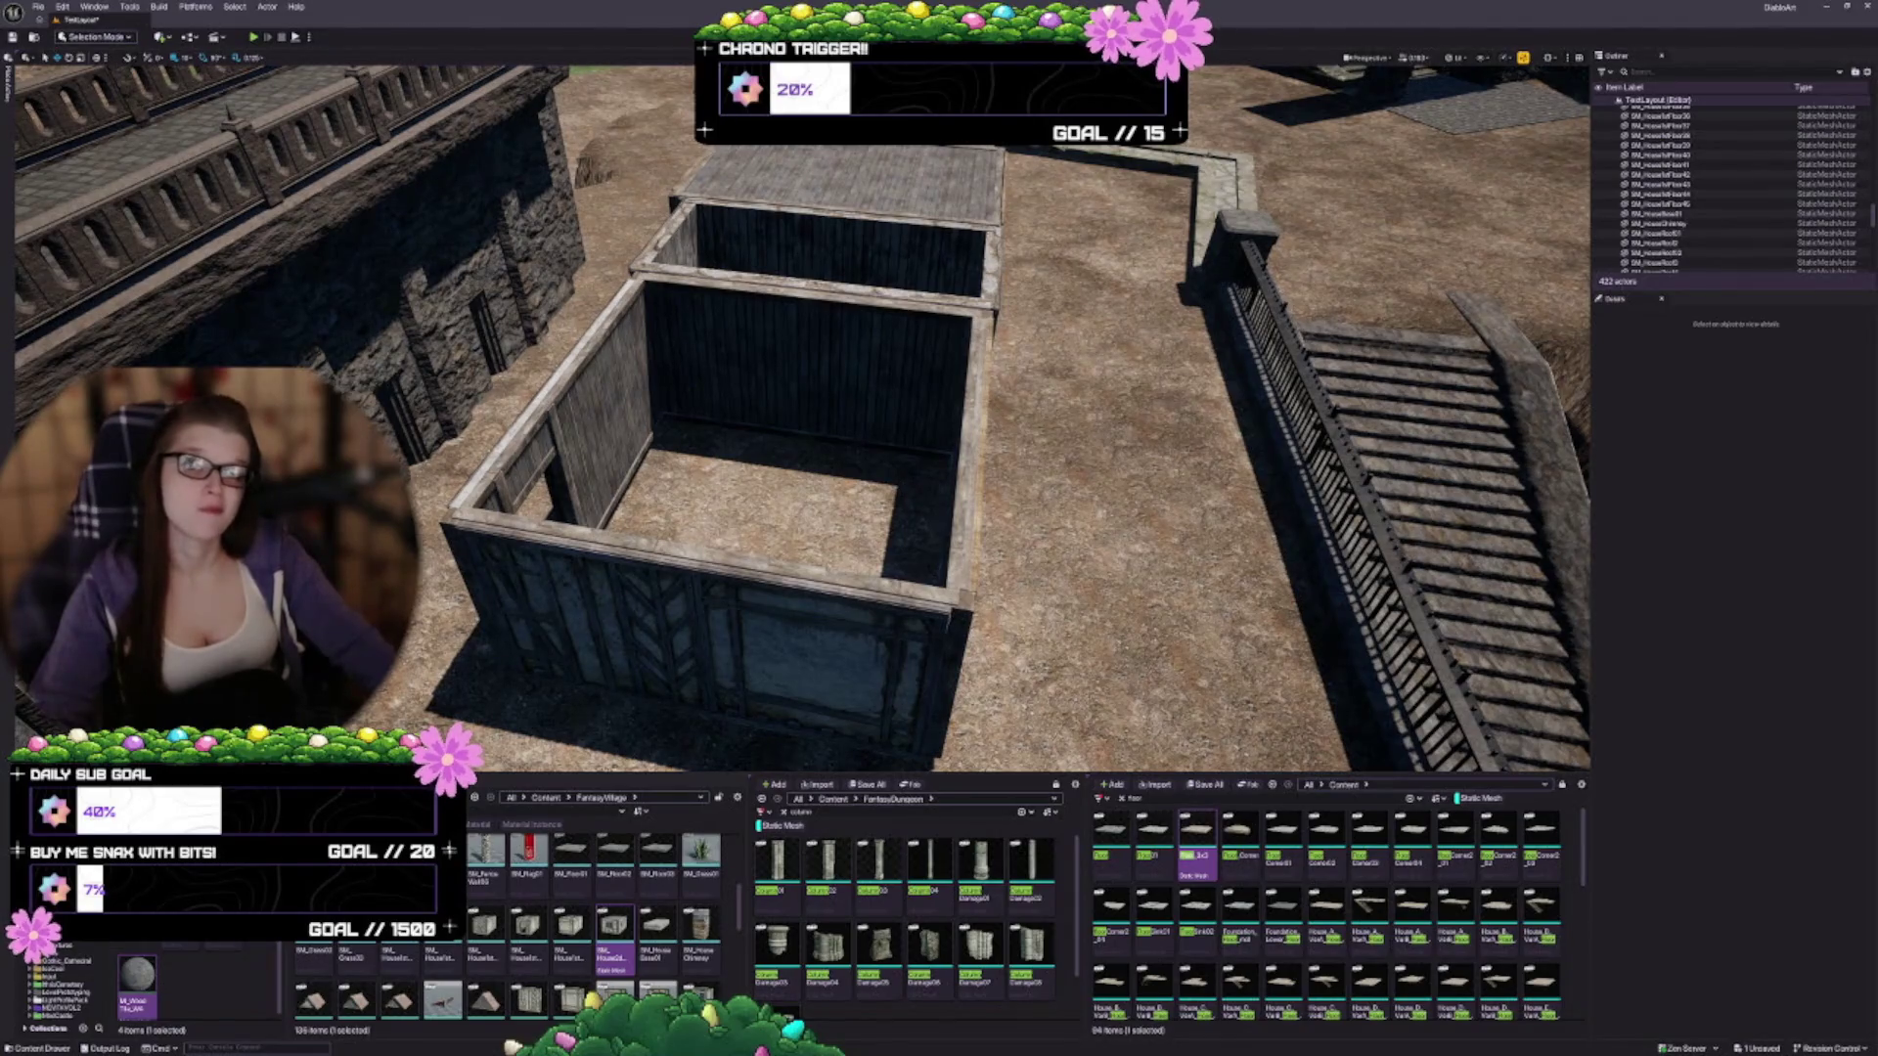
Select the floor and two wall pieces of the dark box beside the stairway
{"action": "left_click_drag", "start_coordinate": [582, 687], "coordinate": [650, 640]}
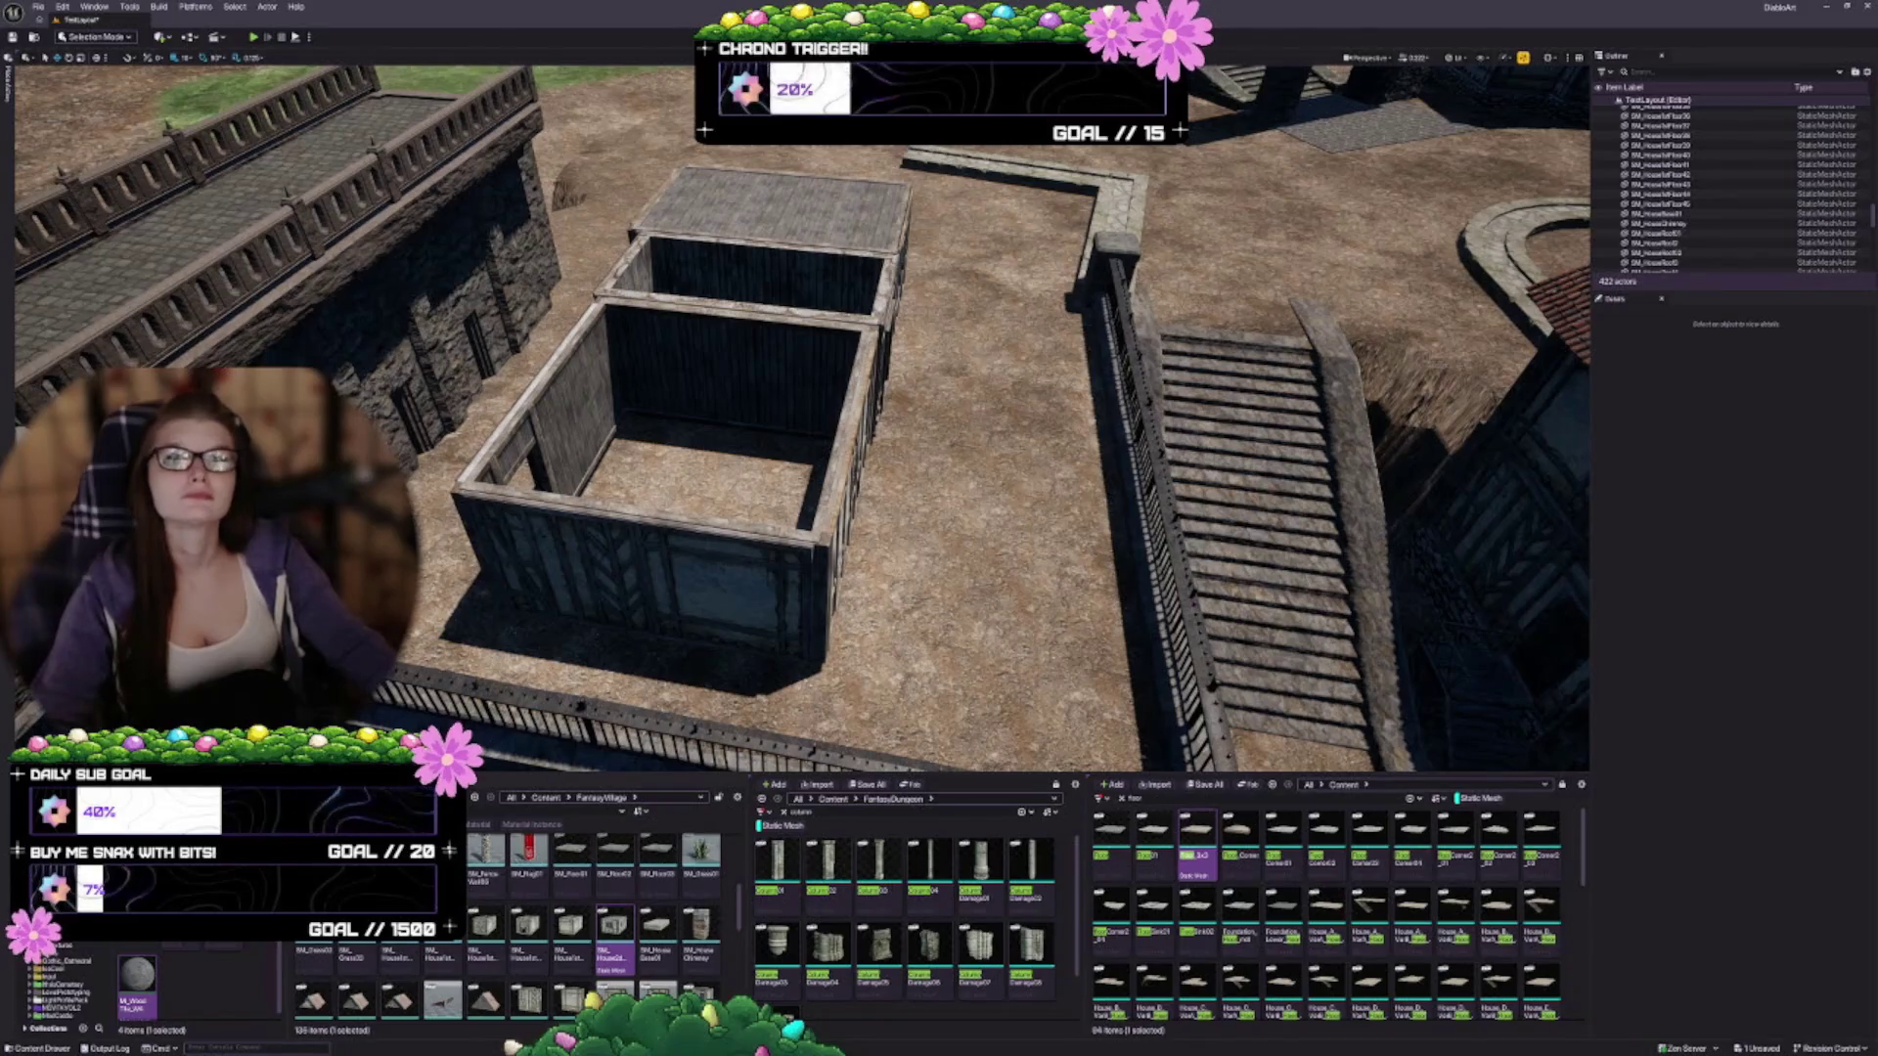
{"action": "left_click_drag", "start_coordinate": [641, 529], "coordinate": [724, 465]}
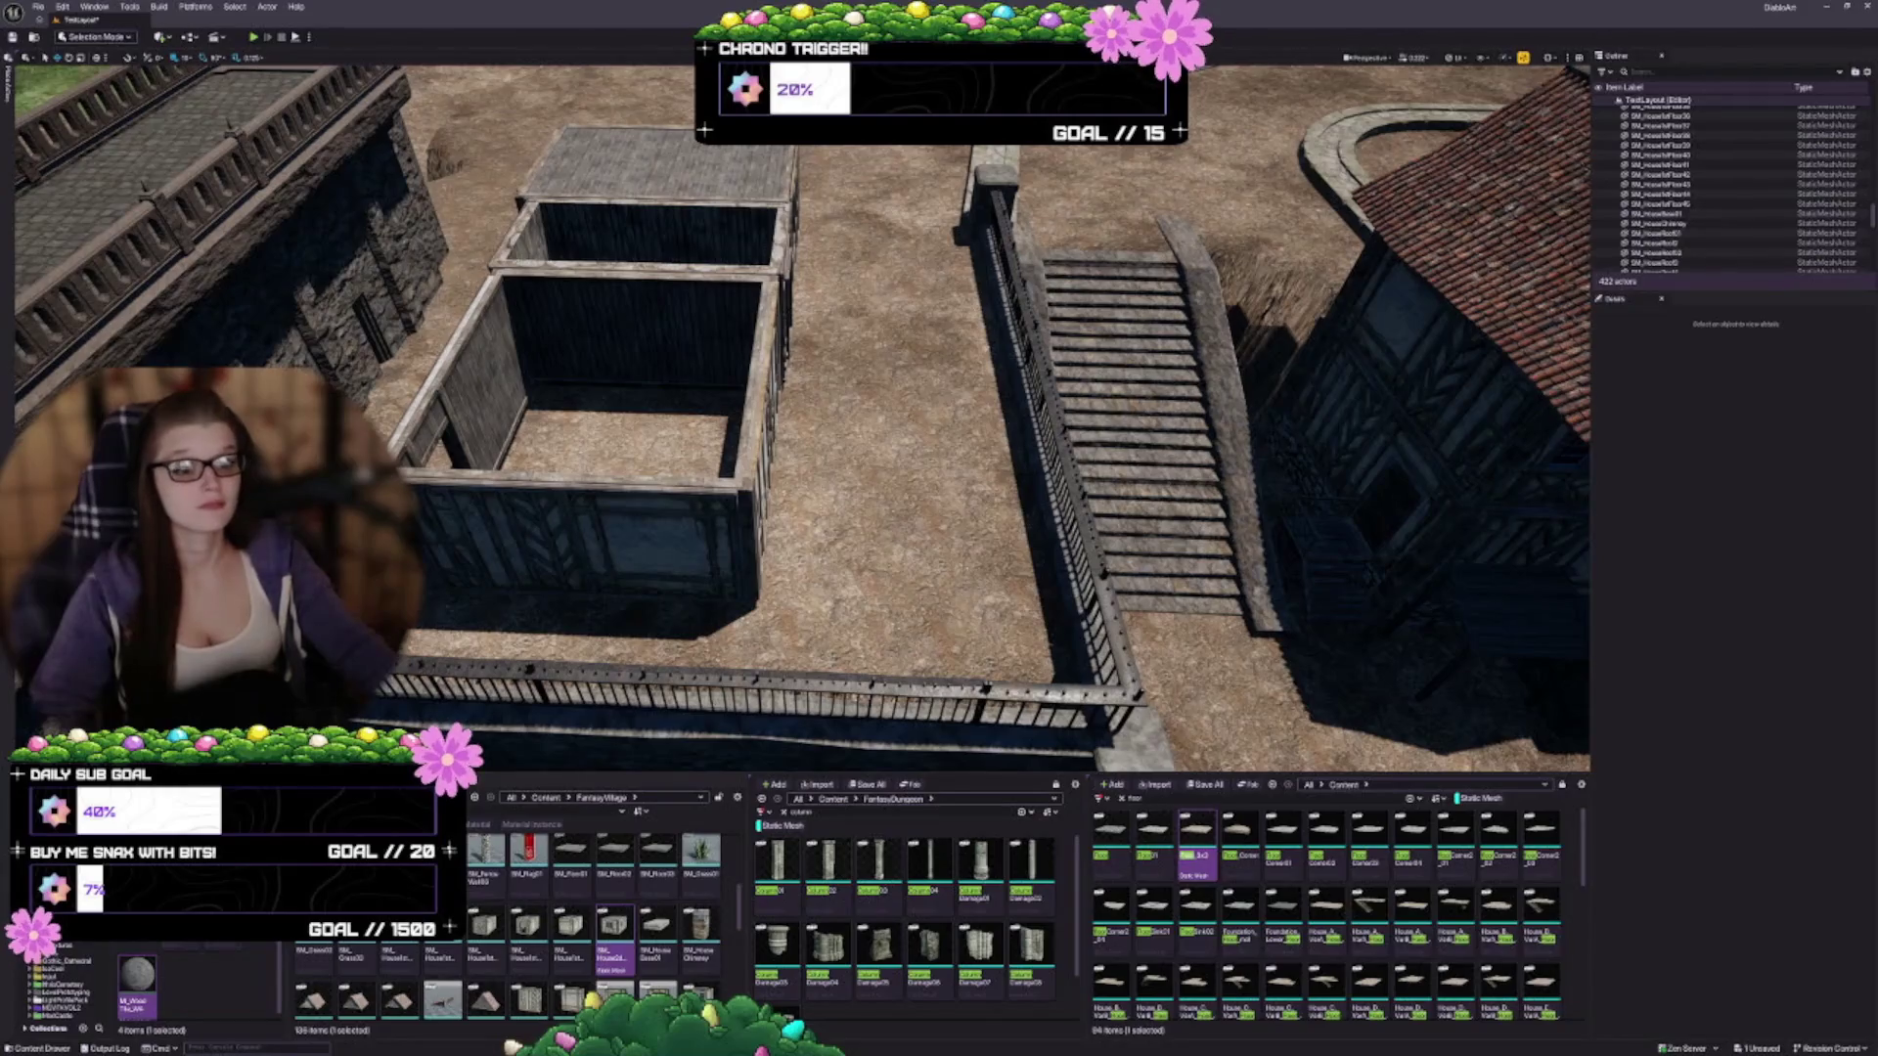
{"action": "left_click", "coordinate": [626, 440]}
{"action": "left_click", "coordinate": [665, 235], "text": "ctrl"}
{"action": "left_click", "coordinate": [656, 167], "text": "ctrl"}
{"action": "key", "text": "d"}
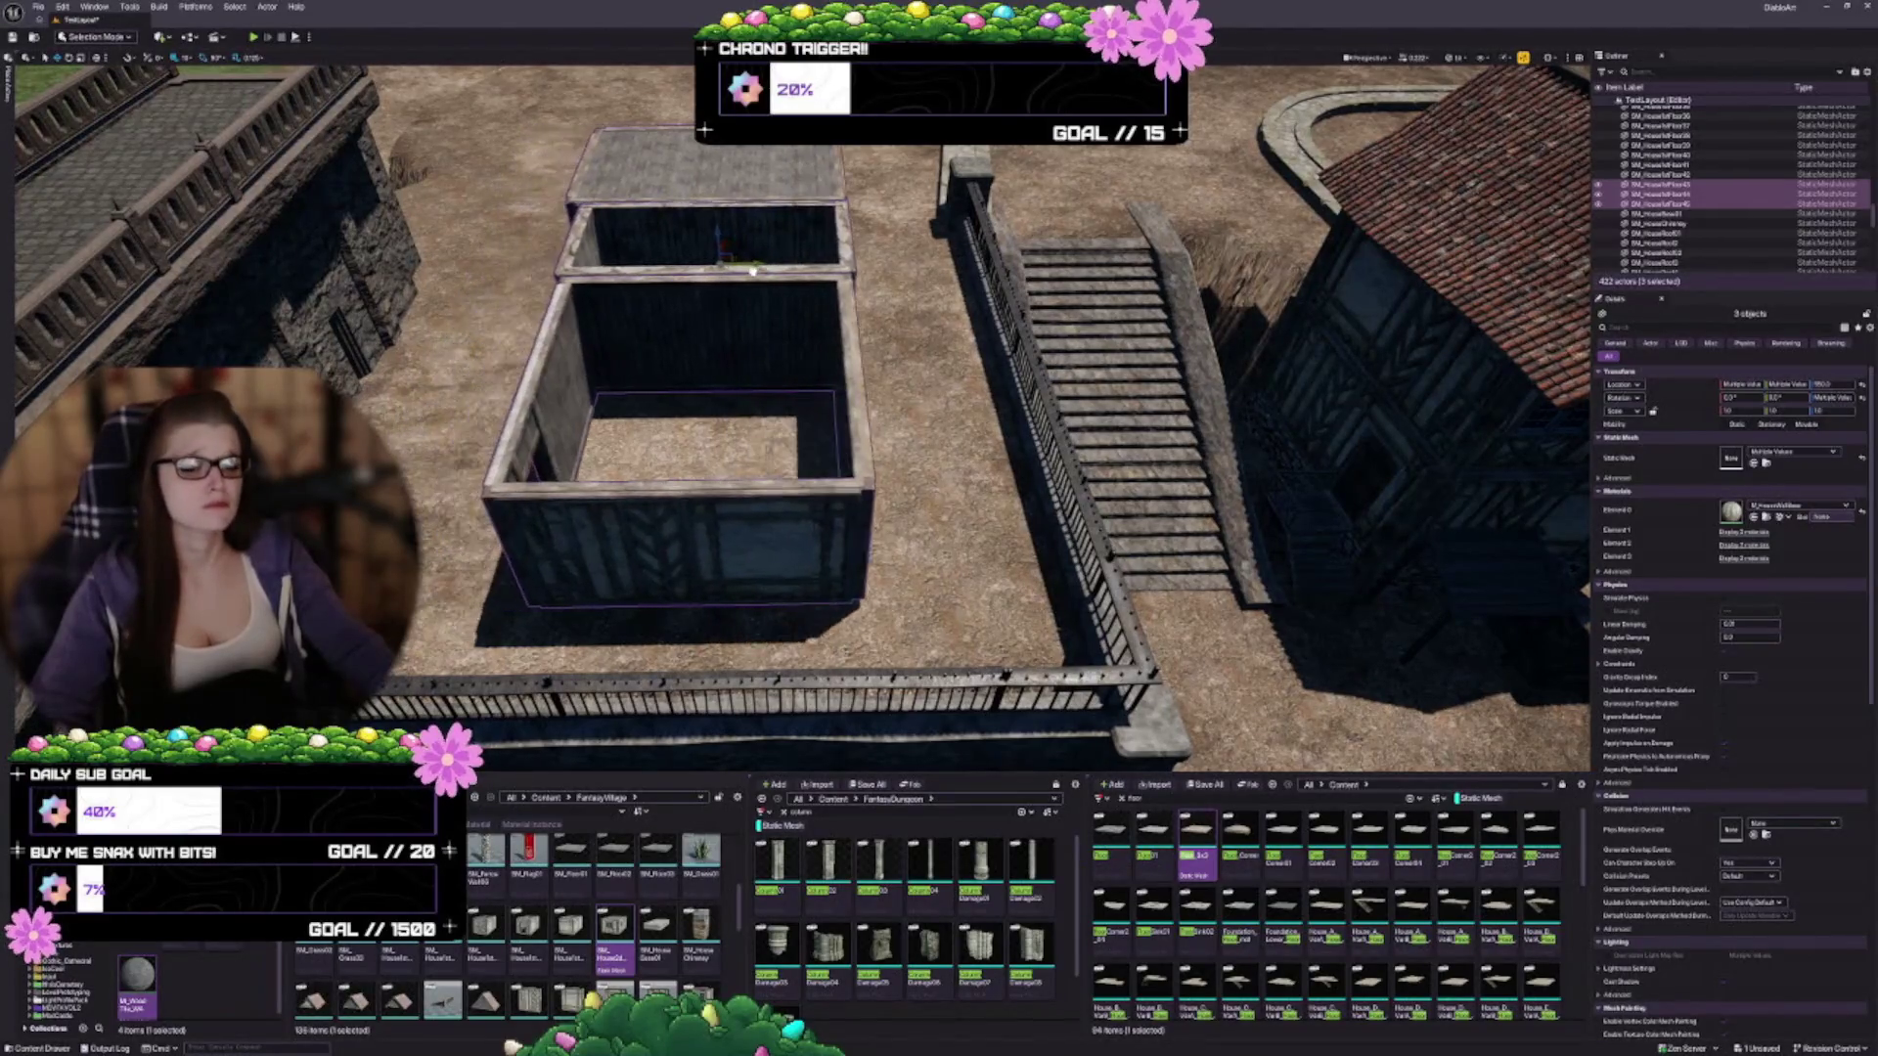
Alt-drag a copy of the box's front wall left, swap it to a different house wall mesh, and rotate it 90°
{"action": "key", "text": "f"}
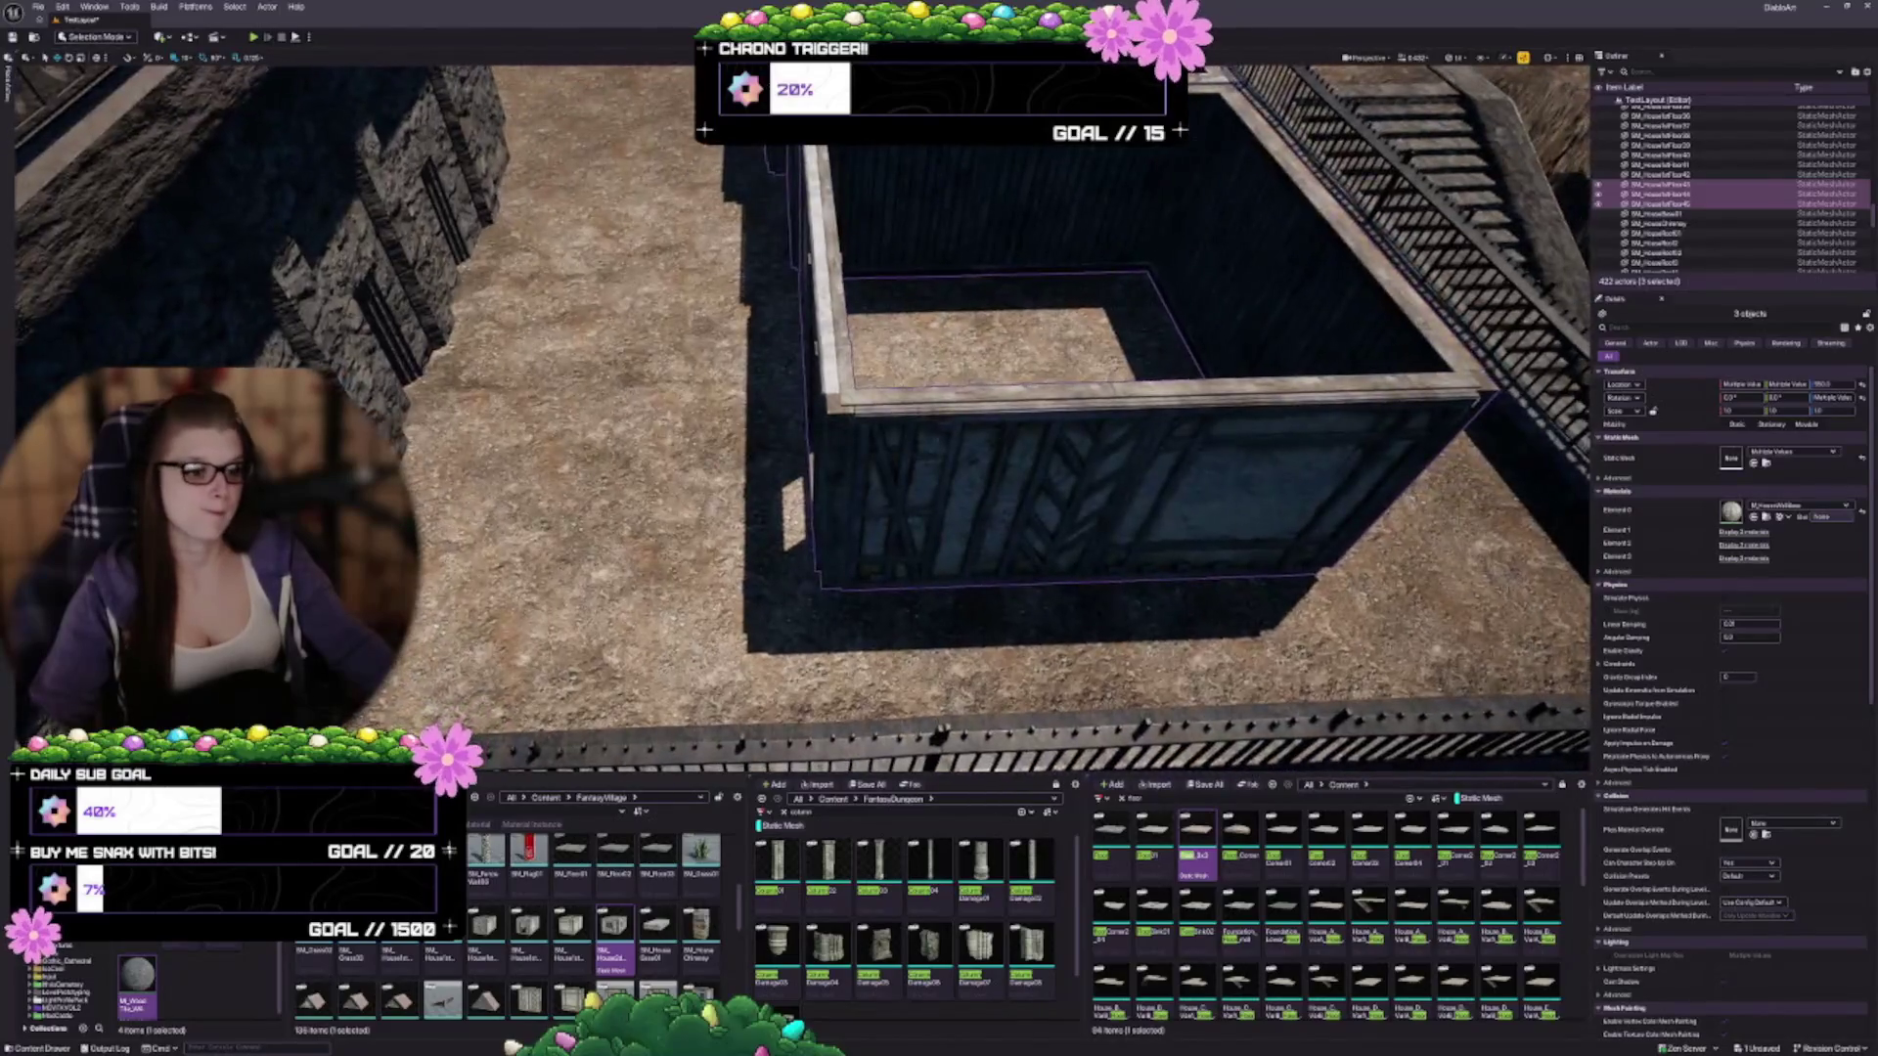
{"action": "left_click", "coordinate": [587, 440]}
{"action": "left_click", "coordinate": [1076, 469]}
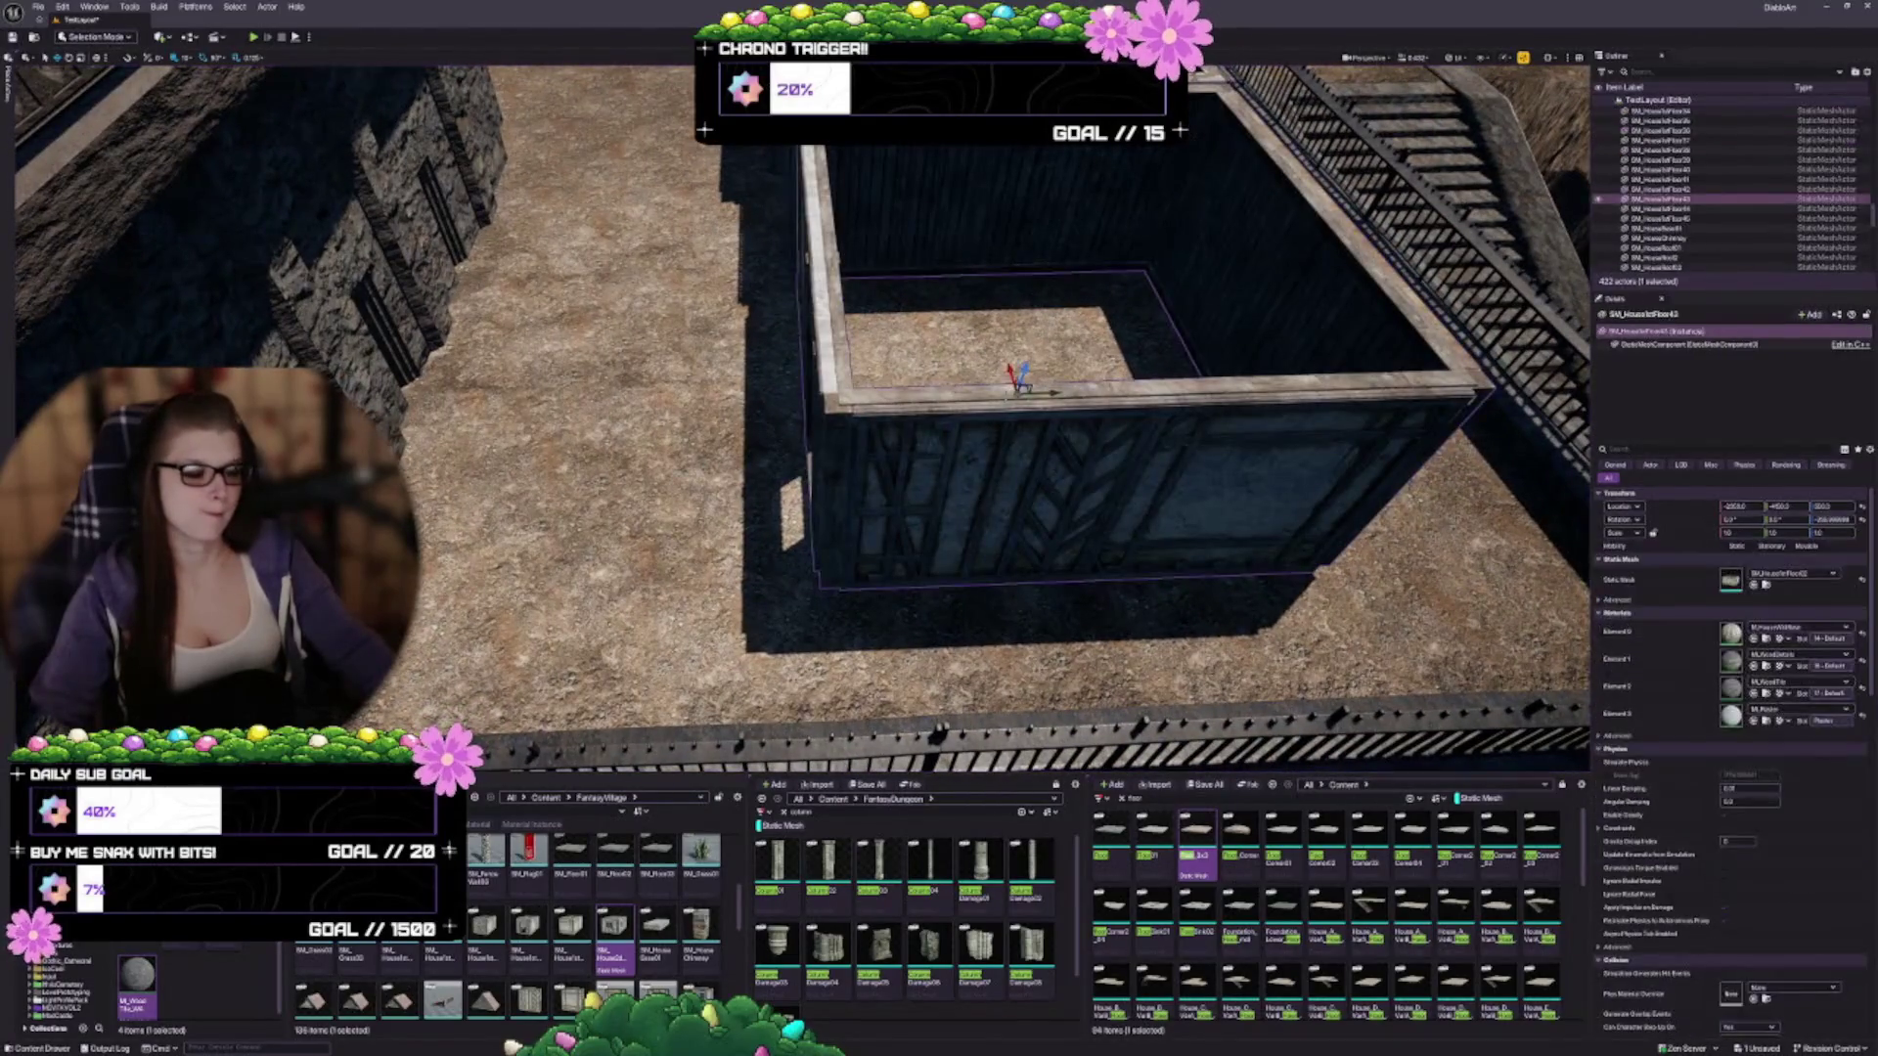
{"action": "left_click_drag", "start_coordinate": [1055, 394], "coordinate": [722, 404]}
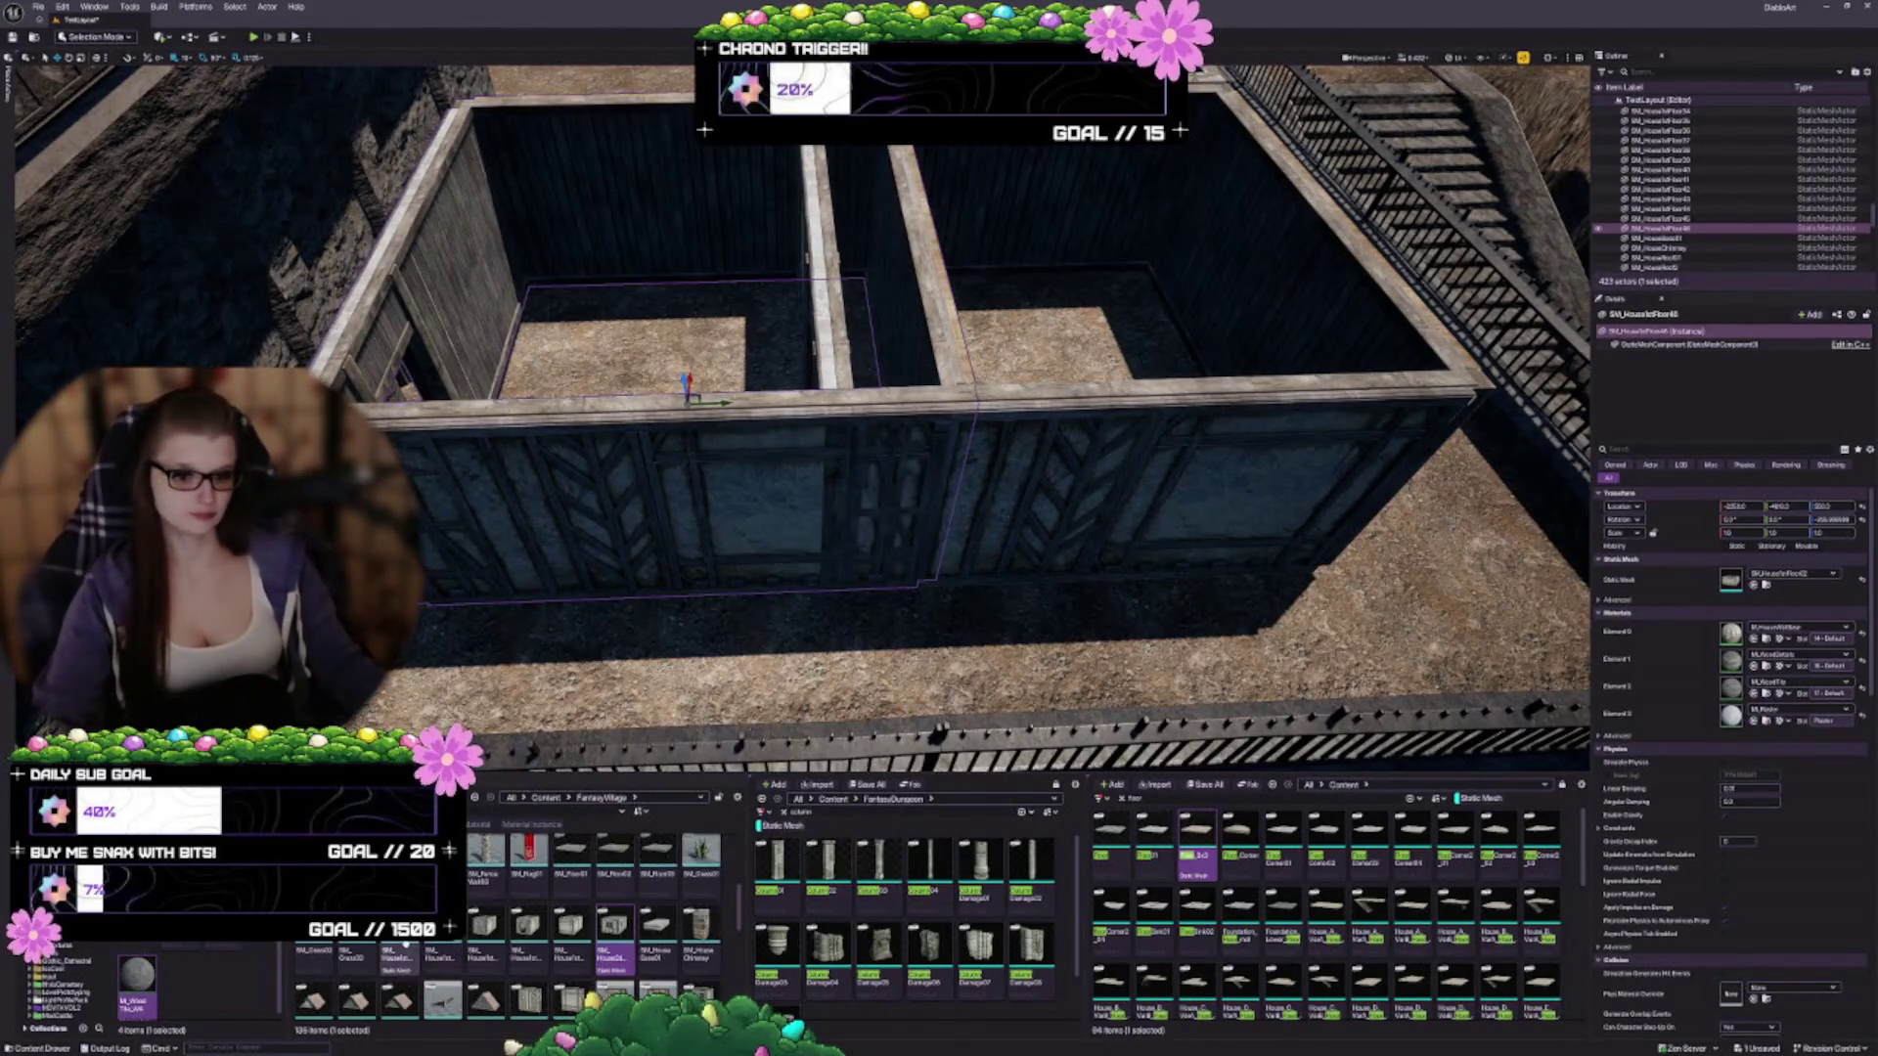
{"action": "left_click", "coordinate": [401, 929]}
{"action": "left_click", "coordinate": [1754, 585]}
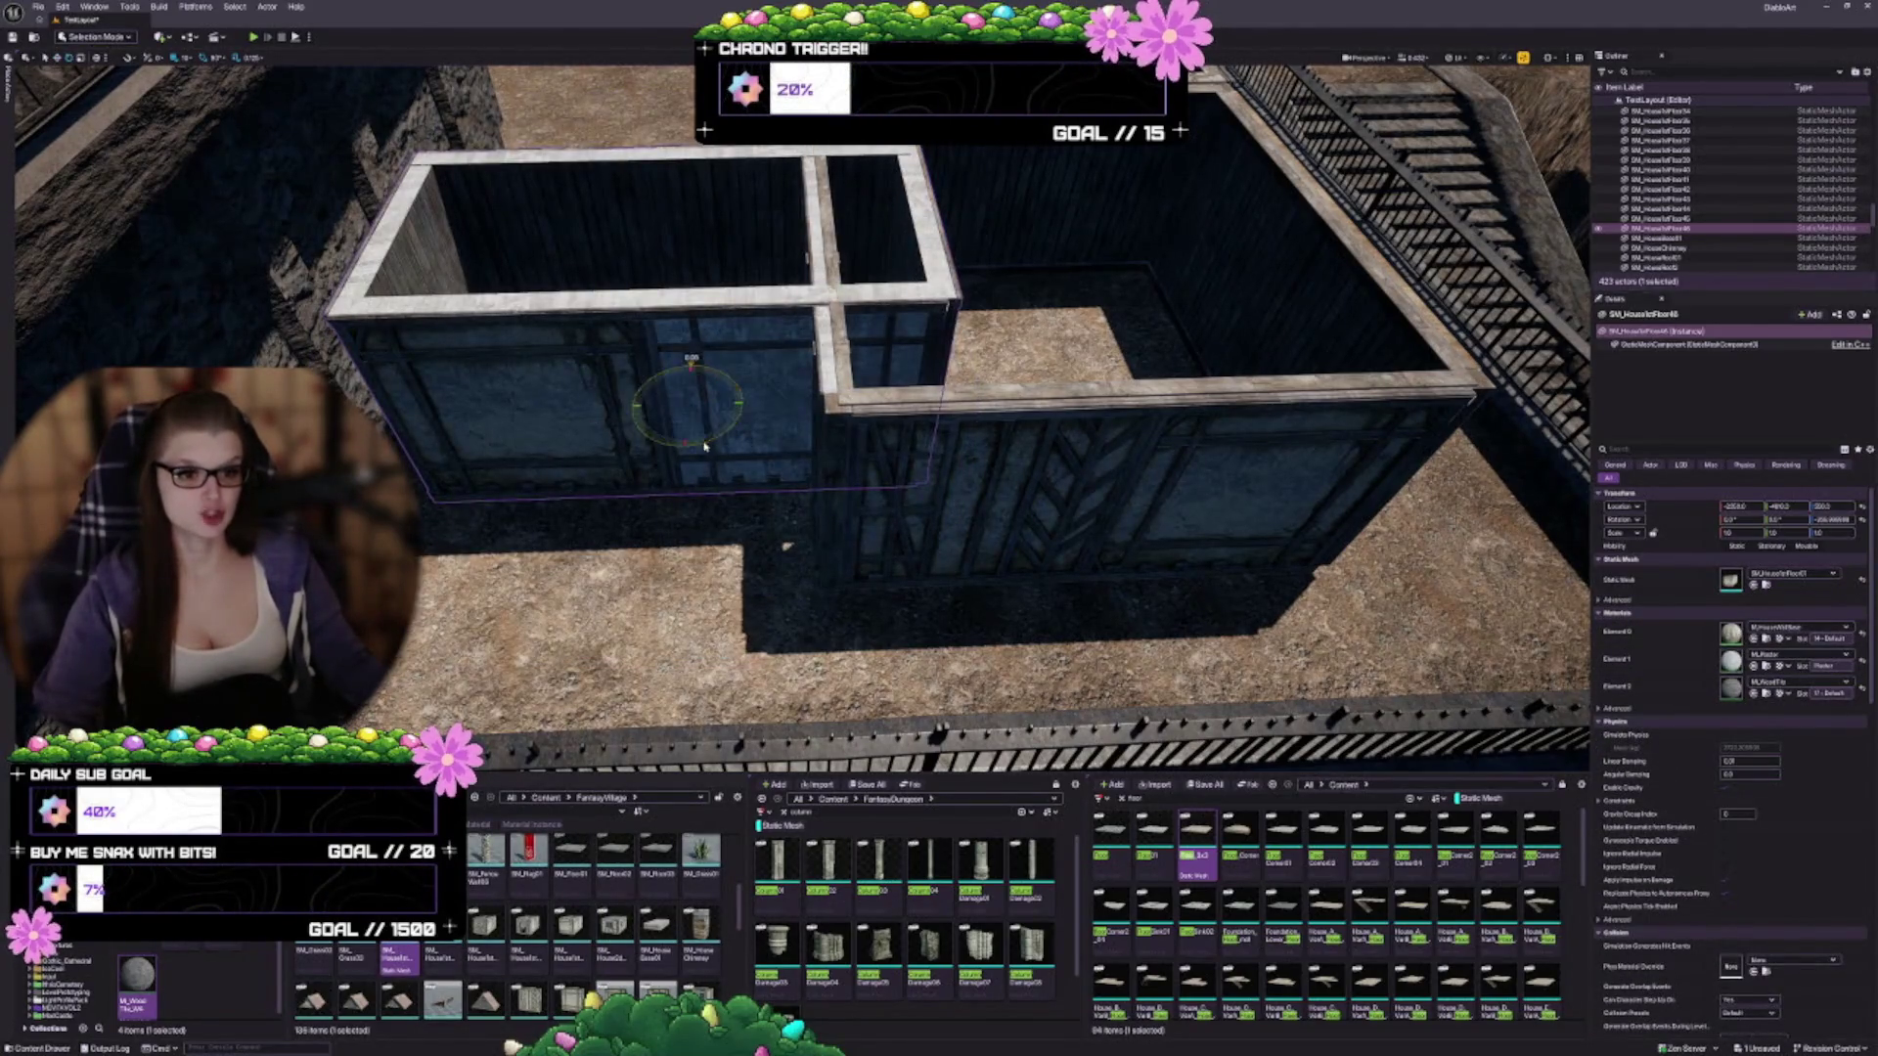
{"action": "left_click_drag", "start_coordinate": [702, 434], "coordinate": [714, 416]}
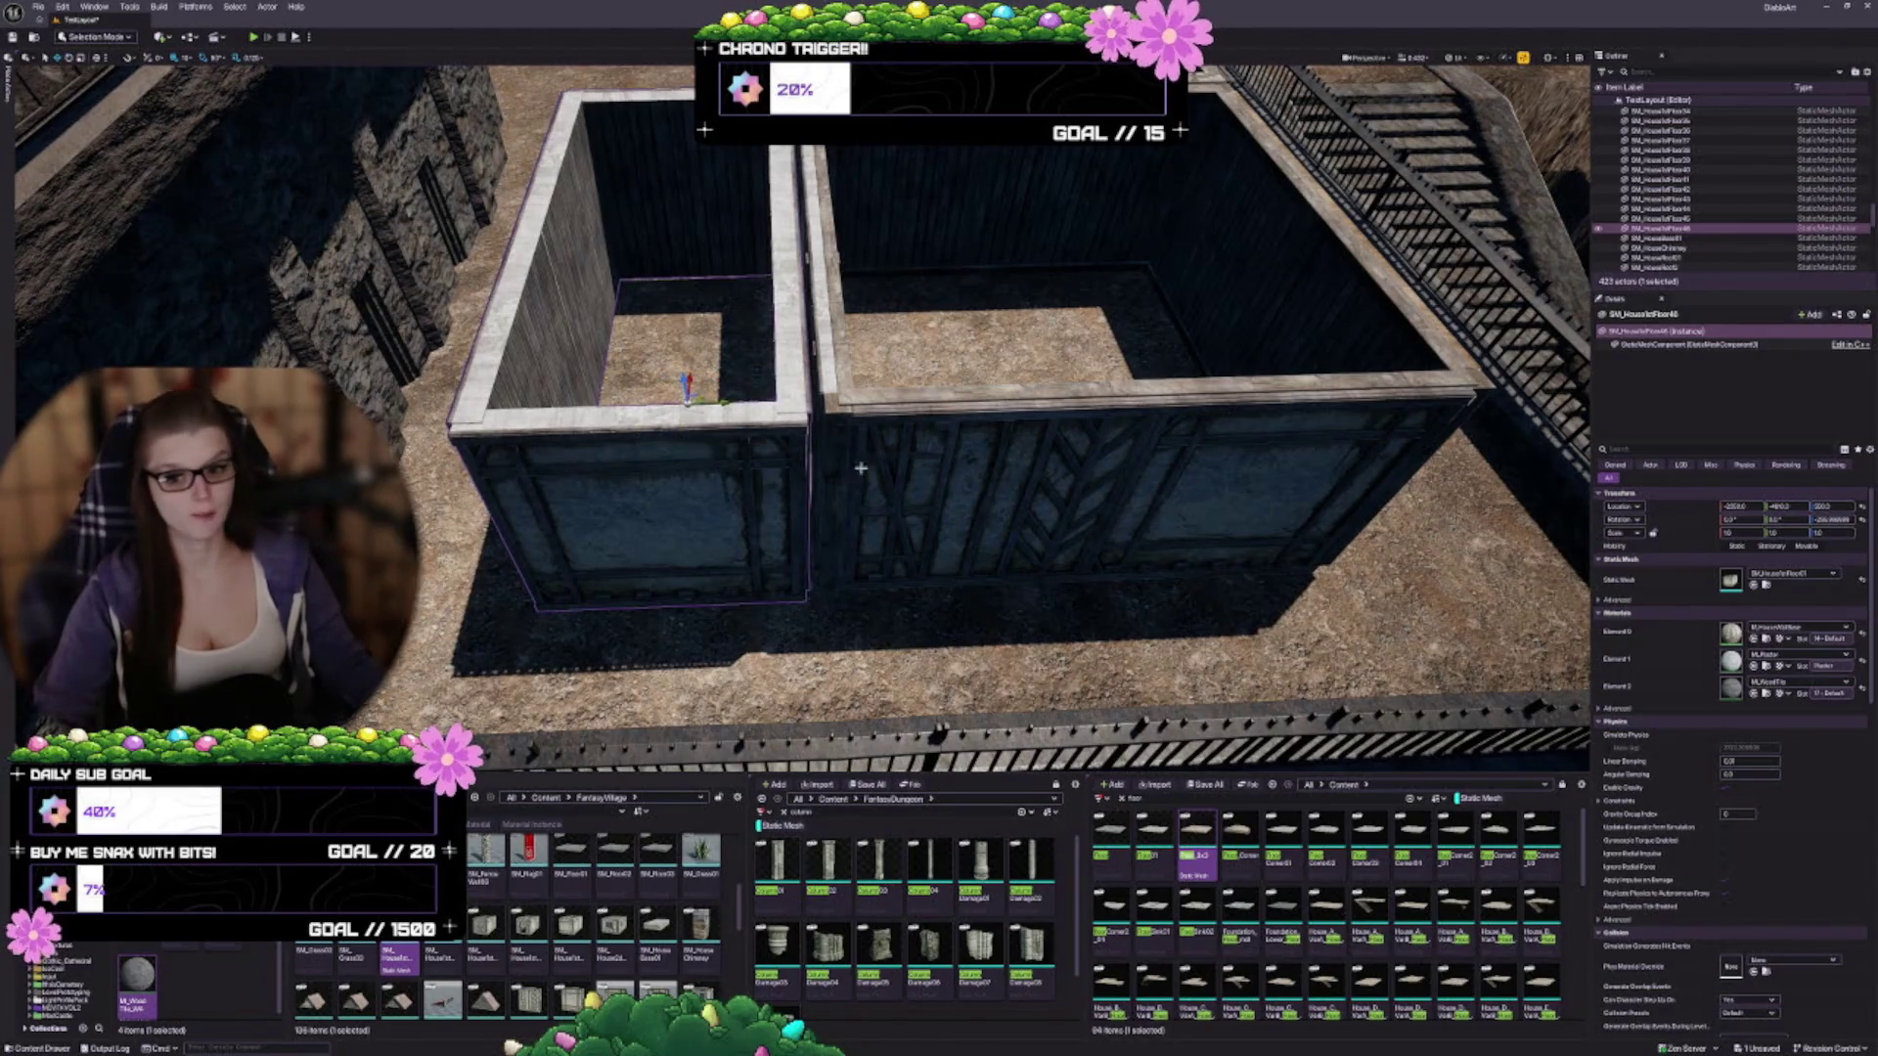
Fly over the boxes and look down on the new walled room from above
{"action": "key", "text": "Right"}
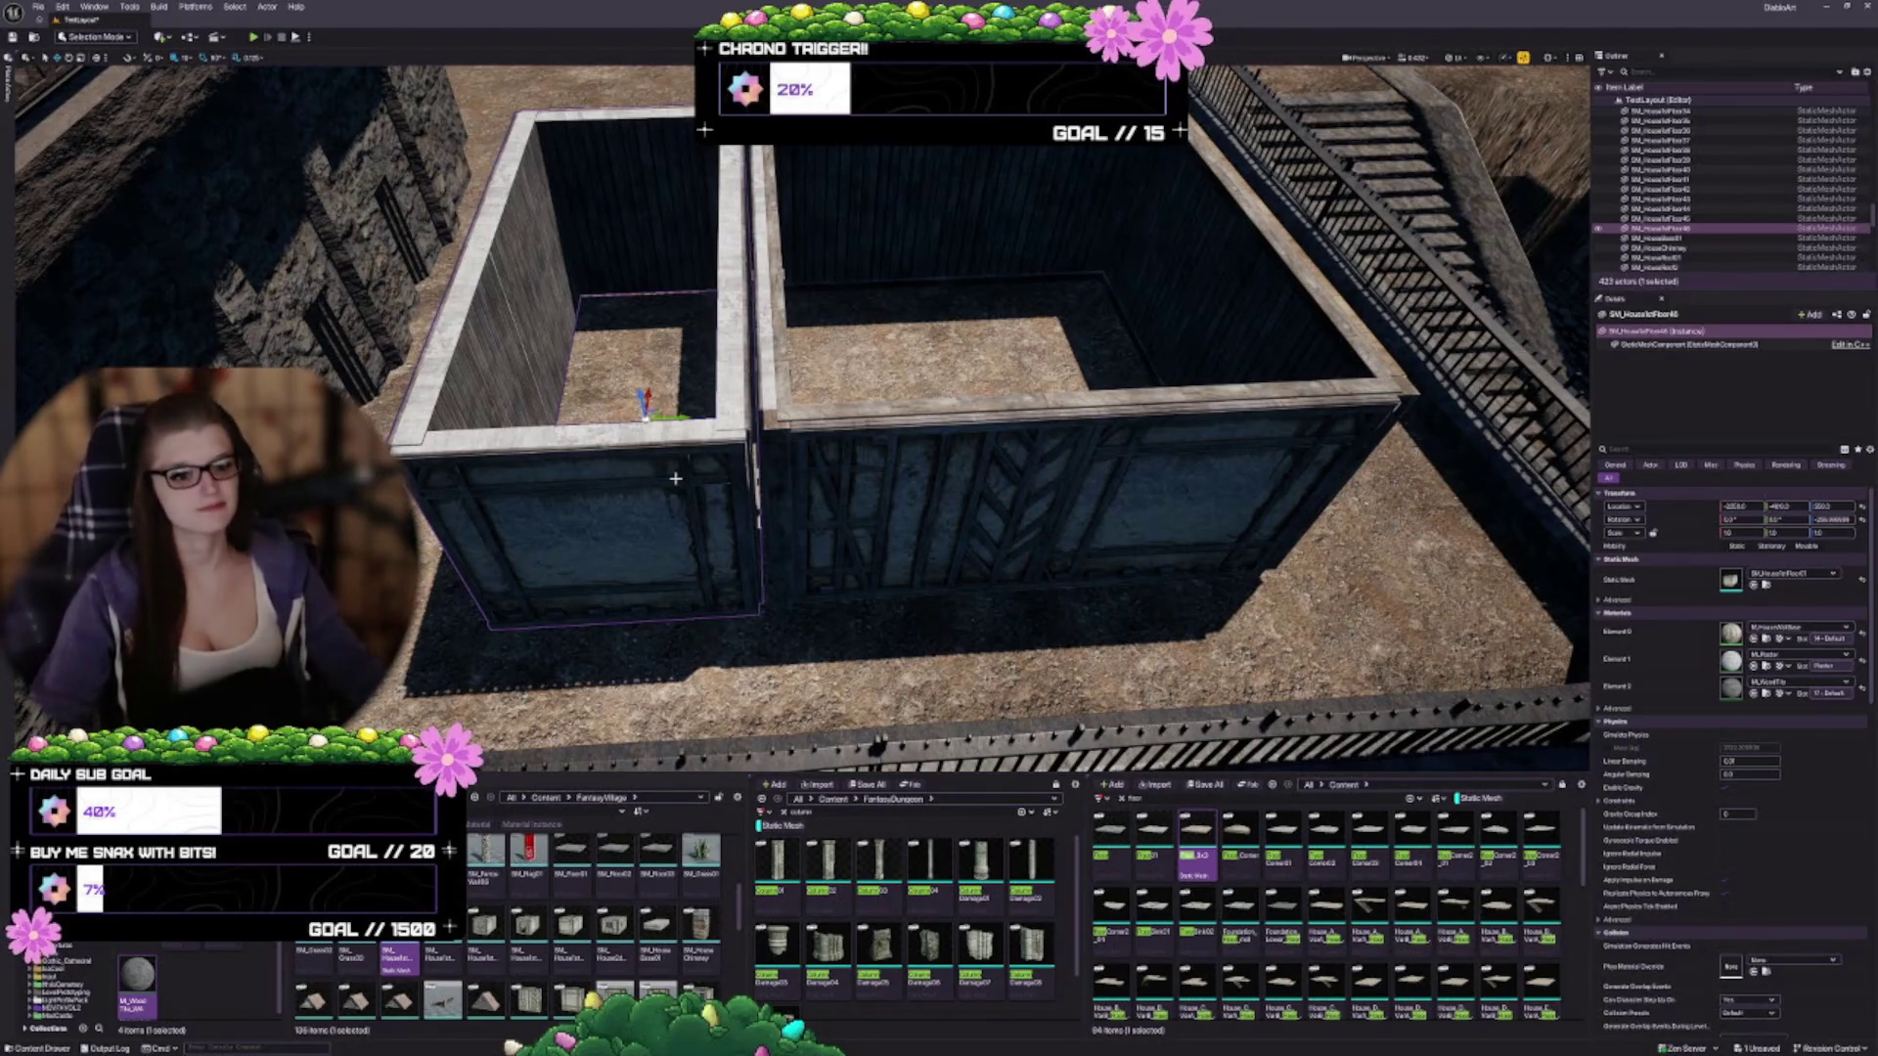
{"action": "key", "text": "Up"}
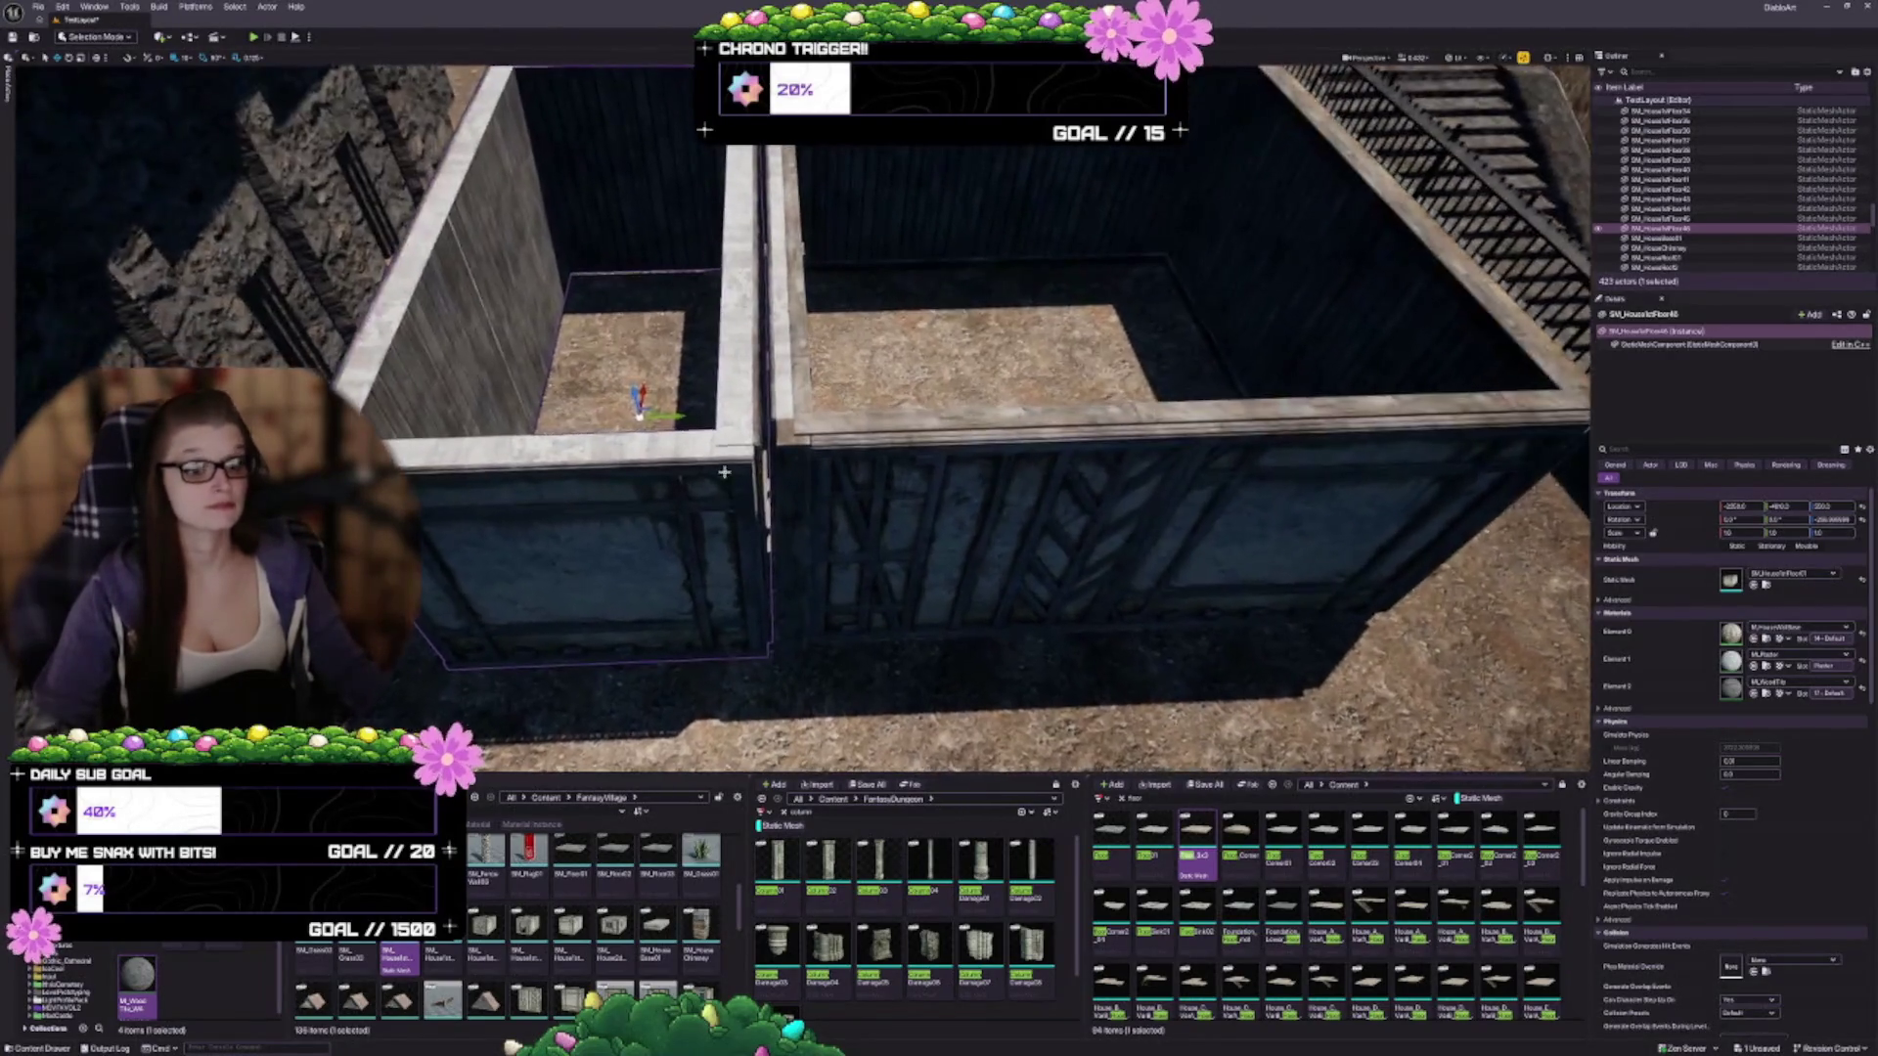
{"action": "key", "text": "Up"}
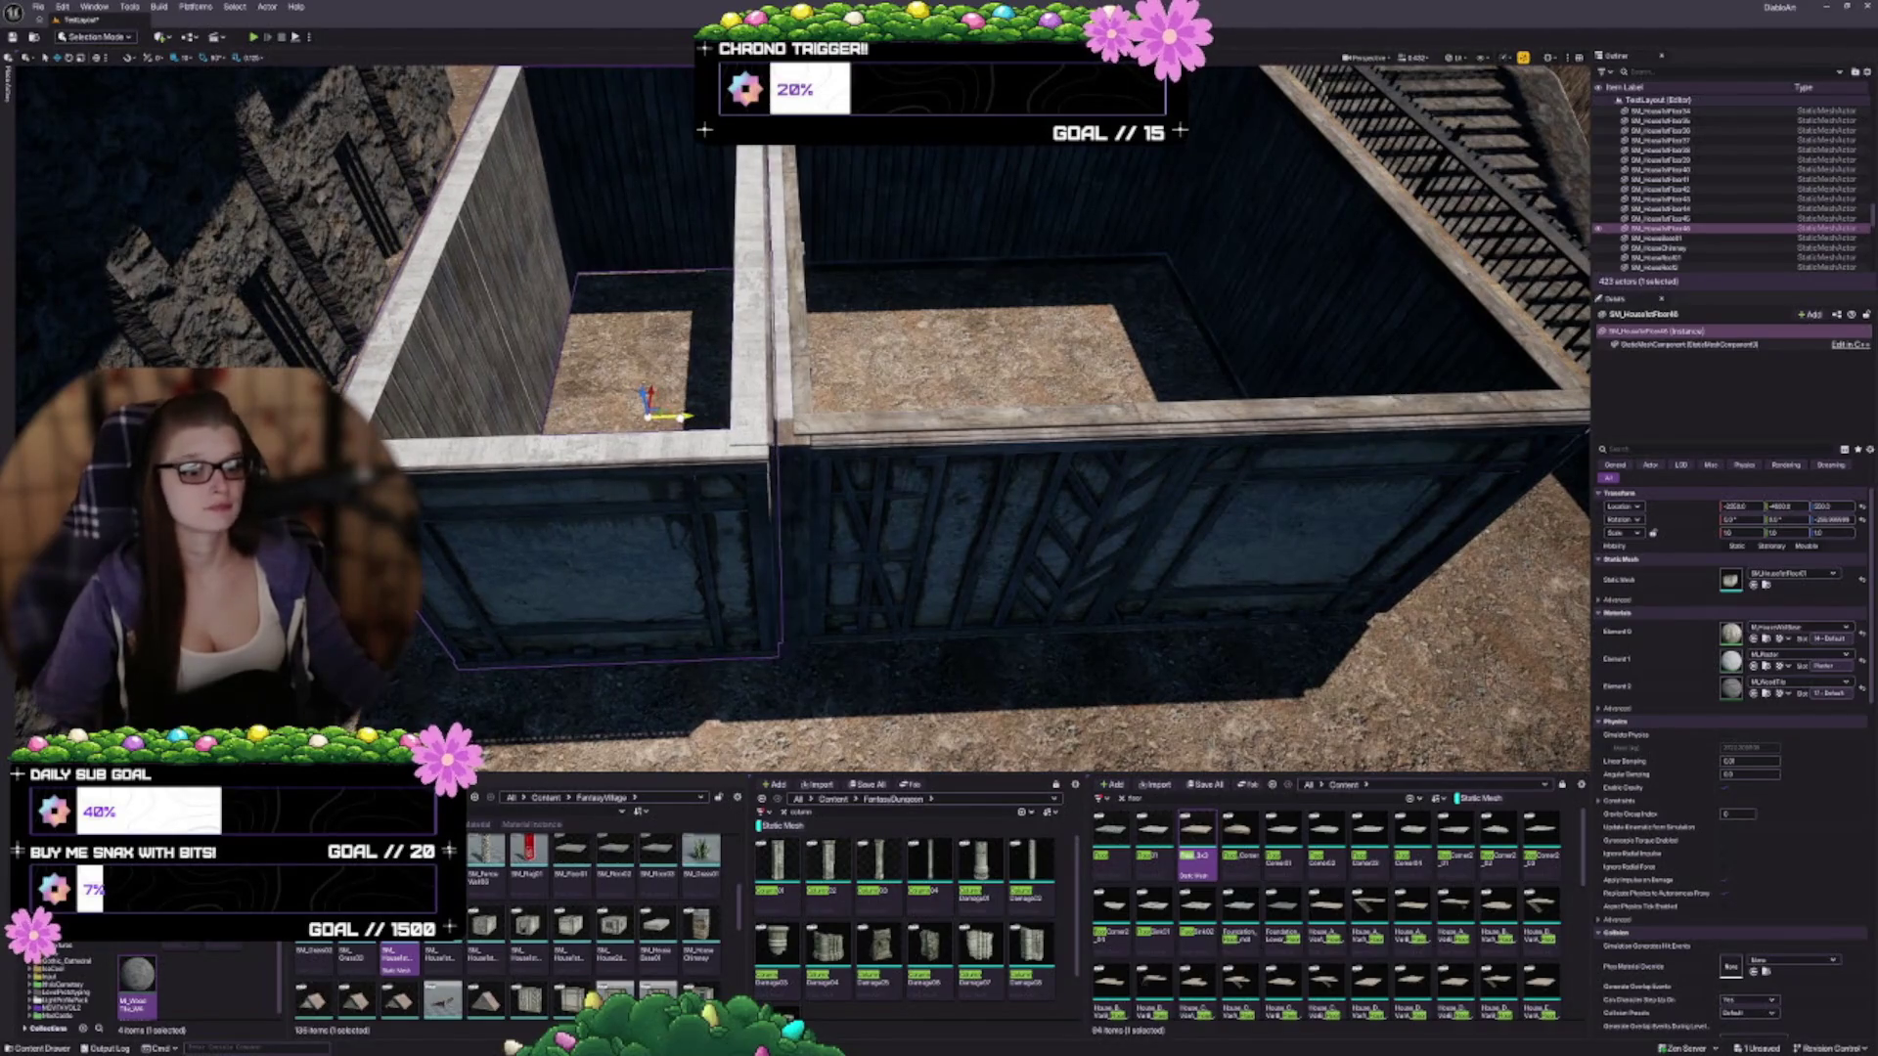
{"action": "key", "text": "Up"}
{"action": "key", "text": "Right"}
{"action": "key", "text": "Left"}
{"action": "key", "text": "Left"}
{"action": "key", "text": "Left"}
{"action": "mouse_move", "coordinate": [899, 458]}
{"action": "left_mouse_down"}
{"action": "mouse_move", "coordinate": [941, 508]}
{"action": "mouse_move", "coordinate": [868, 495]}
{"action": "mouse_move", "coordinate": [896, 509]}
{"action": "mouse_move", "coordinate": [870, 492]}
{"action": "mouse_move", "coordinate": [901, 562]}
{"action": "left_mouse_up"}
{"action": "key", "text": "Escape"}
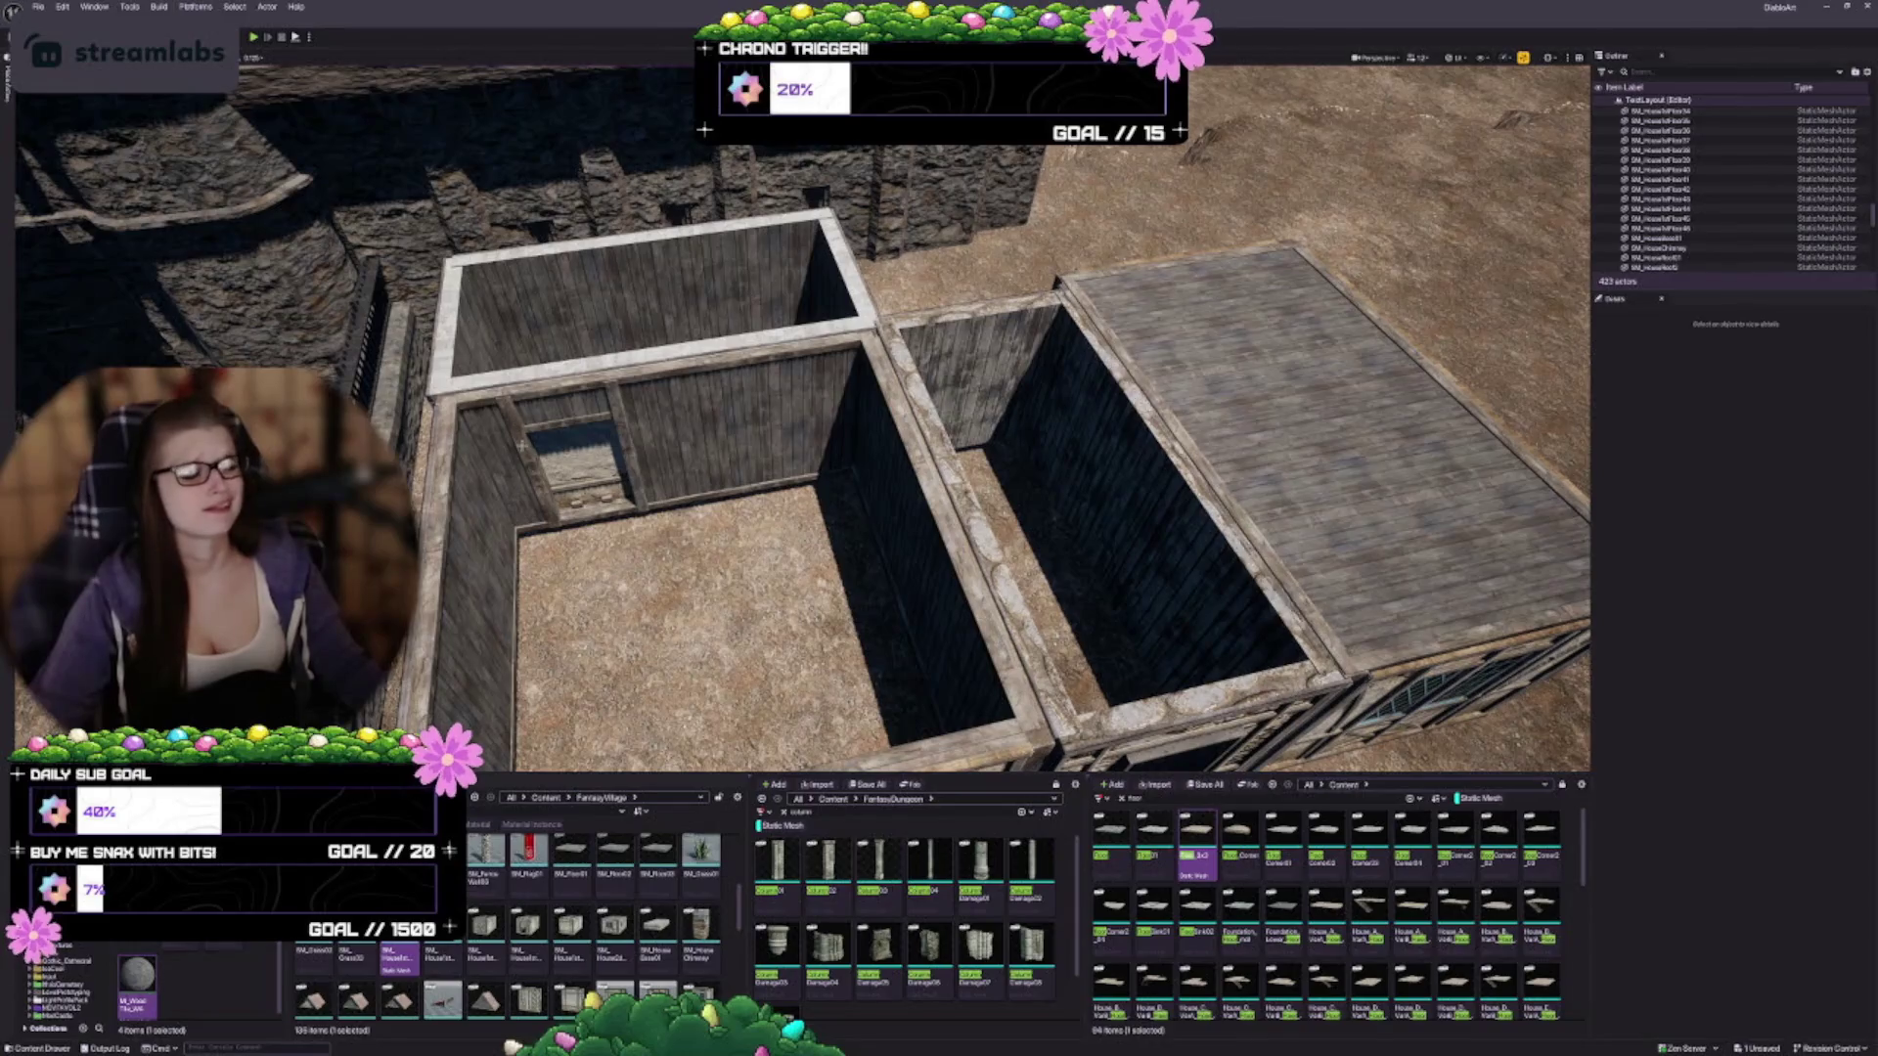
Select the left timber-framed wall from a low side view
{"action": "mouse_move", "coordinate": [628, 463]}
{"action": "left_mouse_down"}
{"action": "mouse_move", "coordinate": [622, 401]}
{"action": "mouse_move", "coordinate": [811, 526]}
{"action": "left_mouse_up"}
{"action": "left_click", "coordinate": [811, 525]}
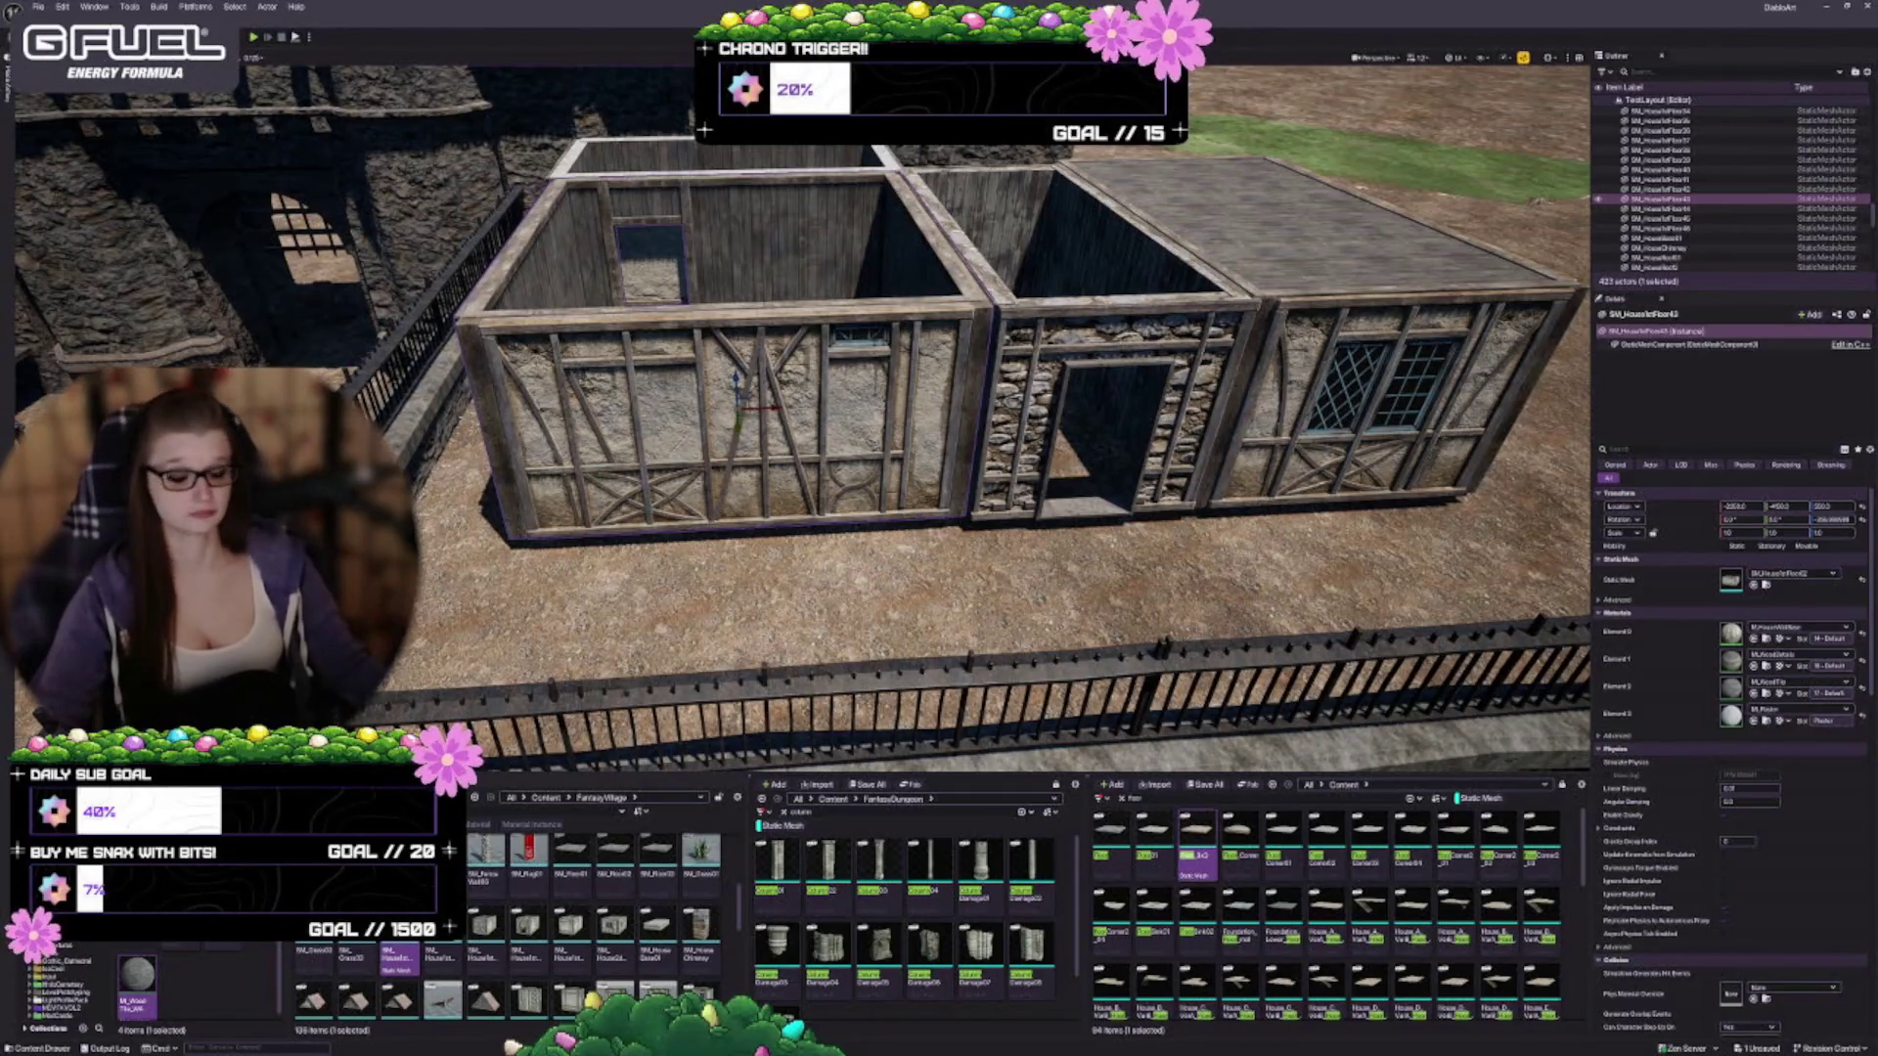
{"action": "left_click_drag", "start_coordinate": [731, 432], "coordinate": [645, 460]}
{"action": "left_click_drag", "start_coordinate": [778, 470], "coordinate": [747, 426]}
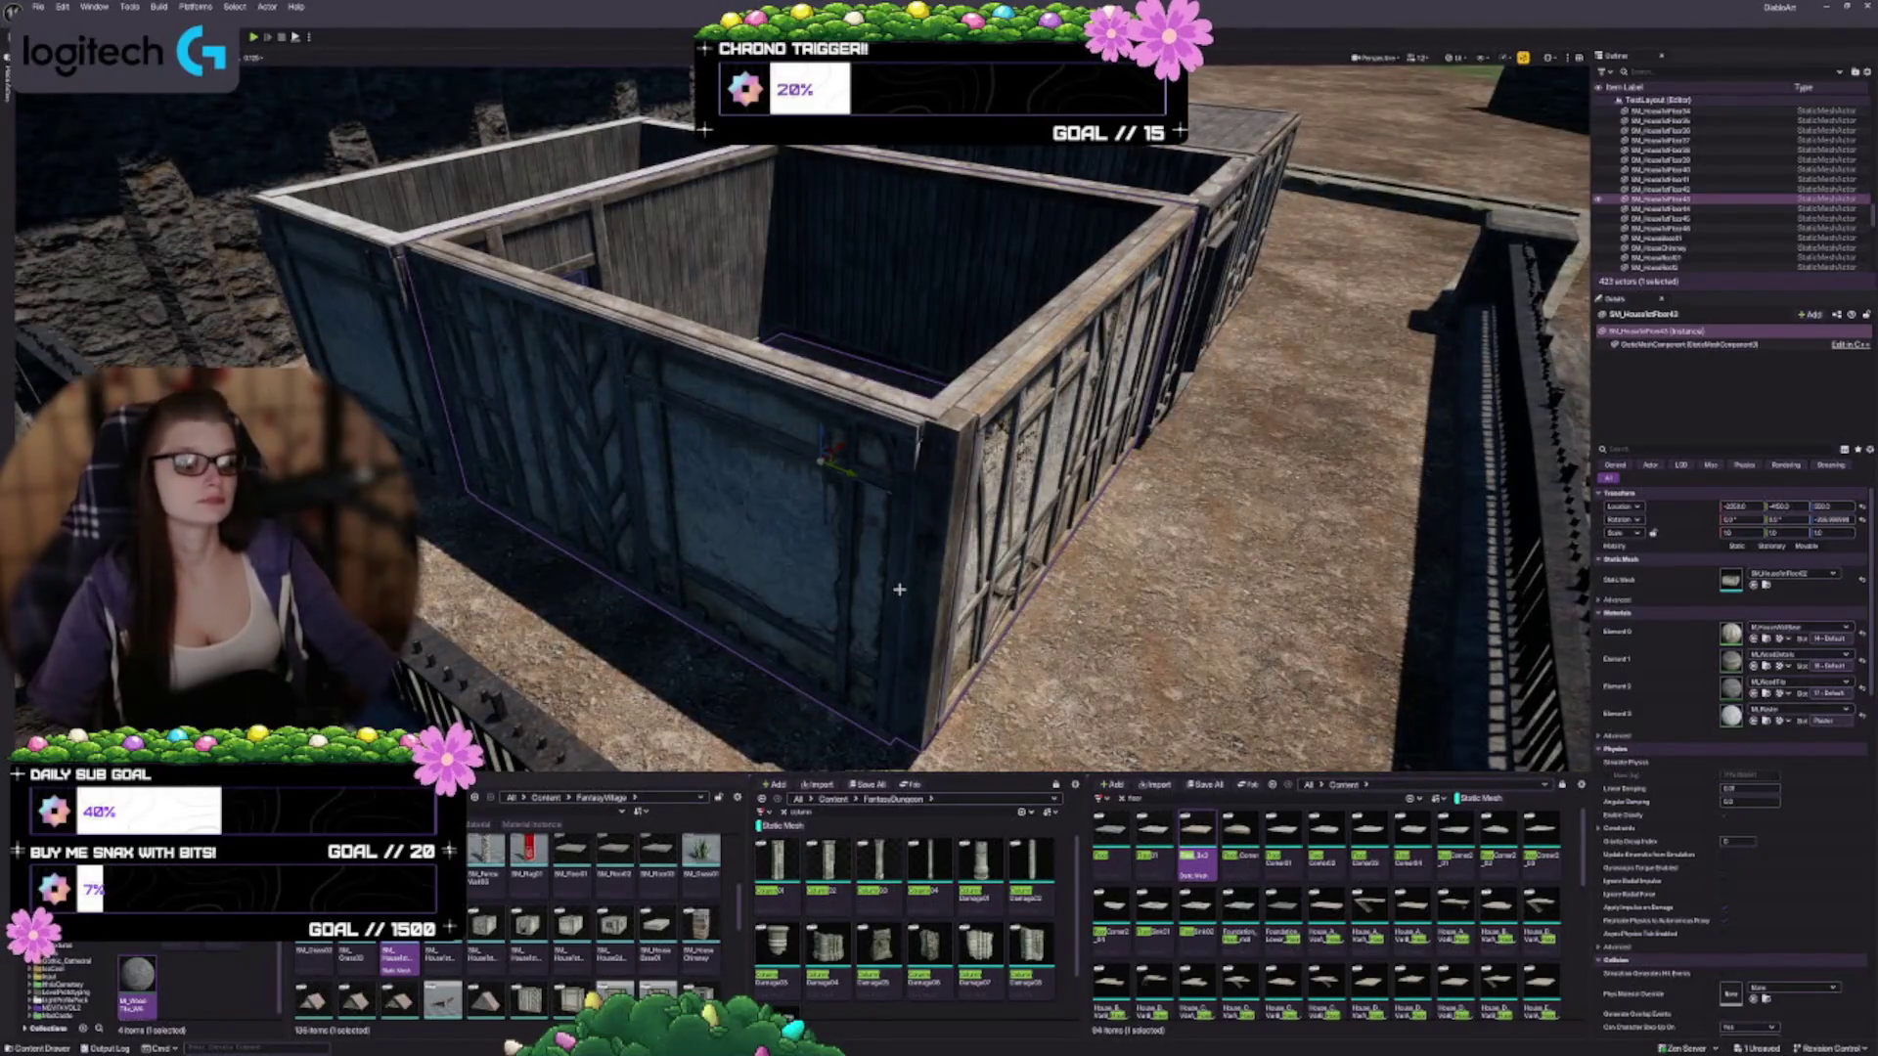
{"action": "left_click_drag", "start_coordinate": [899, 591], "coordinate": [895, 577]}
{"action": "scroll", "coordinate": [851, 506], "scroll_direction": "down", "scroll_amount": 3}
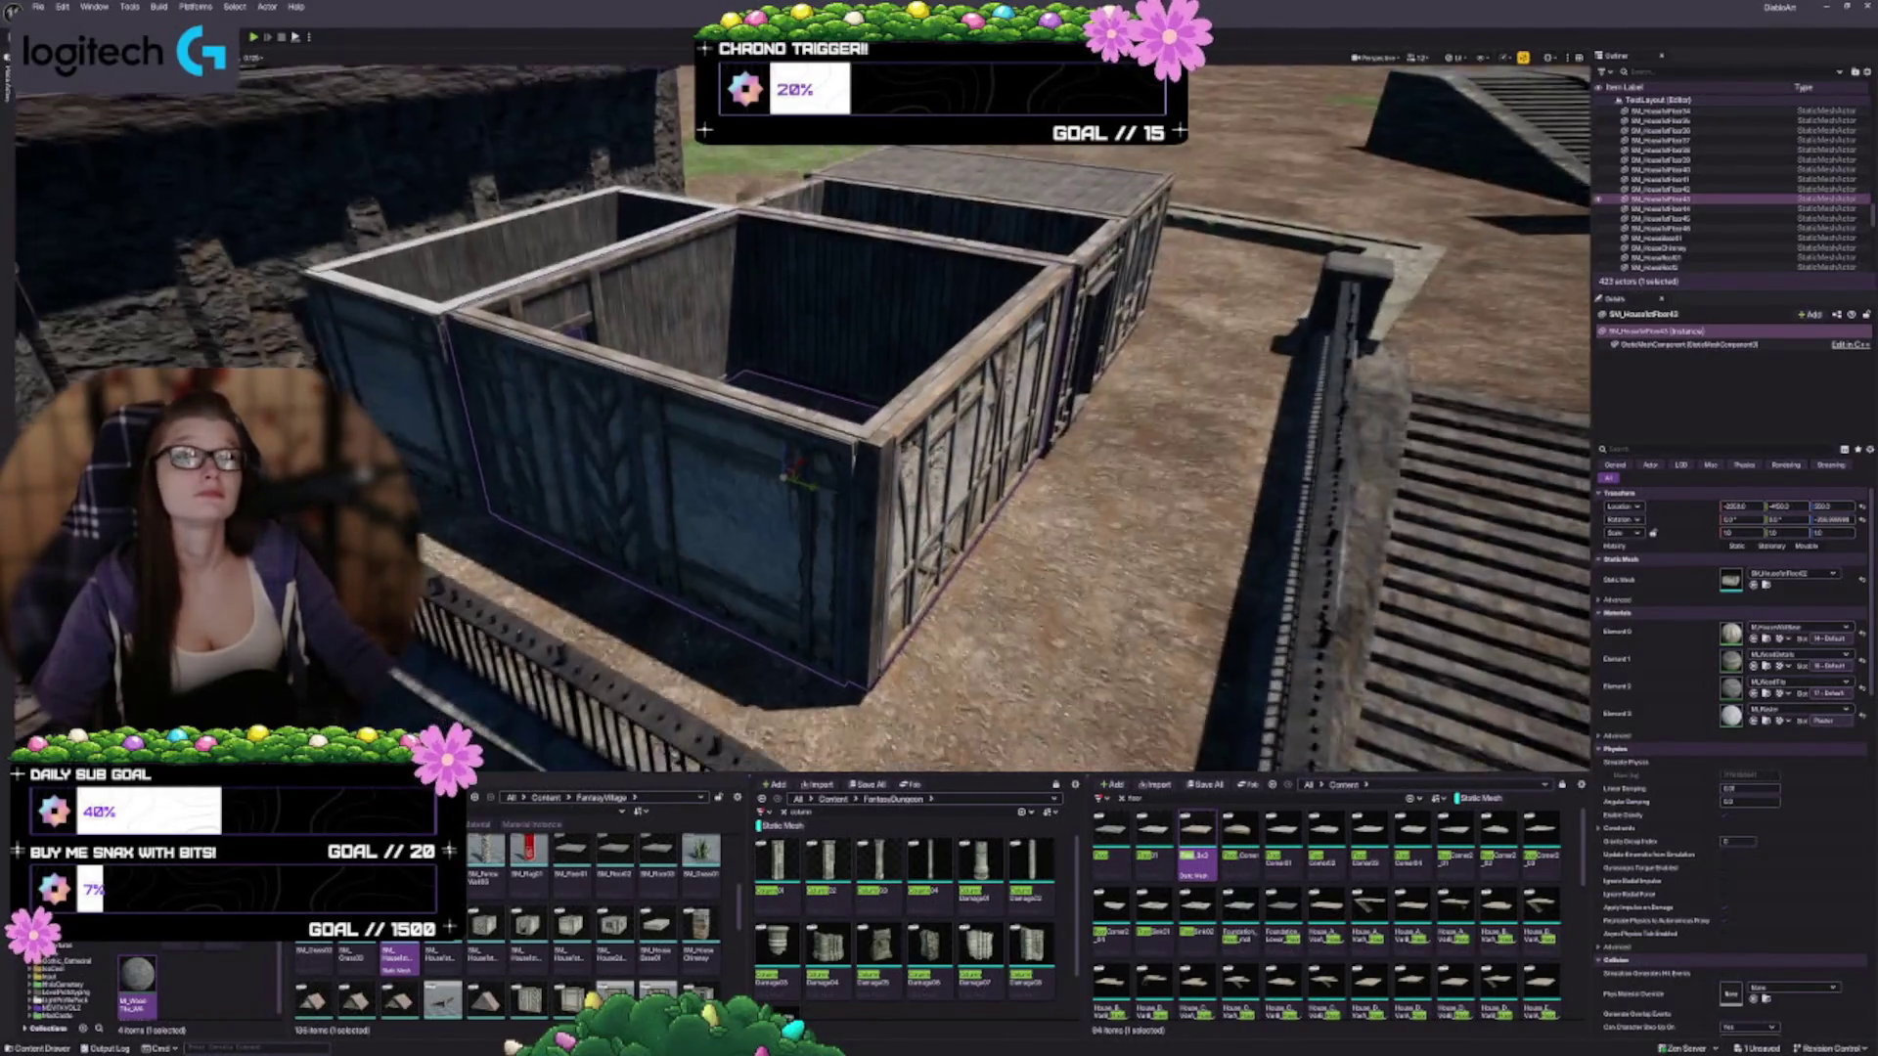
Copy the wall piece and lower it slightly onto the storey below, then inspect both storeys
{"action": "mouse_move", "coordinate": [780, 445]}
{"action": "left_mouse_down"}
{"action": "mouse_move", "coordinate": [733, 264]}
{"action": "mouse_move", "coordinate": [822, 275]}
{"action": "left_mouse_up"}
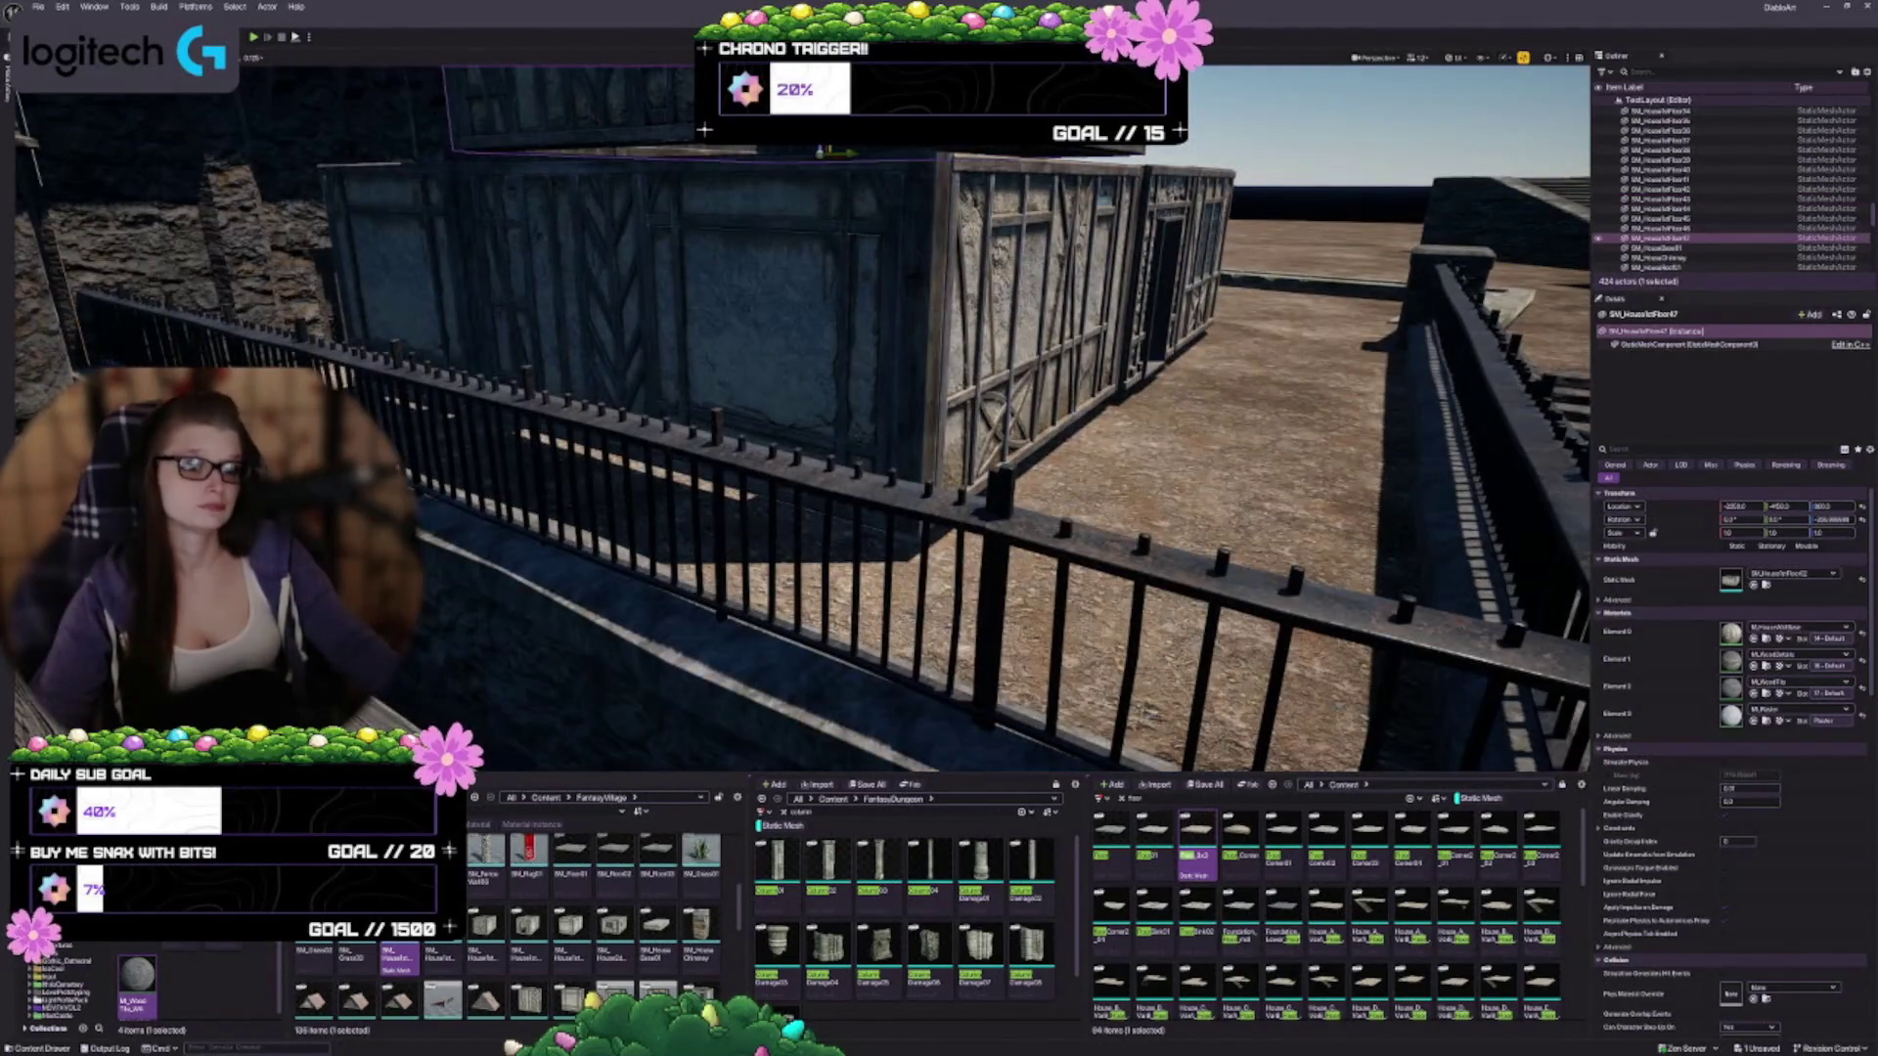
{"action": "left_click_drag", "start_coordinate": [821, 152], "coordinate": [819, 171]}
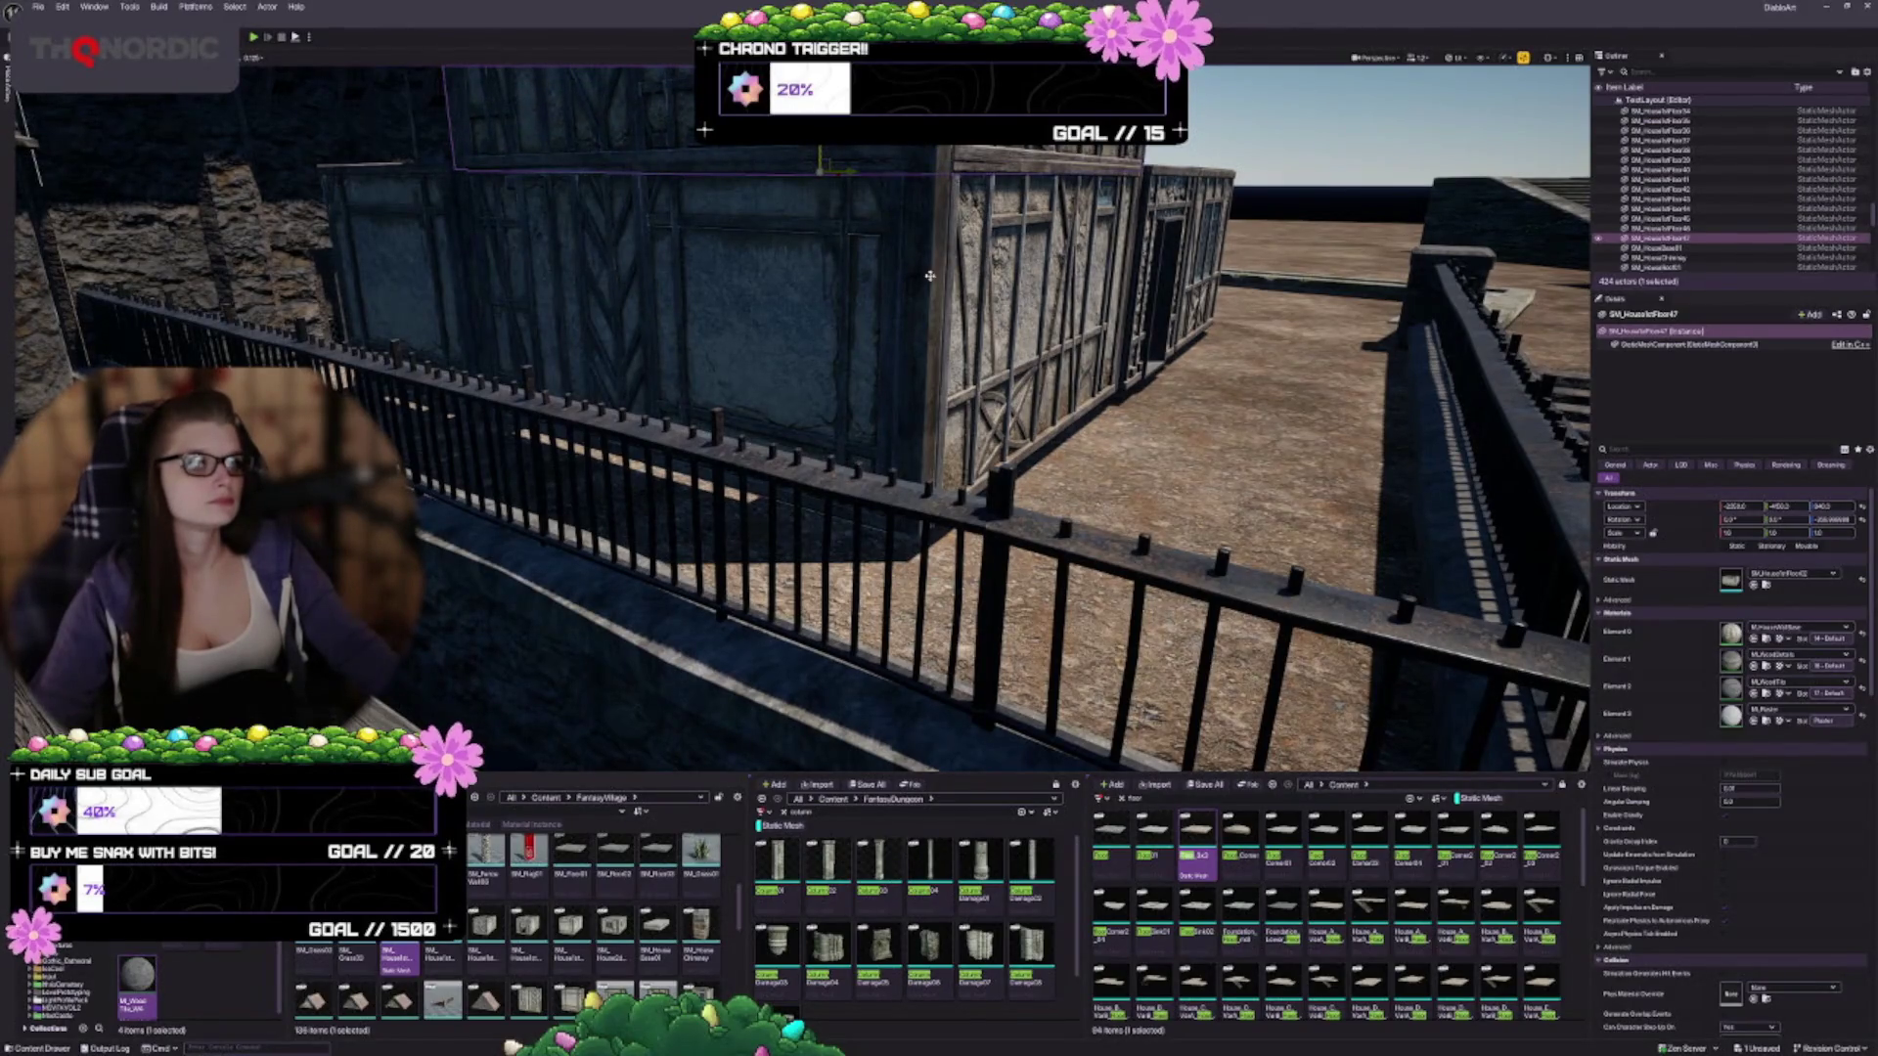
{"action": "mouse_move", "coordinate": [822, 168]}
{"action": "left_mouse_down"}
{"action": "mouse_move", "coordinate": [720, 442]}
{"action": "mouse_move", "coordinate": [813, 353]}
{"action": "left_mouse_up"}
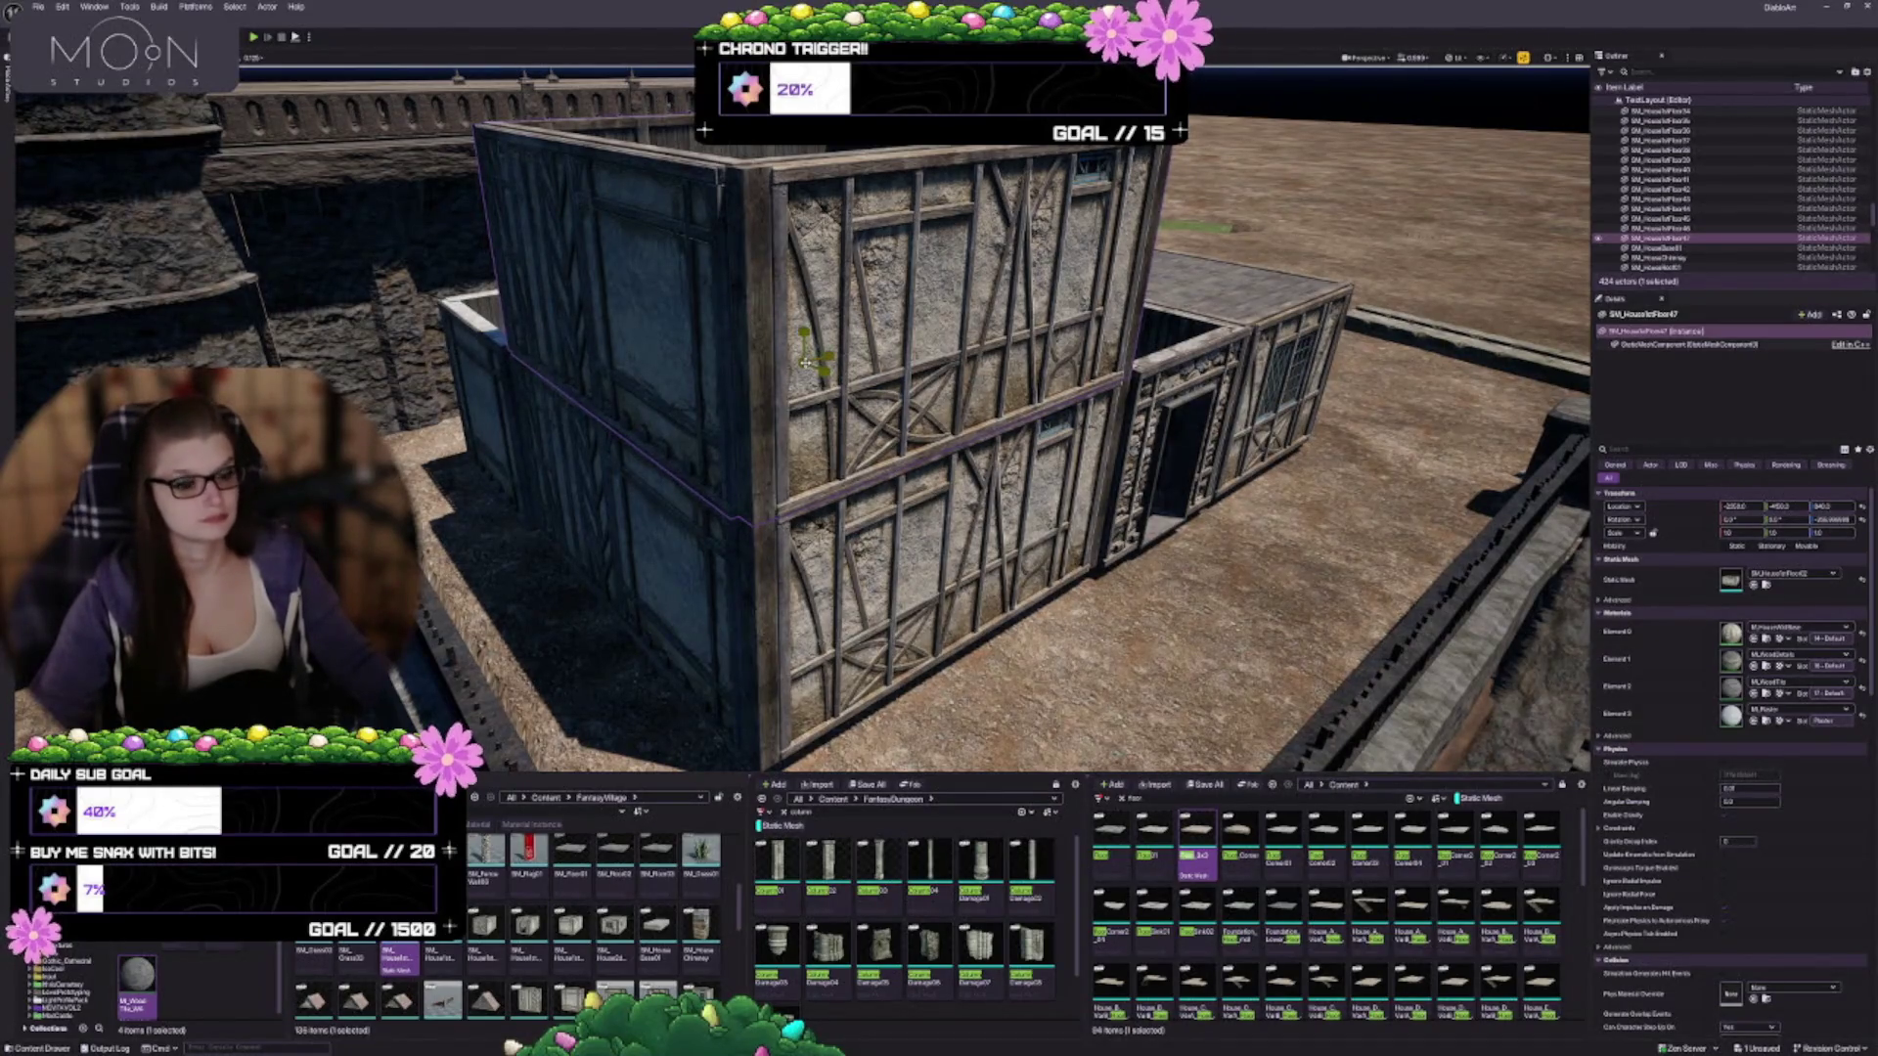
{"action": "scroll", "coordinate": [843, 384], "scroll_direction": "up", "scroll_amount": 3}
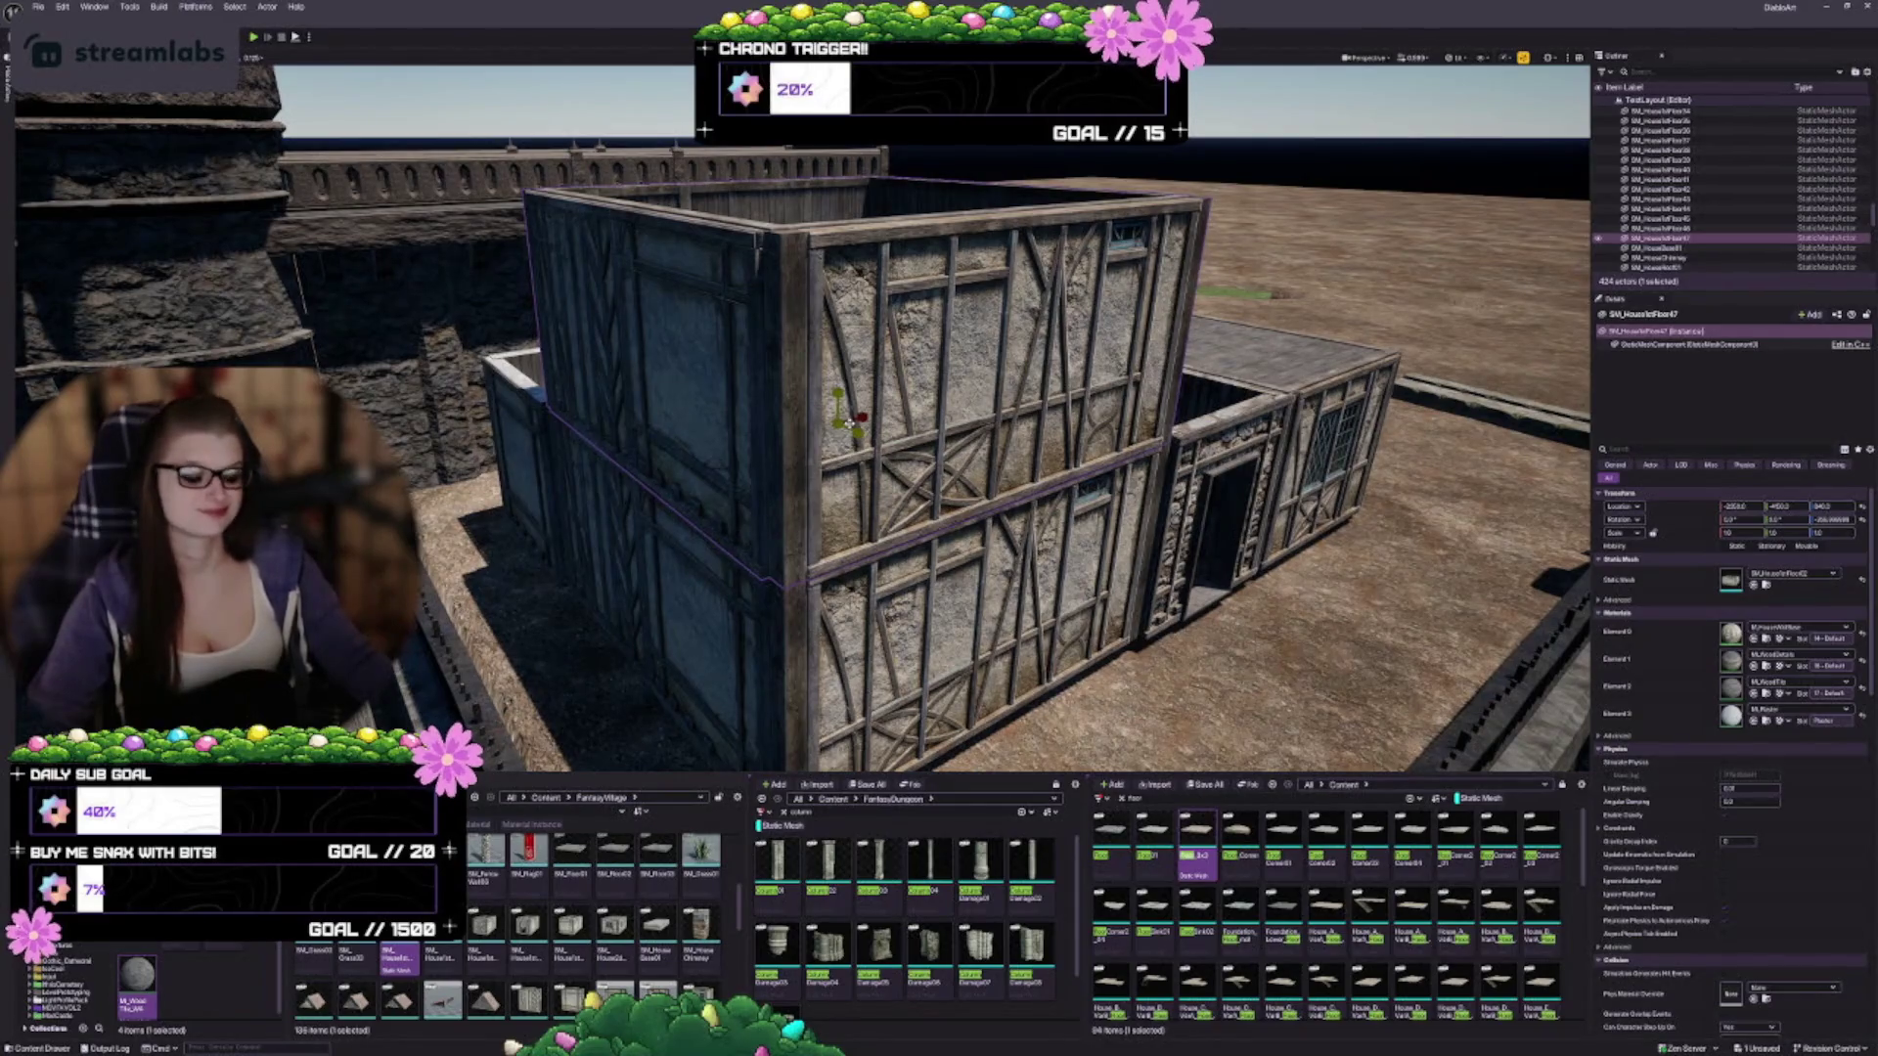
{"action": "left_click_drag", "start_coordinate": [857, 421], "coordinate": [1173, 431]}
{"action": "mouse_move", "coordinate": [726, 463]}
{"action": "left_mouse_down"}
{"action": "mouse_move", "coordinate": [763, 457]}
{"action": "mouse_move", "coordinate": [726, 464]}
{"action": "left_mouse_up"}
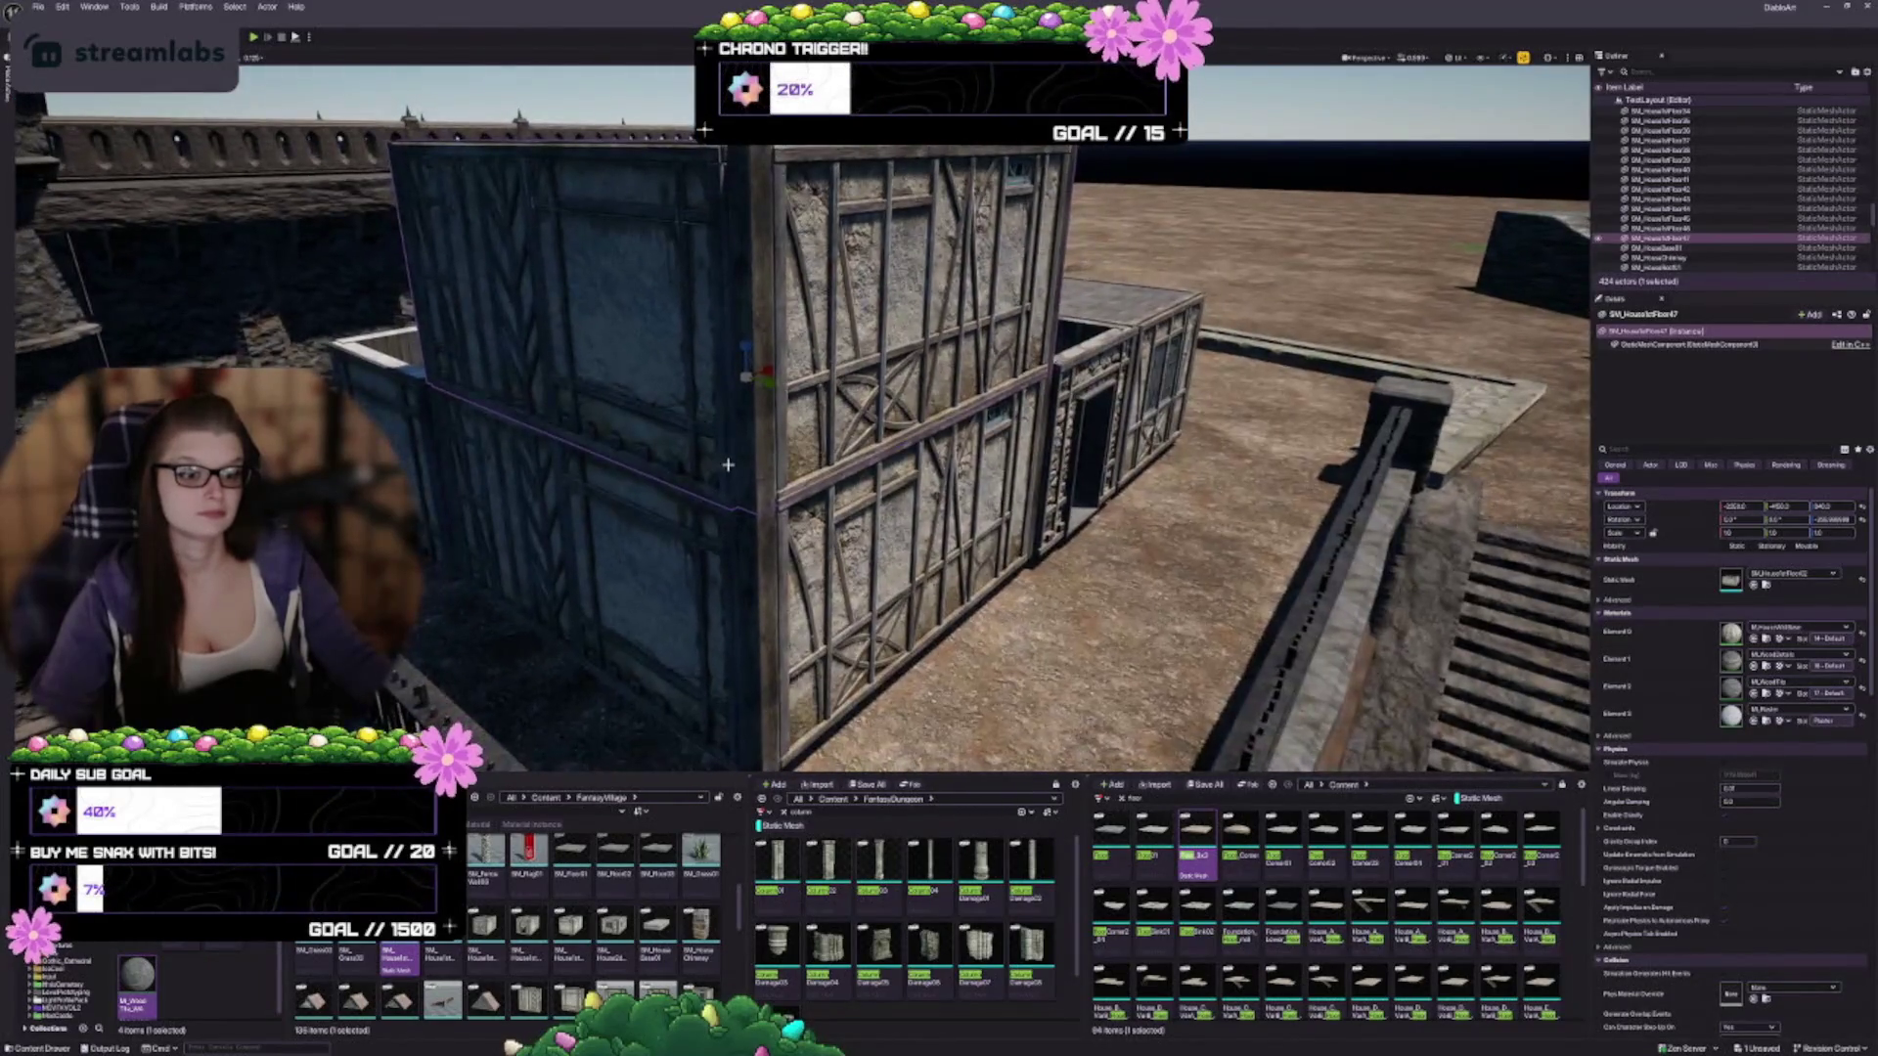
{"action": "mouse_move", "coordinate": [749, 393]}
{"action": "left_mouse_down"}
{"action": "mouse_move", "coordinate": [778, 363]}
{"action": "mouse_move", "coordinate": [743, 383]}
{"action": "mouse_move", "coordinate": [797, 395]}
{"action": "left_mouse_up"}
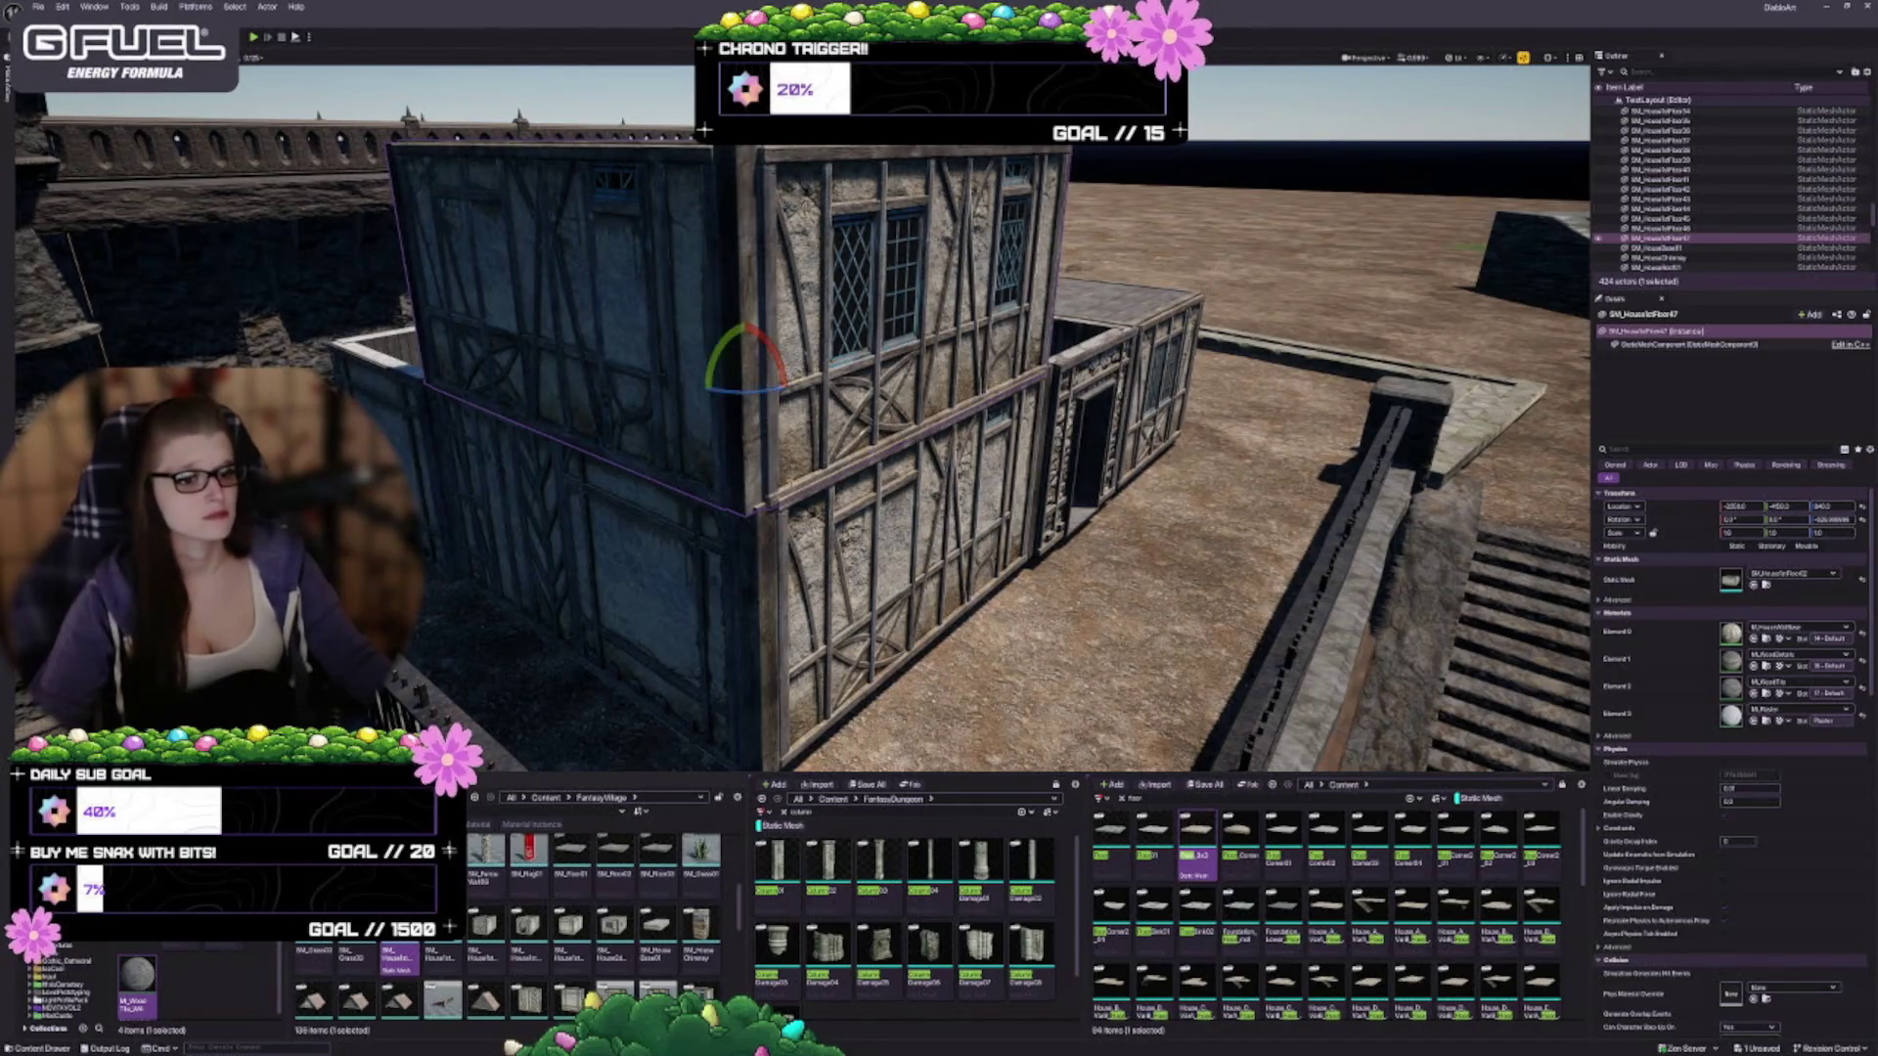
Frame the quarter-turned upper-storey wall and slide it sideways until it lines up with the house
{"action": "mouse_move", "coordinate": [743, 460]}
{"action": "left_mouse_down"}
{"action": "mouse_move", "coordinate": [753, 420]}
{"action": "mouse_move", "coordinate": [725, 445]}
{"action": "mouse_move", "coordinate": [705, 421]}
{"action": "left_mouse_up"}
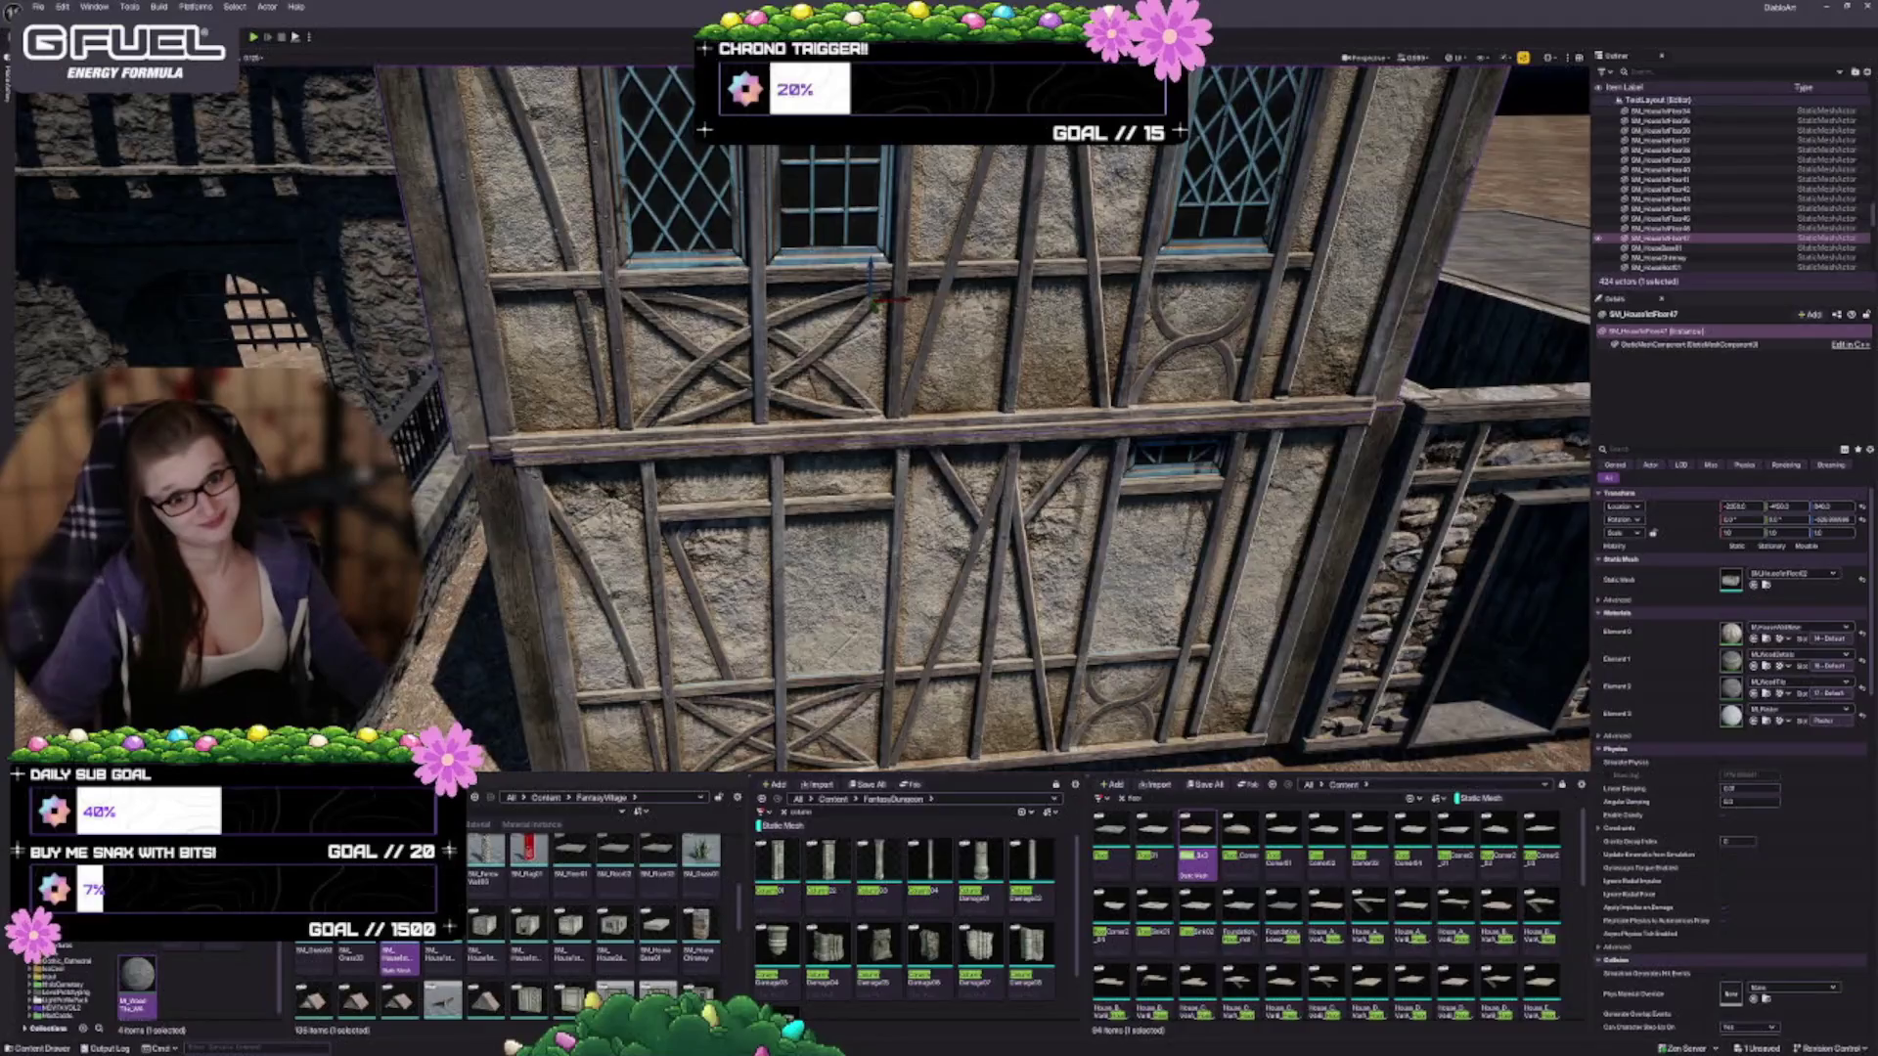
{"action": "scroll", "coordinate": [796, 466], "scroll_direction": "down", "scroll_amount": 5}
{"action": "mouse_move", "coordinate": [796, 466]}
{"action": "left_mouse_down"}
{"action": "mouse_move", "coordinate": [739, 450]}
{"action": "mouse_move", "coordinate": [788, 382]}
{"action": "left_mouse_up"}
{"action": "left_click_drag", "start_coordinate": [685, 293], "coordinate": [659, 255]}
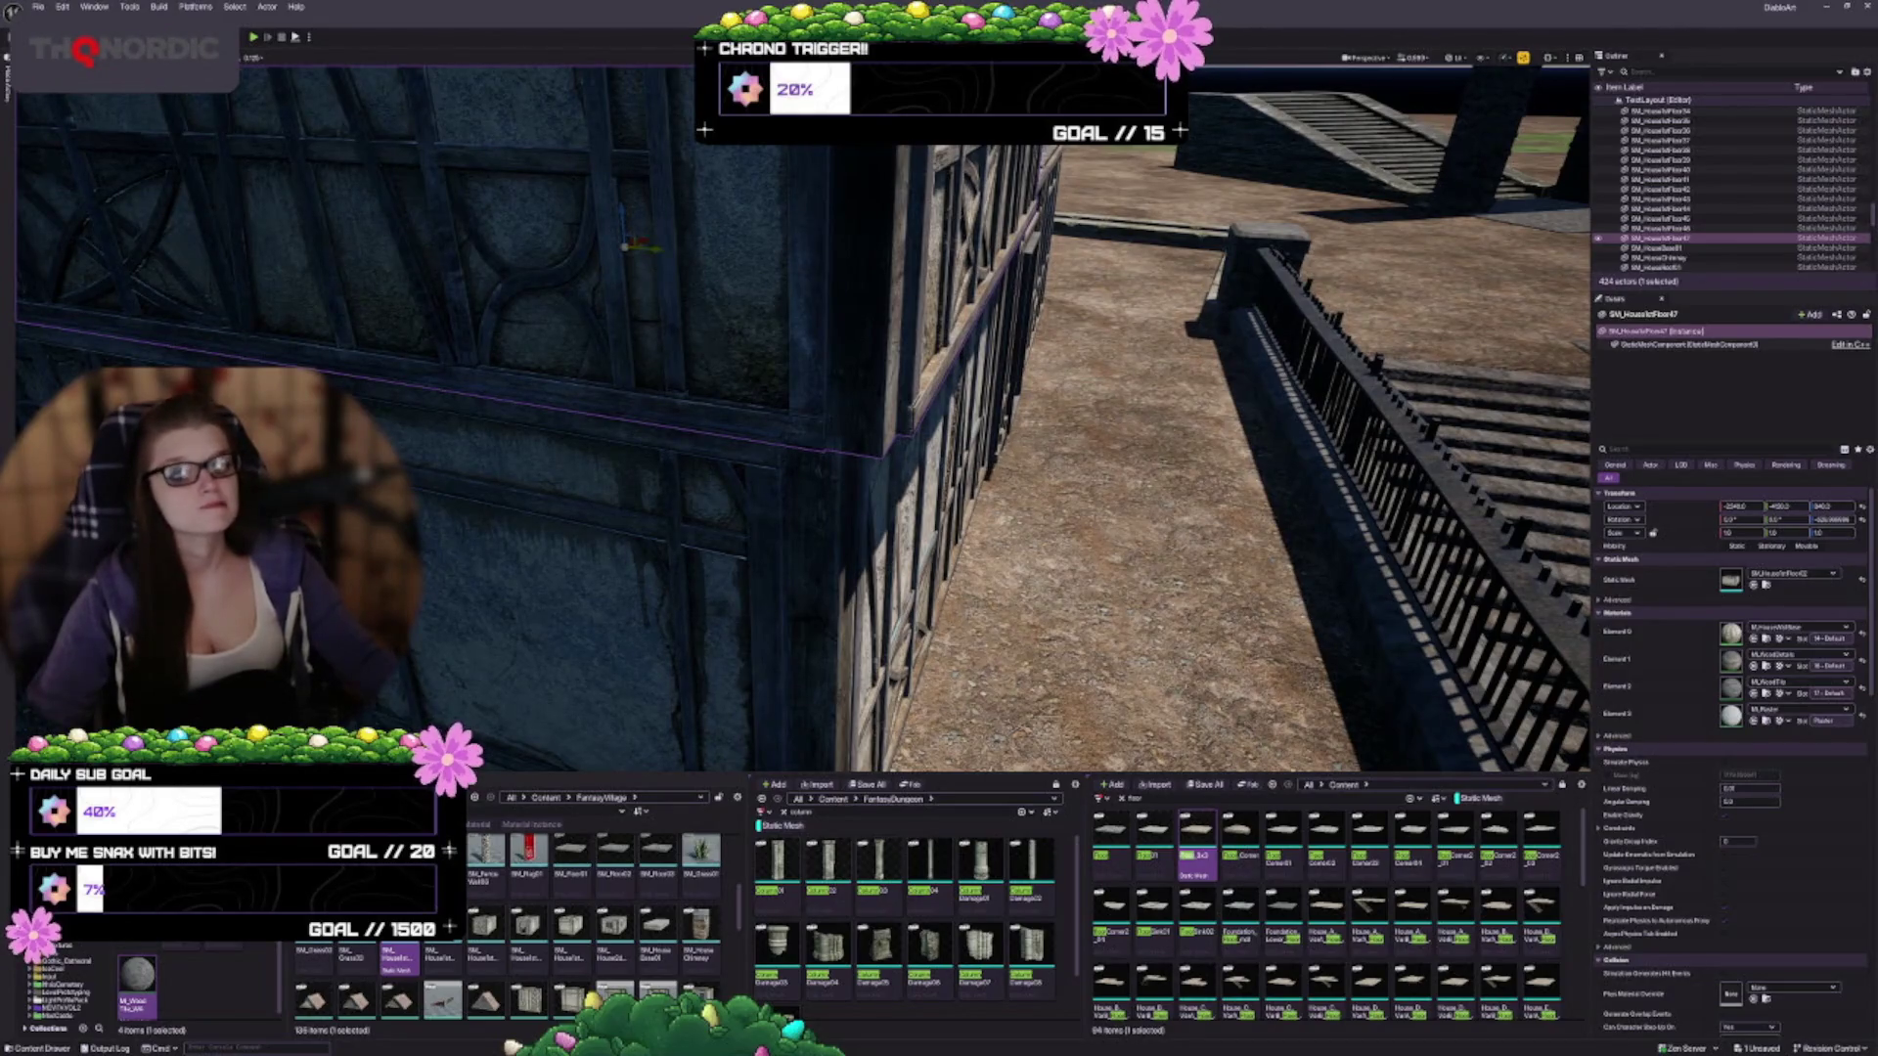
{"action": "key", "text": "f"}
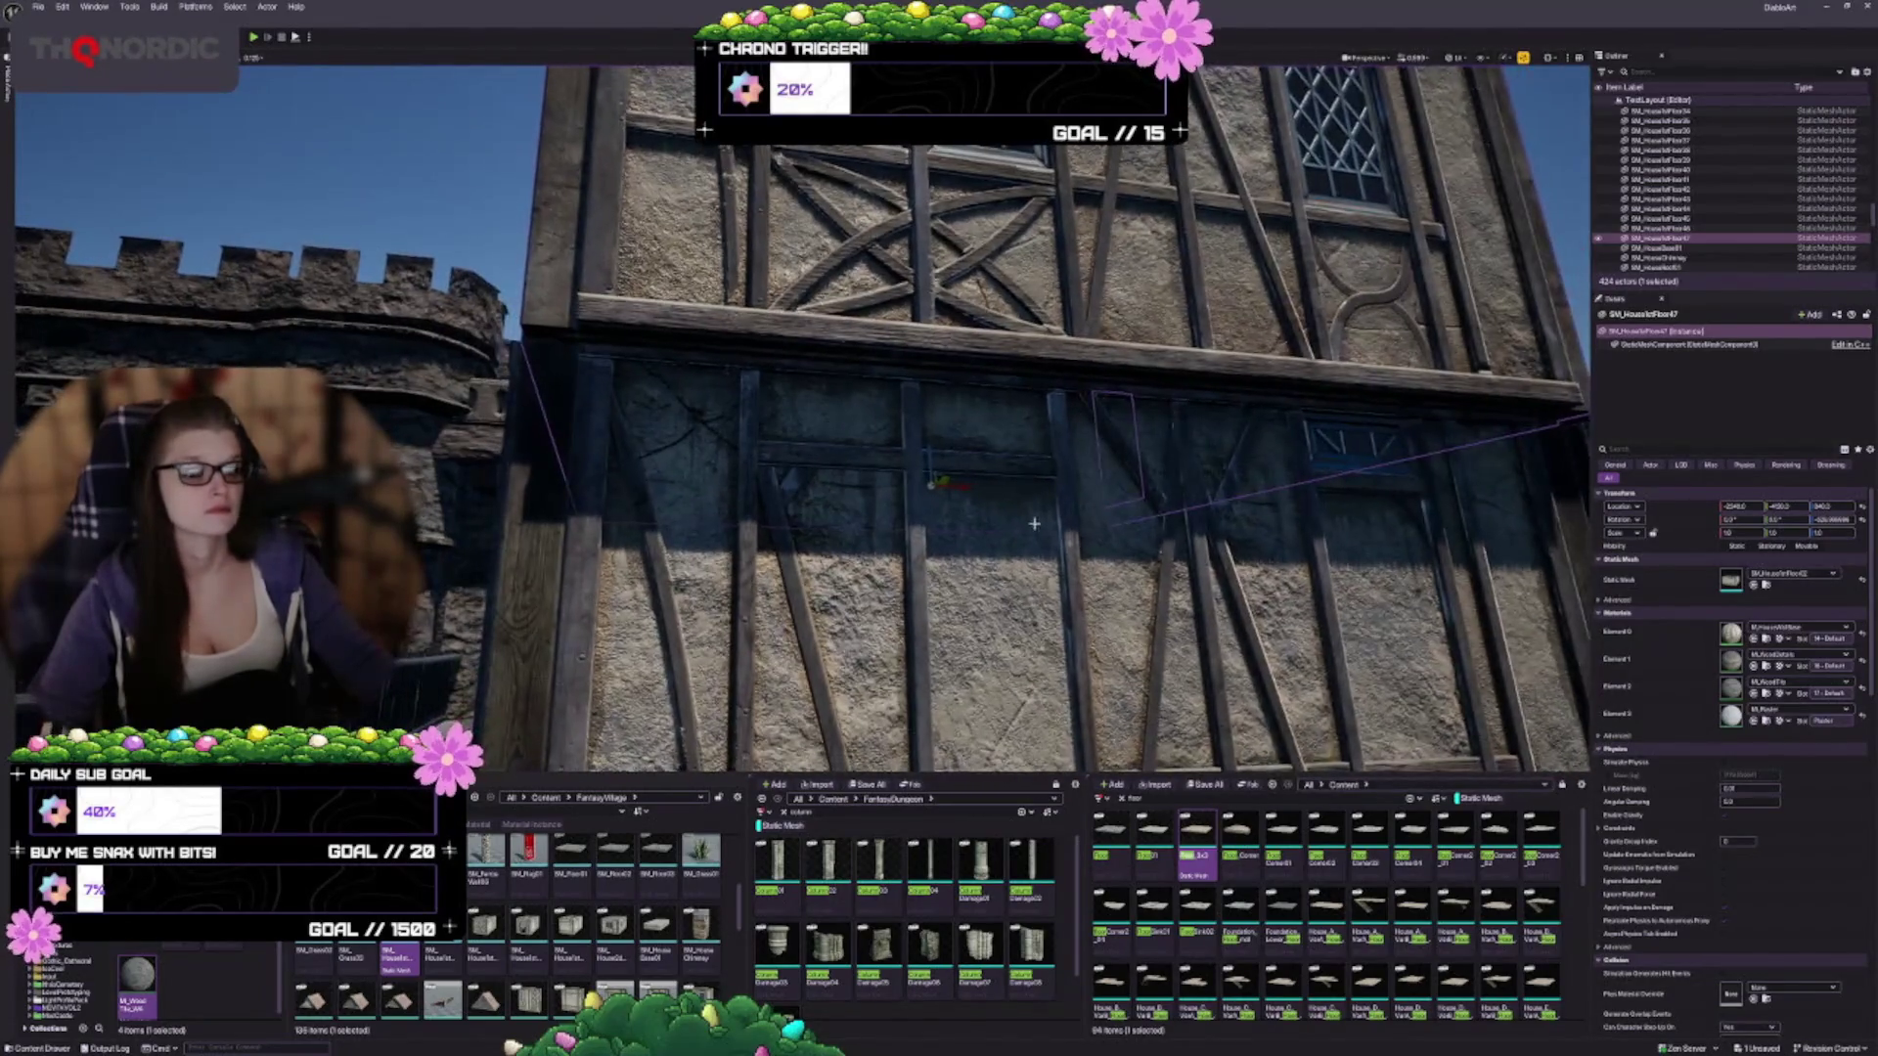
{"action": "mouse_move", "coordinate": [1034, 523]}
{"action": "left_mouse_down"}
{"action": "mouse_move", "coordinate": [1037, 489]}
{"action": "mouse_move", "coordinate": [1115, 401]}
{"action": "mouse_move", "coordinate": [1178, 394]}
{"action": "left_mouse_up"}
{"action": "mouse_move", "coordinate": [558, 537]}
{"action": "left_mouse_down"}
{"action": "mouse_move", "coordinate": [591, 533]}
{"action": "mouse_move", "coordinate": [565, 526]}
{"action": "left_mouse_up"}
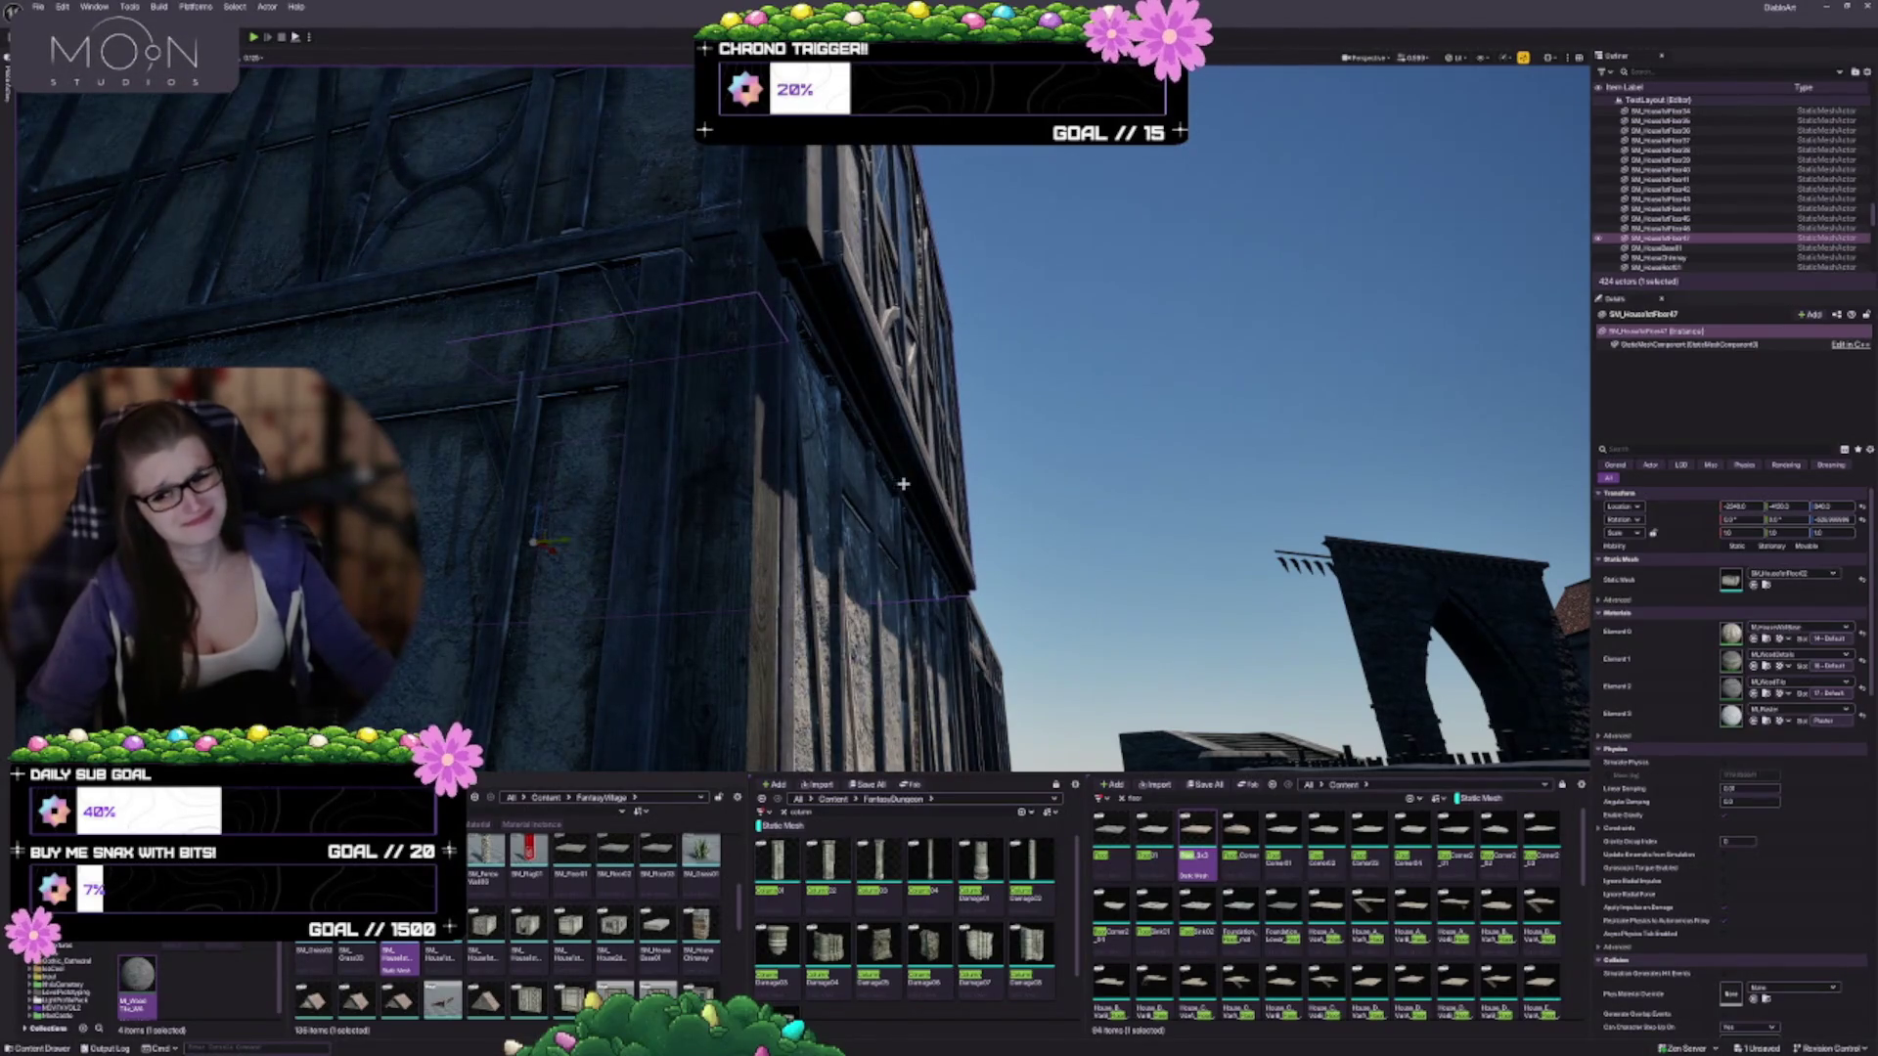
{"action": "left_click_drag", "start_coordinate": [954, 545], "coordinate": [849, 544]}
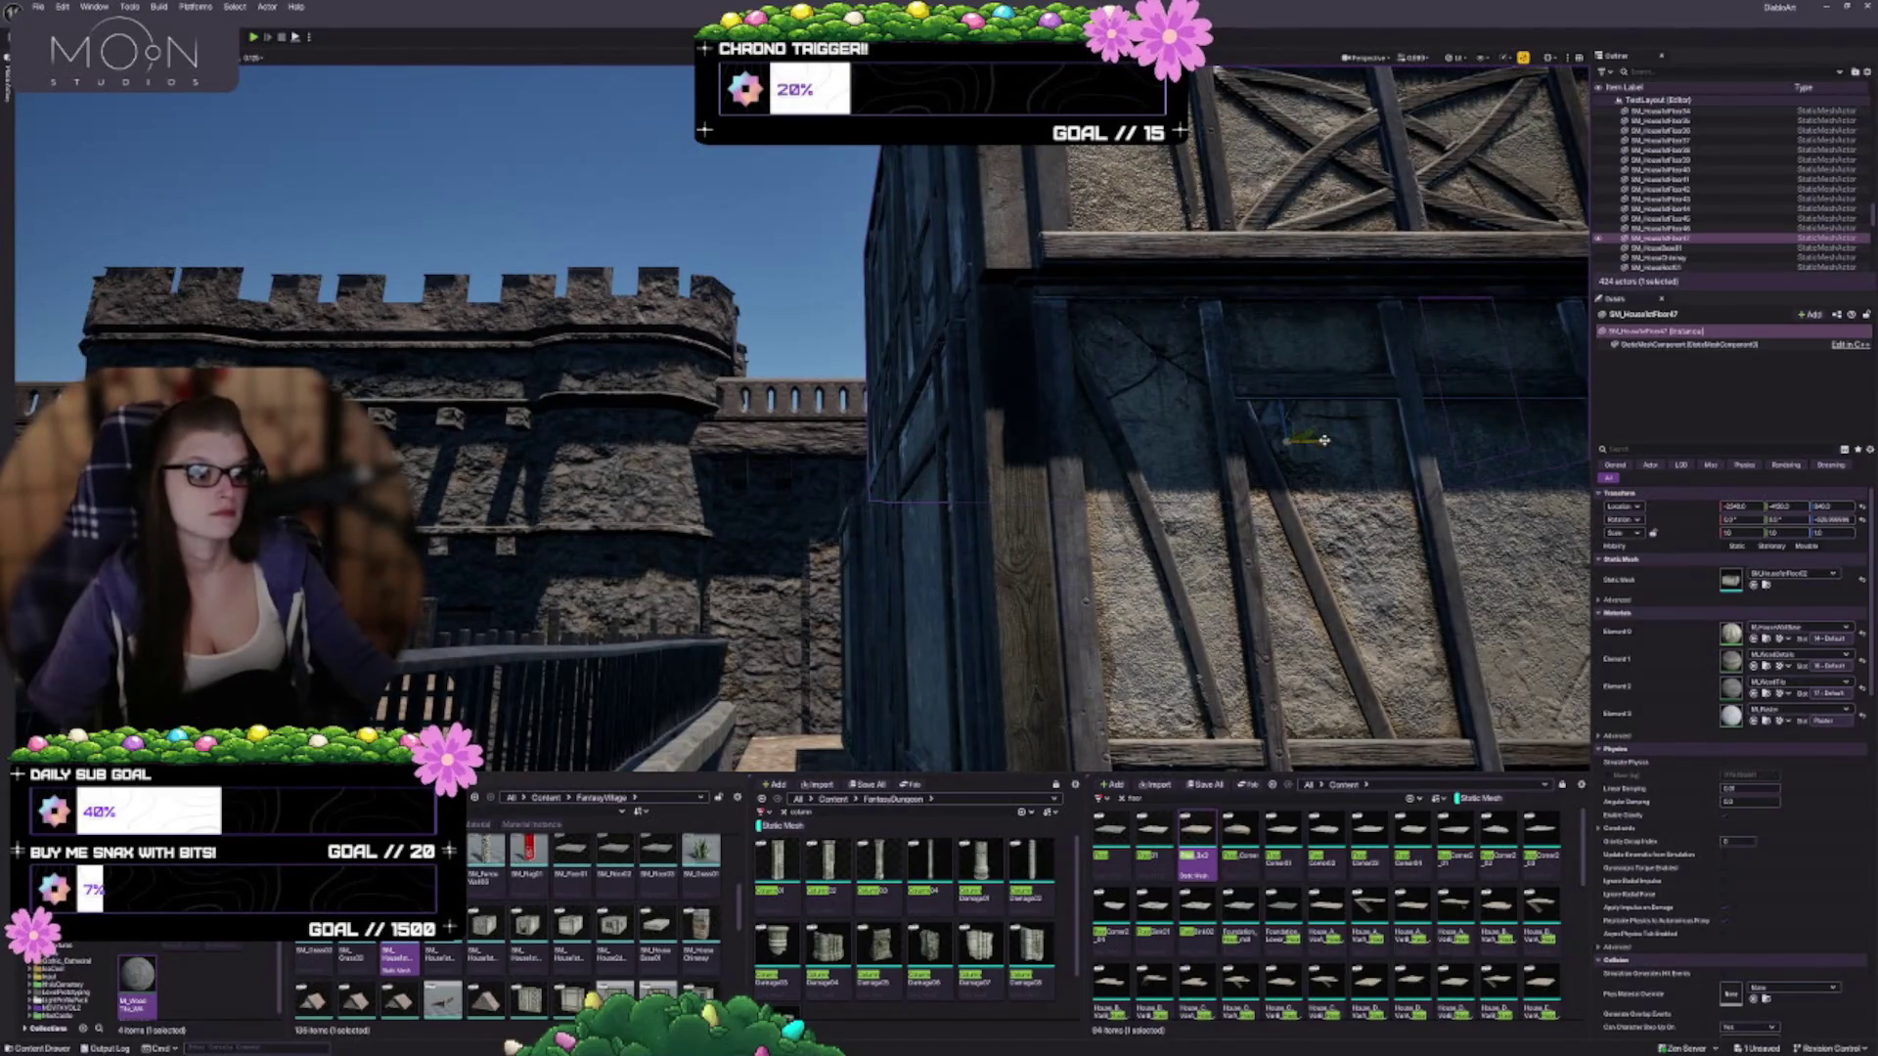
{"action": "mouse_move", "coordinate": [1328, 440]}
{"action": "left_mouse_down"}
{"action": "mouse_move", "coordinate": [1286, 437]}
{"action": "mouse_move", "coordinate": [1097, 526]}
{"action": "mouse_move", "coordinate": [1085, 567]}
{"action": "mouse_move", "coordinate": [1056, 572]}
{"action": "mouse_move", "coordinate": [1081, 622]}
{"action": "mouse_move", "coordinate": [1149, 640]}
{"action": "mouse_move", "coordinate": [1030, 492]}
{"action": "mouse_move", "coordinate": [1076, 509]}
{"action": "left_mouse_up"}
{"action": "key", "text": "Escape"}
Alt-drag a copy of the dark timber-walled block straight up onto the original
{"action": "left_click", "coordinate": [1076, 509]}
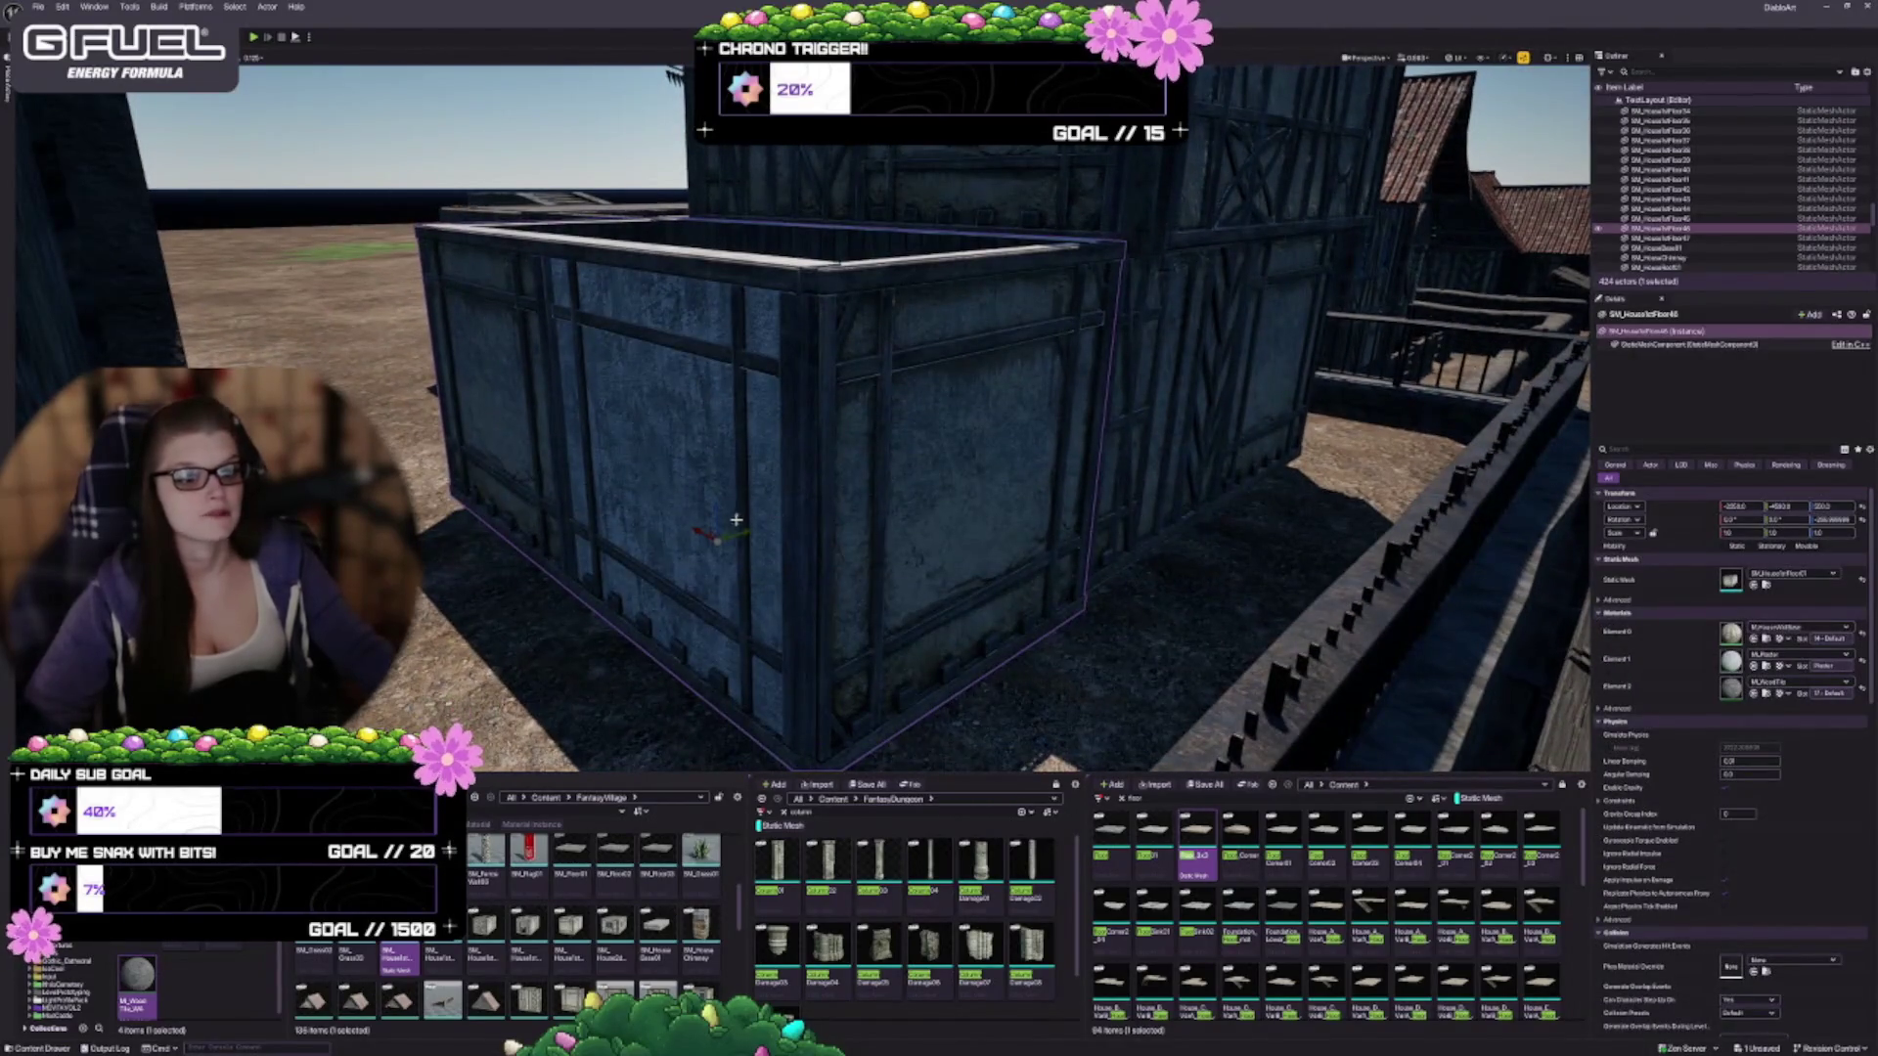
{"action": "left_click_drag", "start_coordinate": [715, 510], "coordinate": [680, 193]}
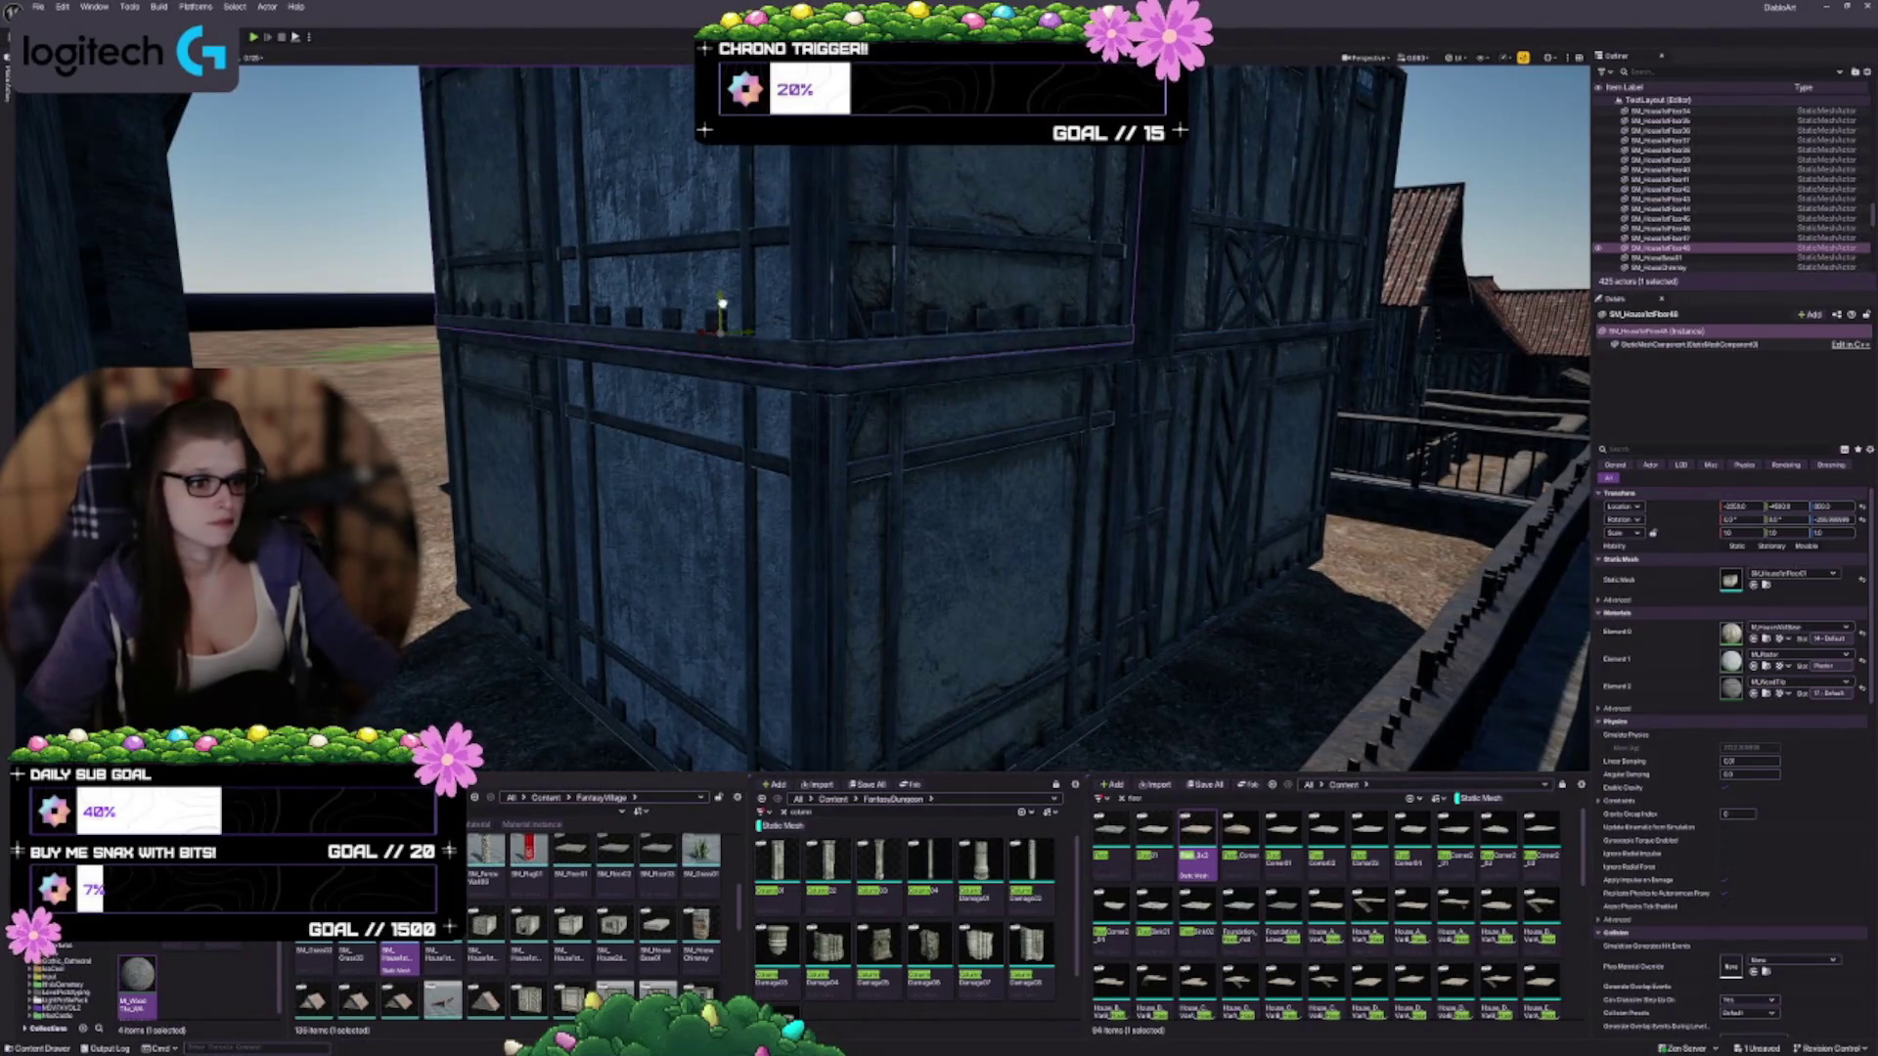
{"action": "mouse_move", "coordinate": [934, 375]}
{"action": "left_mouse_down"}
{"action": "mouse_move", "coordinate": [957, 364]}
{"action": "mouse_move", "coordinate": [614, 217]}
{"action": "left_mouse_up"}
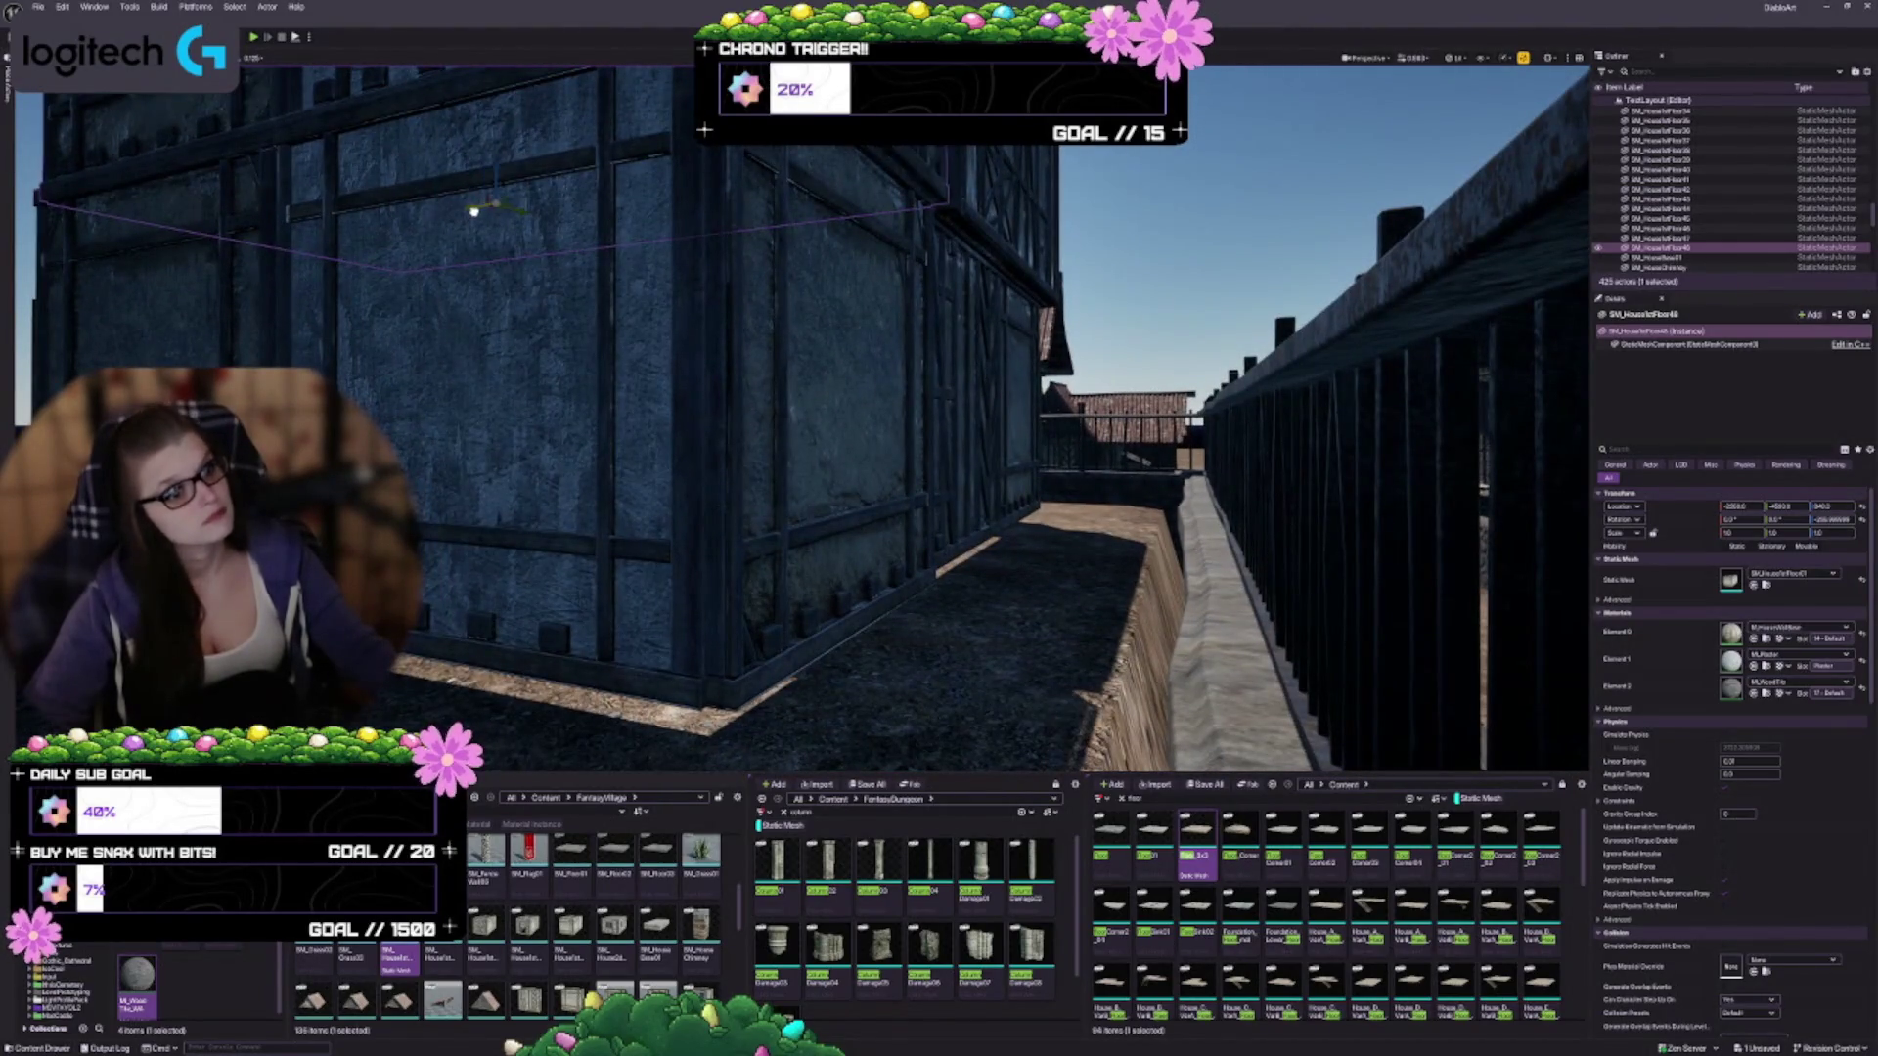
Add the vertical post to the selection, then deselect and pull back to view the wall and rooftops
{"action": "key", "text": "f"}
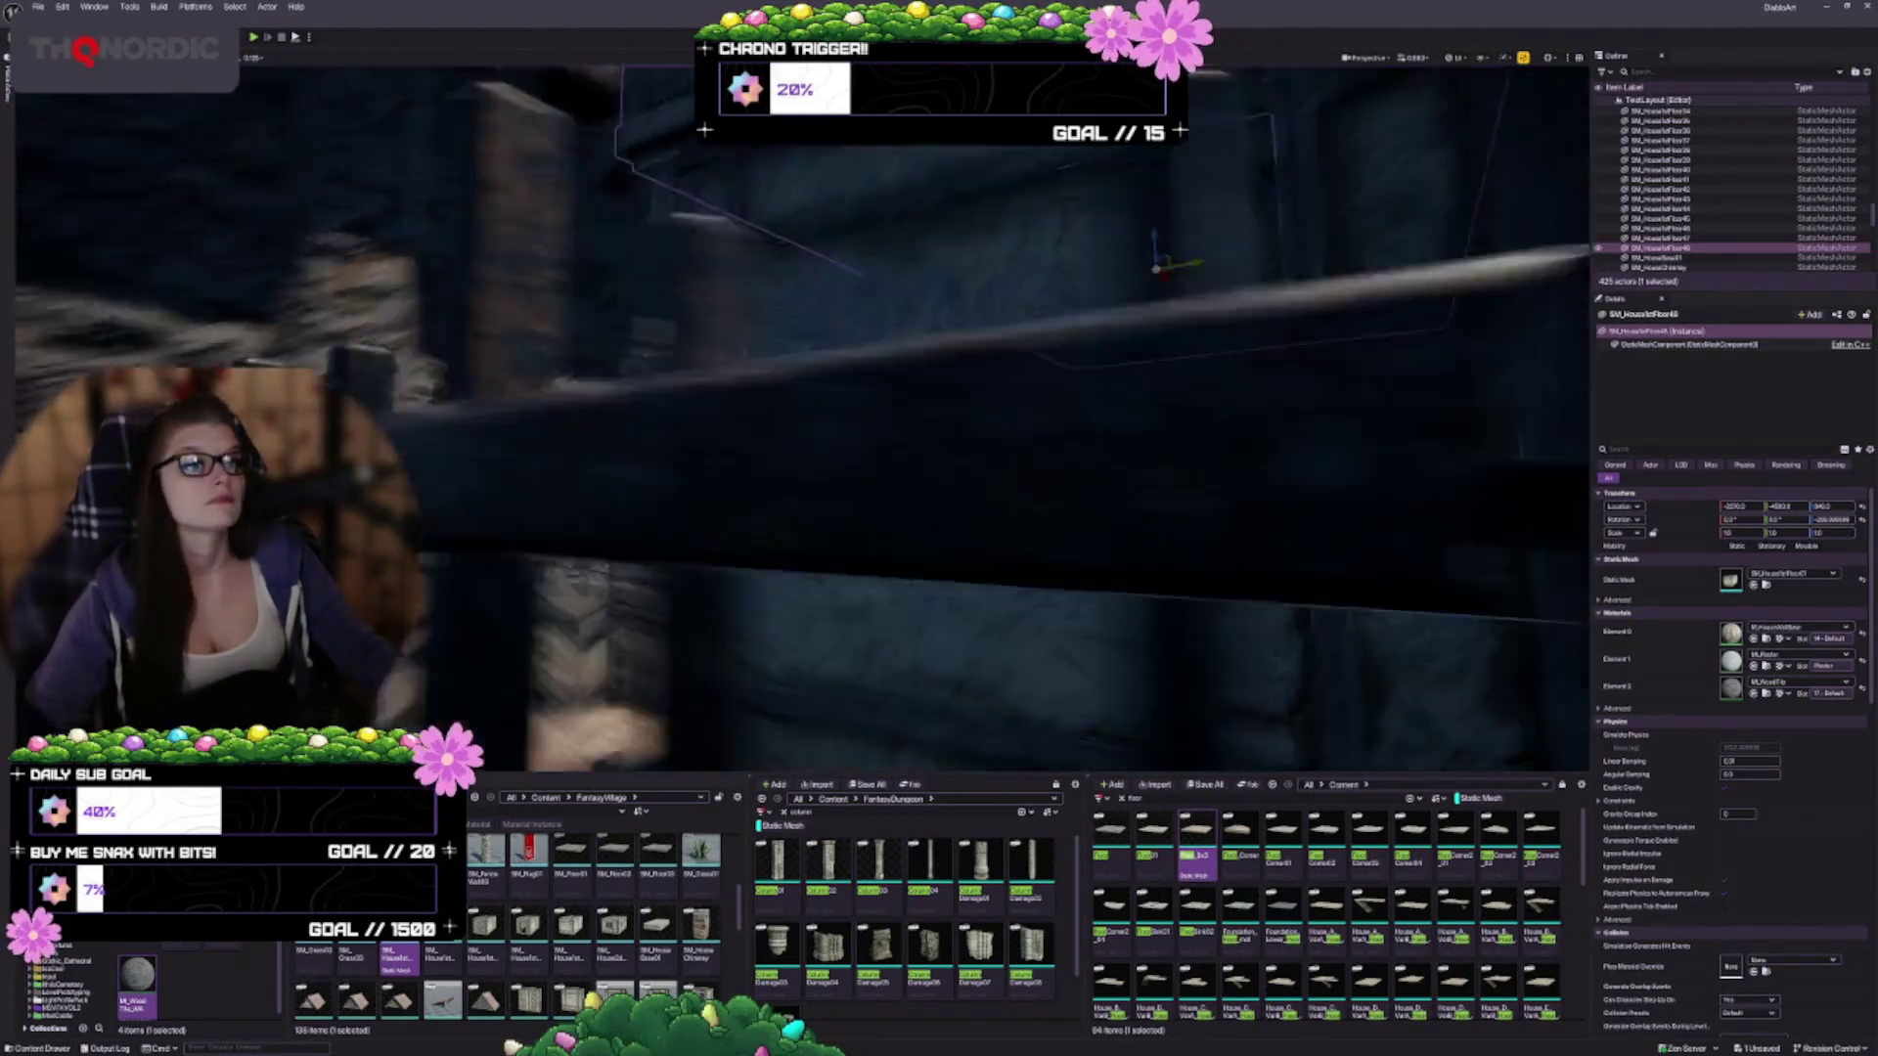
{"action": "mouse_move", "coordinate": [939, 440]}
{"action": "left_mouse_down"}
{"action": "mouse_move", "coordinate": [939, 362]}
{"action": "mouse_move", "coordinate": [924, 455]}
{"action": "left_mouse_up"}
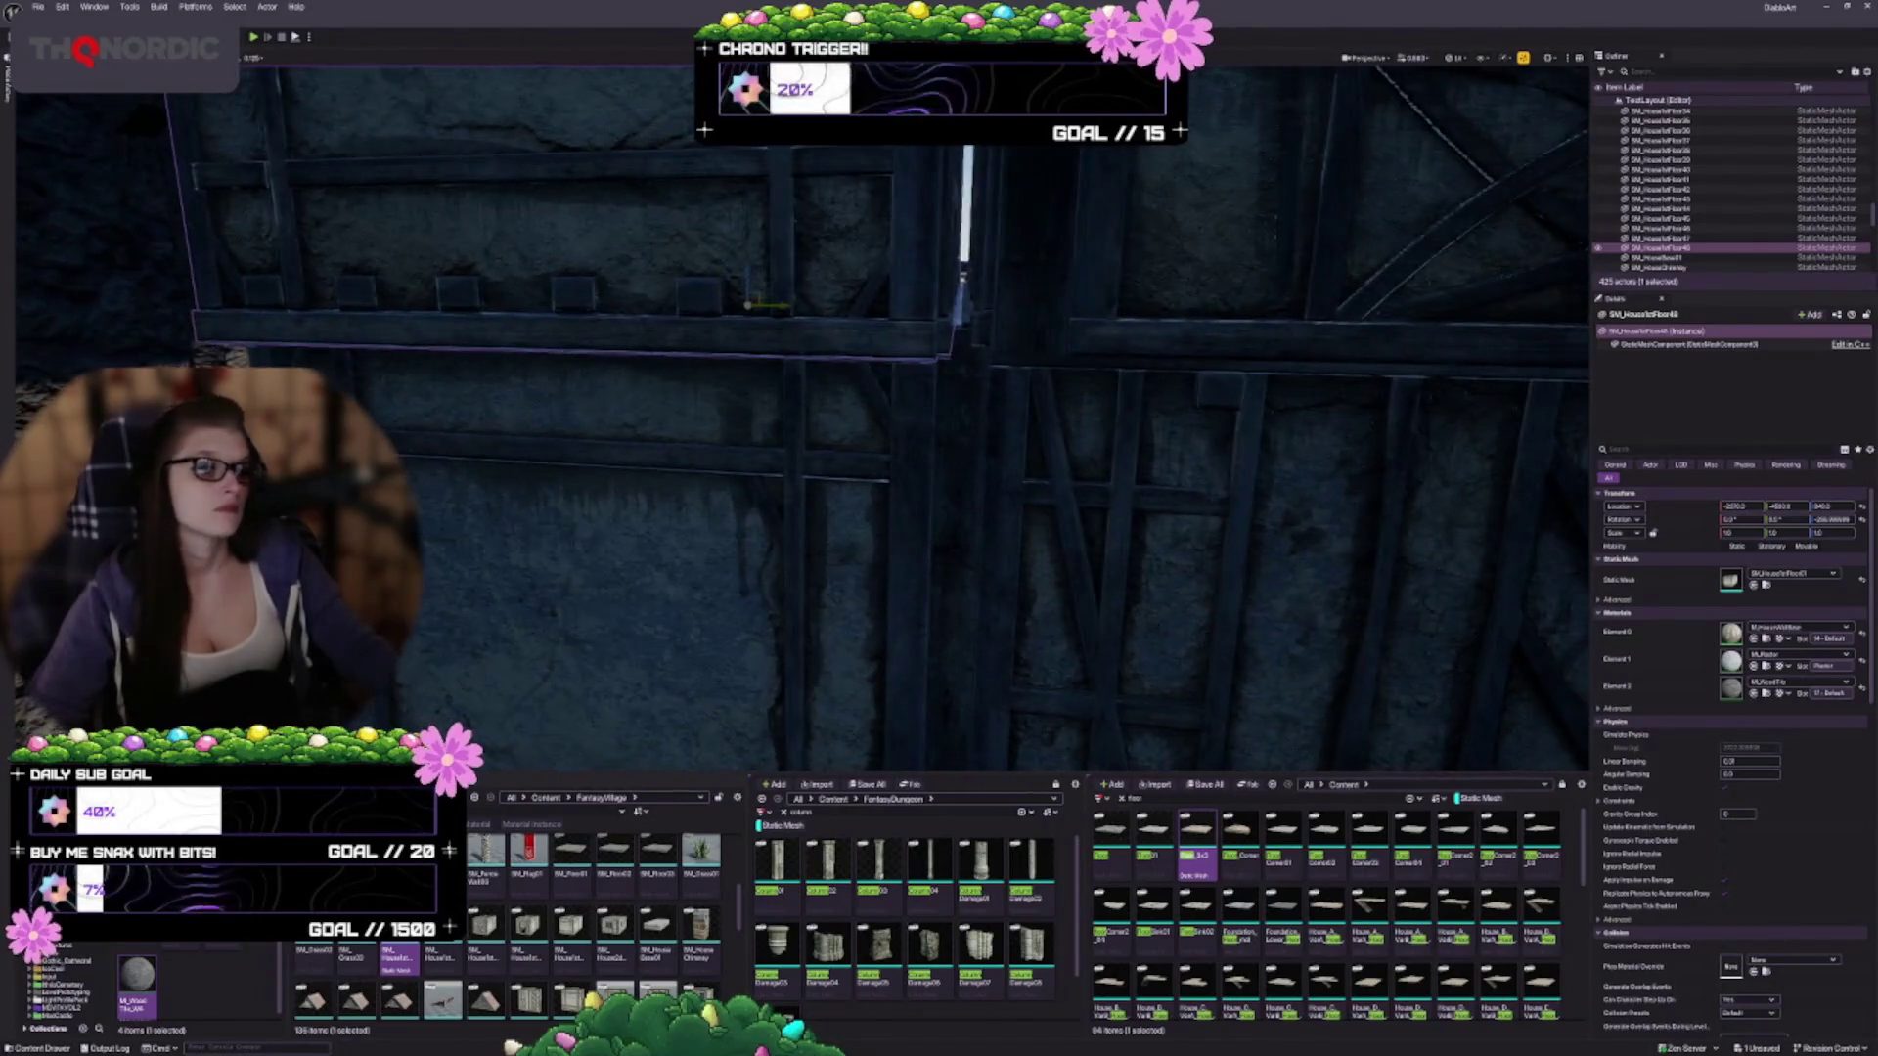
{"action": "left_click", "coordinate": [919, 450], "text": "ctrl"}
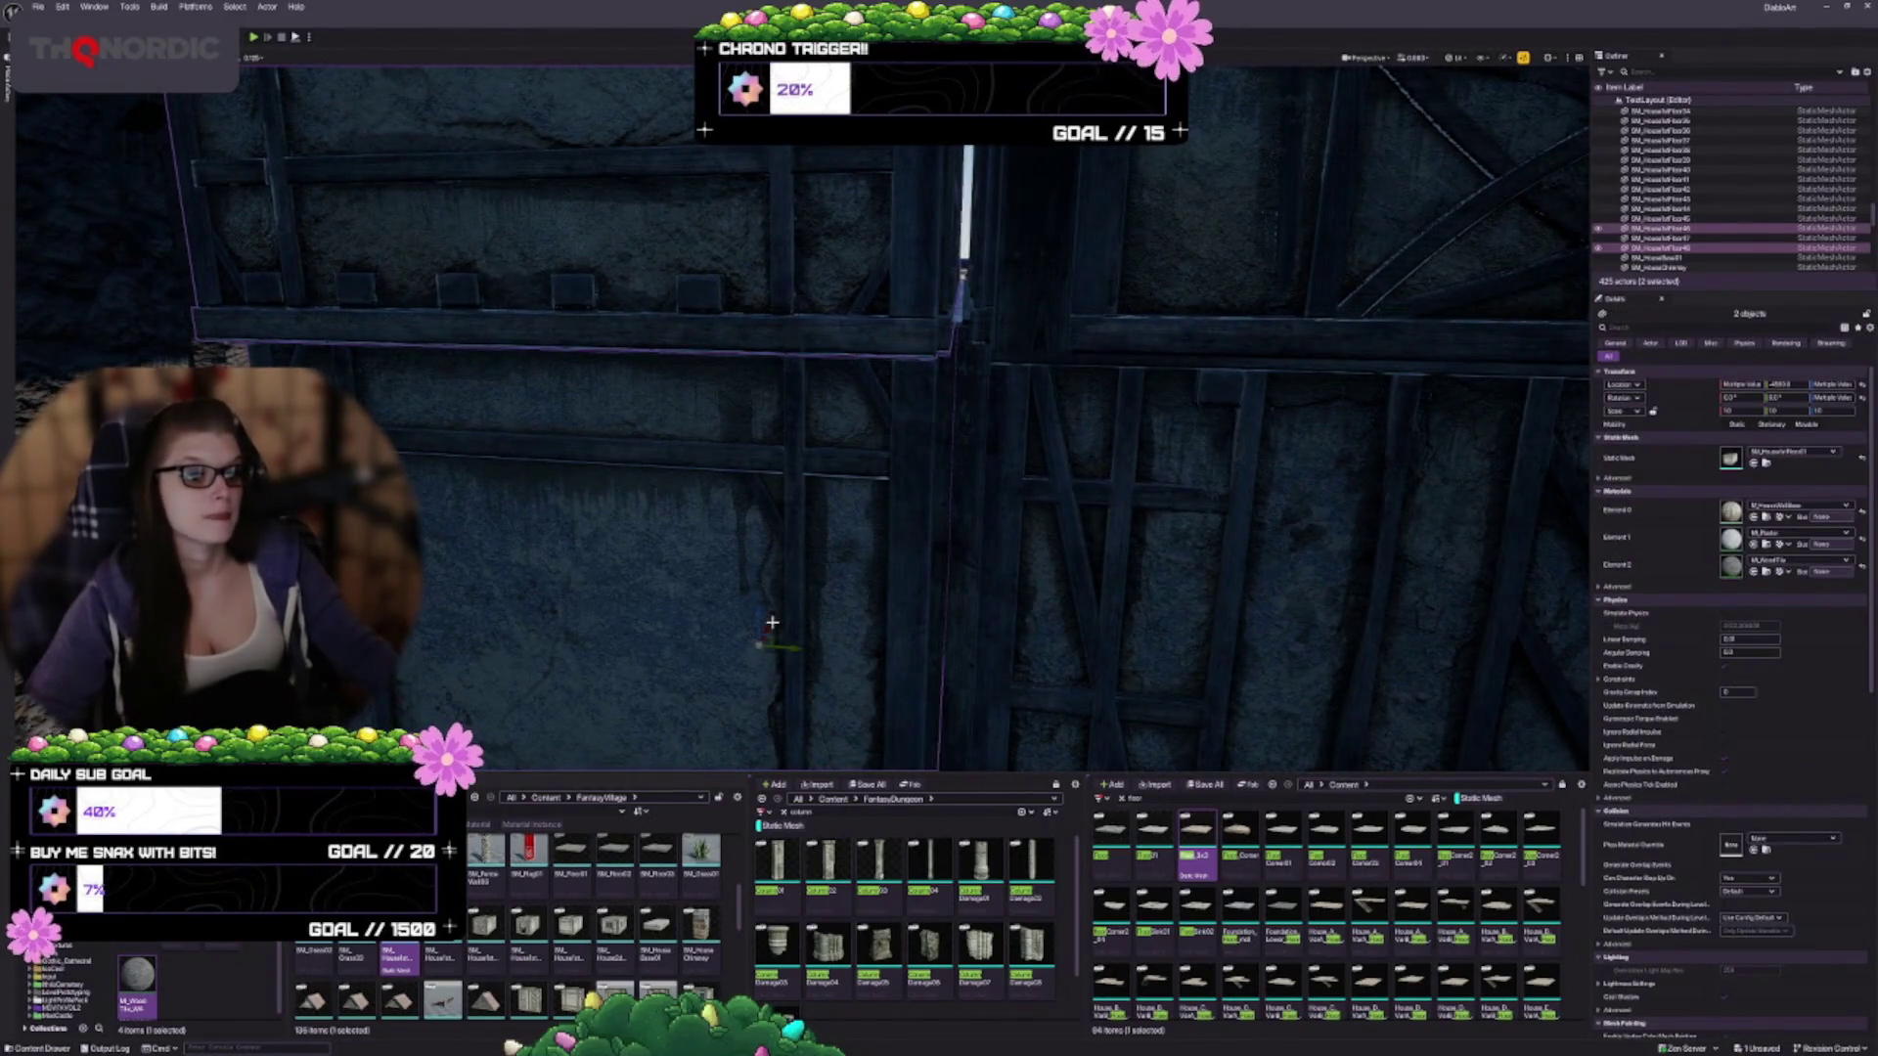
{"action": "left_click_drag", "start_coordinate": [786, 648], "coordinate": [813, 649]}
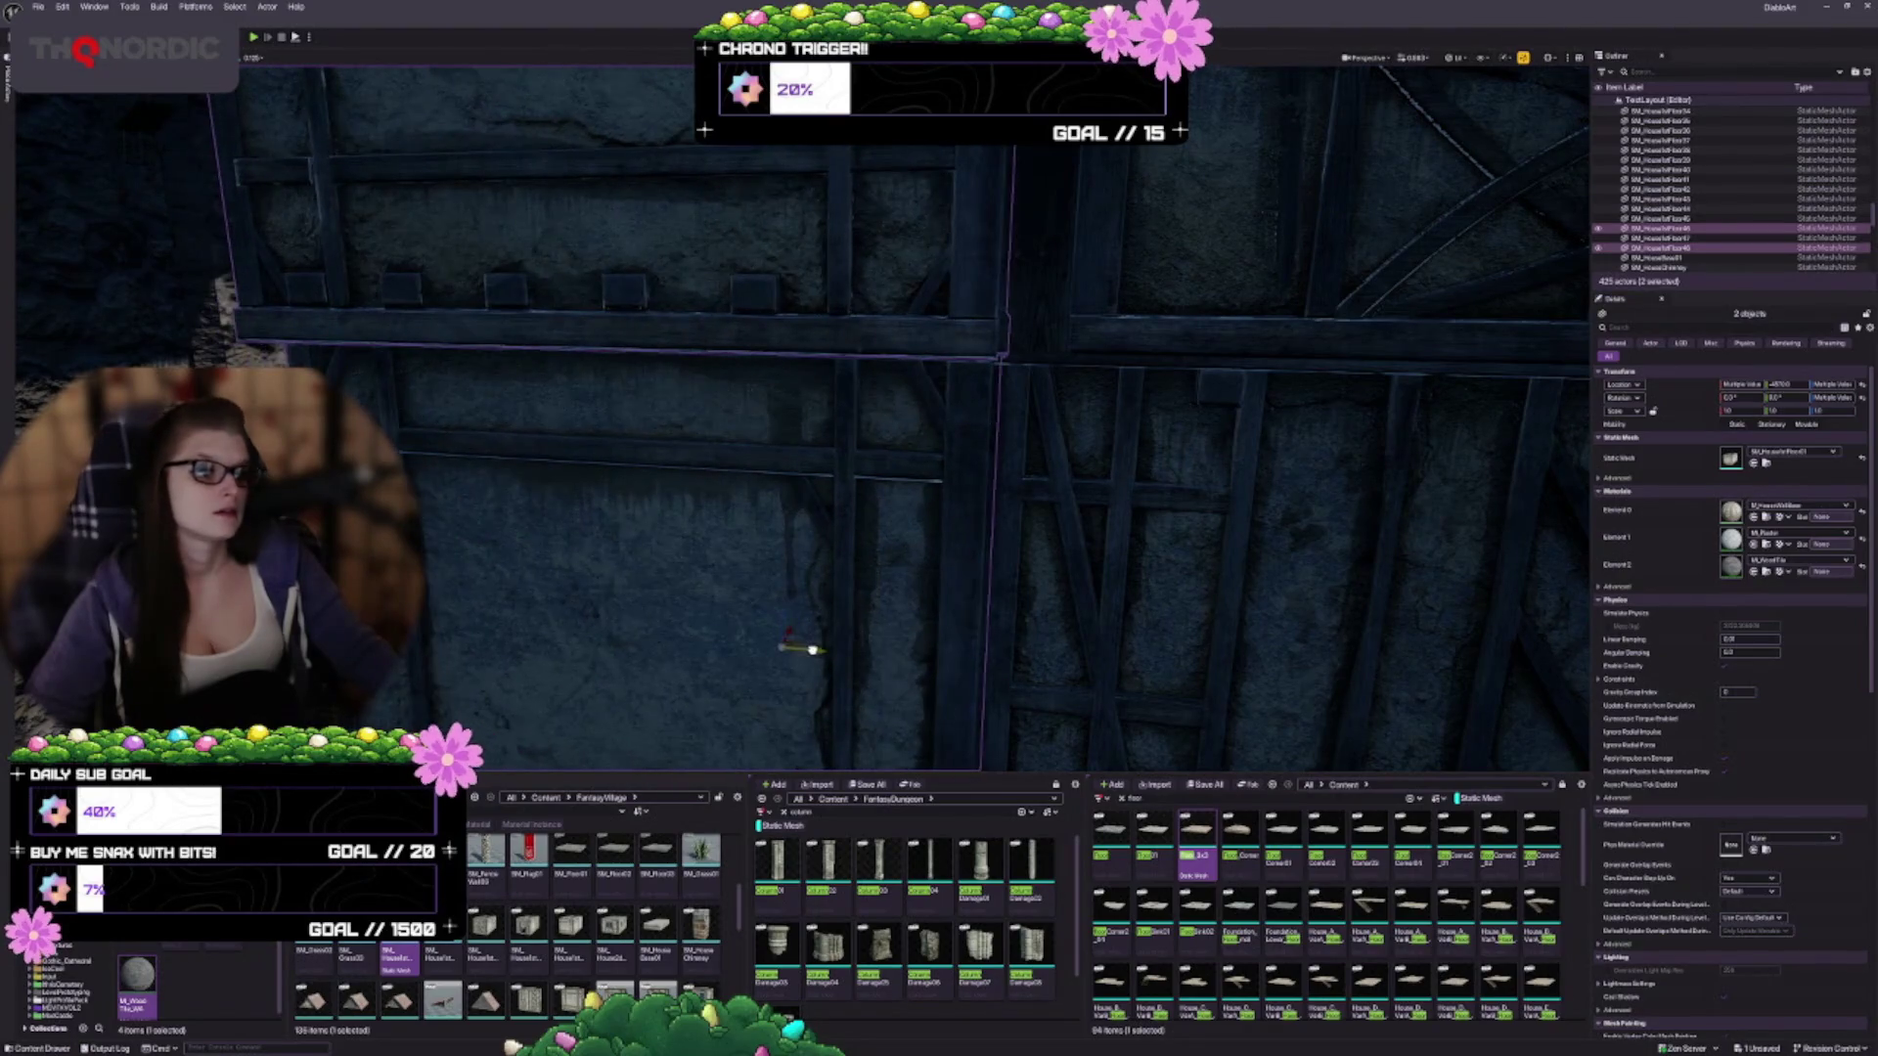
{"action": "key", "text": "Escape"}
{"action": "left_click_drag", "start_coordinate": [1026, 545], "coordinate": [1027, 430]}
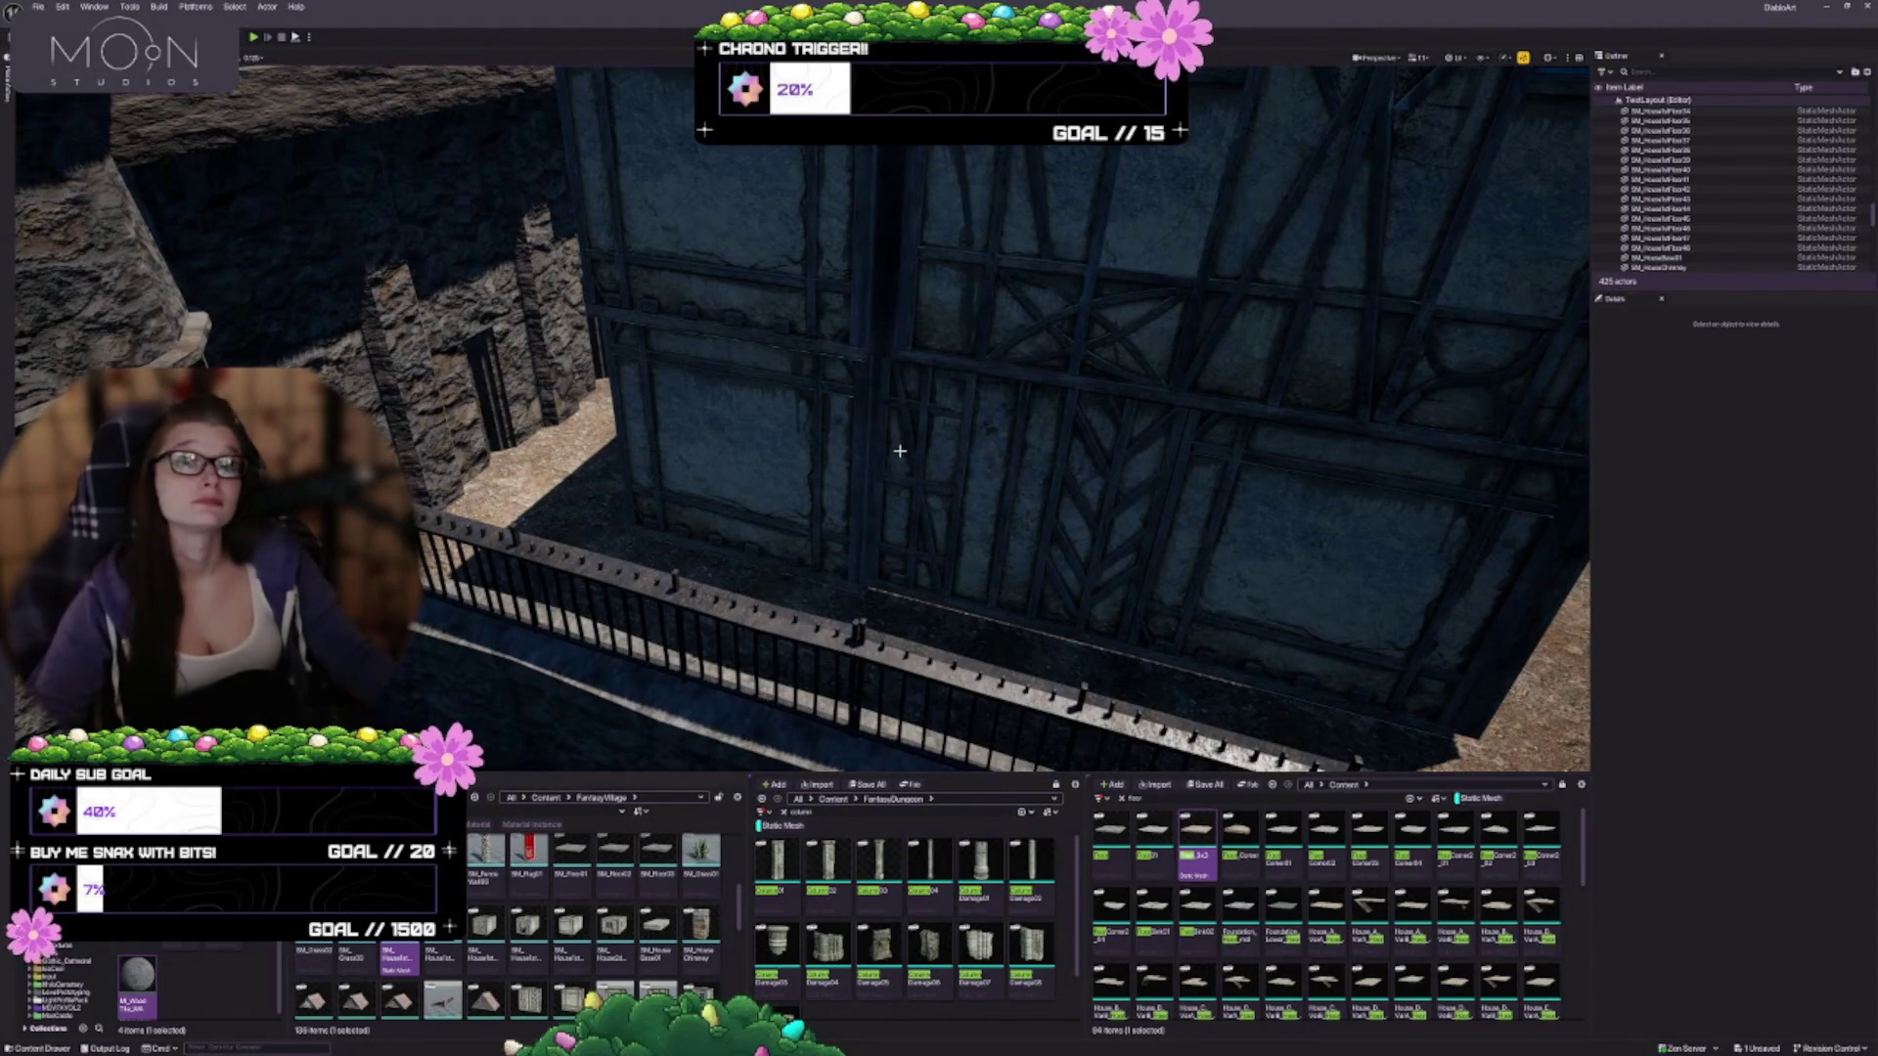
{"action": "left_click_drag", "start_coordinate": [965, 469], "coordinate": [648, 454]}
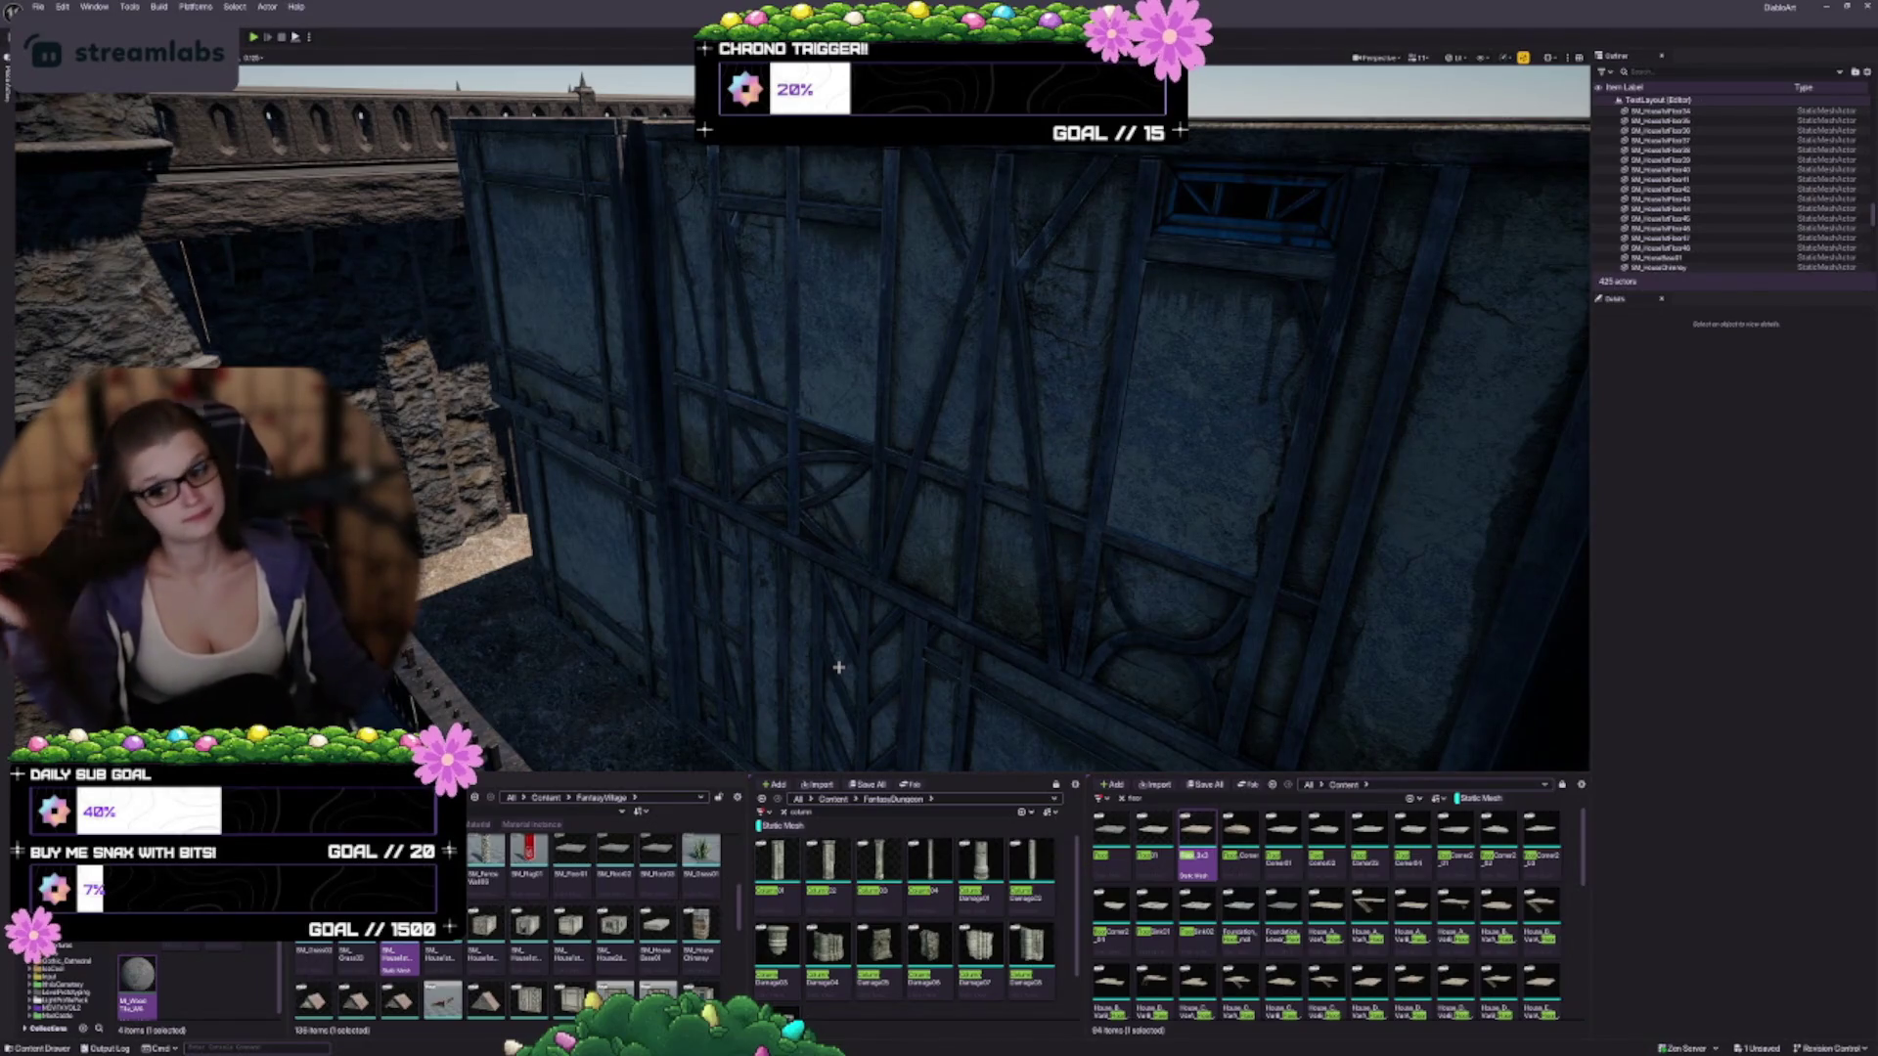
{"action": "mouse_move", "coordinate": [1036, 522]}
{"action": "left_mouse_down"}
{"action": "mouse_move", "coordinate": [978, 548]}
{"action": "mouse_move", "coordinate": [880, 519]}
{"action": "left_mouse_up"}
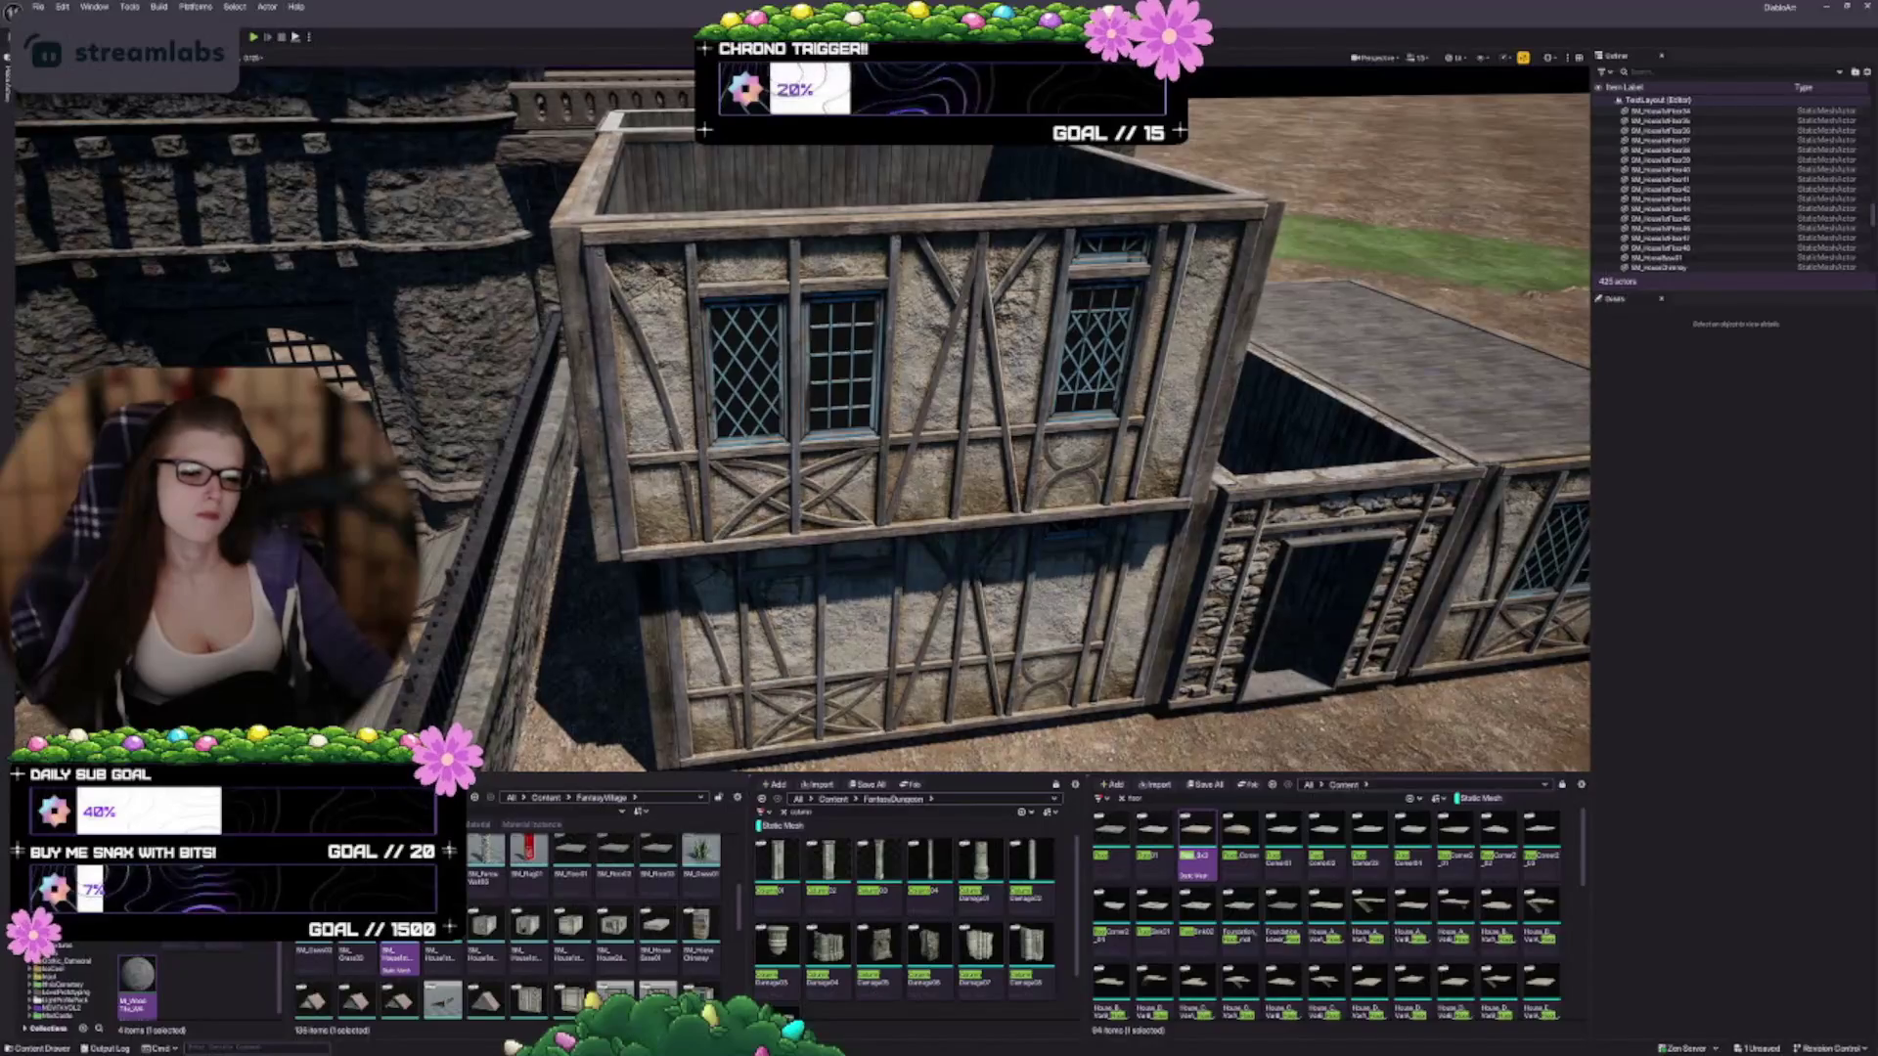
{"action": "key", "text": "Up"}
{"action": "key", "text": "Up"}
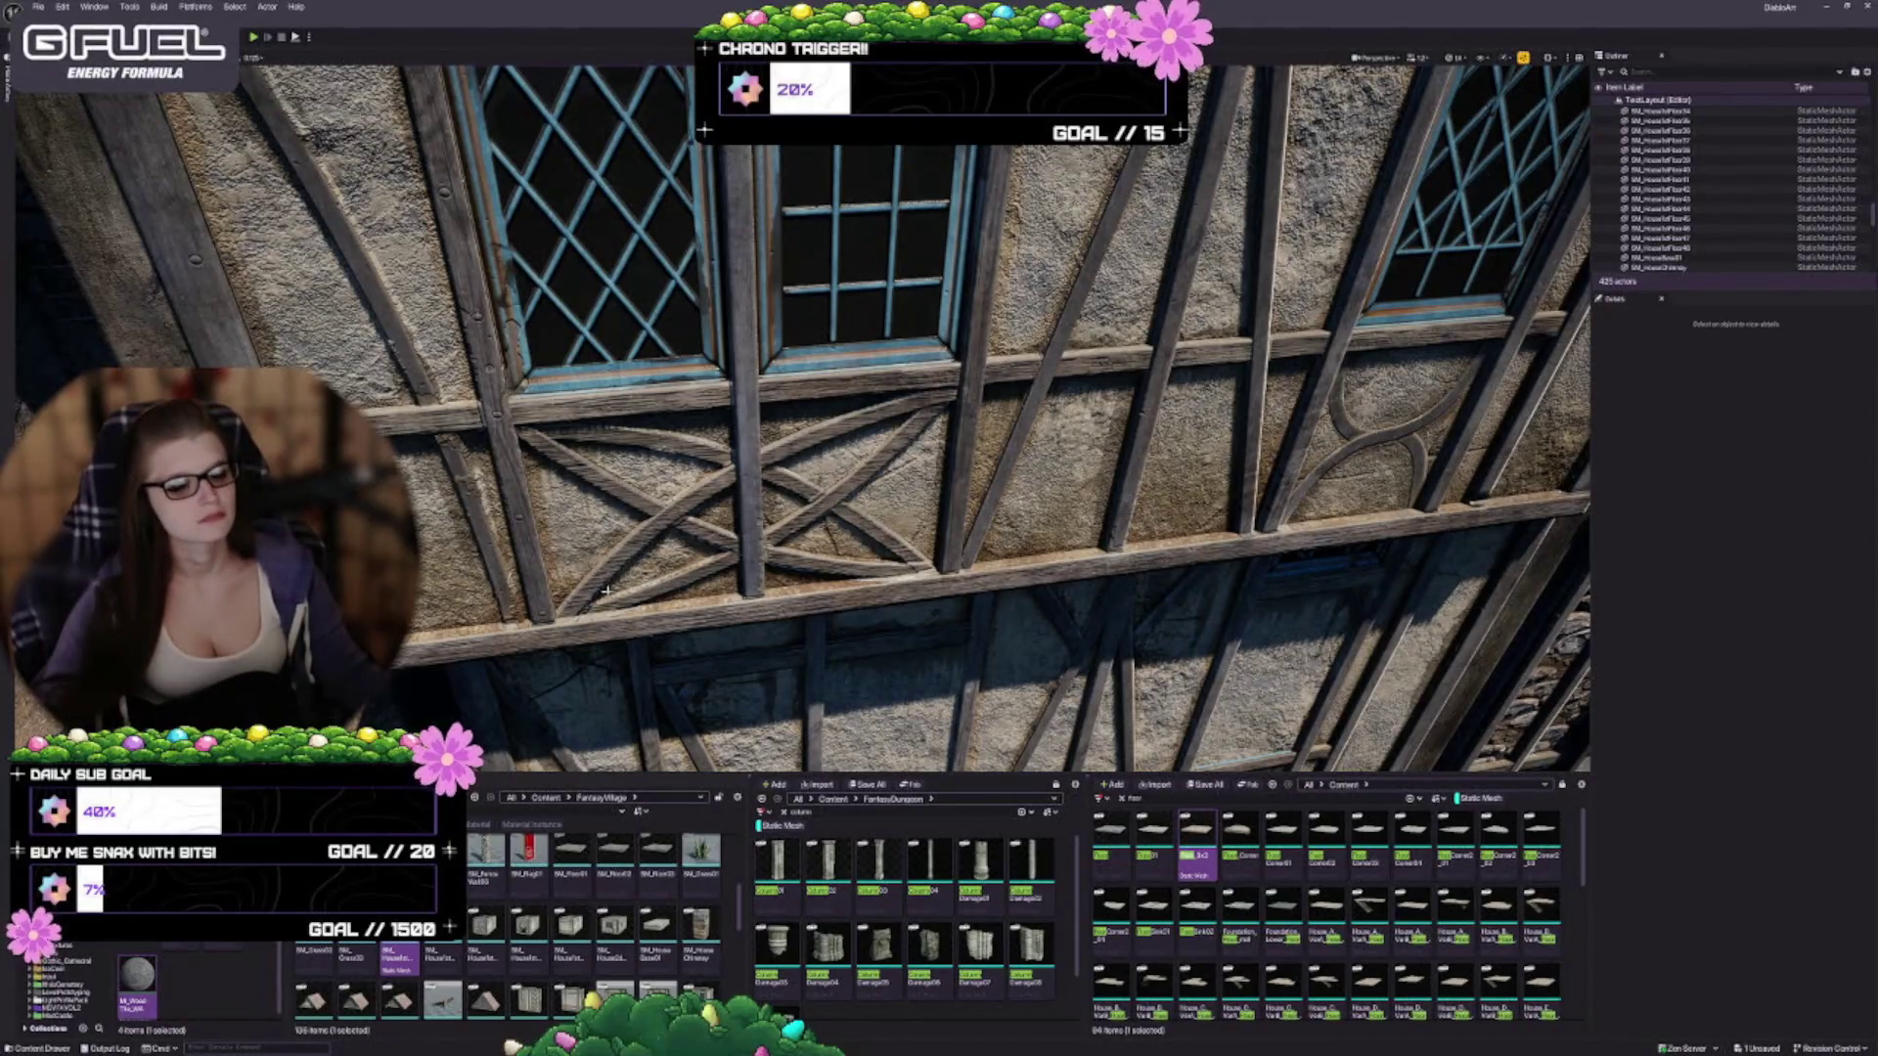
{"action": "left_click", "coordinate": [206, 988]}
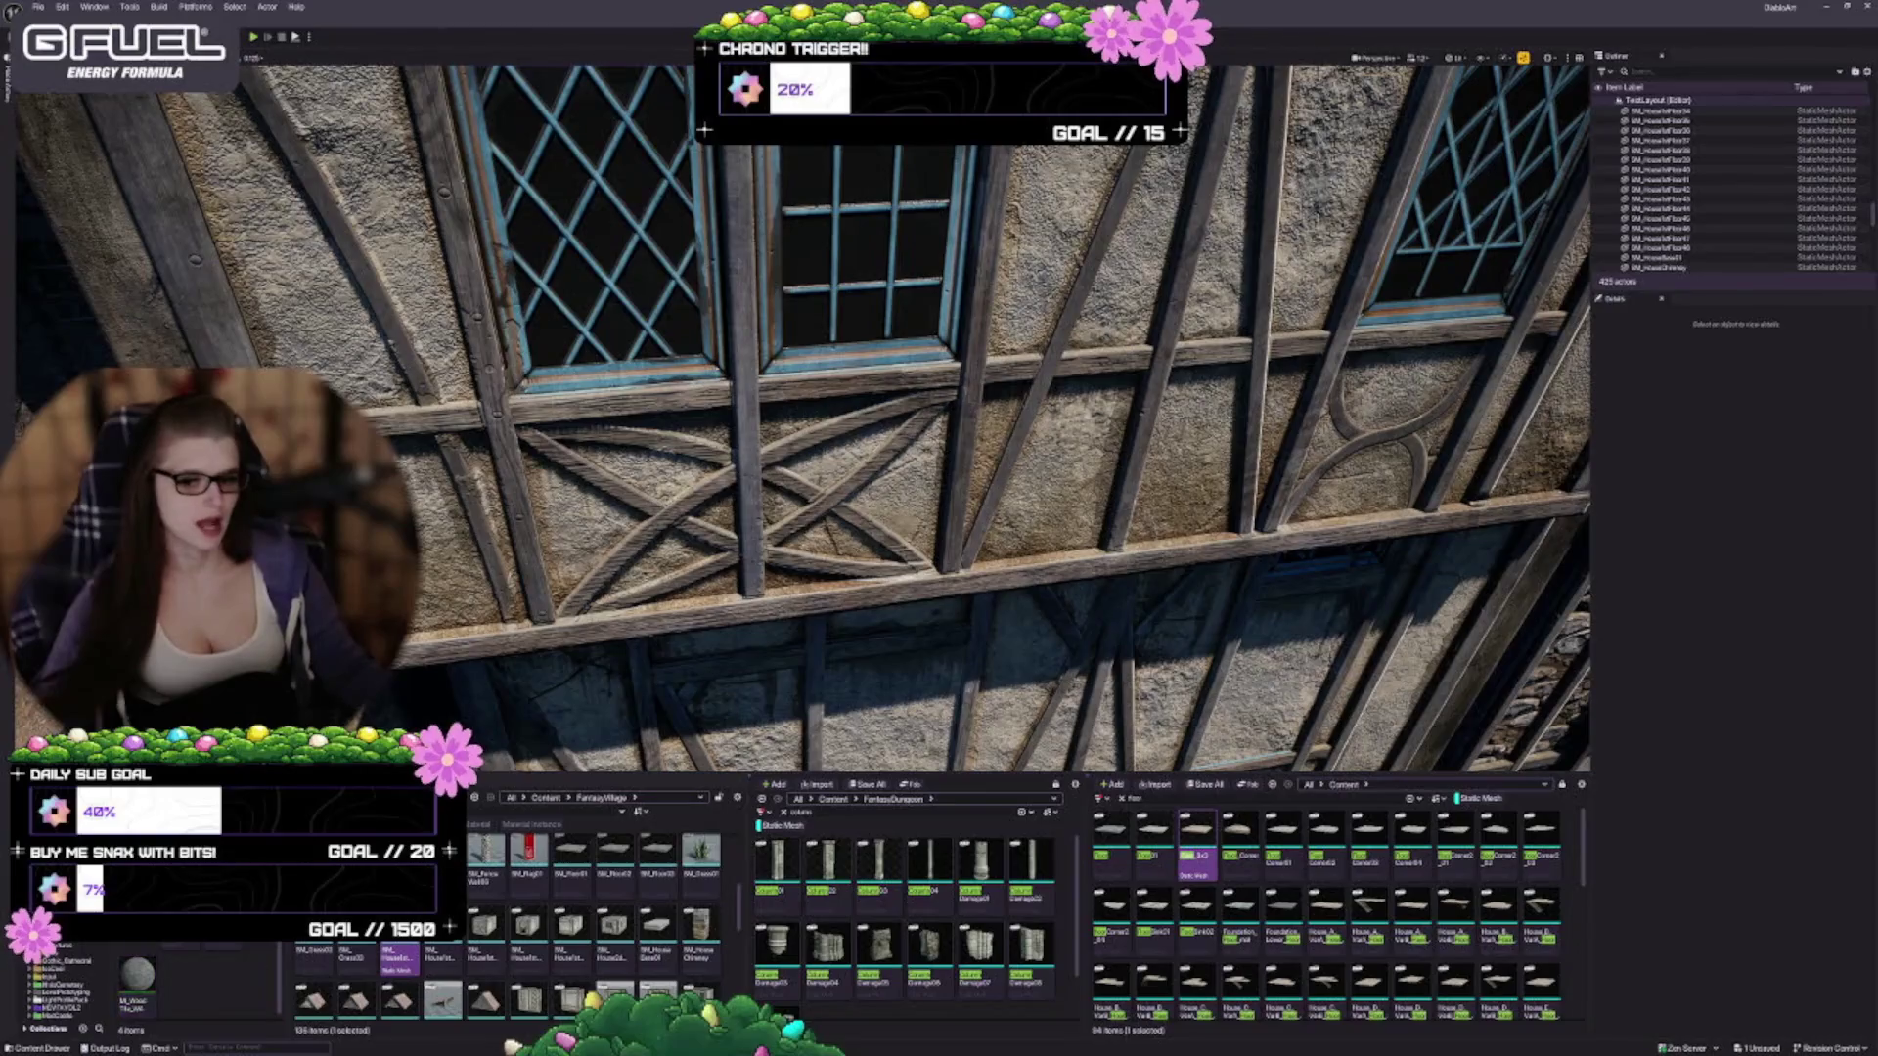
{"action": "left_click", "coordinate": [978, 547]}
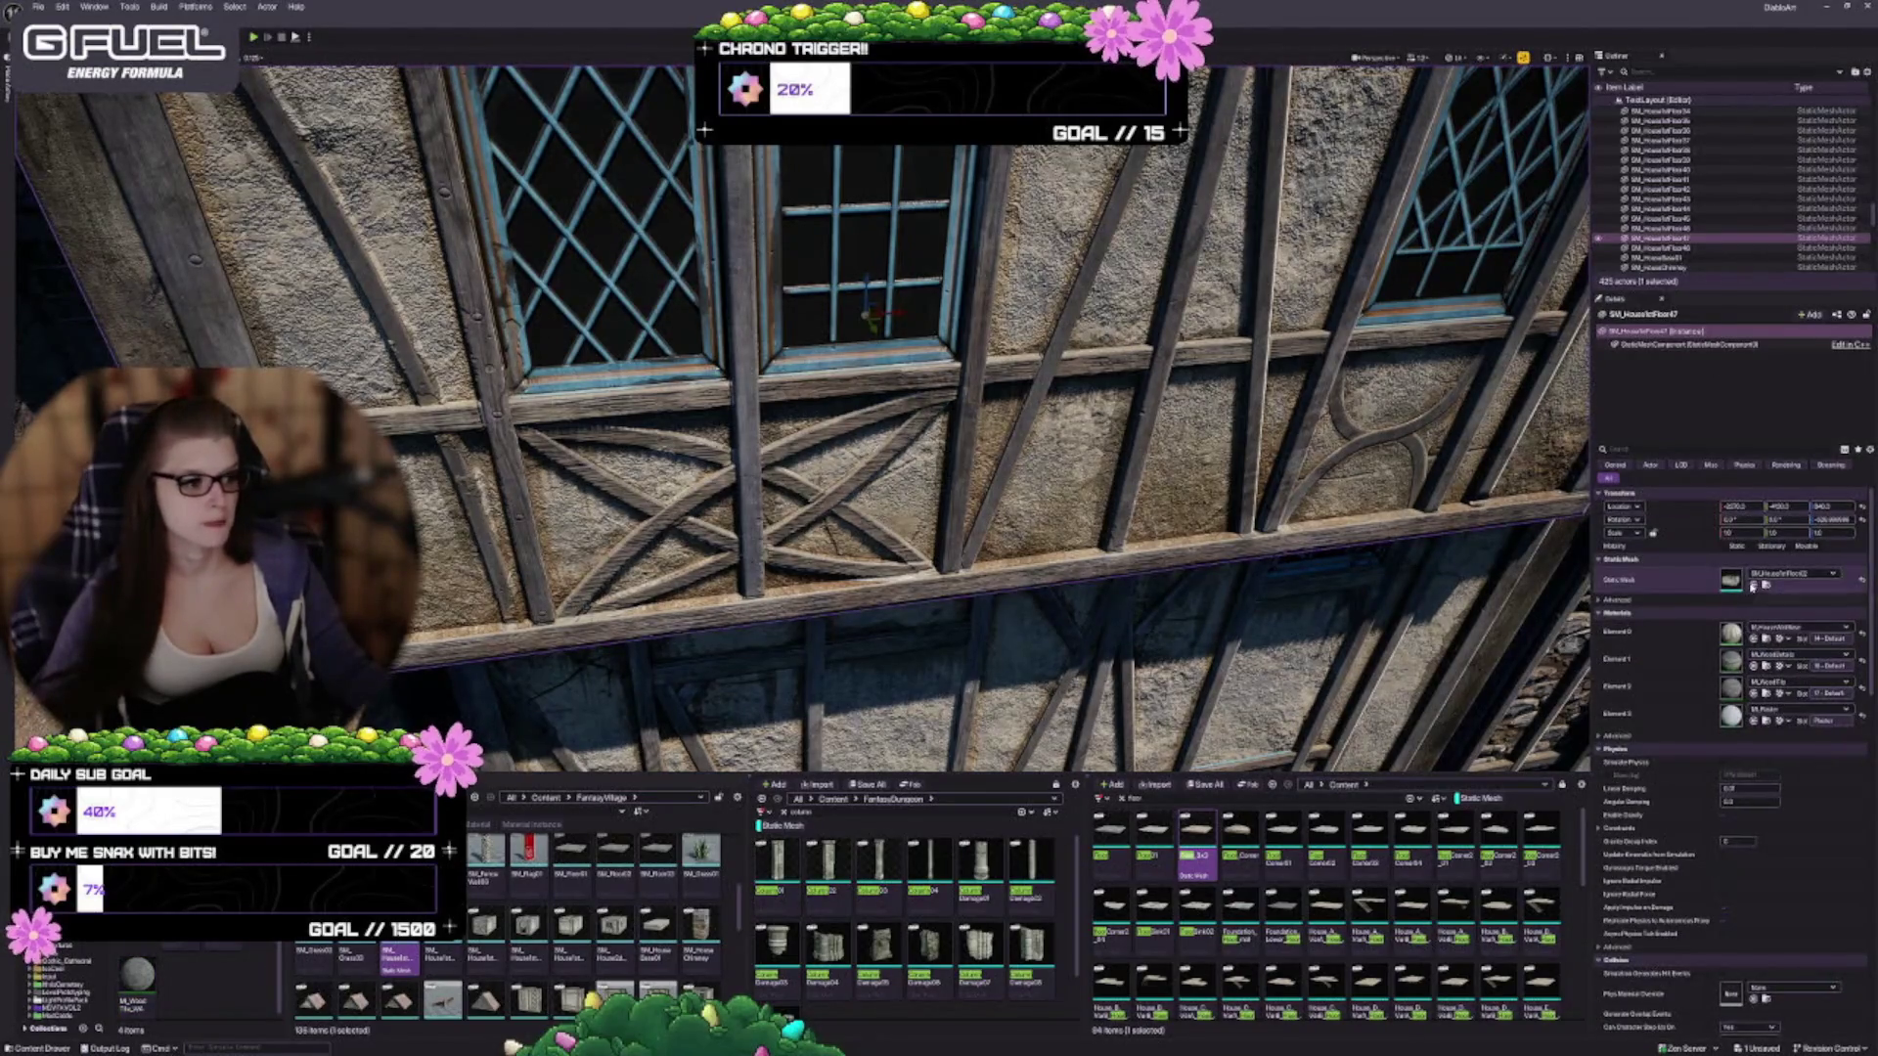
{"action": "left_click", "coordinate": [1766, 638]}
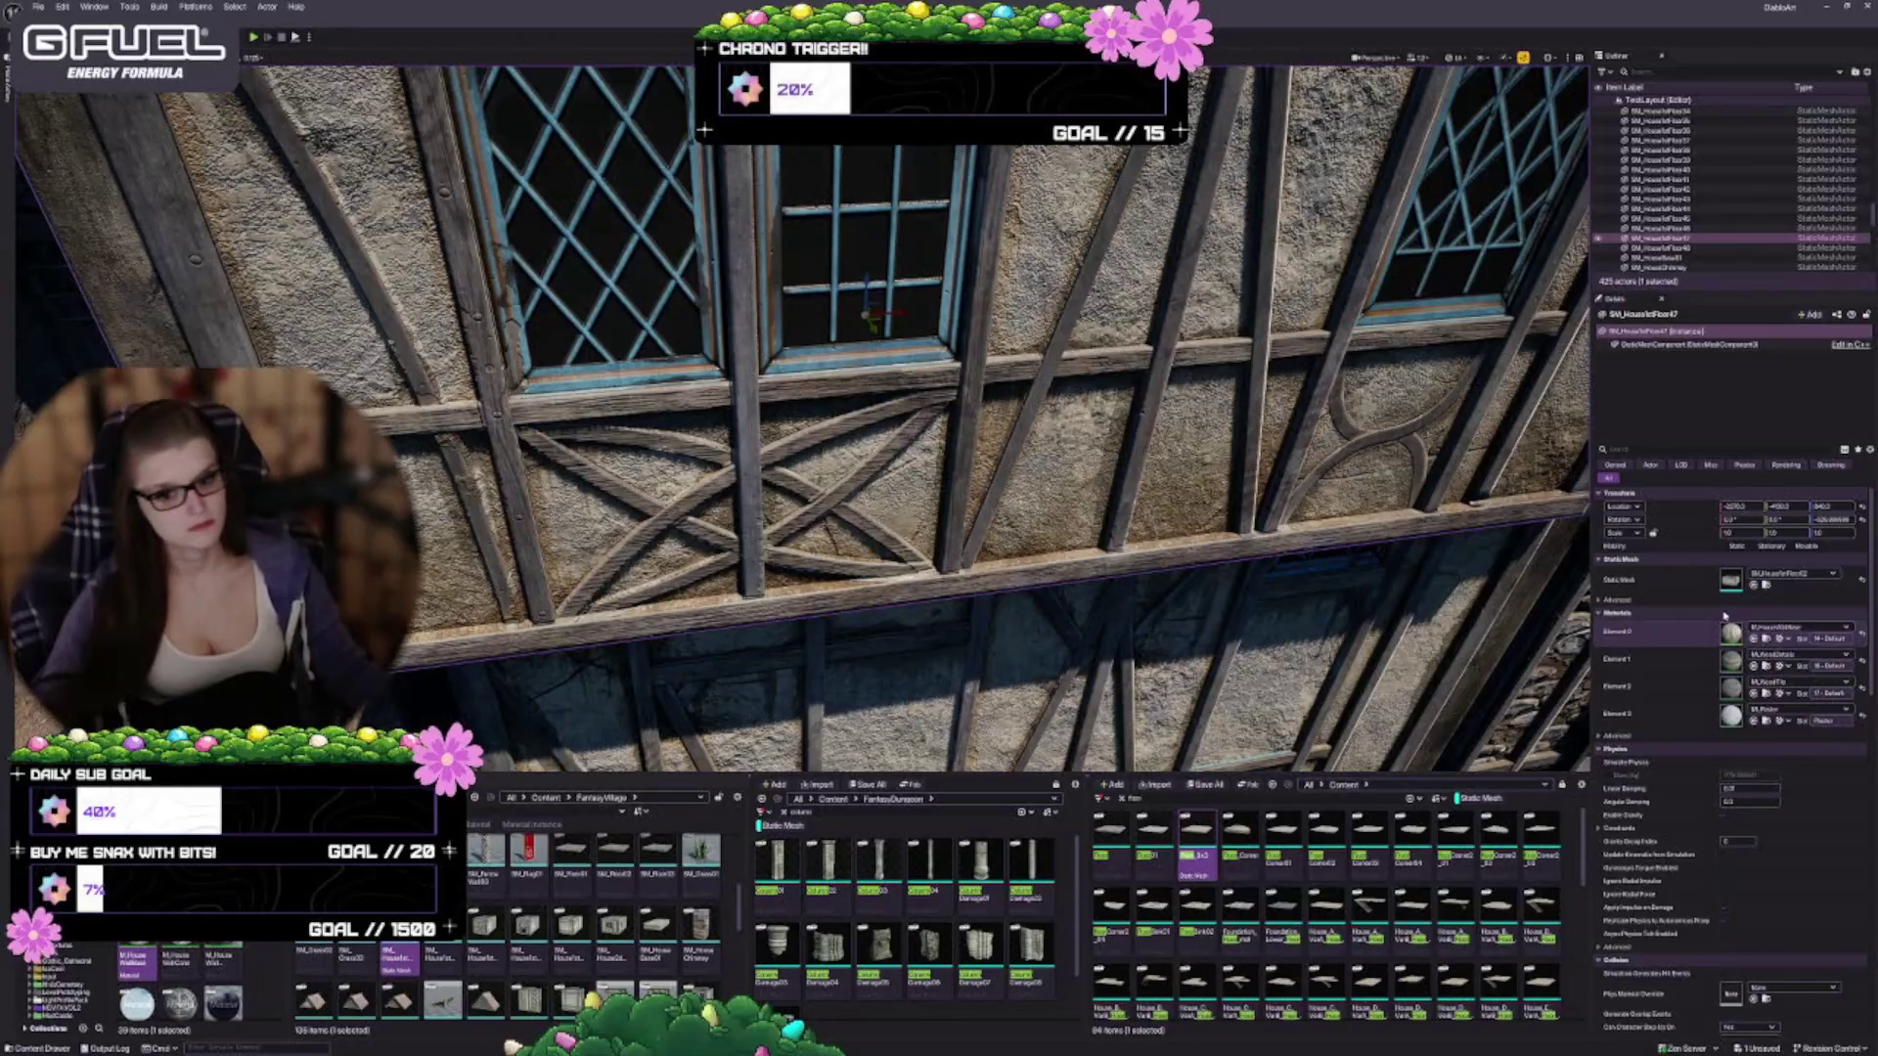
{"action": "double_click", "coordinate": [136, 960]}
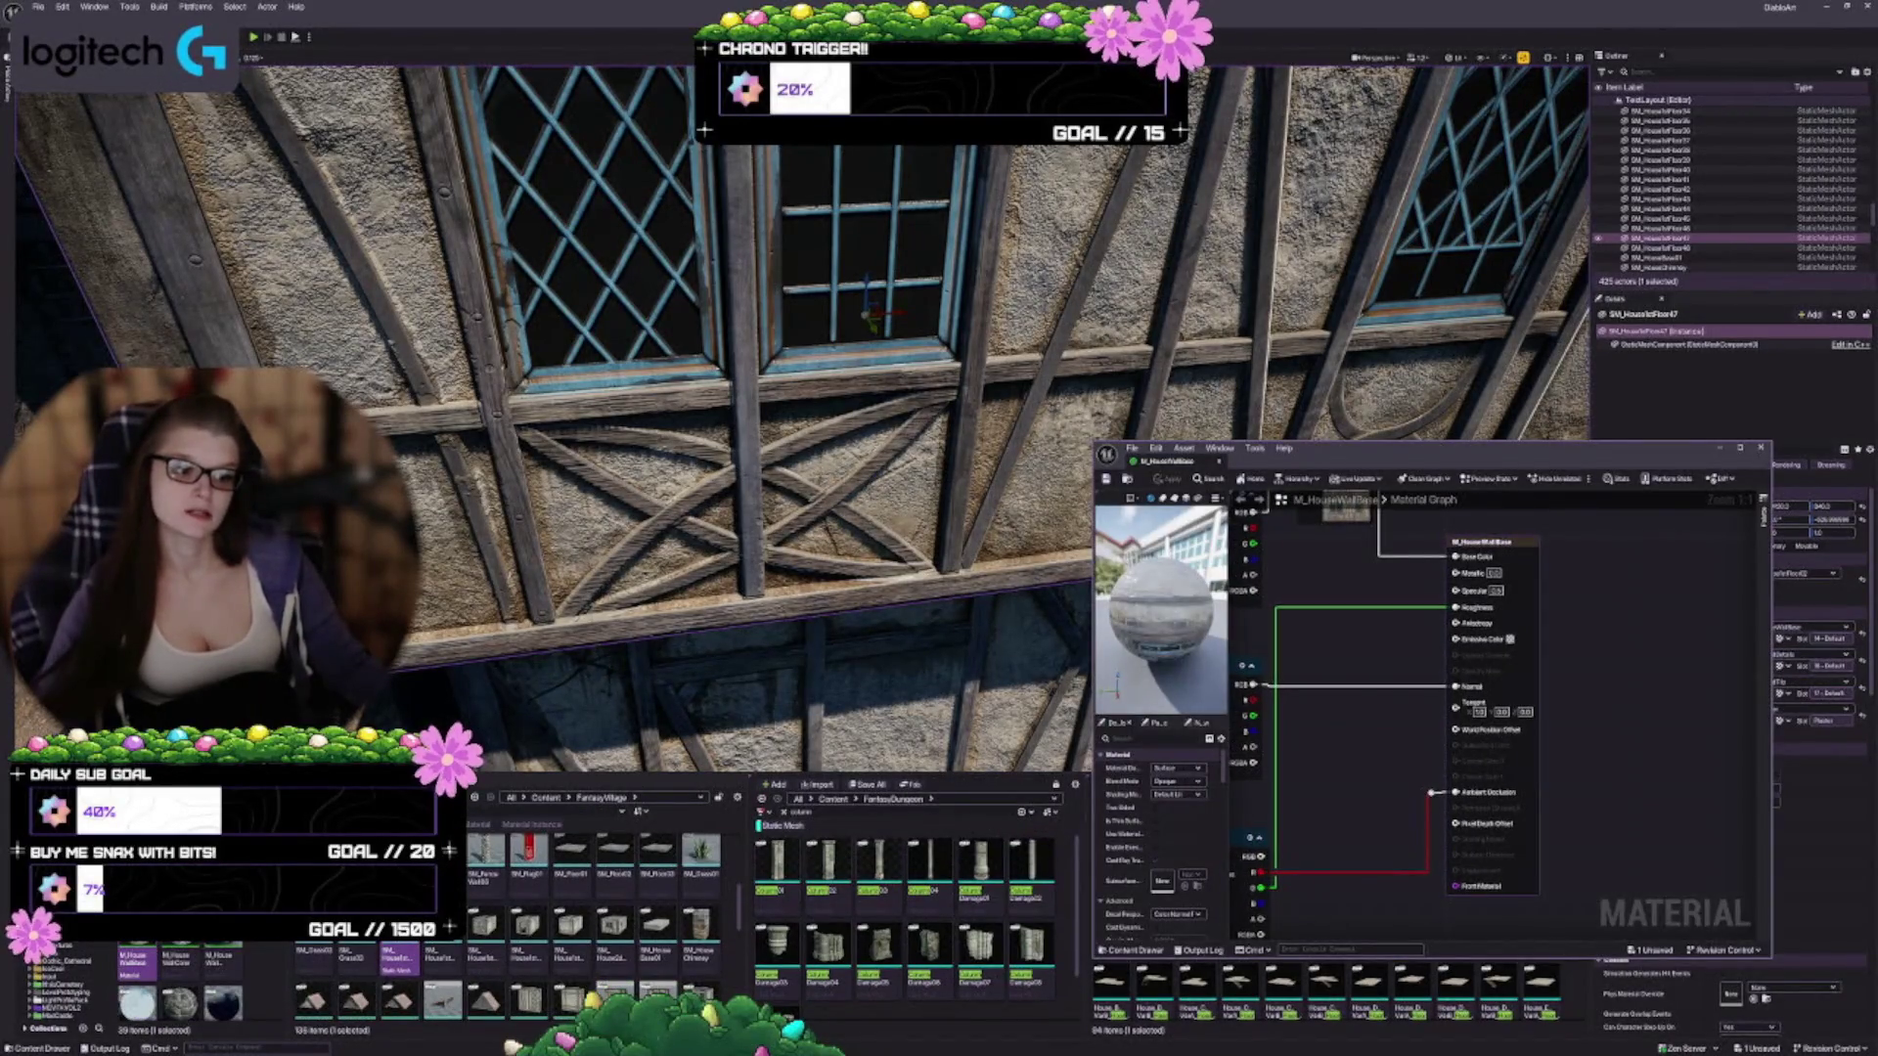
{"action": "mouse_move", "coordinate": [1095, 443]}
{"action": "left_mouse_down"}
{"action": "mouse_move", "coordinate": [620, 272]}
{"action": "mouse_move", "coordinate": [327, 139]}
{"action": "left_mouse_up"}
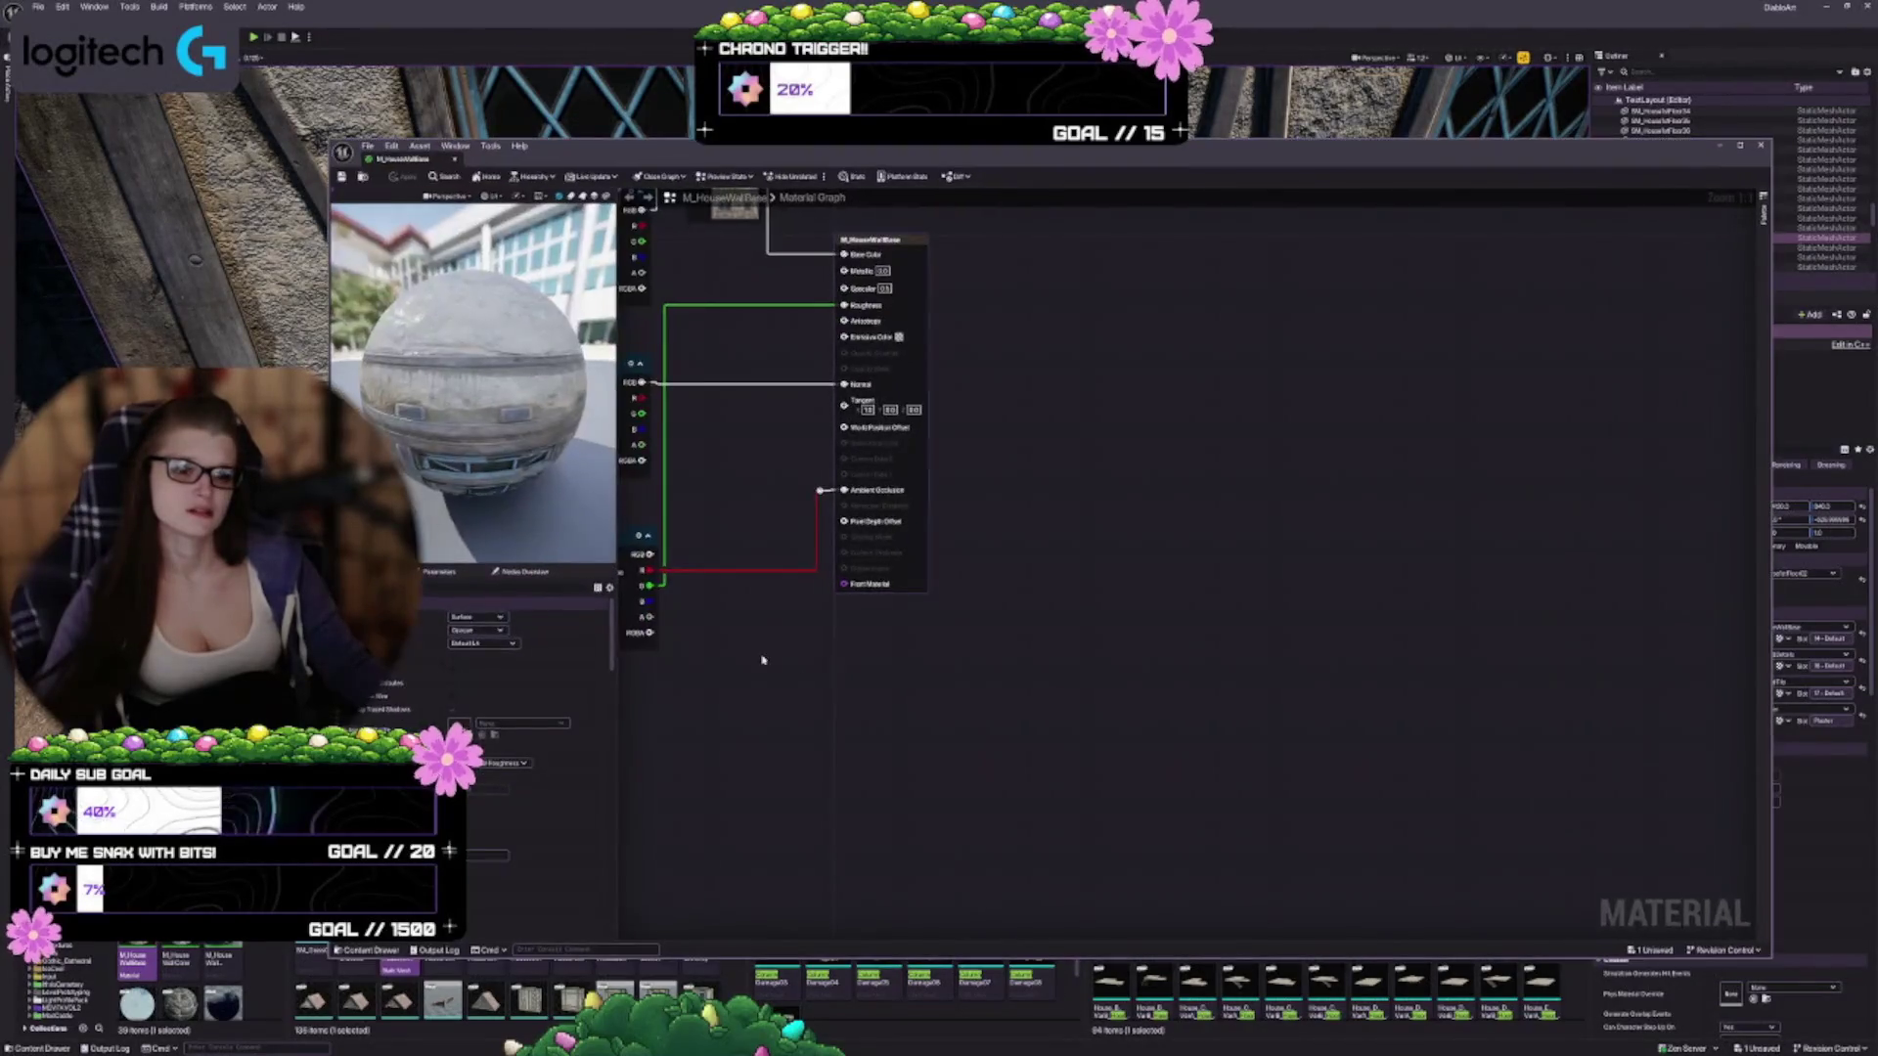
{"action": "scroll", "coordinate": [849, 411], "scroll_direction": "up", "scroll_amount": 5}
{"action": "left_click_drag", "start_coordinate": [849, 518], "coordinate": [861, 569]}
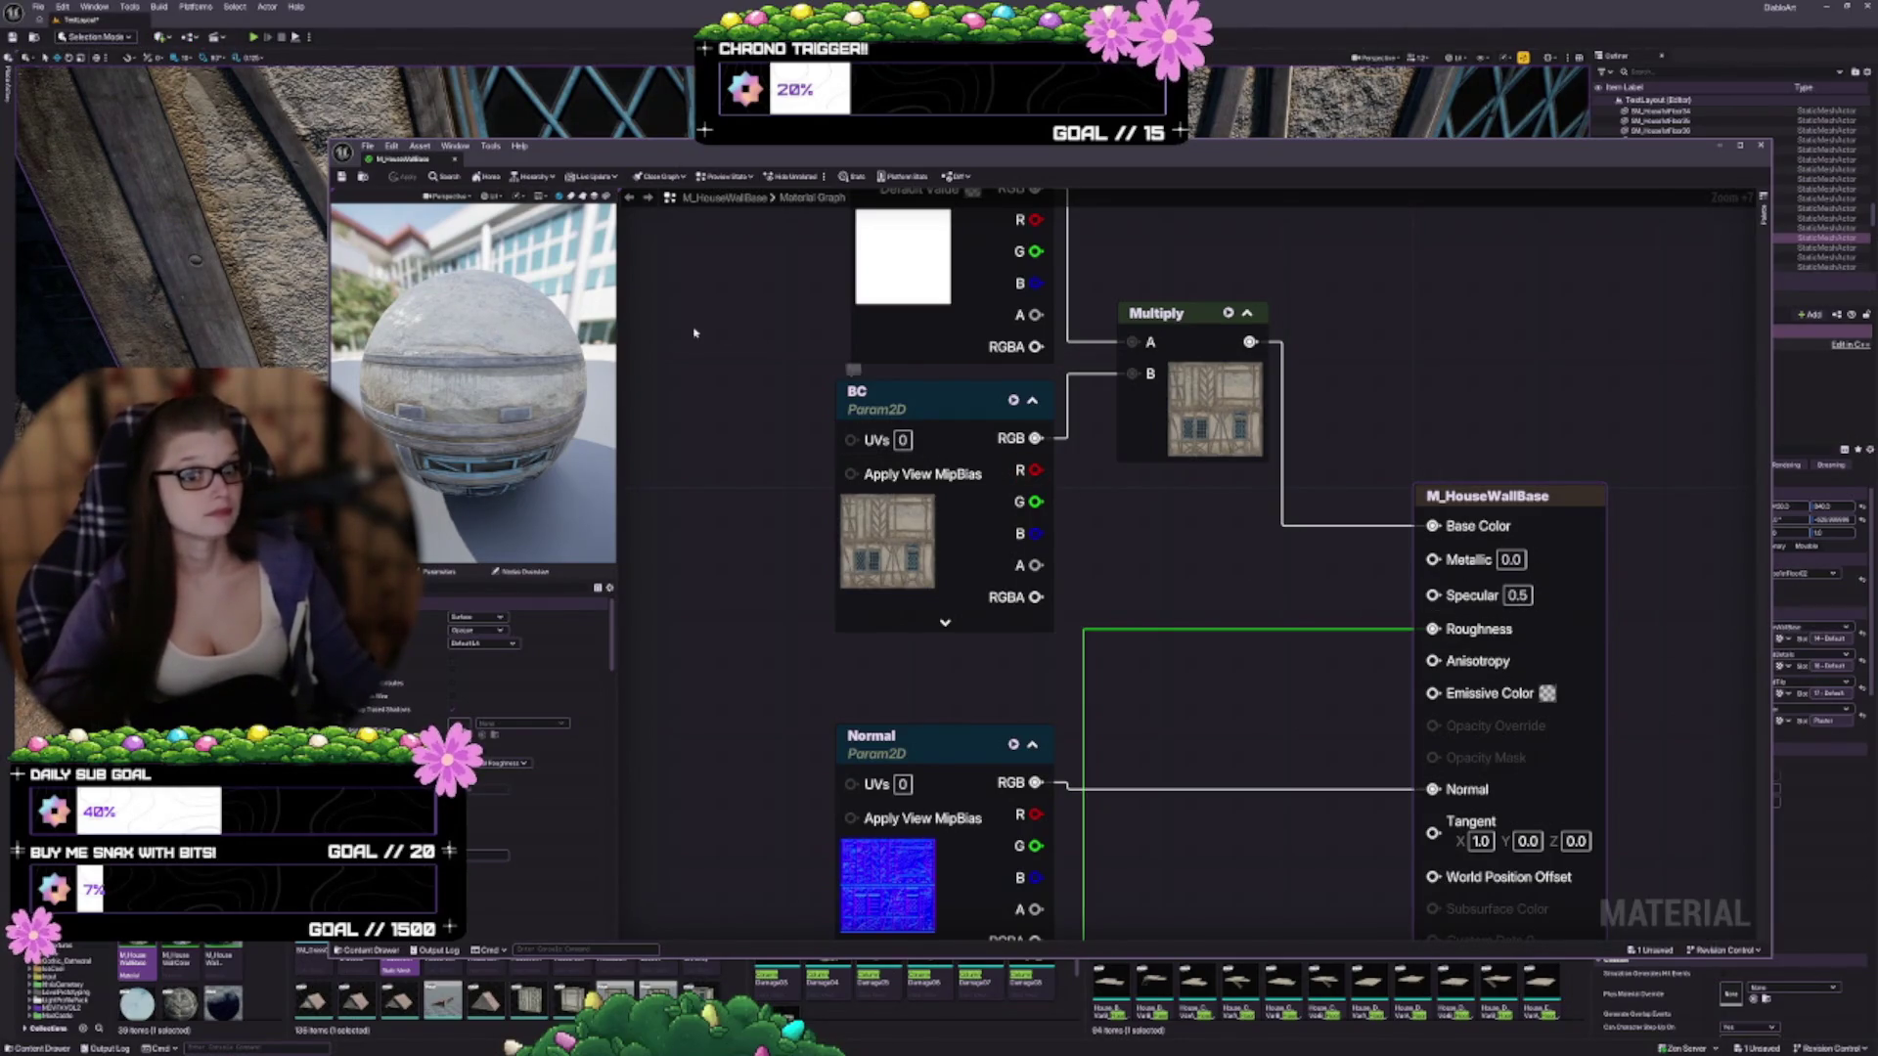
{"action": "left_click", "coordinate": [456, 160]}
{"action": "scroll", "coordinate": [456, 161], "scroll_direction": "down", "scroll_amount": 5}
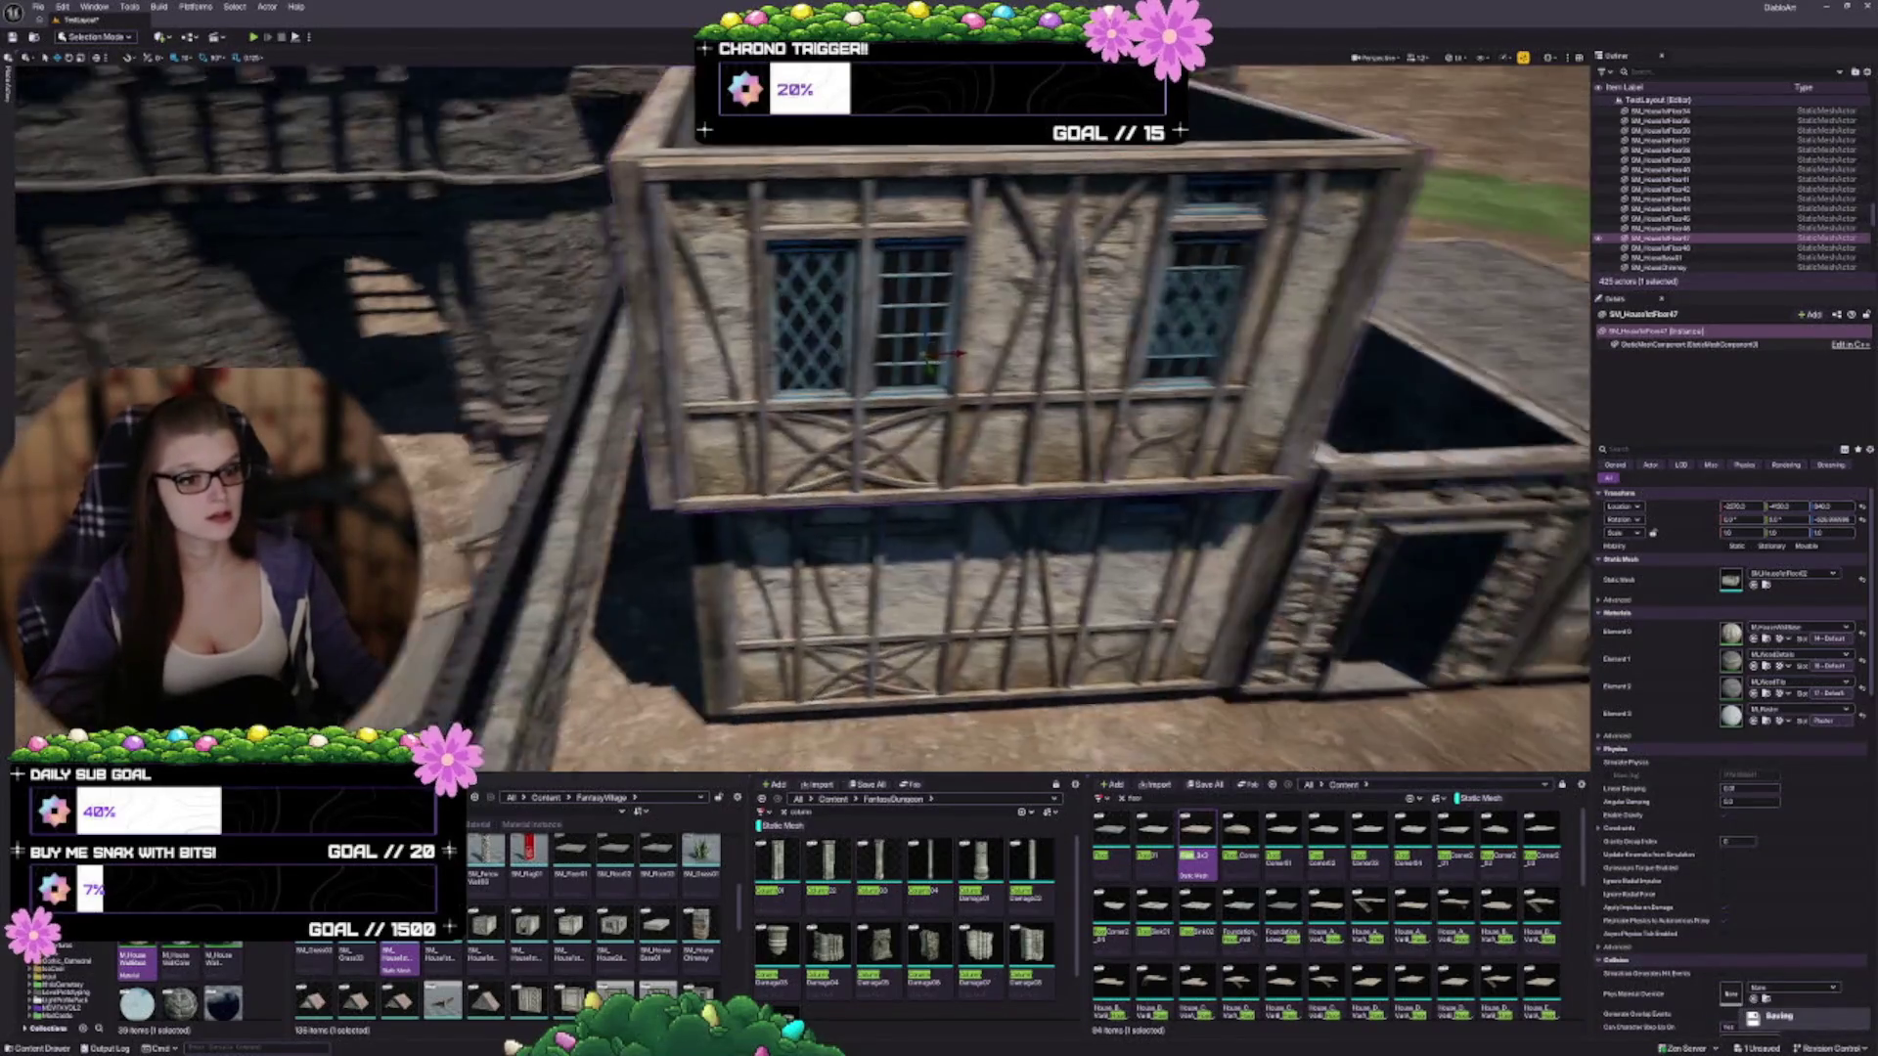
{"action": "left_click_drag", "start_coordinate": [428, 416], "coordinate": [502, 535]}
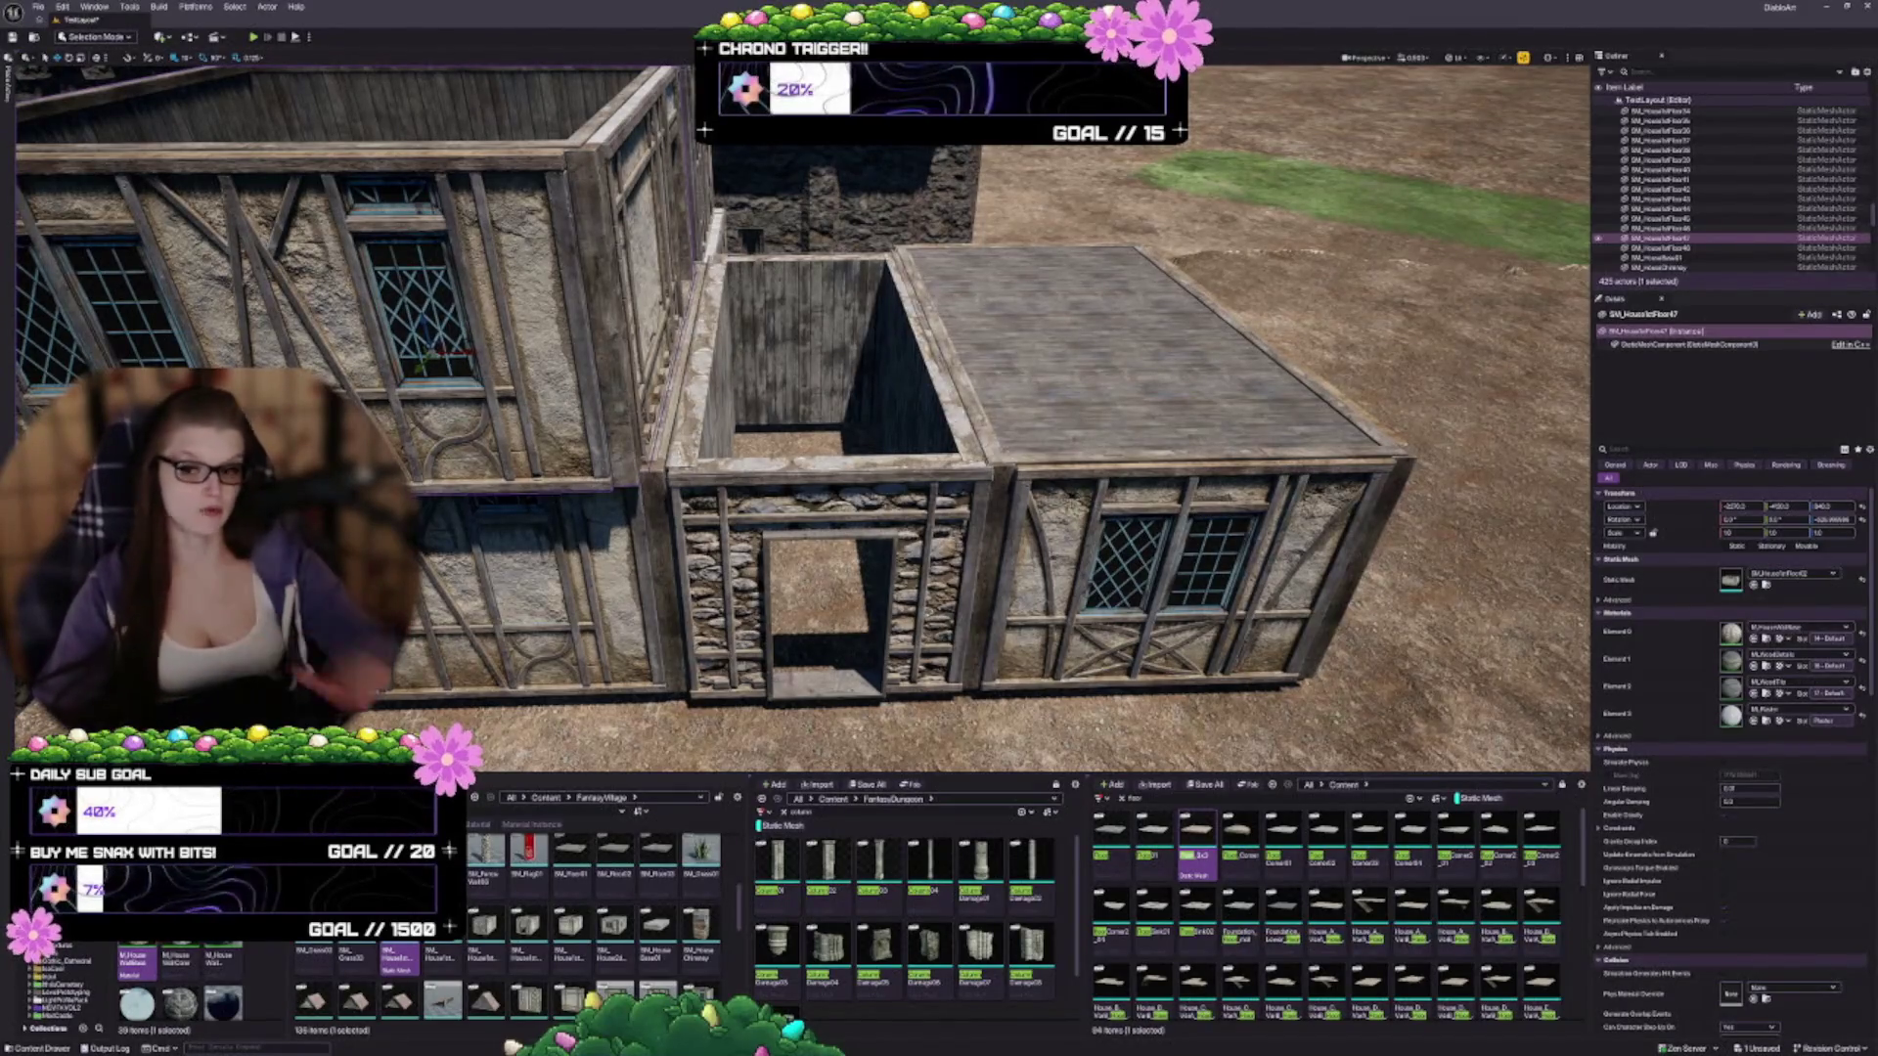
{"action": "scroll", "coordinate": [802, 421], "scroll_direction": "up", "scroll_amount": 2}
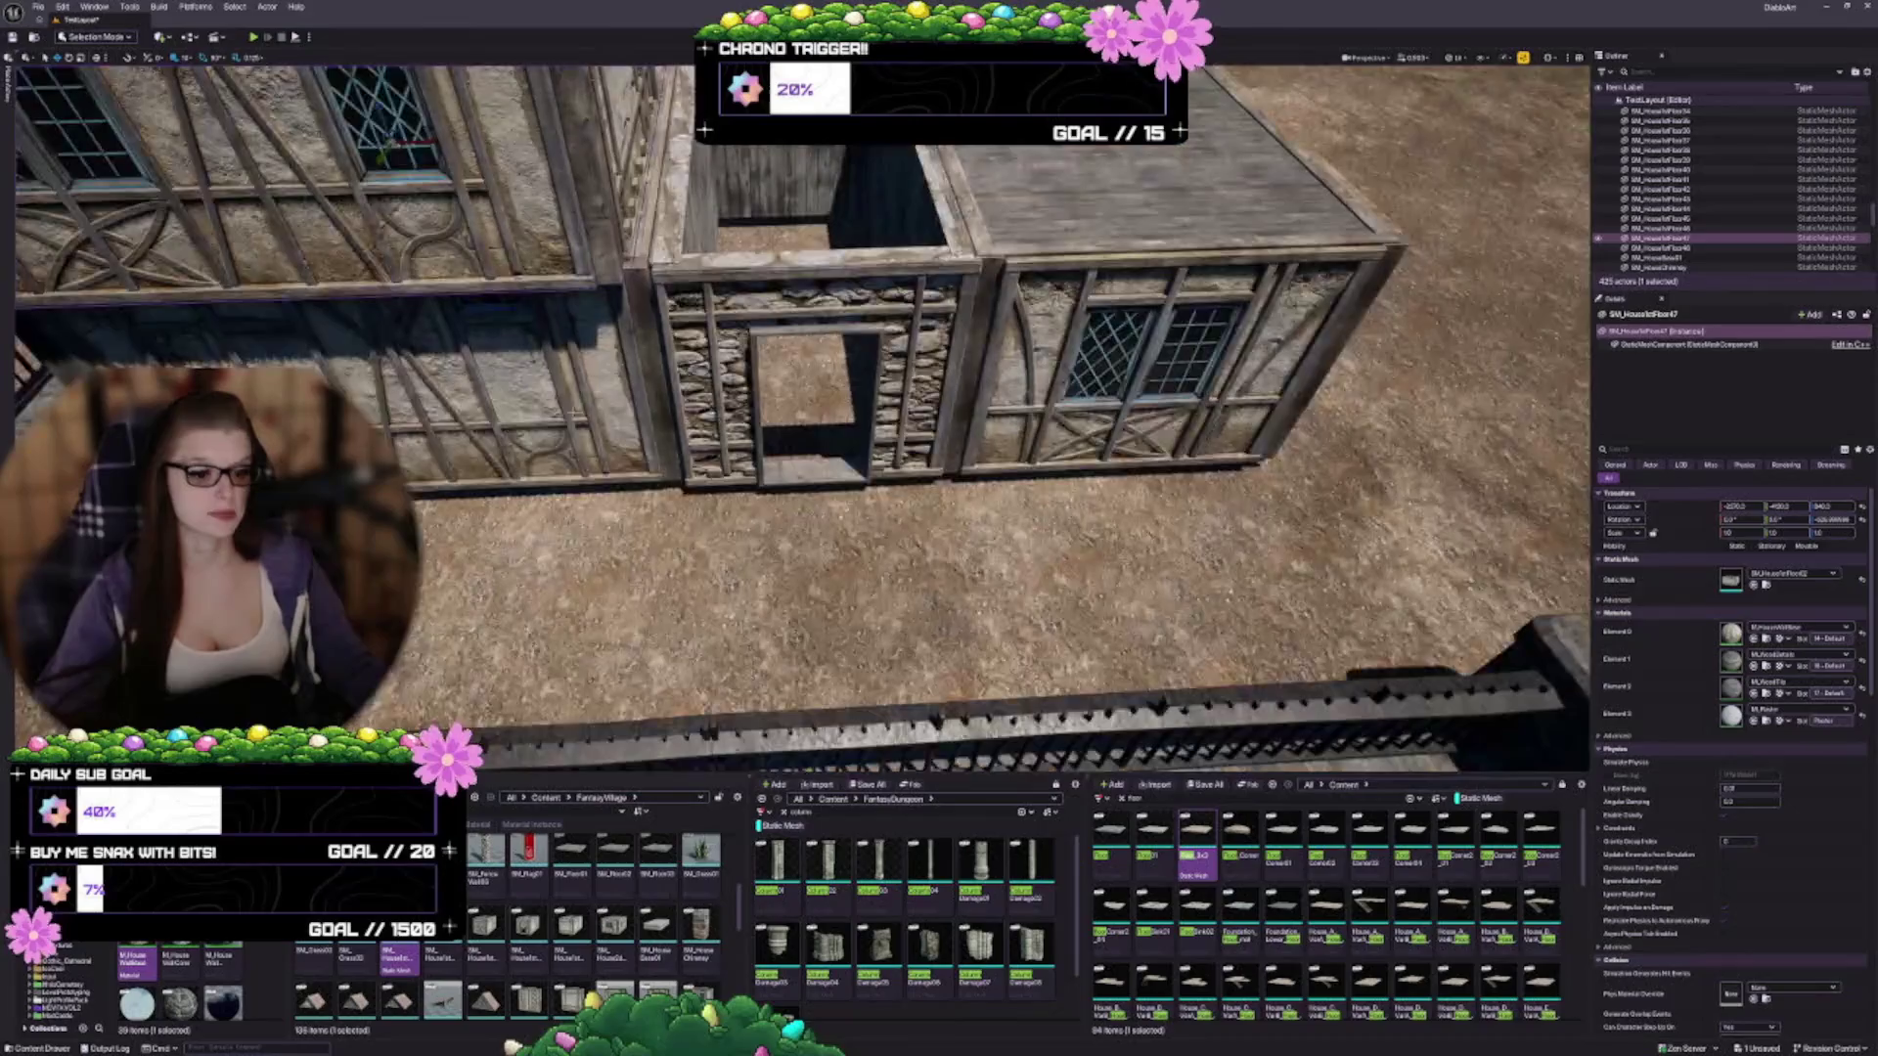
{"action": "scroll", "coordinate": [605, 455], "scroll_direction": "up", "scroll_amount": 8}
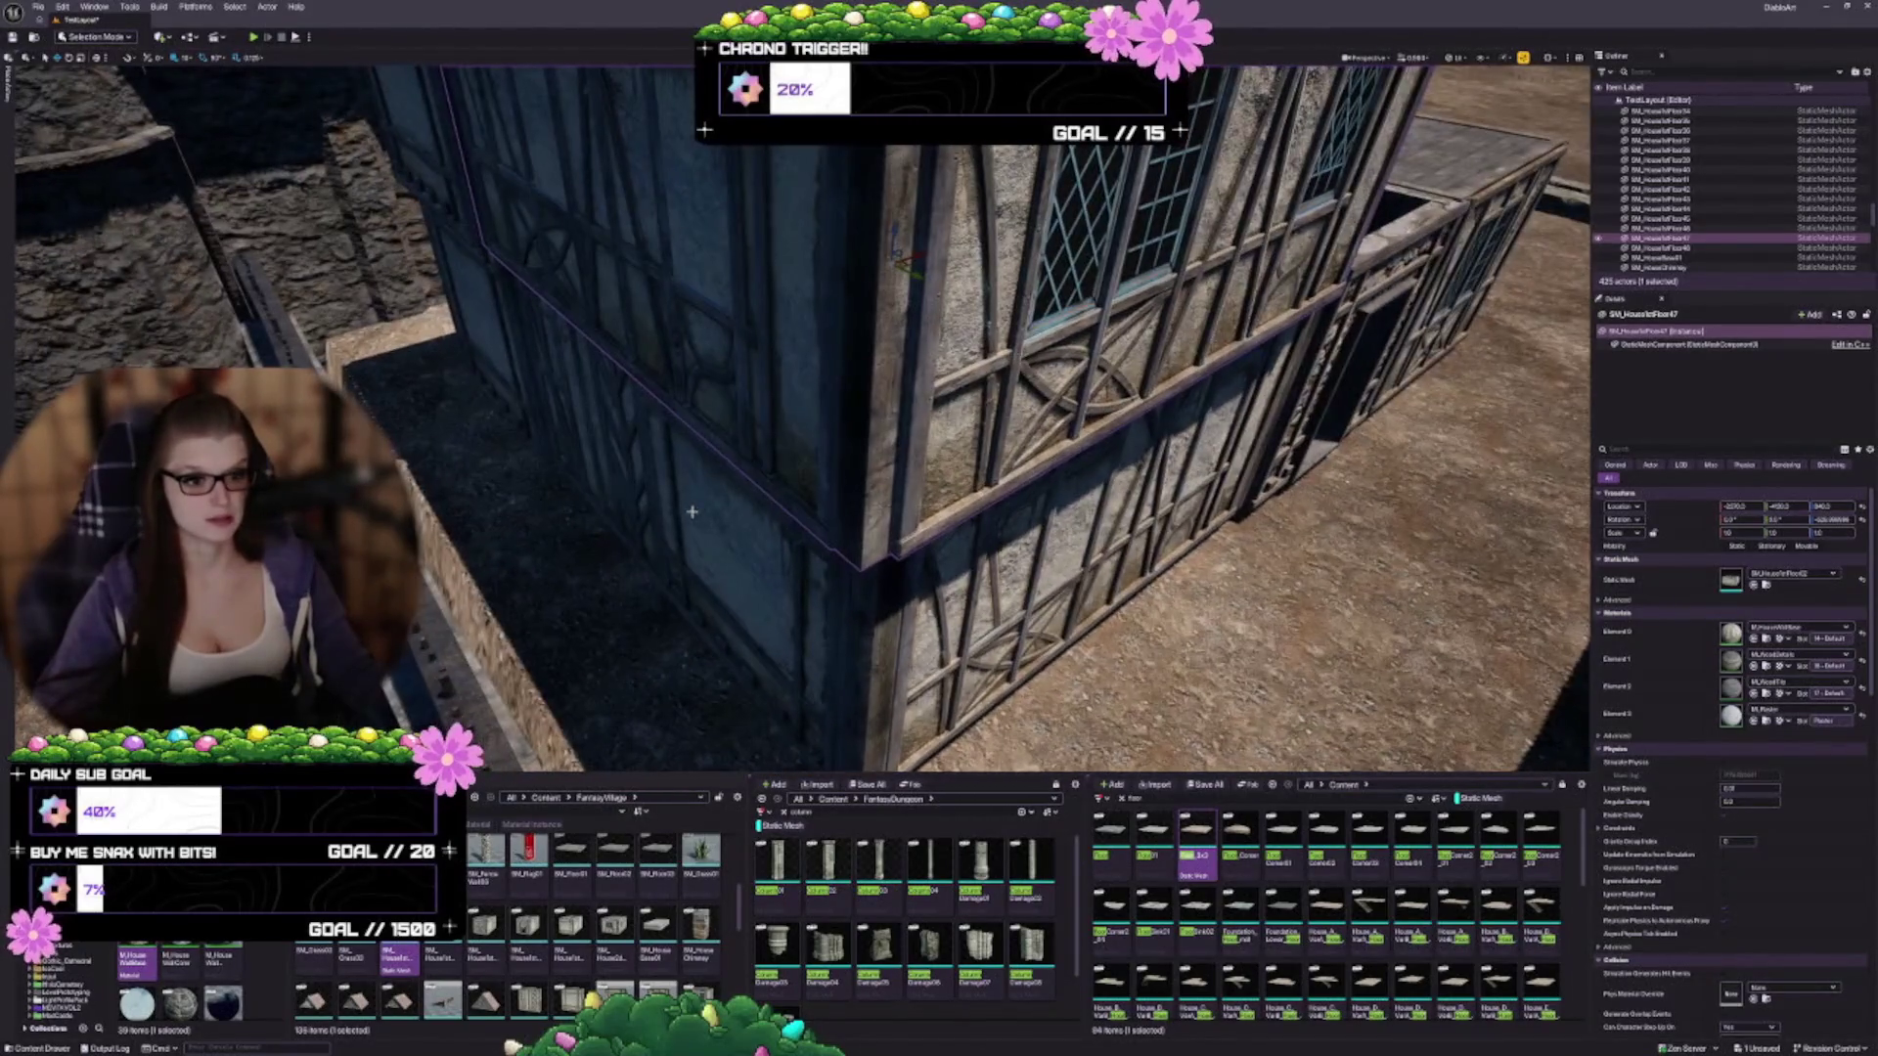
{"action": "mouse_move", "coordinate": [692, 511]}
{"action": "left_mouse_down"}
{"action": "mouse_move", "coordinate": [692, 435]}
{"action": "mouse_move", "coordinate": [666, 427]}
{"action": "mouse_move", "coordinate": [620, 473]}
{"action": "left_mouse_up"}
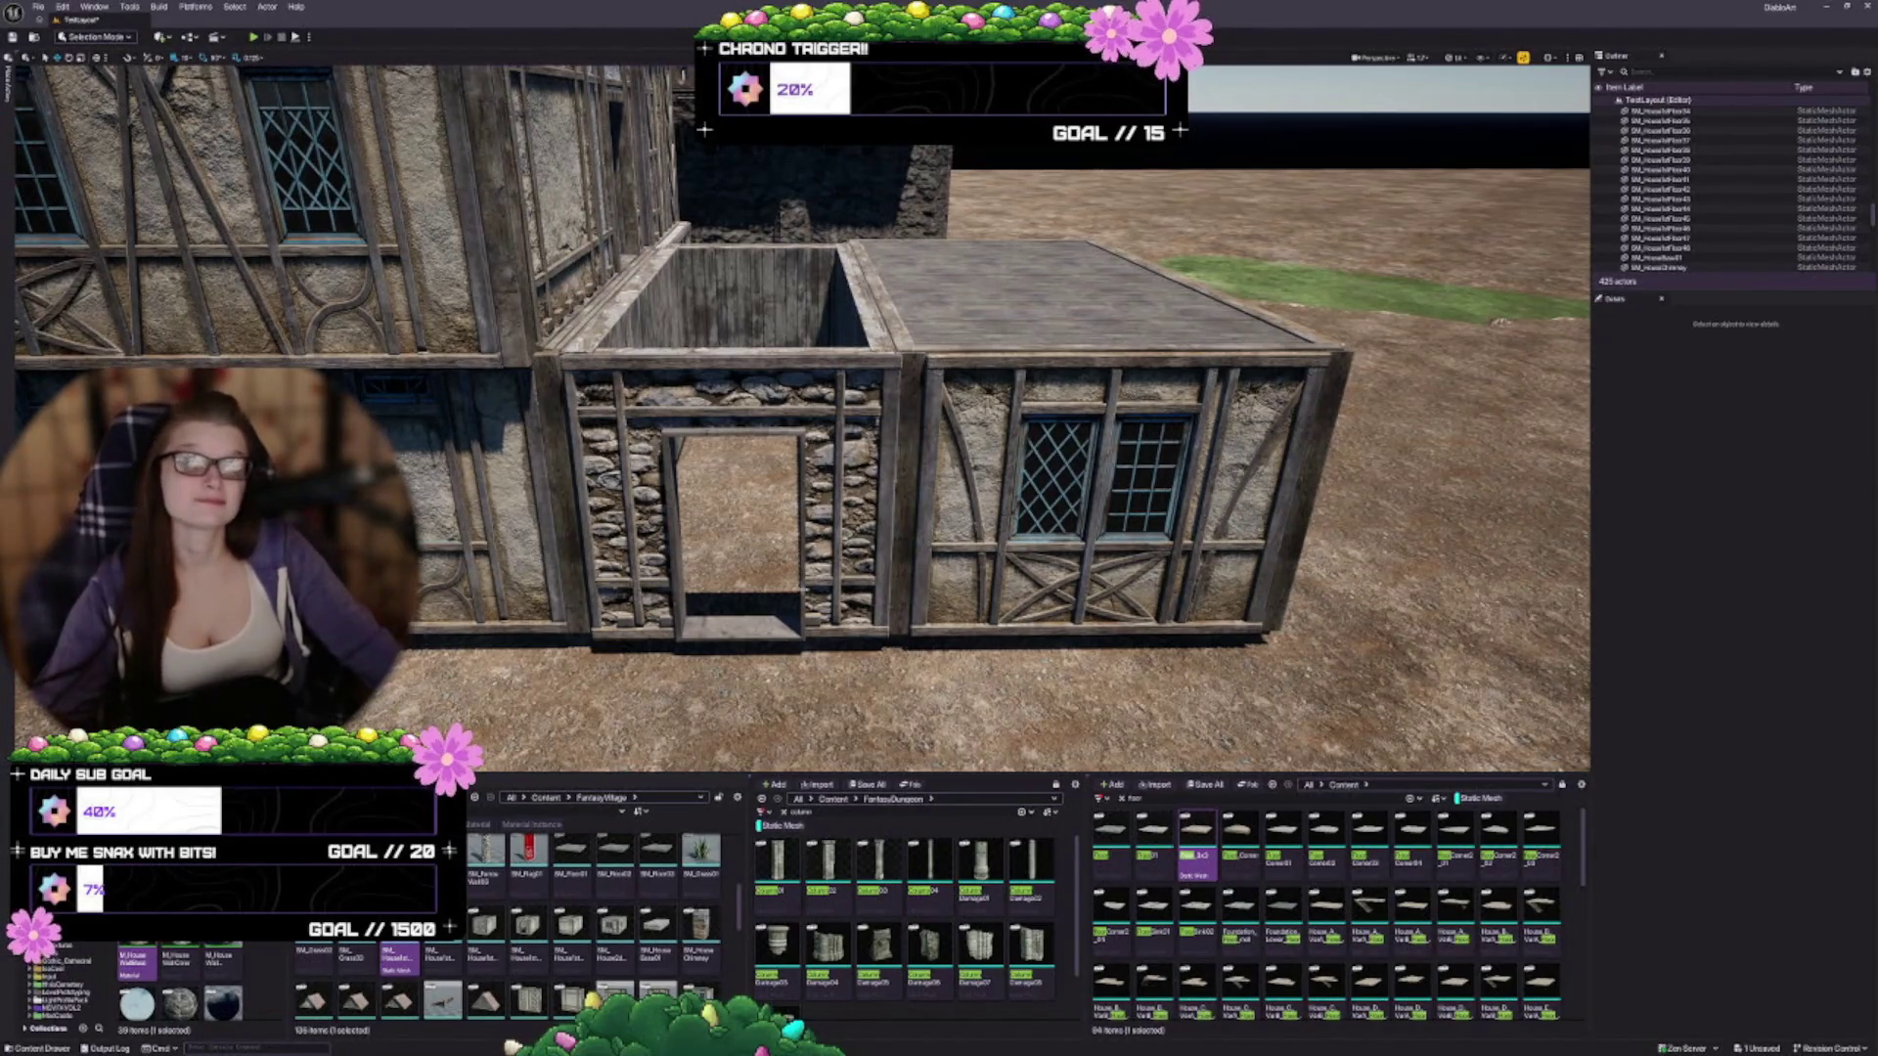
{"action": "key", "text": "s"}
{"action": "key", "text": "e"}
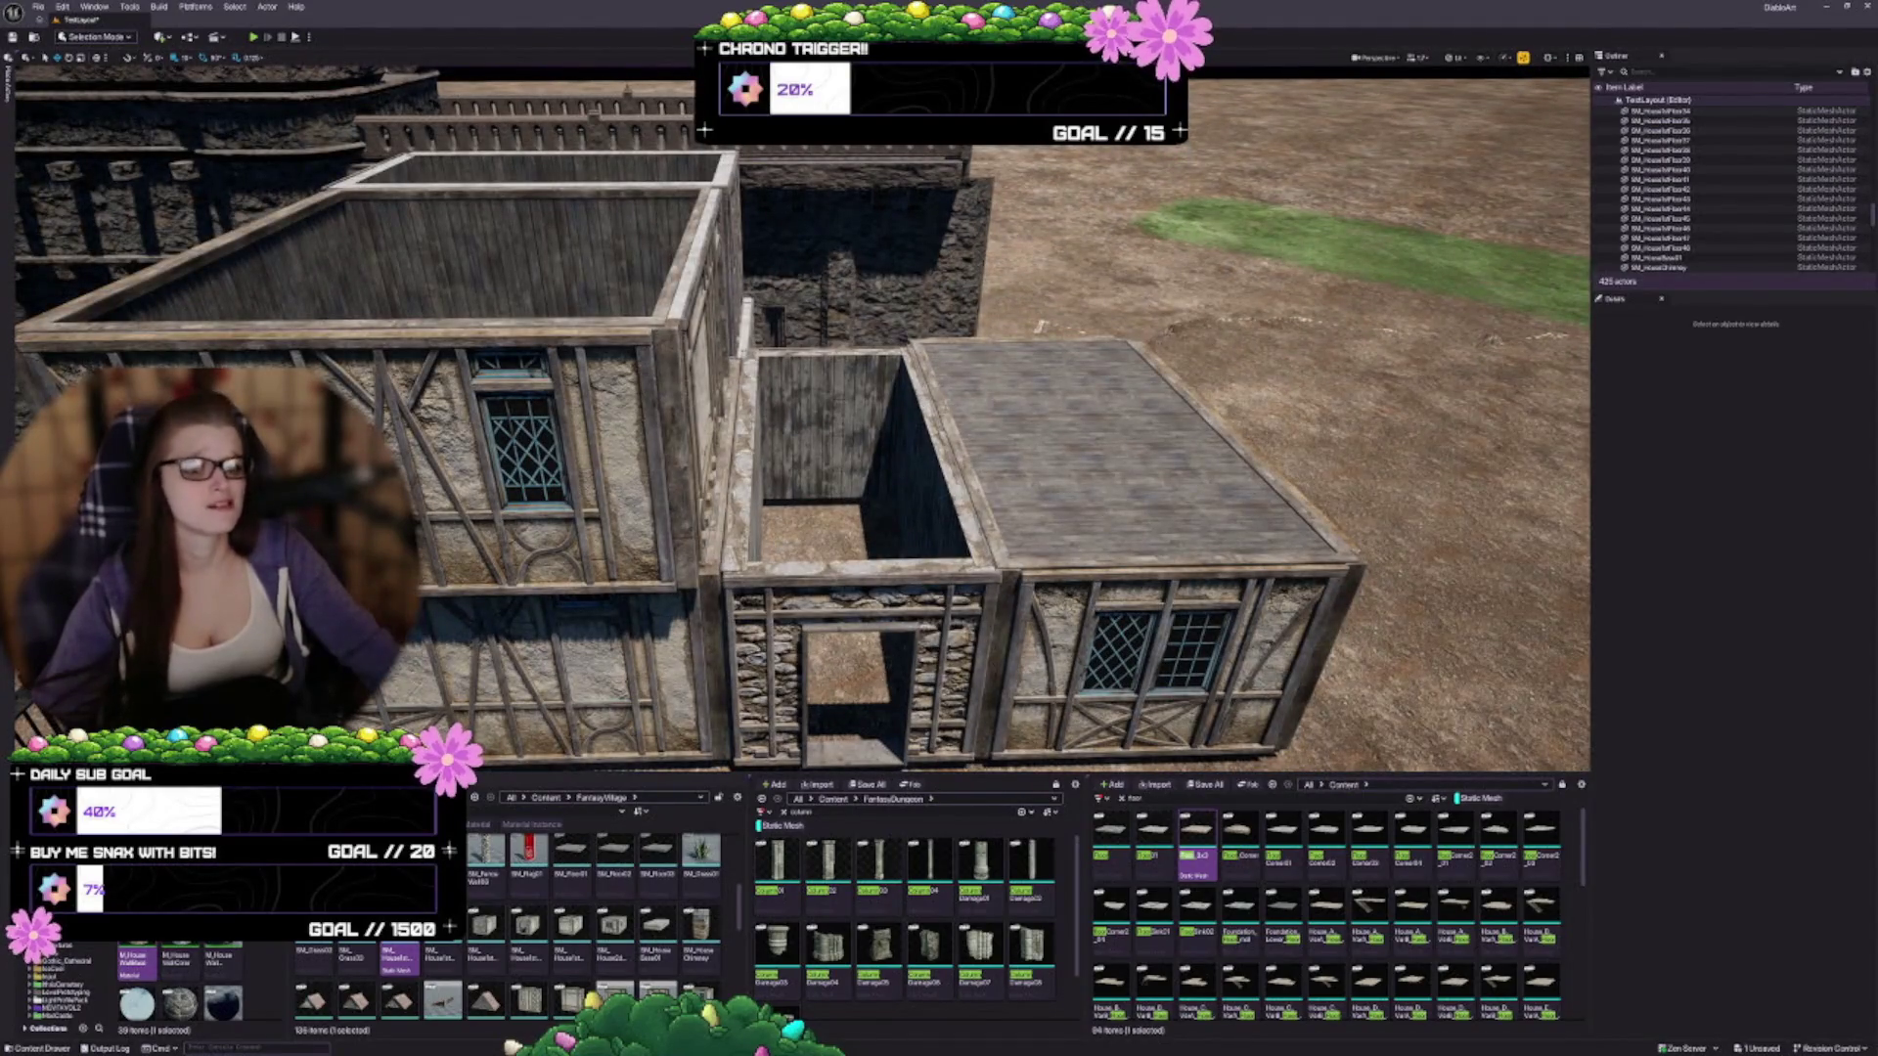
{"action": "left_click", "coordinate": [1154, 675]}
{"action": "key", "text": "f"}
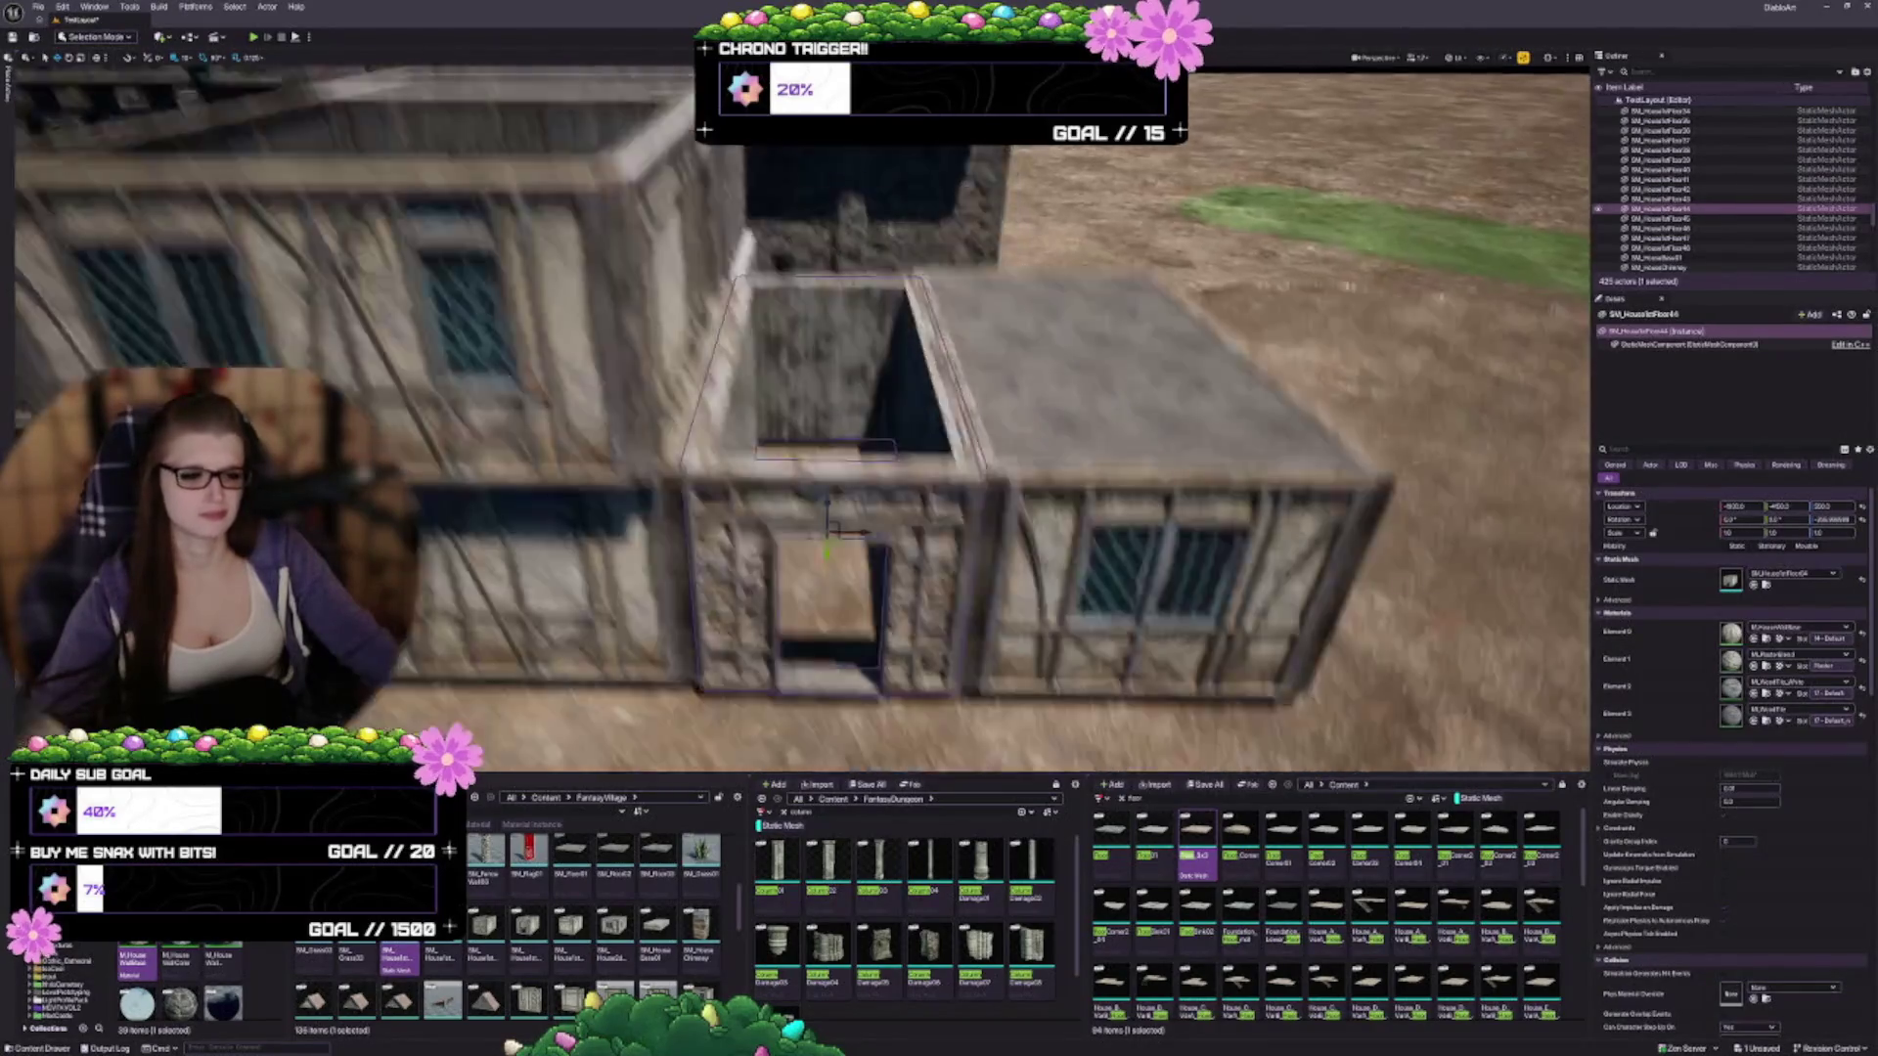
Alt-drag a copy of the house wall up as a second storey
{"action": "key", "text": "f"}
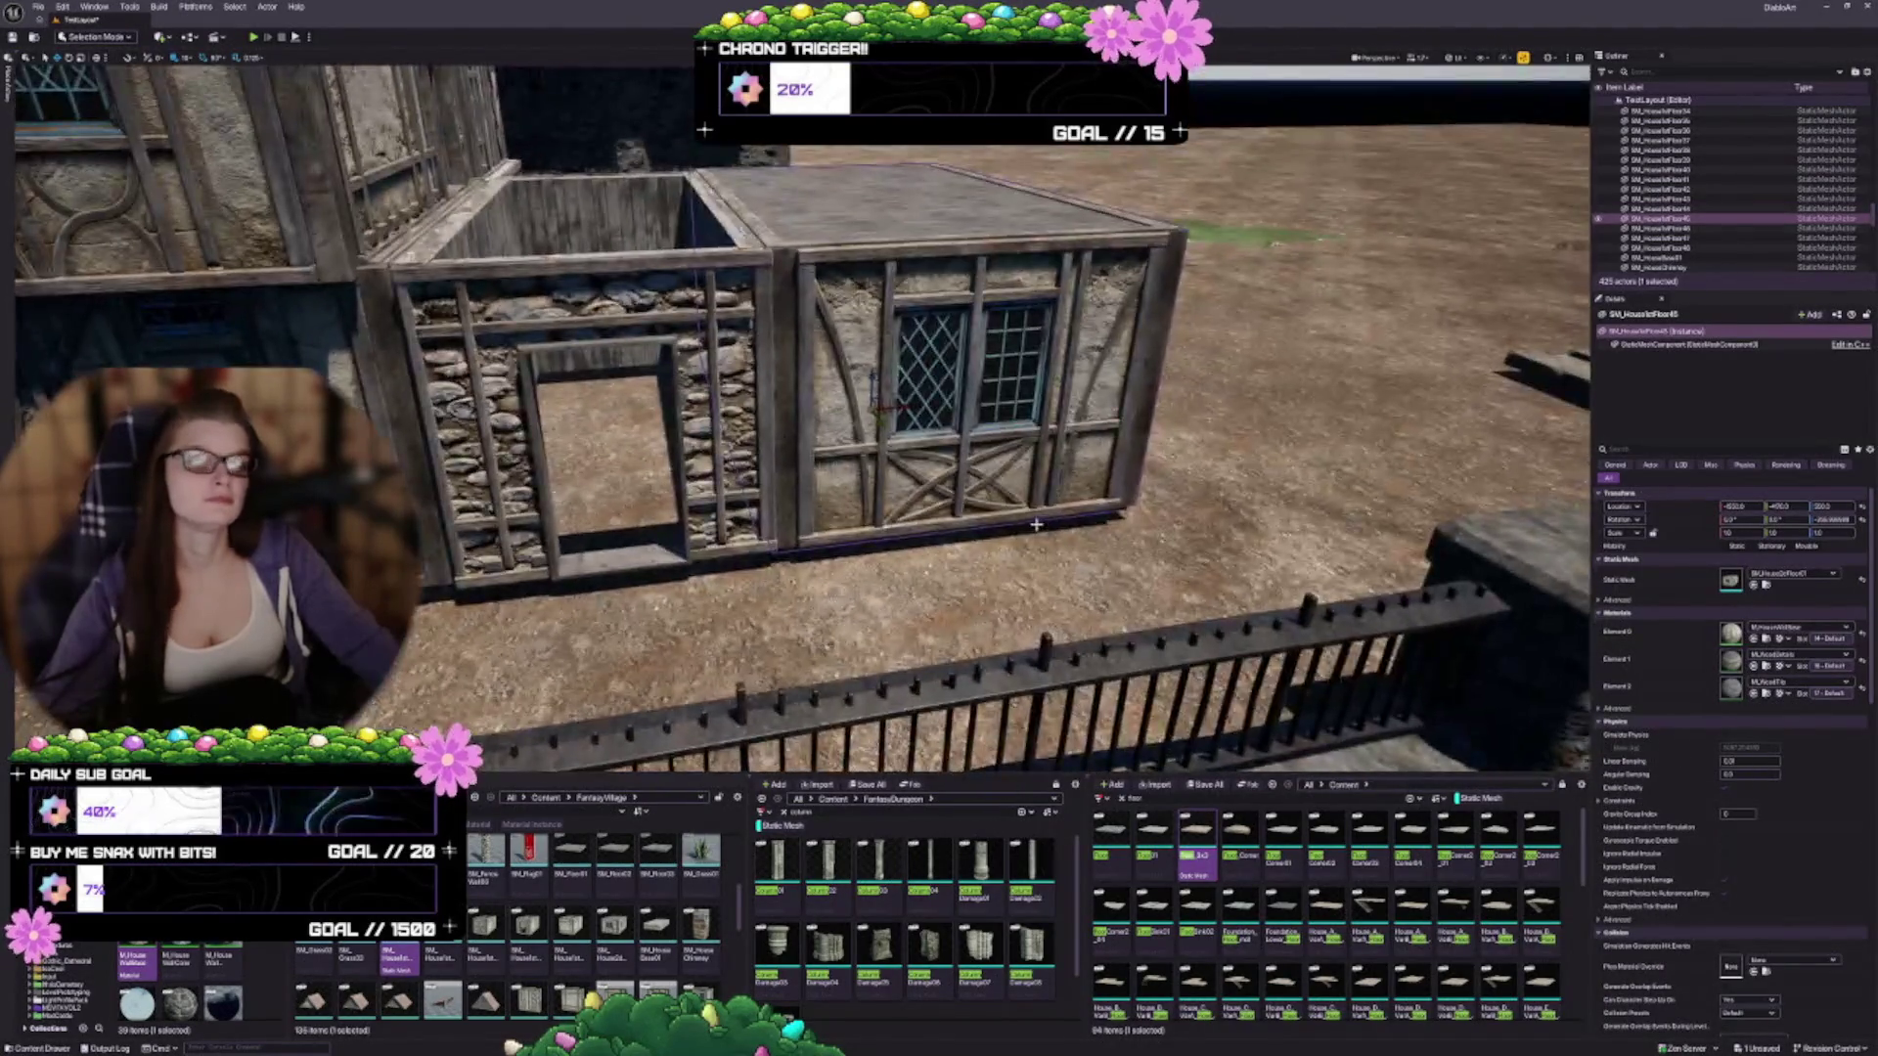
{"action": "mouse_move", "coordinate": [877, 377]}
{"action": "left_mouse_down"}
{"action": "mouse_move", "coordinate": [908, 267]}
{"action": "mouse_move", "coordinate": [821, 332]}
{"action": "mouse_move", "coordinate": [1063, 425]}
{"action": "left_mouse_up"}
{"action": "key", "text": "f"}
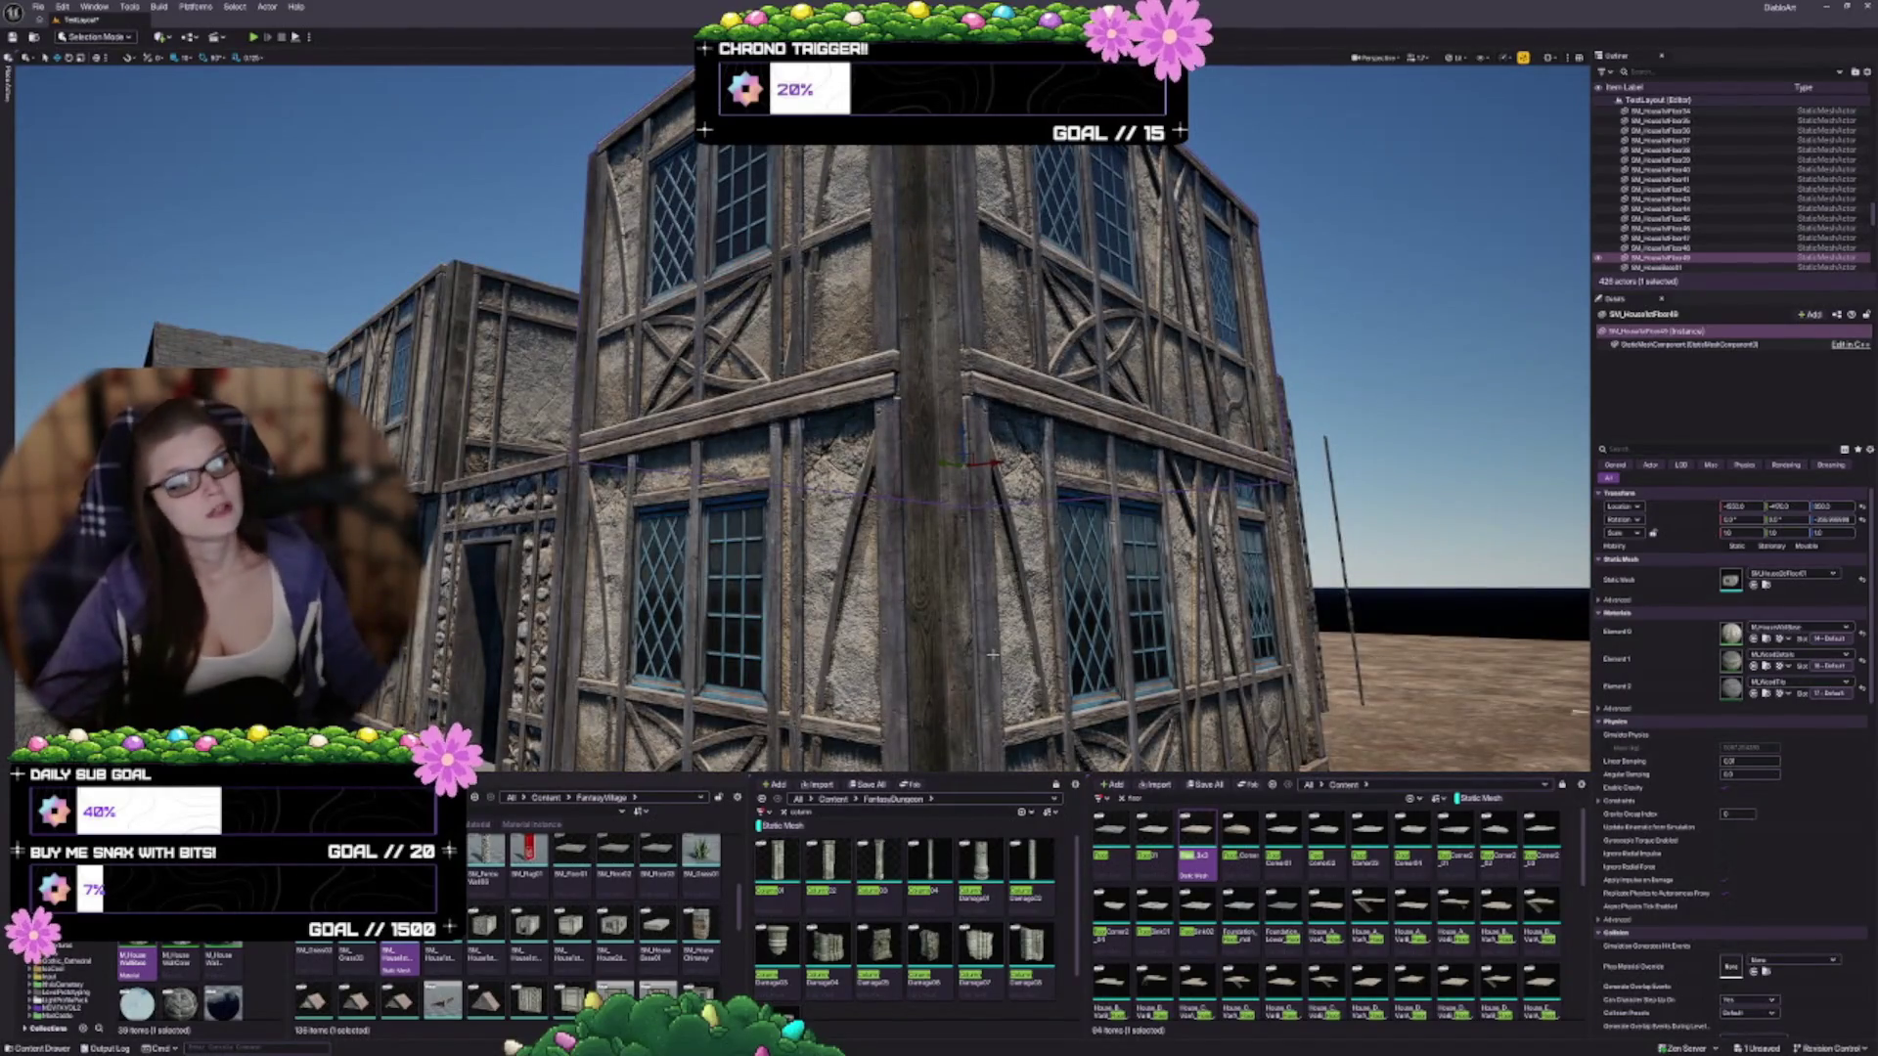
Rotate the upper-storey wall so it juts outward at the building corner
{"action": "key", "text": "e"}
{"action": "mouse_move", "coordinate": [973, 458]}
{"action": "left_mouse_down"}
{"action": "mouse_move", "coordinate": [1017, 466]}
{"action": "mouse_move", "coordinate": [988, 460]}
{"action": "left_mouse_up"}
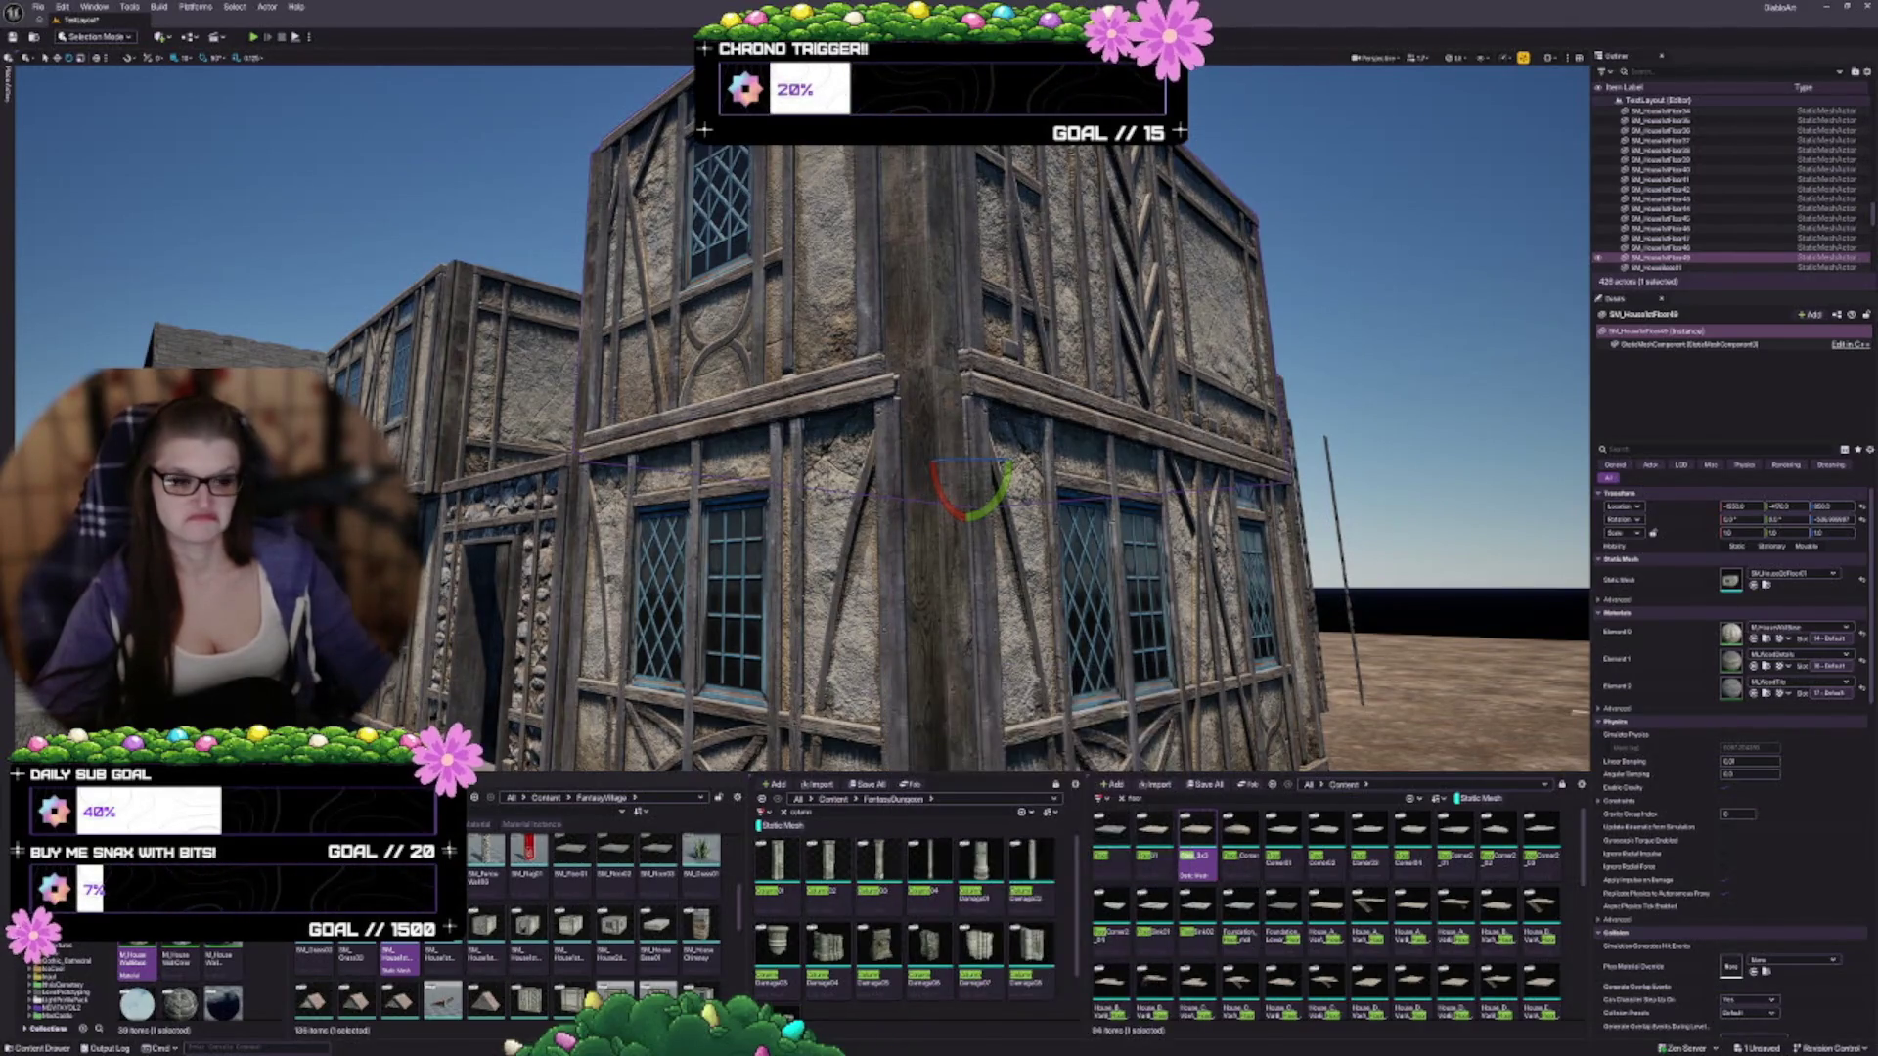
{"action": "left_click_drag", "start_coordinate": [802, 420], "coordinate": [802, 460]}
{"action": "left_click_drag", "start_coordinate": [1004, 490], "coordinate": [998, 477]}
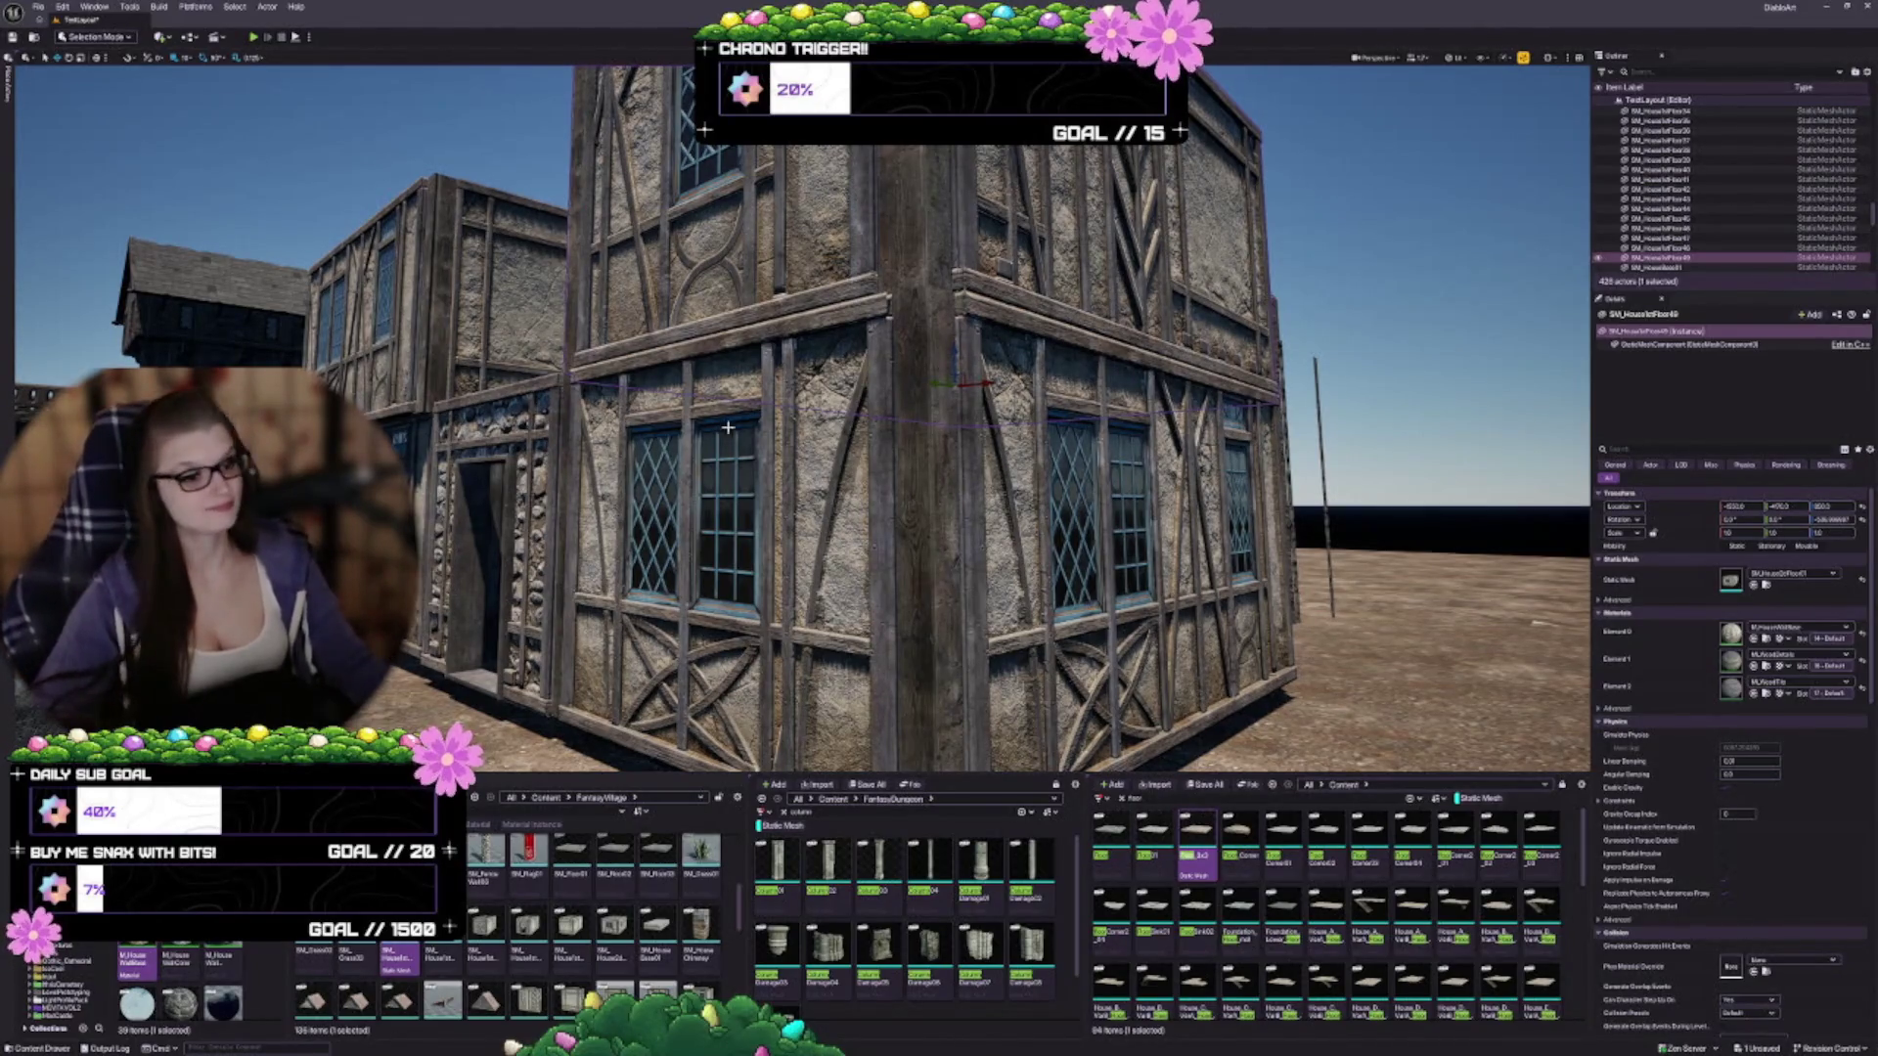
{"action": "mouse_move", "coordinate": [959, 435]}
{"action": "left_mouse_down"}
{"action": "mouse_move", "coordinate": [980, 515]}
{"action": "mouse_move", "coordinate": [968, 396]}
{"action": "mouse_move", "coordinate": [1065, 354]}
{"action": "mouse_move", "coordinate": [963, 382]}
{"action": "mouse_move", "coordinate": [893, 431]}
{"action": "mouse_move", "coordinate": [910, 456]}
{"action": "left_mouse_up"}
{"action": "left_click_drag", "start_coordinate": [1100, 523], "coordinate": [1084, 548]}
Copy the doorway wall up to the upper floor and swap it to a plain plaster wall
{"action": "left_click", "coordinate": [1082, 528]}
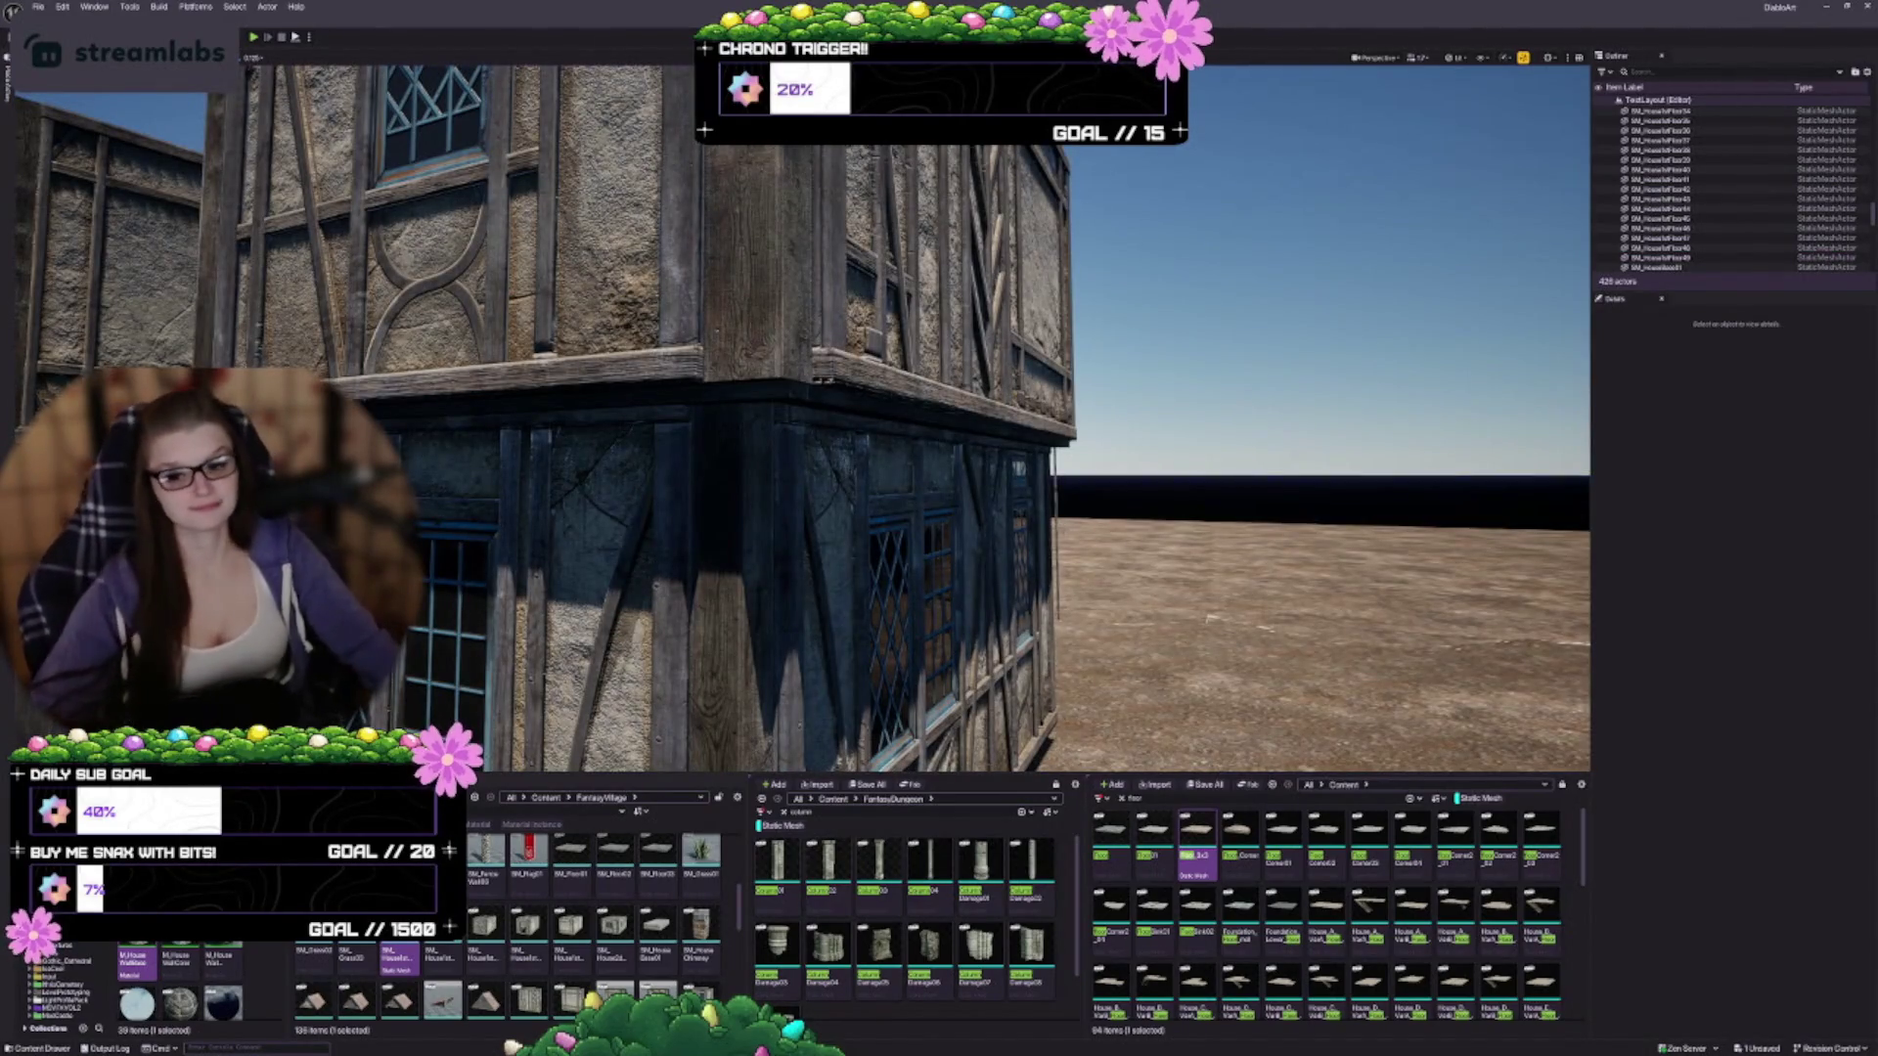
{"action": "mouse_move", "coordinate": [1049, 479]}
{"action": "left_mouse_down"}
{"action": "mouse_move", "coordinate": [1050, 509]}
{"action": "mouse_move", "coordinate": [1037, 460]}
{"action": "mouse_move", "coordinate": [998, 450]}
{"action": "left_mouse_up"}
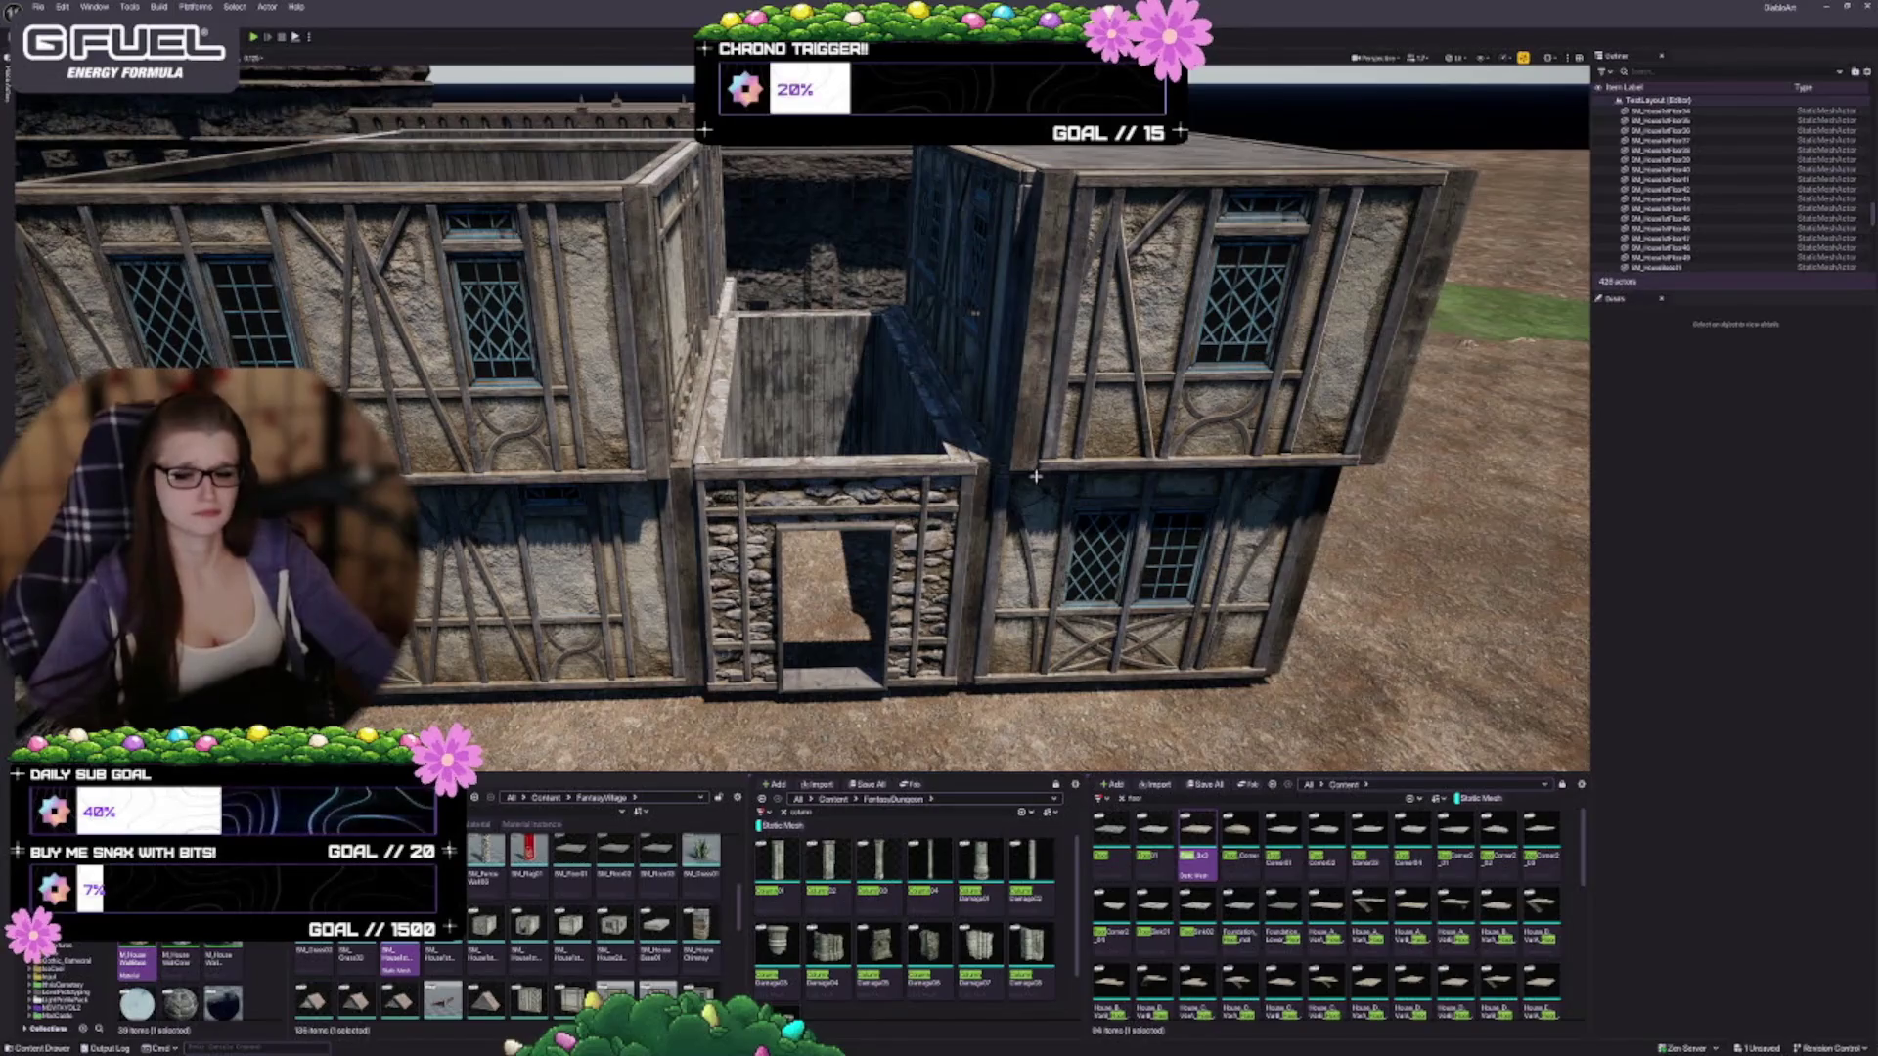
{"action": "left_click", "coordinate": [975, 313]}
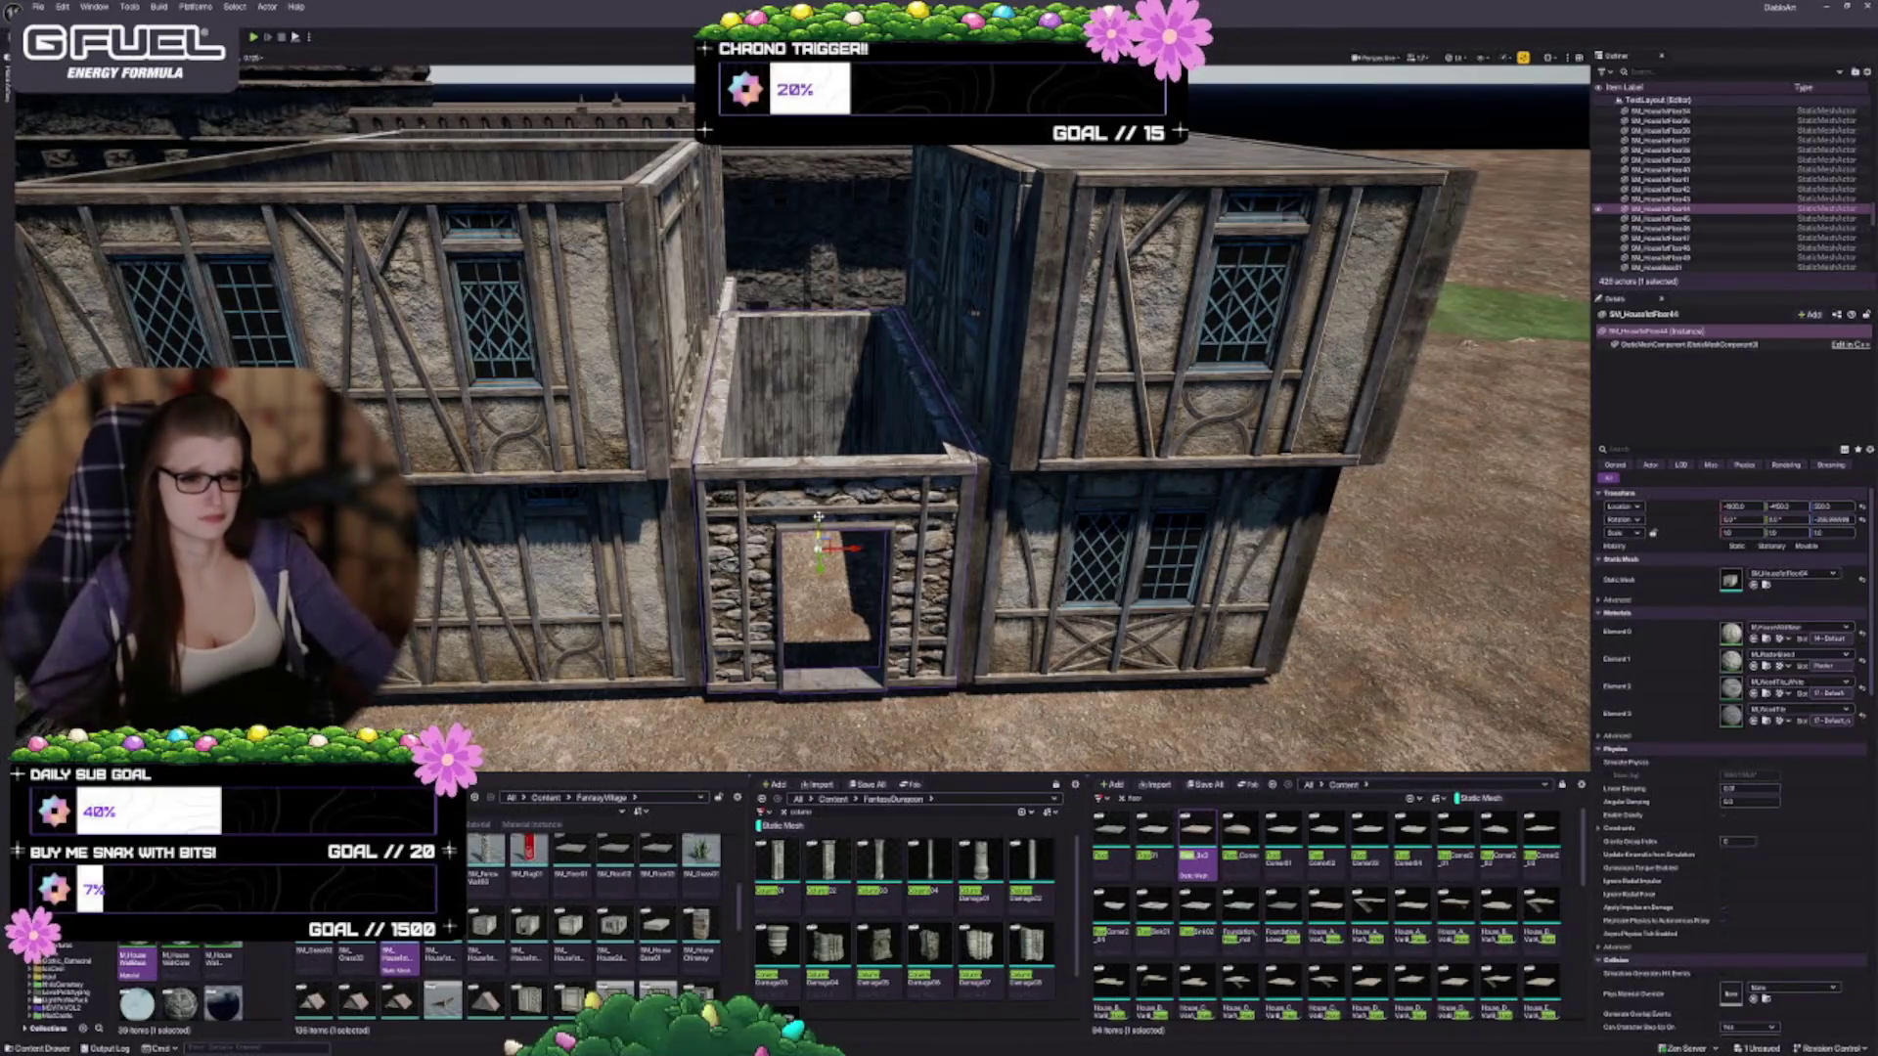
{"action": "left_click_drag", "start_coordinate": [818, 517], "coordinate": [793, 328]}
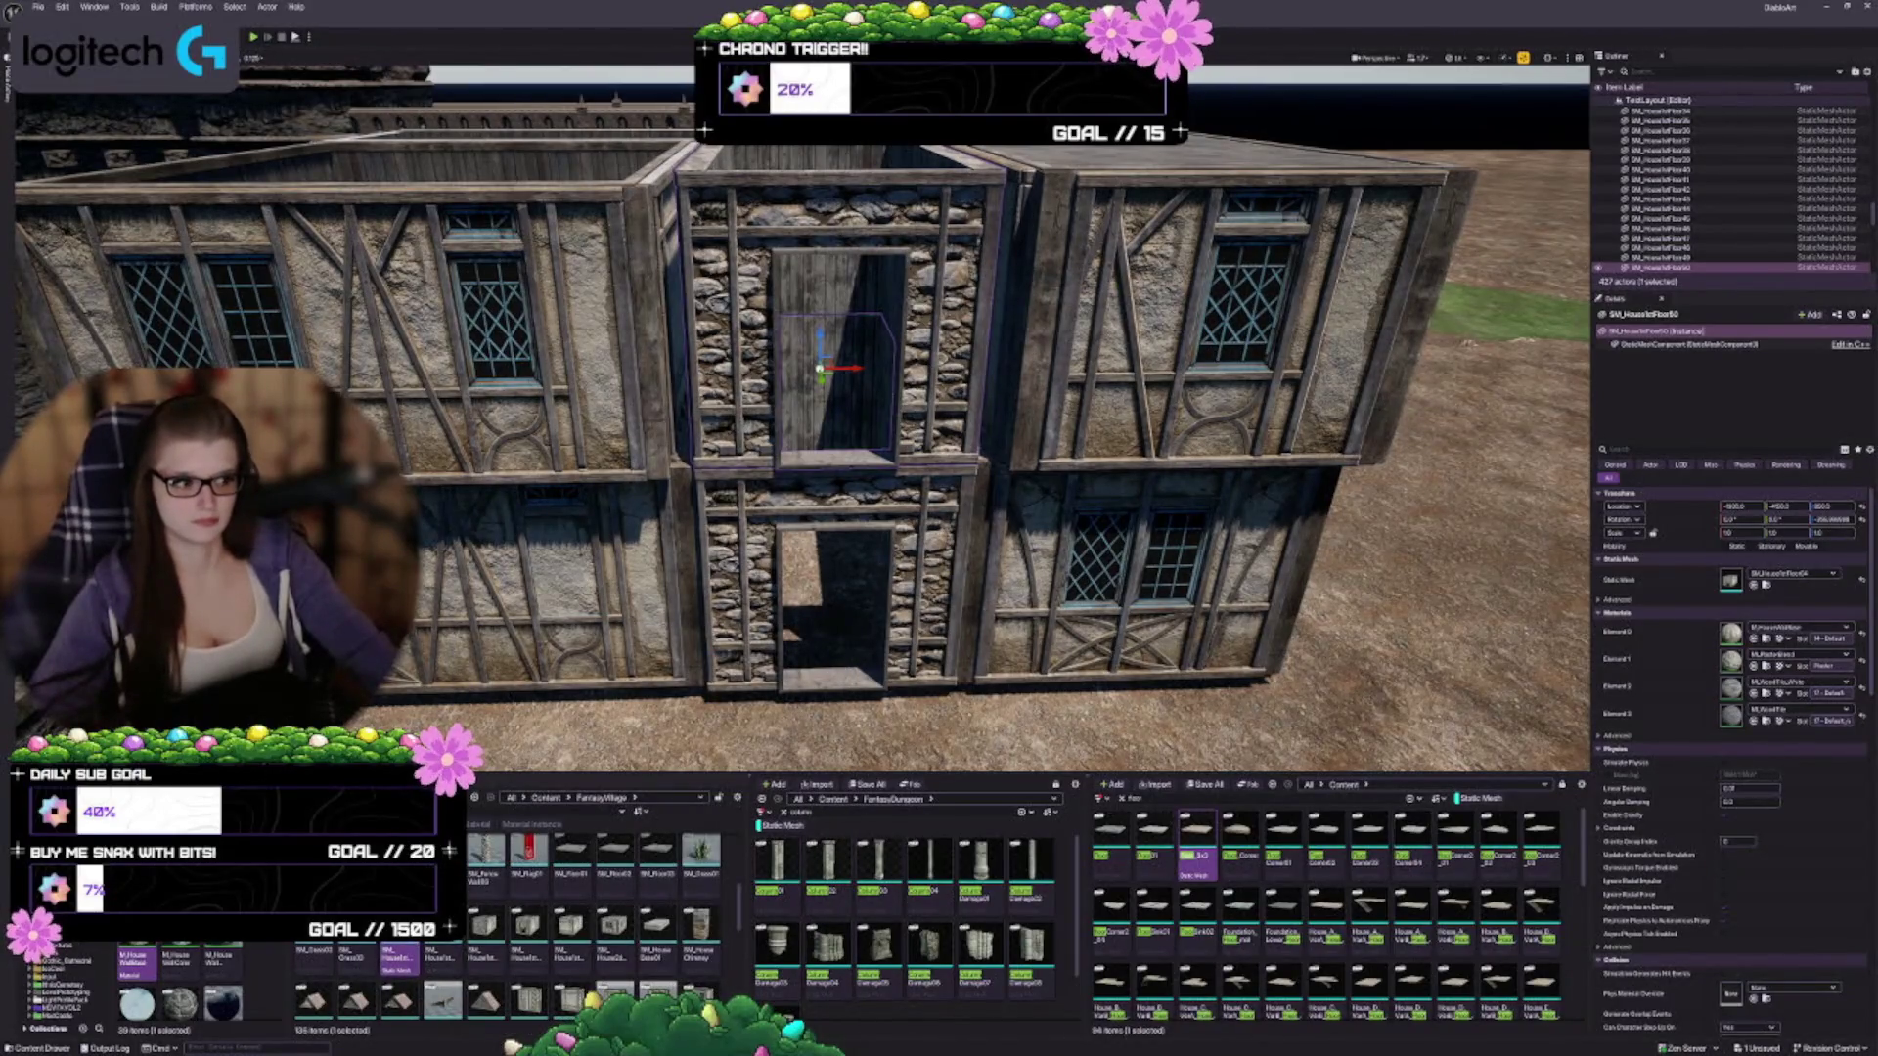
{"action": "left_click", "coordinate": [1753, 585]}
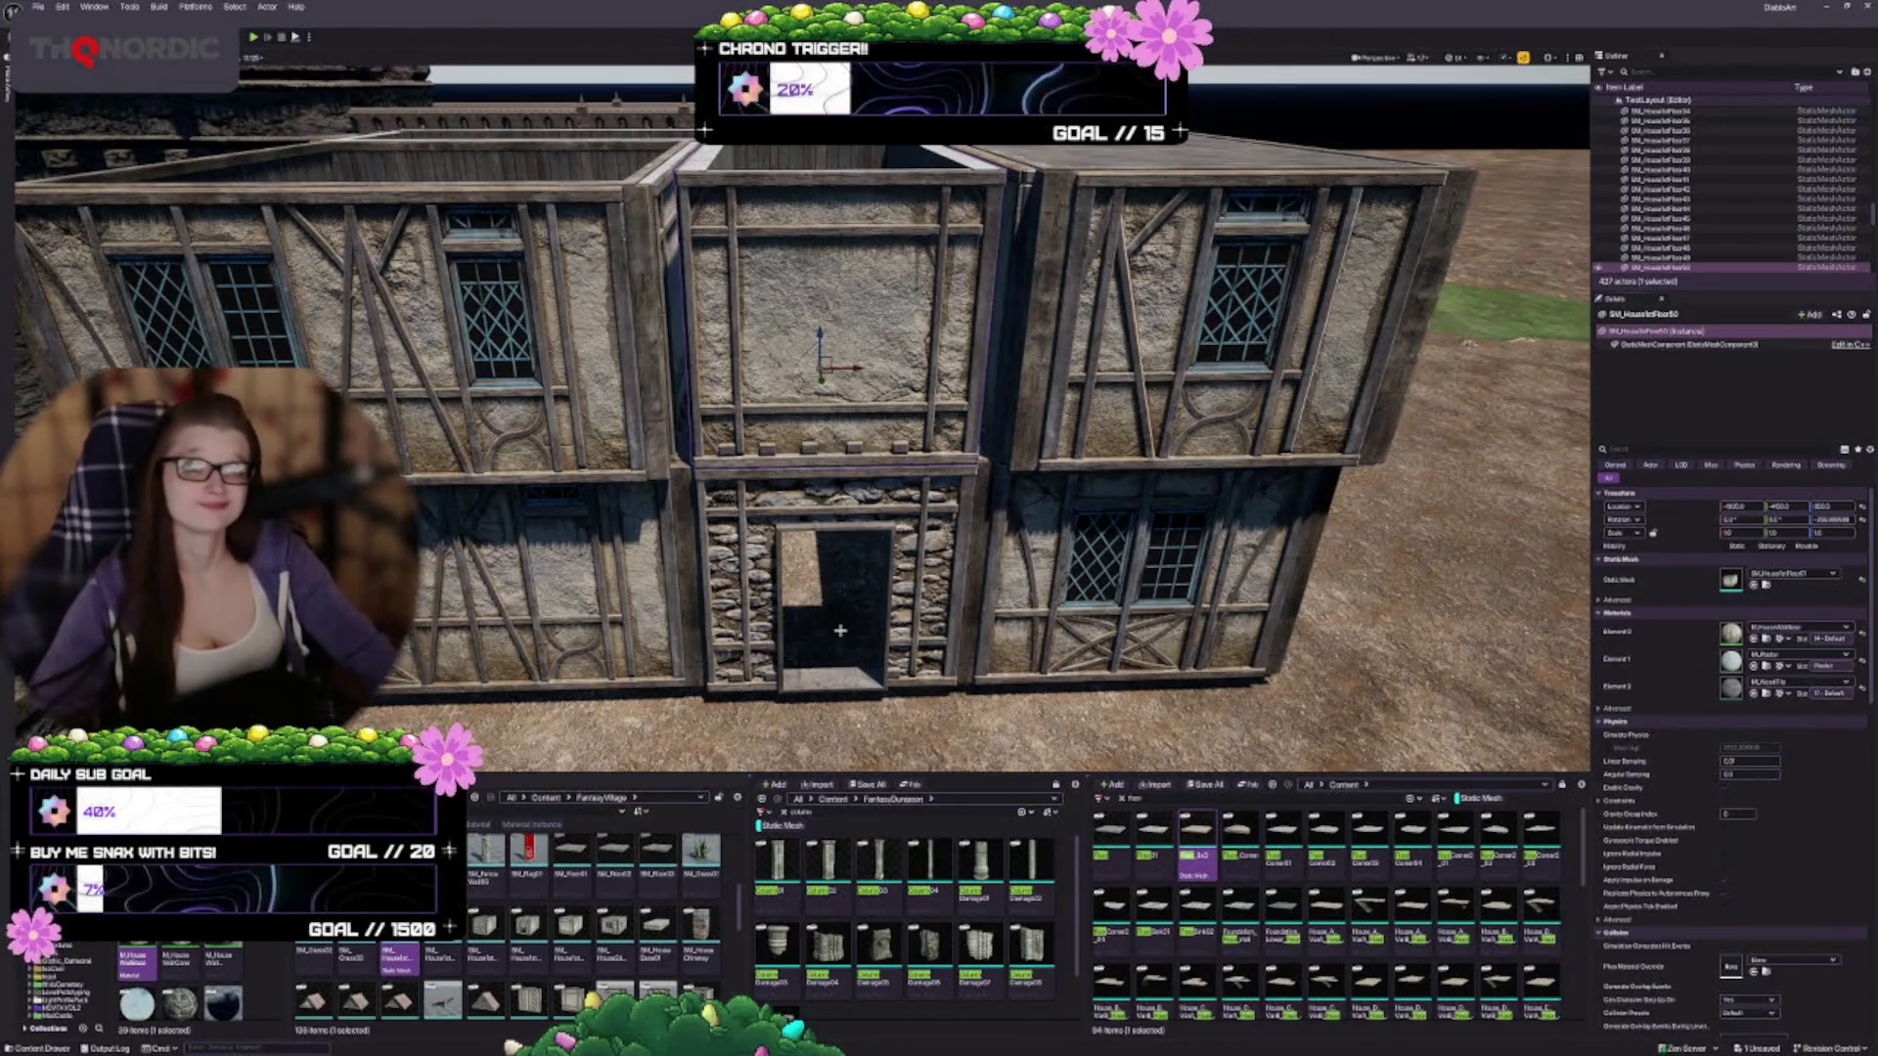
Push the upper plaster wall outward from the house
{"action": "mouse_move", "coordinate": [840, 631]}
{"action": "left_mouse_down"}
{"action": "mouse_move", "coordinate": [919, 626]}
{"action": "mouse_move", "coordinate": [937, 561]}
{"action": "left_mouse_up"}
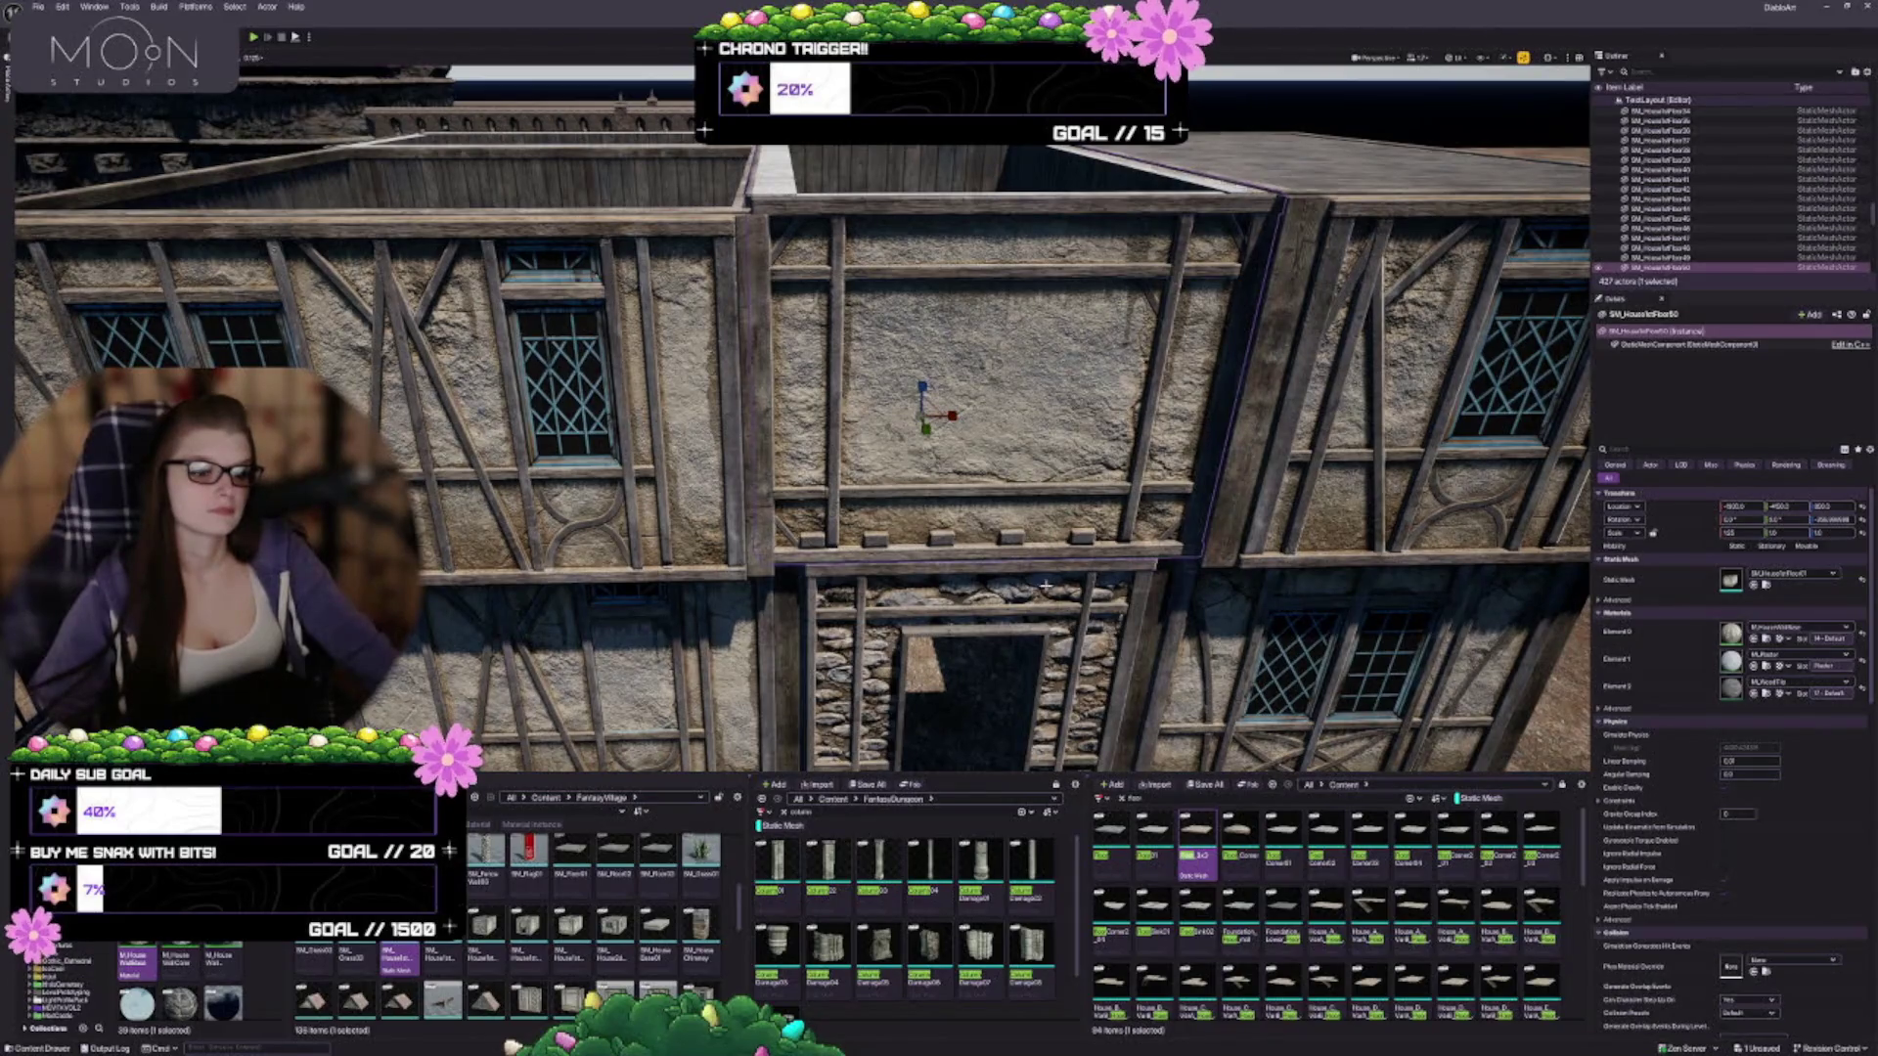
{"action": "mouse_move", "coordinate": [937, 561]}
{"action": "left_mouse_down"}
{"action": "mouse_move", "coordinate": [994, 574]}
{"action": "mouse_move", "coordinate": [929, 553]}
{"action": "left_mouse_up"}
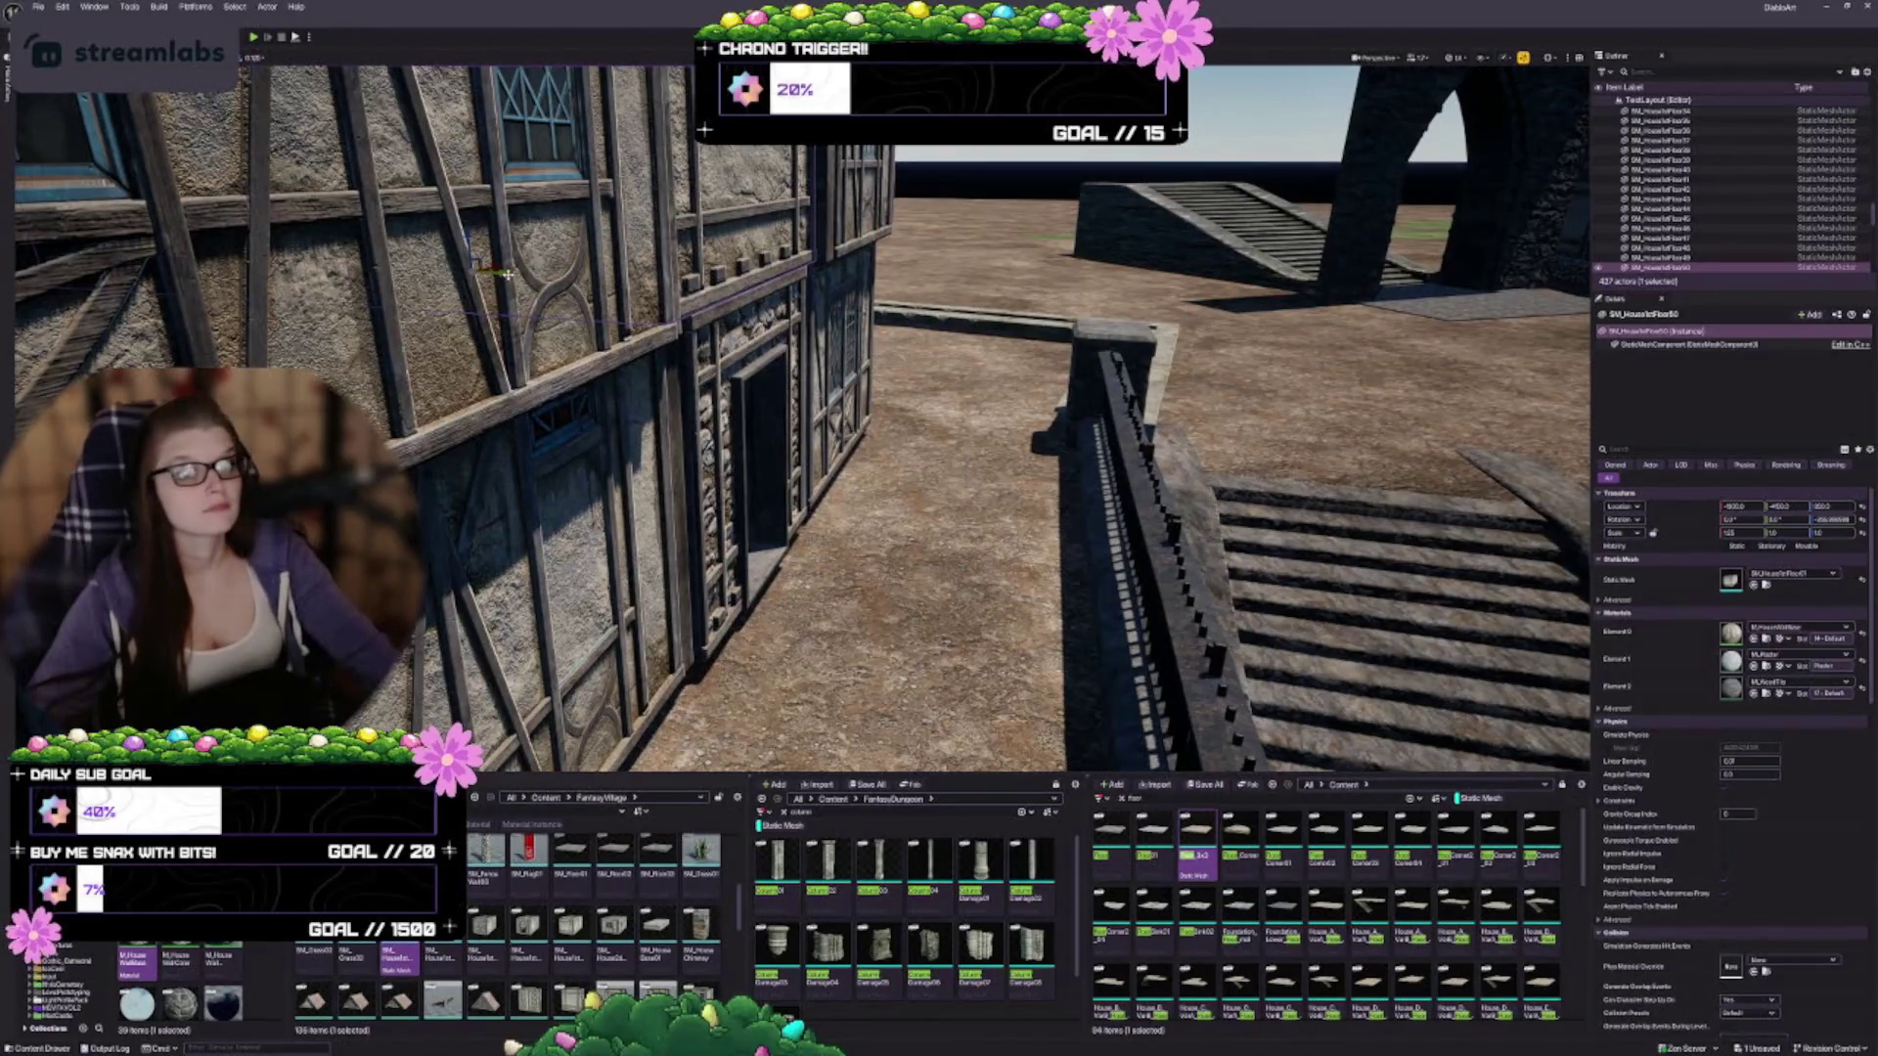
{"action": "left_click_drag", "start_coordinate": [505, 275], "coordinate": [669, 311]}
{"action": "mouse_move", "coordinate": [656, 307]}
{"action": "left_mouse_down"}
{"action": "mouse_move", "coordinate": [636, 313]}
{"action": "mouse_move", "coordinate": [753, 333]}
{"action": "left_mouse_up"}
{"action": "key", "text": "Escape"}
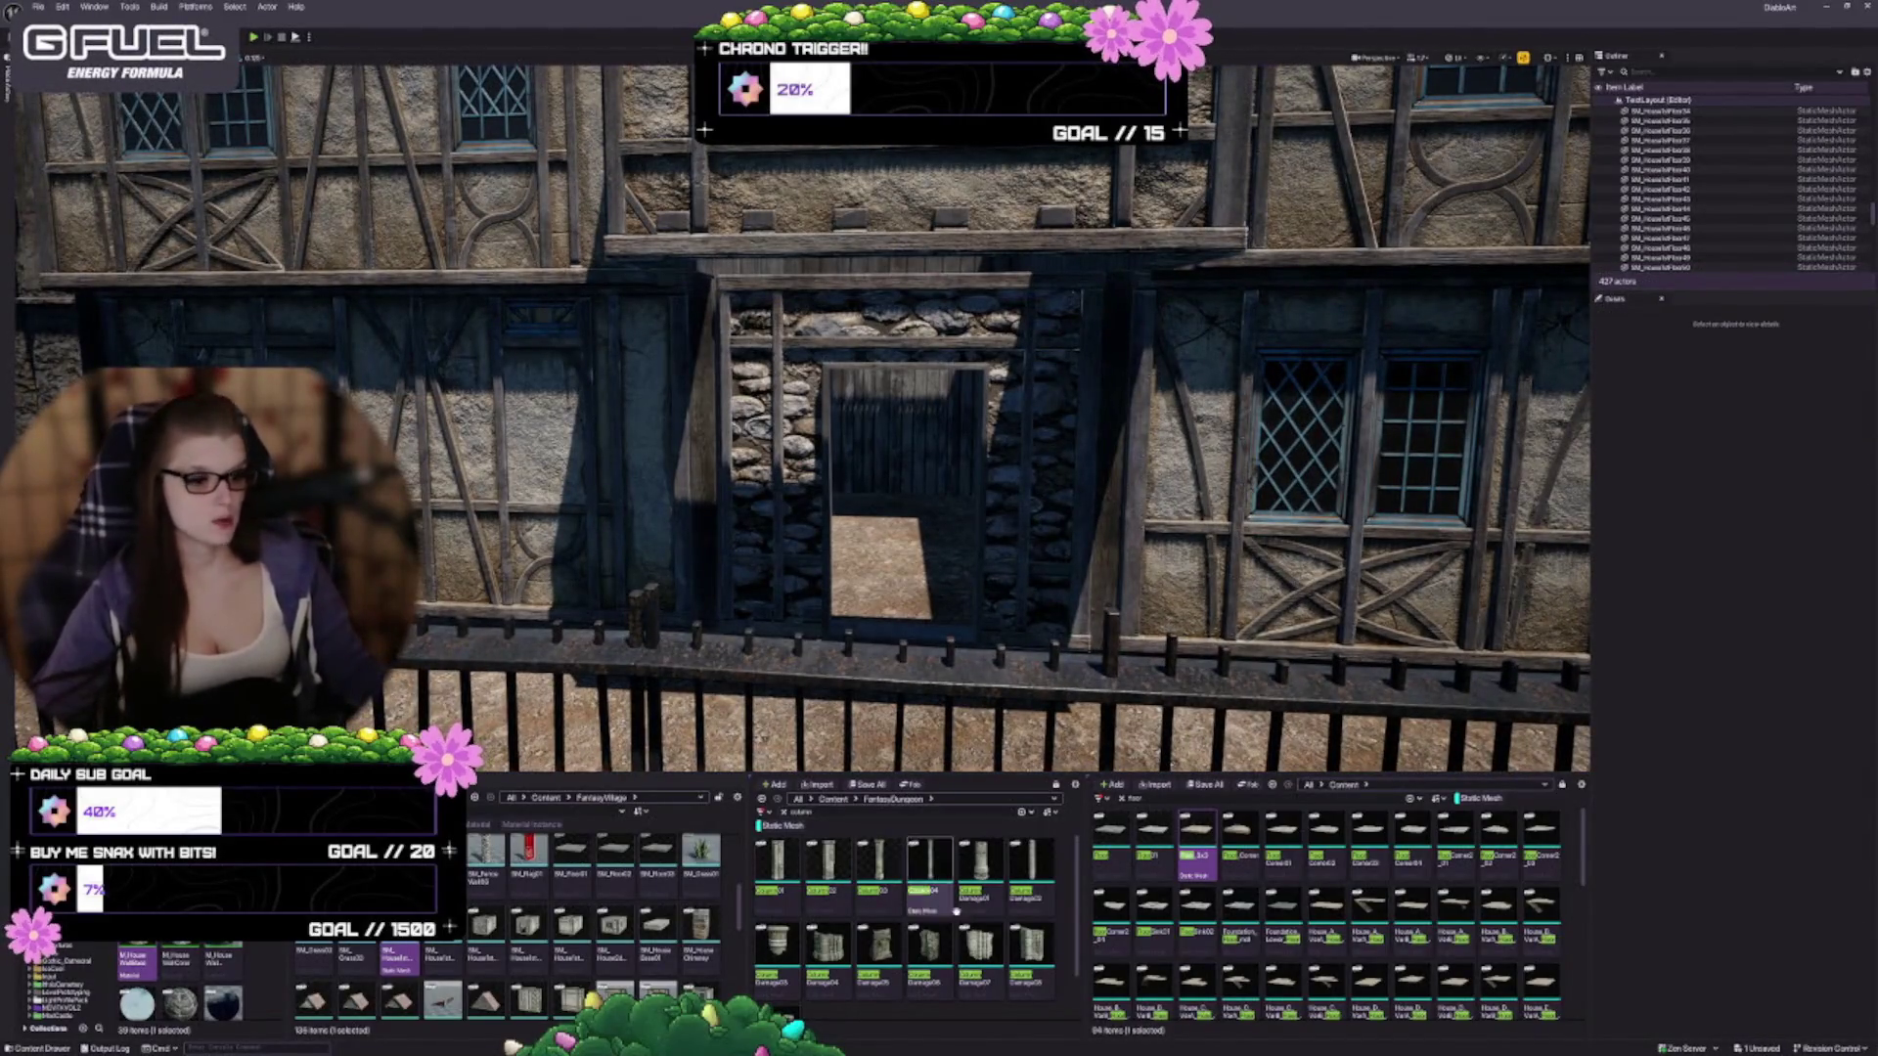
Drag a Floor slab from the Content Browser to sit above the doorway
{"action": "left_click_drag", "start_coordinate": [1125, 587], "coordinate": [1150, 577]}
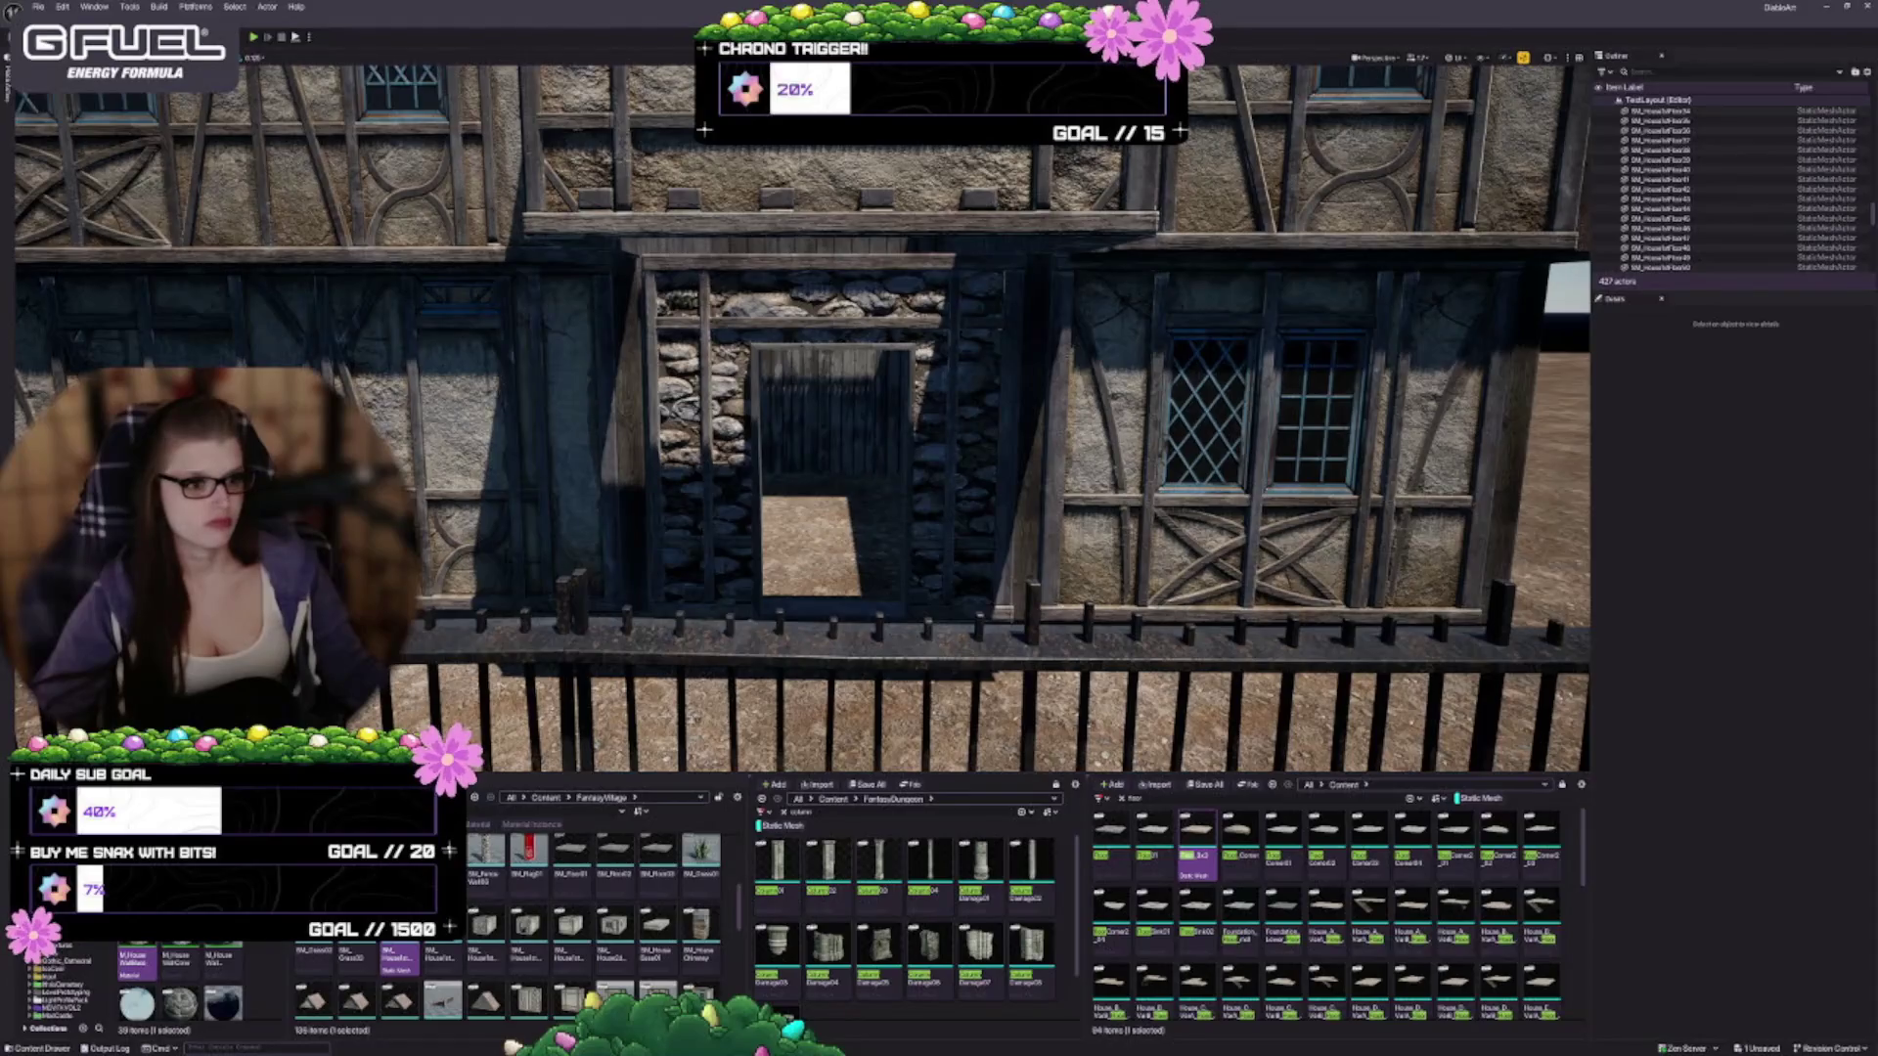
{"action": "left_click_drag", "start_coordinate": [939, 489], "coordinate": [939, 509]}
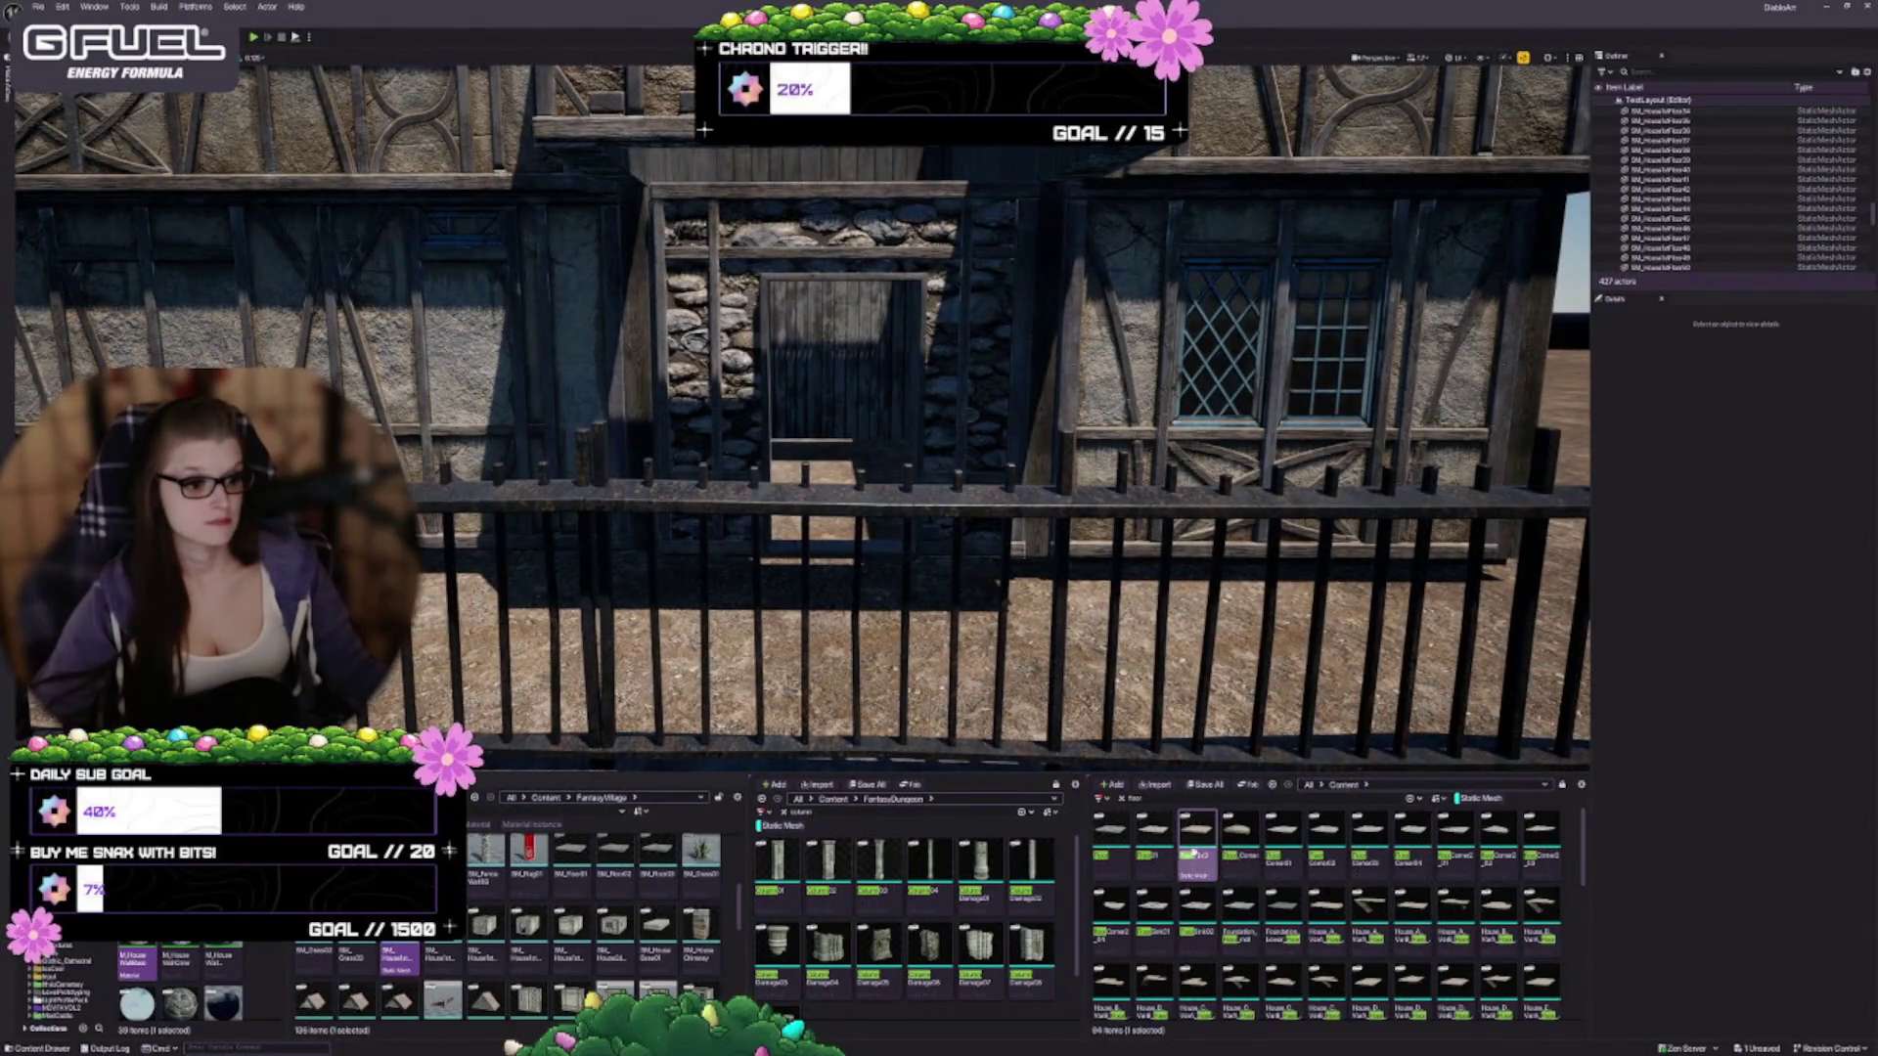
{"action": "mouse_move", "coordinate": [1124, 841]}
{"action": "left_mouse_down"}
{"action": "mouse_move", "coordinate": [881, 533]}
{"action": "mouse_move", "coordinate": [822, 284]}
{"action": "mouse_move", "coordinate": [822, 156]}
{"action": "left_mouse_up"}
{"action": "key", "text": "f"}
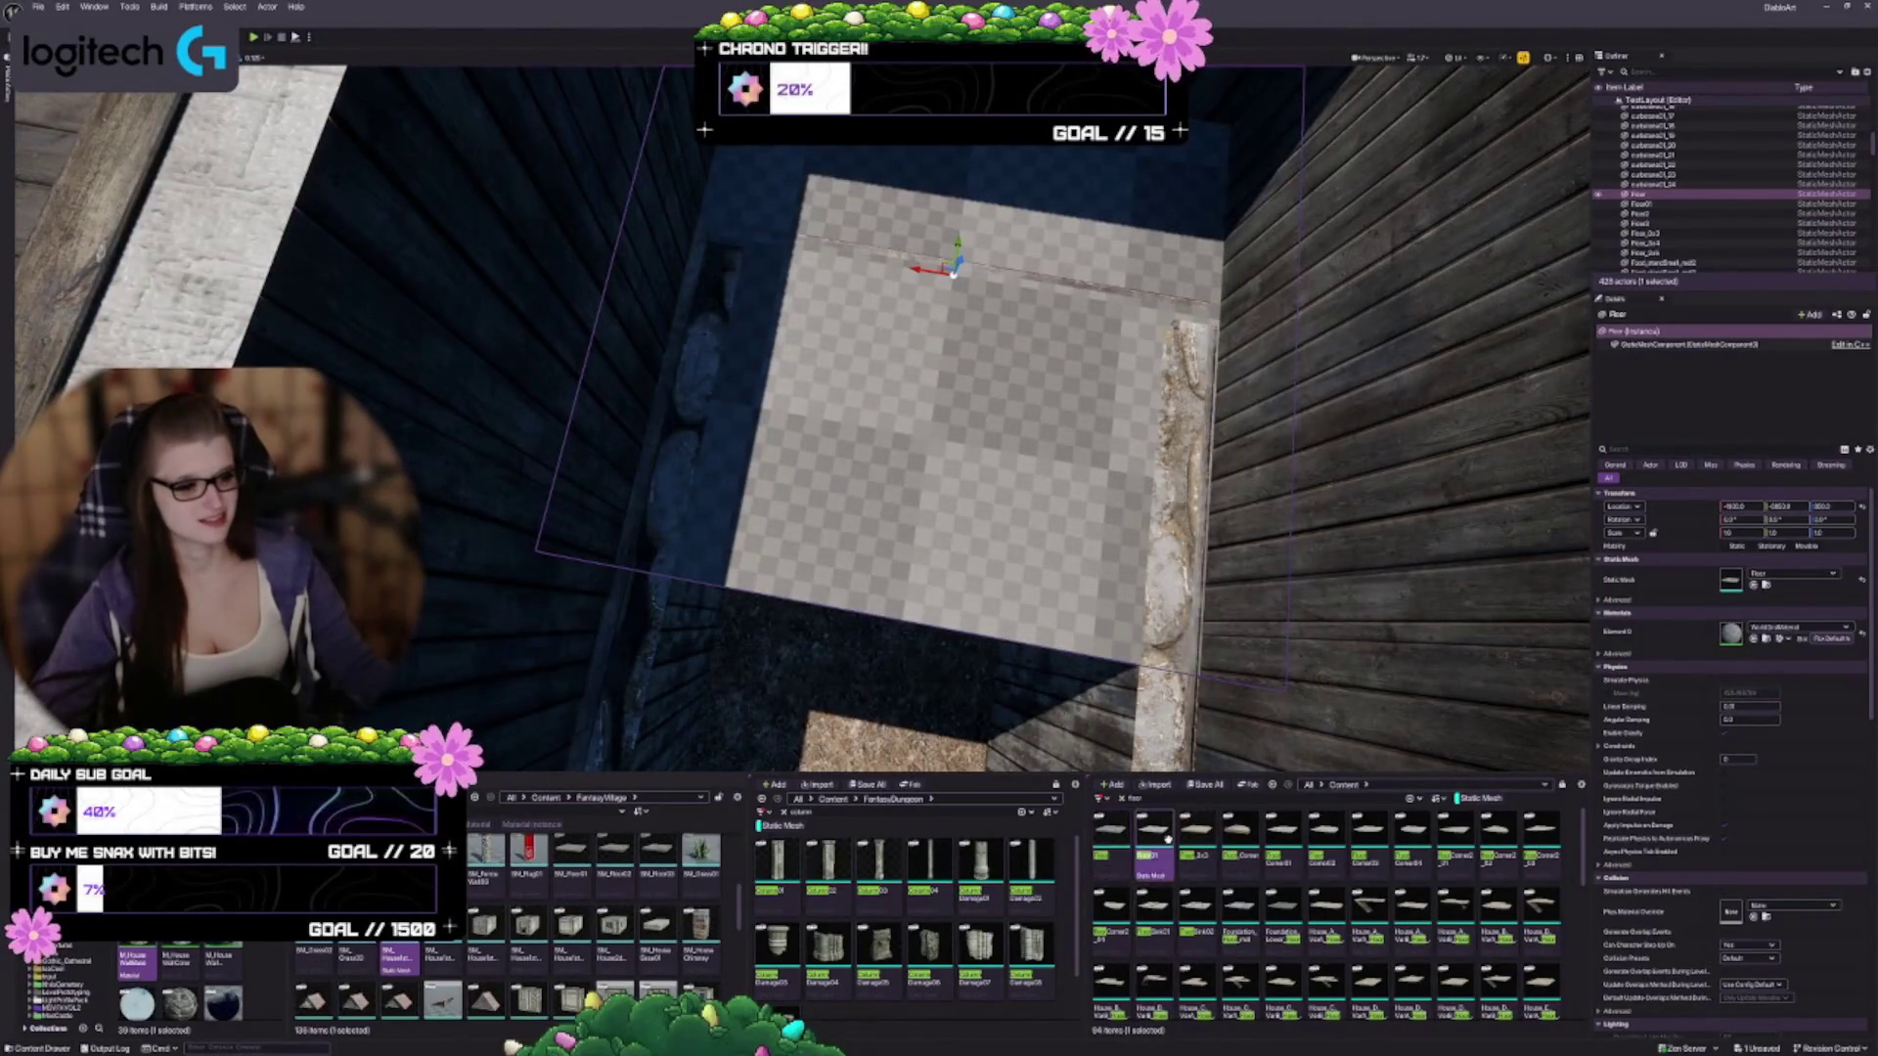
Swap the floor slab's mesh to the wooden Floor_1x2 planks
{"action": "left_click", "coordinate": [1753, 584]}
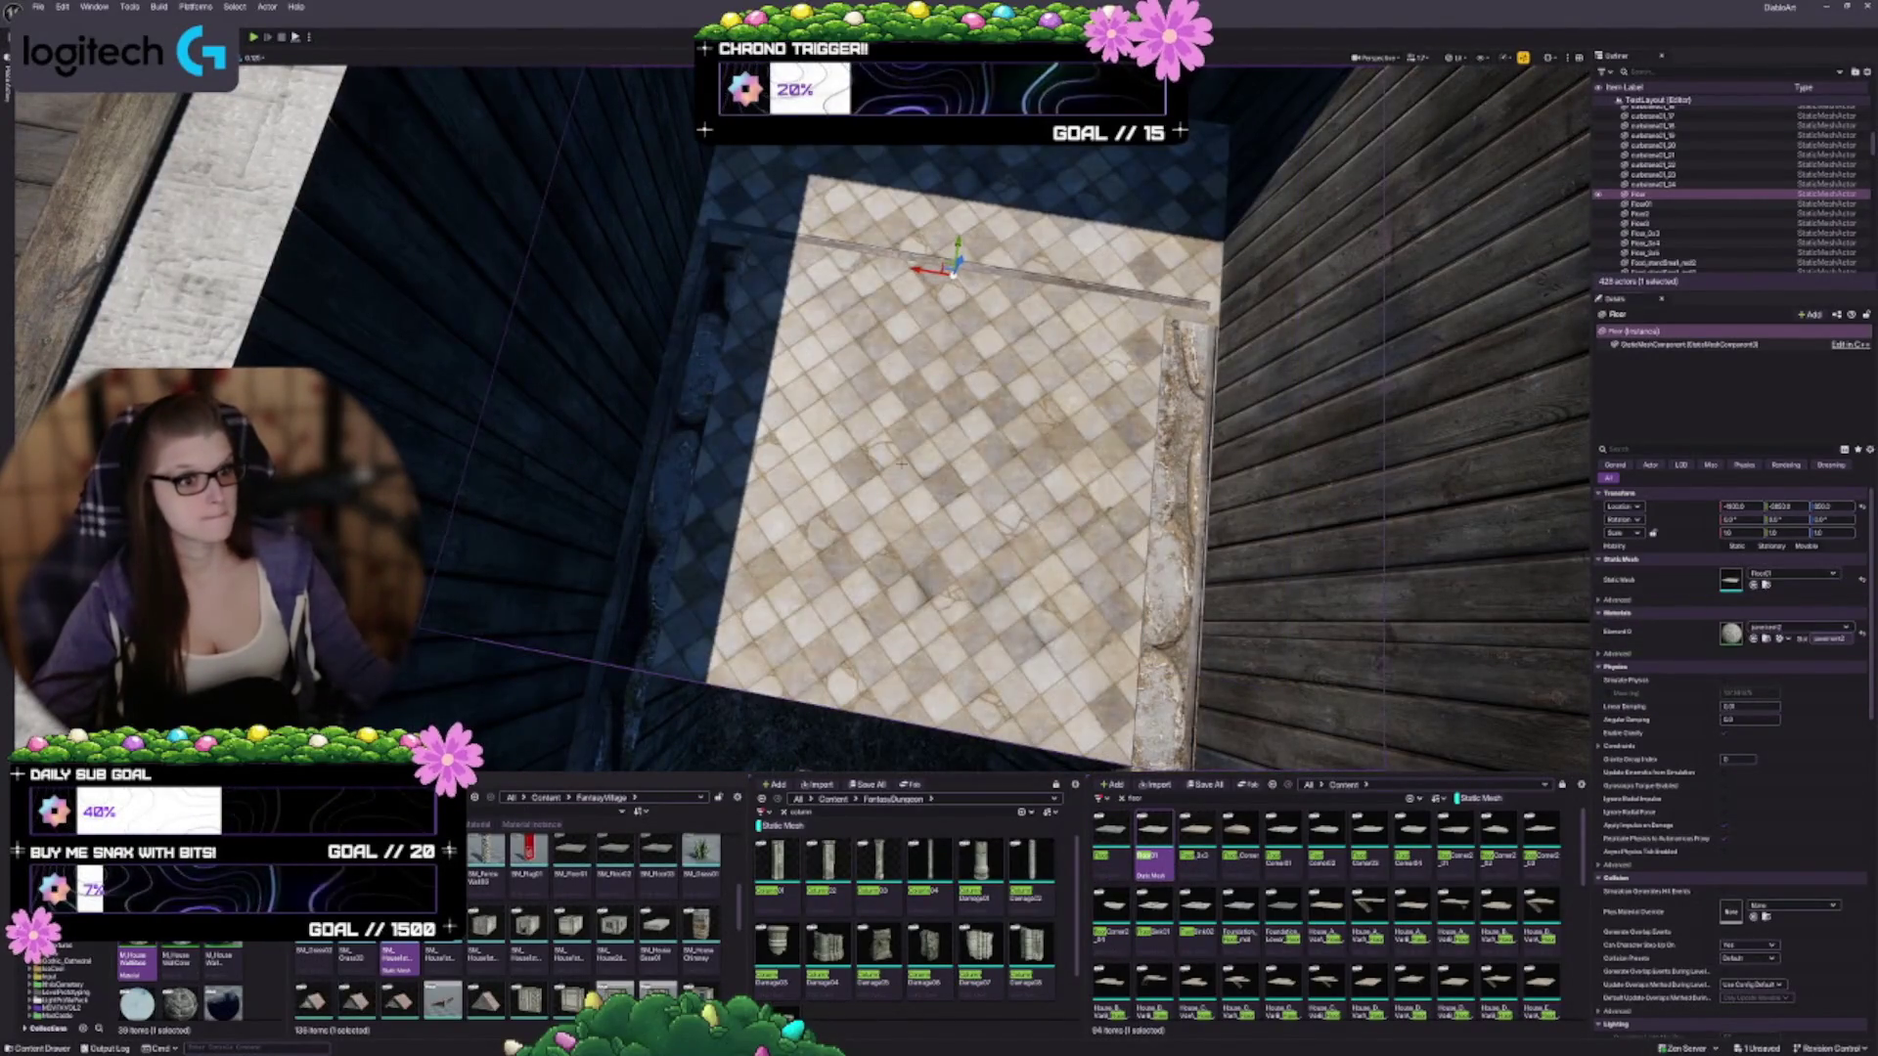
{"action": "left_click", "coordinate": [1195, 840]}
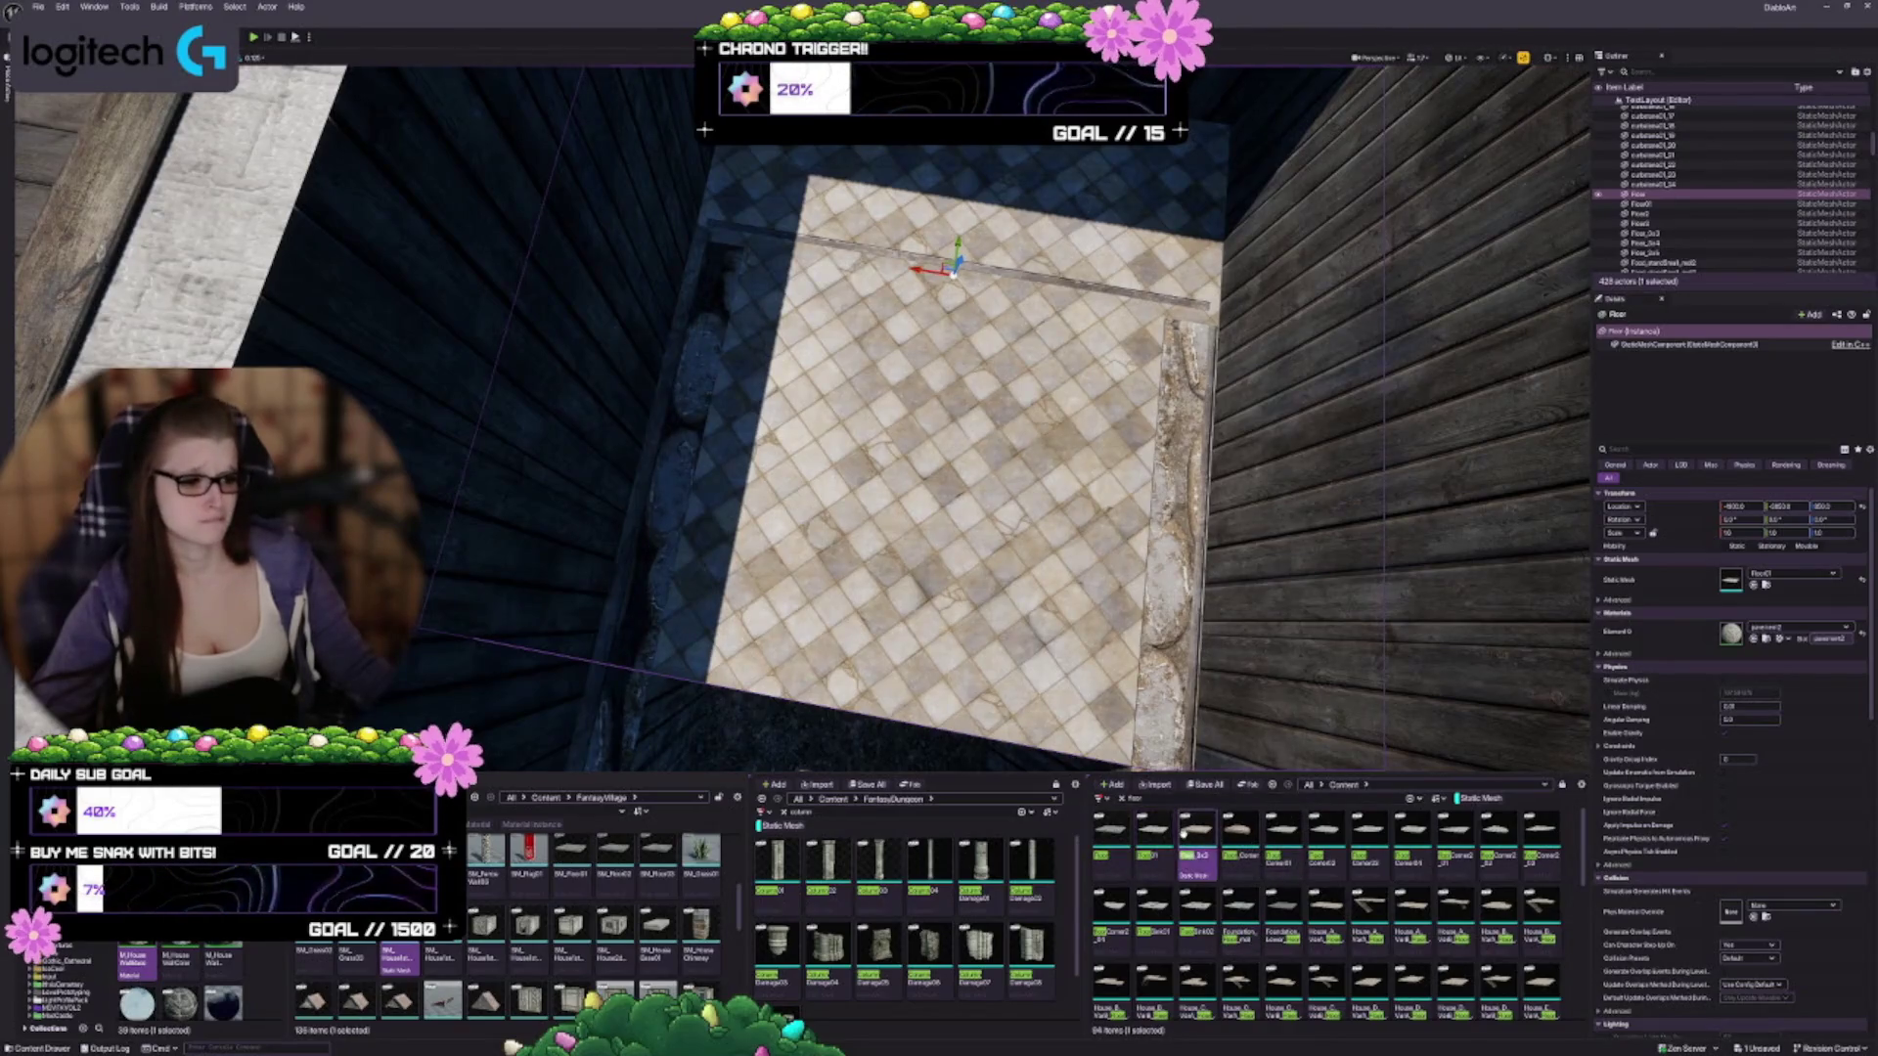
{"action": "left_click", "coordinate": [1753, 584]}
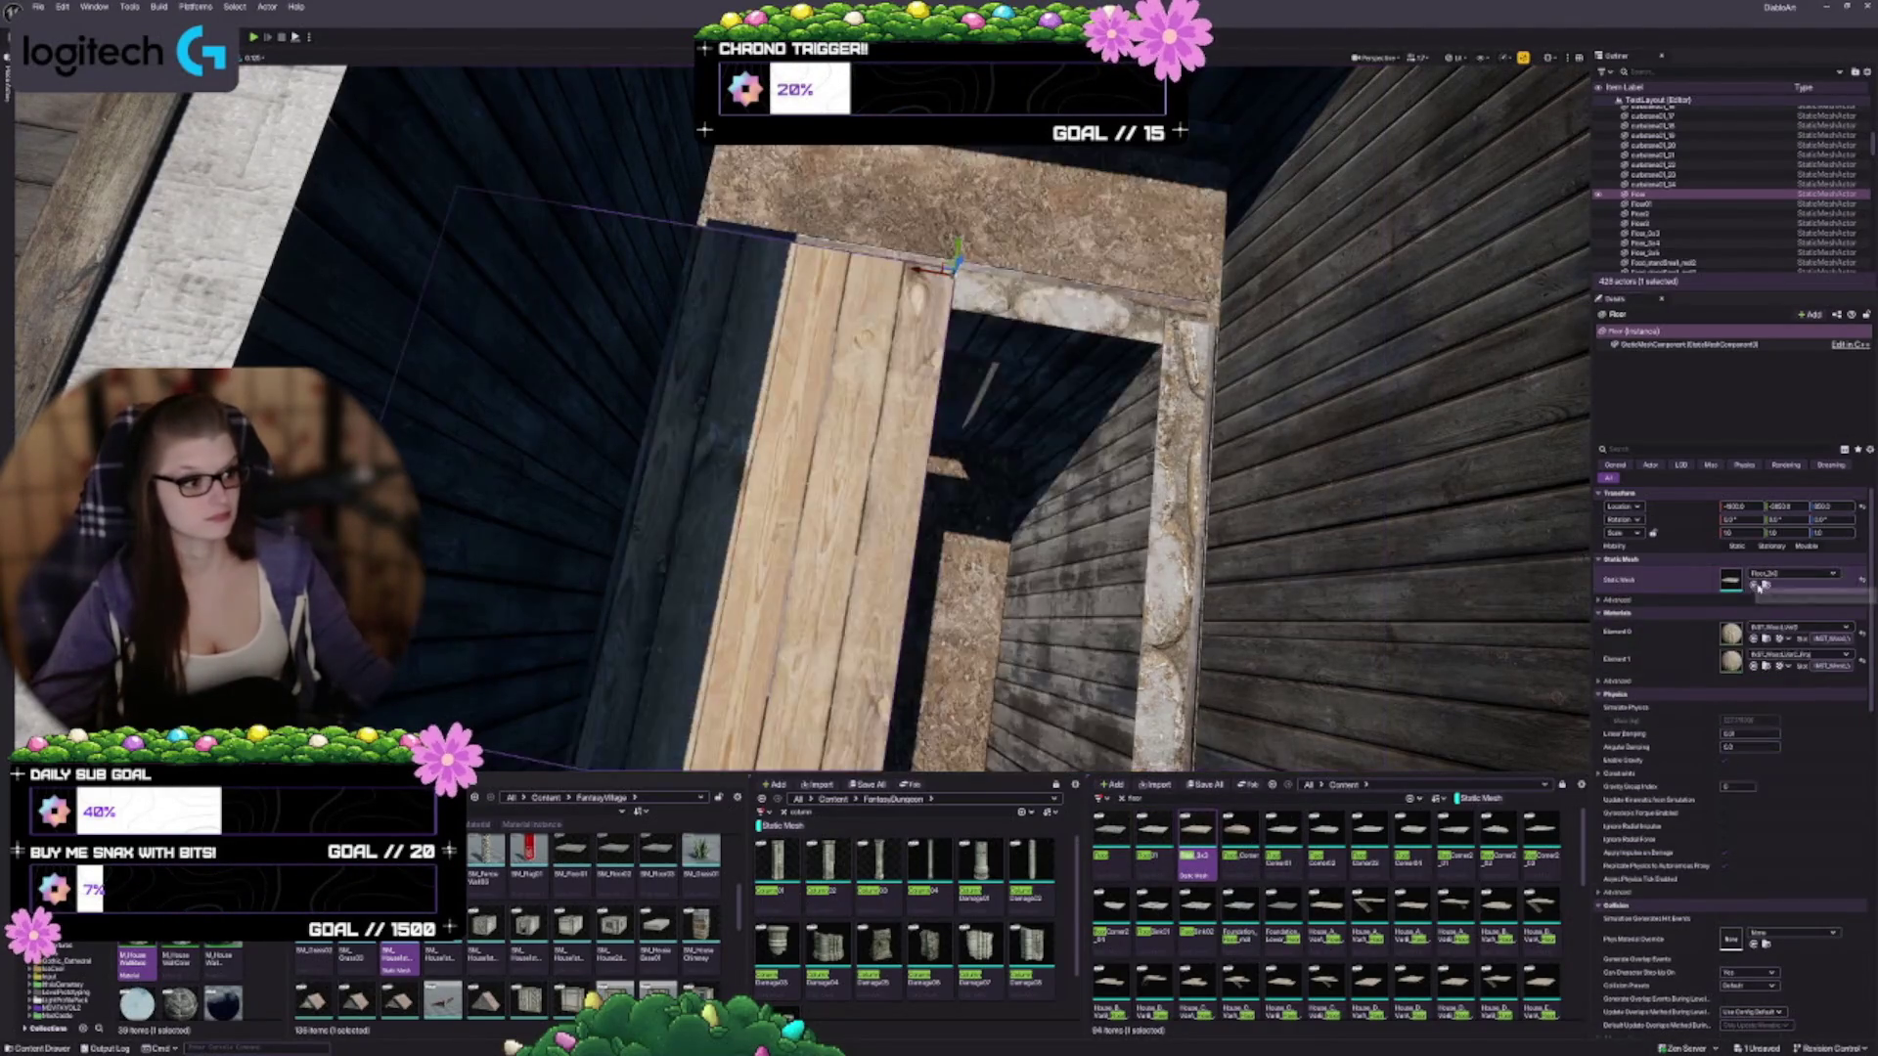
{"action": "scroll", "coordinate": [934, 585], "scroll_direction": "down", "scroll_amount": 5}
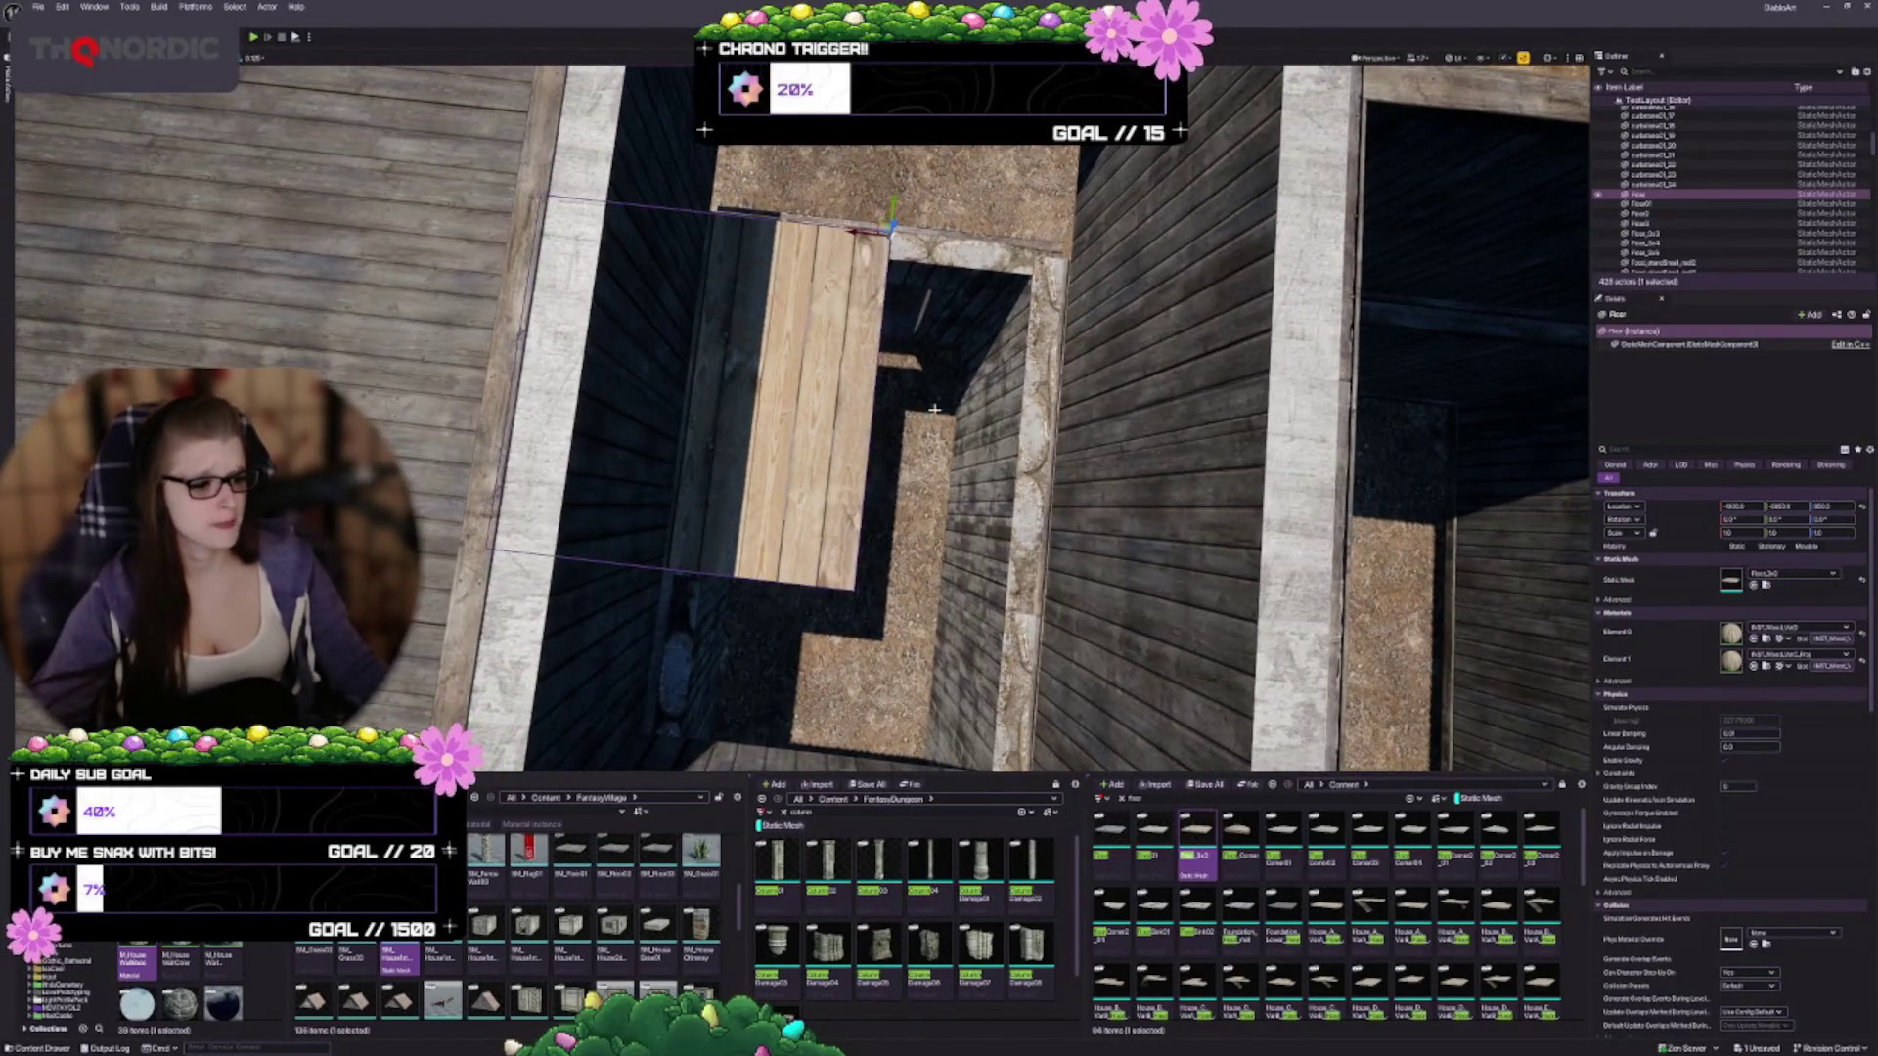
Shift and lower the wooden floor to fill the bay opening under the upper beam
{"action": "left_click_drag", "start_coordinate": [854, 232], "coordinate": [1040, 272]}
{"action": "left_click_drag", "start_coordinate": [802, 421], "coordinate": [959, 411]}
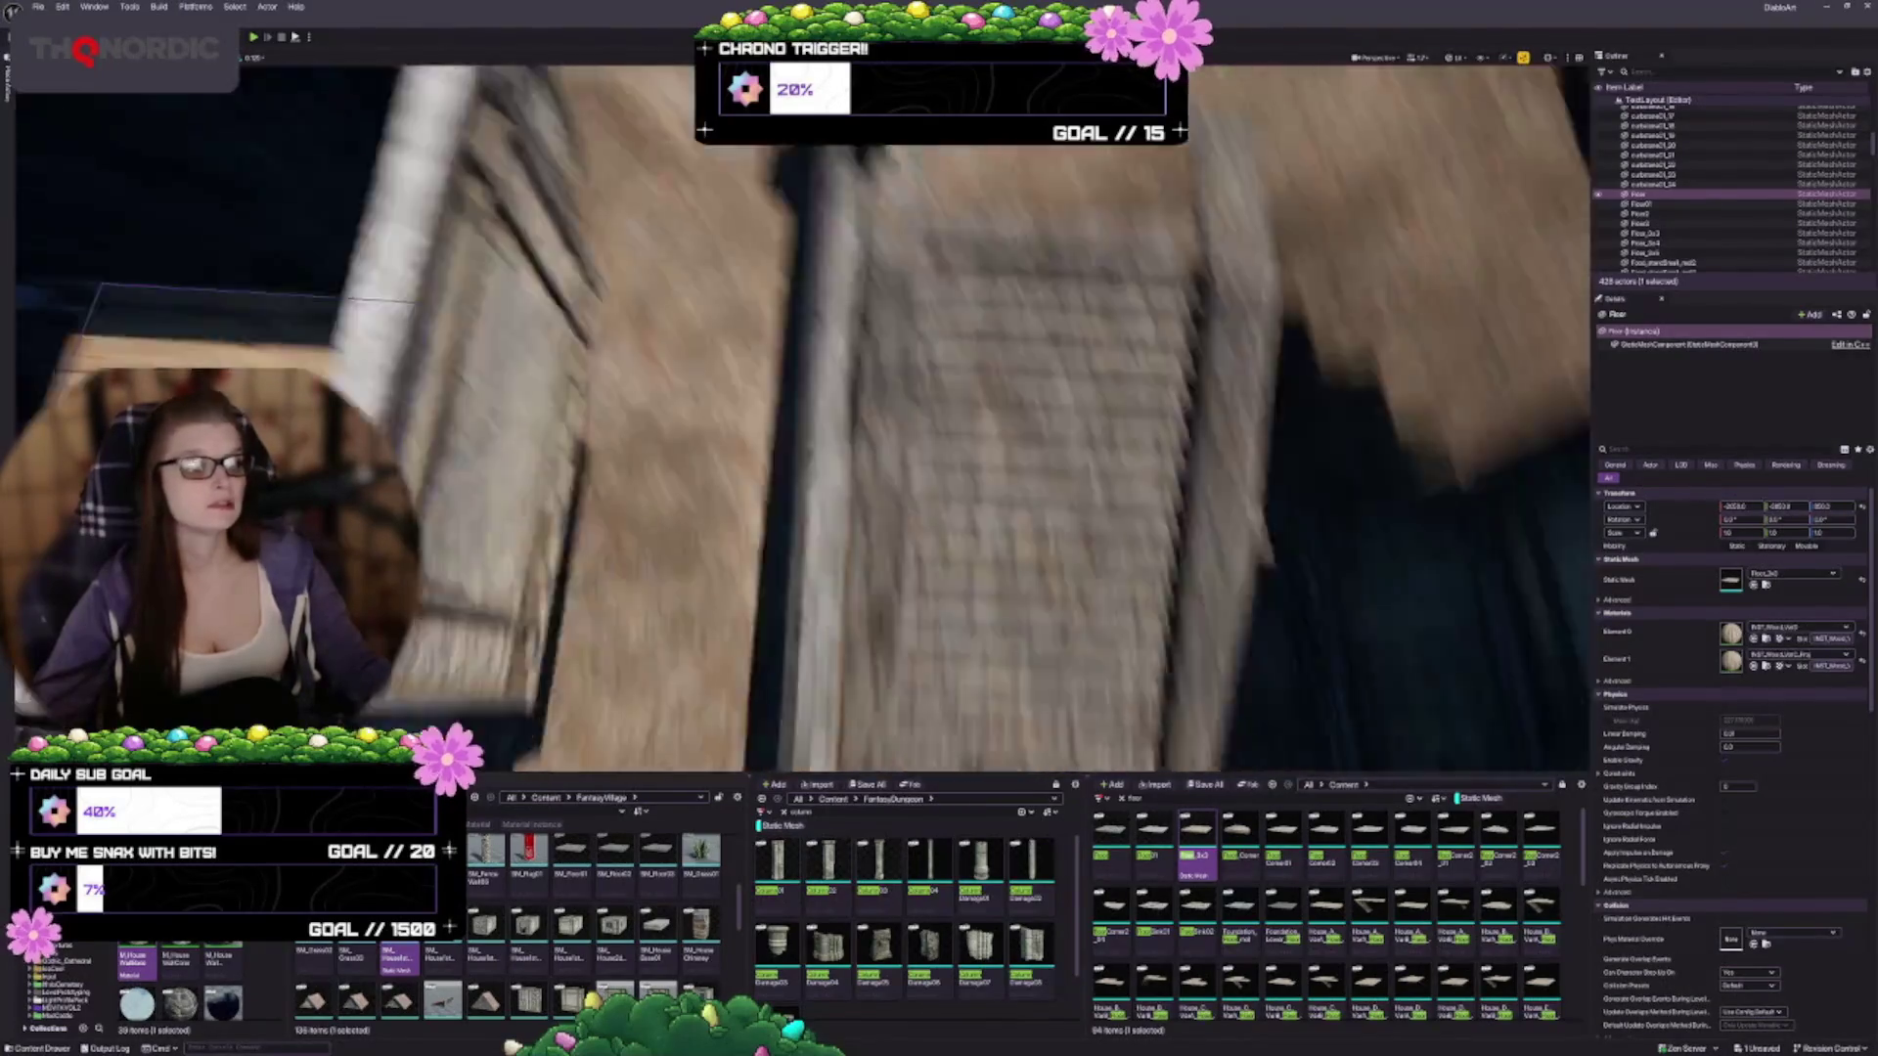
{"action": "key", "text": "f"}
{"action": "left_click_drag", "start_coordinate": [853, 463], "coordinate": [1048, 411]}
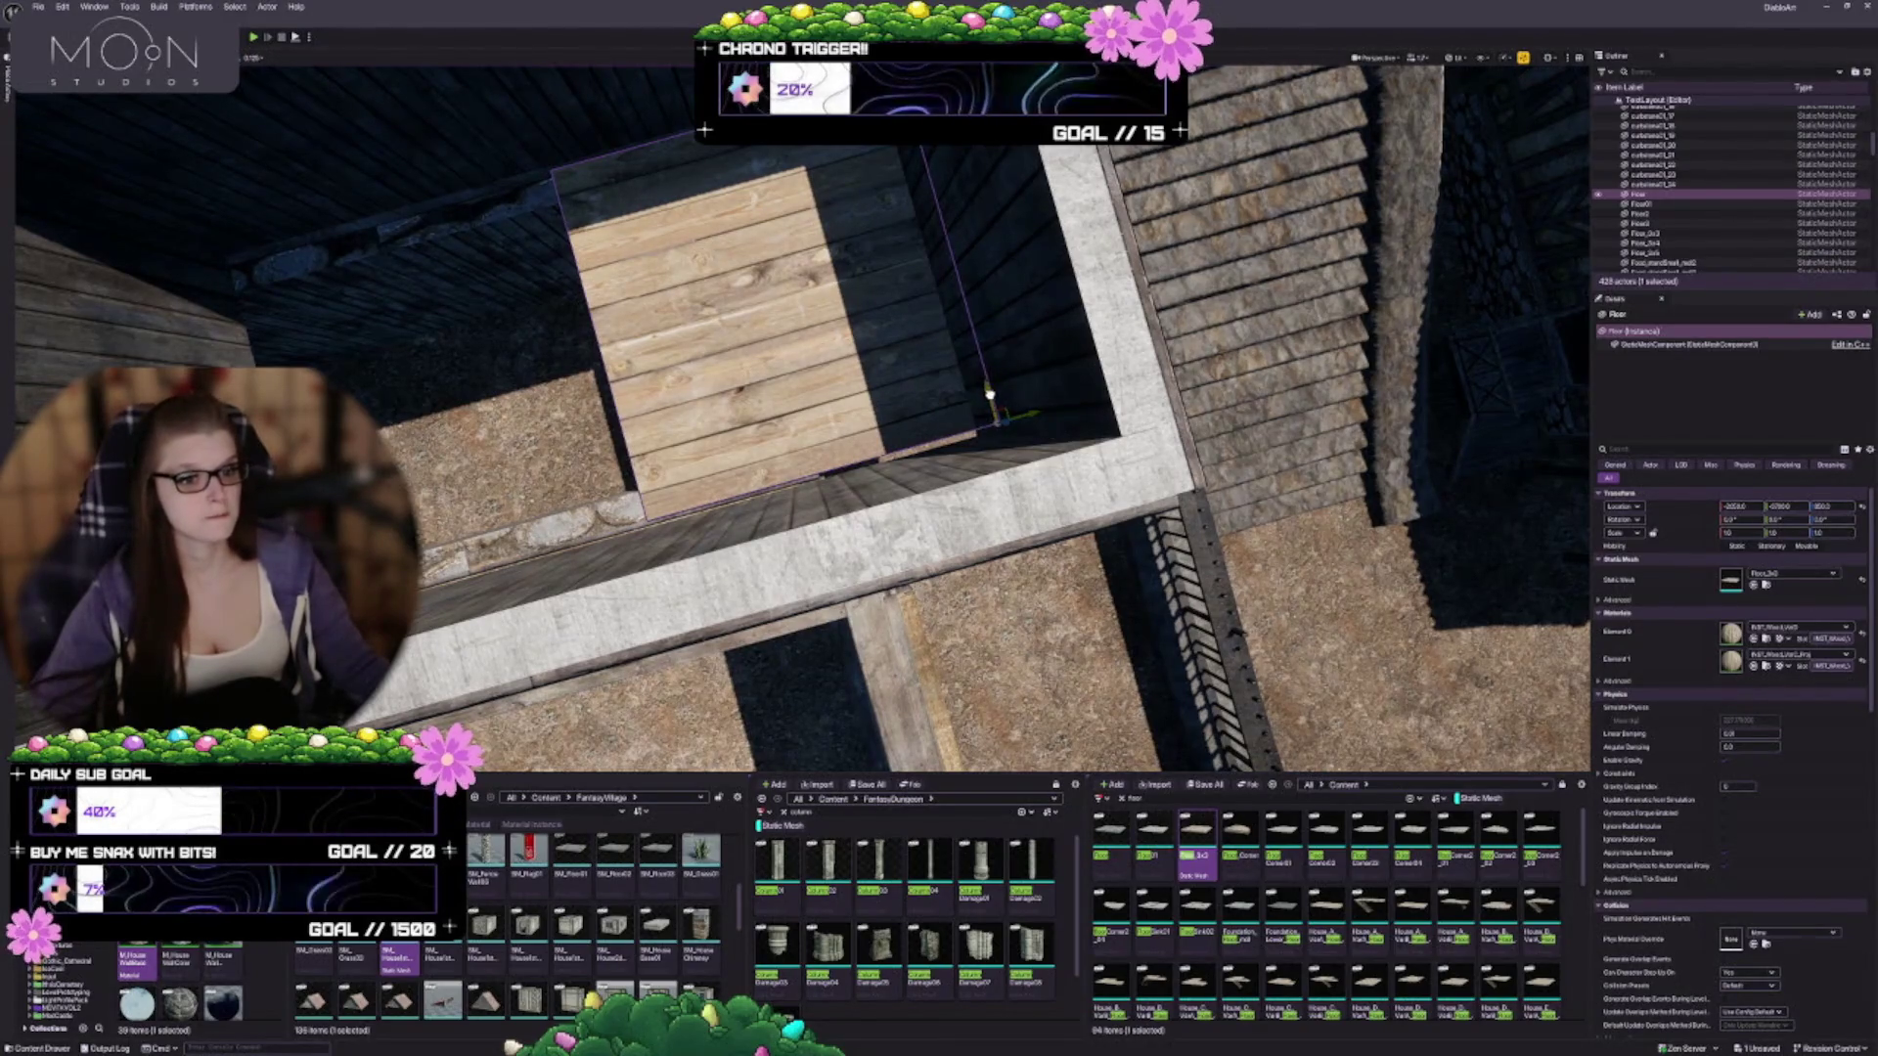
{"action": "mouse_move", "coordinate": [987, 390]}
{"action": "left_mouse_down"}
{"action": "mouse_move", "coordinate": [968, 286]}
{"action": "mouse_move", "coordinate": [968, 333]}
{"action": "left_mouse_up"}
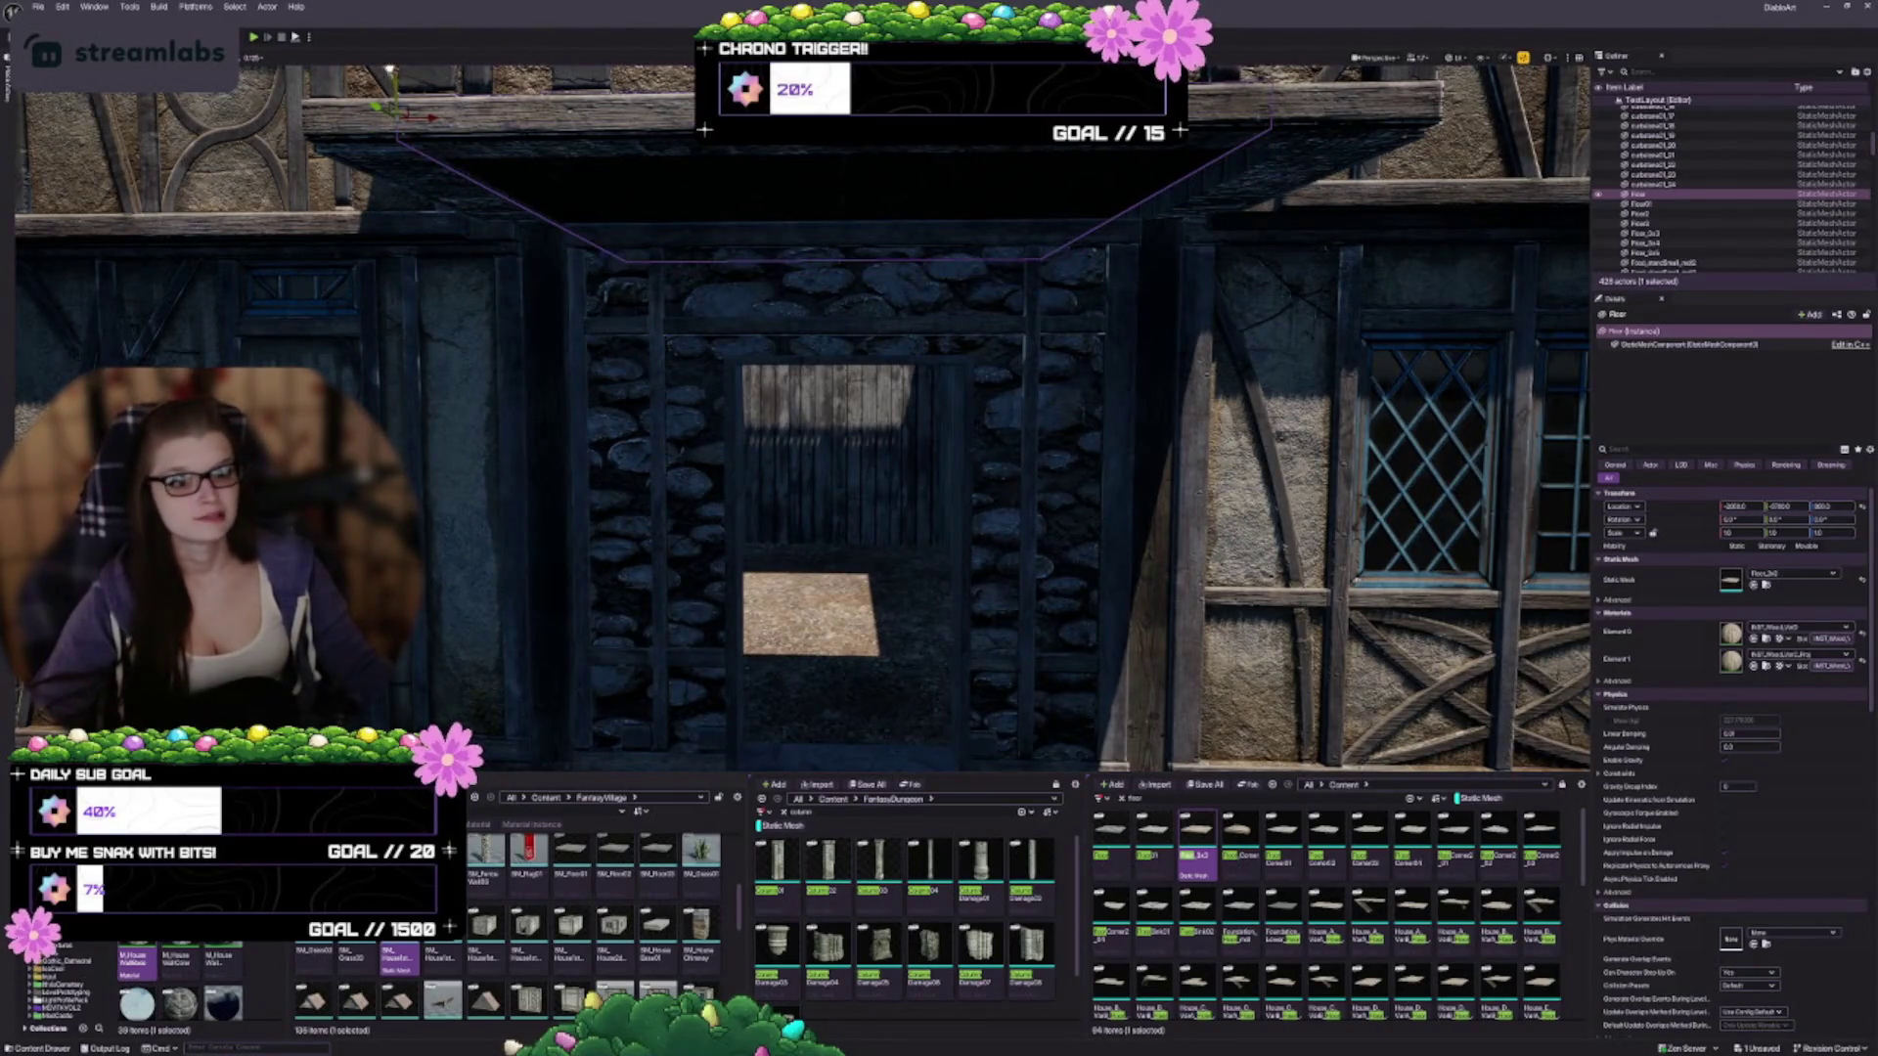
{"action": "mouse_move", "coordinate": [392, 72]}
{"action": "left_mouse_down"}
{"action": "mouse_move", "coordinate": [384, 313]}
{"action": "mouse_move", "coordinate": [578, 685]}
{"action": "mouse_move", "coordinate": [626, 714]}
{"action": "mouse_move", "coordinate": [1100, 212]}
{"action": "left_mouse_up"}
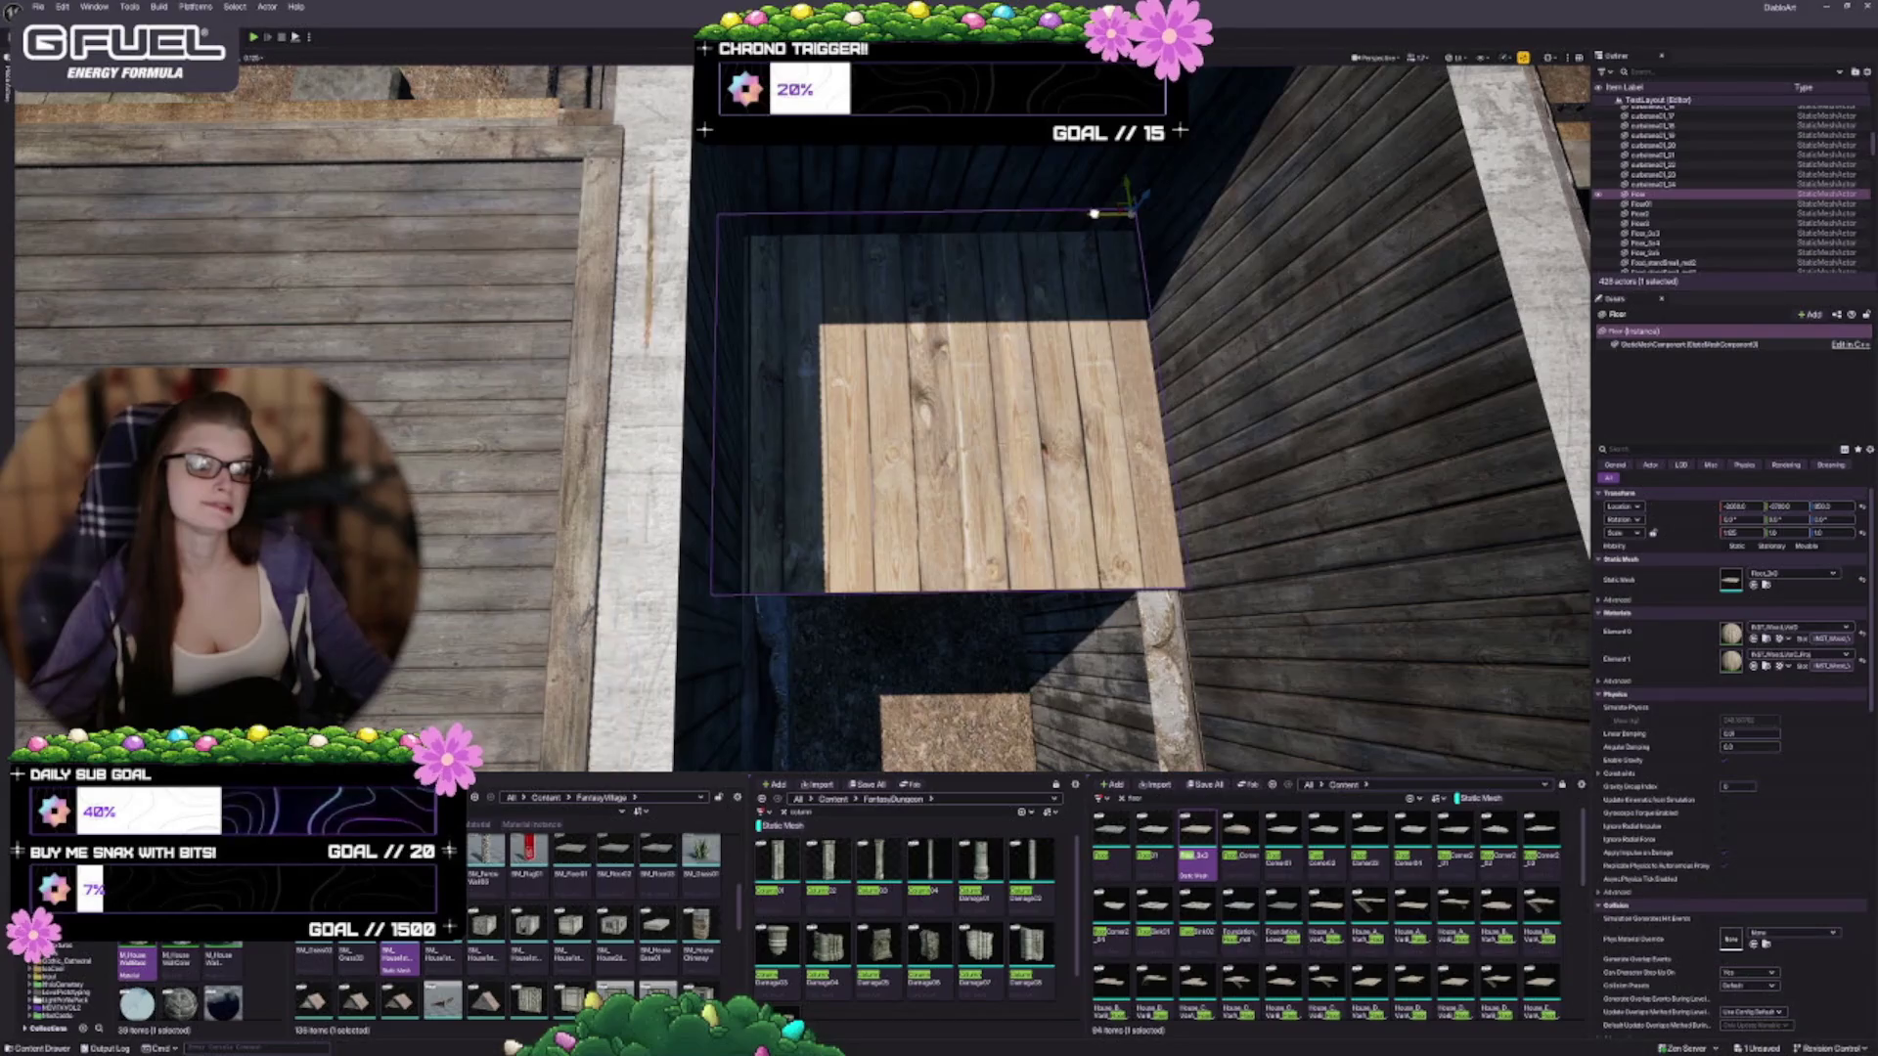
{"action": "mouse_move", "coordinate": [1095, 213]}
{"action": "left_mouse_down"}
{"action": "mouse_move", "coordinate": [880, 391]}
{"action": "mouse_move", "coordinate": [967, 461]}
{"action": "mouse_move", "coordinate": [959, 401]}
{"action": "mouse_move", "coordinate": [959, 440]}
{"action": "mouse_move", "coordinate": [1057, 440]}
{"action": "mouse_move", "coordinate": [978, 440]}
{"action": "left_mouse_up"}
{"action": "key", "text": "Escape"}
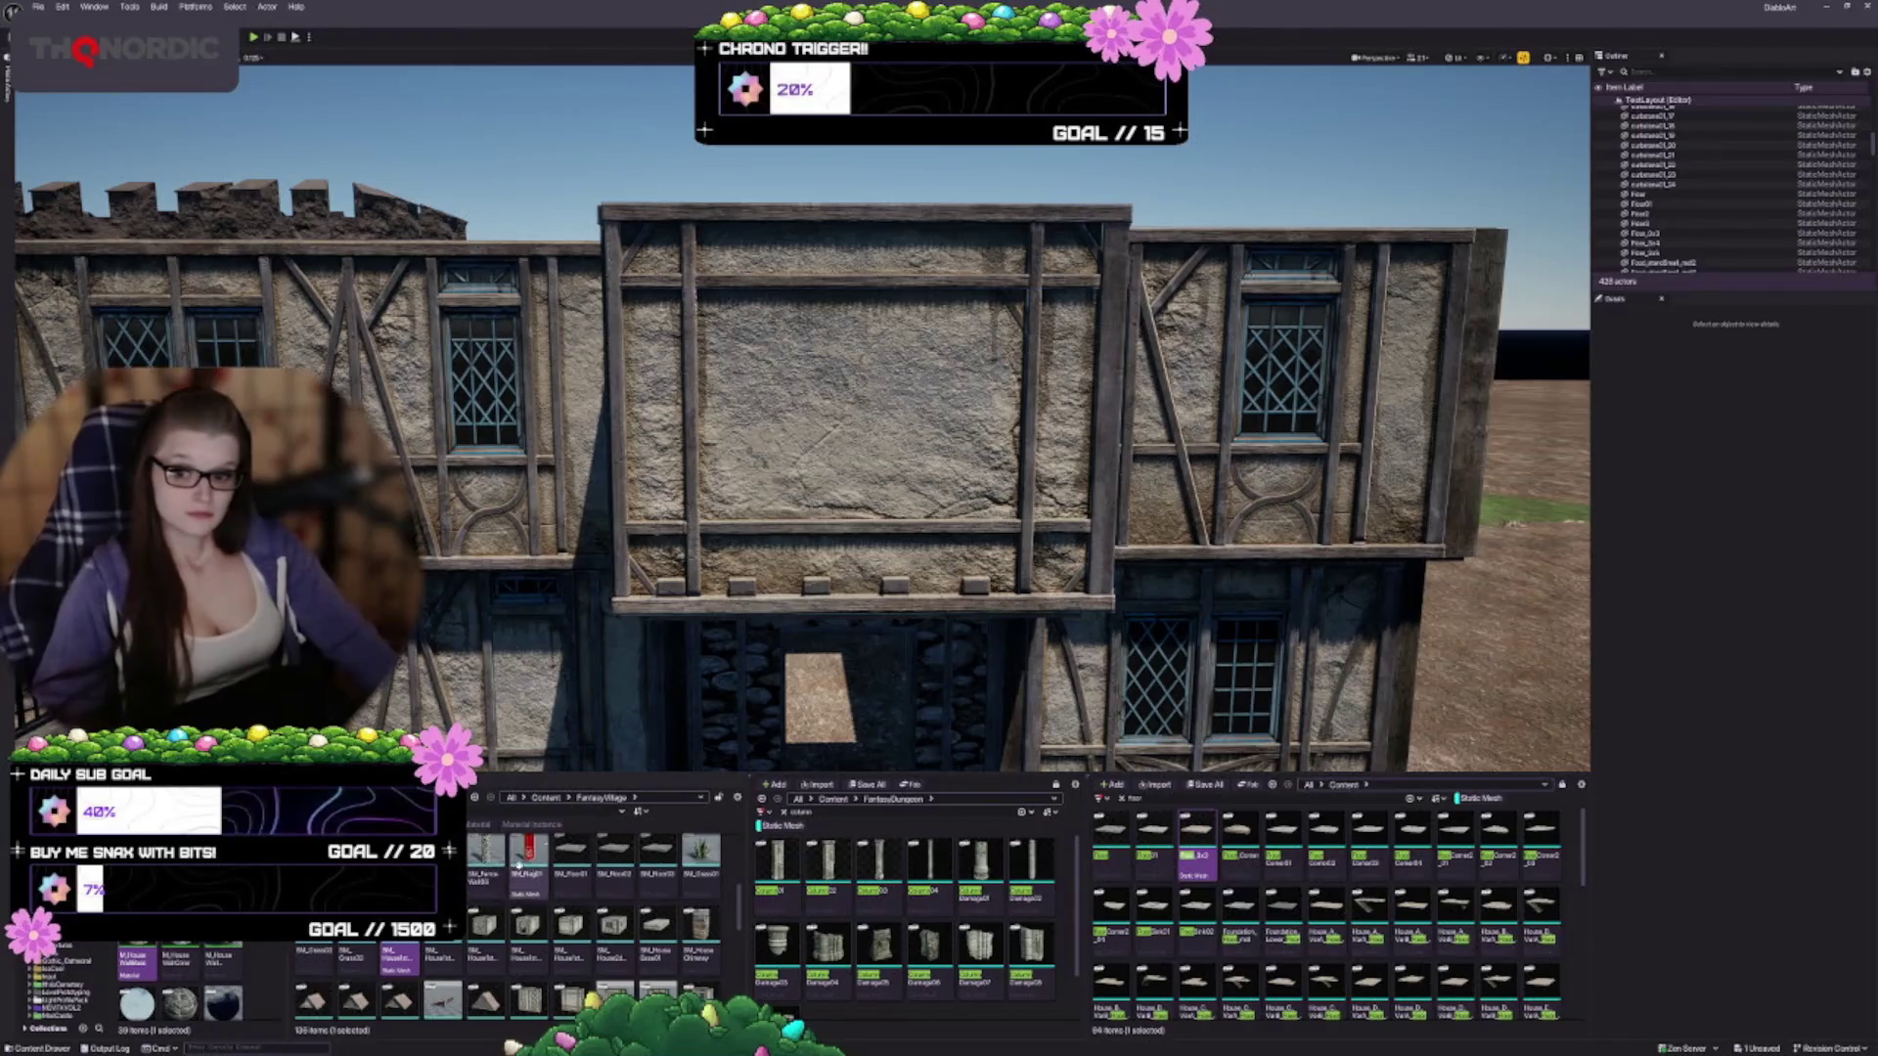
Alt-drag the upper-floor wall one storey higher and swap the copy's mesh to the tiled roof
{"action": "left_click_drag", "start_coordinate": [770, 677], "coordinate": [720, 552]}
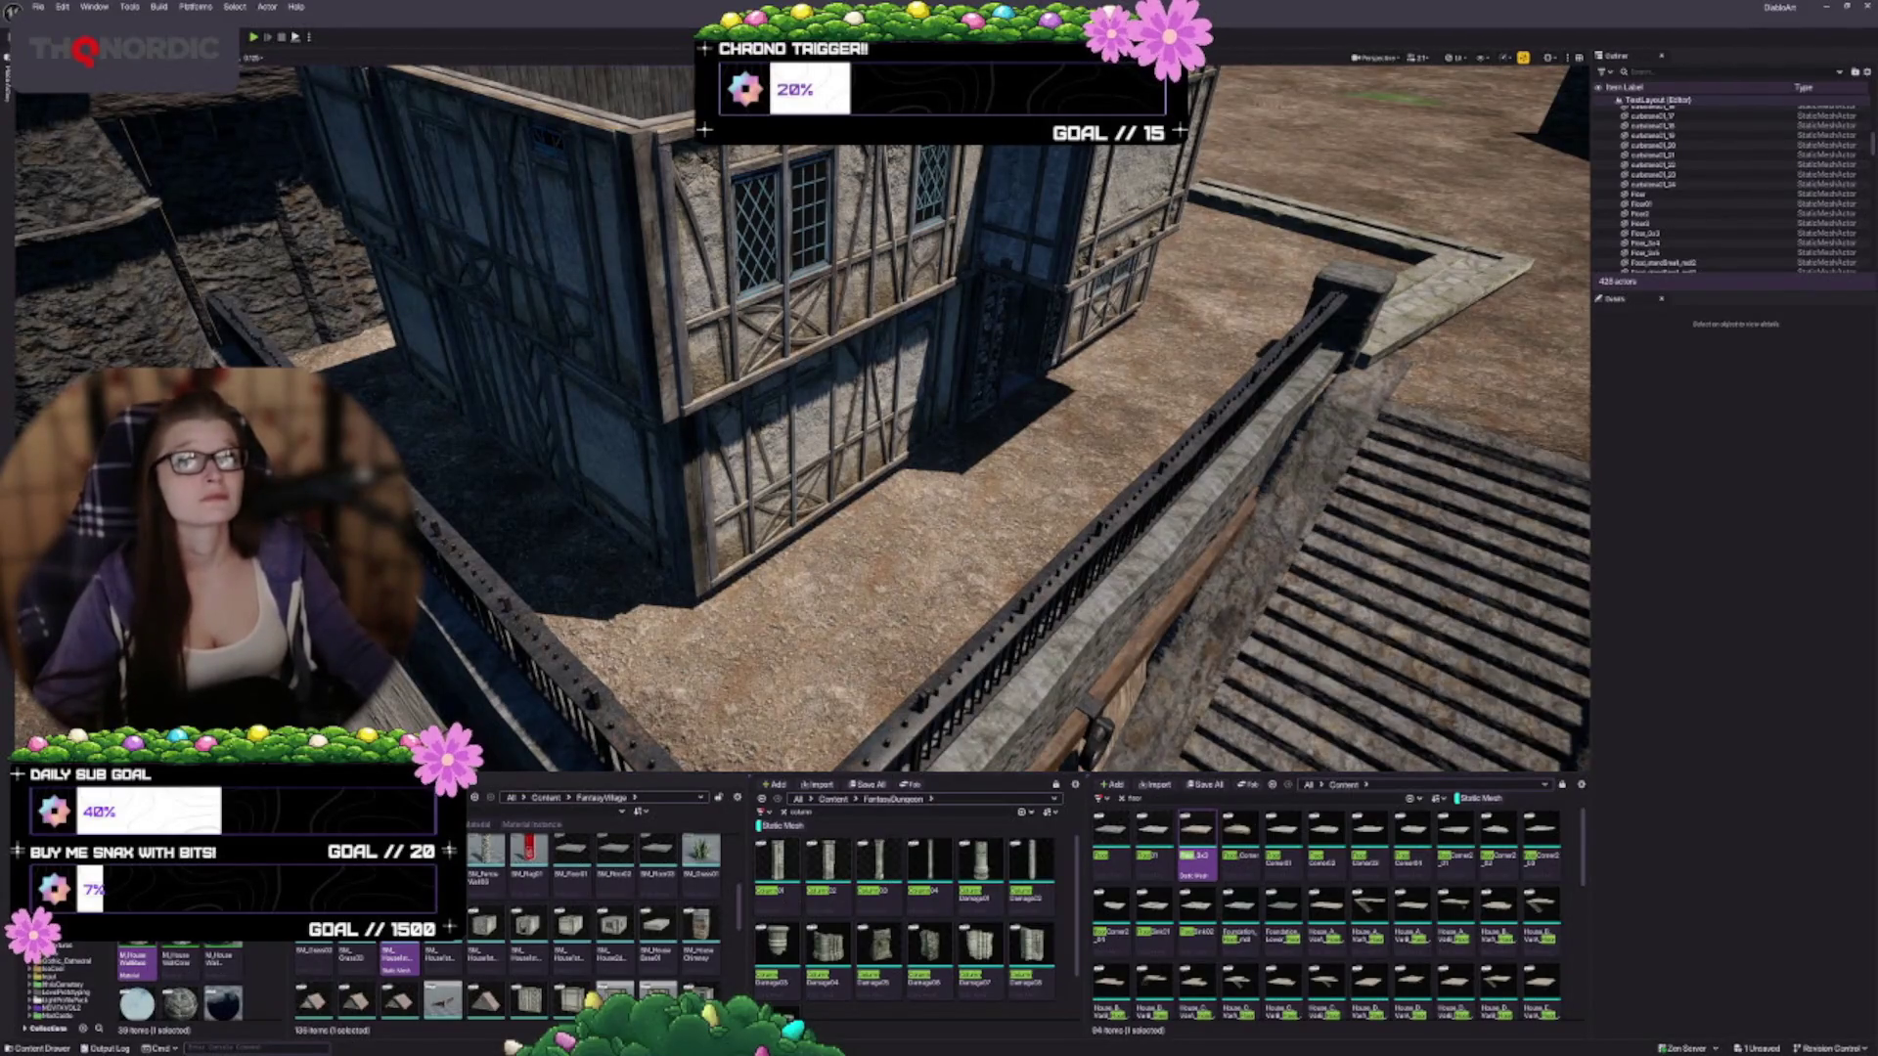
{"action": "mouse_move", "coordinate": [662, 551]}
{"action": "left_mouse_down"}
{"action": "mouse_move", "coordinate": [661, 489]}
{"action": "mouse_move", "coordinate": [782, 484]}
{"action": "mouse_move", "coordinate": [723, 494]}
{"action": "mouse_move", "coordinate": [681, 315]}
{"action": "left_mouse_up"}
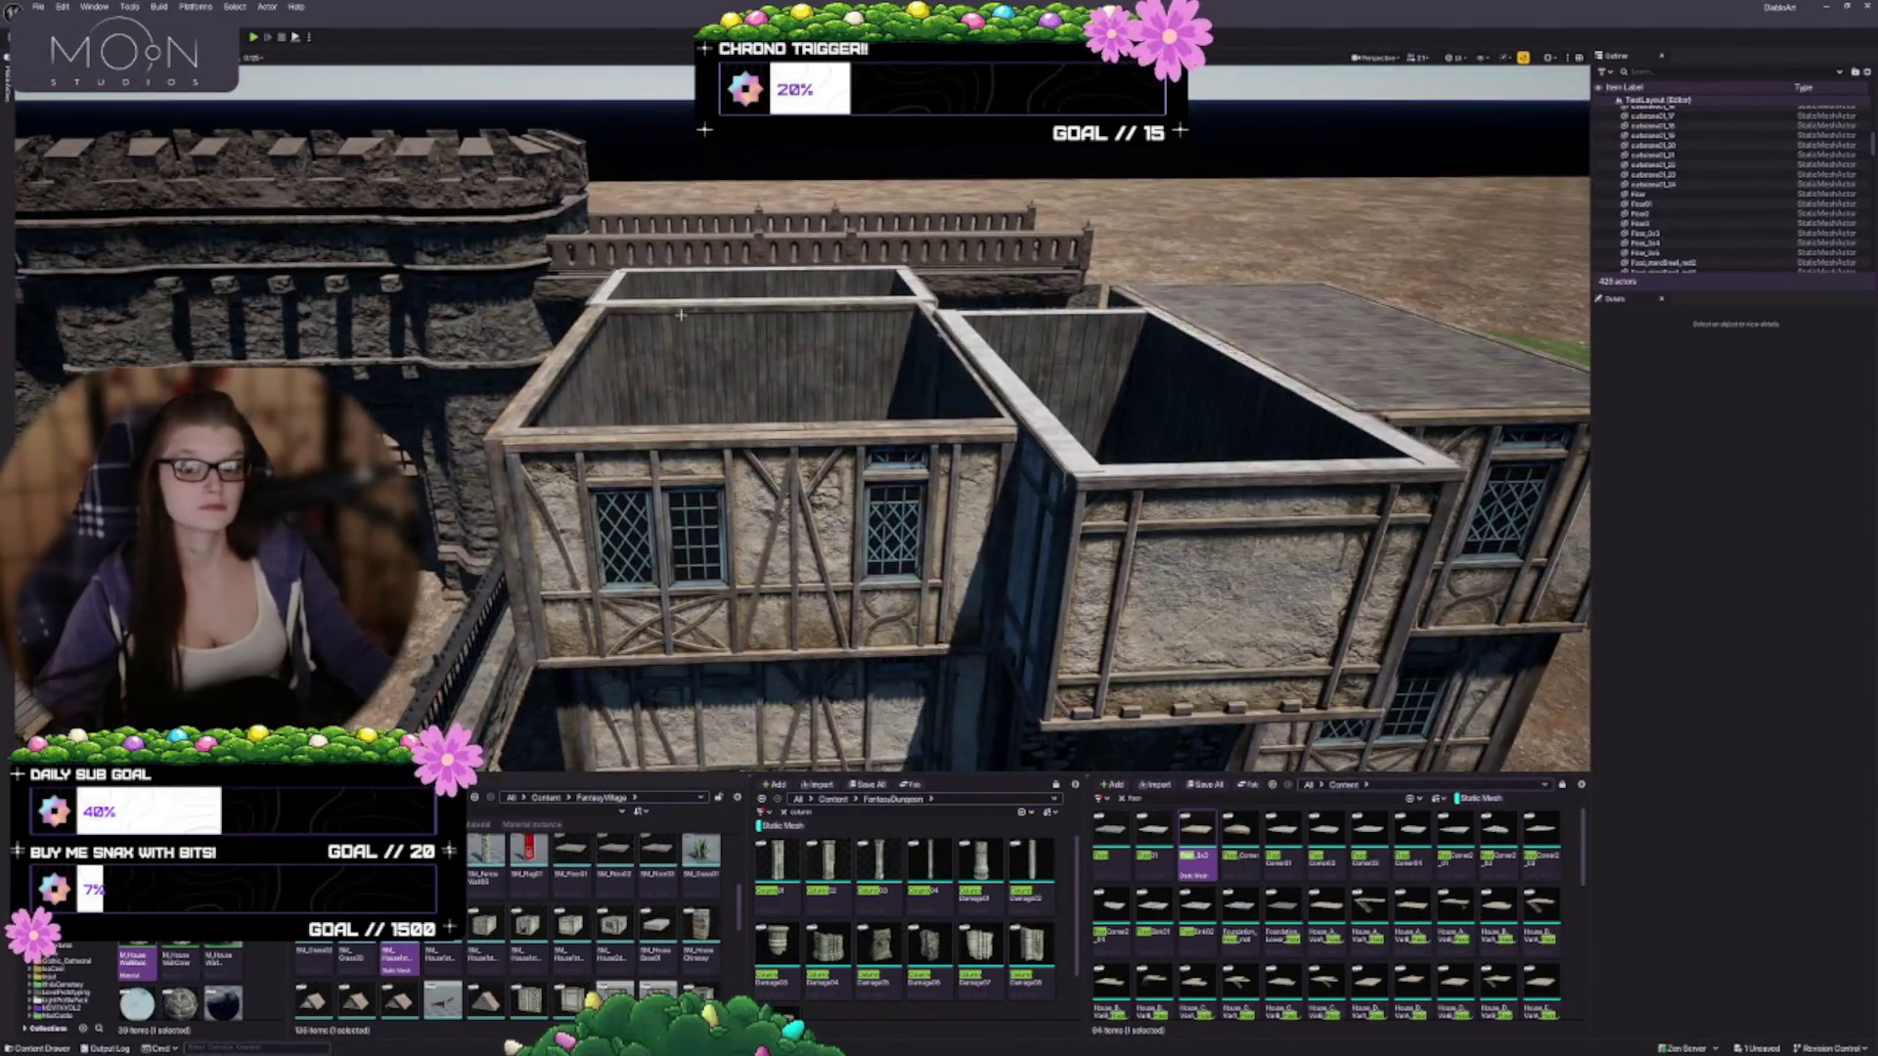
{"action": "left_click", "coordinate": [772, 518]}
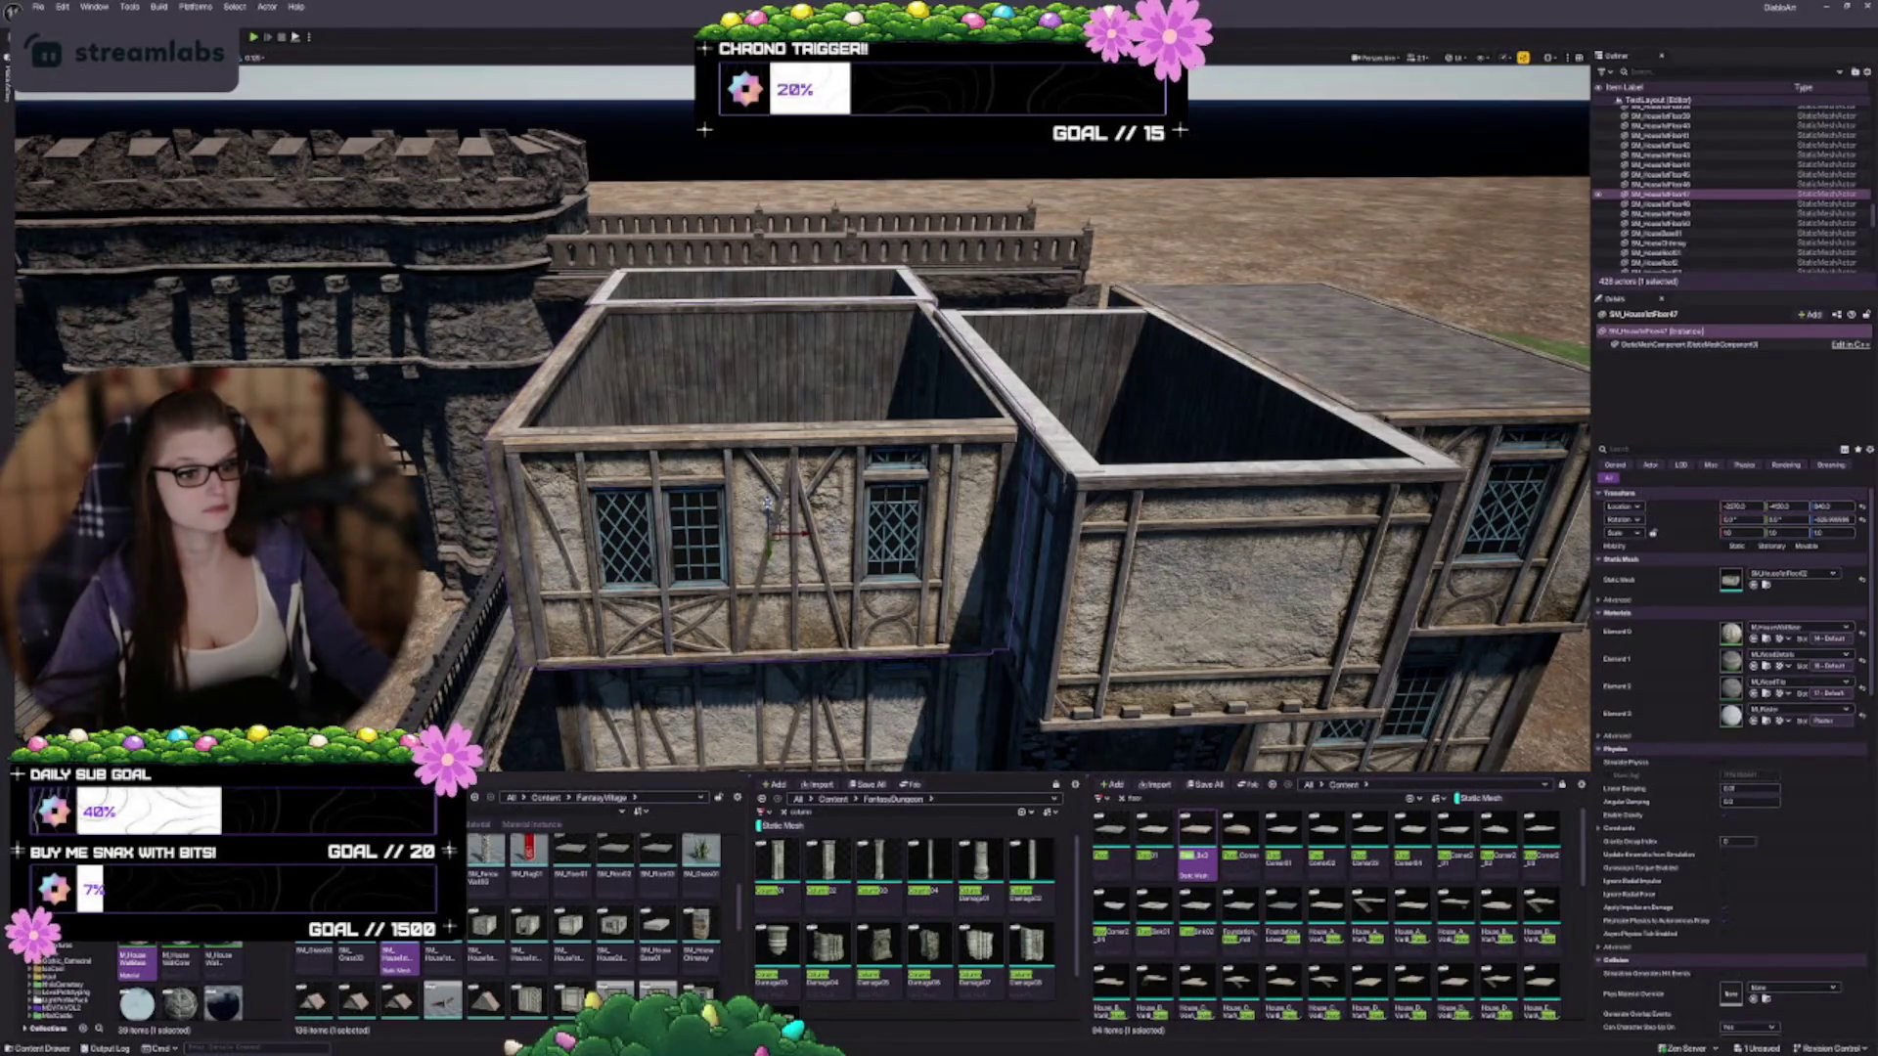
{"action": "left_click_drag", "start_coordinate": [768, 502], "coordinate": [763, 318], "text": "alt"}
{"action": "scroll", "coordinate": [588, 934], "scroll_direction": "down", "scroll_amount": 2}
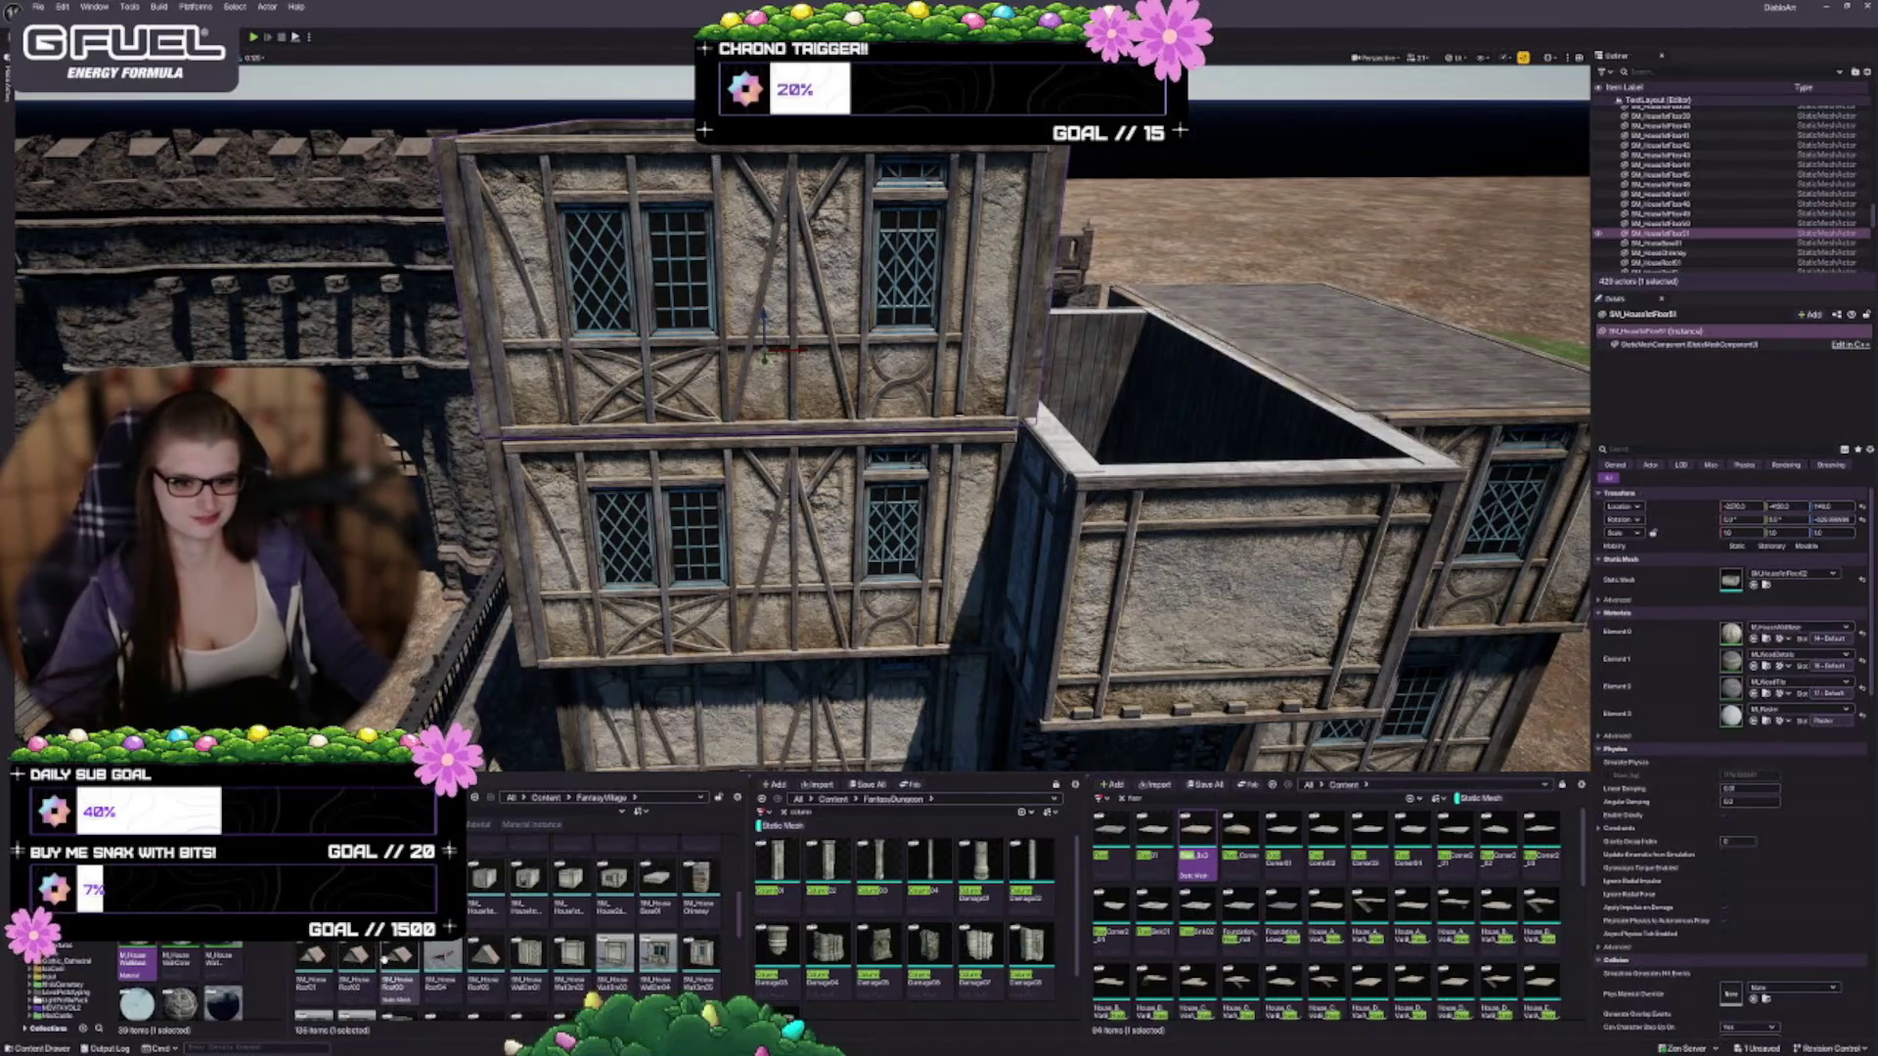
{"action": "left_click", "coordinate": [1752, 586]}
{"action": "mouse_move", "coordinate": [895, 518]}
{"action": "left_mouse_down"}
{"action": "mouse_move", "coordinate": [509, 534]}
{"action": "mouse_move", "coordinate": [790, 462]}
{"action": "left_mouse_up"}
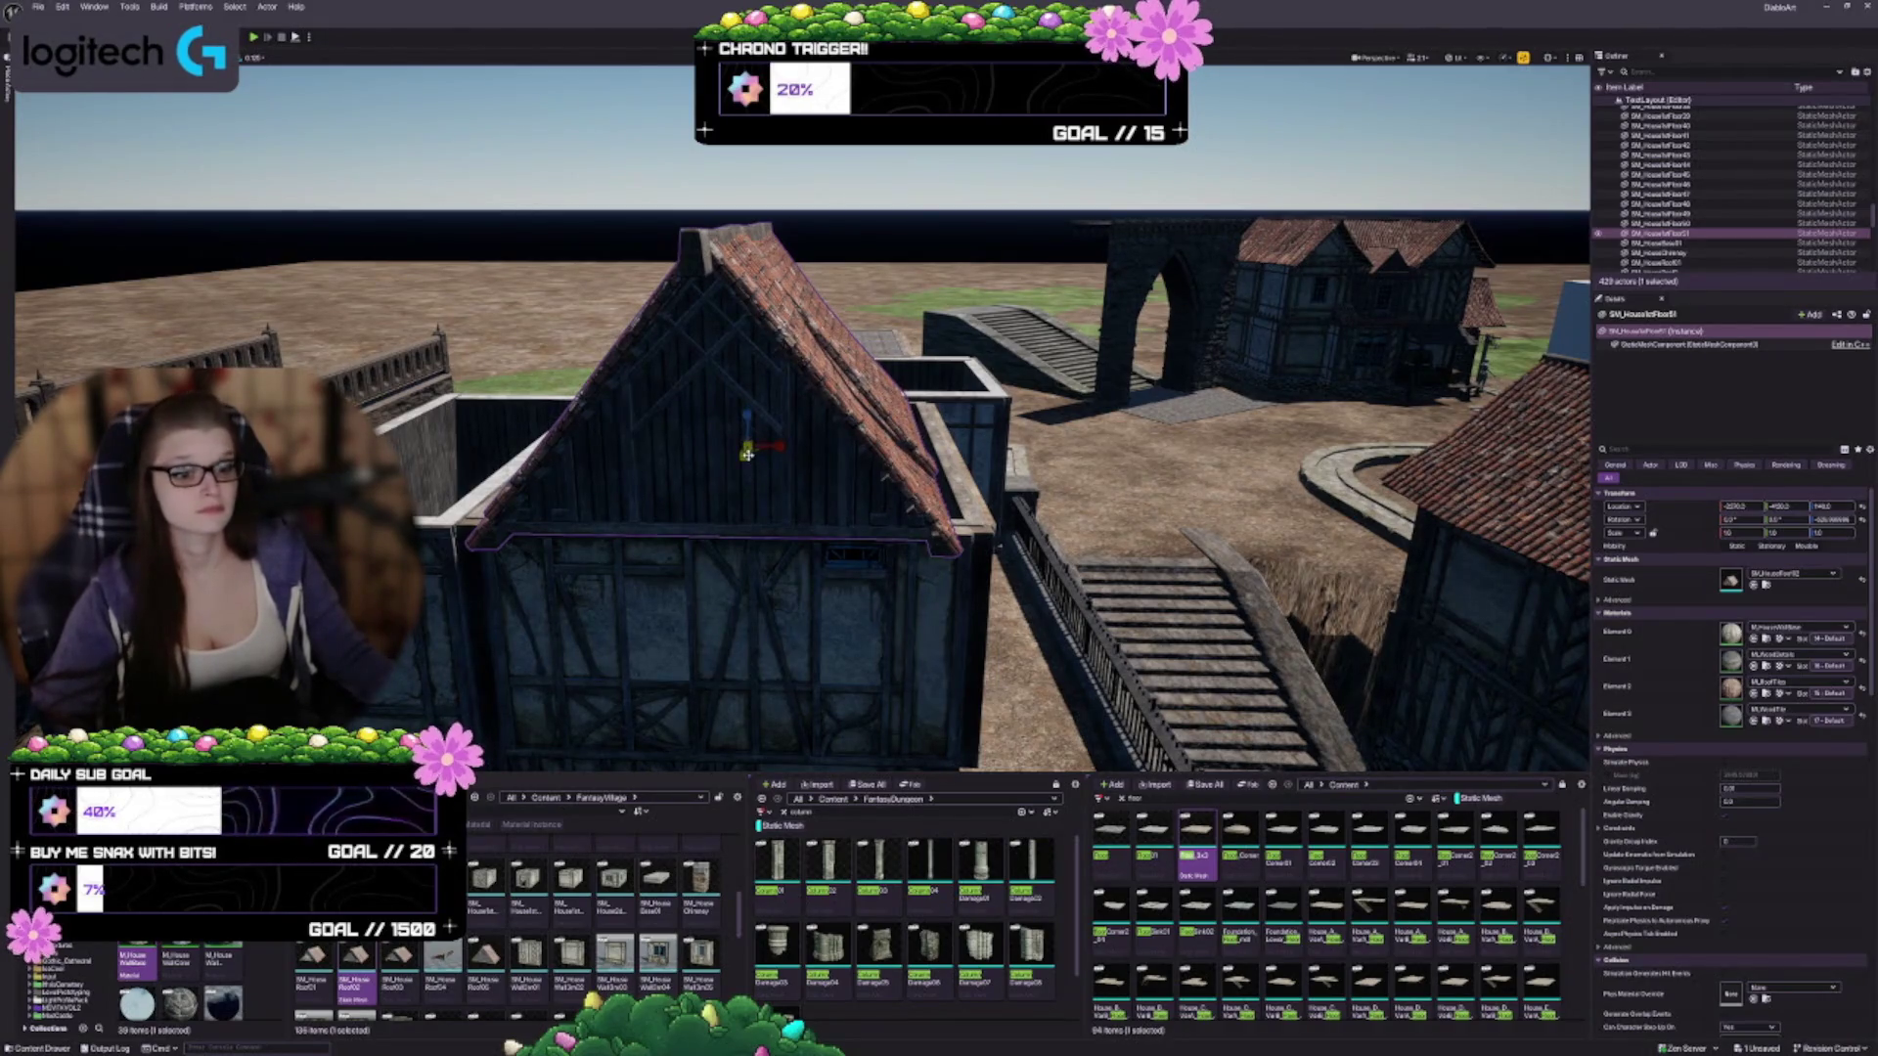
Scale up the tiled roof to cover the house
{"action": "left_click_drag", "start_coordinate": [748, 445], "coordinate": [746, 437]}
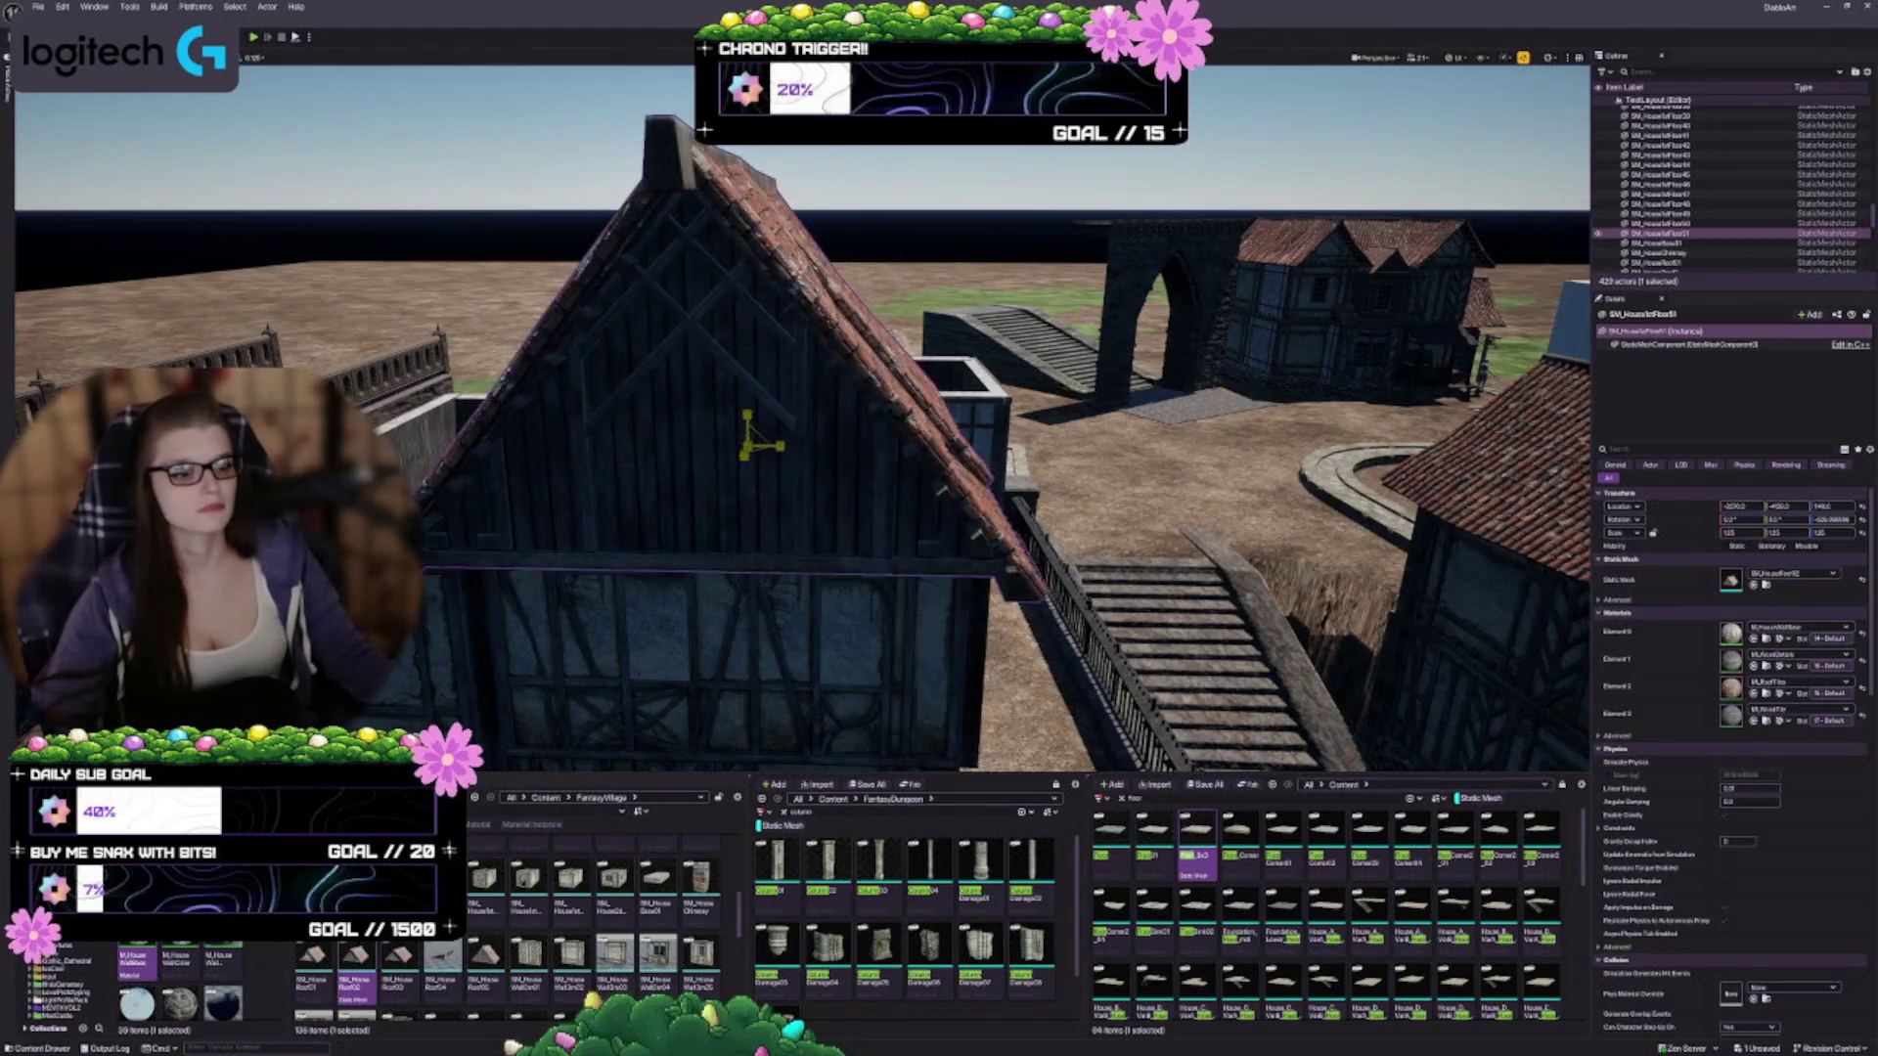
{"action": "scroll", "coordinate": [747, 440], "scroll_direction": "up", "scroll_amount": 5}
{"action": "mouse_move", "coordinate": [747, 440]}
{"action": "left_mouse_down"}
{"action": "mouse_move", "coordinate": [746, 459]}
{"action": "mouse_move", "coordinate": [685, 454]}
{"action": "mouse_move", "coordinate": [723, 455]}
{"action": "left_mouse_up"}
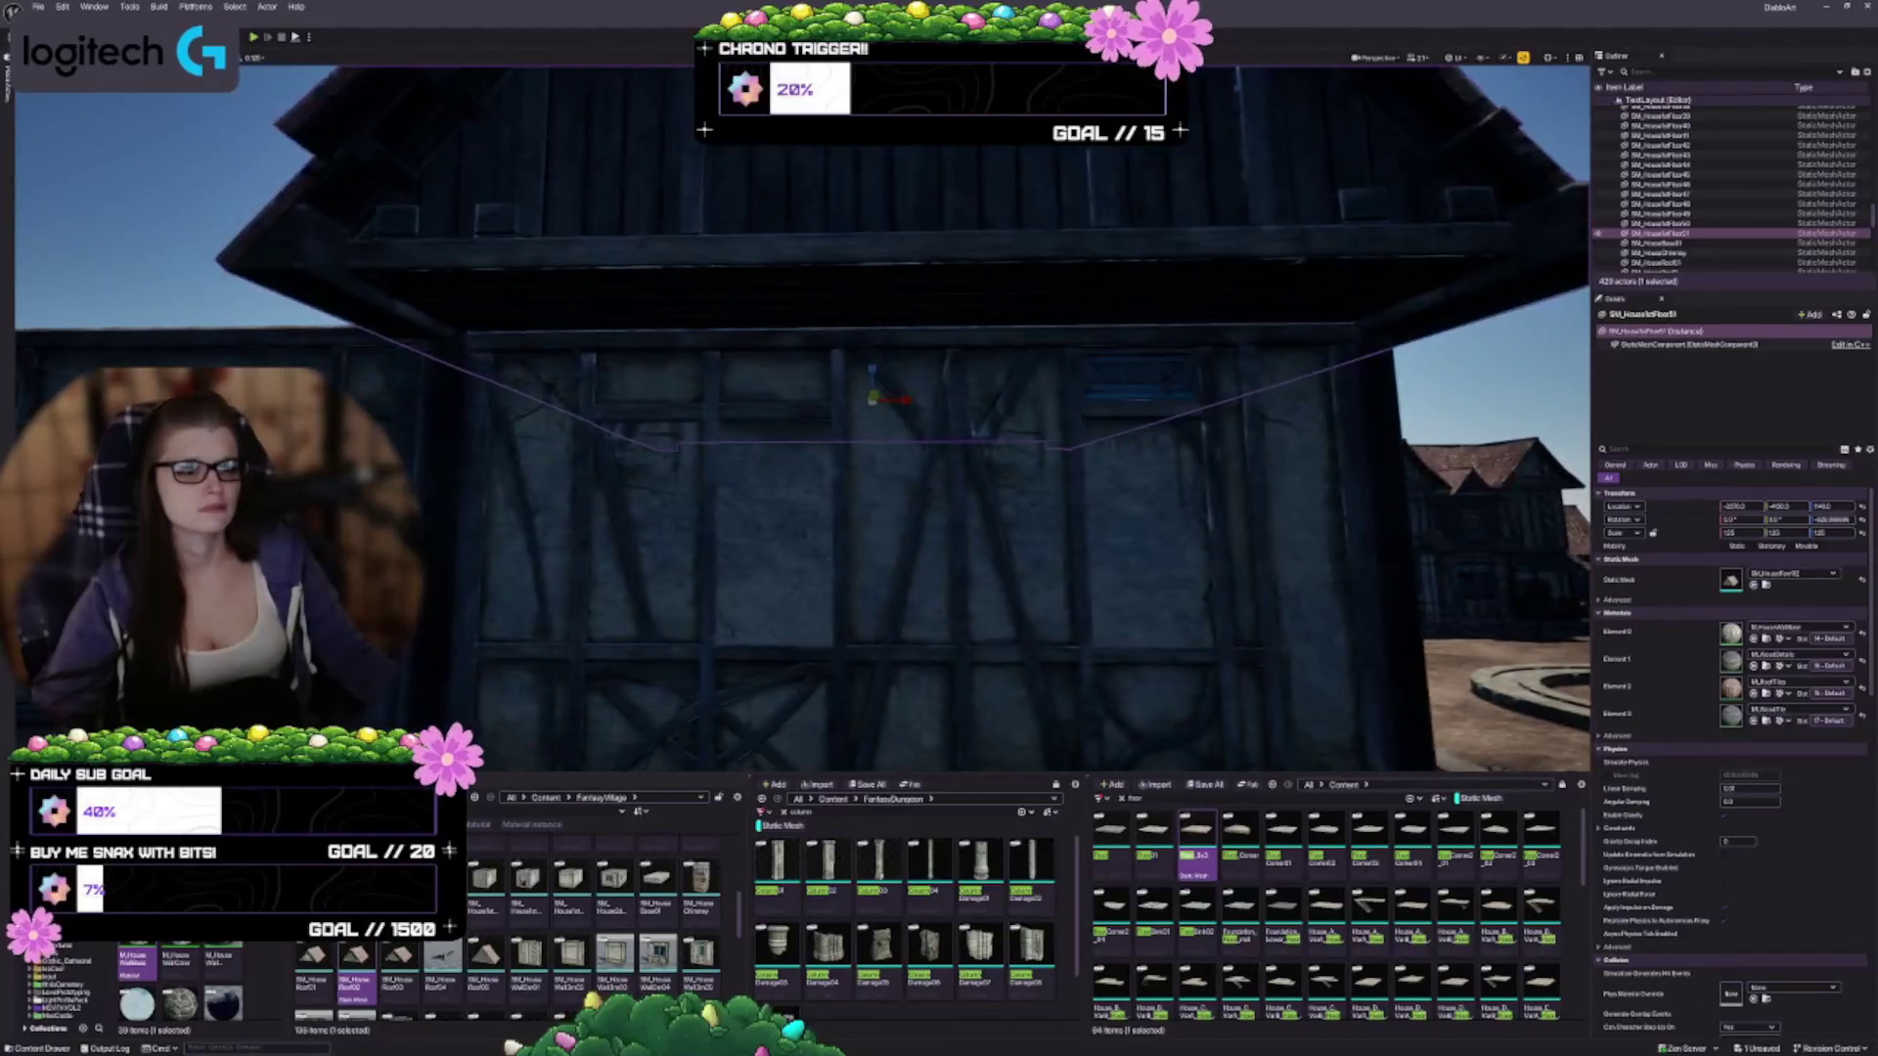
{"action": "scroll", "coordinate": [861, 397], "scroll_direction": "down", "scroll_amount": 3}
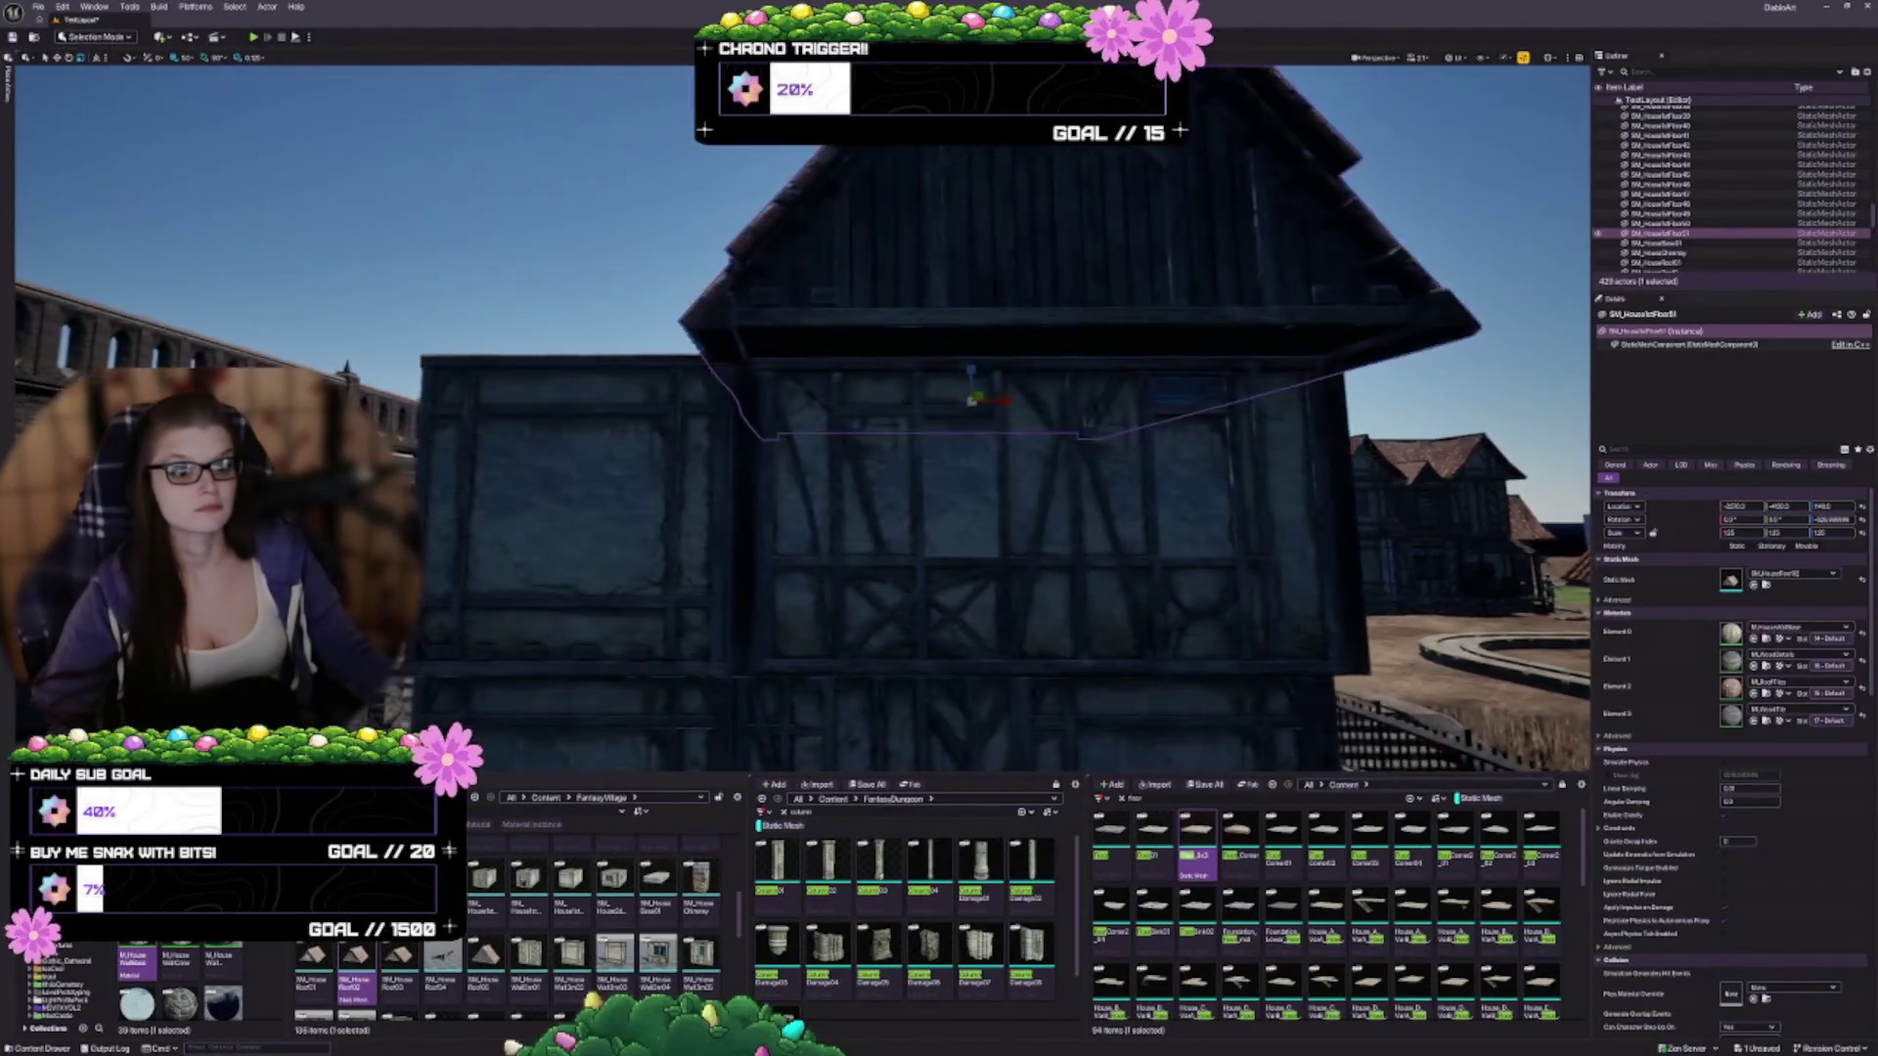
{"action": "left_click_drag", "start_coordinate": [861, 396], "coordinate": [1400, 403]}
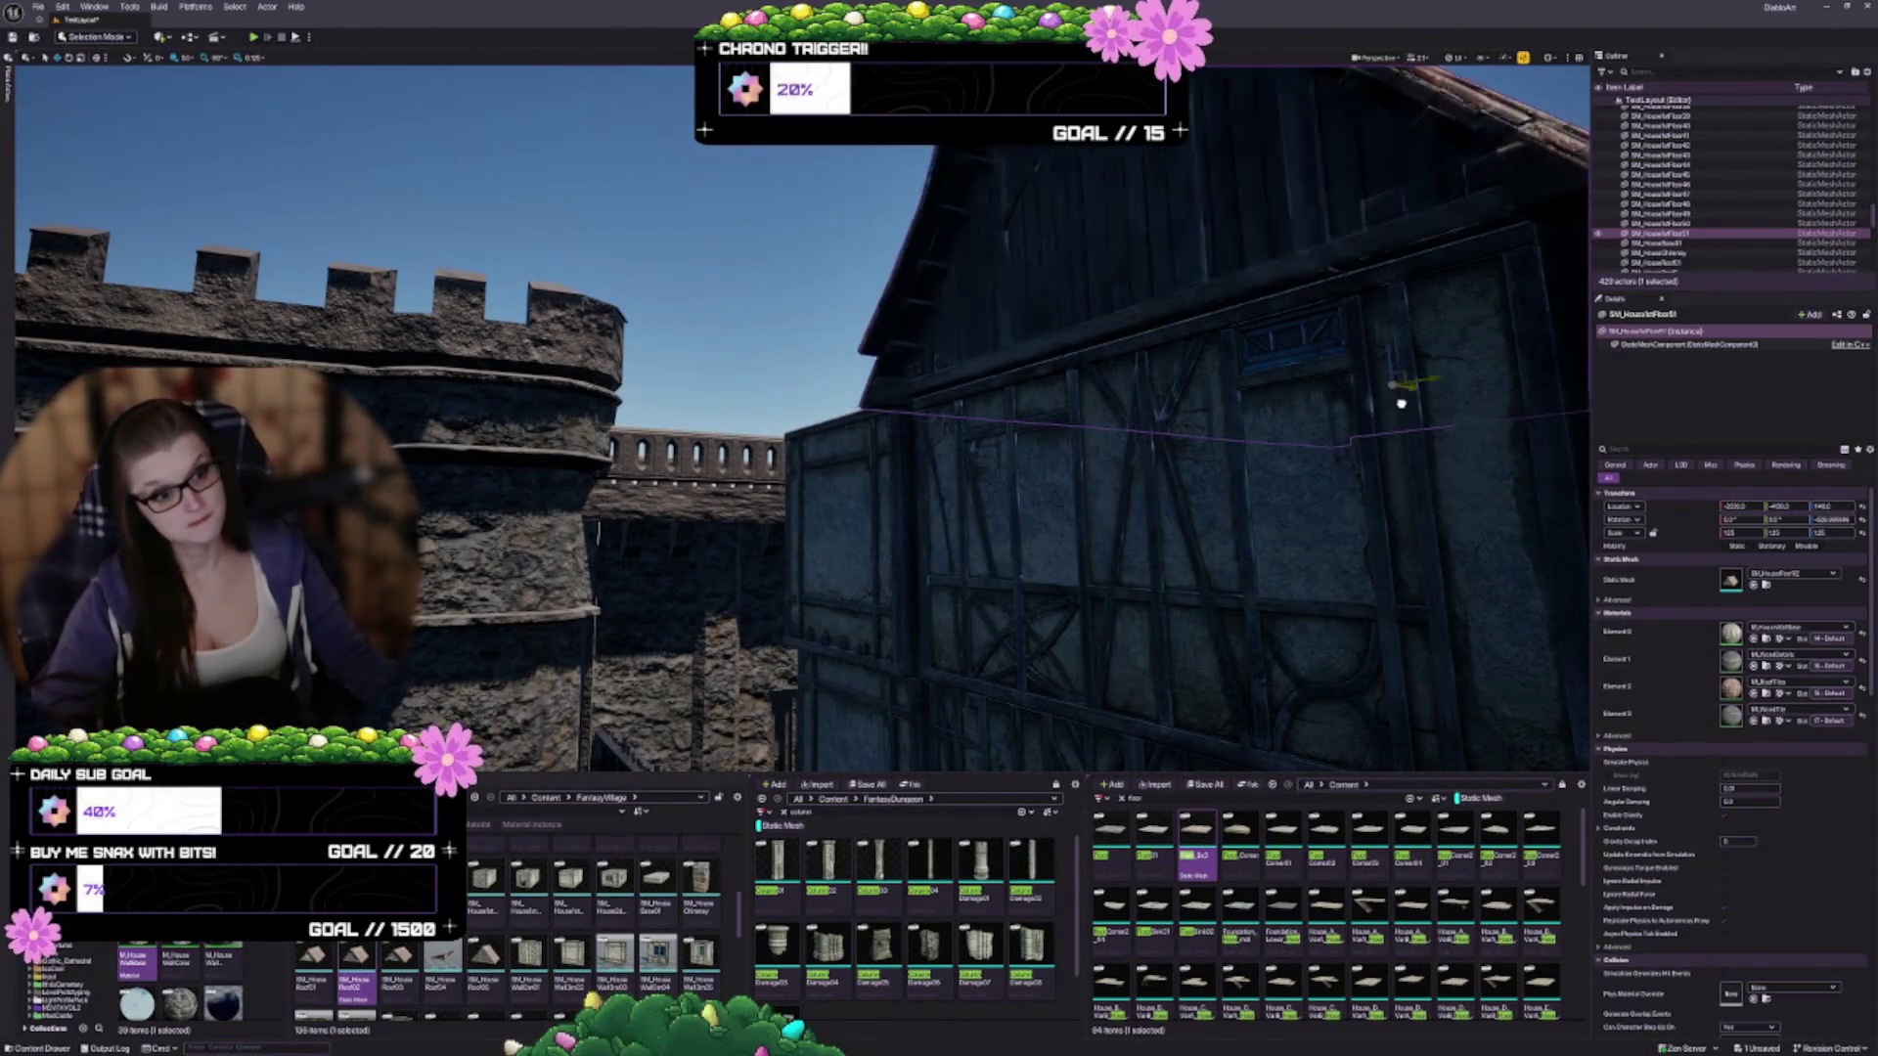
{"action": "left_click_drag", "start_coordinate": [1300, 526], "coordinate": [1208, 500]}
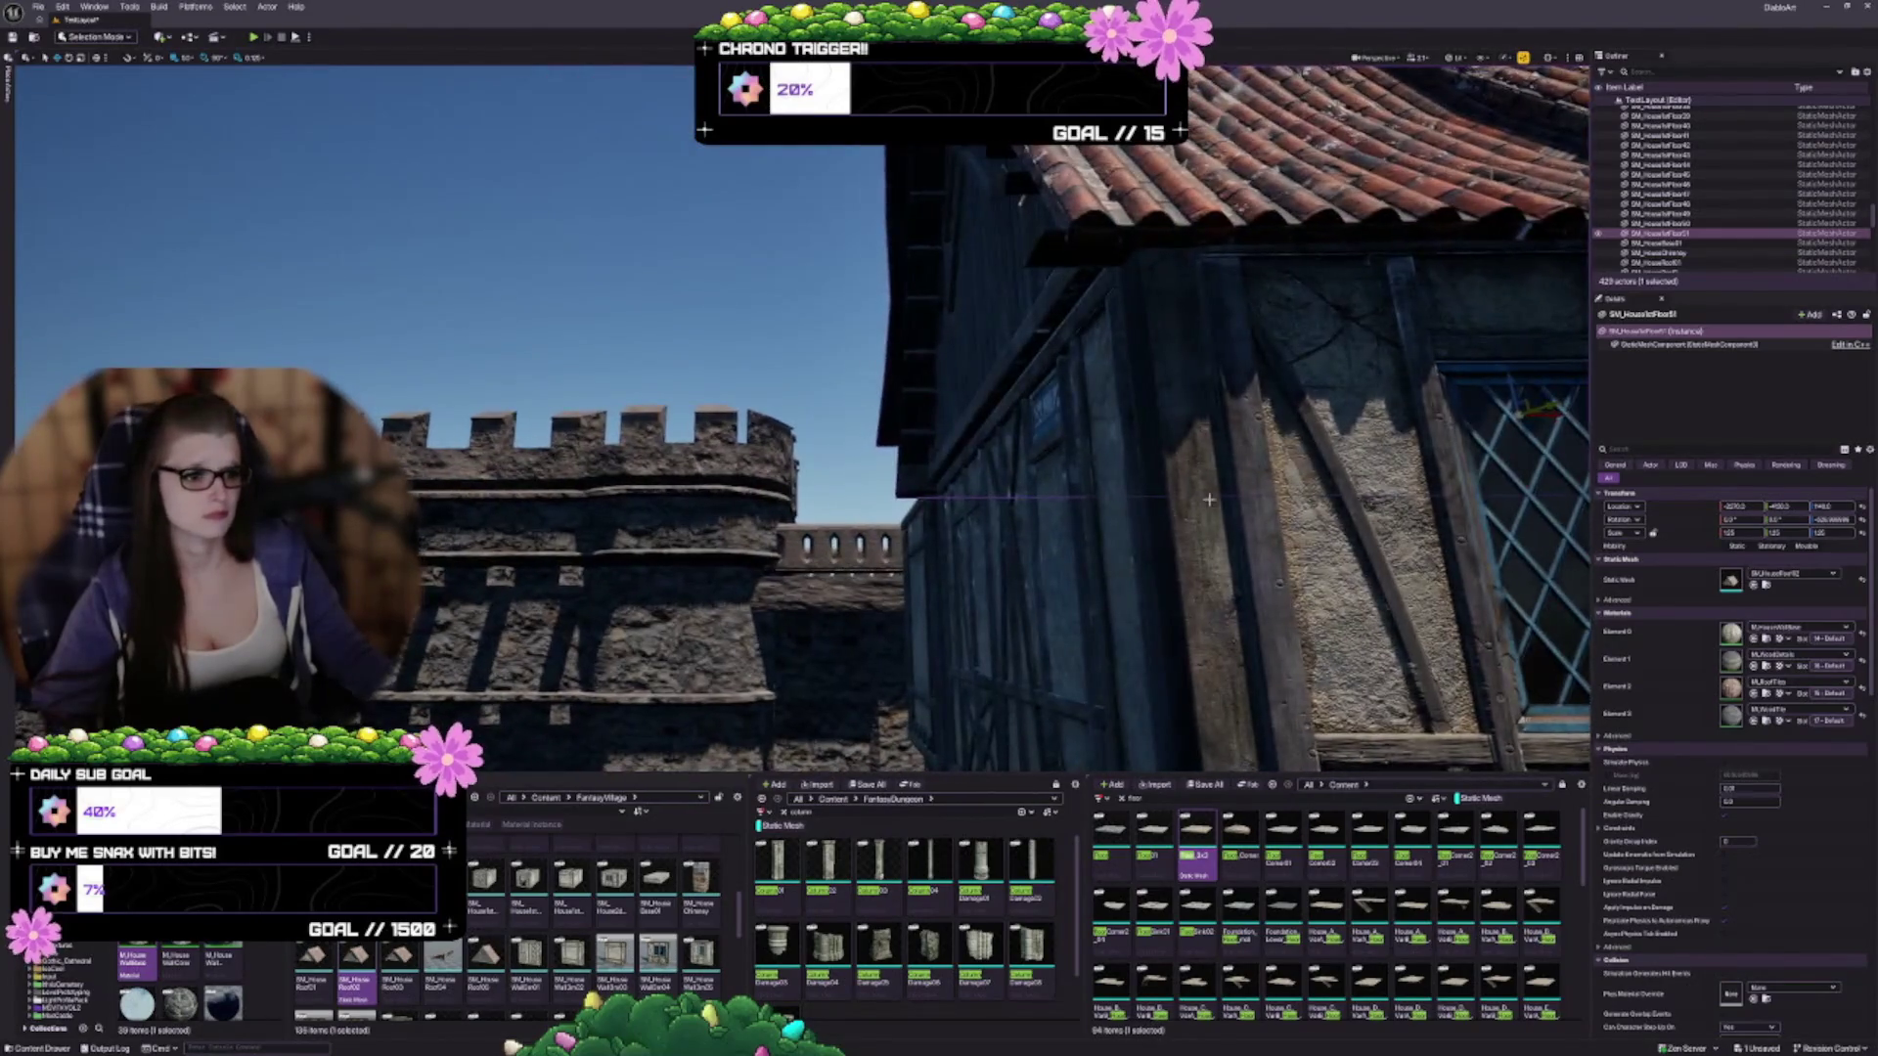
{"action": "mouse_move", "coordinate": [1553, 417]}
{"action": "left_mouse_down"}
{"action": "mouse_move", "coordinate": [1533, 418]}
{"action": "mouse_move", "coordinate": [1549, 420]}
{"action": "left_mouse_up"}
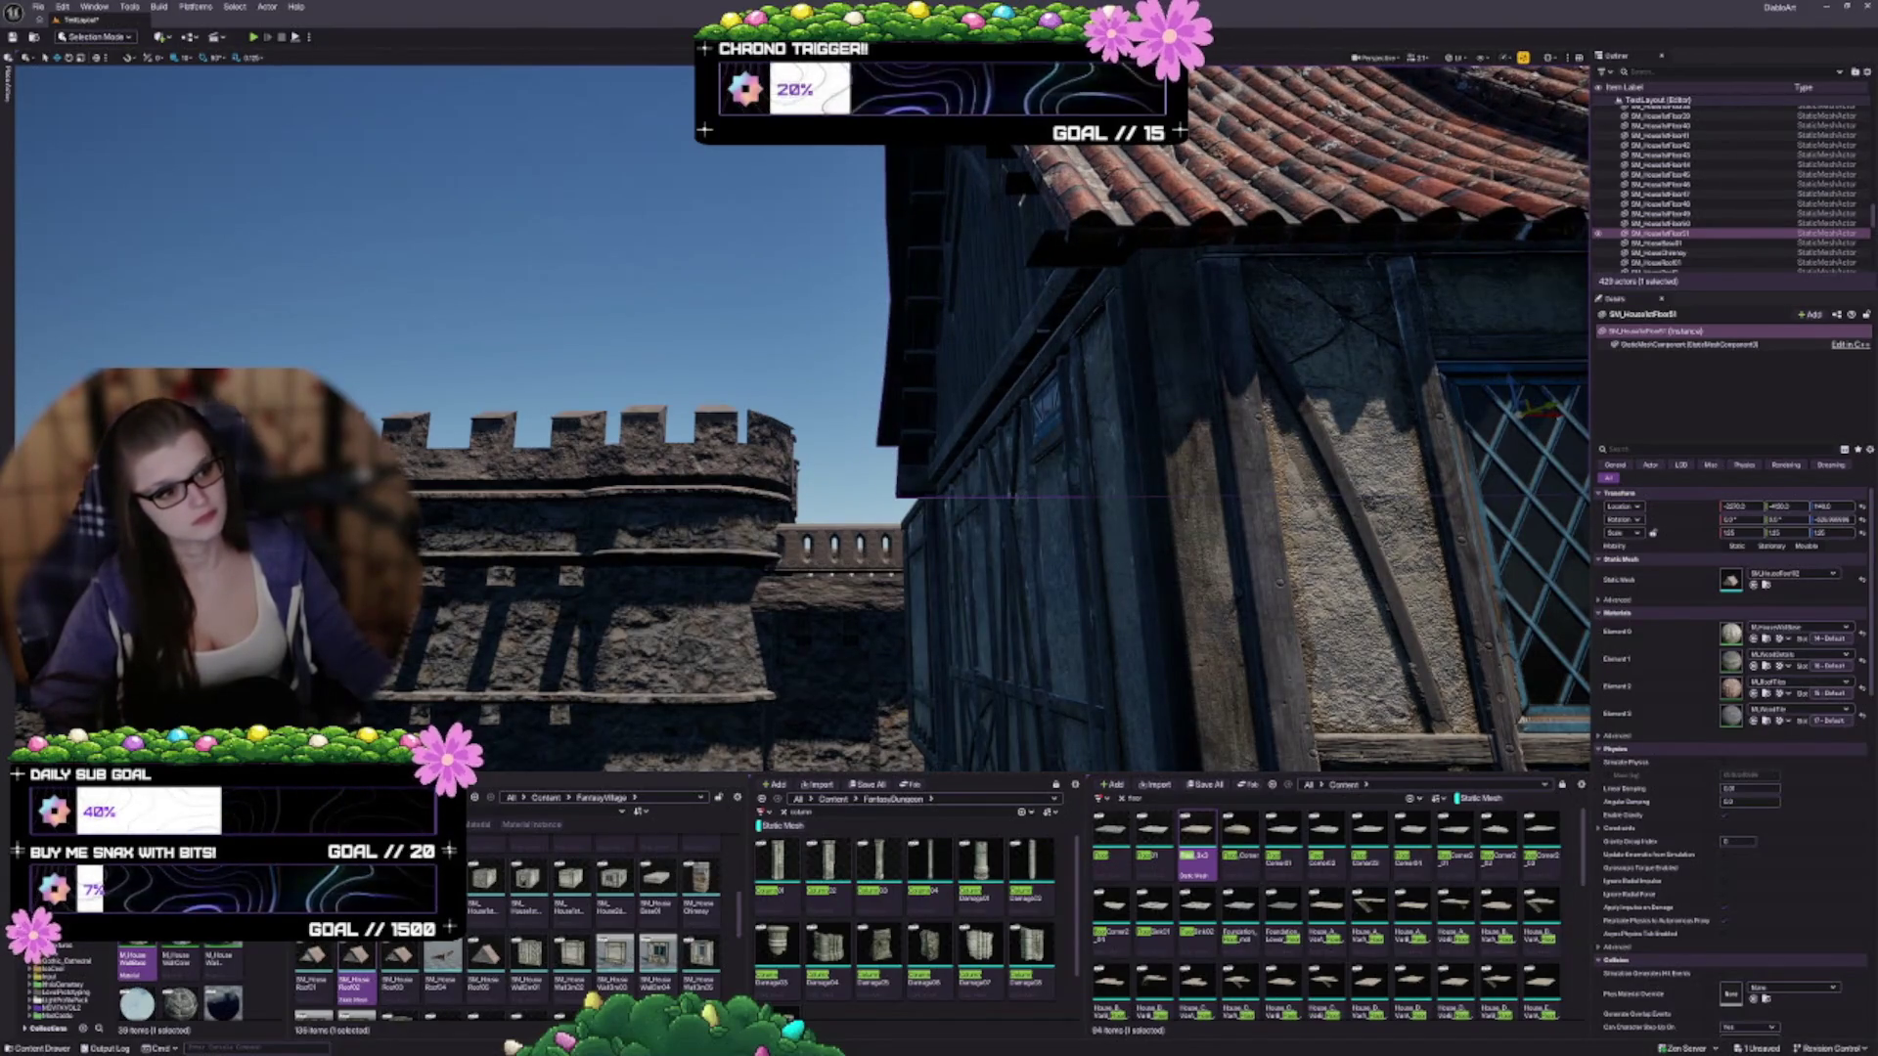
{"action": "key", "text": "f"}
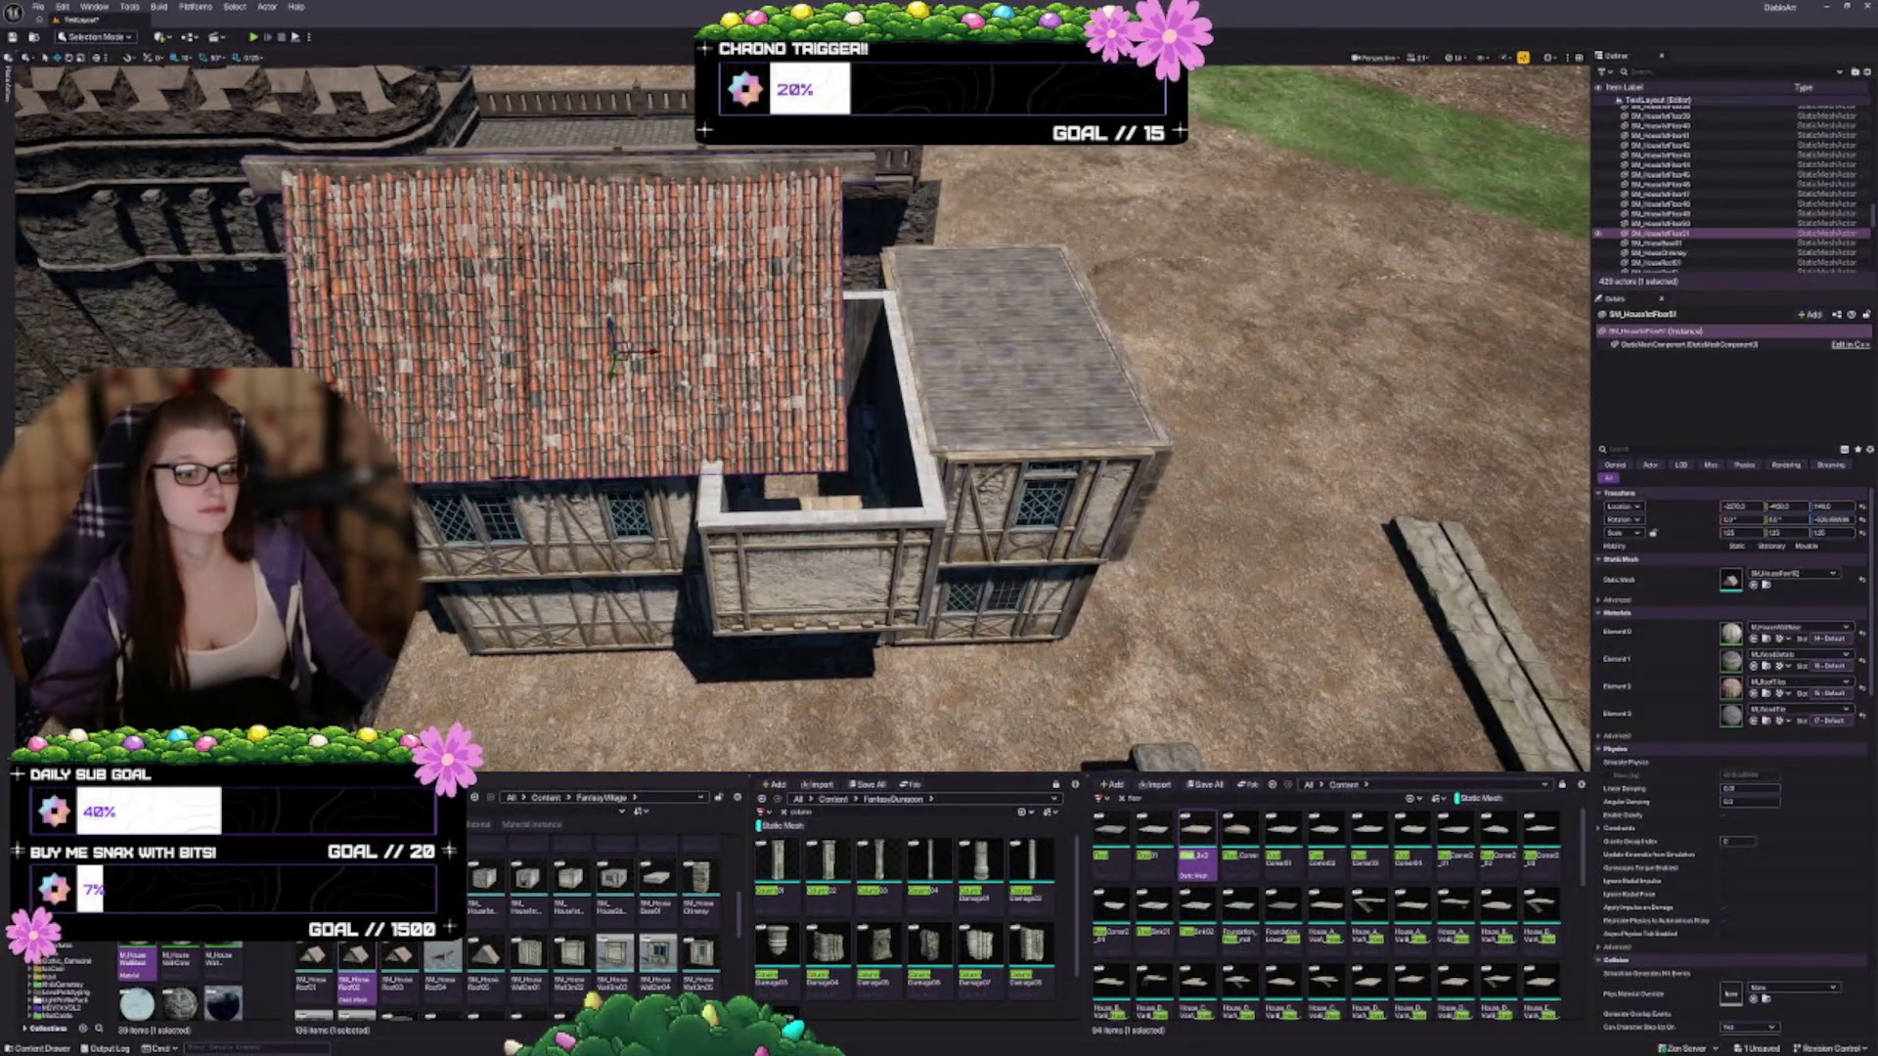
Copy the roof over the right-hand building, group both with Ctrl+G, and squeeze them to fit the walls
{"action": "left_click_drag", "start_coordinate": [651, 350], "coordinate": [1085, 368]}
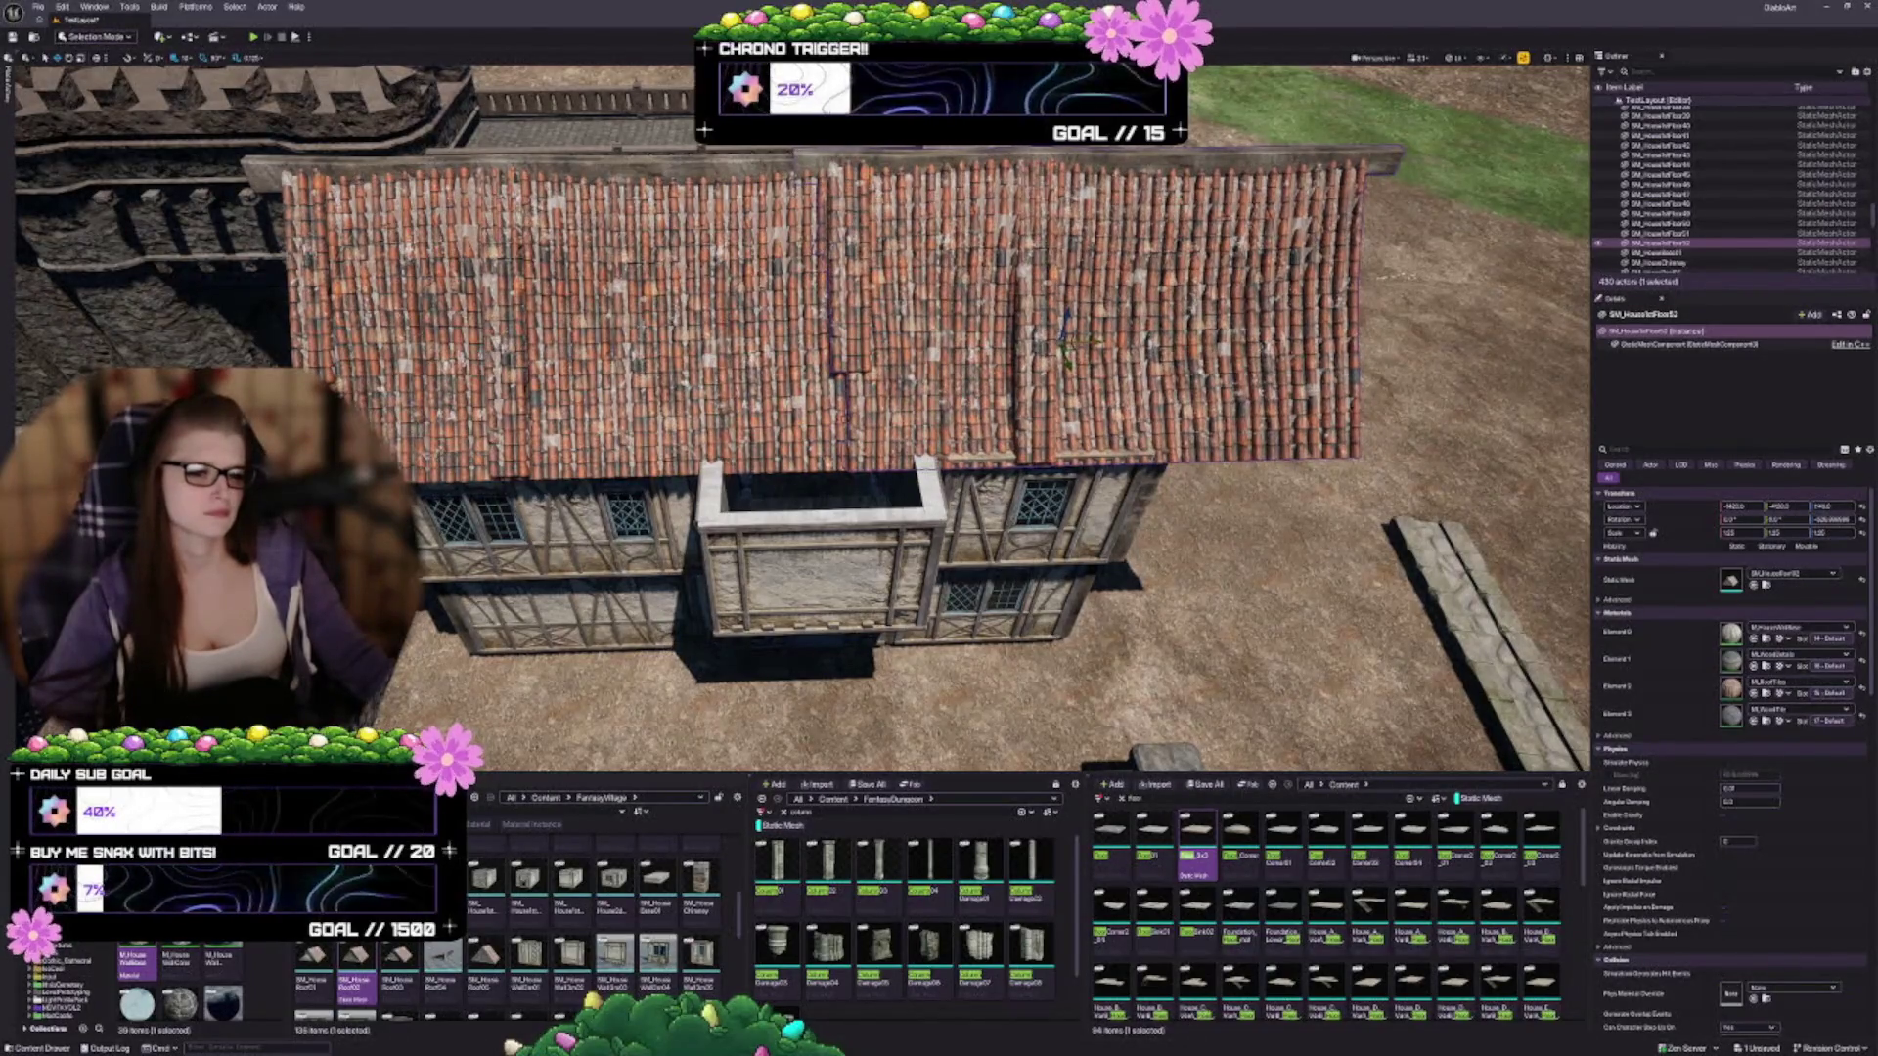
{"action": "left_click", "coordinate": [616, 342], "text": "ctrl"}
{"action": "key", "text": "ctrl+g"}
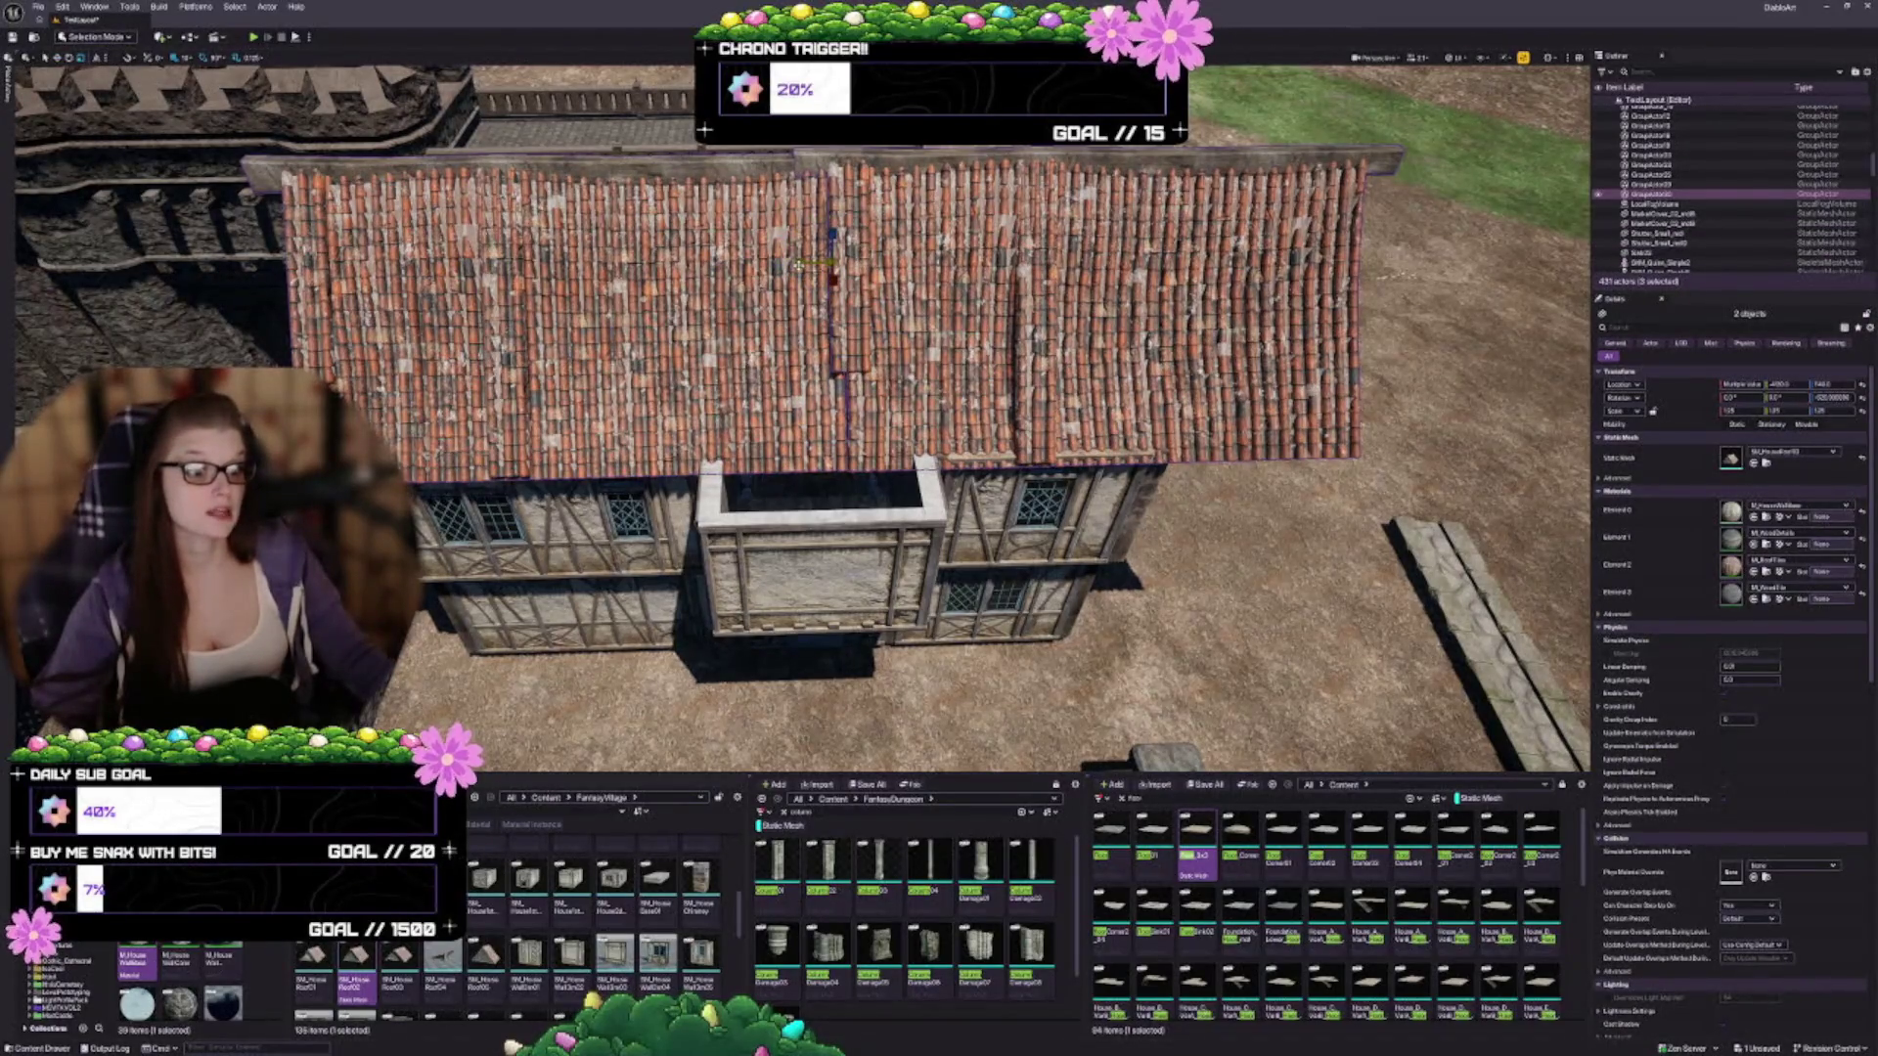
{"action": "left_click_drag", "start_coordinate": [799, 264], "coordinate": [792, 271]}
{"action": "key", "text": "w"}
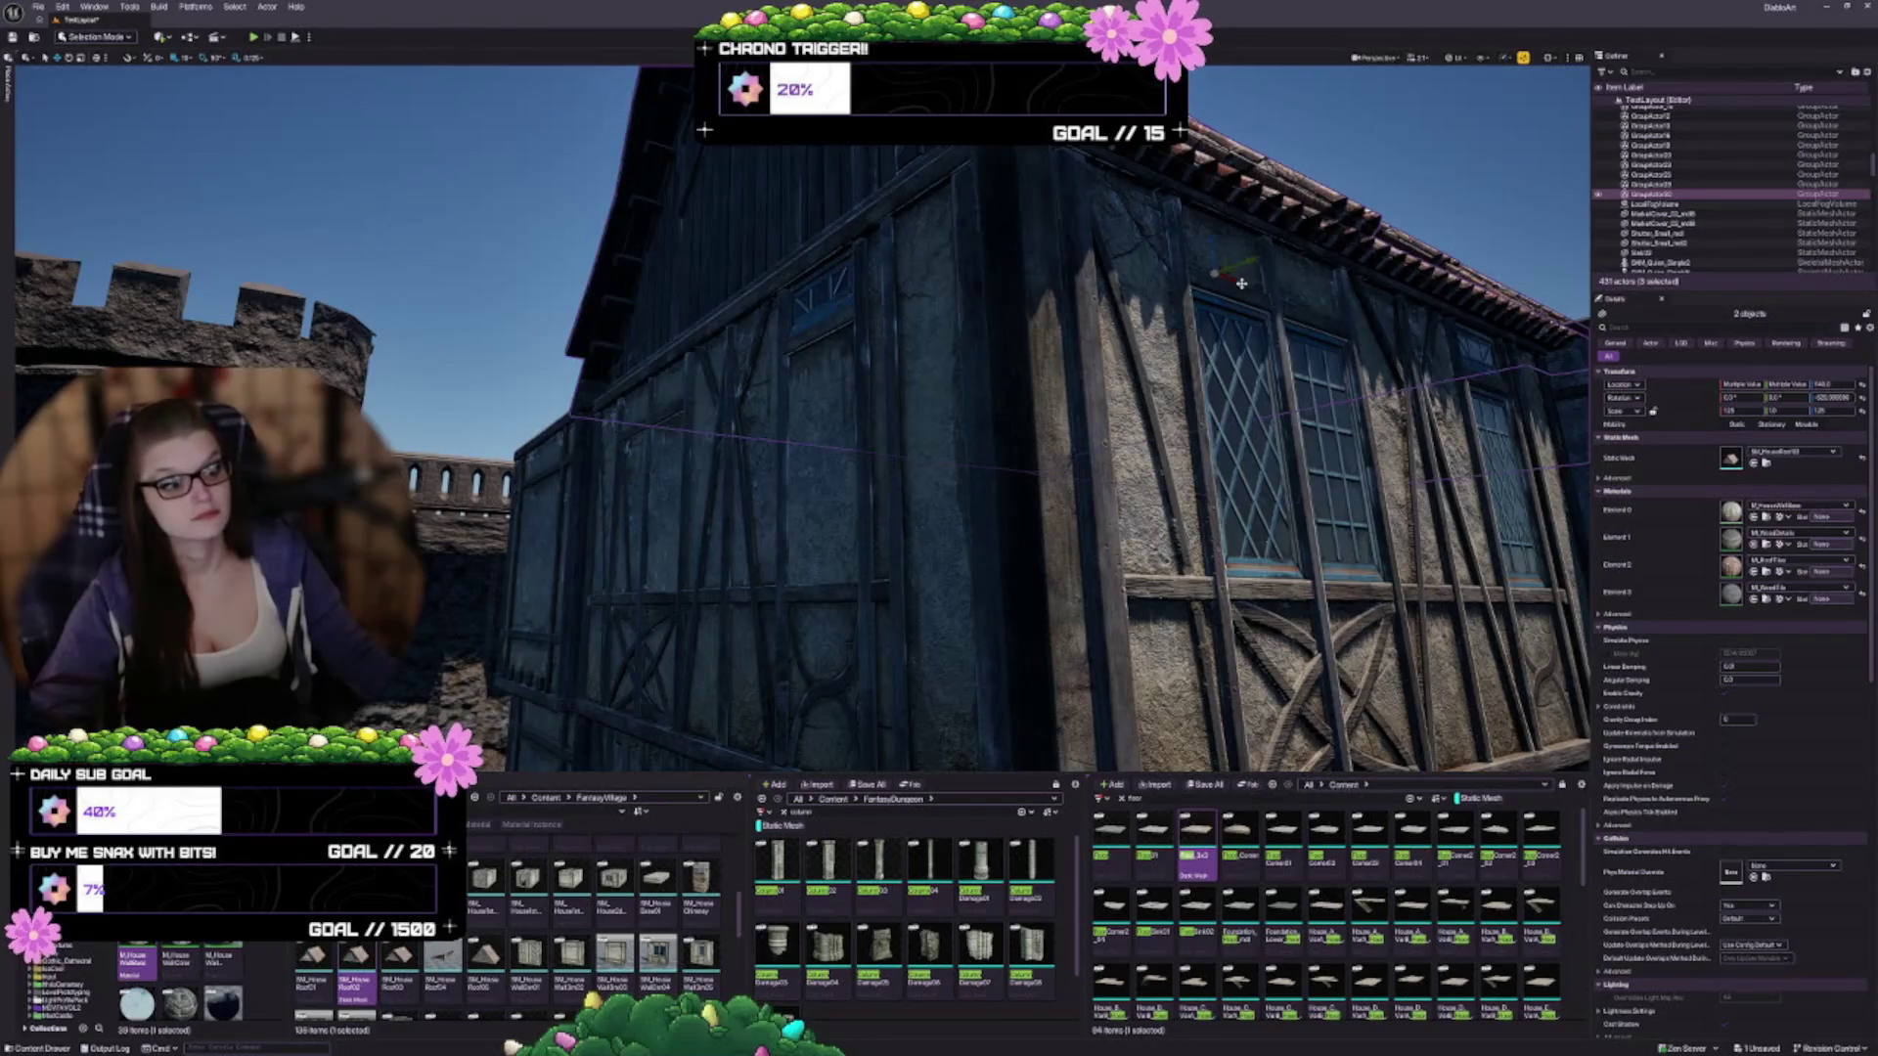
{"action": "left_click_drag", "start_coordinate": [1239, 283], "coordinate": [1231, 282]}
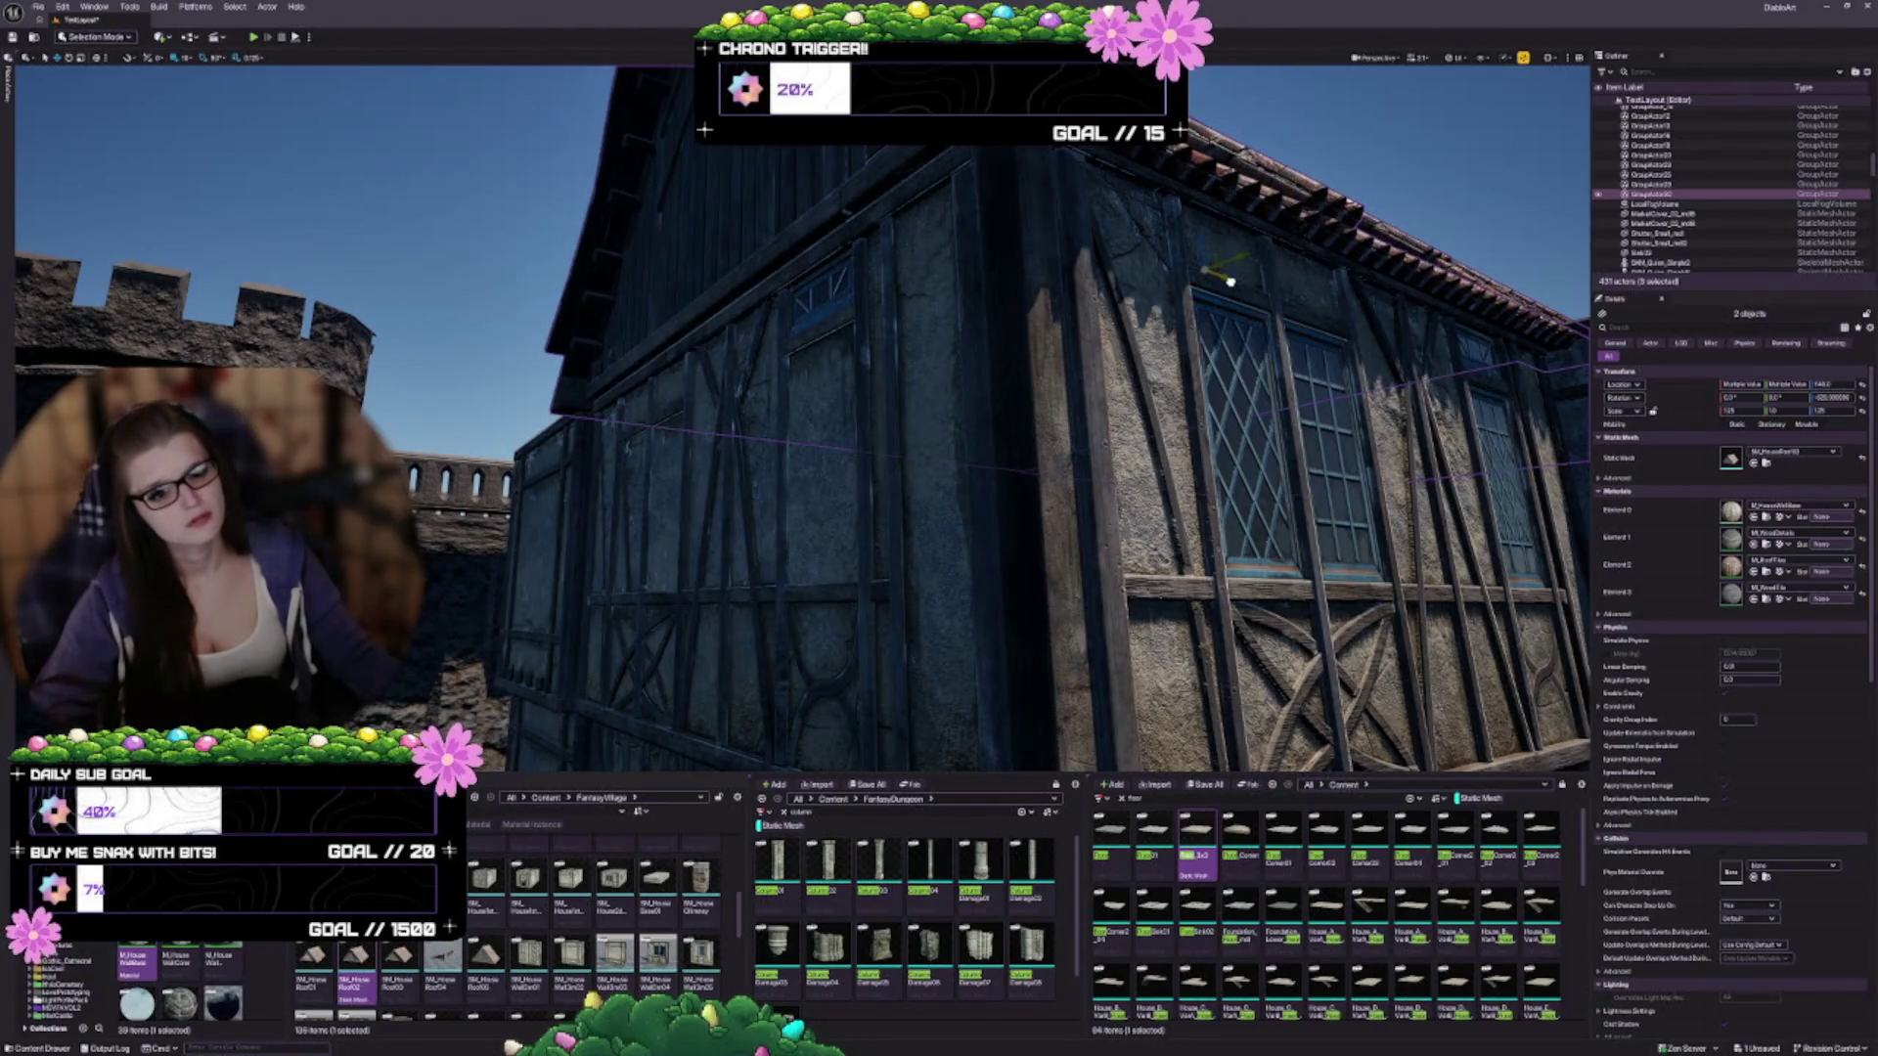
Fly around the house to check how the grouped roof fits the walls
{"action": "key", "text": "w"}
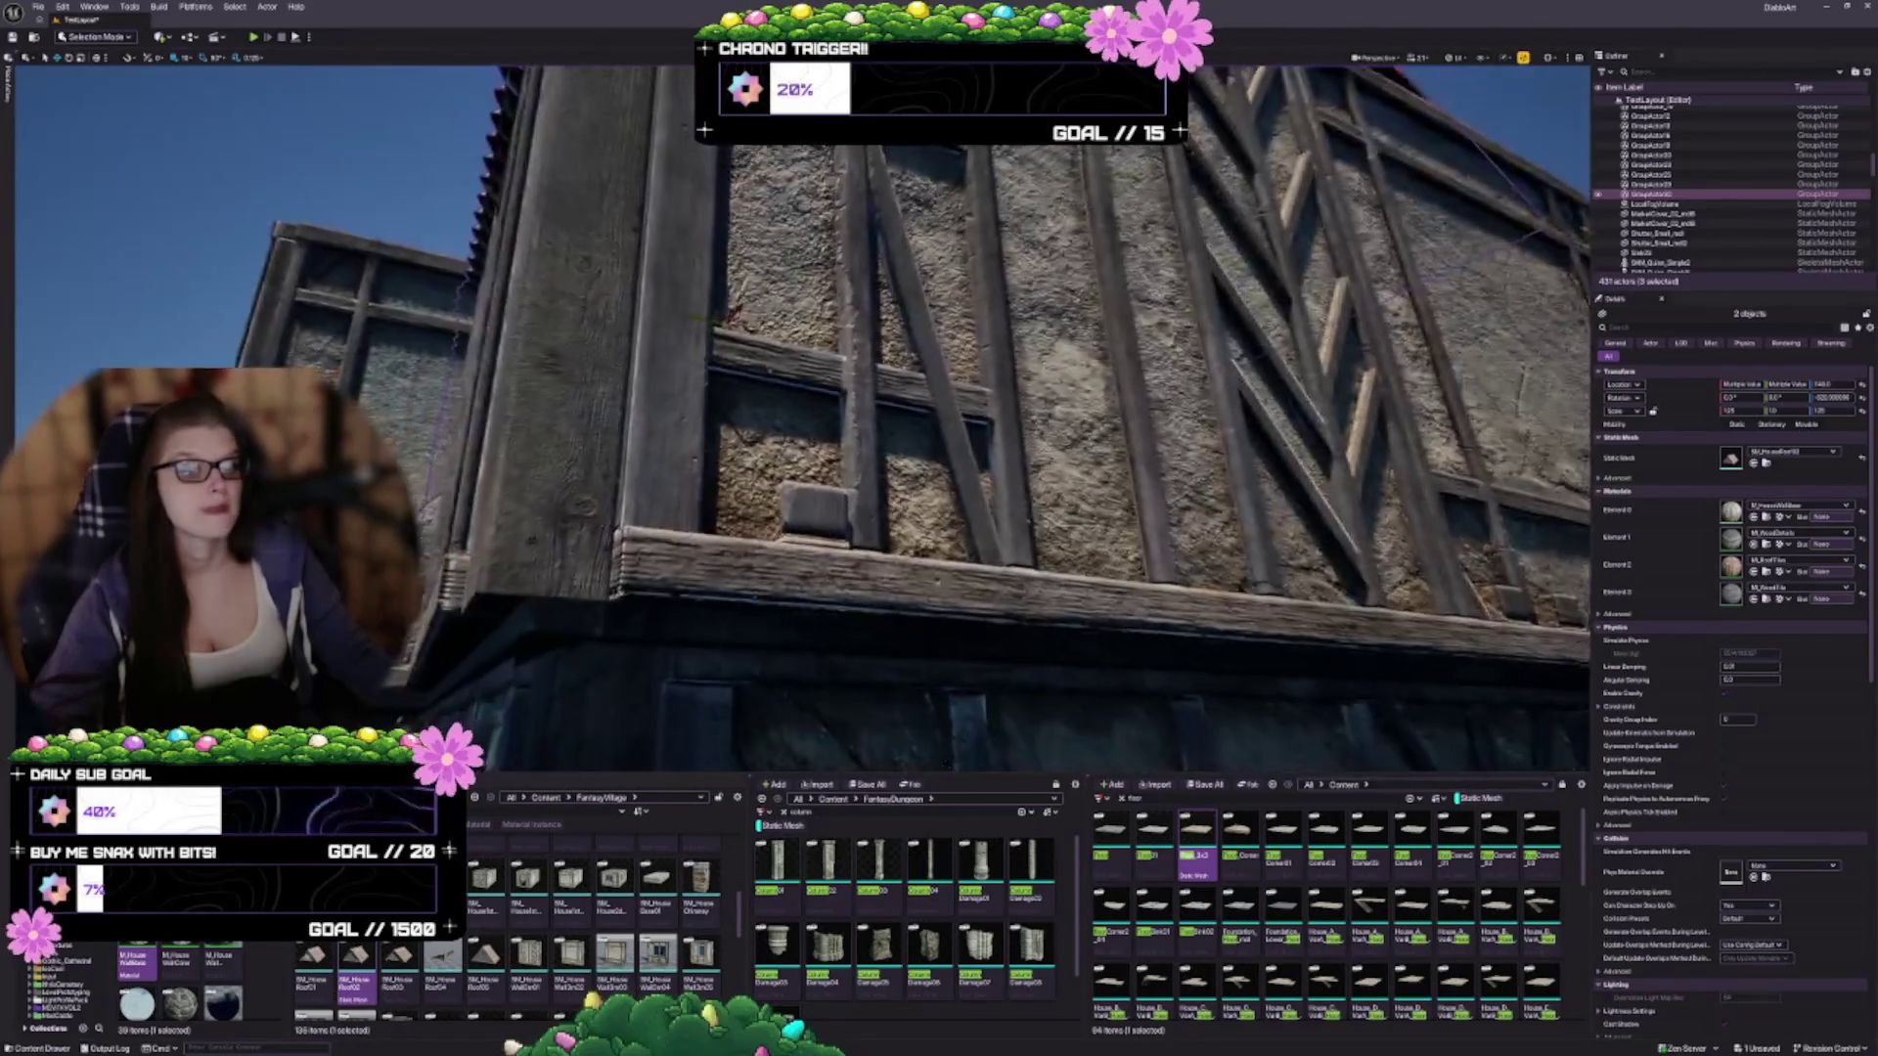
{"action": "key", "text": "w"}
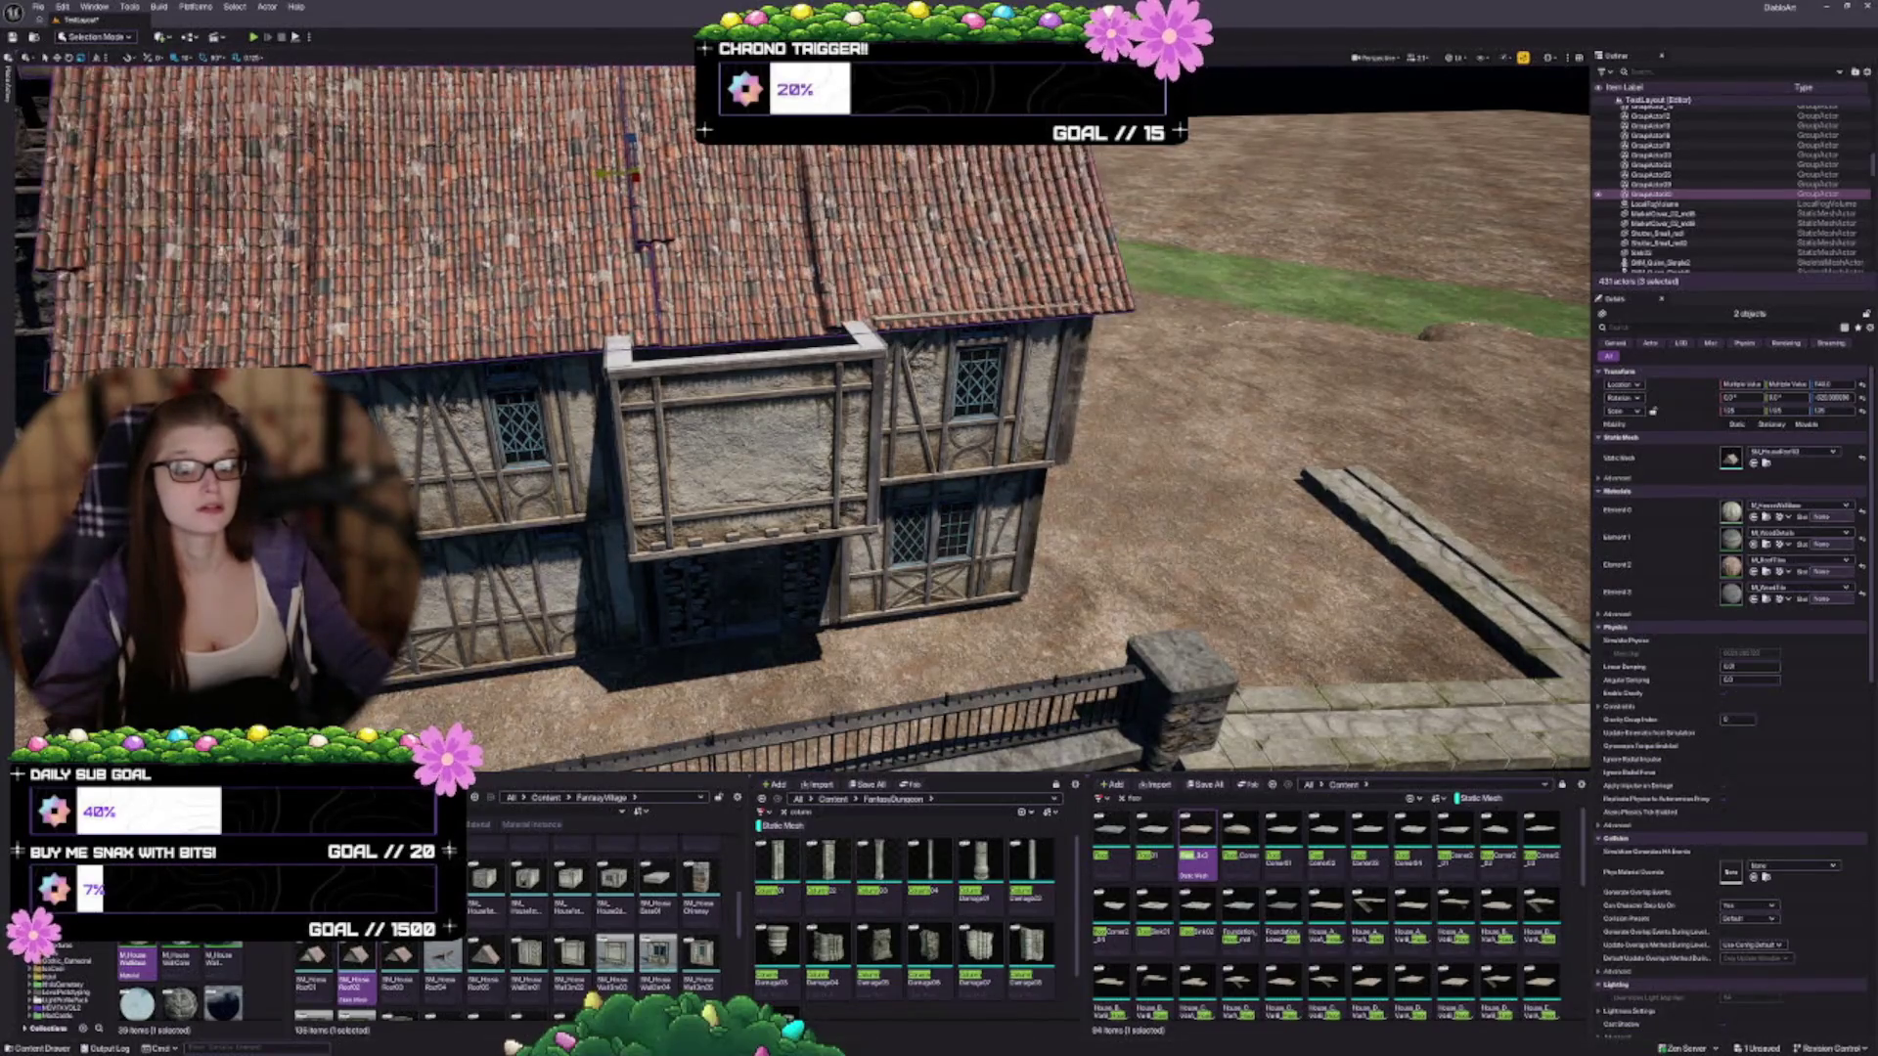
{"action": "key", "text": "w"}
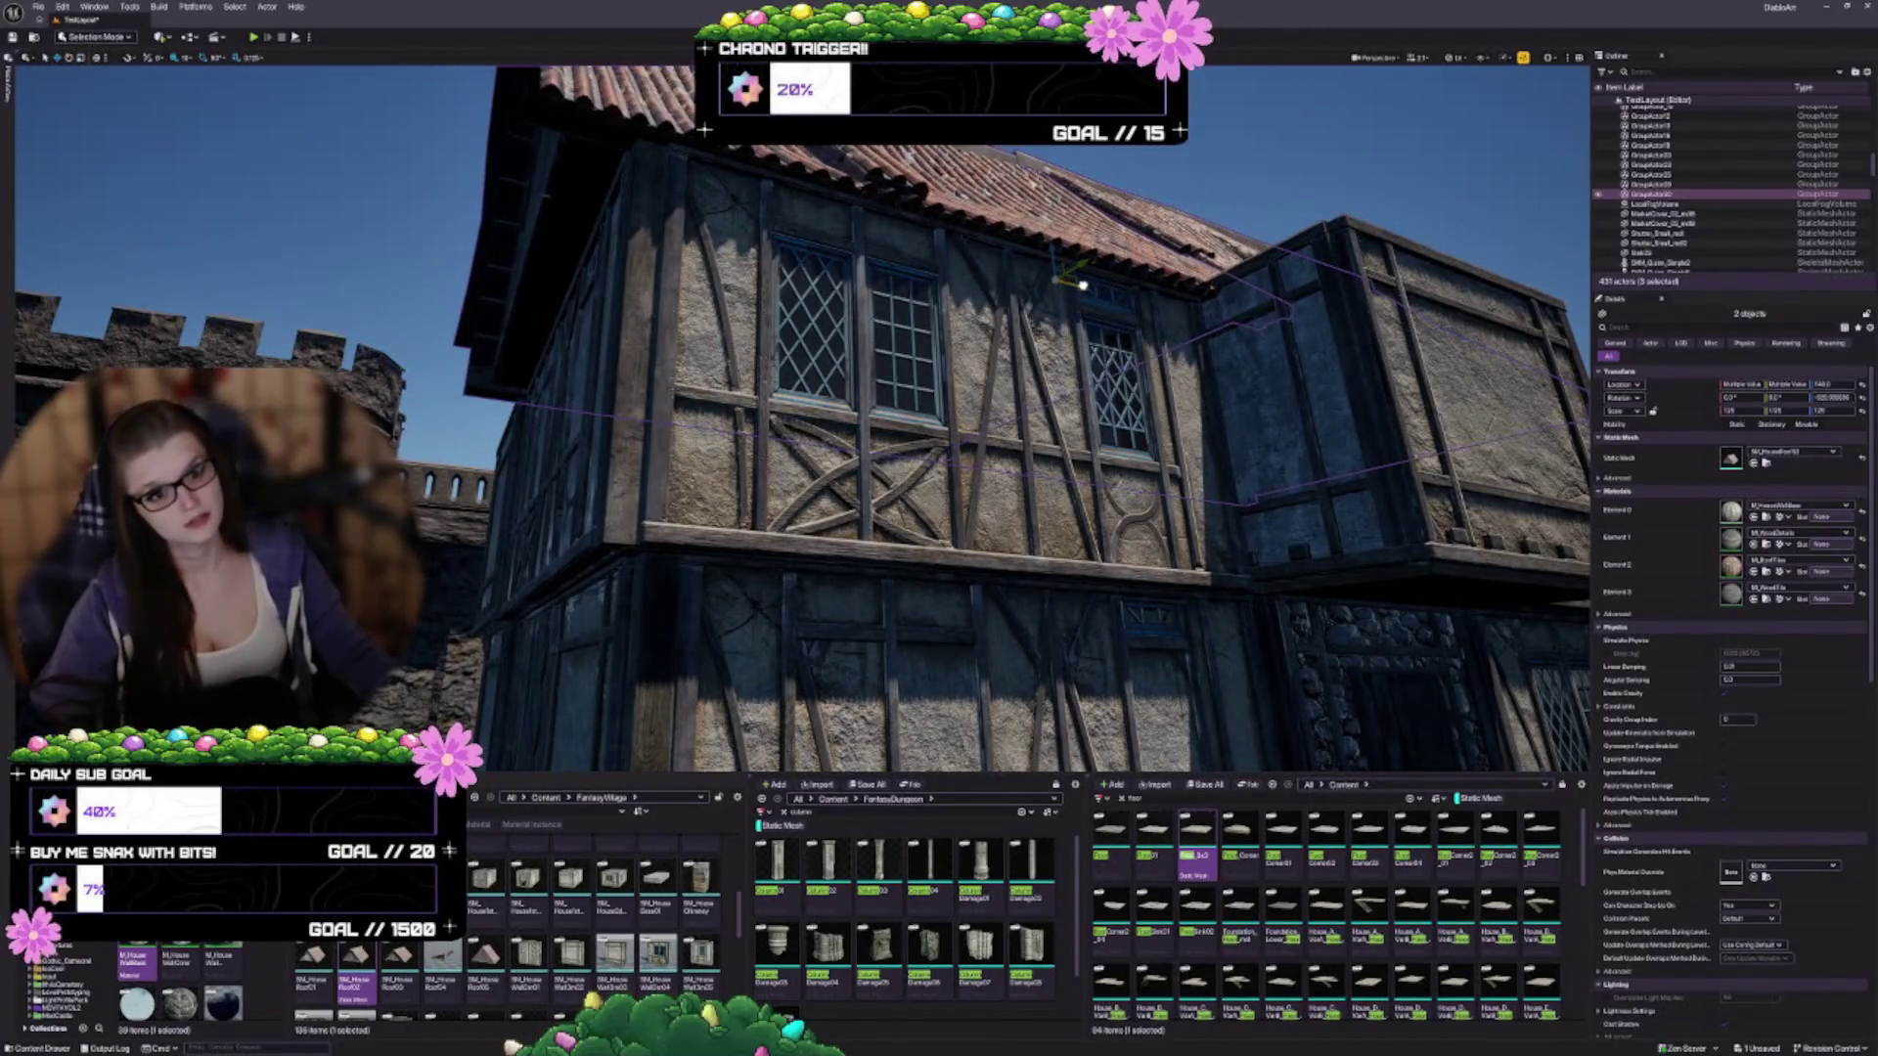
{"action": "key", "text": "w"}
{"action": "key", "text": "d"}
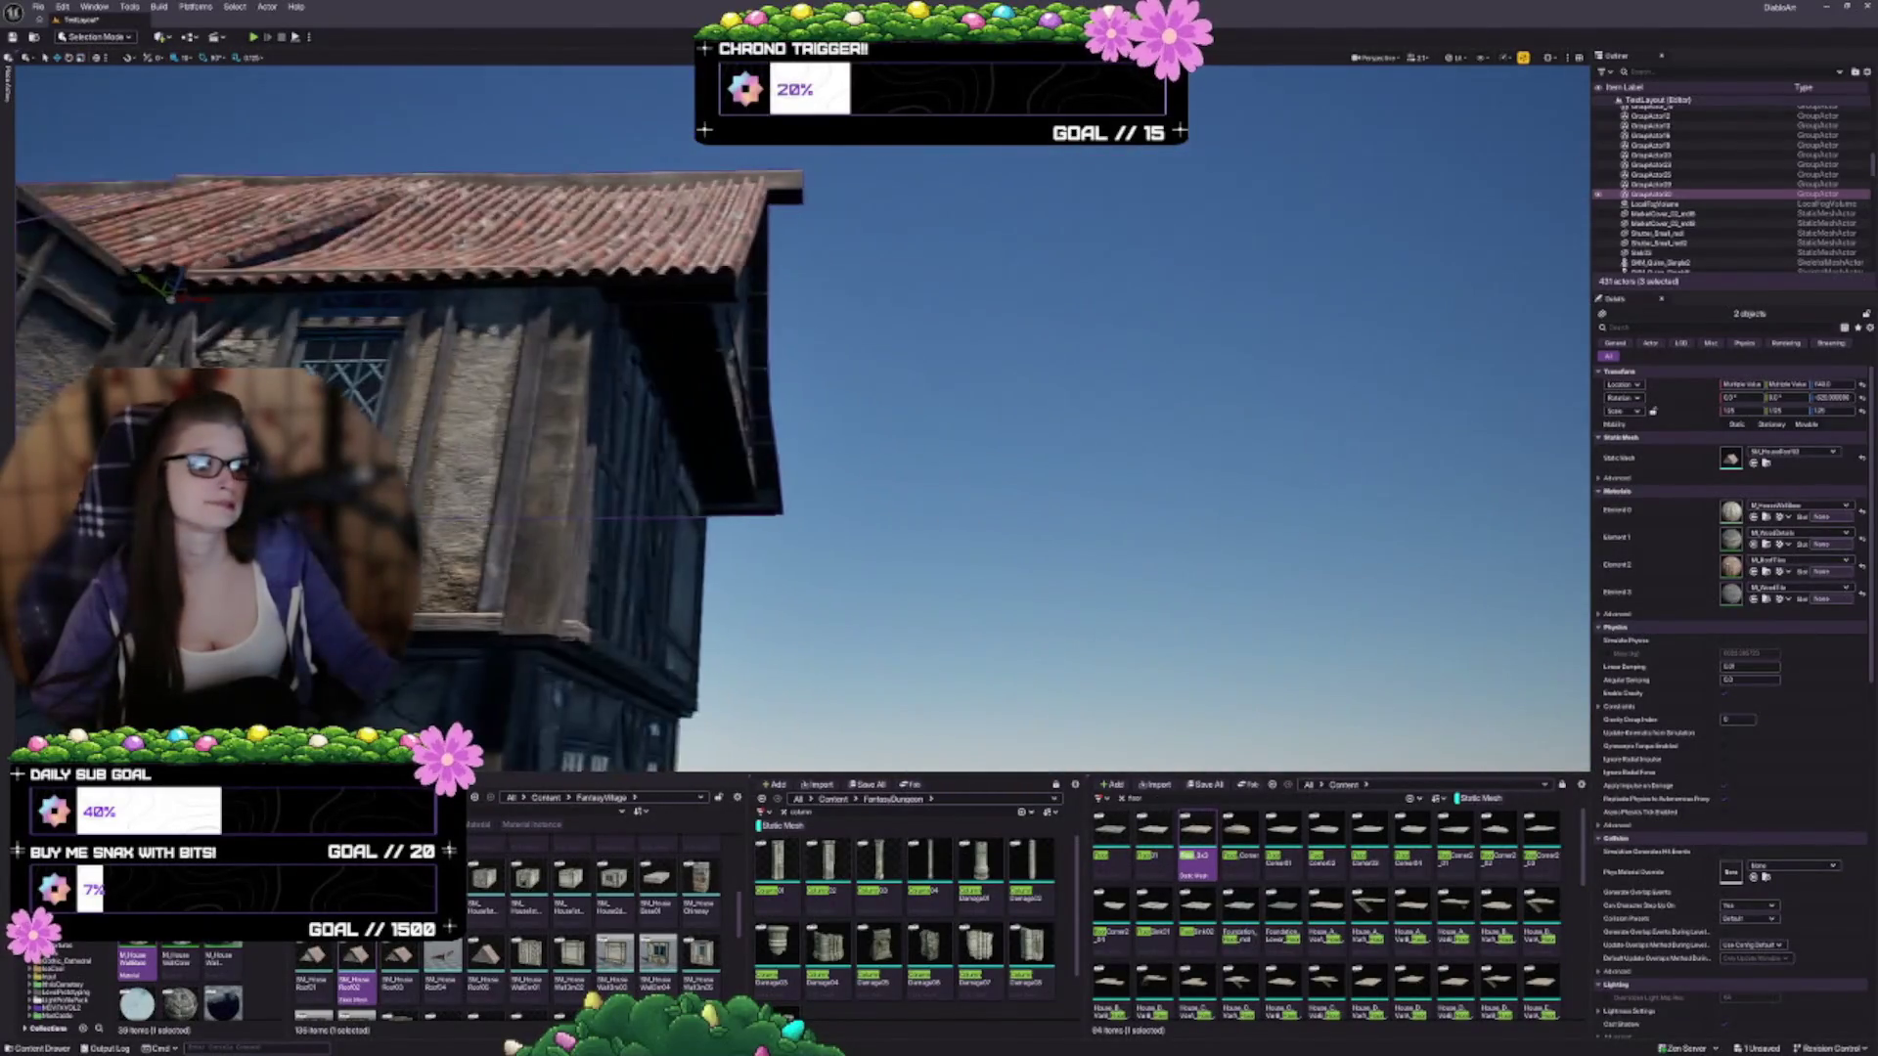
{"action": "key", "text": "e"}
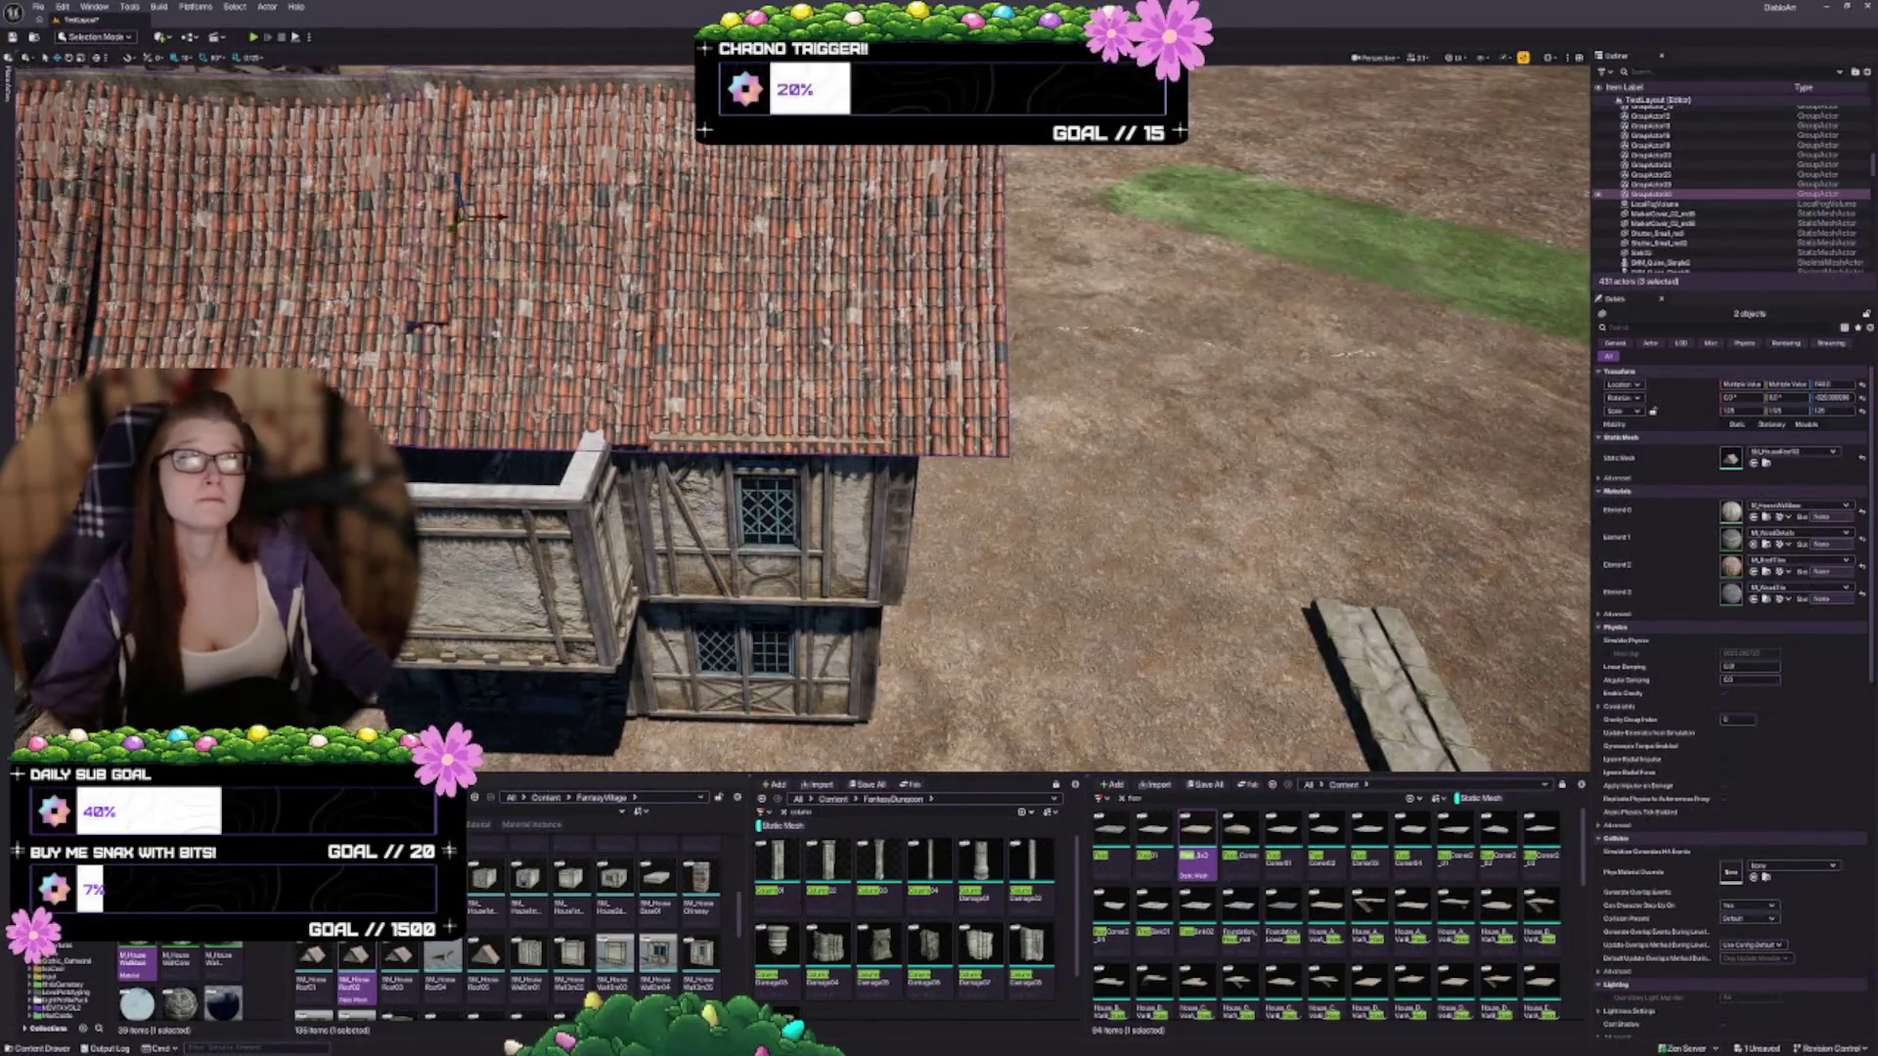
{"action": "key", "text": "w"}
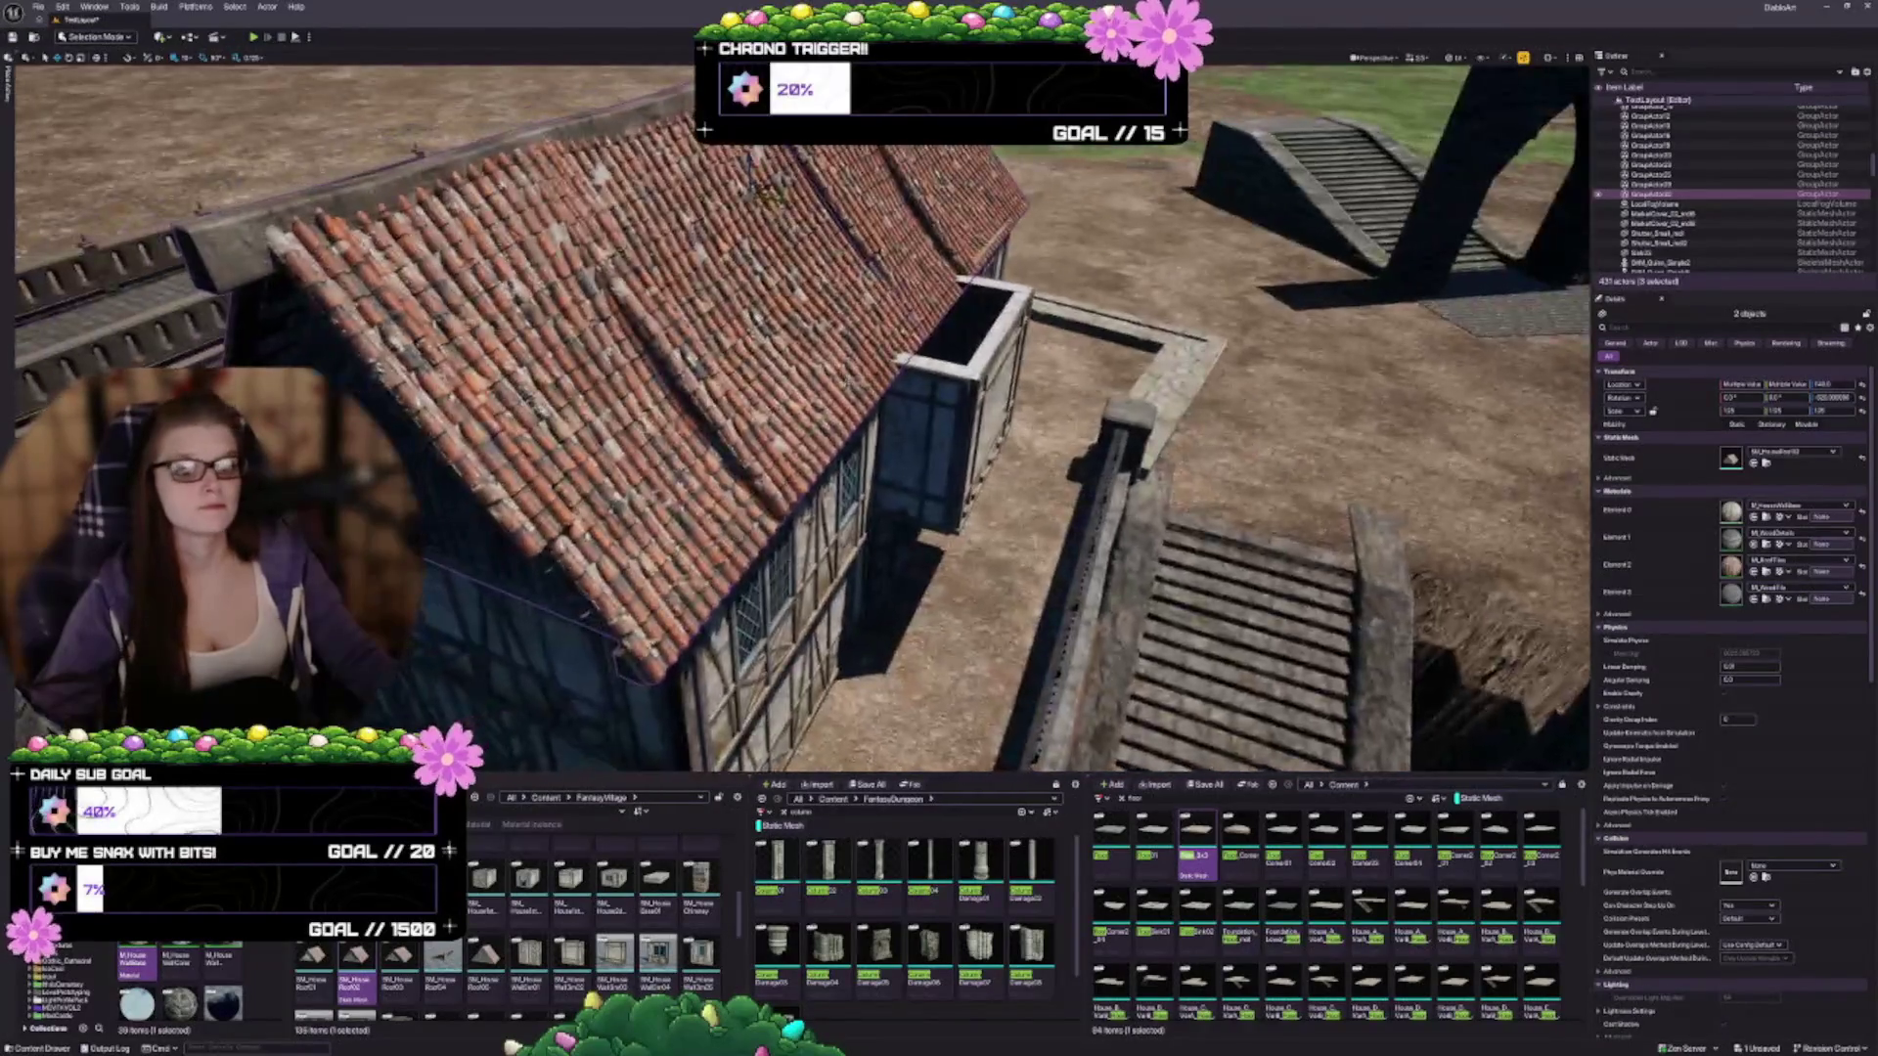
{"action": "key", "text": "s"}
{"action": "key", "text": "Escape"}
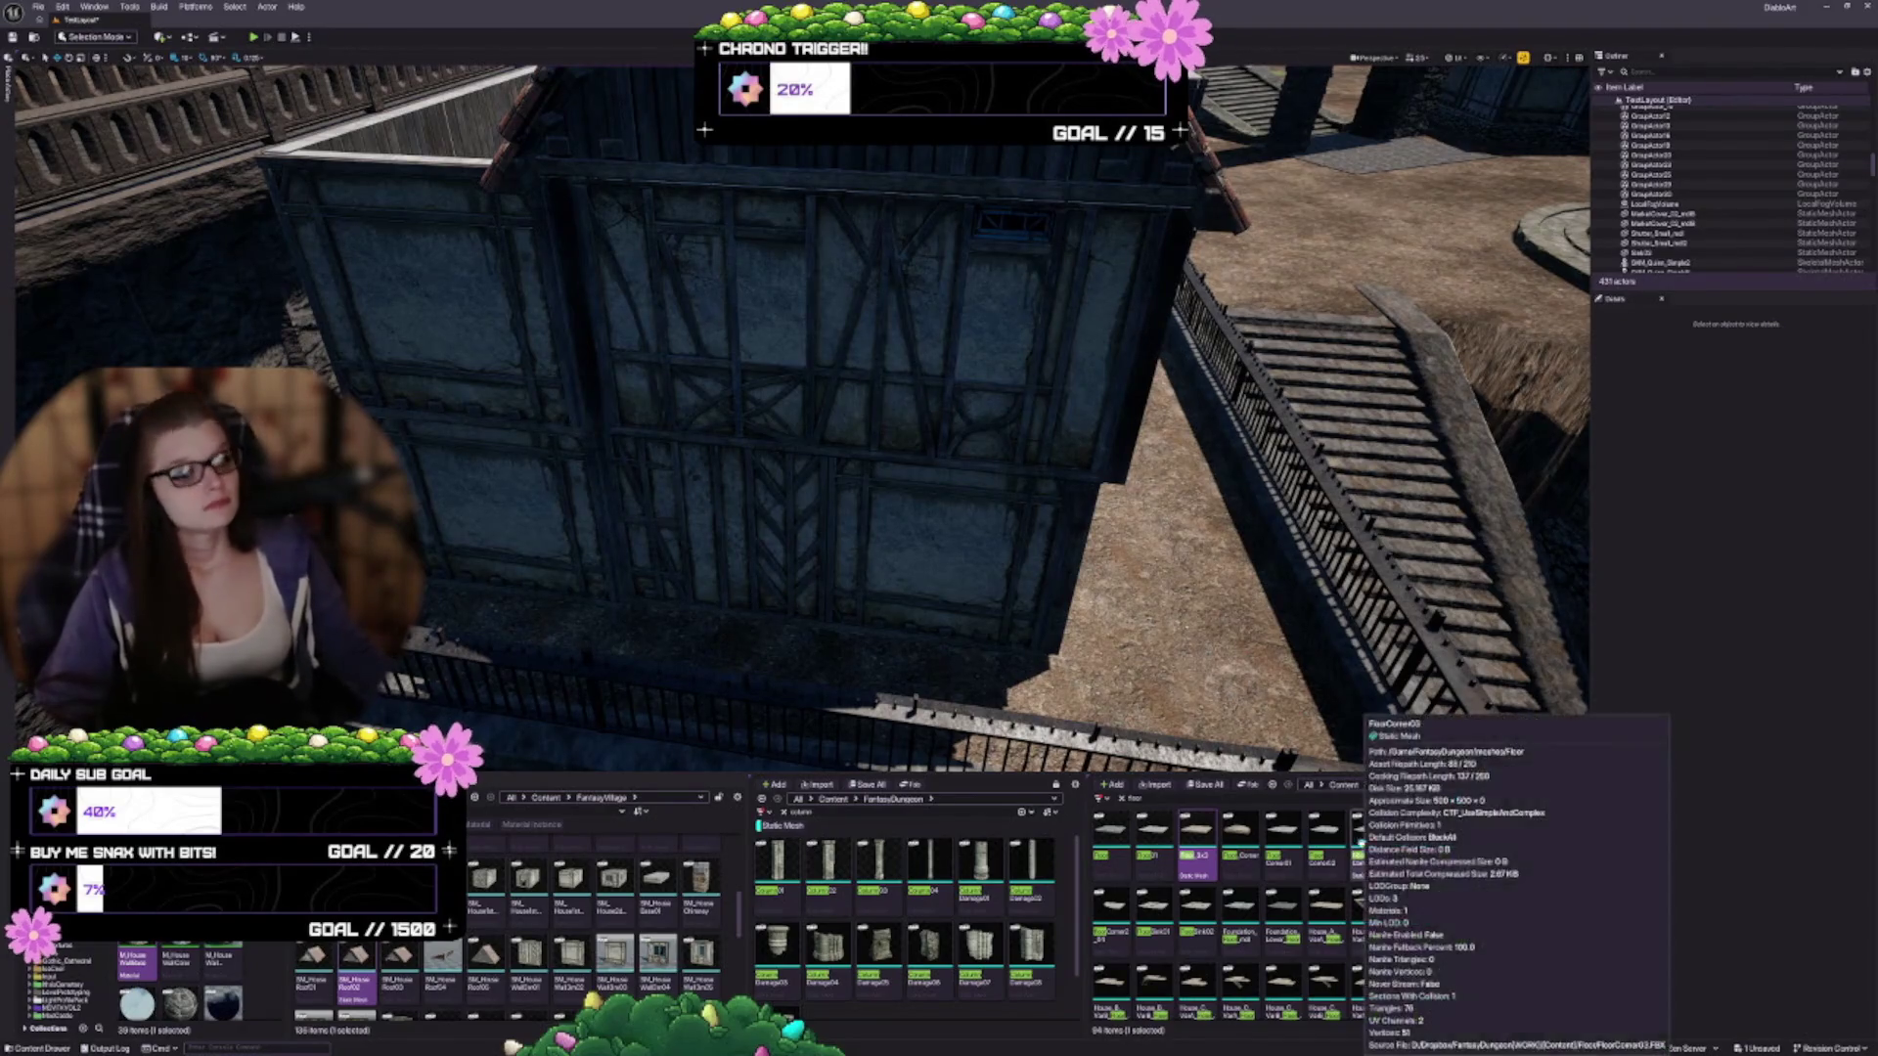
Scroll the Content Browser's SM_House assets to locate SM_HouseRoof02
{"action": "scroll", "coordinate": [484, 920], "scroll_direction": "down", "scroll_amount": 2}
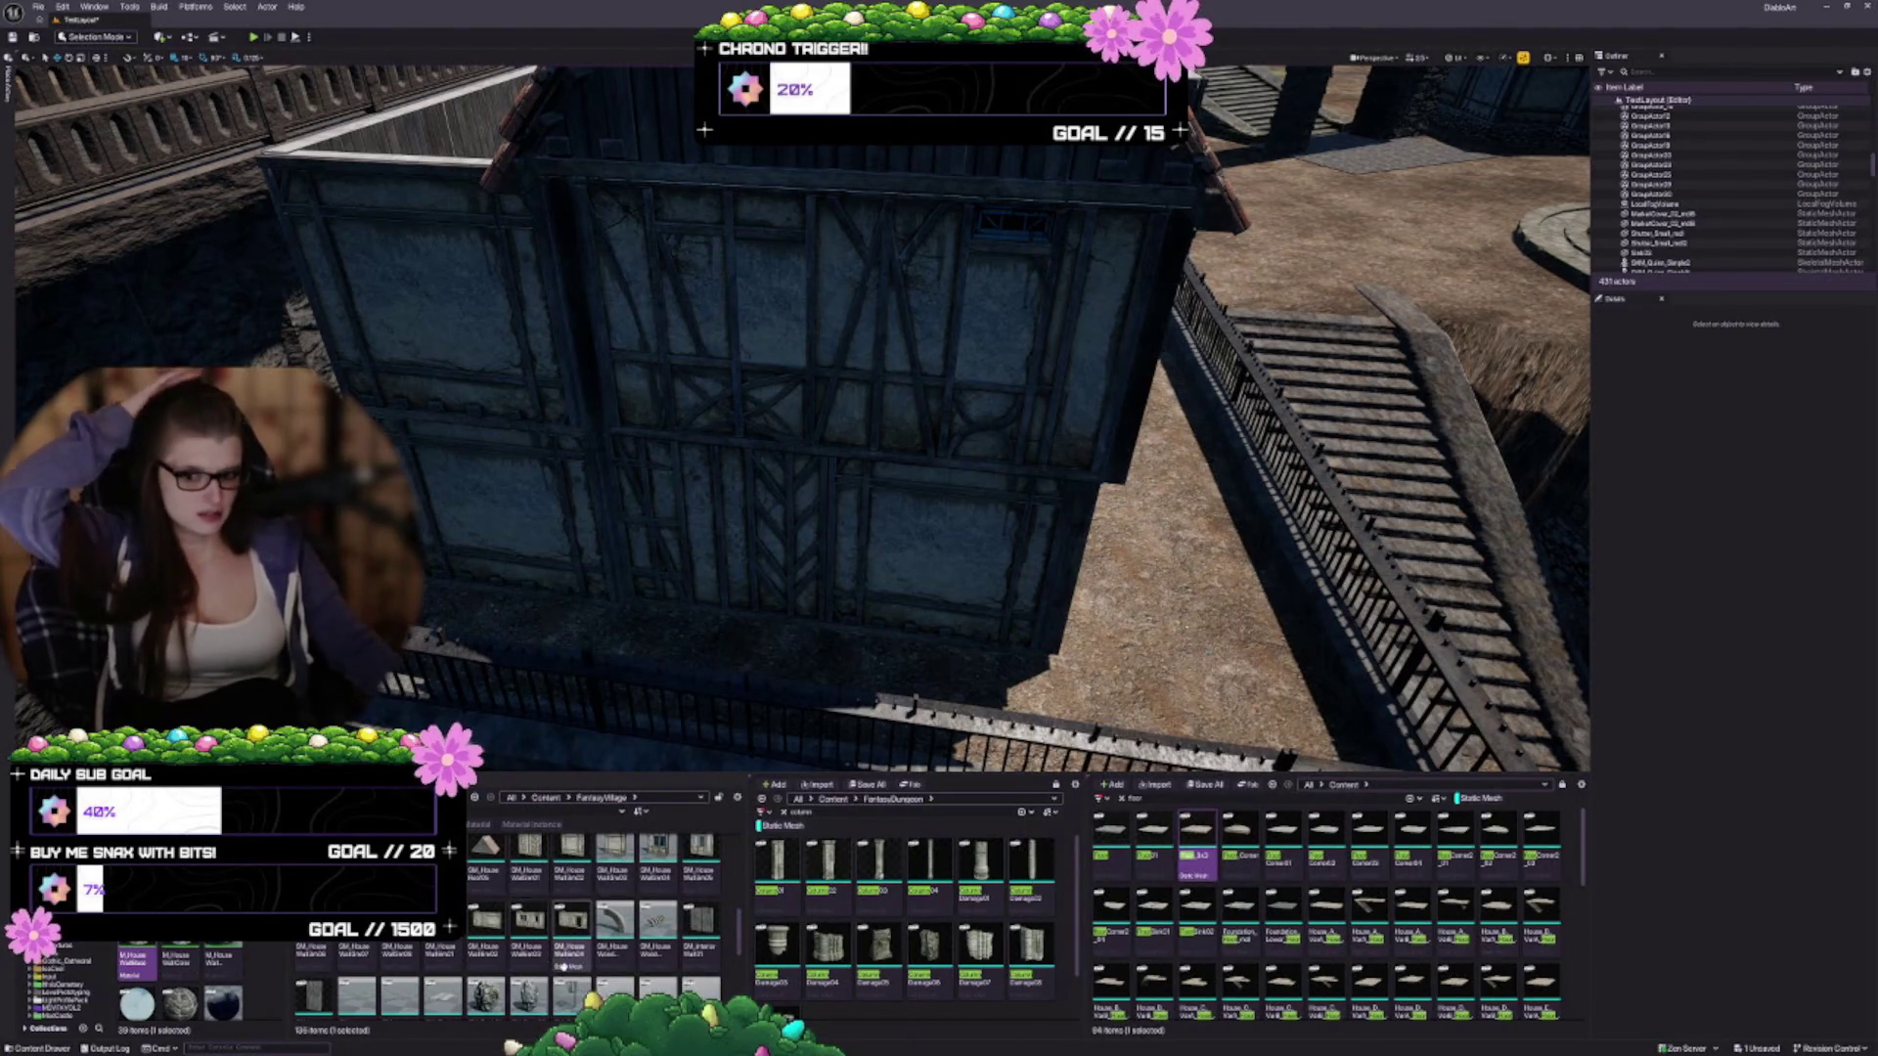
{"action": "scroll", "coordinate": [587, 948], "scroll_direction": "down", "scroll_amount": 5}
{"action": "scroll", "coordinate": [587, 929], "scroll_direction": "down", "scroll_amount": 6}
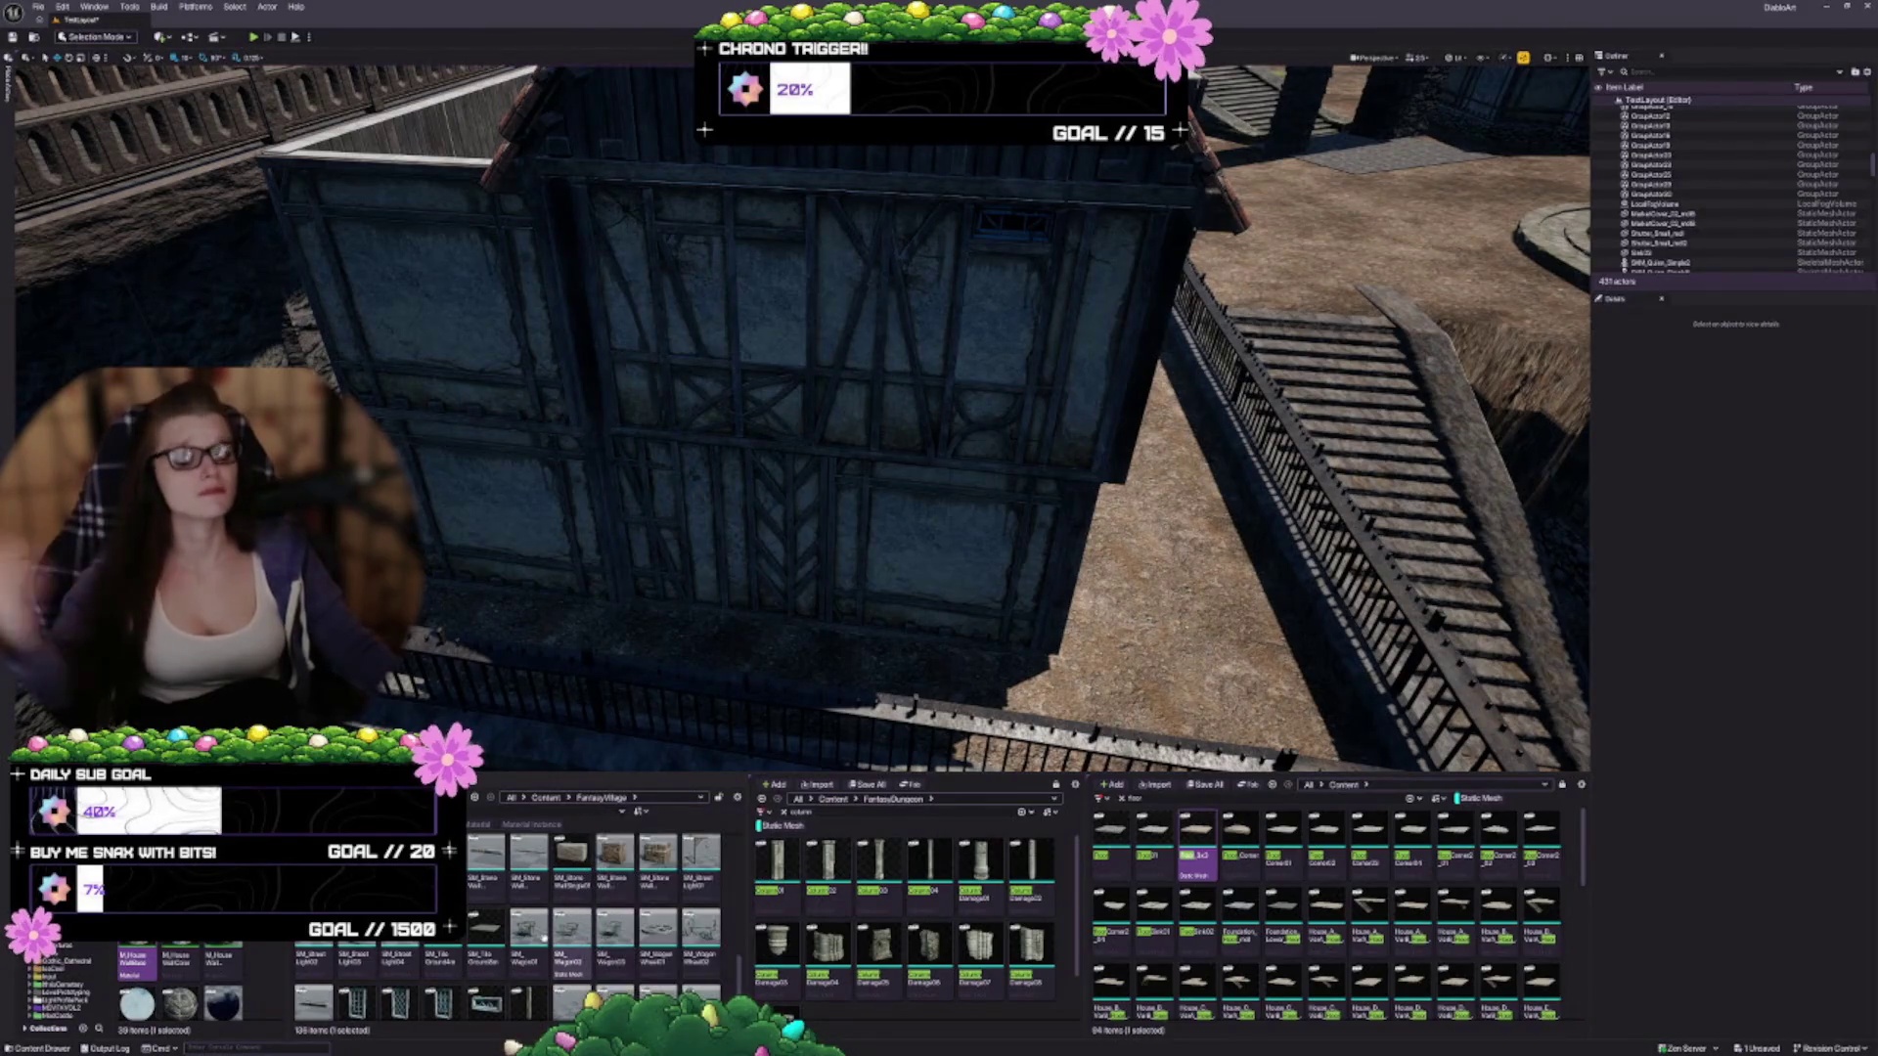
{"action": "left_click_drag", "start_coordinate": [783, 587], "coordinate": [782, 430]}
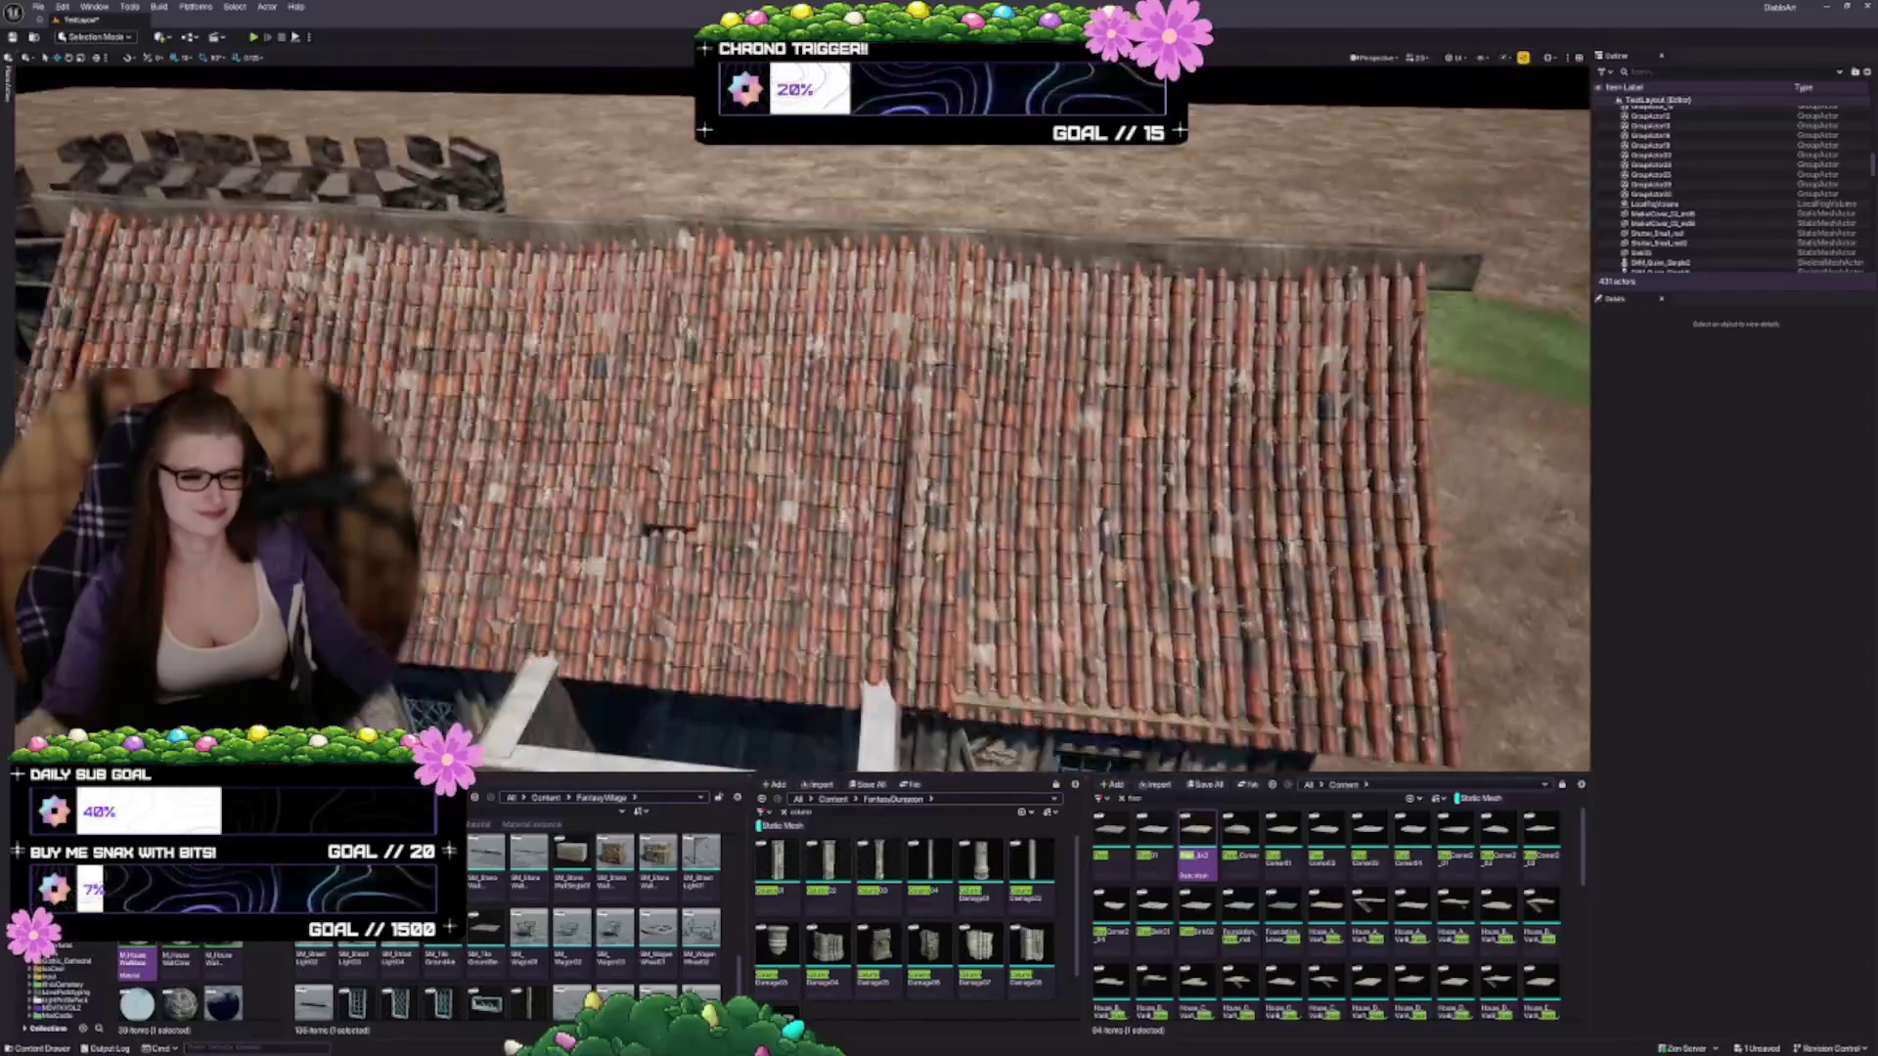
{"action": "scroll", "coordinate": [802, 420], "scroll_direction": "down", "scroll_amount": 5}
{"action": "mouse_move", "coordinate": [783, 587]}
{"action": "left_mouse_down"}
{"action": "mouse_move", "coordinate": [782, 508]}
{"action": "mouse_move", "coordinate": [783, 538]}
{"action": "left_mouse_up"}
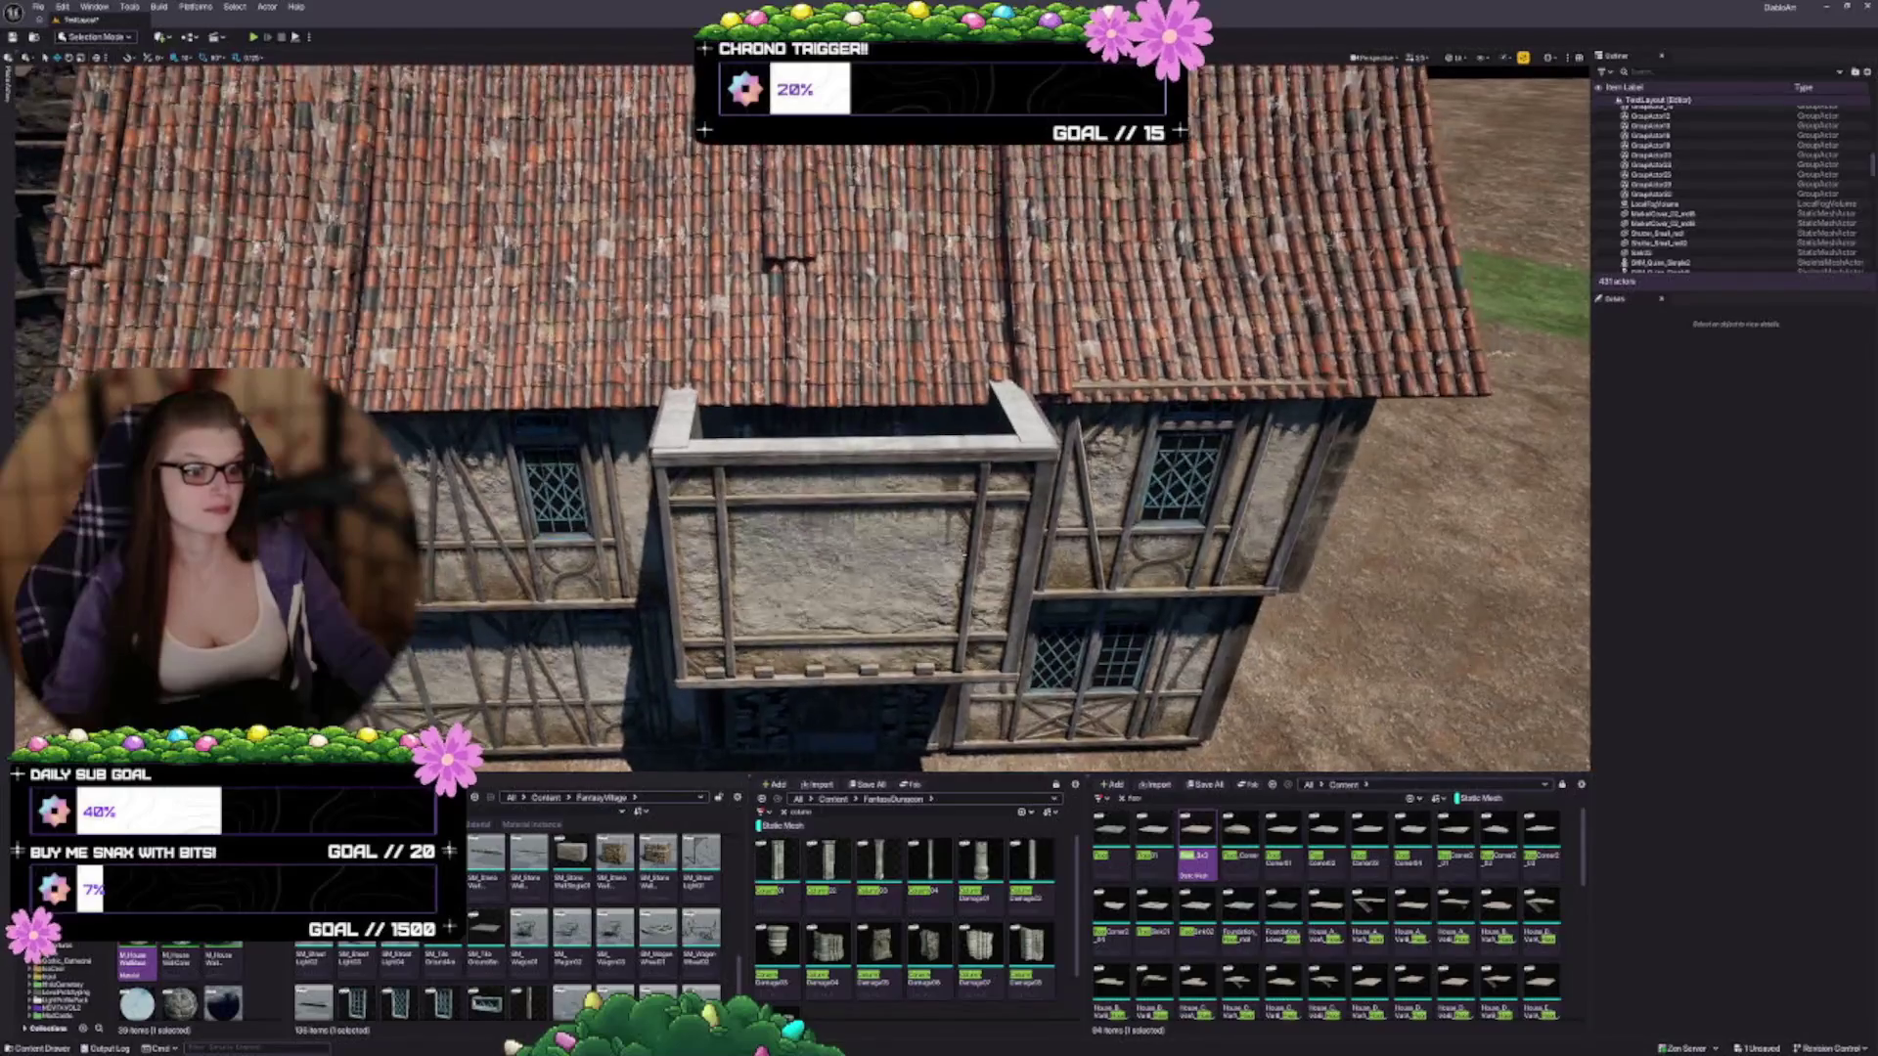
{"action": "scroll", "coordinate": [552, 910], "scroll_direction": "up", "scroll_amount": 5}
{"action": "scroll", "coordinate": [553, 909], "scroll_direction": "up", "scroll_amount": 8}
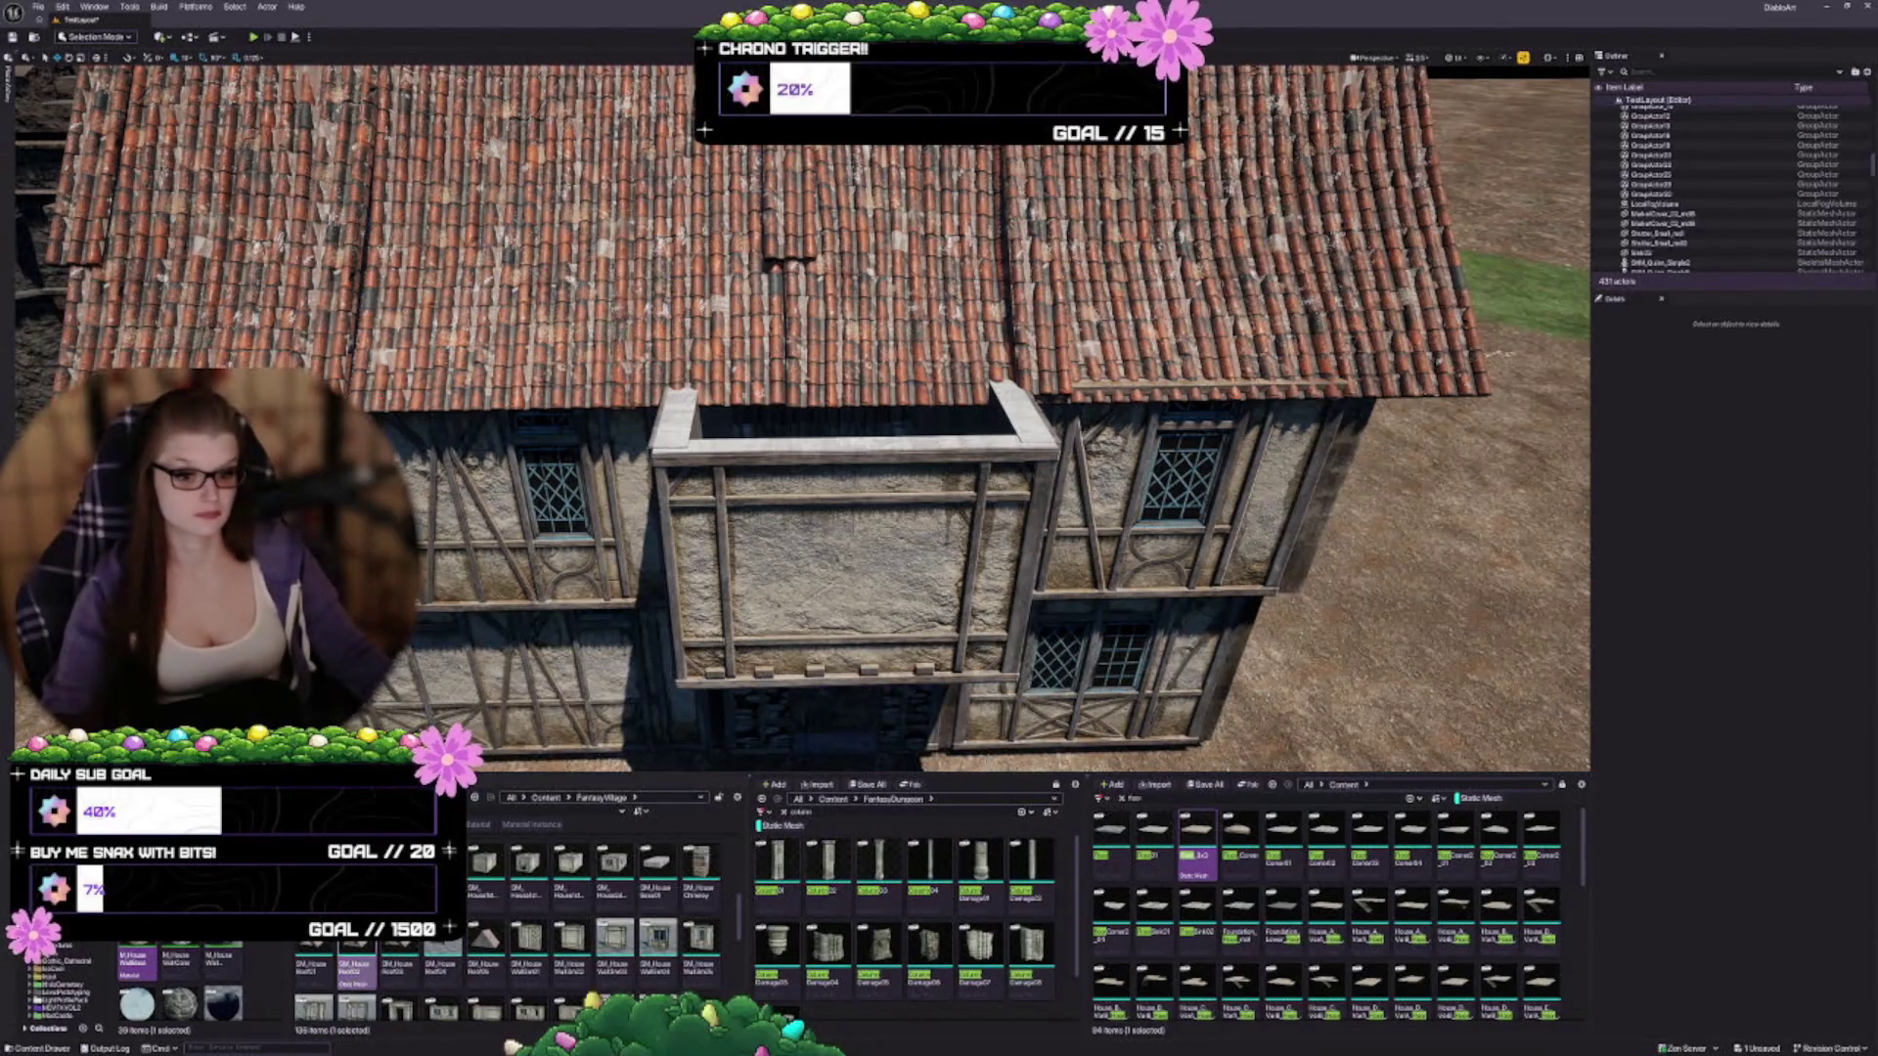
Place SM_HouseRoof02 at 0.75 scale as a gable roof over the projecting bay
{"action": "mouse_move", "coordinate": [355, 941]}
{"action": "mouse_move", "coordinate": [355, 941]}
{"action": "left_mouse_down"}
{"action": "mouse_move", "coordinate": [357, 963]}
{"action": "mouse_move", "coordinate": [738, 431]}
{"action": "mouse_move", "coordinate": [864, 422]}
{"action": "mouse_move", "coordinate": [846, 424]}
{"action": "left_mouse_up"}
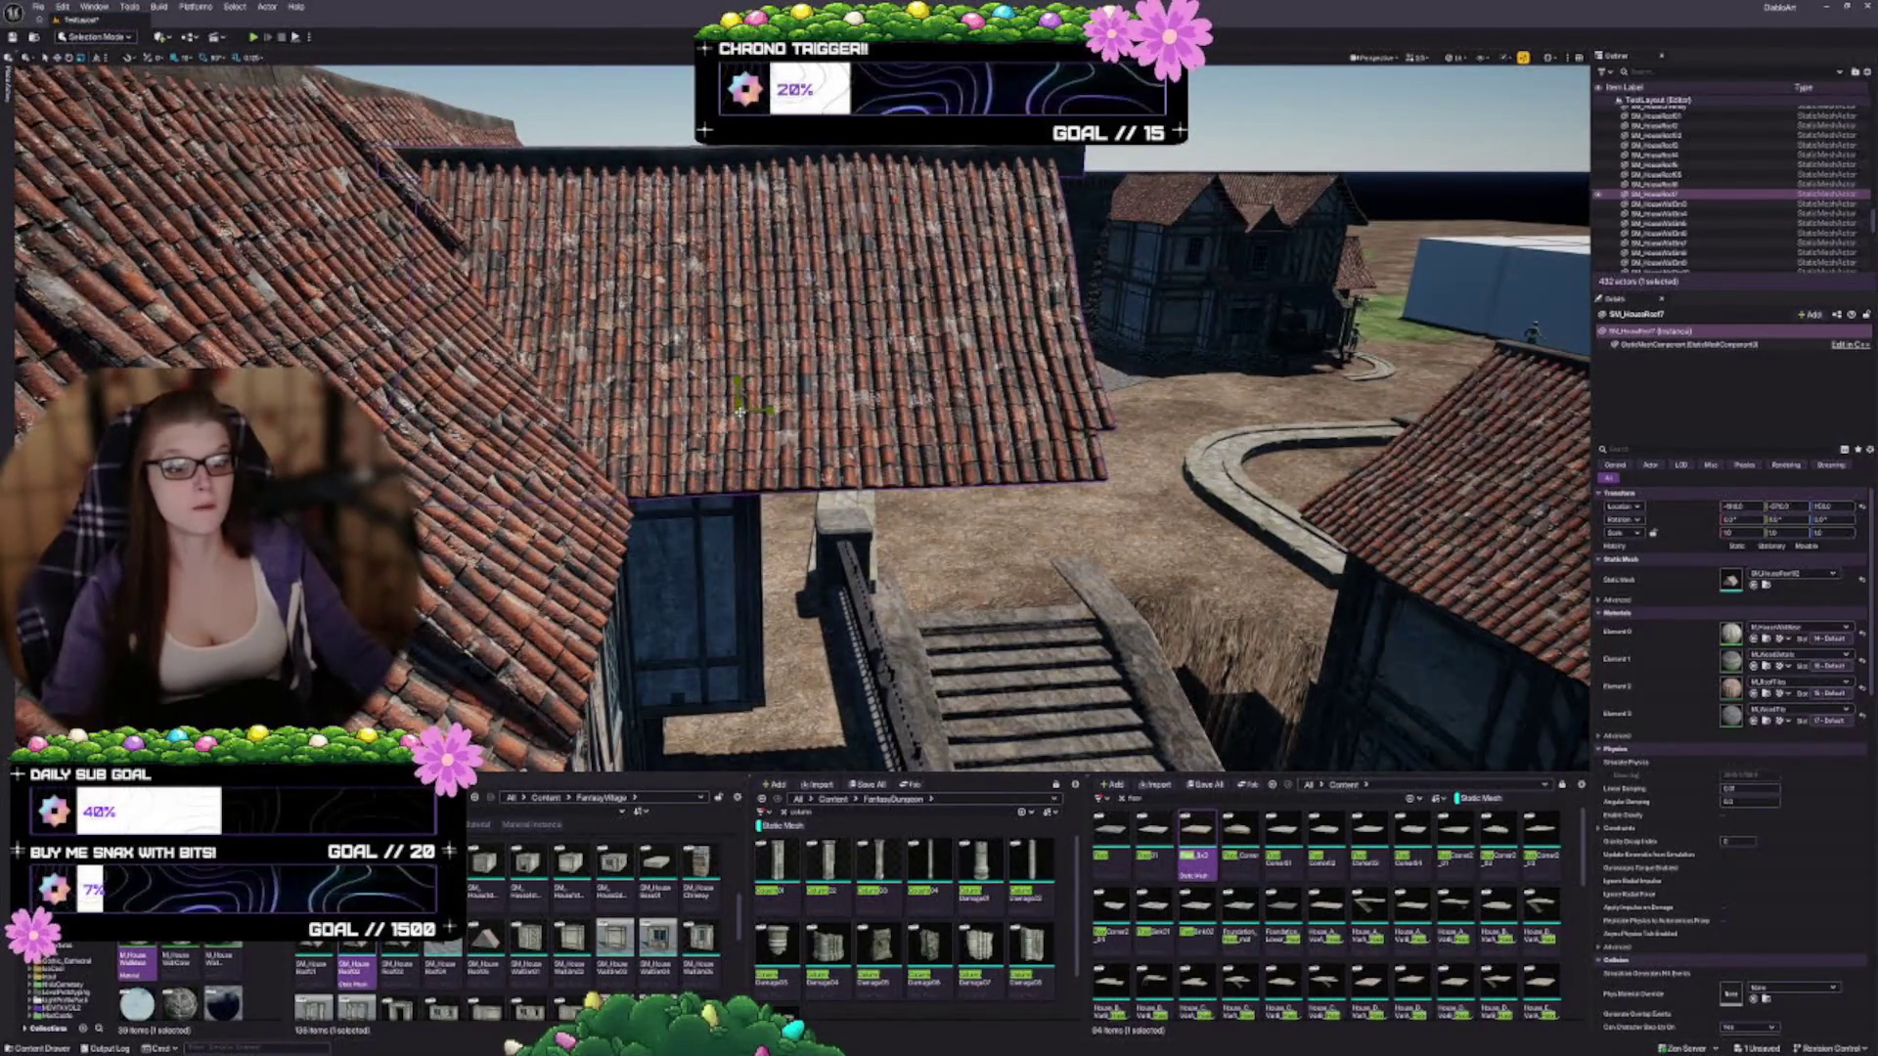
{"action": "mouse_move", "coordinate": [741, 412]}
{"action": "left_mouse_down"}
{"action": "mouse_move", "coordinate": [720, 432]}
{"action": "mouse_move", "coordinate": [572, 419]}
{"action": "left_mouse_up"}
{"action": "key", "text": "w"}
{"action": "key", "text": "f"}
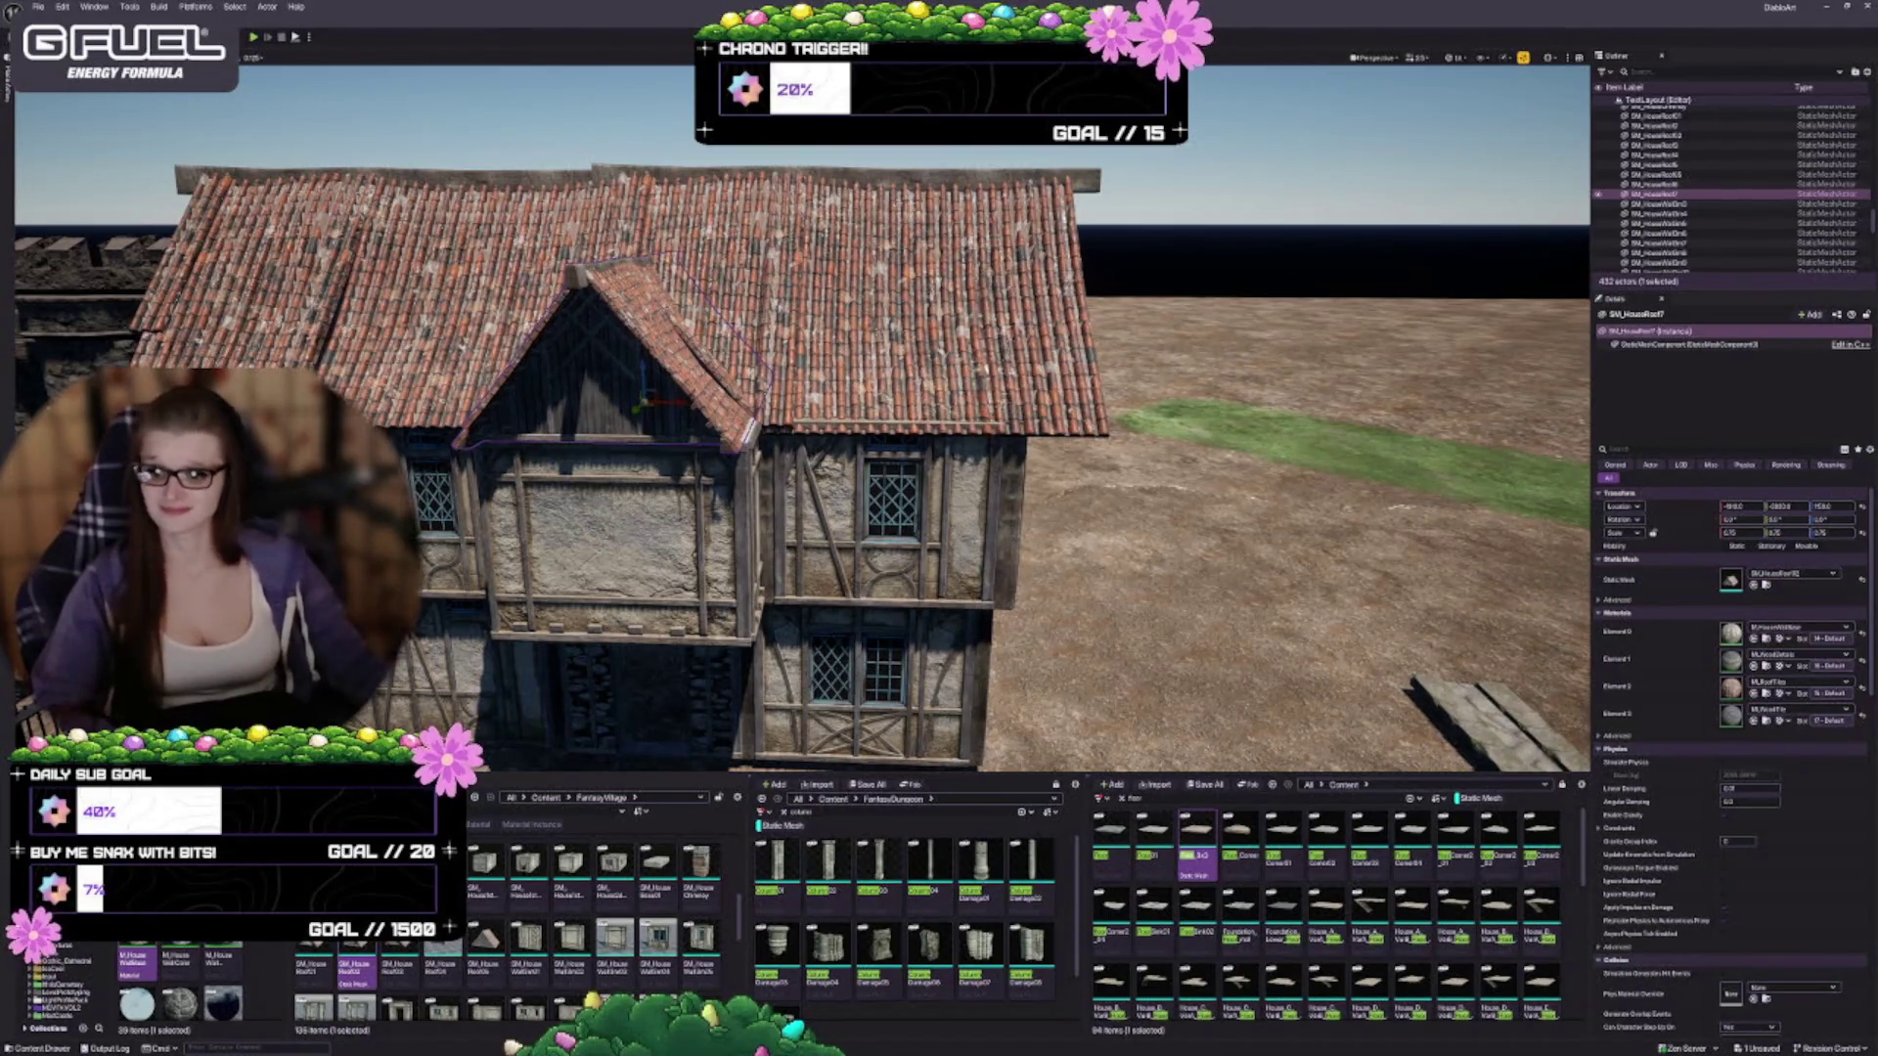
{"action": "key", "text": "d"}
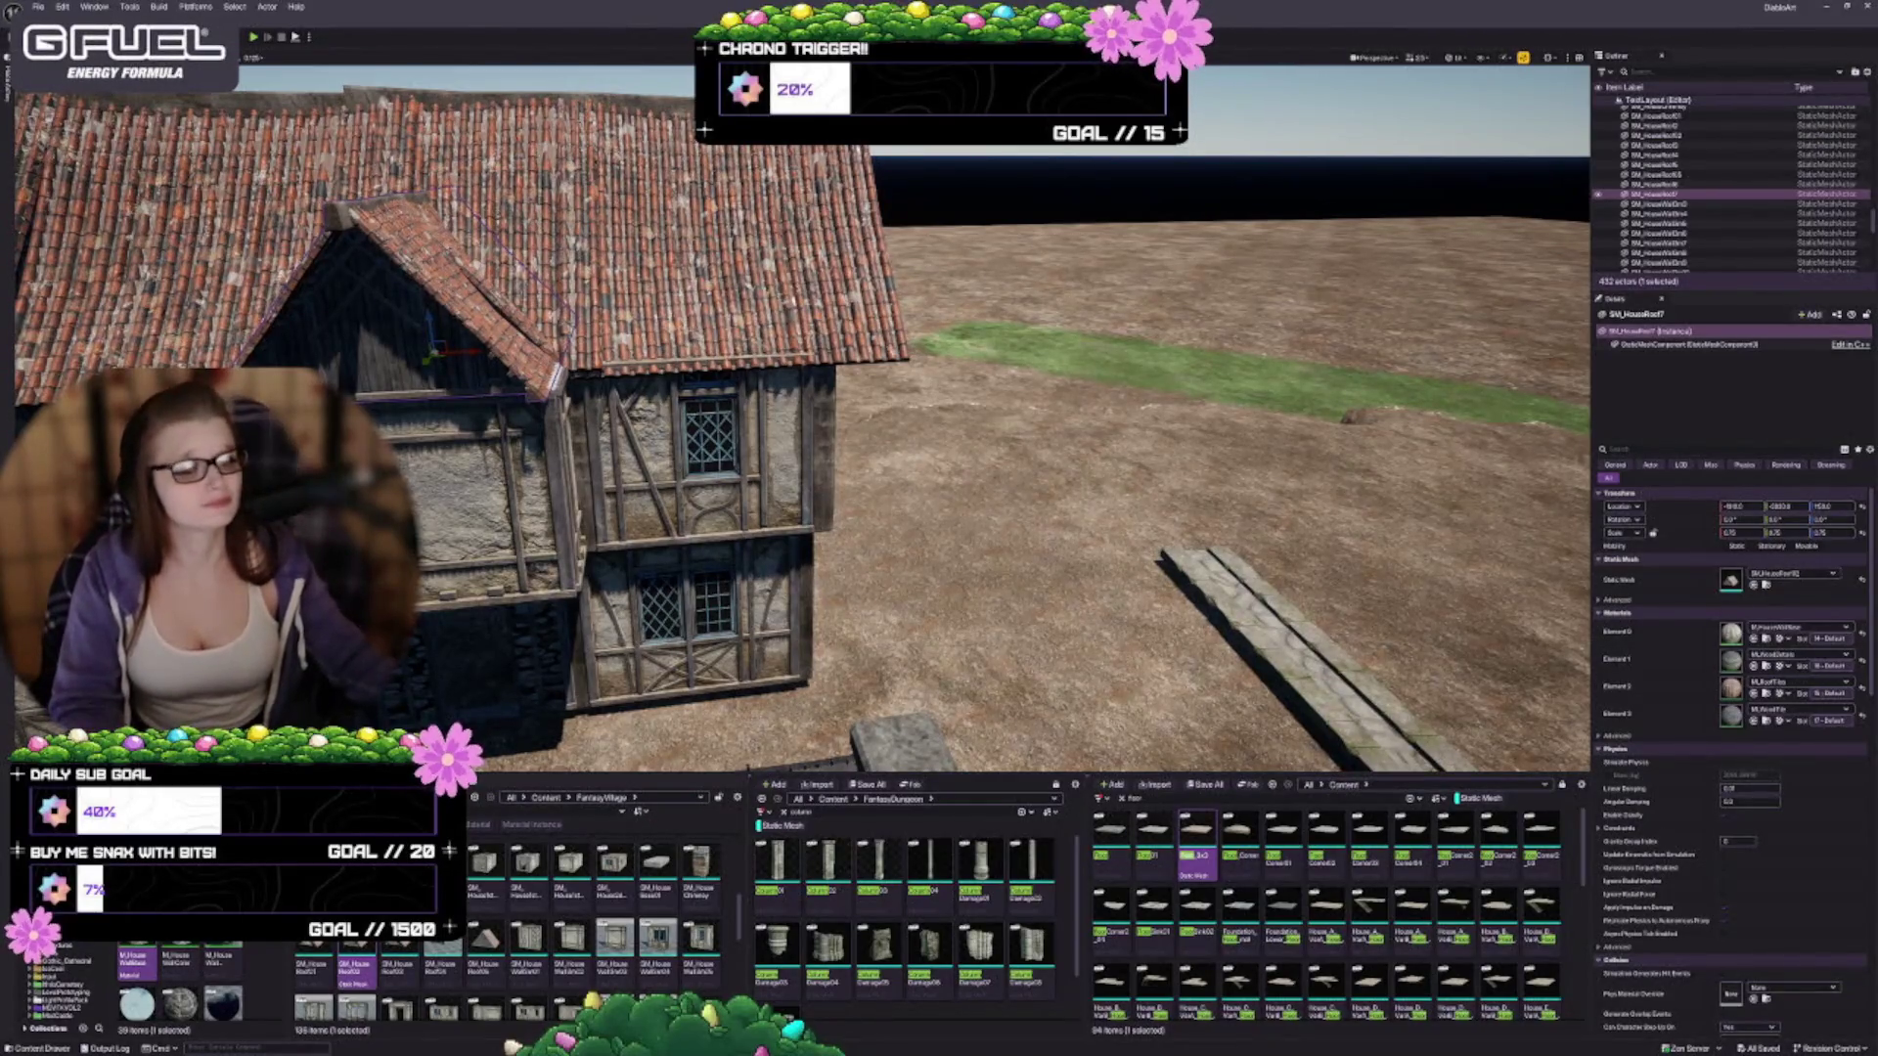
Orbit around the house and frame SM_HouseRoof7, the bay's small tiled gable, face-on
{"action": "left_click_drag", "start_coordinate": [591, 509], "coordinate": [591, 567]}
{"action": "key", "text": "a"}
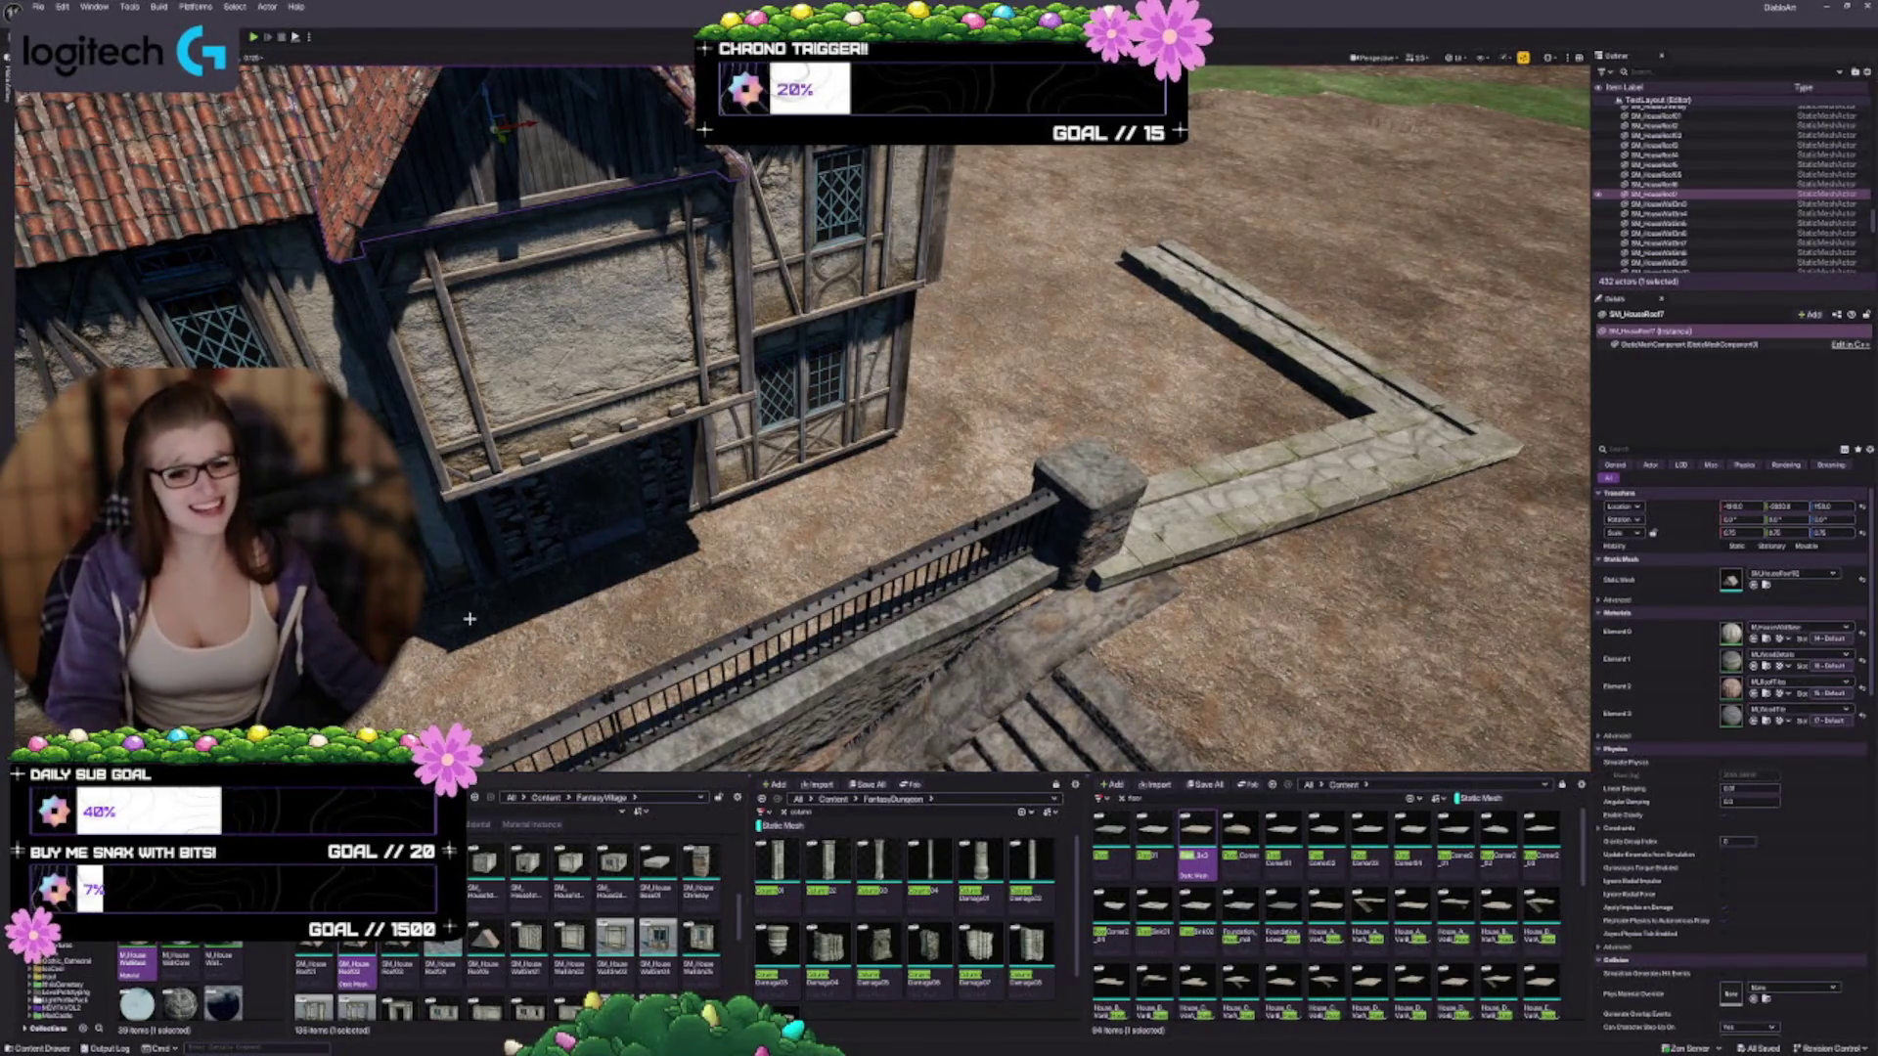
{"action": "key", "text": "f"}
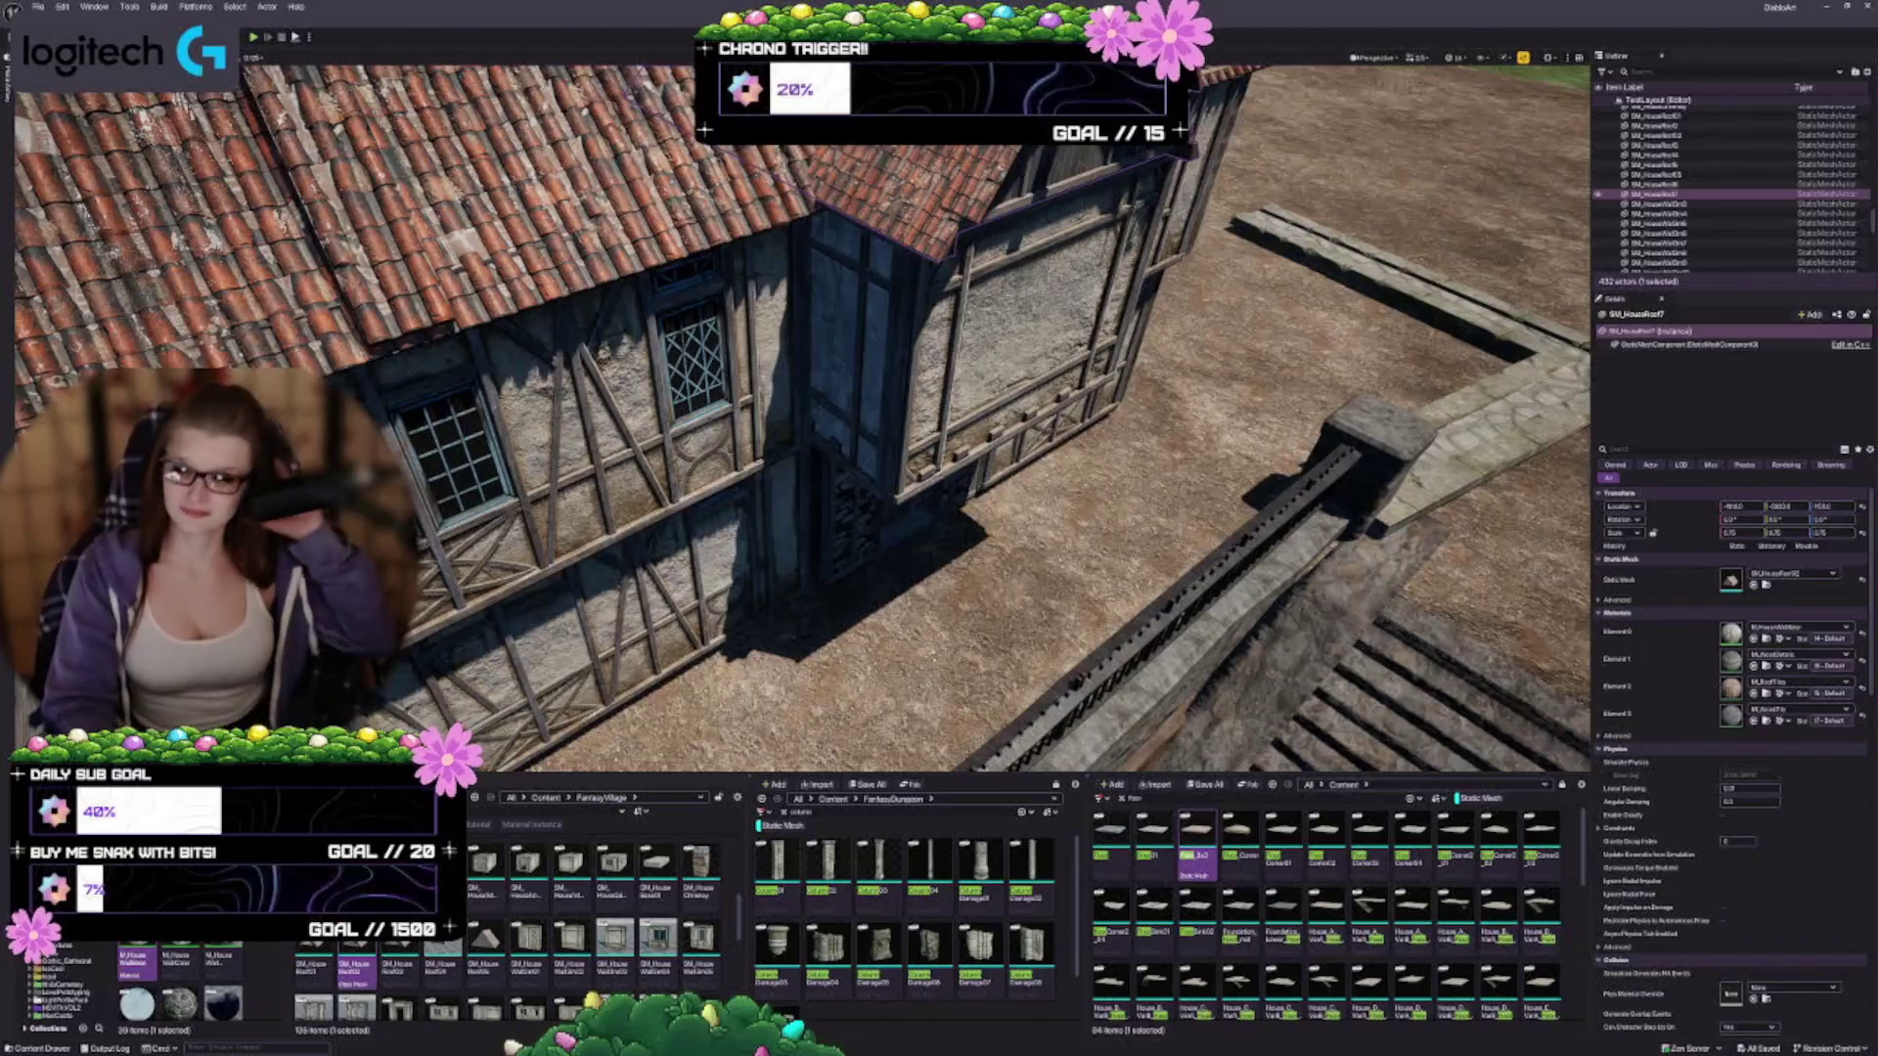
{"action": "mouse_move", "coordinate": [881, 463]}
{"action": "left_mouse_down"}
{"action": "mouse_move", "coordinate": [978, 469]}
{"action": "mouse_move", "coordinate": [978, 411]}
{"action": "left_mouse_up"}
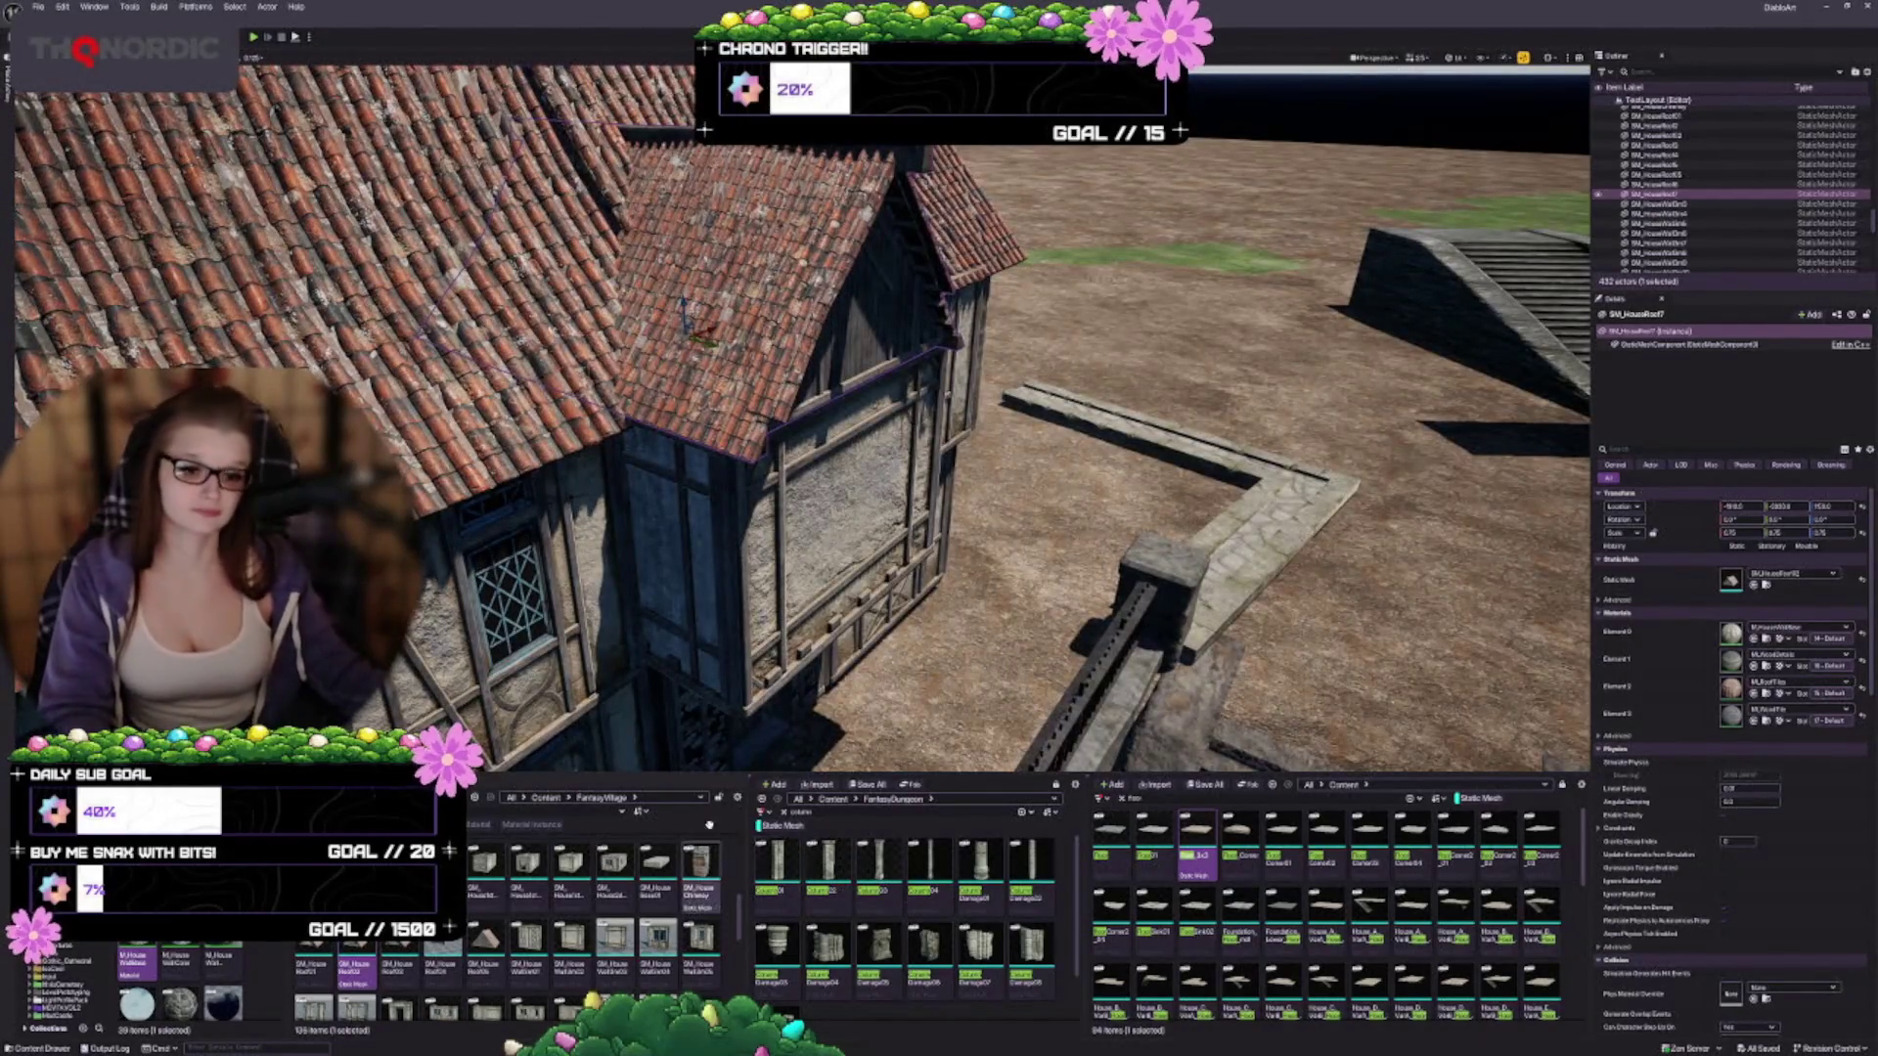
{"action": "scroll", "coordinate": [562, 927], "scroll_direction": "down", "scroll_amount": 2}
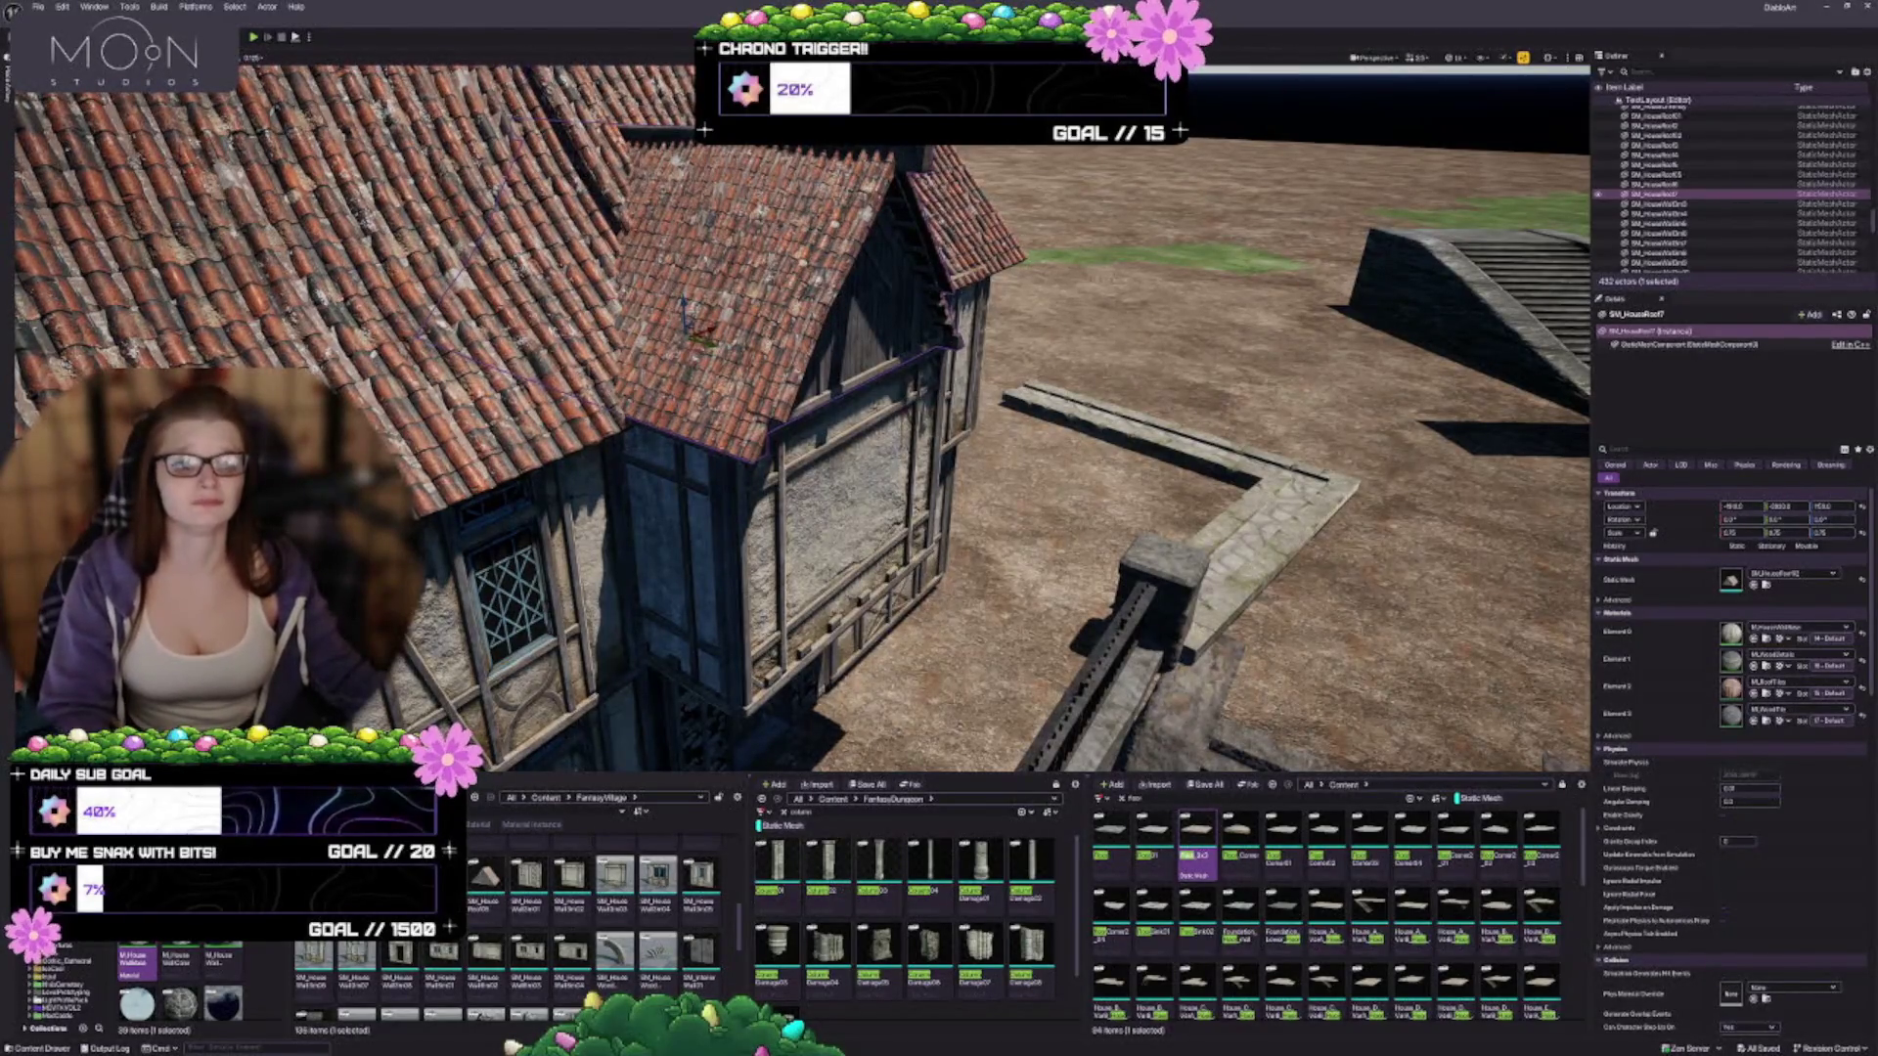
{"action": "key", "text": "f"}
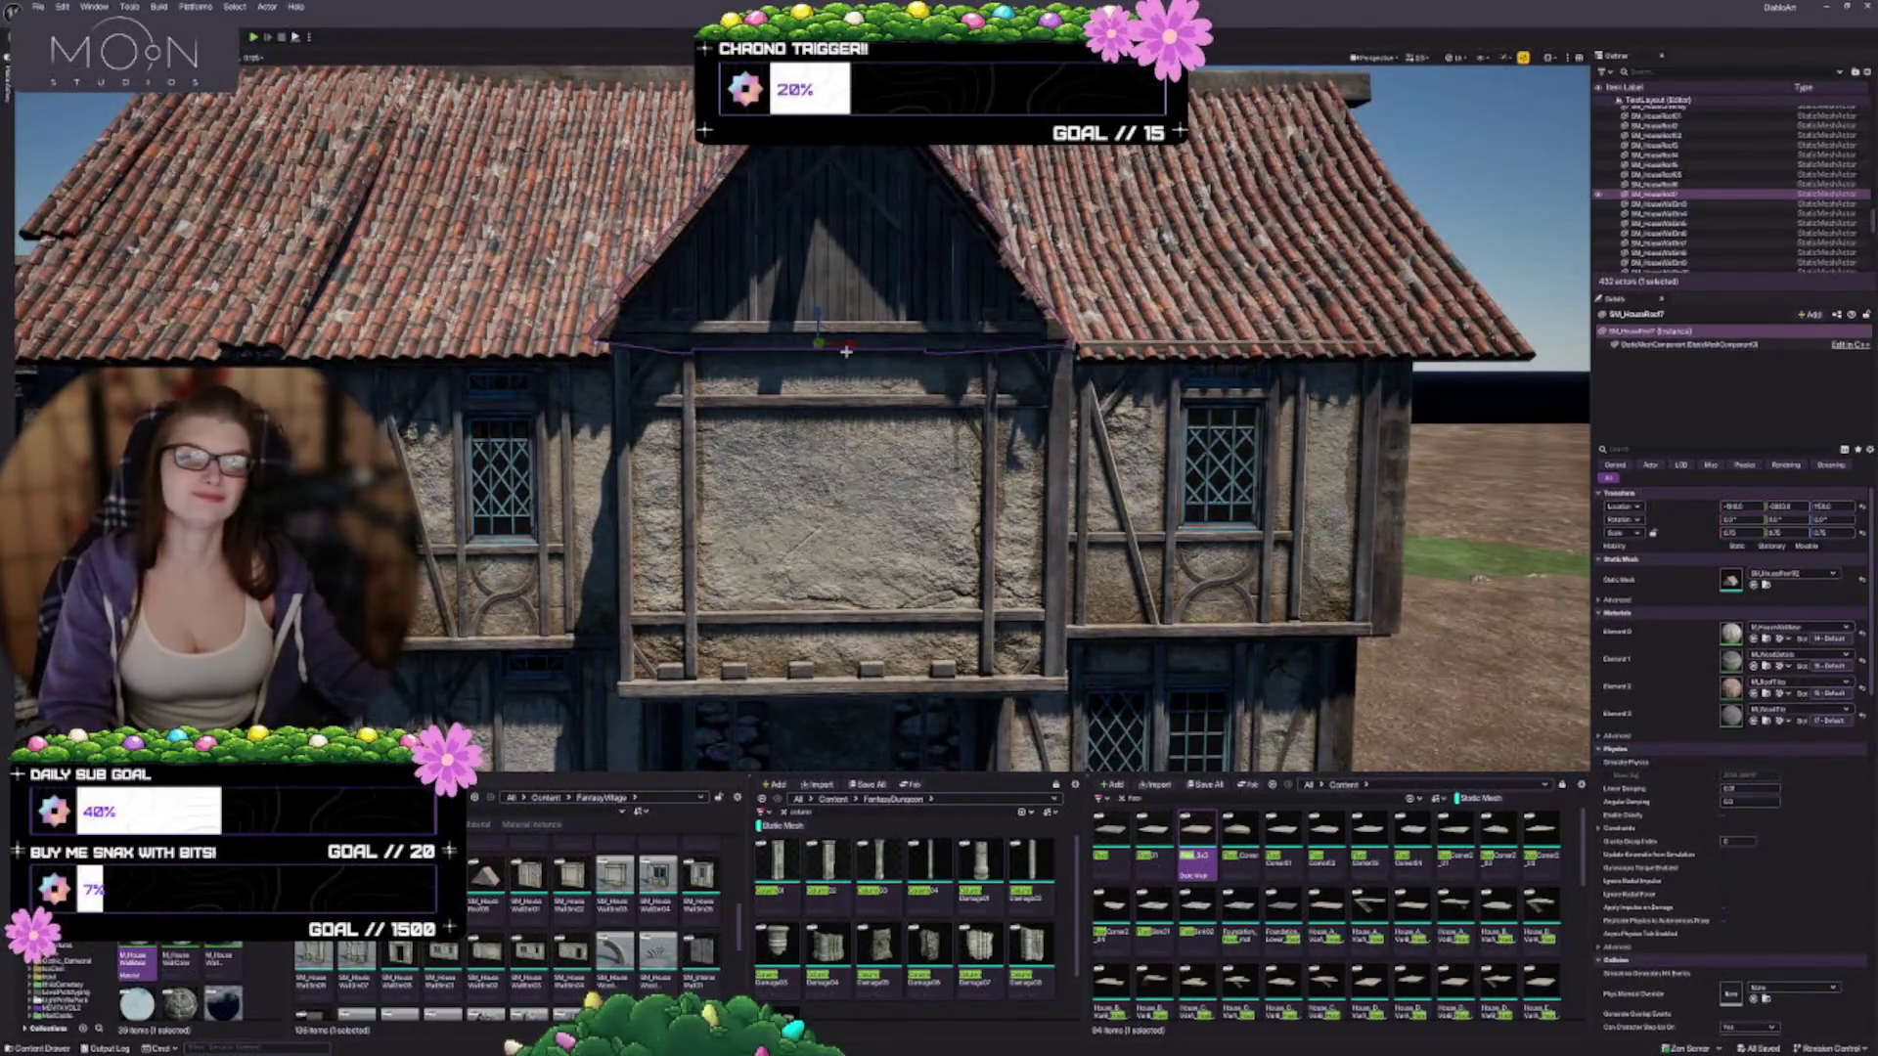
Stretch SM_HouseRoof7's X scale from 0.75 to about 0.875, checking its fit over the bay wall
{"action": "left_click_drag", "start_coordinate": [845, 343], "coordinate": [859, 343]}
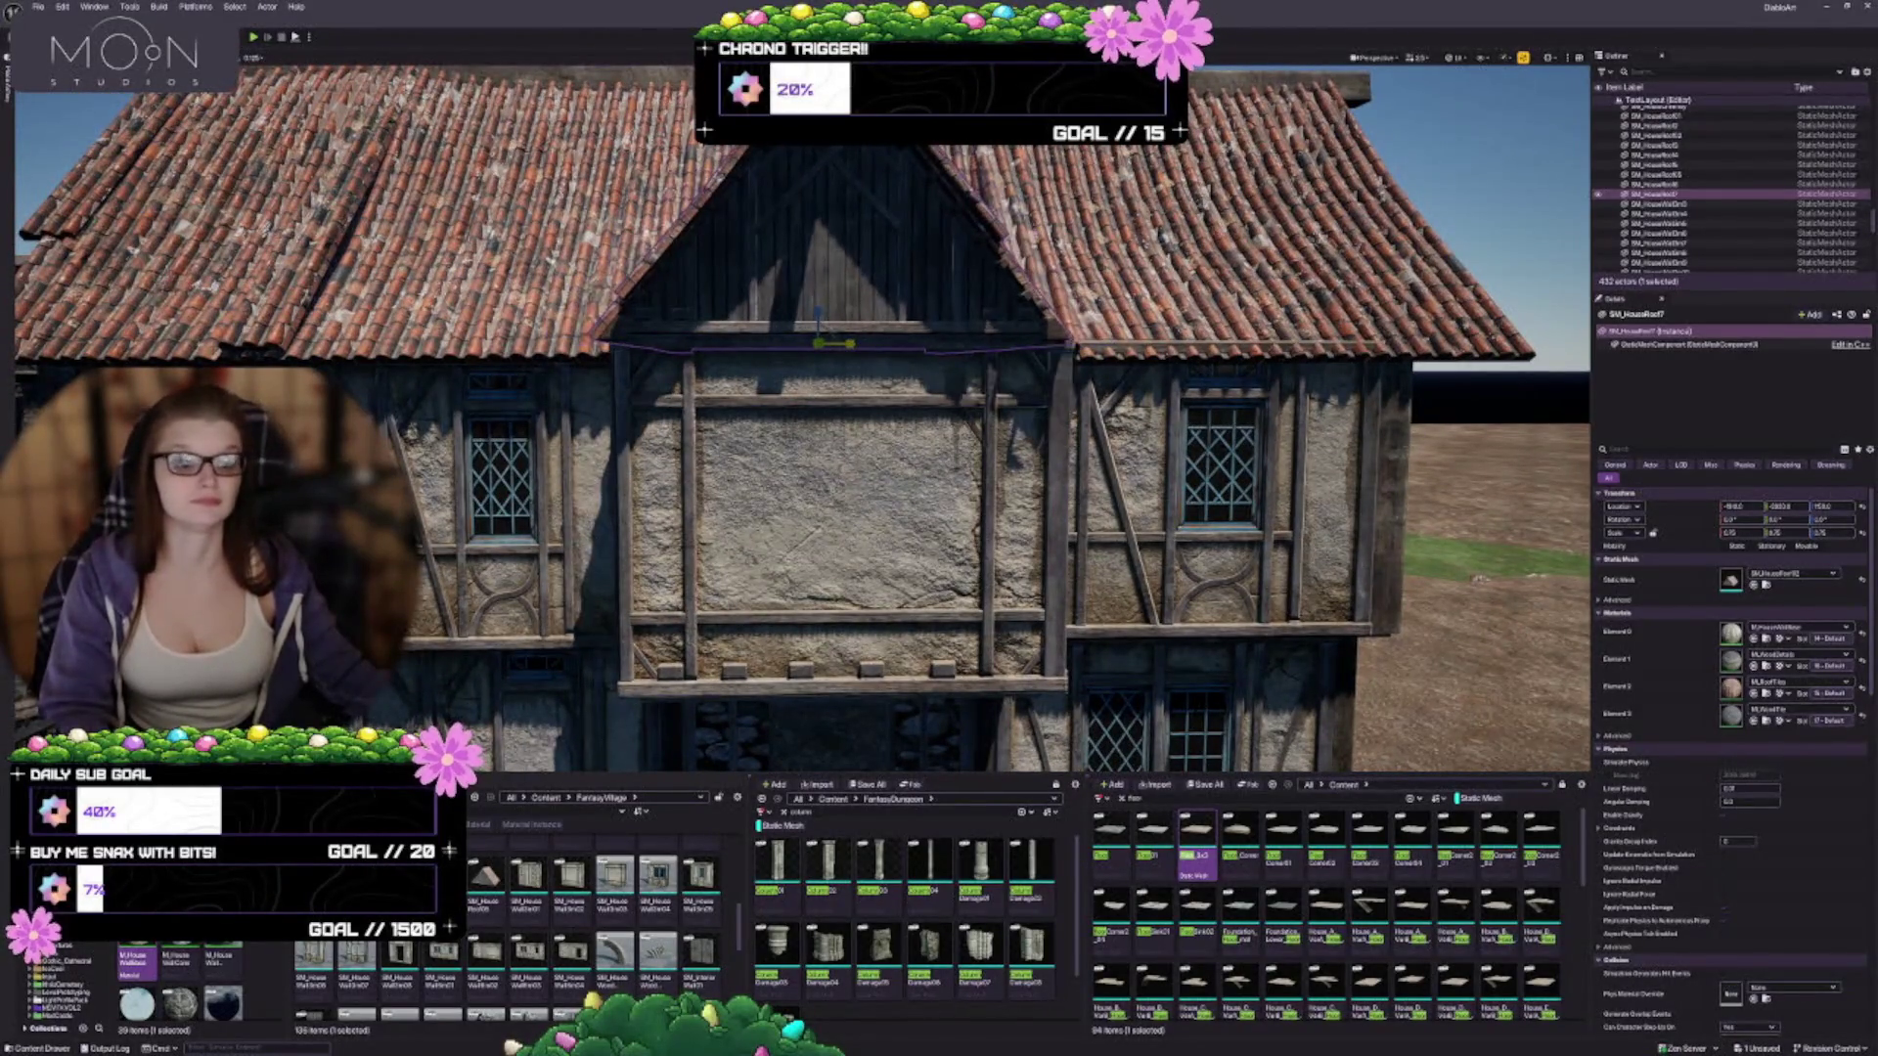
{"action": "right_click", "coordinate": [892, 474]}
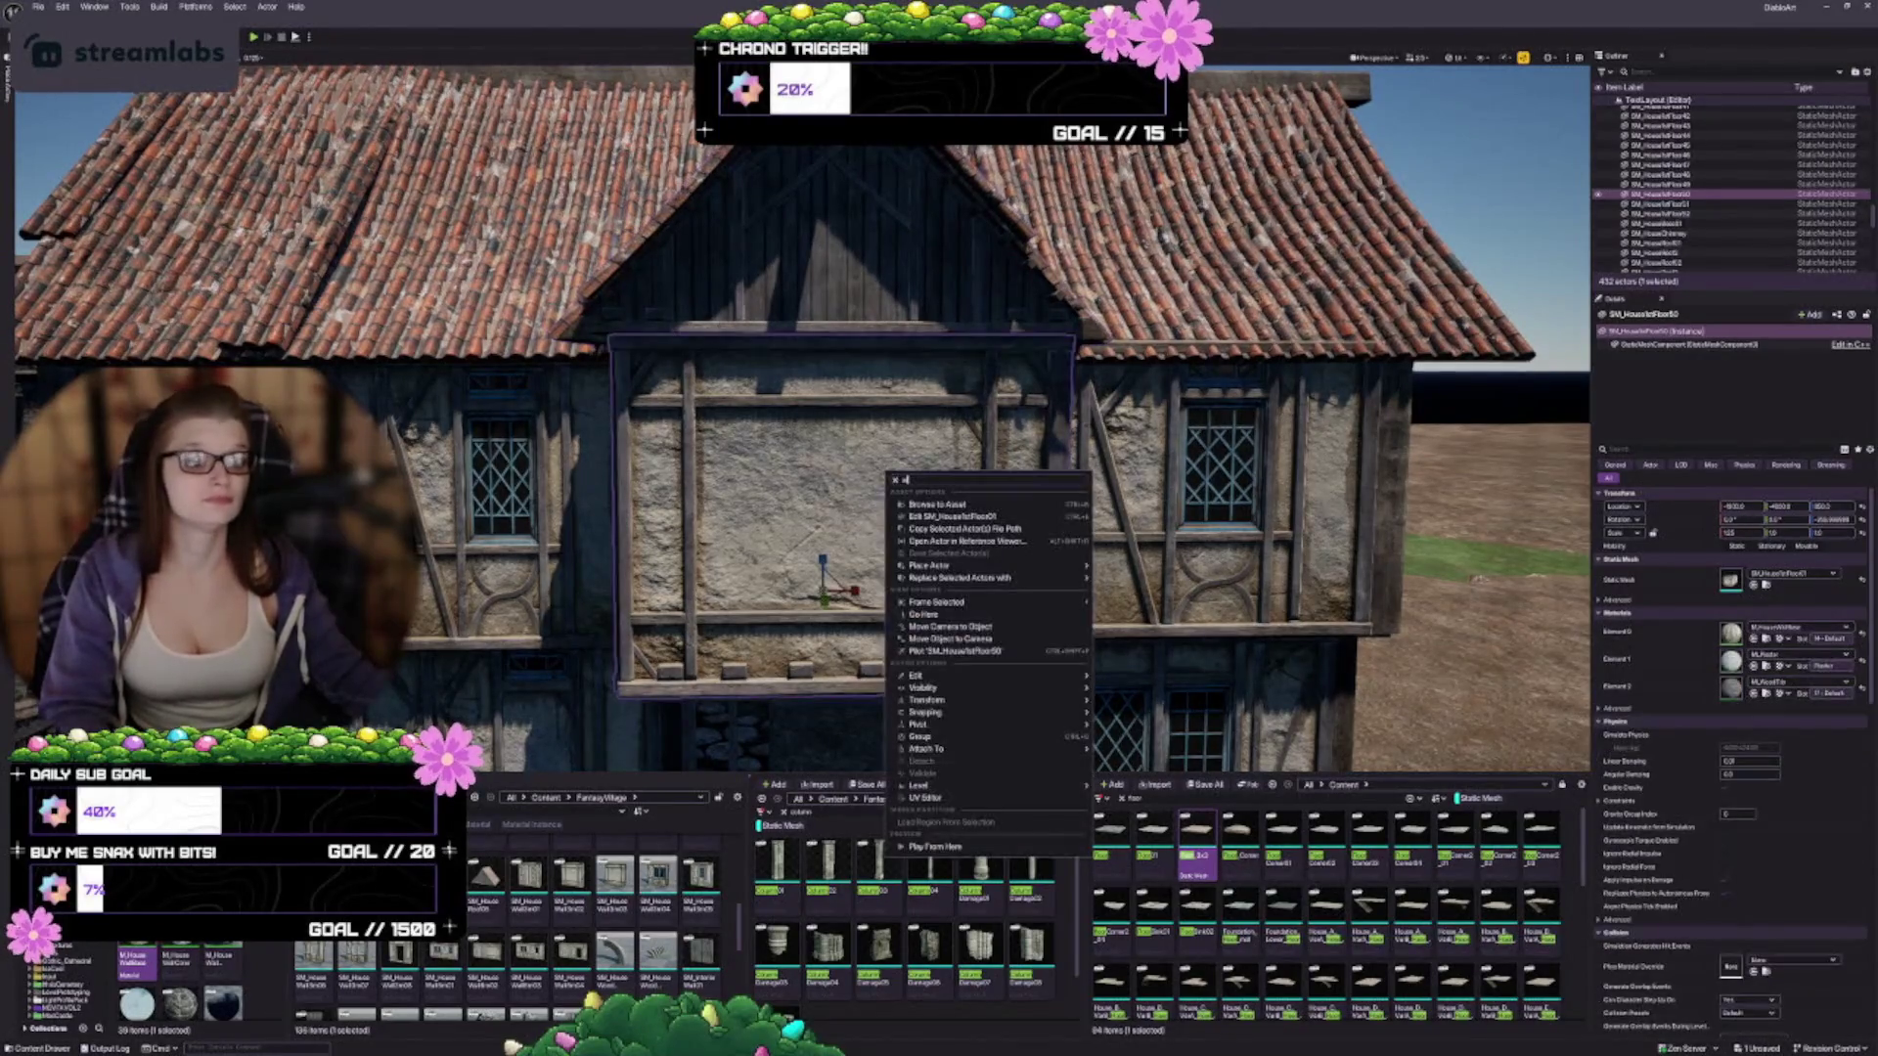
{"action": "key", "text": "f"}
{"action": "key", "text": "f"}
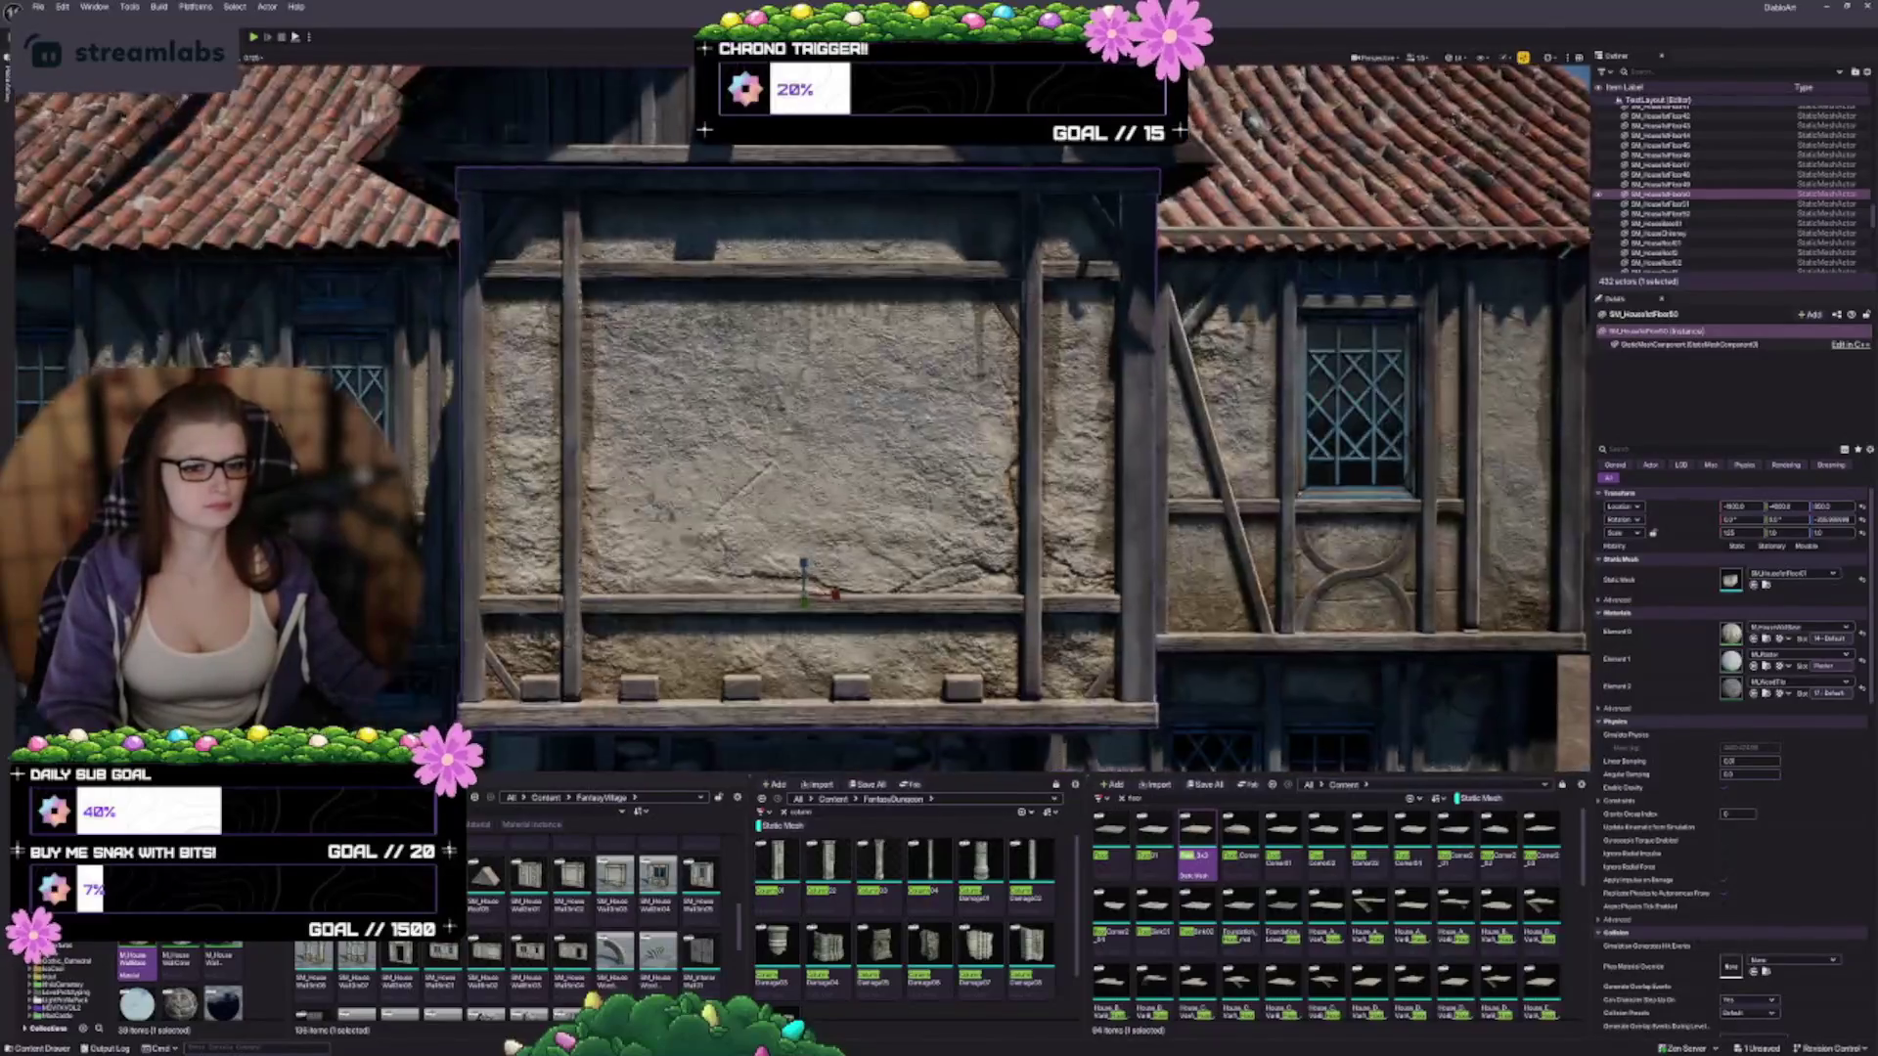
{"action": "key", "text": "f"}
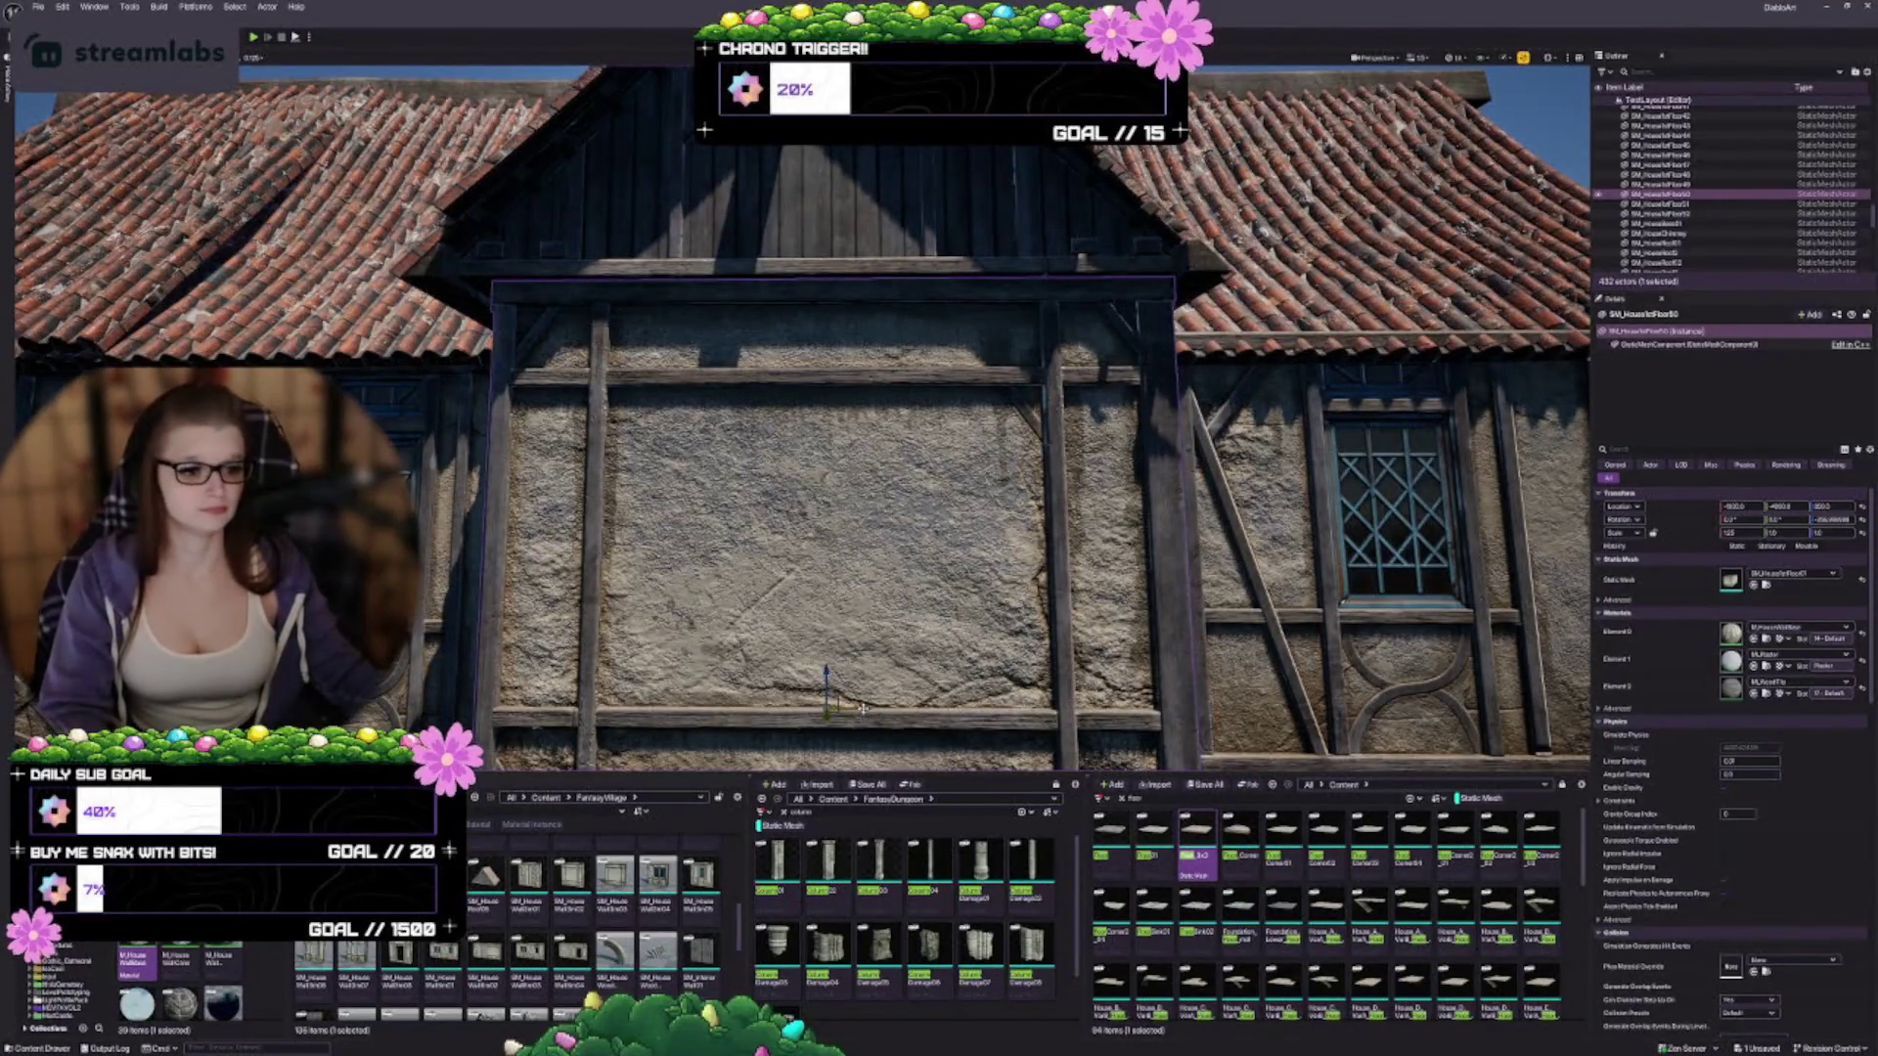
{"action": "left_click", "coordinate": [842, 362]}
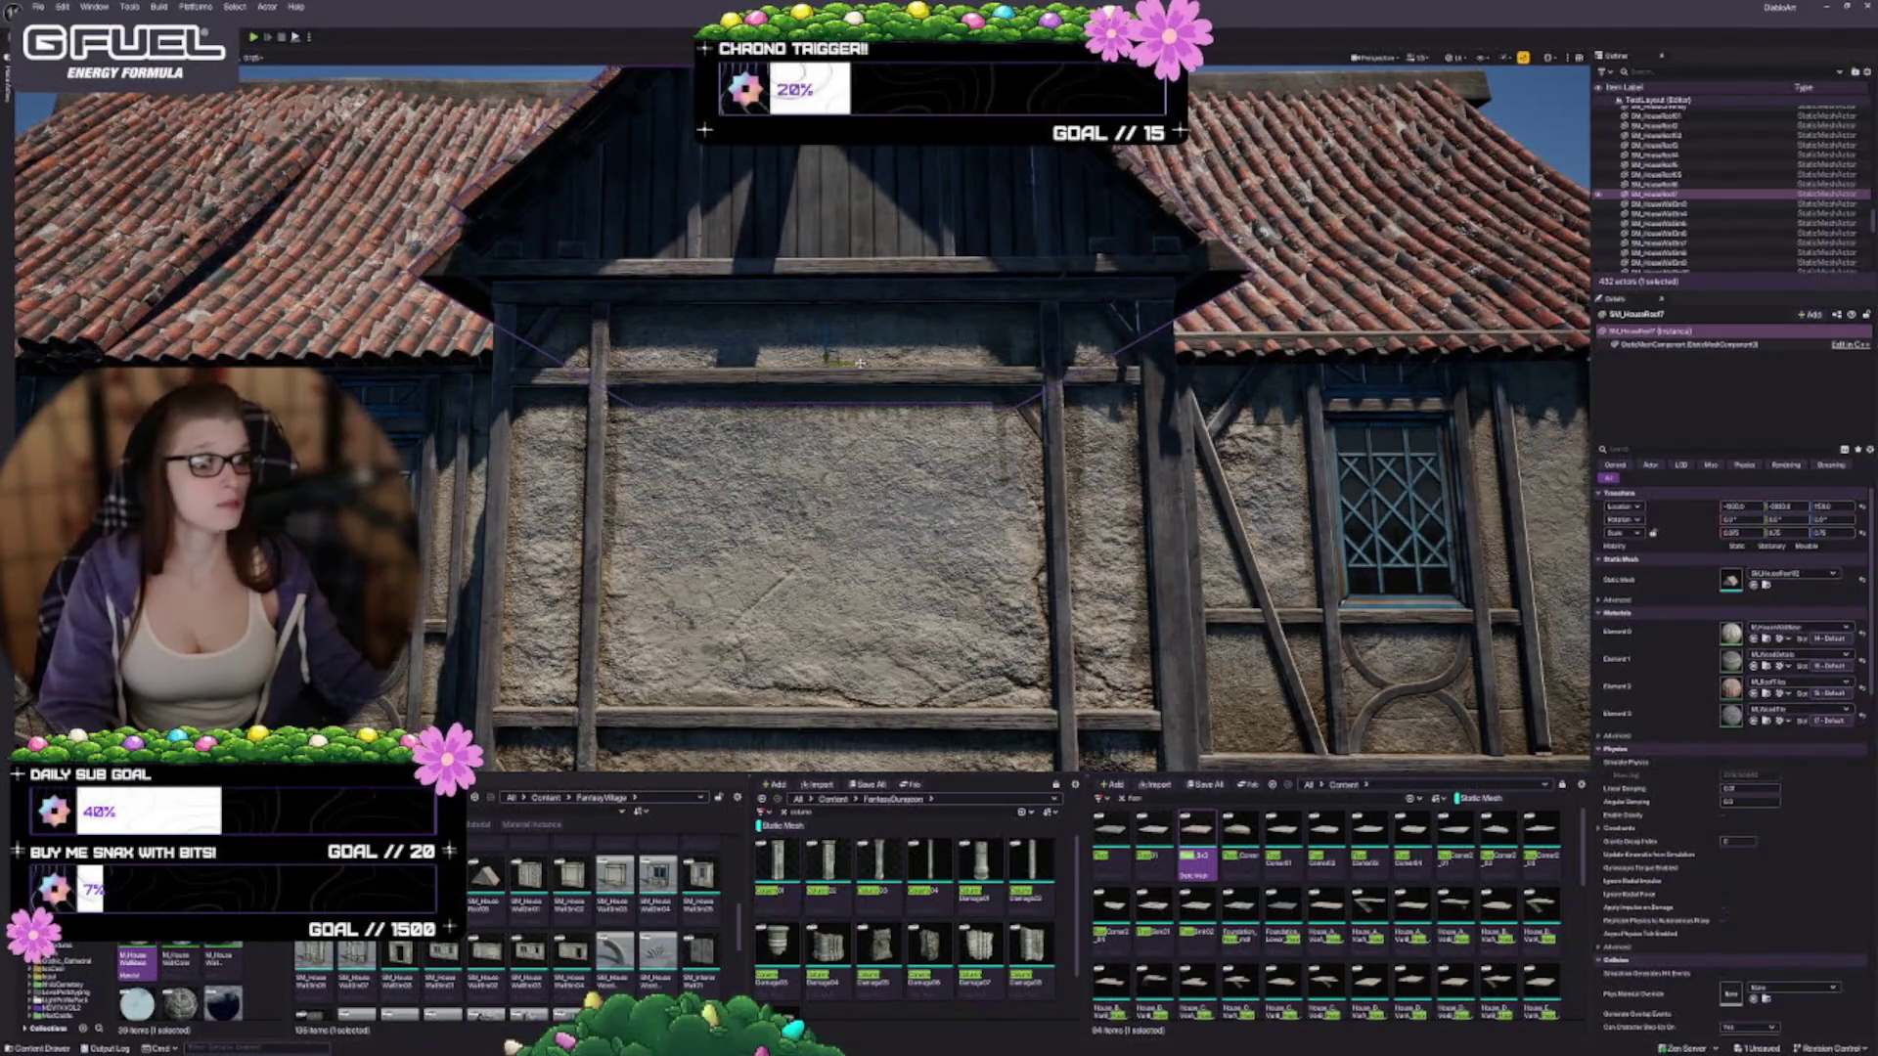
{"action": "mouse_move", "coordinate": [856, 363]}
{"action": "left_mouse_down"}
{"action": "mouse_move", "coordinate": [959, 323]}
{"action": "mouse_move", "coordinate": [841, 337]}
{"action": "mouse_move", "coordinate": [885, 333]}
{"action": "mouse_move", "coordinate": [832, 371]}
{"action": "mouse_move", "coordinate": [1016, 594]}
{"action": "left_mouse_up"}
{"action": "key", "text": "Escape"}
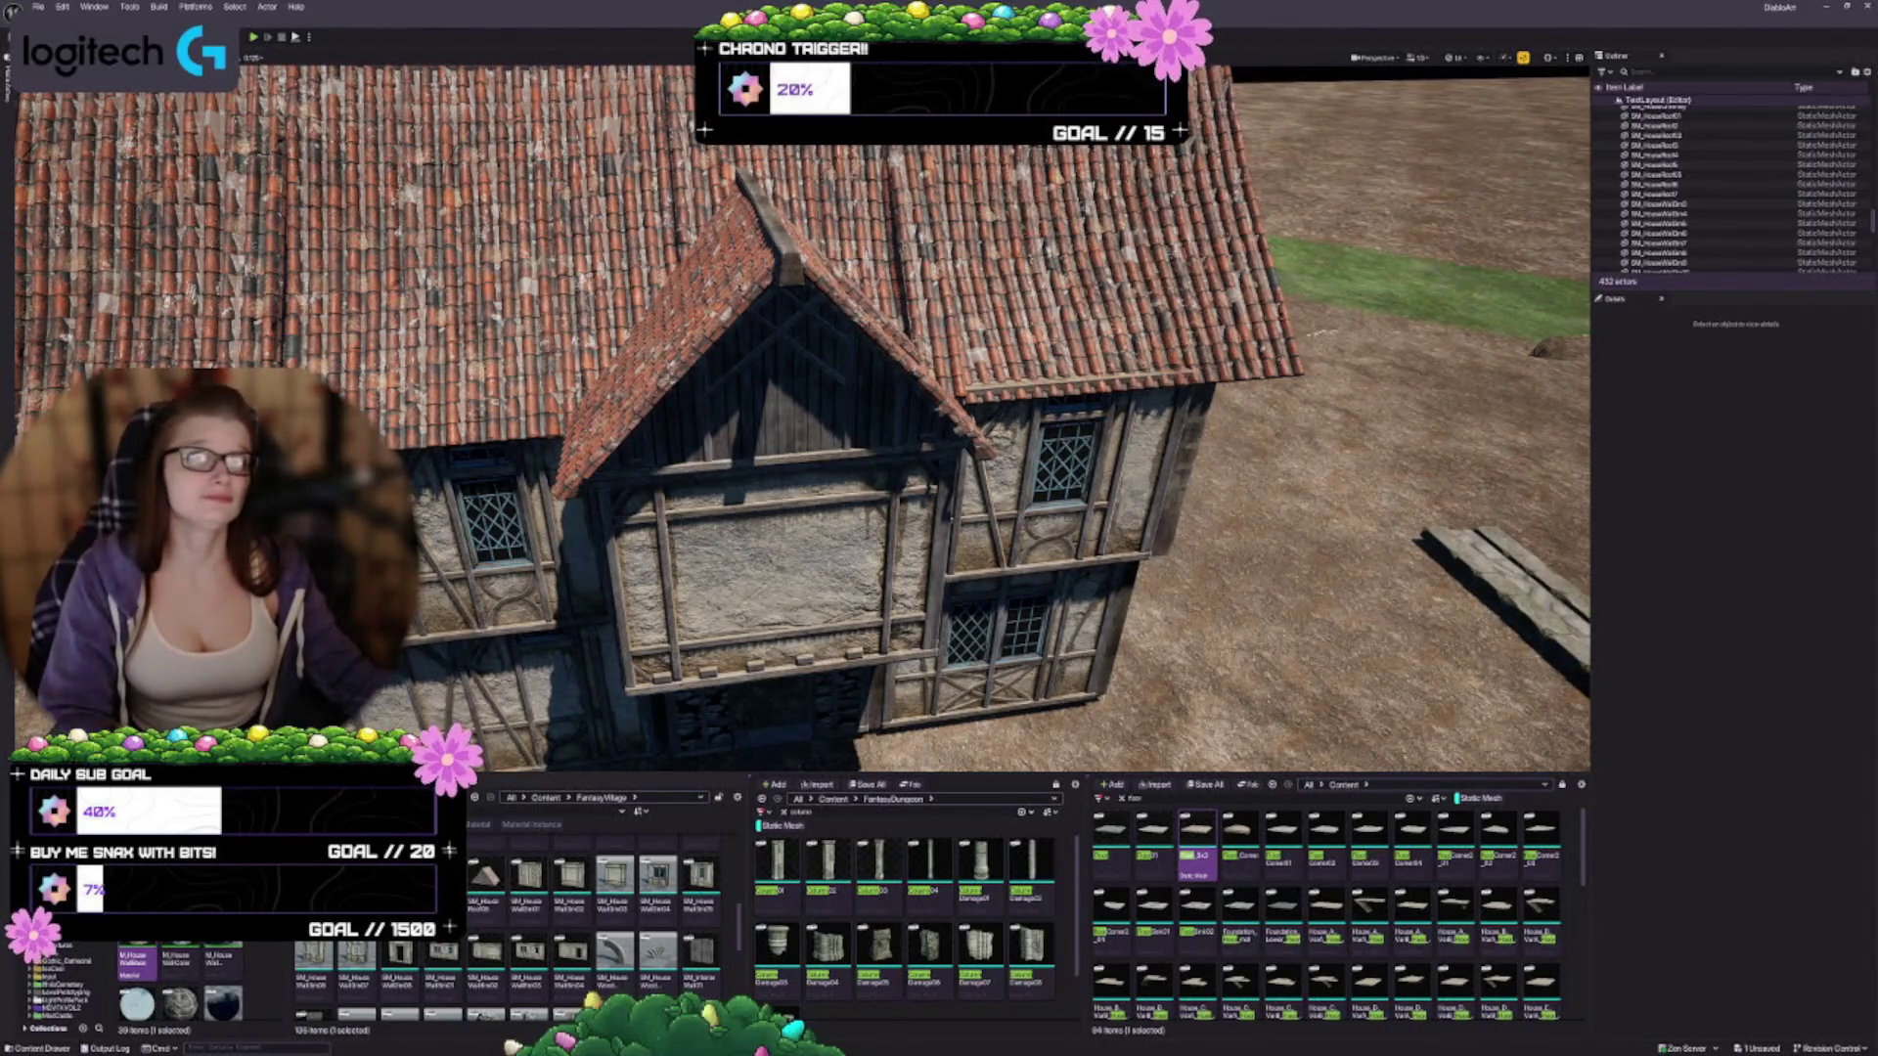
Fly around the house to the dark braced rear timber wall beside the stone tower
{"action": "left_click_drag", "start_coordinate": [468, 489], "coordinate": [621, 495]}
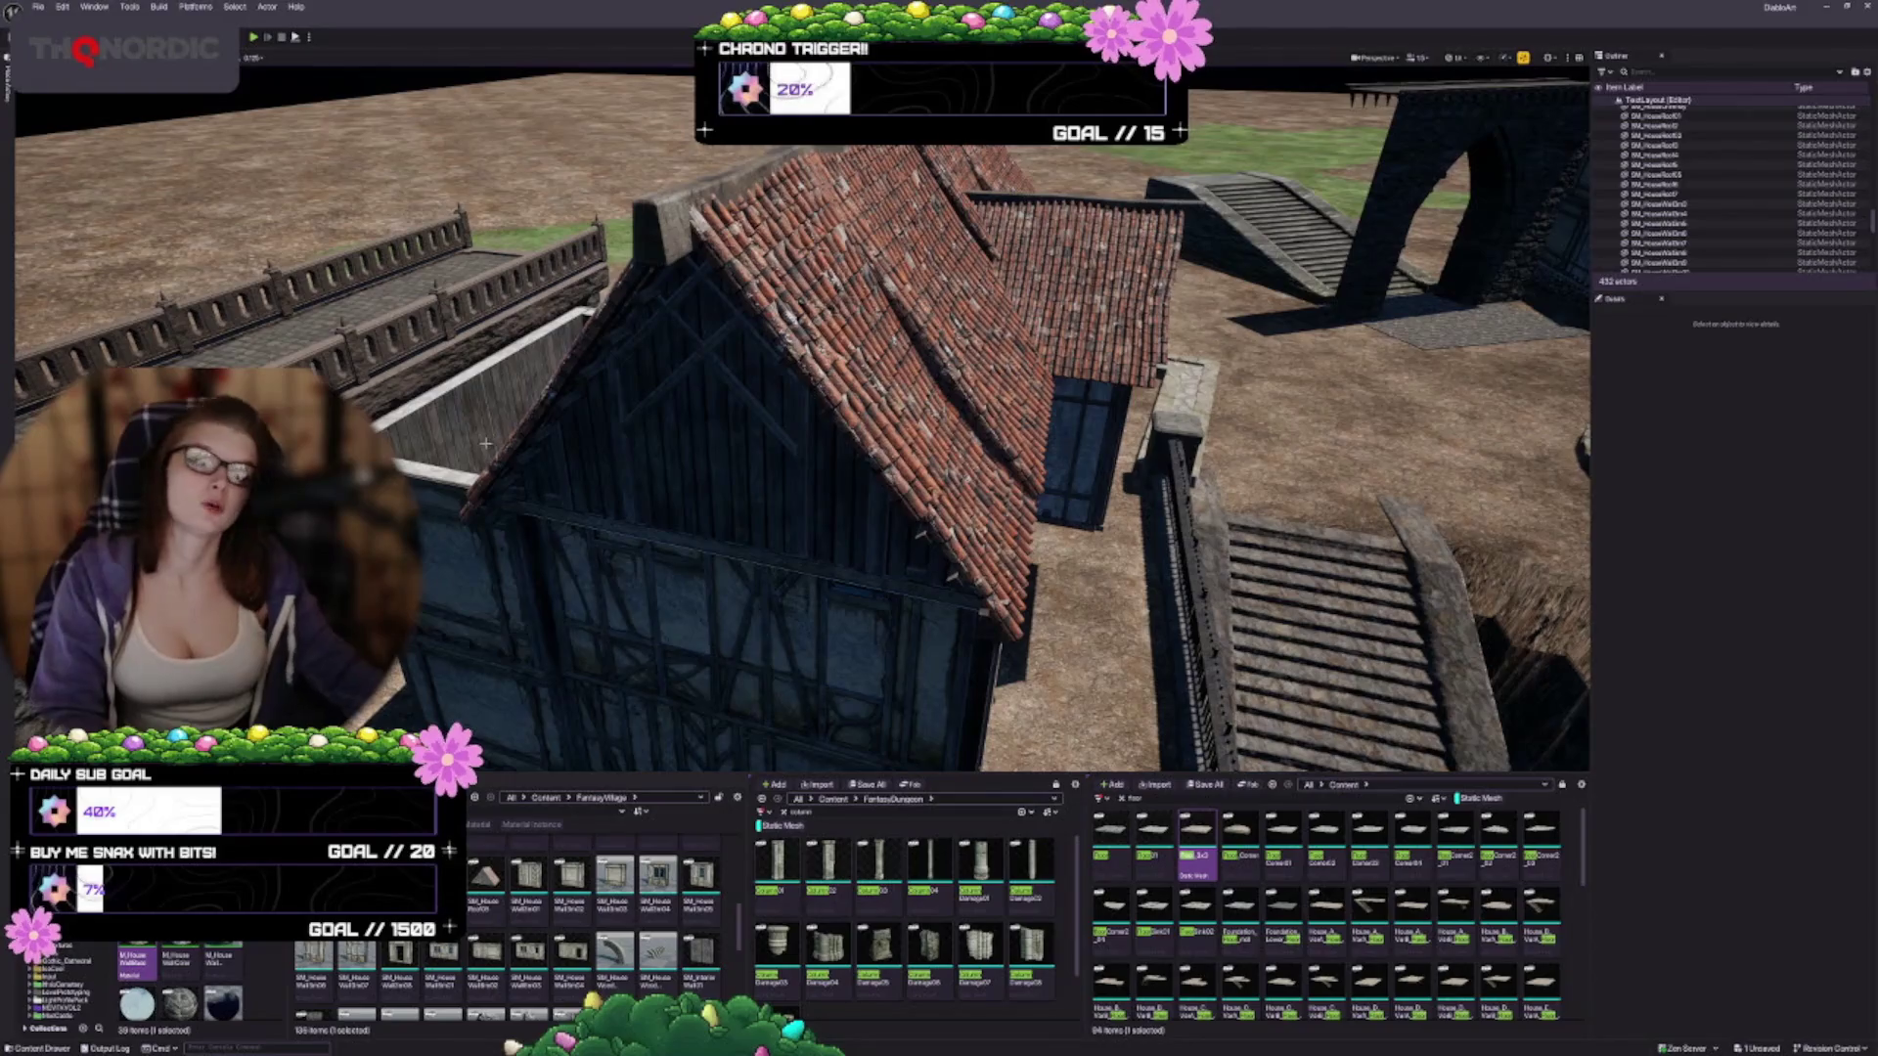
{"action": "mouse_move", "coordinate": [585, 617]}
{"action": "left_mouse_down"}
{"action": "mouse_move", "coordinate": [606, 616]}
{"action": "mouse_move", "coordinate": [585, 617]}
{"action": "left_mouse_up"}
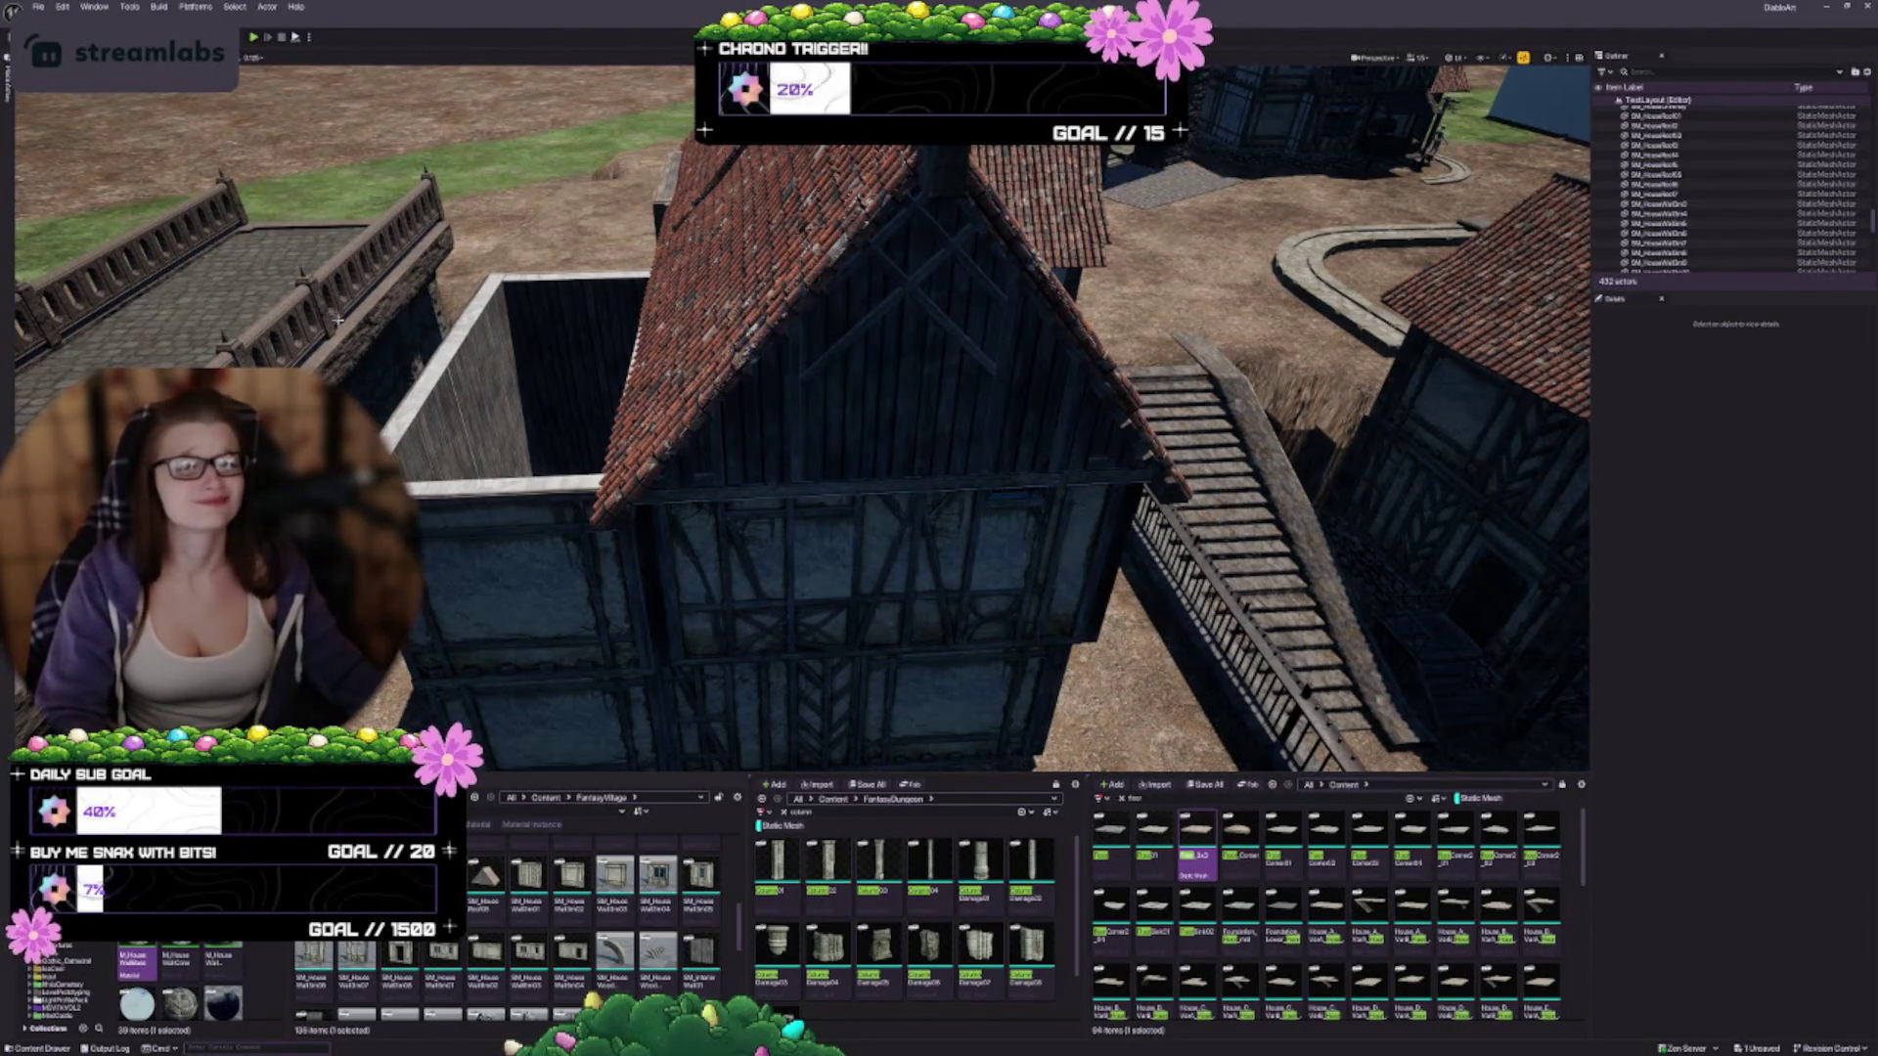
{"action": "scroll", "coordinate": [494, 530], "scroll_direction": "up", "scroll_amount": 3}
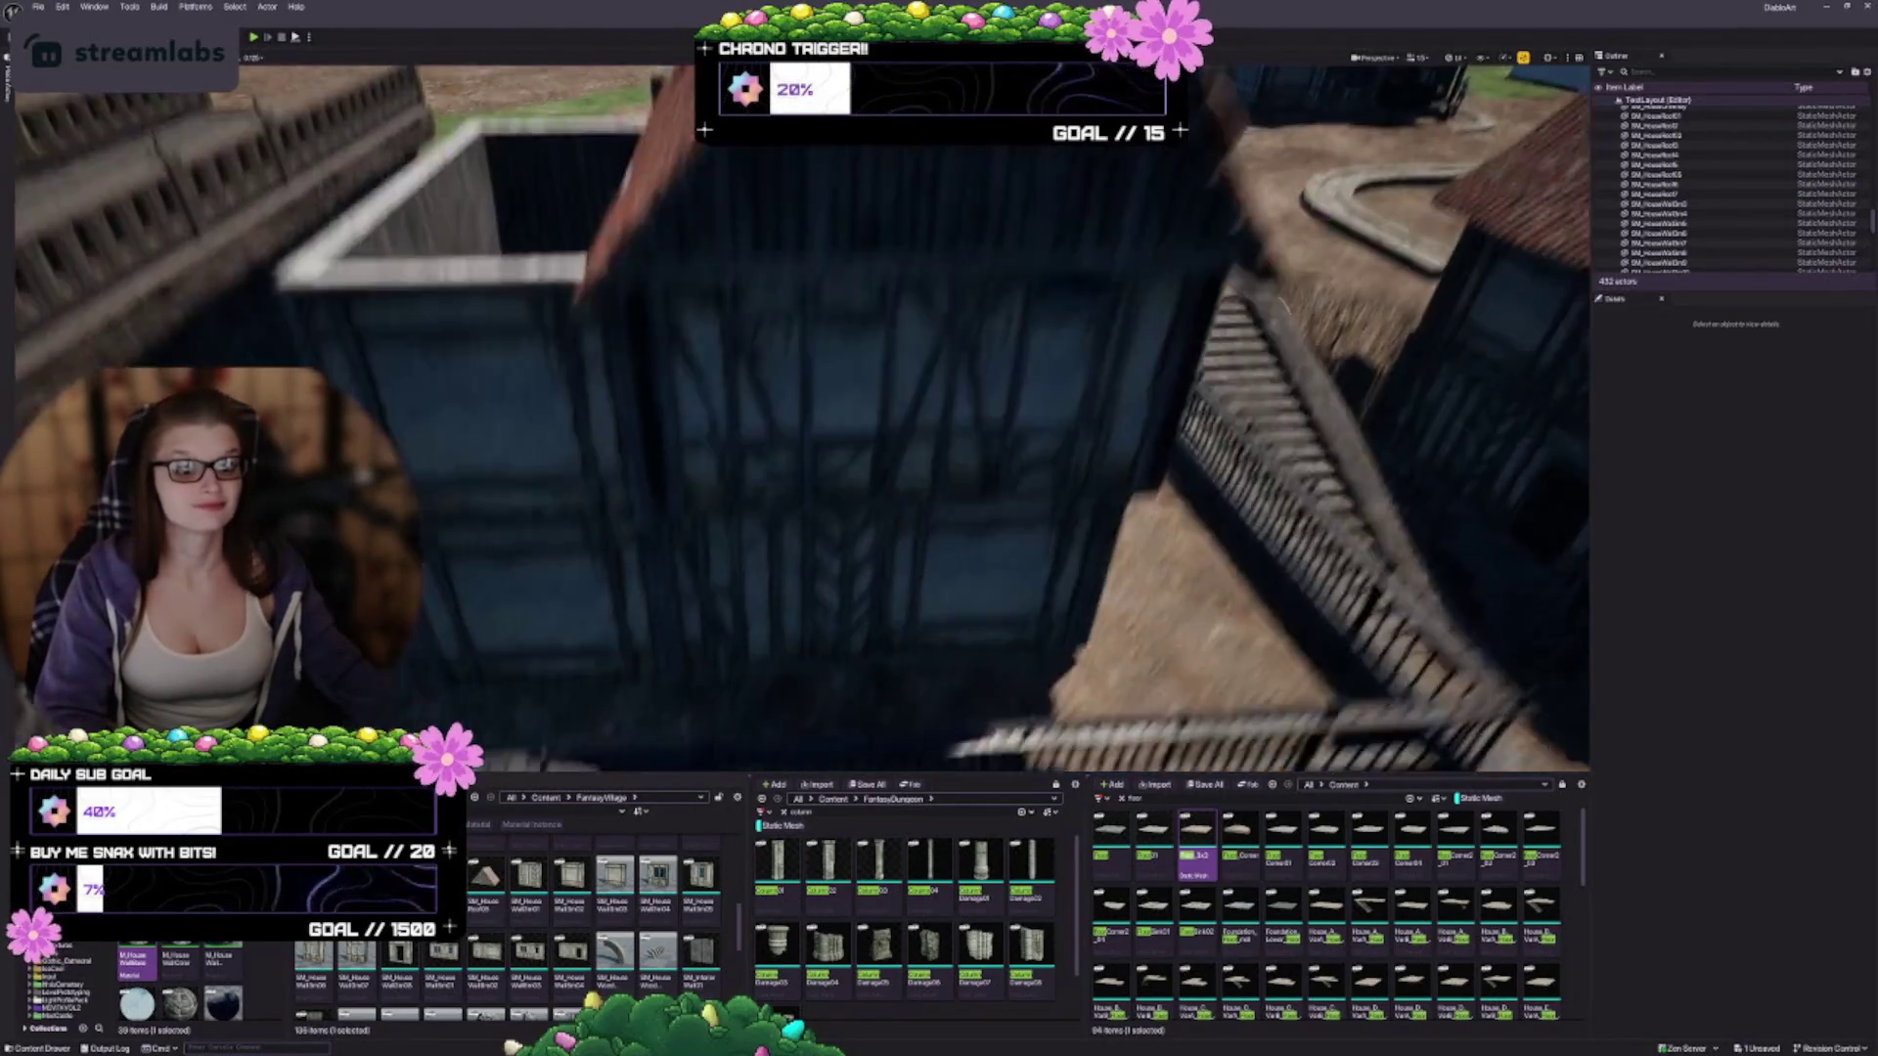
{"action": "scroll", "coordinate": [547, 456], "scroll_direction": "up", "scroll_amount": 2}
{"action": "left_click_drag", "start_coordinate": [547, 456], "coordinate": [489, 455]}
{"action": "mouse_move", "coordinate": [632, 463]}
{"action": "left_mouse_down"}
{"action": "mouse_move", "coordinate": [637, 436]}
{"action": "mouse_move", "coordinate": [632, 464]}
{"action": "mouse_move", "coordinate": [685, 469]}
{"action": "left_mouse_up"}
Slide the SM_HouseFloor46 wall panel along X to line up with its neighbour
{"action": "left_click", "coordinate": [995, 487]}
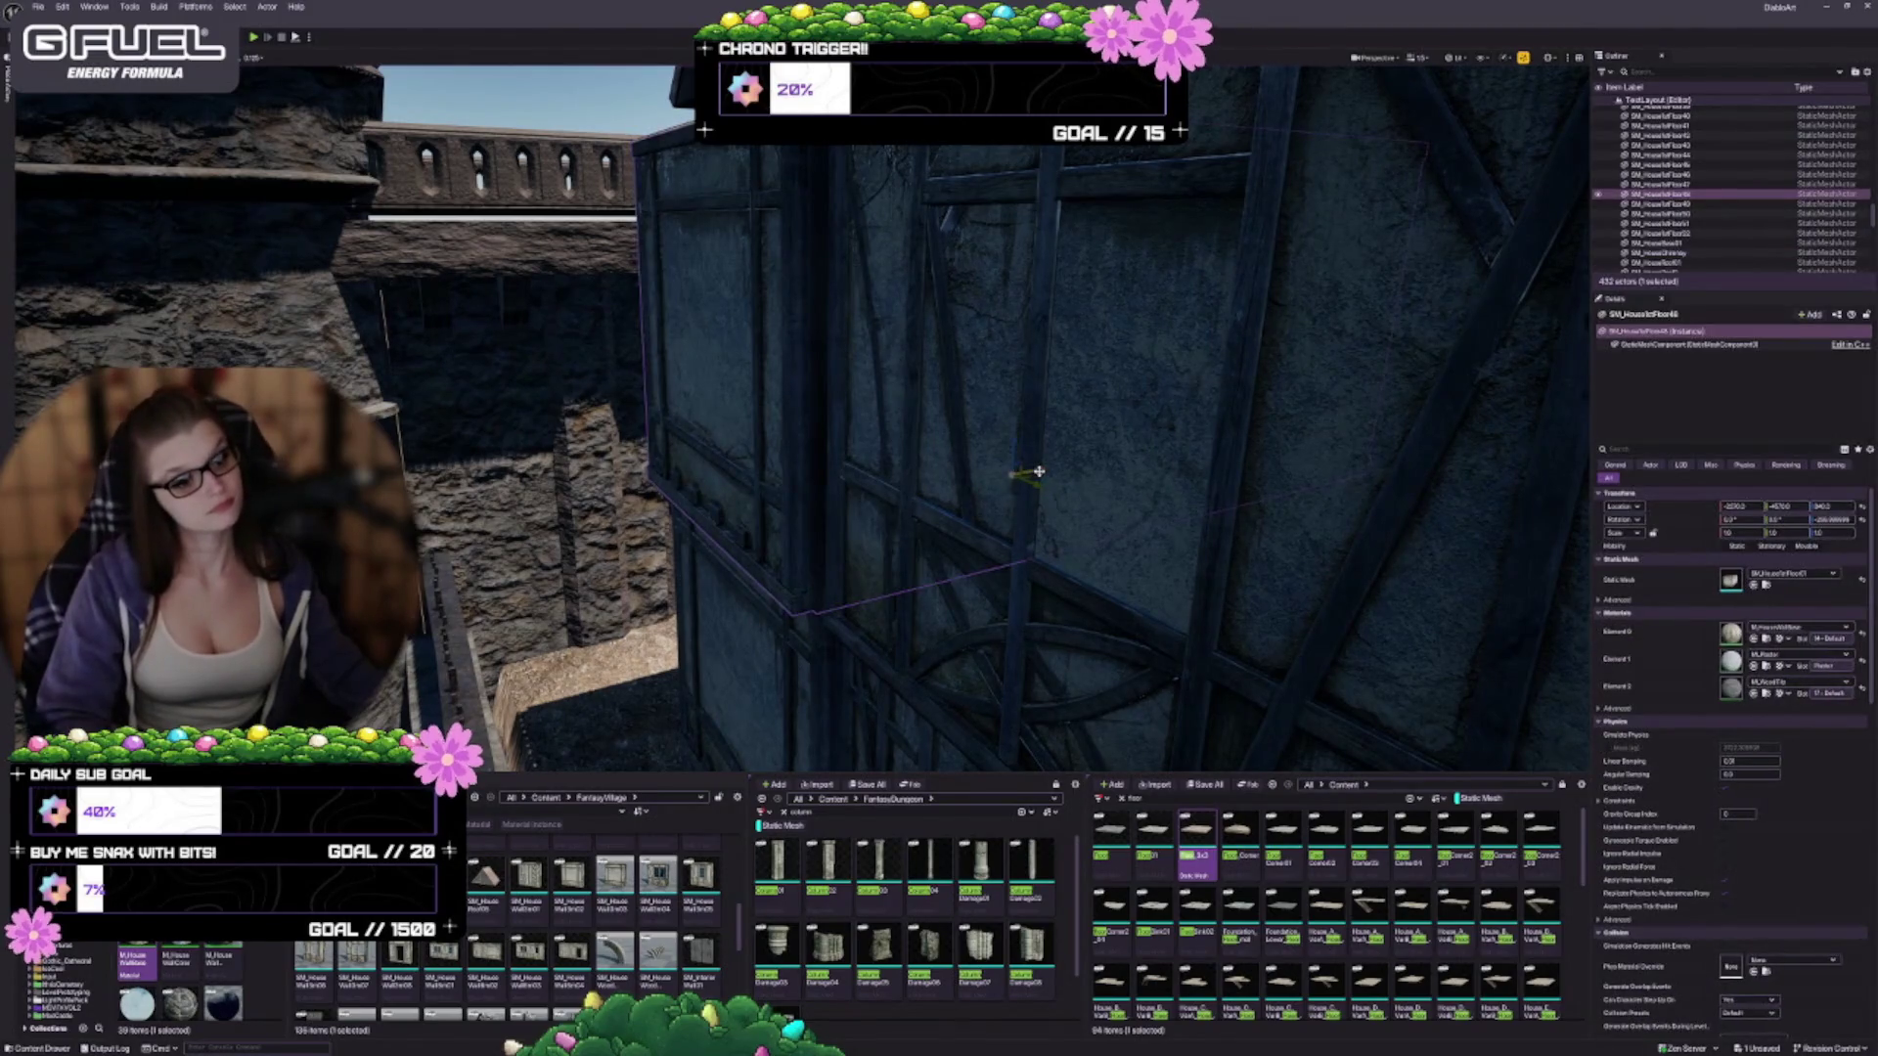
{"action": "mouse_move", "coordinate": [1041, 469]}
{"action": "left_mouse_down"}
{"action": "mouse_move", "coordinate": [1131, 511]}
{"action": "mouse_move", "coordinate": [939, 504]}
{"action": "mouse_move", "coordinate": [973, 556]}
{"action": "left_mouse_up"}
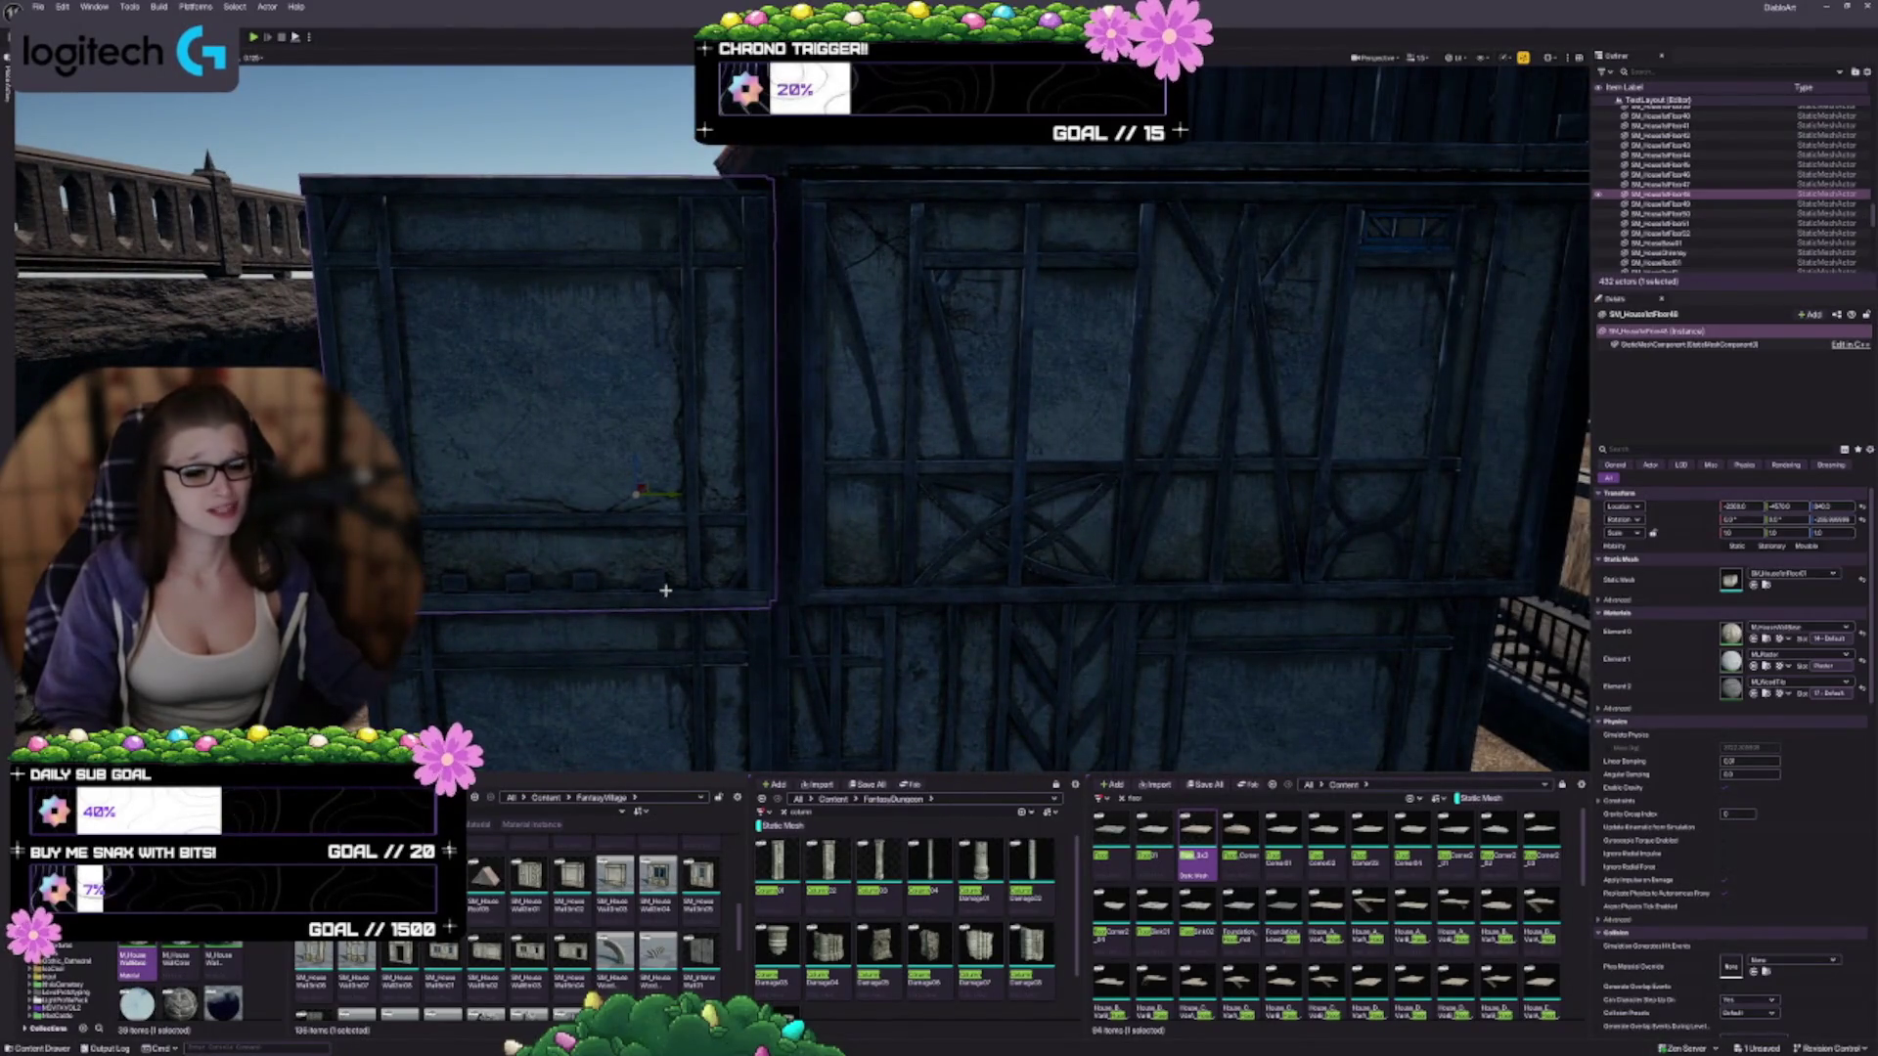
{"action": "left_click_drag", "start_coordinate": [672, 492], "coordinate": [772, 515]}
Select the neighbouring wall panel SM_HouseFloor47 and frame it in the view
{"action": "left_click_drag", "start_coordinate": [474, 356], "coordinate": [473, 356]}
{"action": "left_click", "coordinate": [532, 361]}
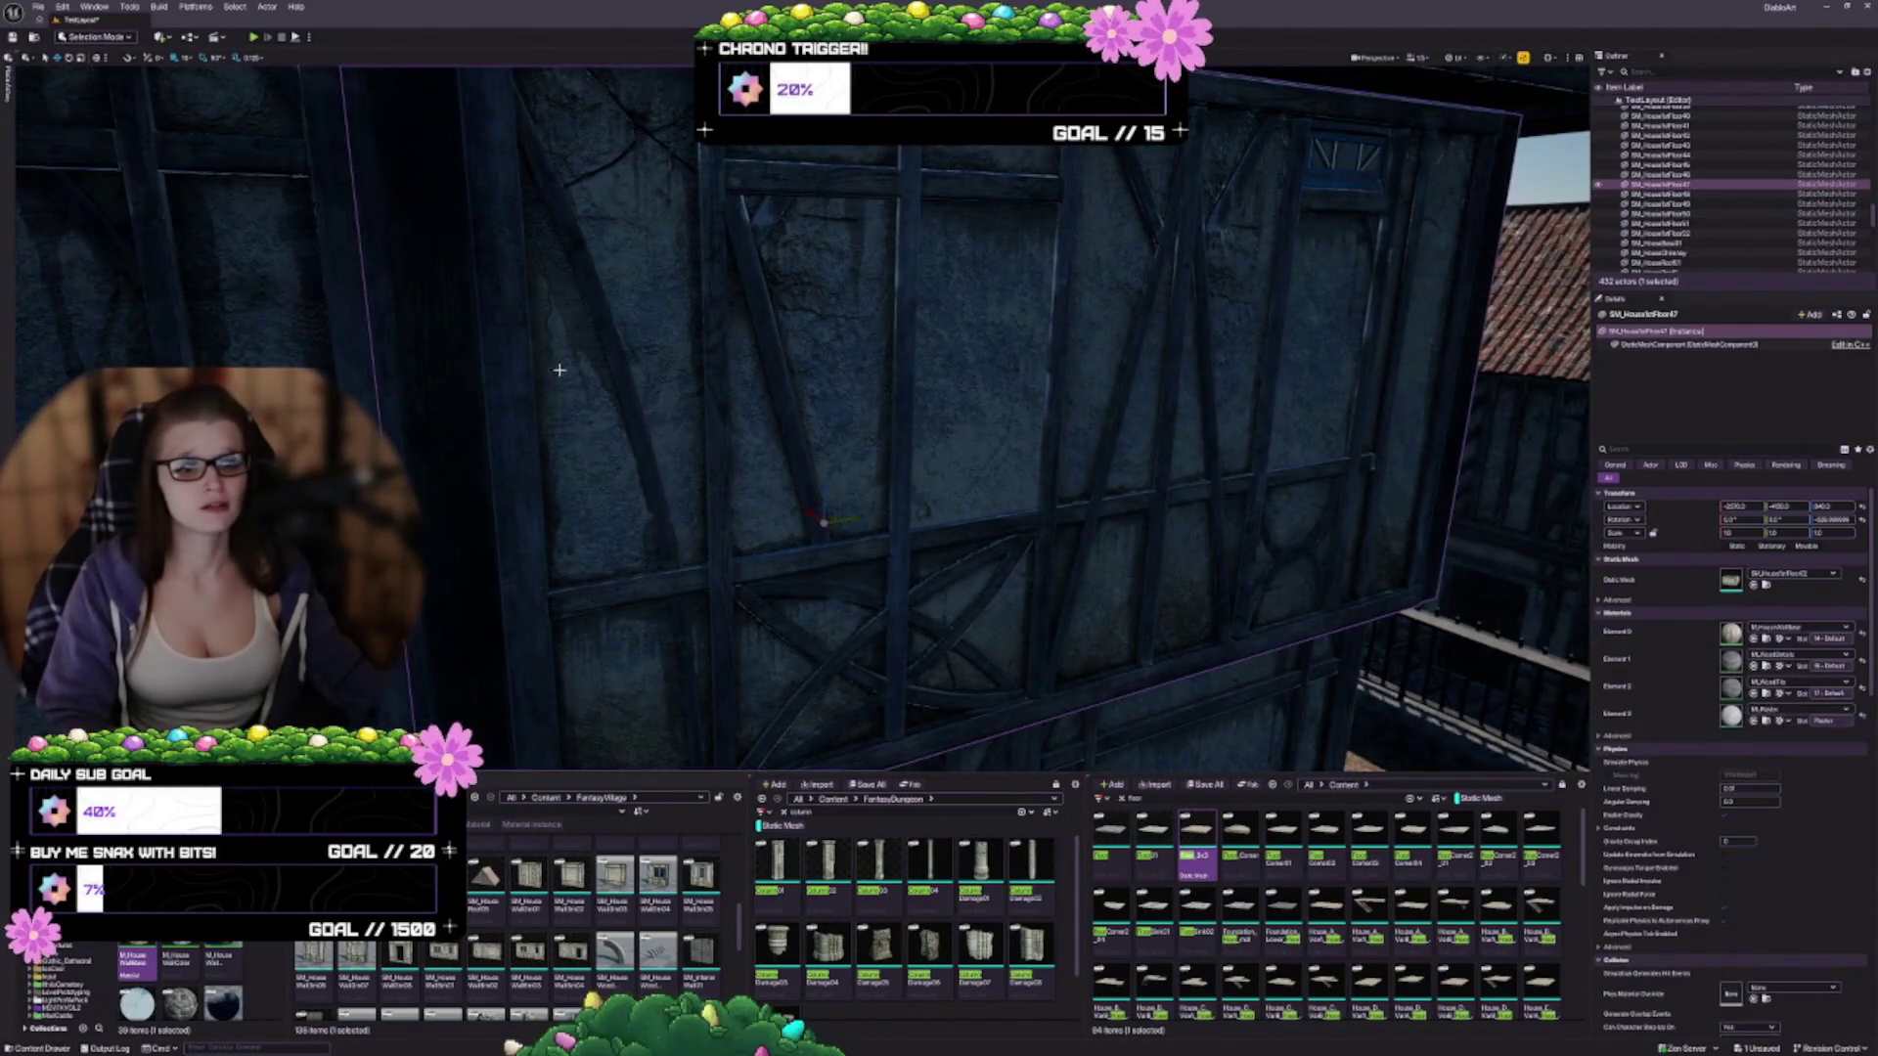
{"action": "key", "text": "f"}
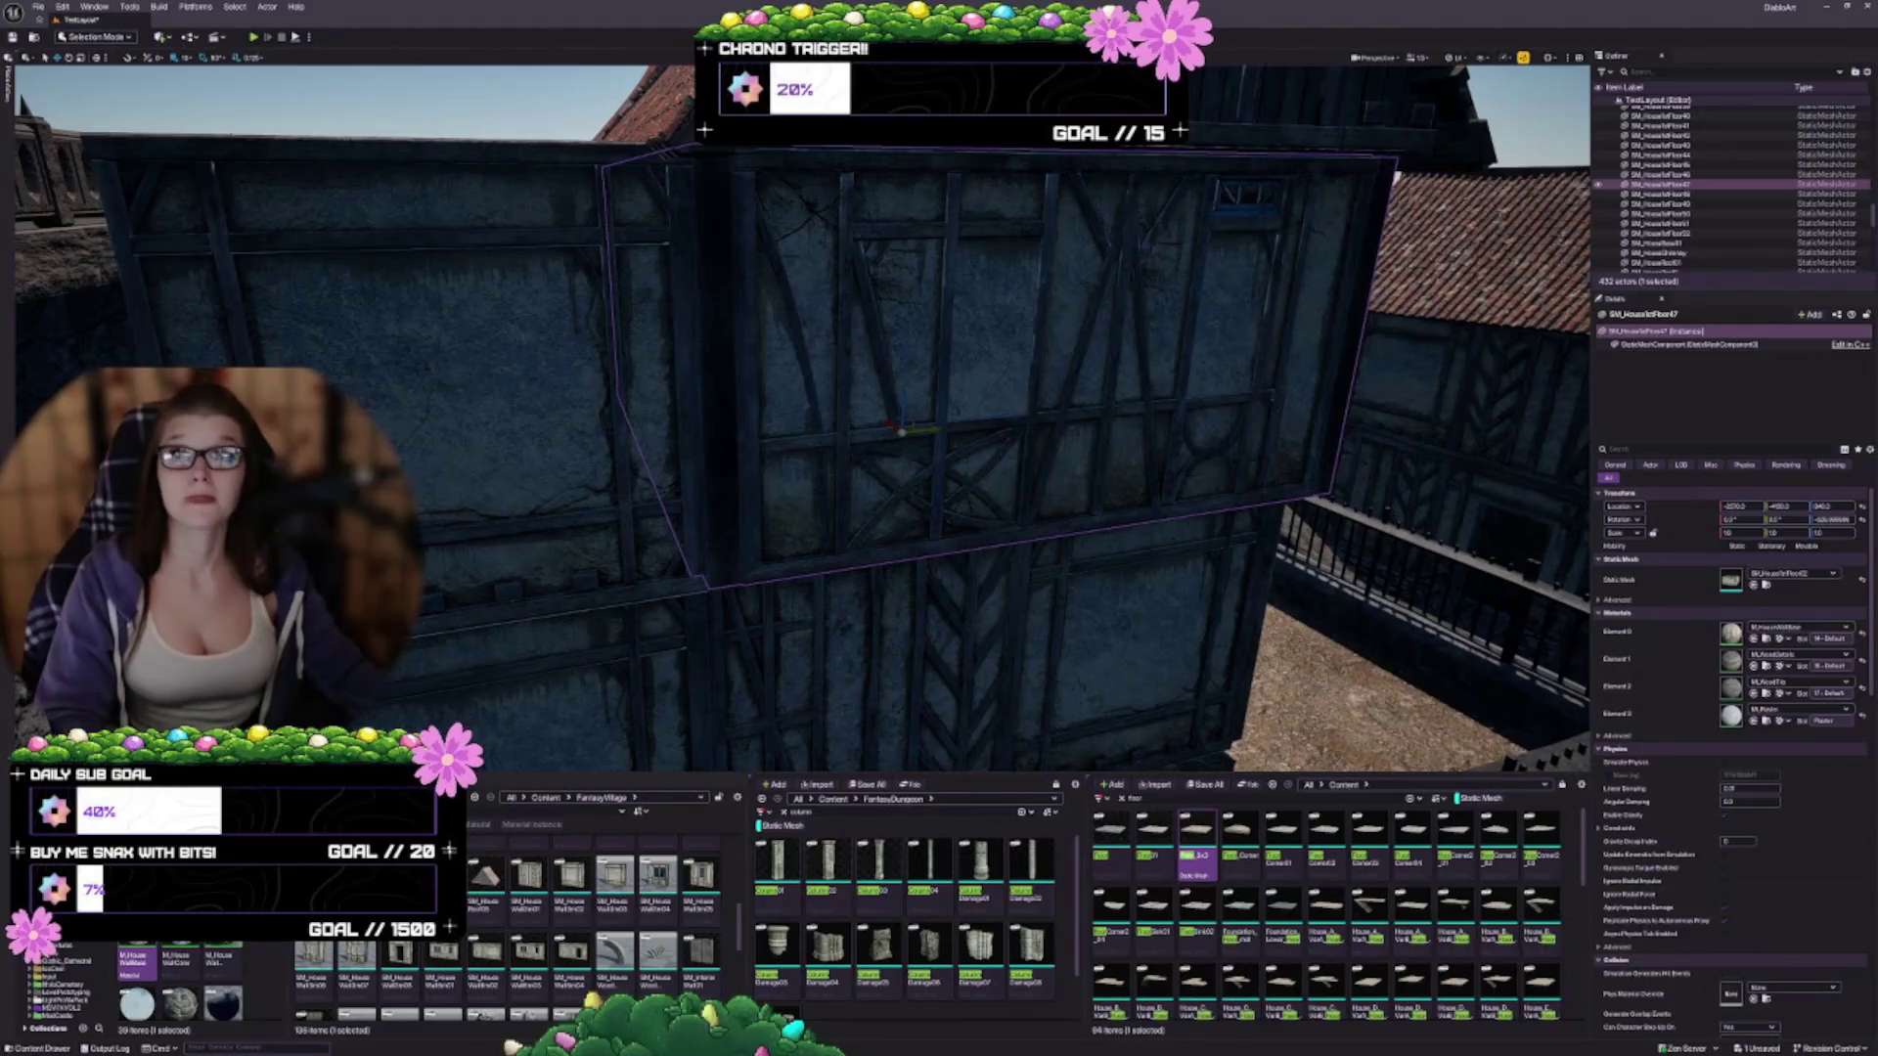
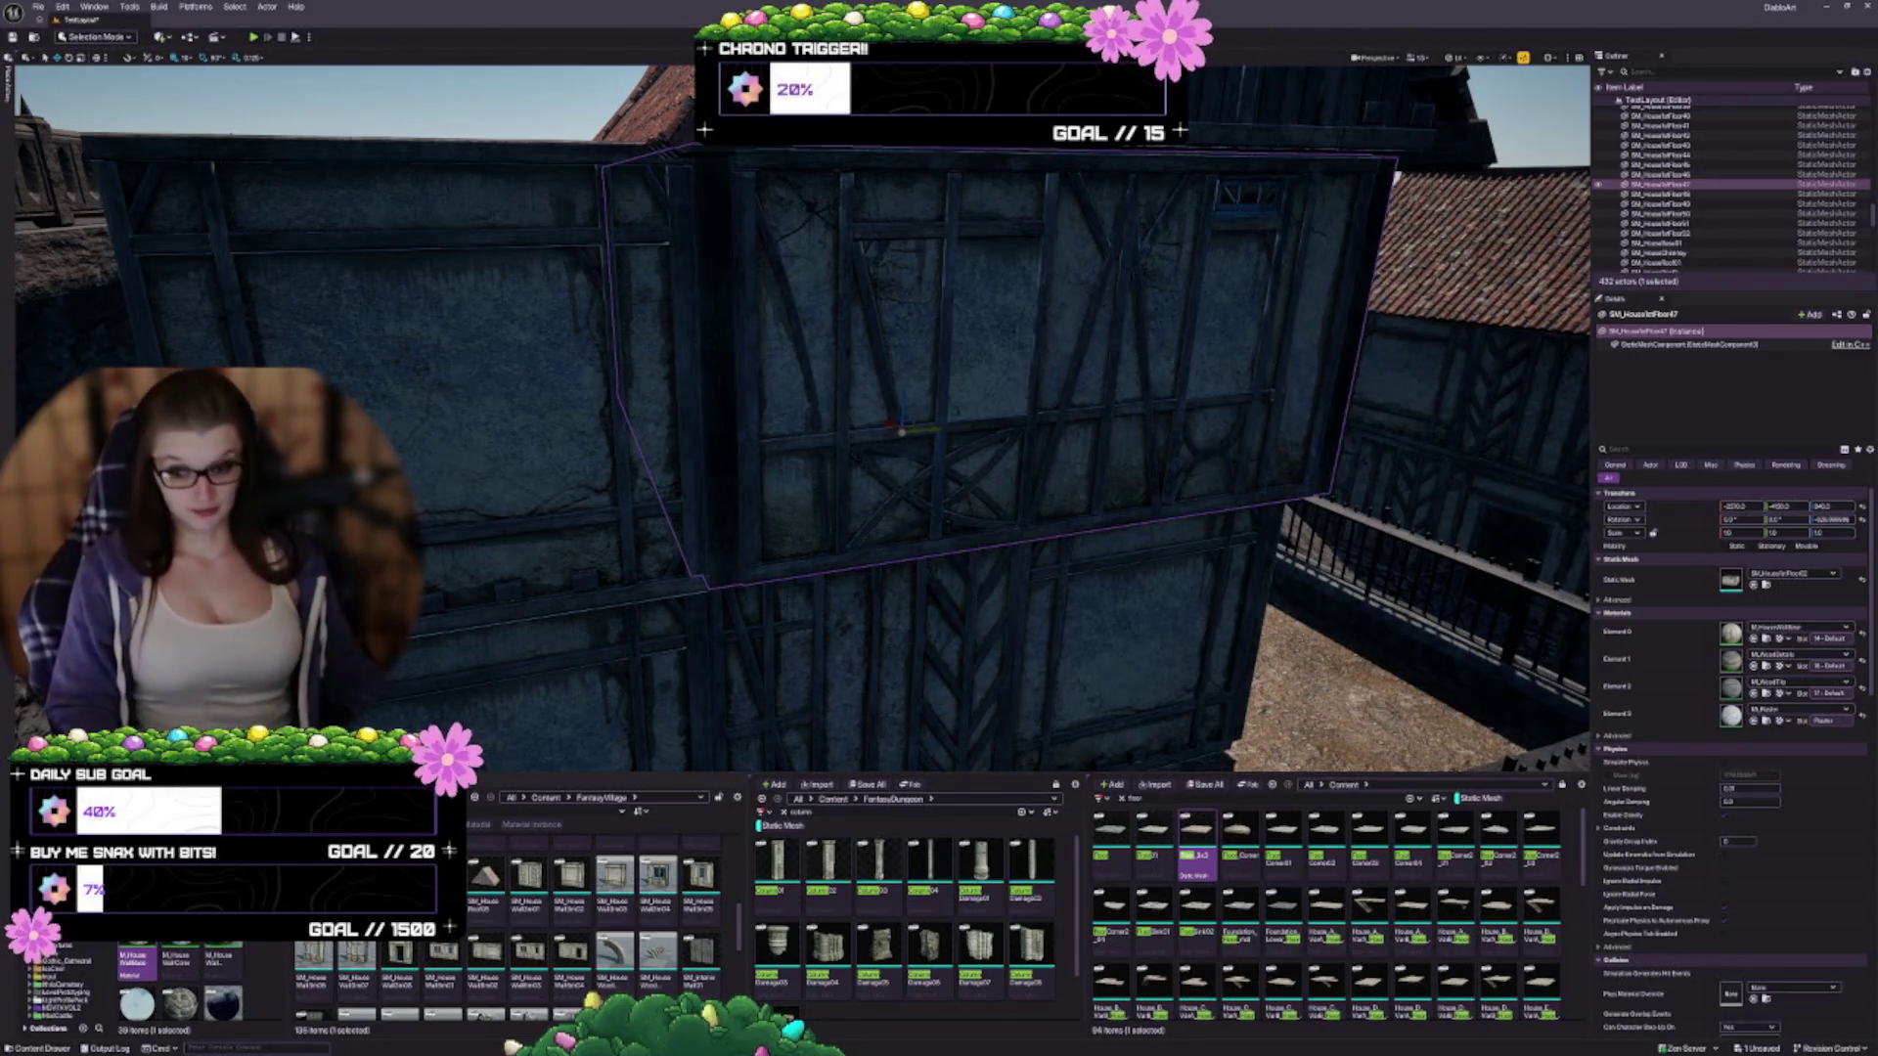
Look over the house, roof and stairs, and select the walled room's wall mesh
{"action": "left_click_drag", "start_coordinate": [766, 423], "coordinate": [790, 422]}
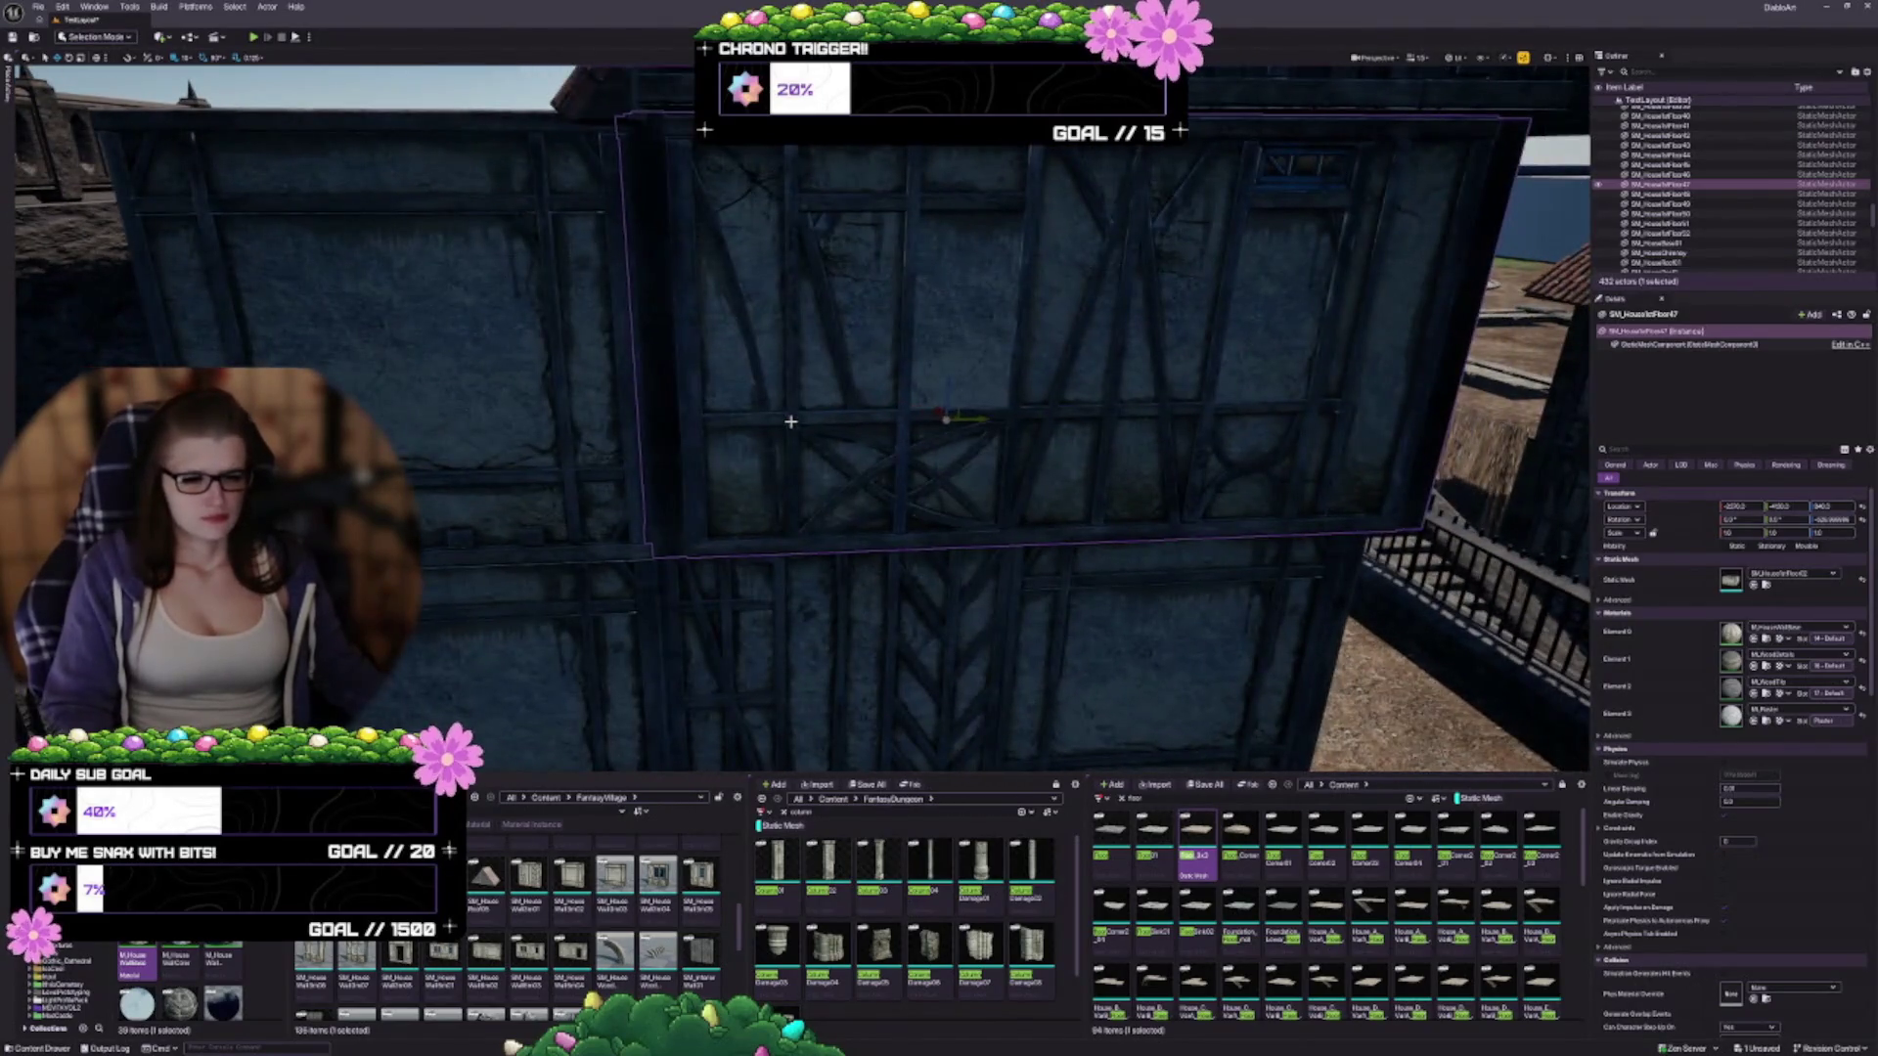
{"action": "key", "text": "Escape"}
{"action": "mouse_move", "coordinate": [951, 620]}
{"action": "left_mouse_down"}
{"action": "mouse_move", "coordinate": [831, 548]}
{"action": "mouse_move", "coordinate": [848, 463]}
{"action": "left_mouse_up"}
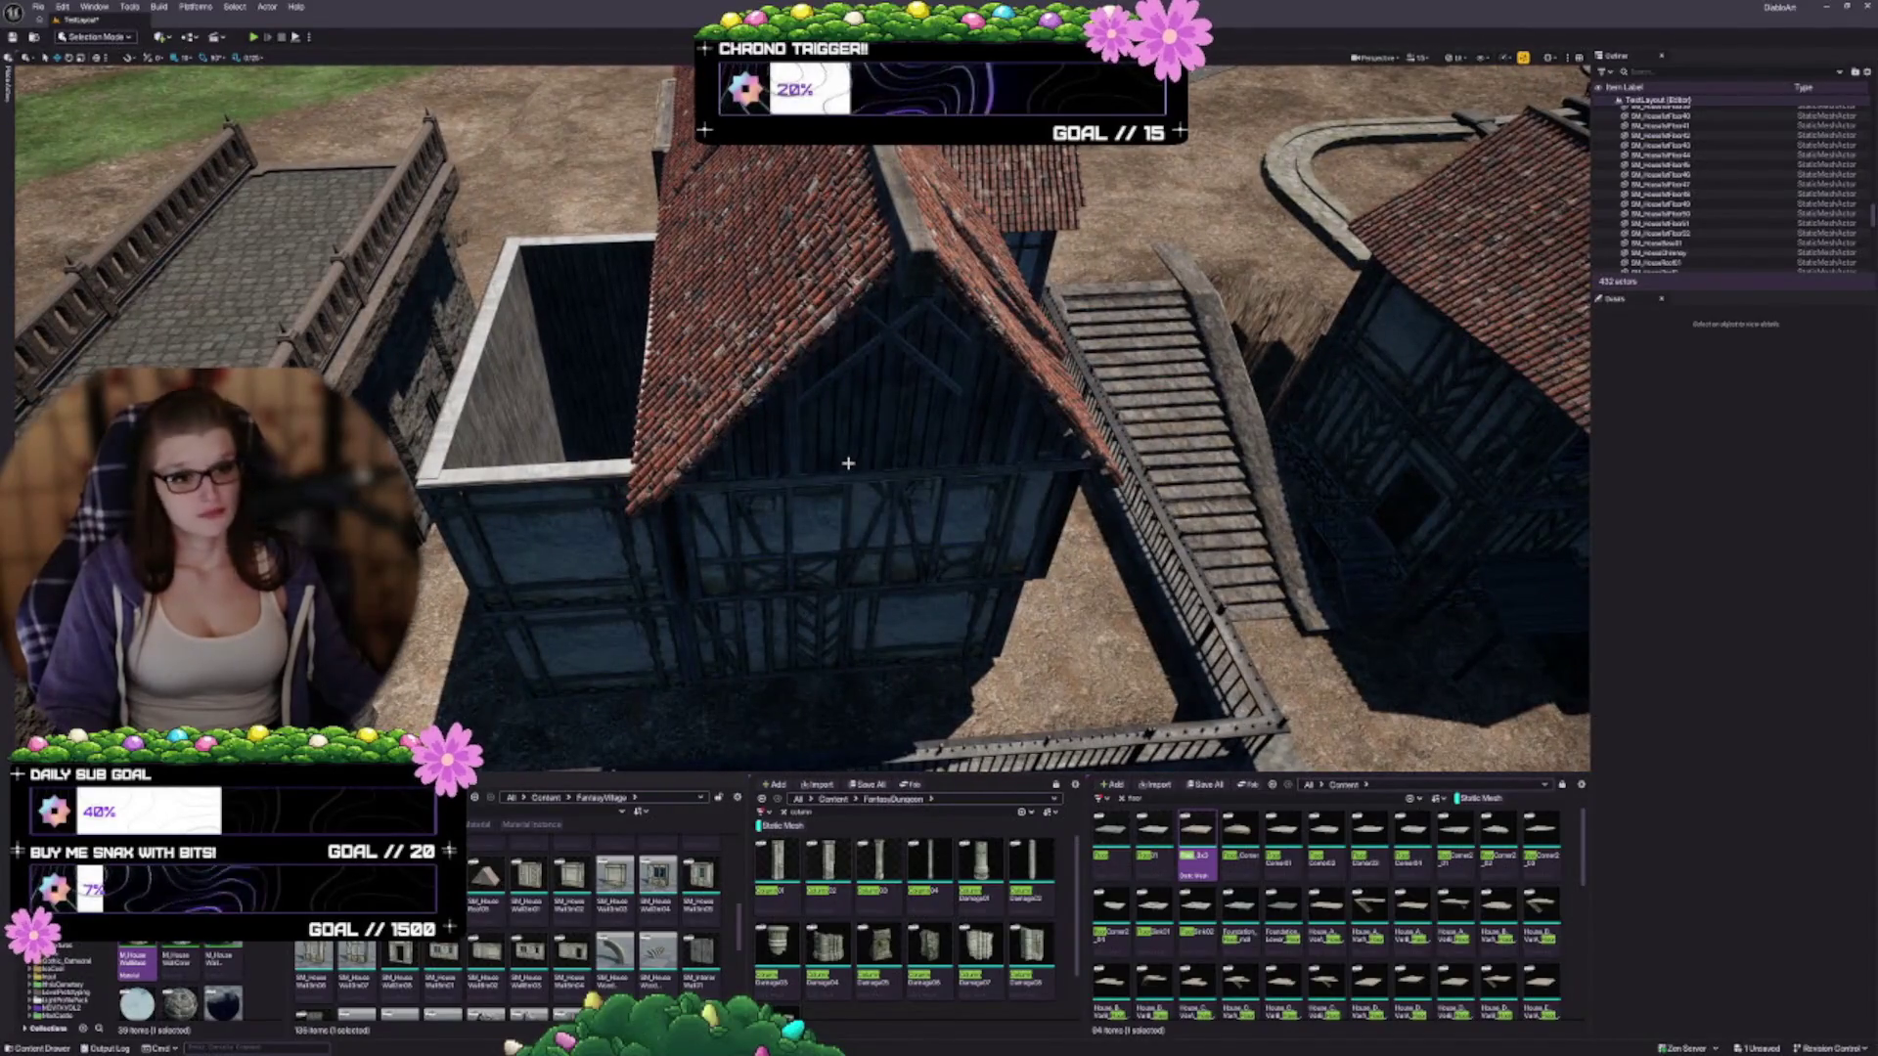
{"action": "left_click_drag", "start_coordinate": [864, 566], "coordinate": [878, 556]}
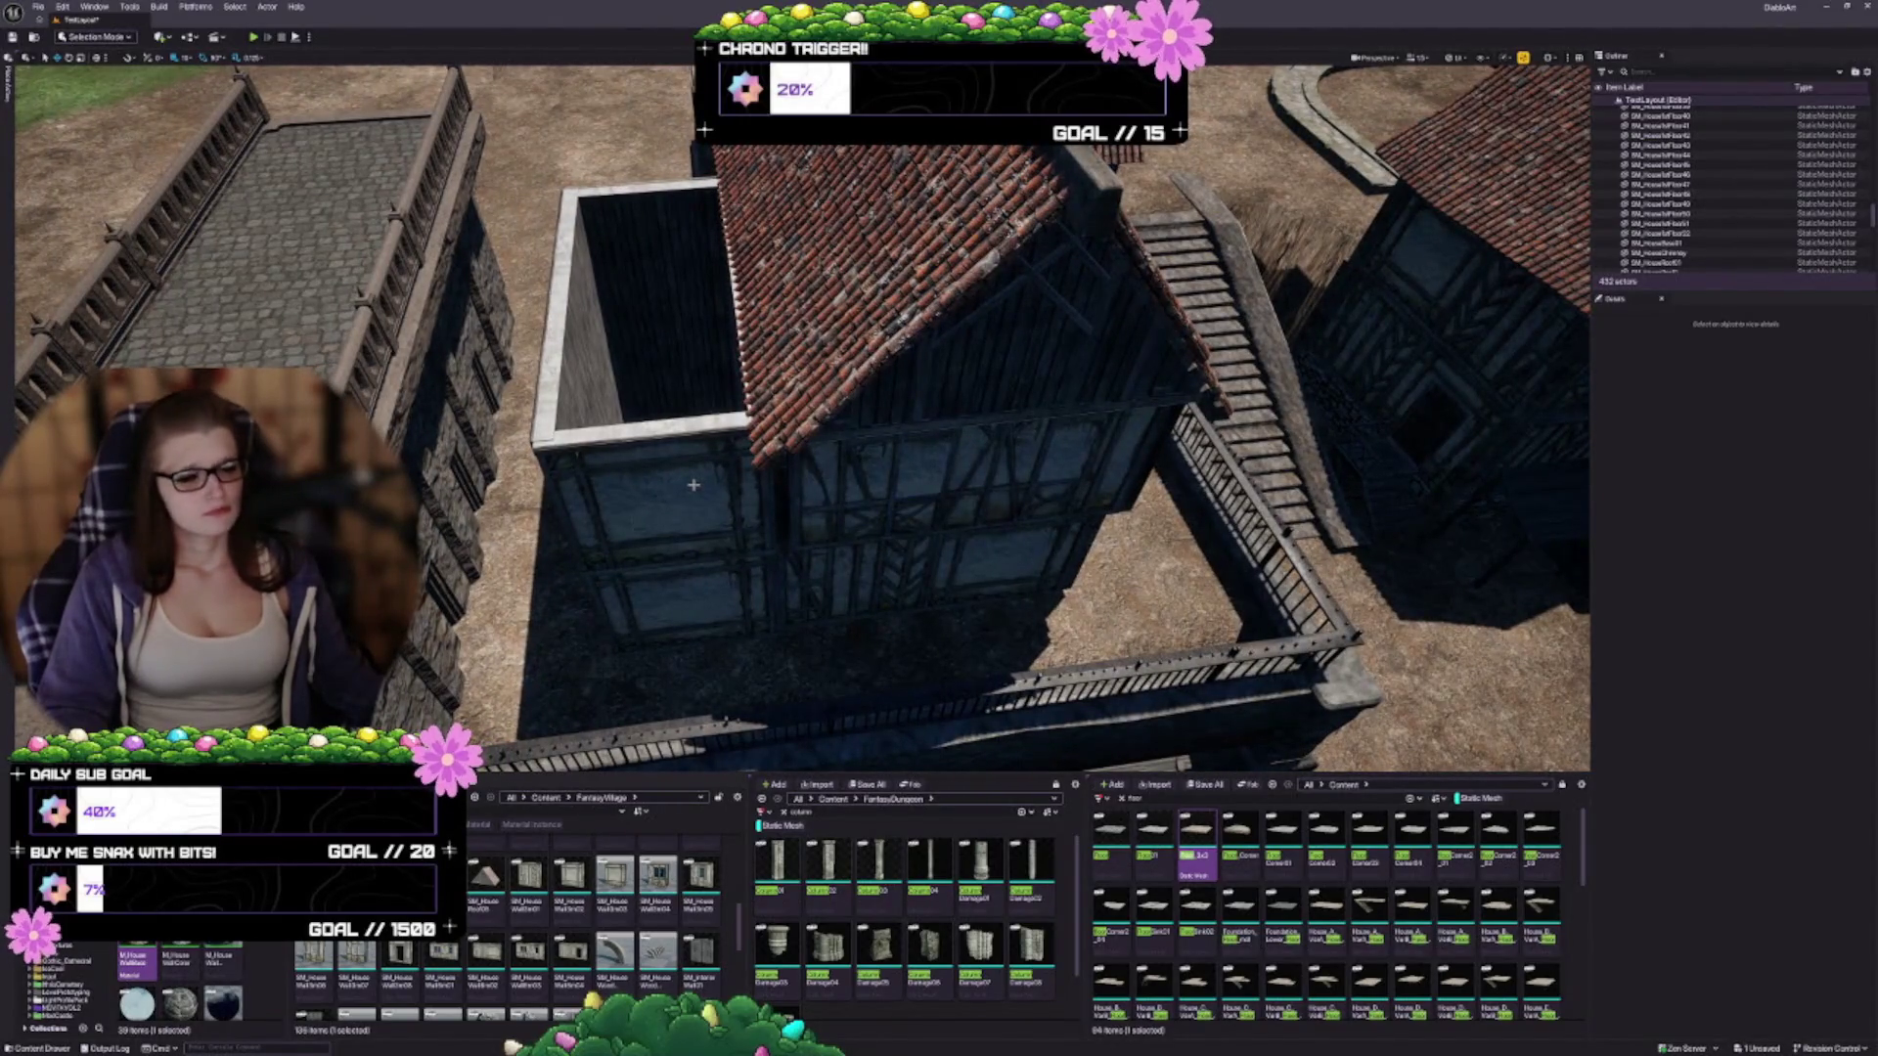
{"action": "left_click_drag", "start_coordinate": [687, 482], "coordinate": [716, 399]}
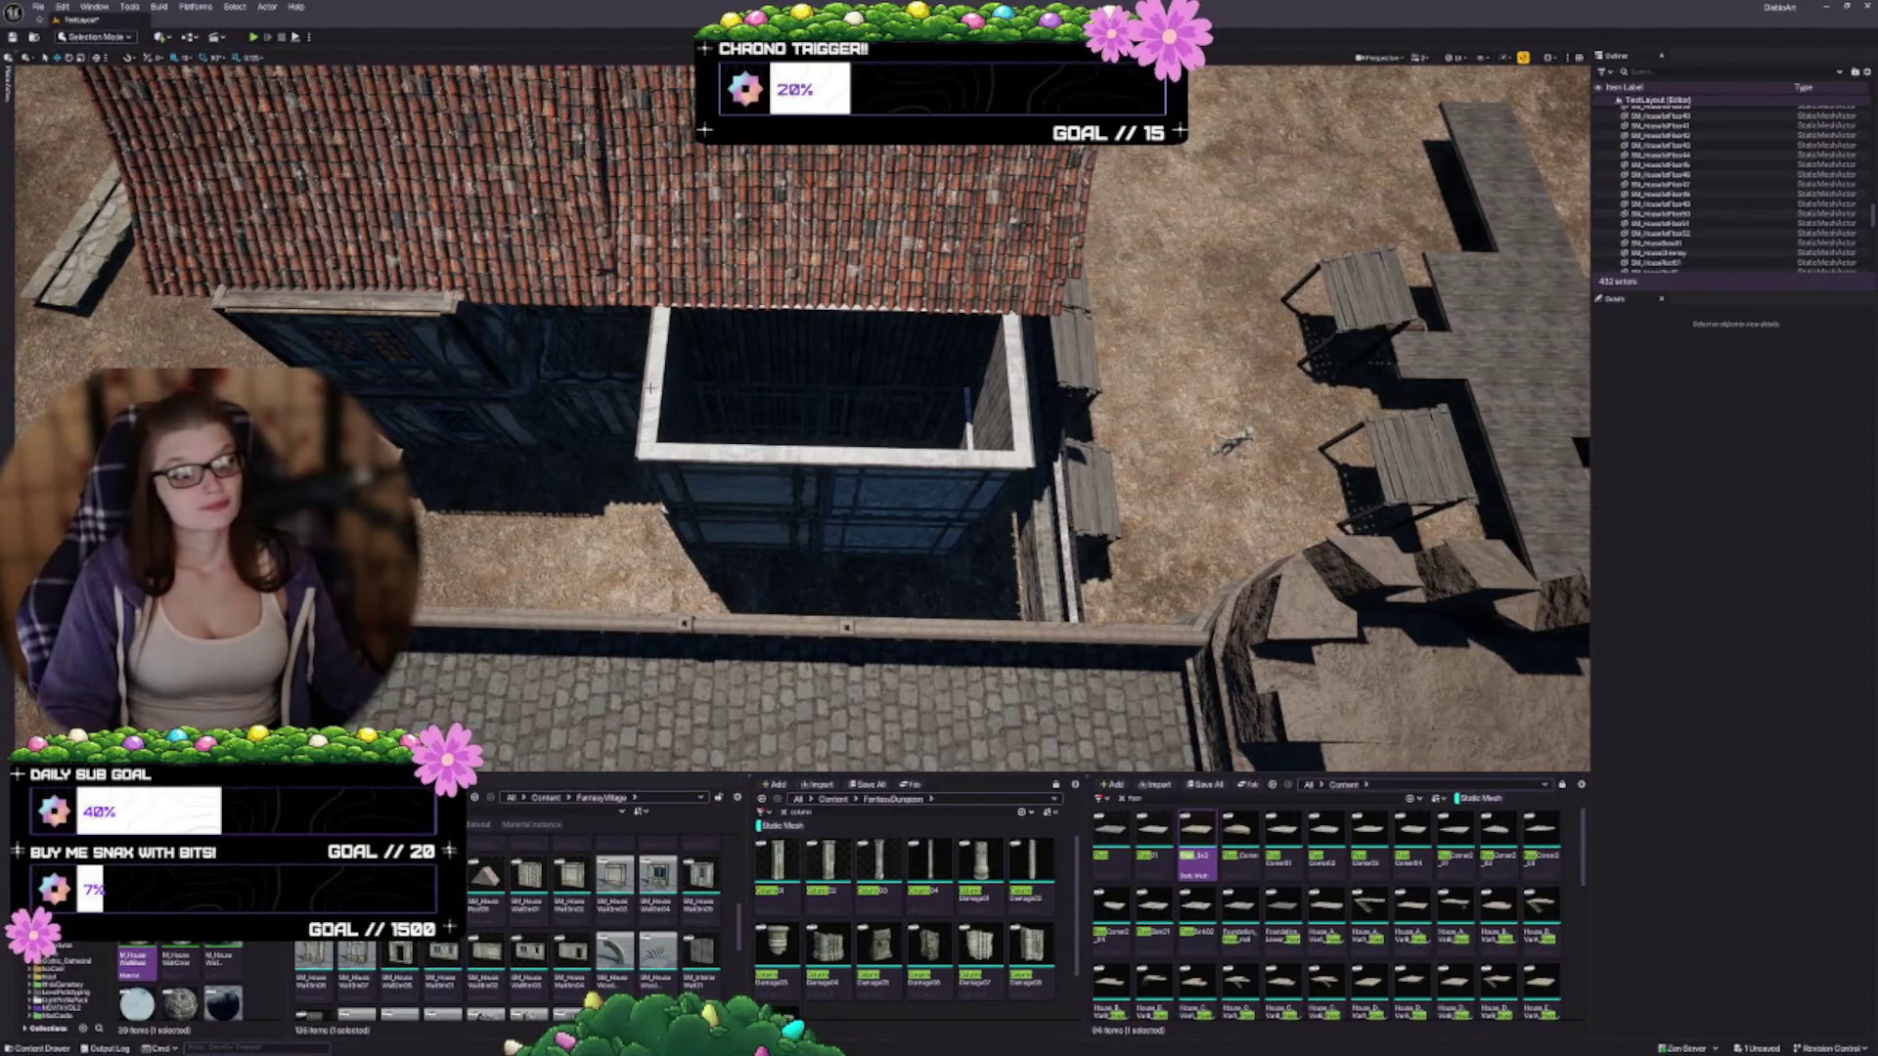
{"action": "mouse_move", "coordinate": [771, 408]}
{"action": "left_mouse_down"}
{"action": "mouse_move", "coordinate": [813, 403]}
{"action": "mouse_move", "coordinate": [759, 554]}
{"action": "mouse_move", "coordinate": [734, 545]}
{"action": "mouse_move", "coordinate": [848, 555]}
{"action": "left_mouse_up"}
{"action": "left_click", "coordinate": [733, 545]}
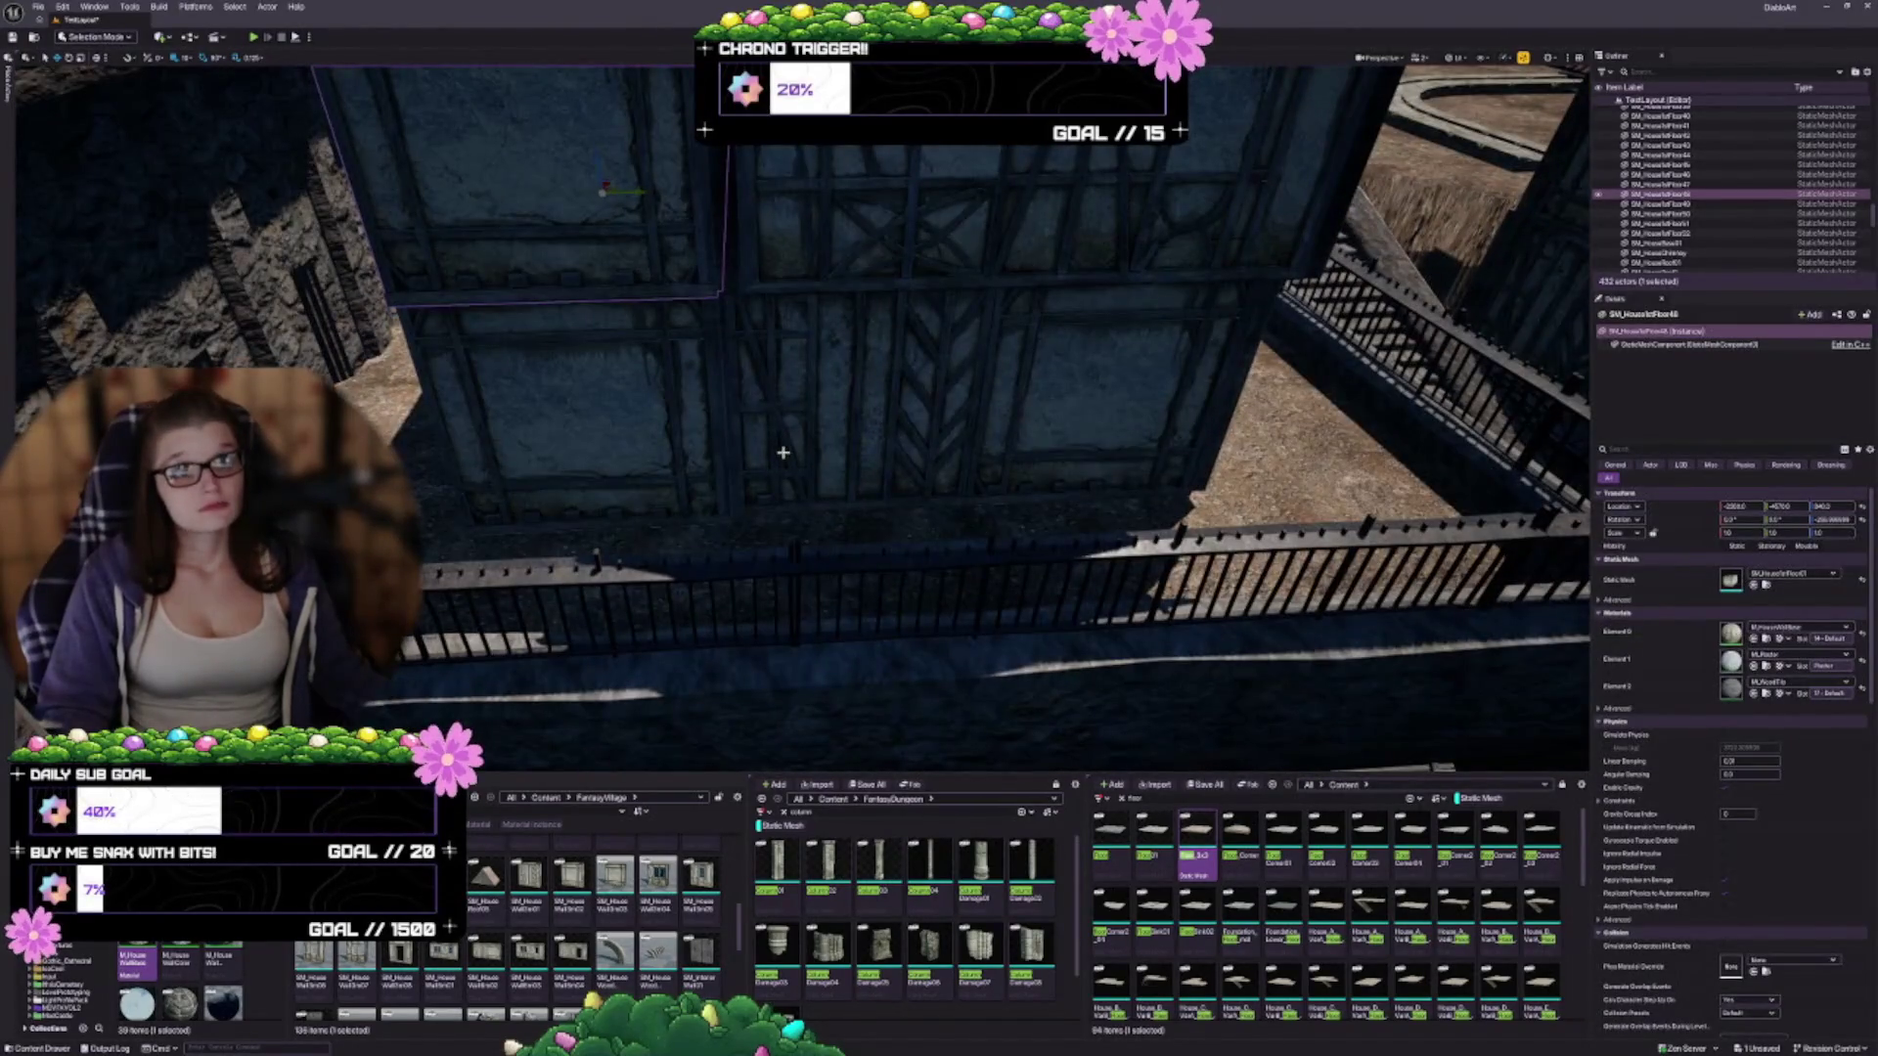
{"action": "left_click_drag", "start_coordinate": [660, 209], "coordinate": [711, 442]}
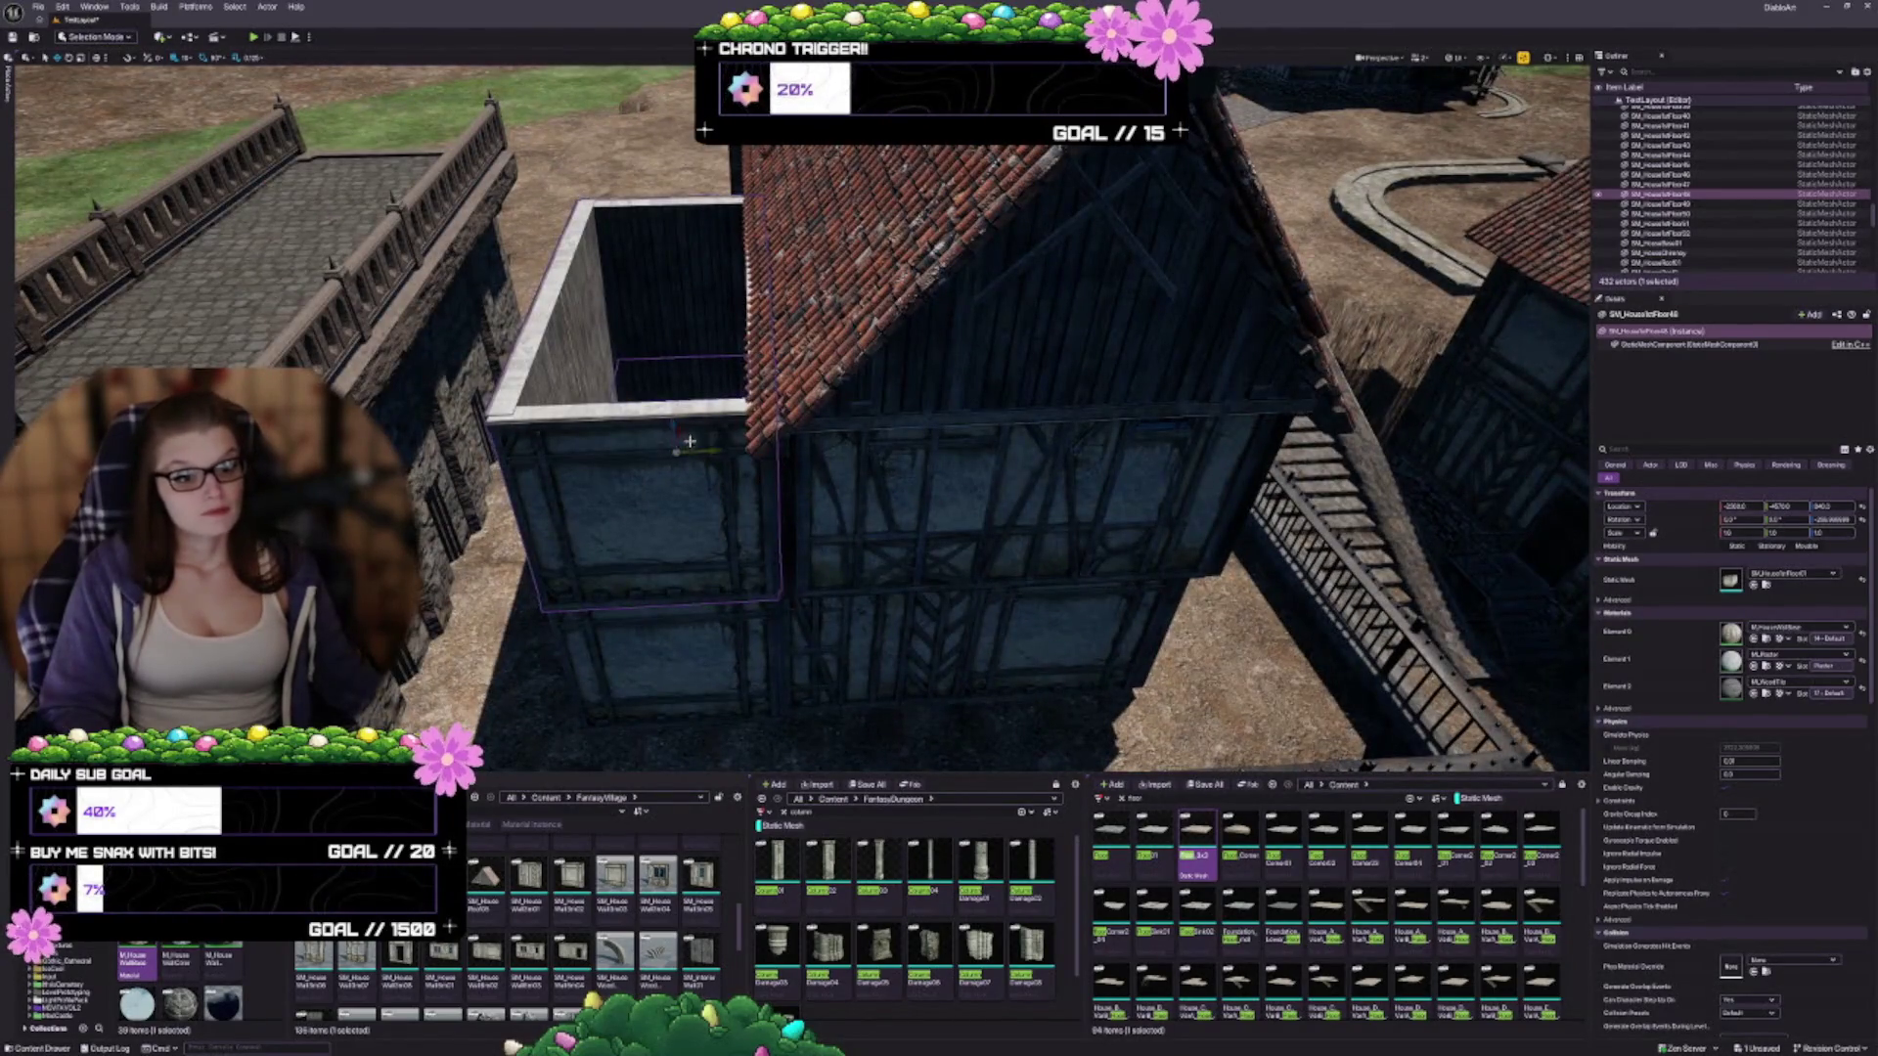
{"action": "left_click_drag", "start_coordinate": [928, 524], "coordinate": [1101, 540]}
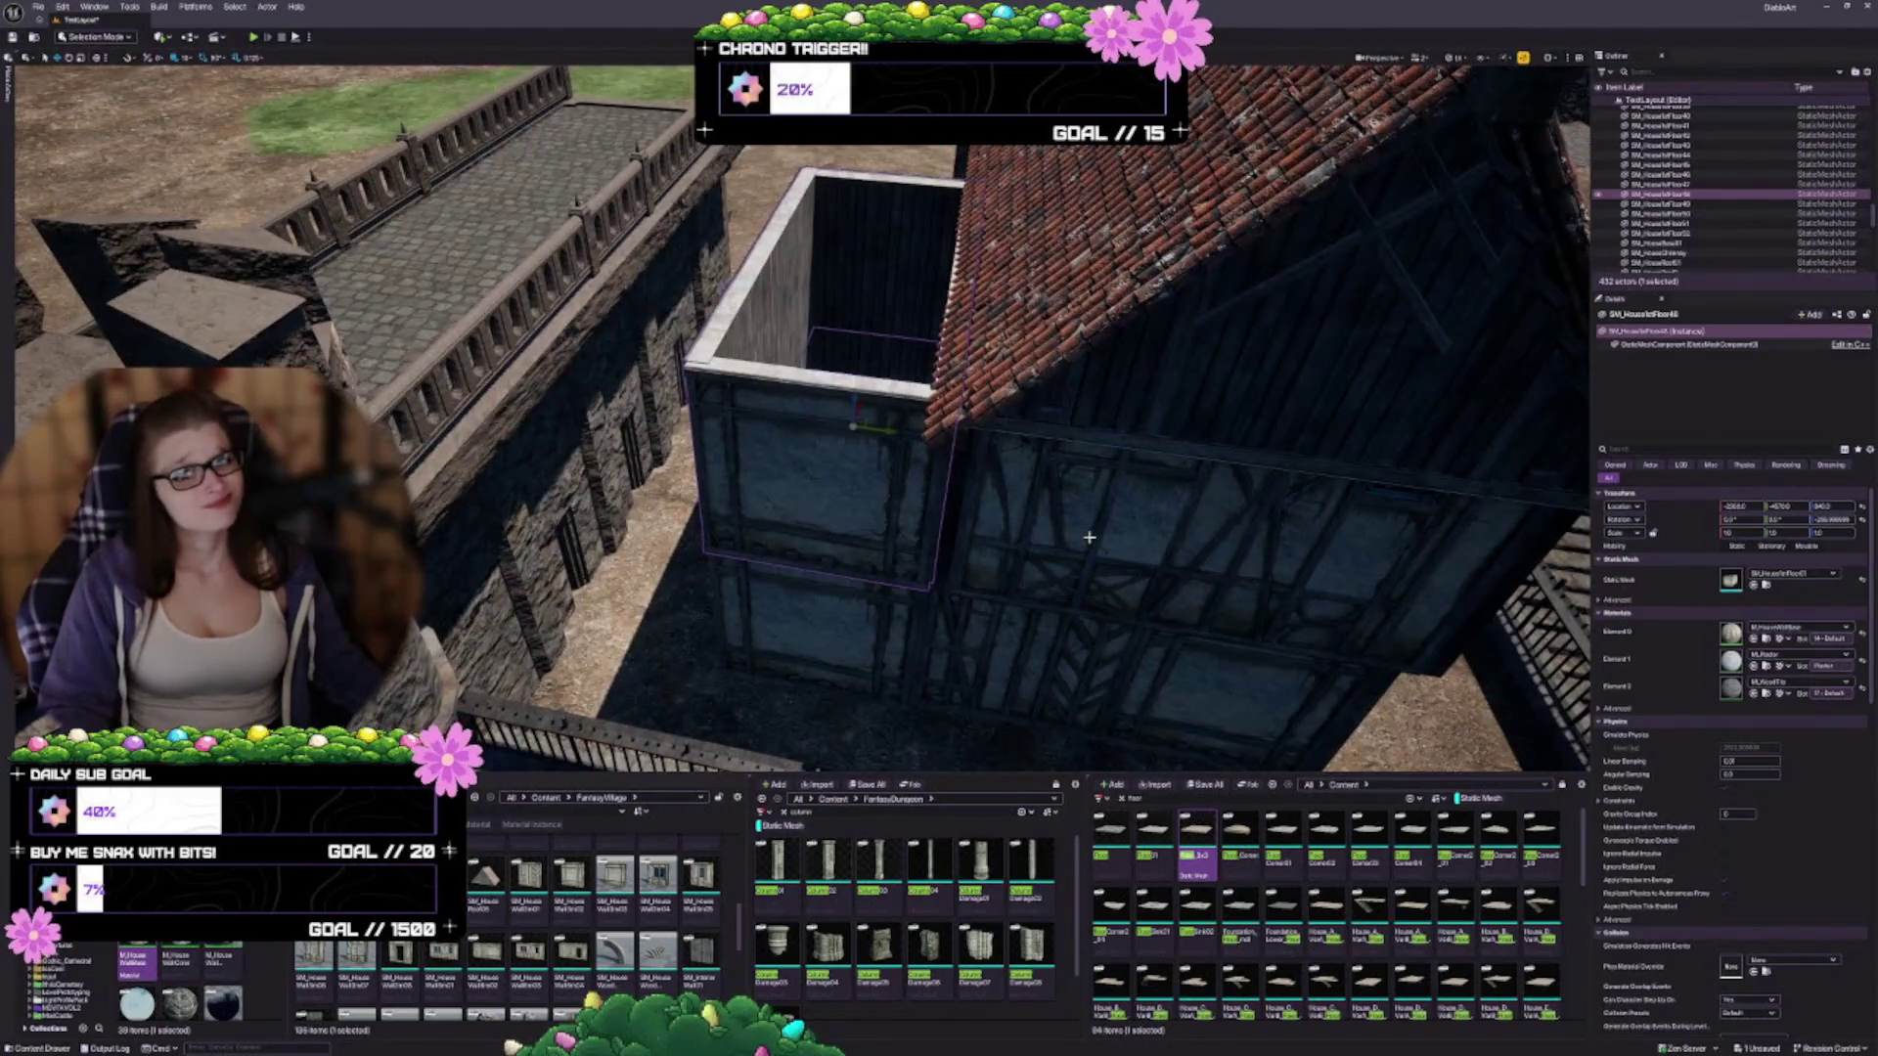
{"action": "mouse_move", "coordinate": [1064, 528]}
{"action": "left_mouse_down"}
{"action": "mouse_move", "coordinate": [1046, 519]}
{"action": "mouse_move", "coordinate": [1065, 527]}
{"action": "left_mouse_up"}
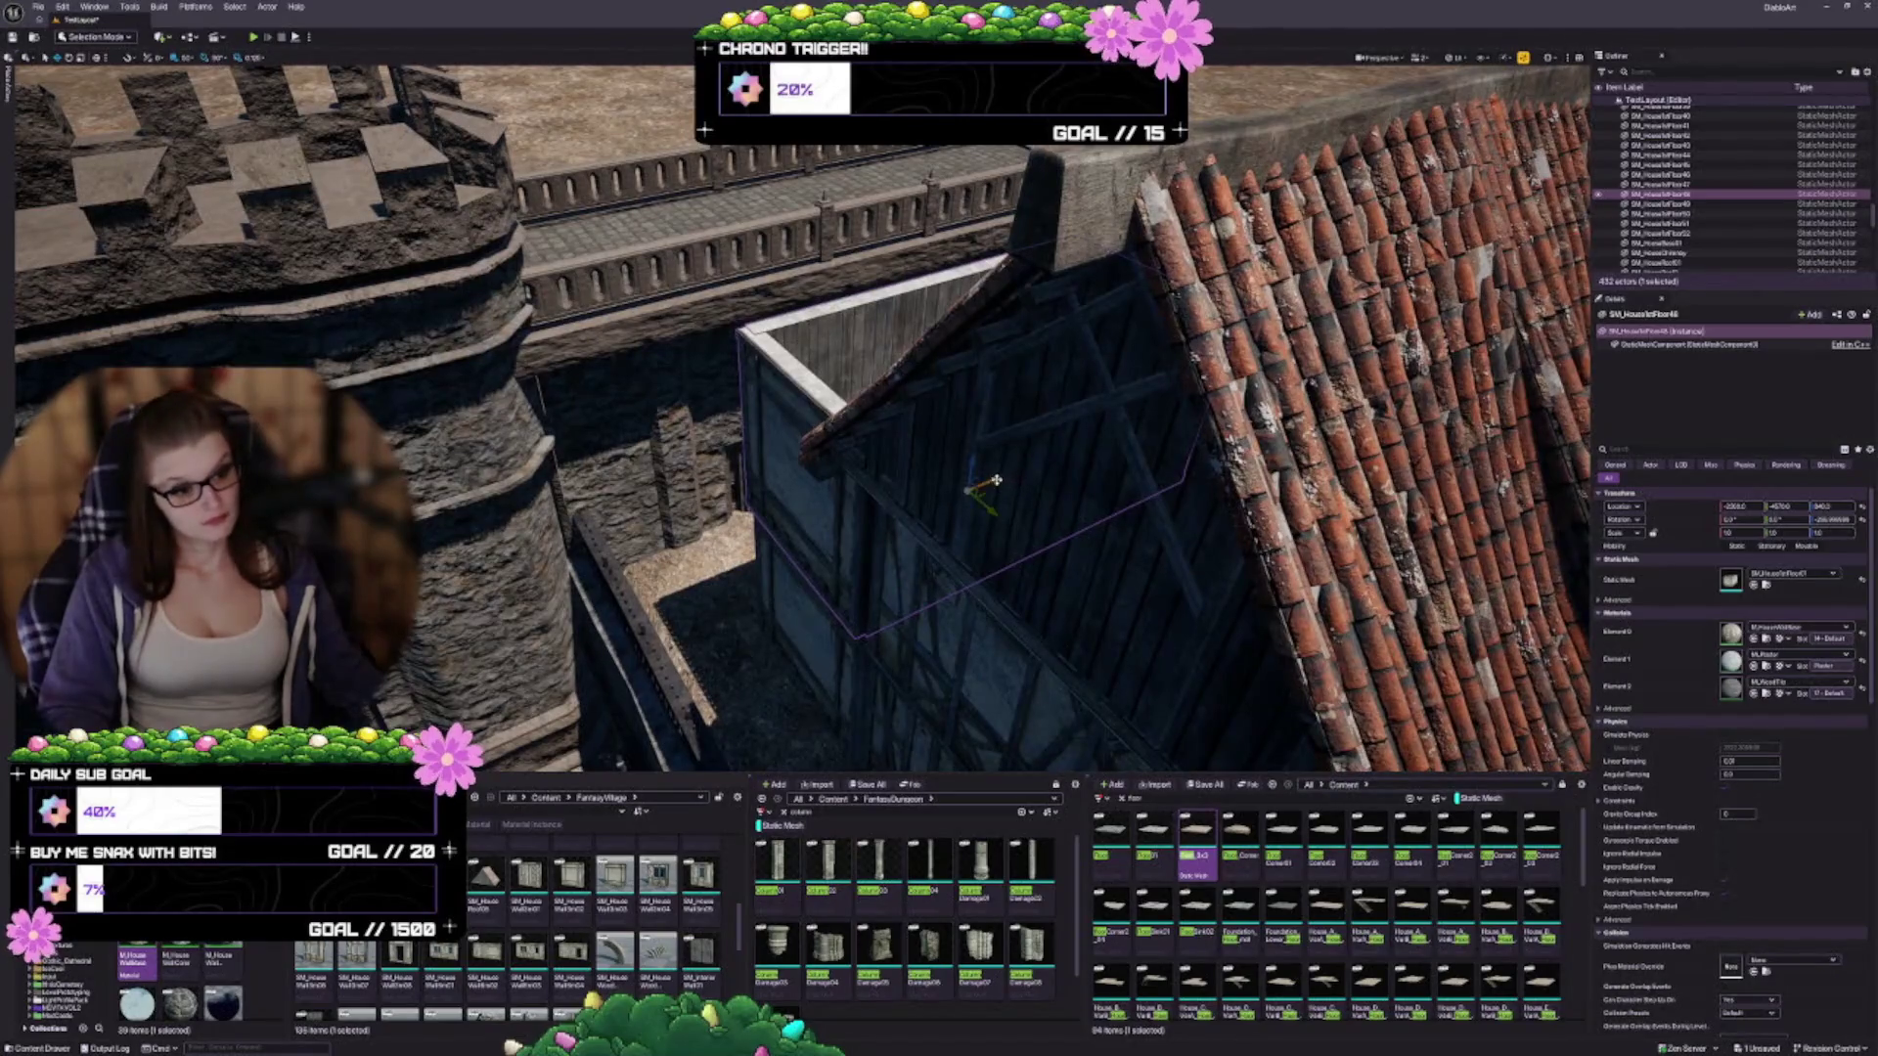
Duplicate the wall piece, slide the copy up and left, then delete it
{"action": "mouse_move", "coordinate": [968, 466]}
{"action": "left_mouse_down"}
{"action": "mouse_move", "coordinate": [995, 290]}
{"action": "mouse_move", "coordinate": [964, 316]}
{"action": "left_mouse_up"}
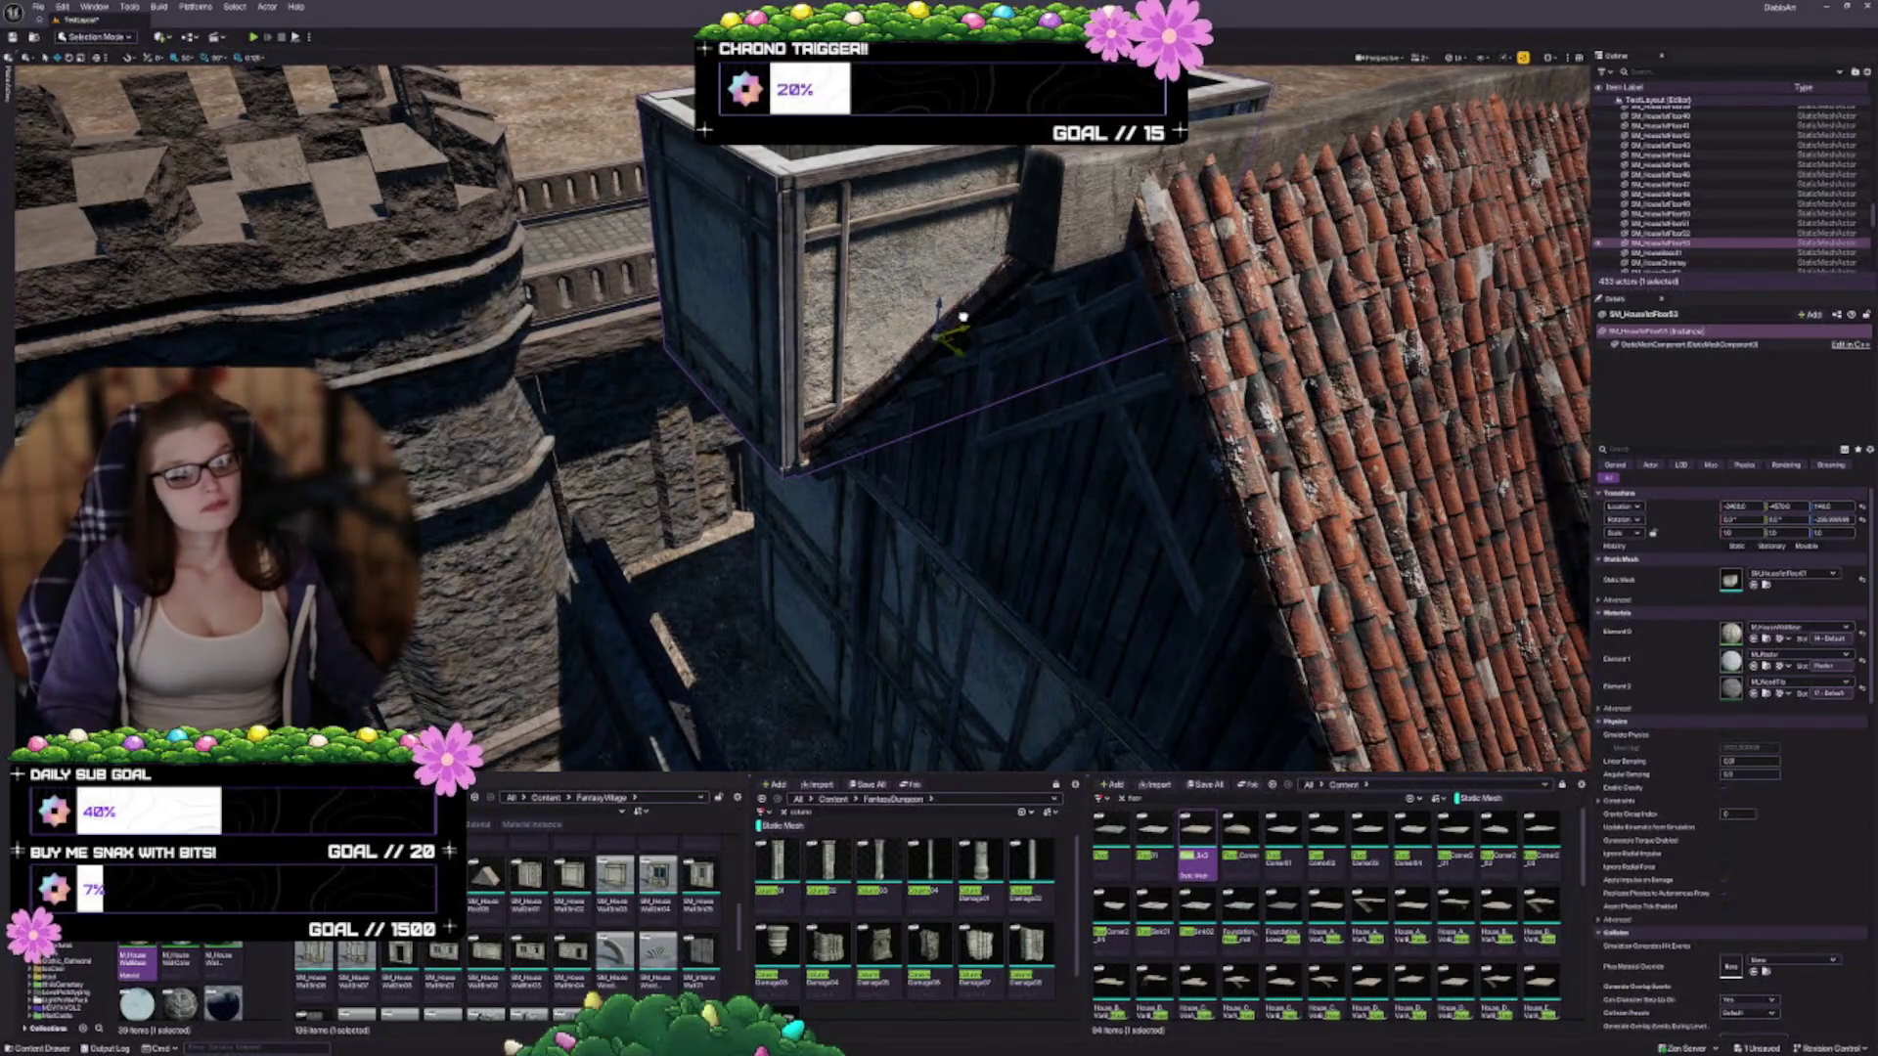
{"action": "mouse_move", "coordinate": [976, 333]}
{"action": "left_mouse_down"}
{"action": "mouse_move", "coordinate": [939, 410]}
{"action": "mouse_move", "coordinate": [634, 316]}
{"action": "mouse_move", "coordinate": [814, 391]}
{"action": "mouse_move", "coordinate": [783, 477]}
{"action": "mouse_move", "coordinate": [635, 469]}
{"action": "left_mouse_up"}
{"action": "left_click_drag", "start_coordinate": [448, 418], "coordinate": [387, 410]}
{"action": "left_click_drag", "start_coordinate": [810, 431], "coordinate": [724, 397]}
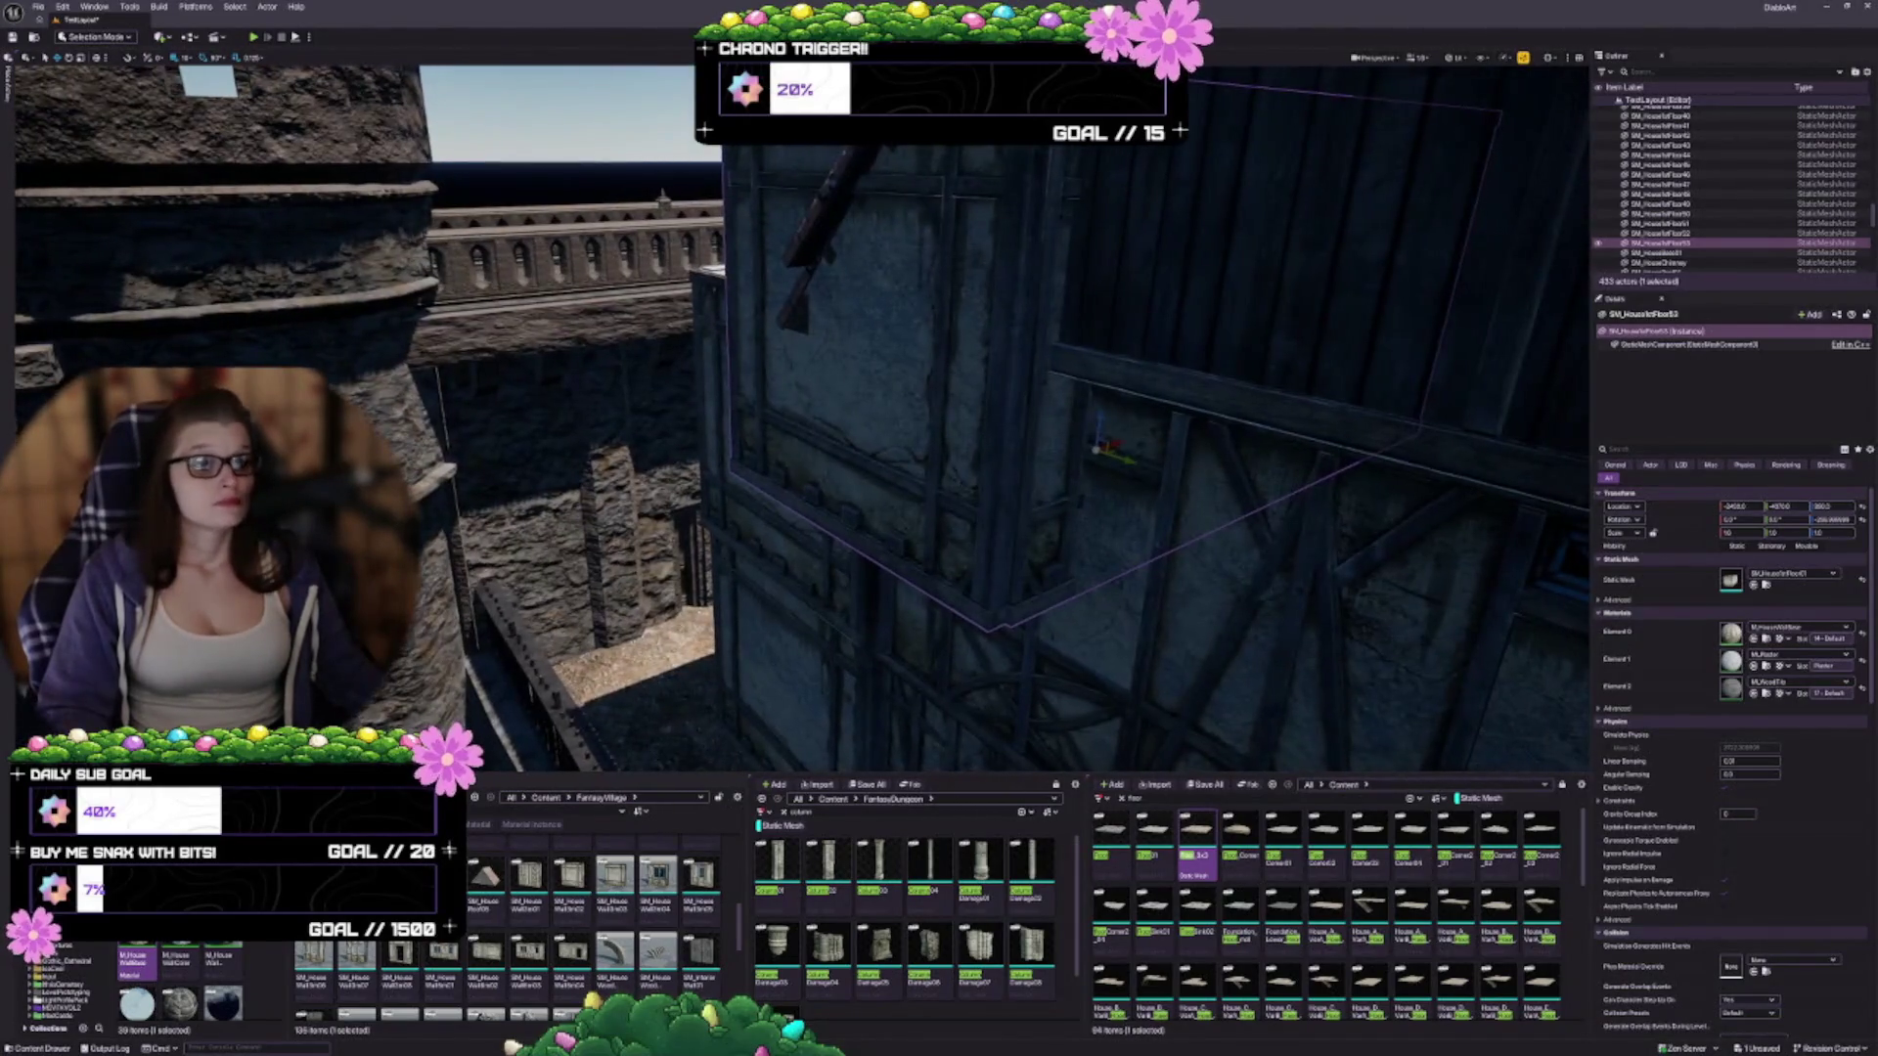
{"action": "left_click_drag", "start_coordinate": [1118, 444], "coordinate": [1097, 449]}
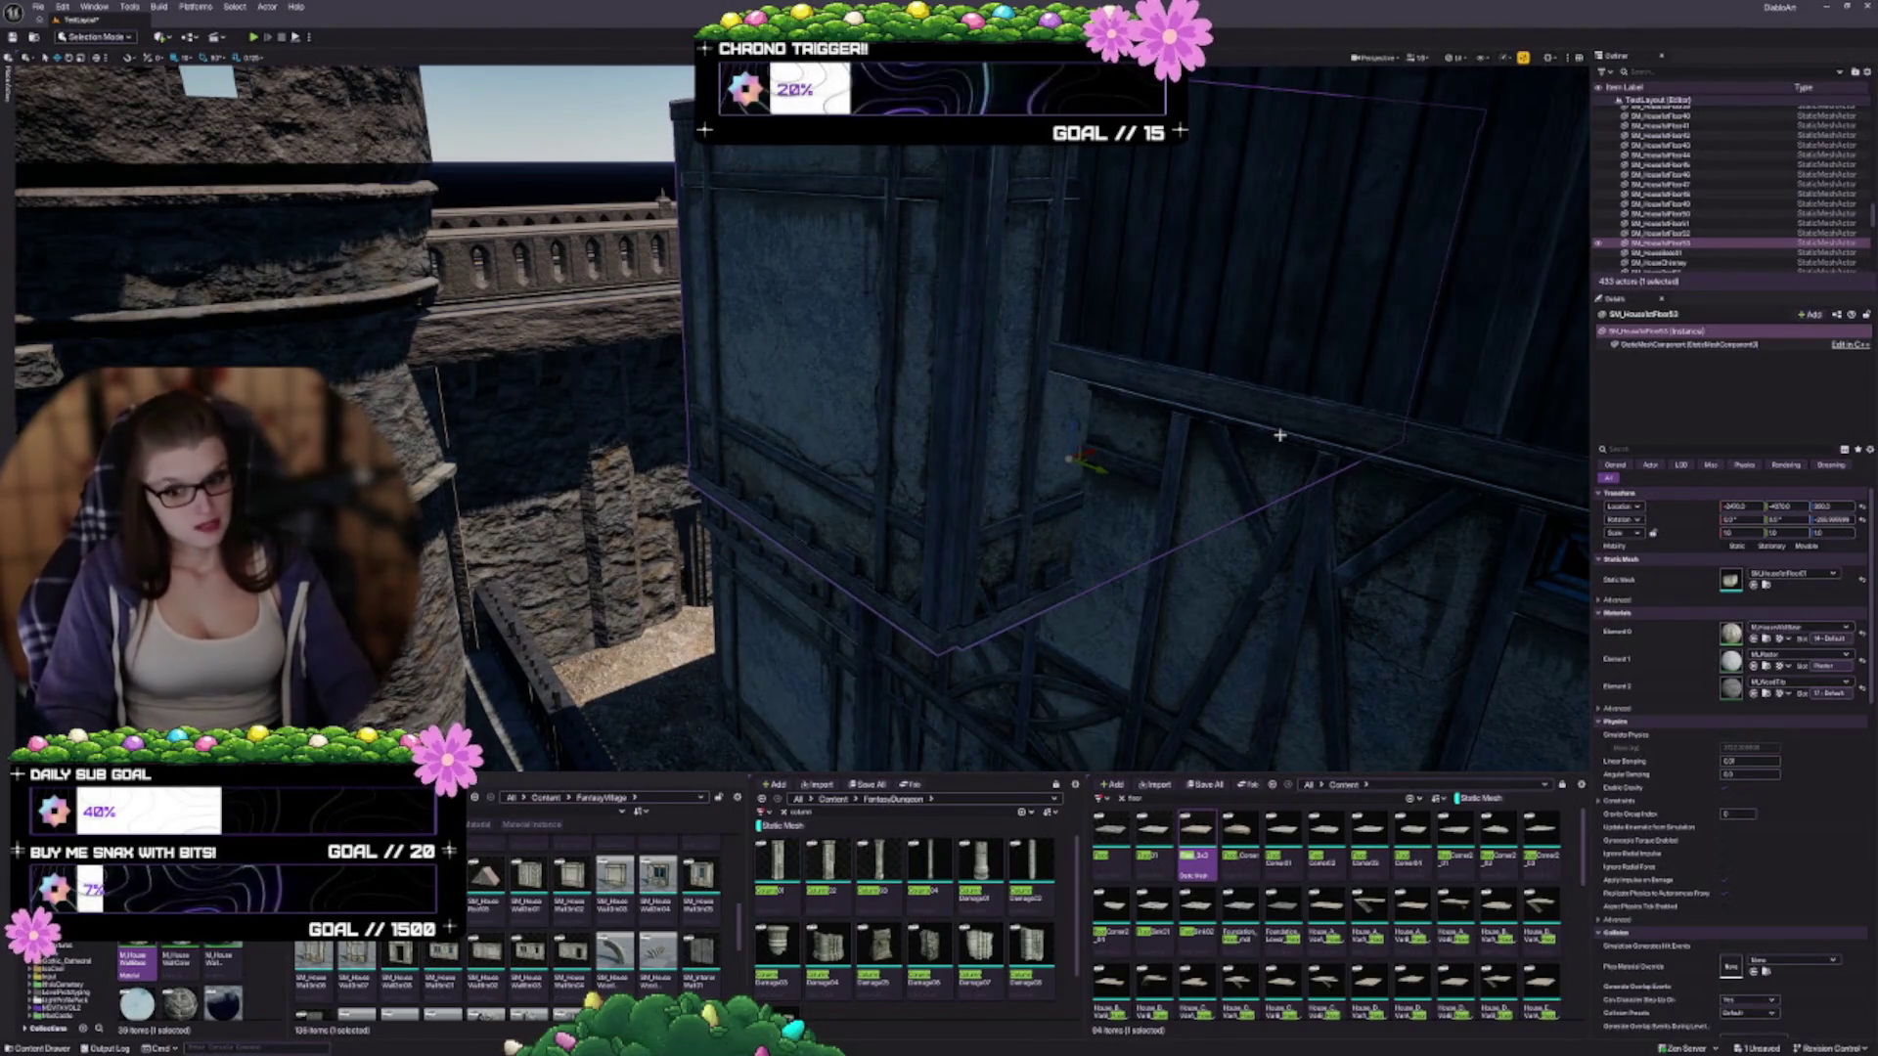
{"action": "key", "text": "Delete"}
{"action": "left_click_drag", "start_coordinate": [1249, 444], "coordinate": [1032, 448]}
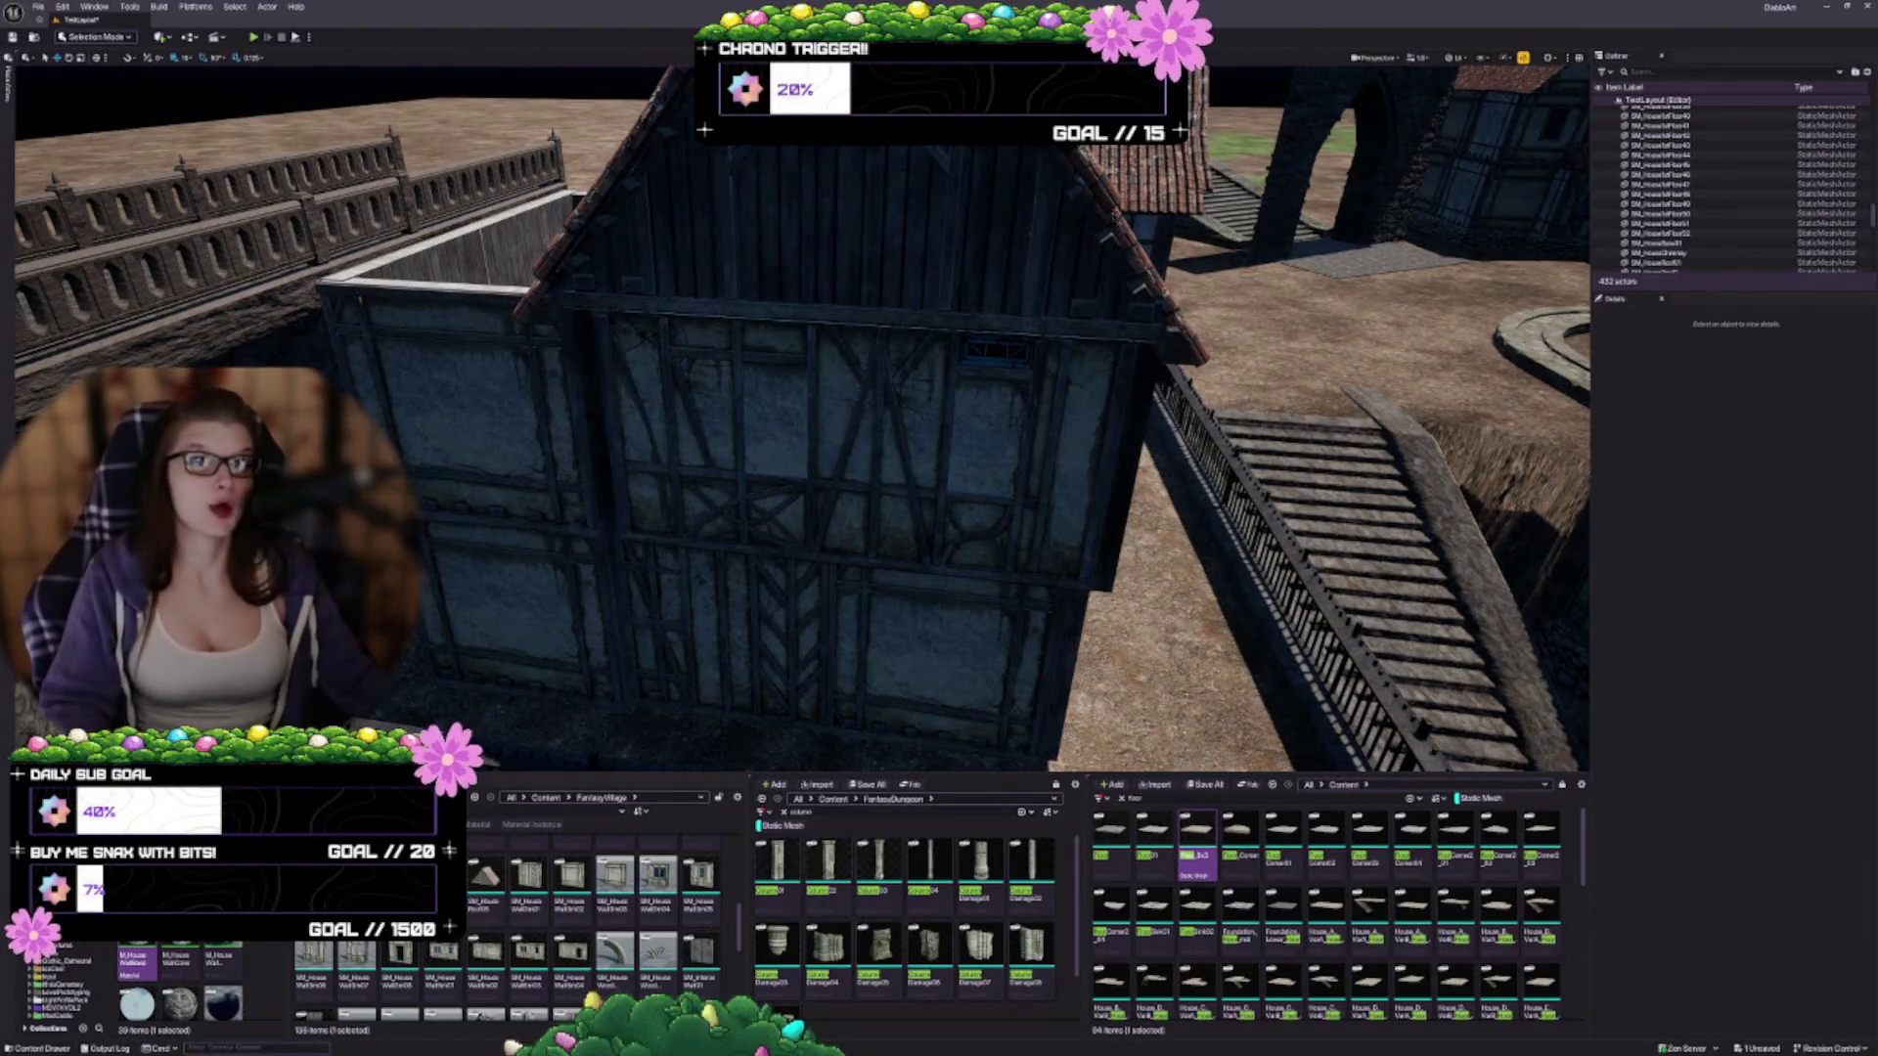
Select the house's upper wall piece and turn it 90° around its vertical axis
{"action": "mouse_move", "coordinate": [802, 430]}
{"action": "left_mouse_down"}
{"action": "mouse_move", "coordinate": [802, 371]}
{"action": "mouse_move", "coordinate": [772, 391]}
{"action": "left_mouse_up"}
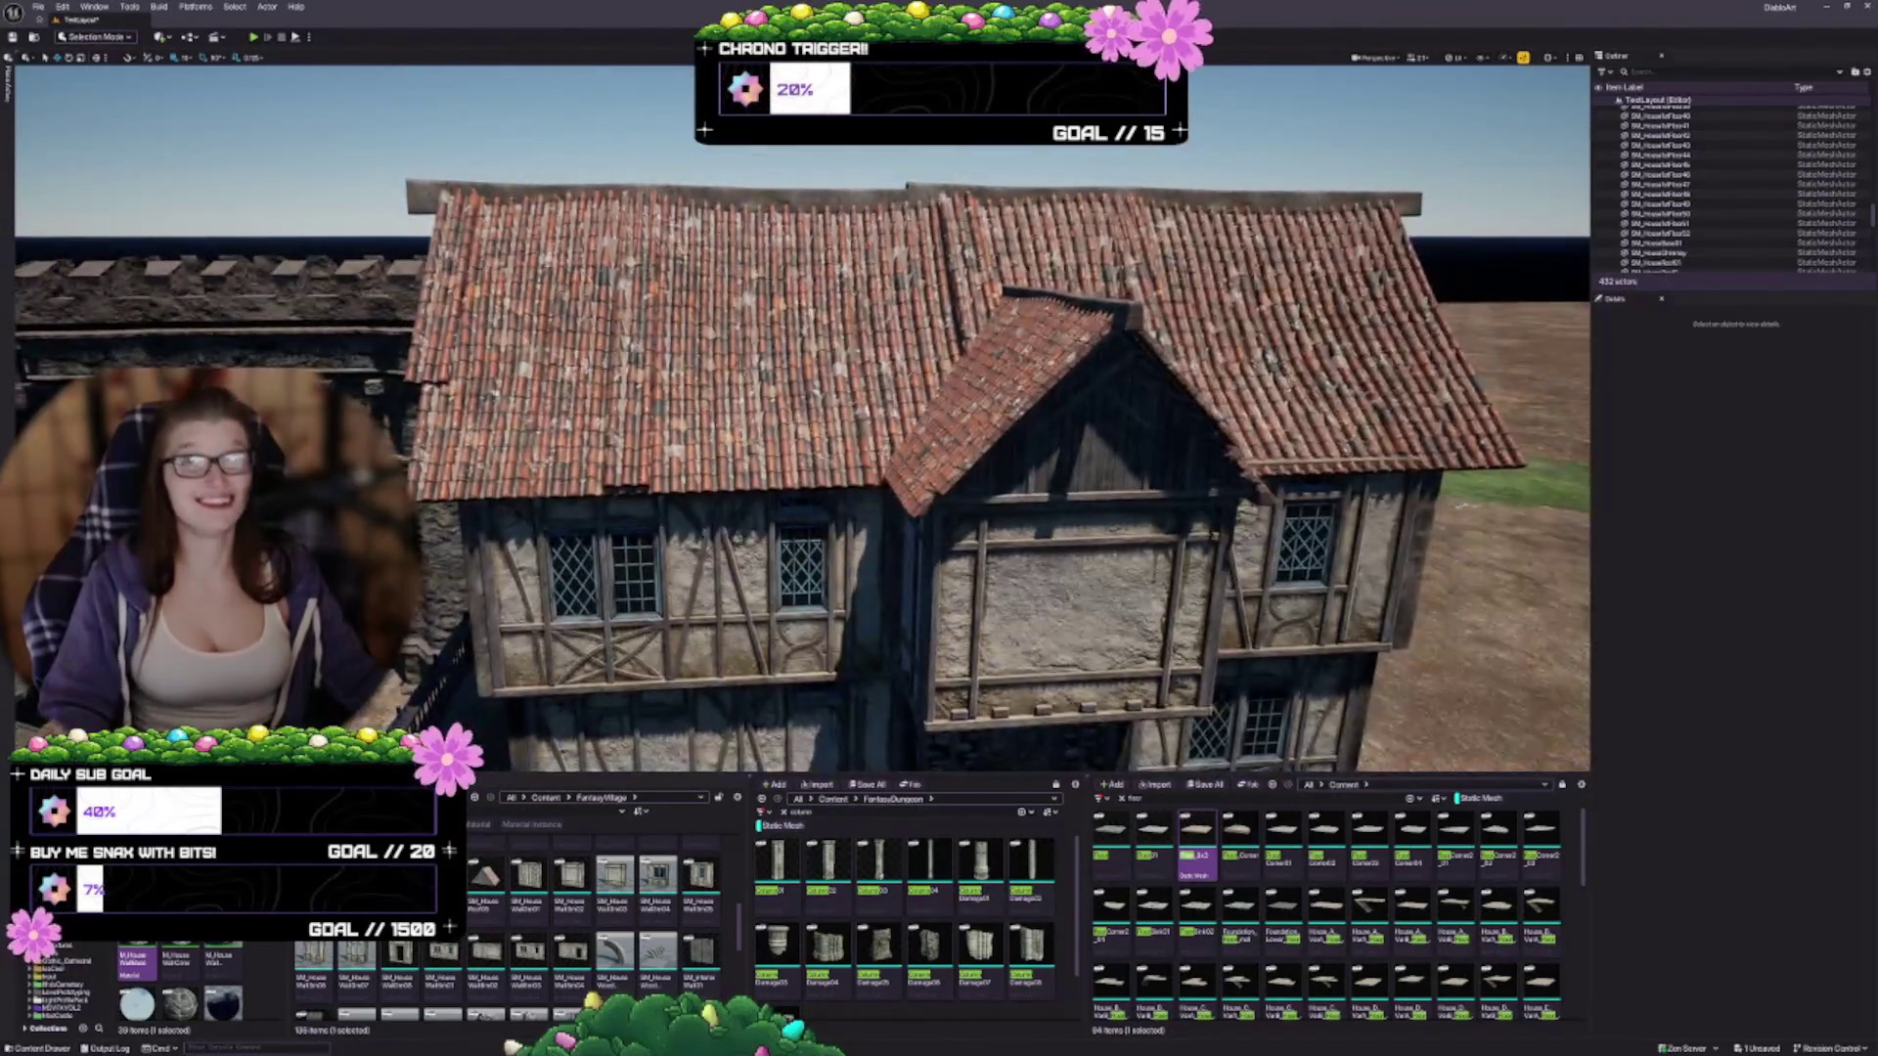
{"action": "left_click_drag", "start_coordinate": [715, 495], "coordinate": [715, 548]}
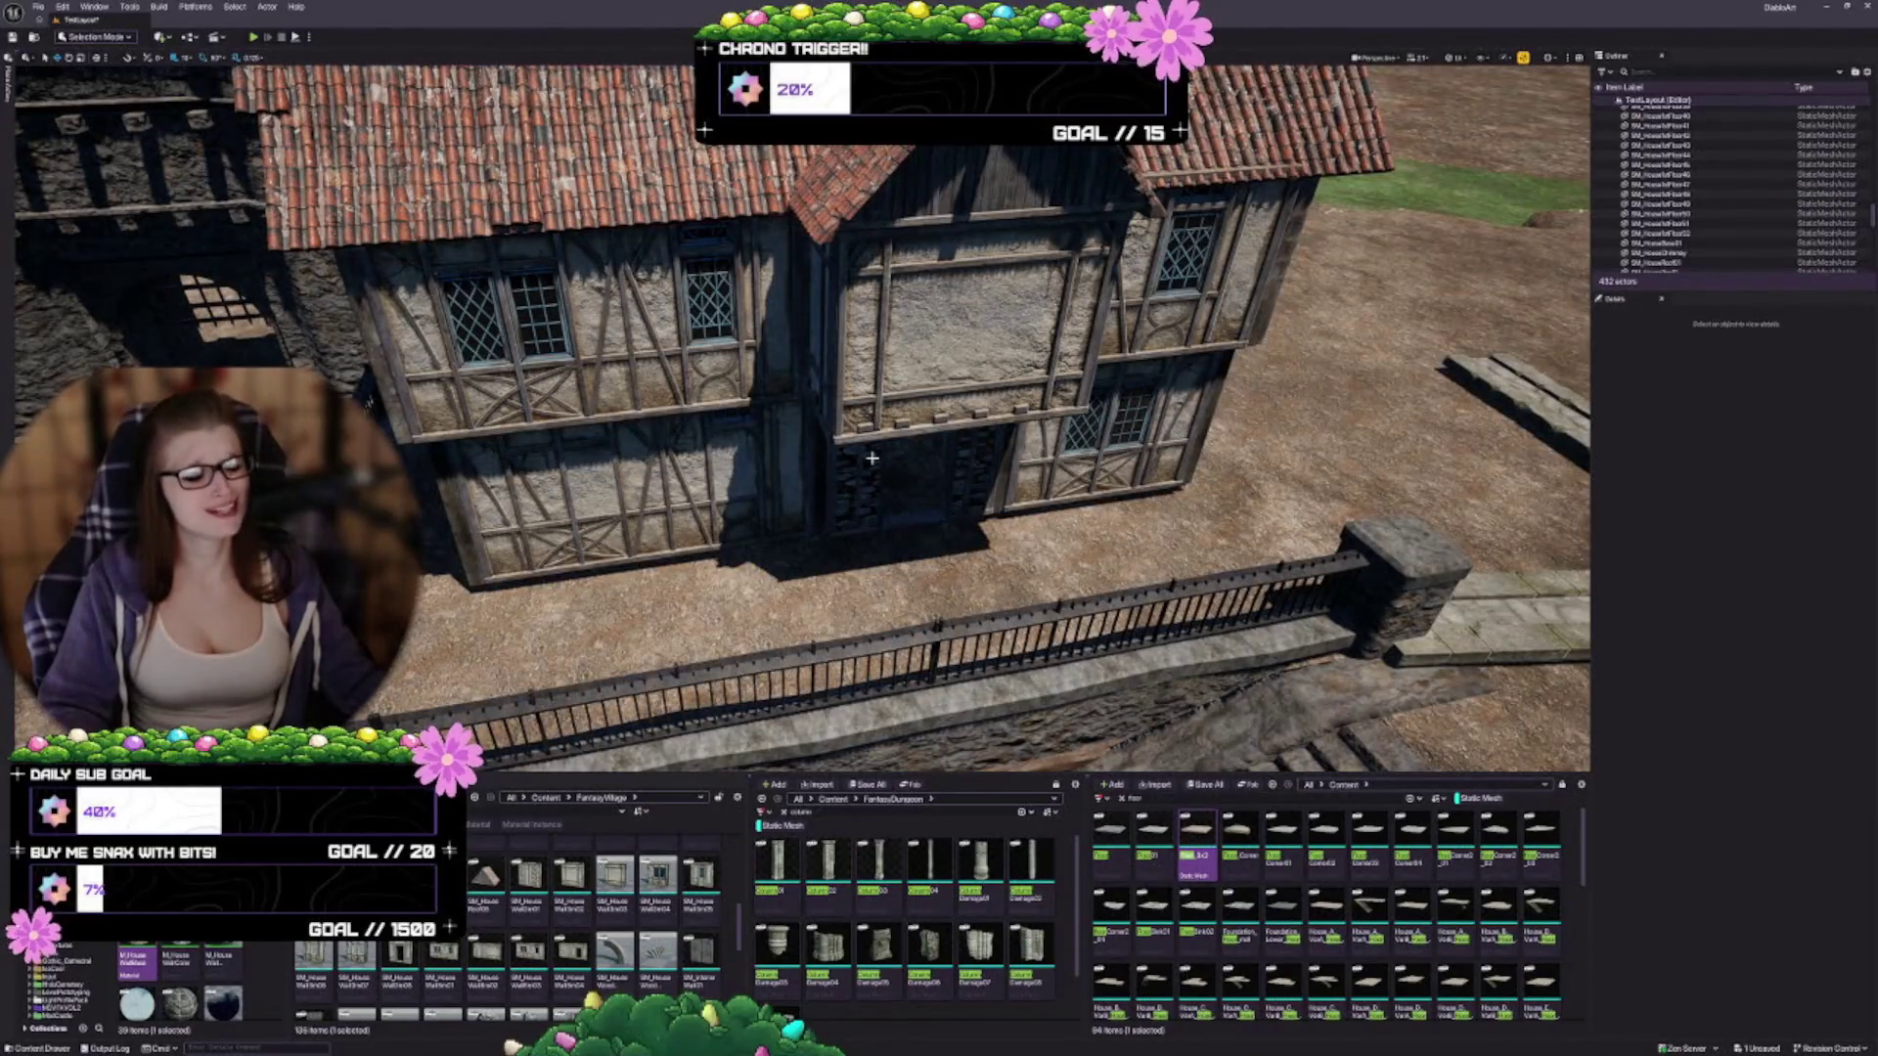
{"action": "mouse_move", "coordinate": [860, 452]}
{"action": "left_mouse_down"}
{"action": "mouse_move", "coordinate": [860, 421]}
{"action": "mouse_move", "coordinate": [860, 452]}
{"action": "left_mouse_up"}
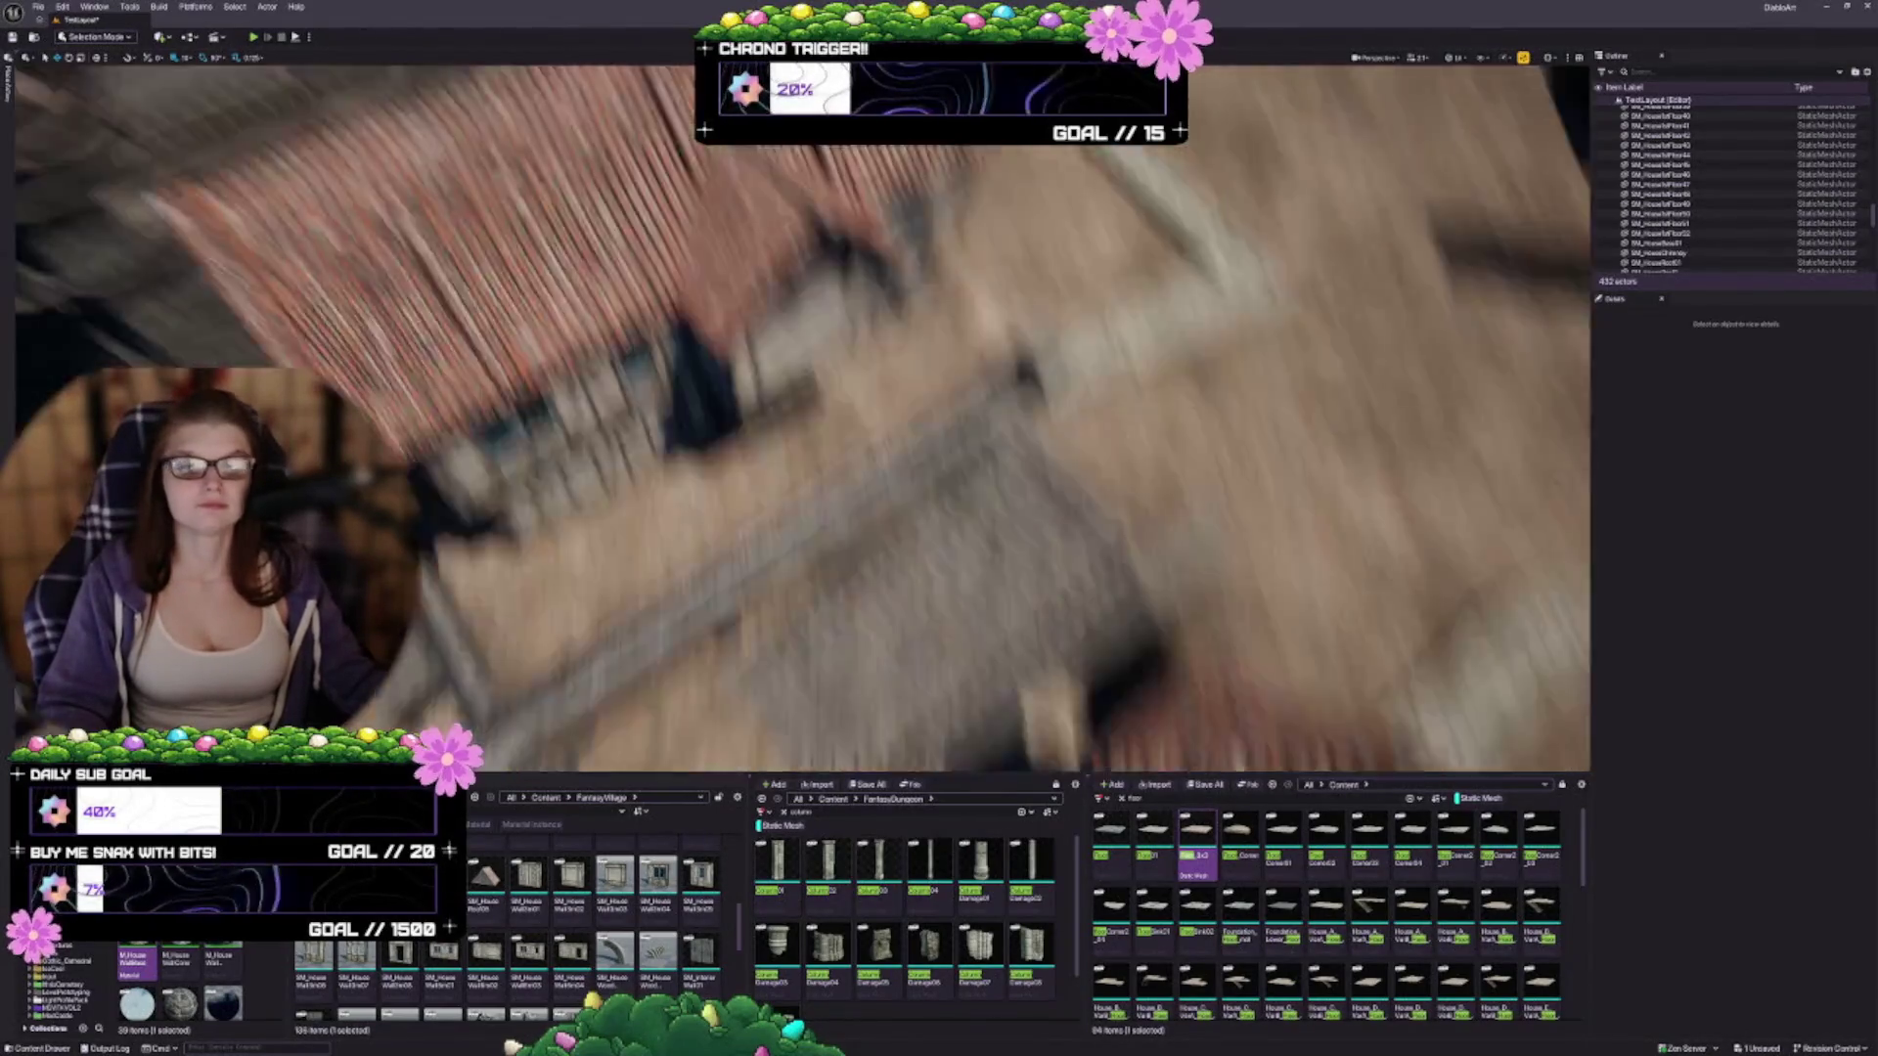
{"action": "mouse_move", "coordinate": [736, 382]}
{"action": "left_mouse_down"}
{"action": "mouse_move", "coordinate": [735, 256]}
{"action": "mouse_move", "coordinate": [691, 504]}
{"action": "mouse_move", "coordinate": [808, 423]}
{"action": "left_mouse_up"}
{"action": "left_click", "coordinate": [691, 504]}
{"action": "key", "text": "e"}
{"action": "mouse_move", "coordinate": [812, 343]}
{"action": "left_mouse_down"}
{"action": "mouse_move", "coordinate": [883, 424]}
{"action": "mouse_move", "coordinate": [1203, 391]}
{"action": "mouse_move", "coordinate": [1164, 407]}
{"action": "mouse_move", "coordinate": [778, 352]}
{"action": "left_mouse_up"}
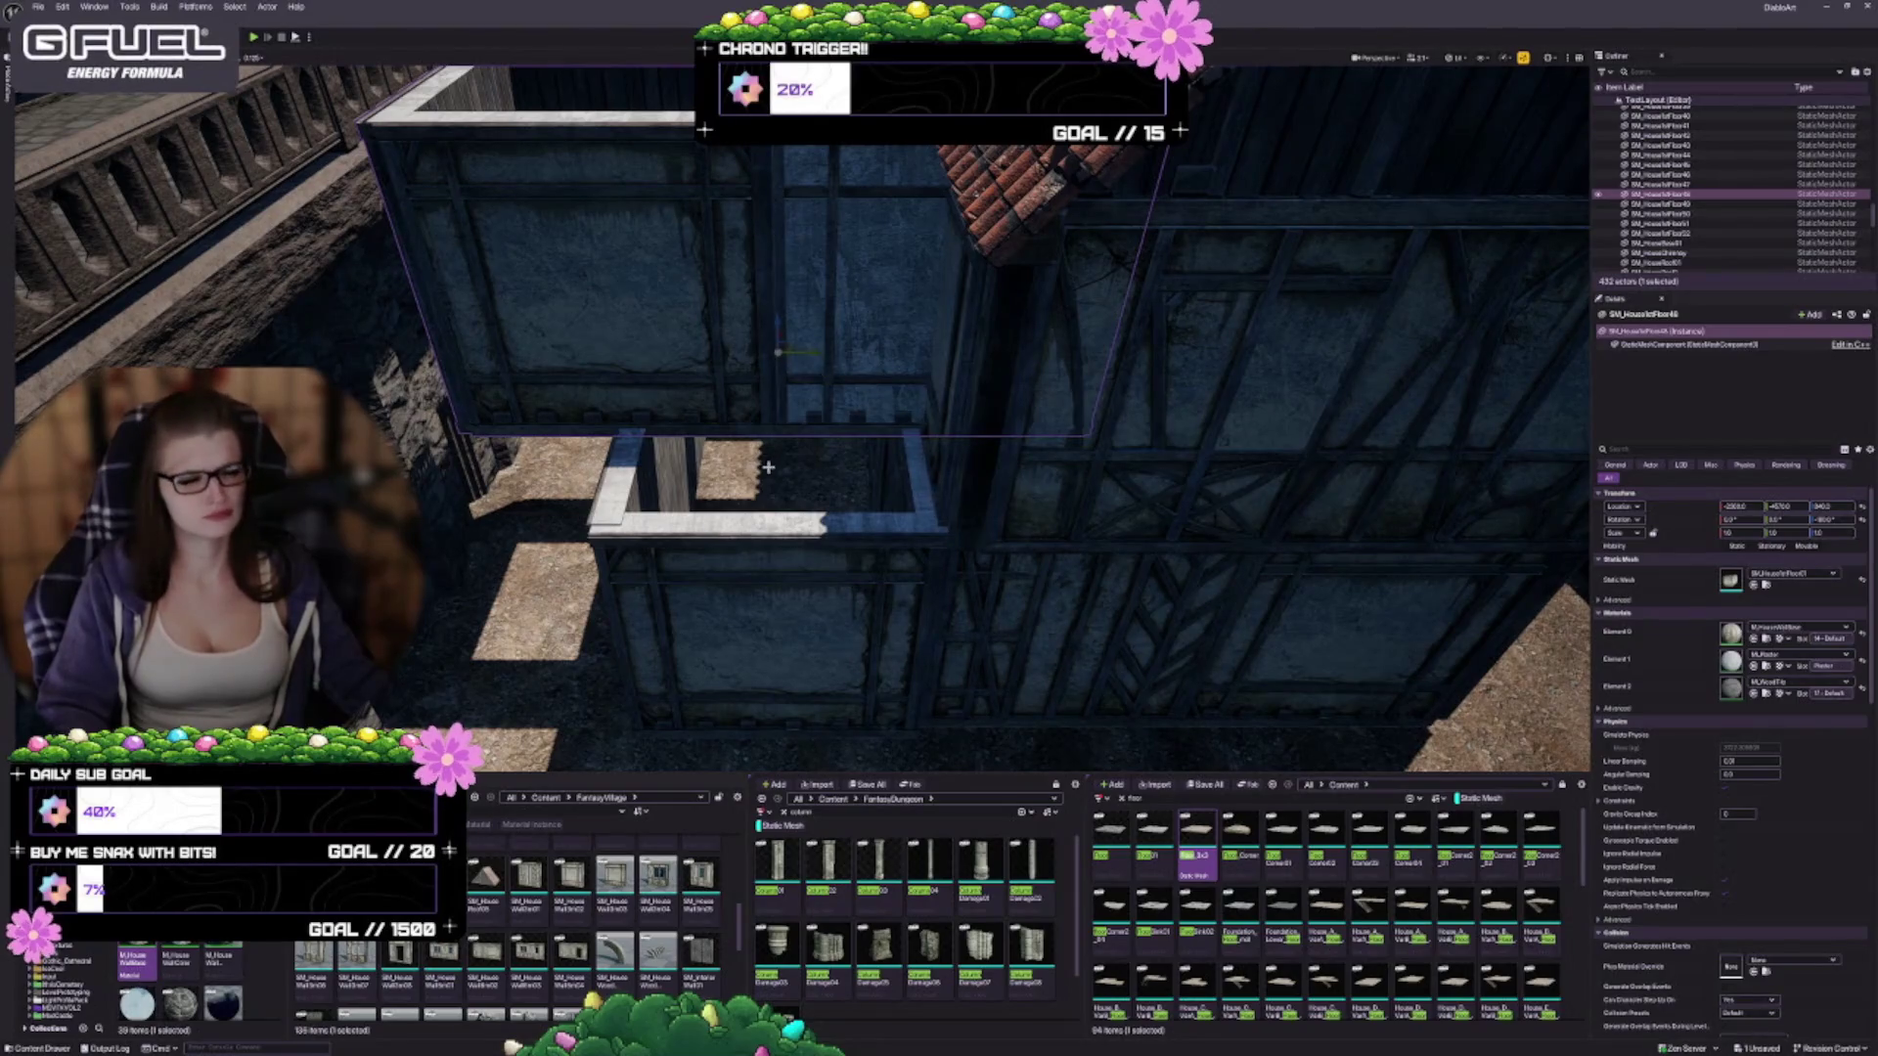
Undo the wall's rotation and select both the upper and lower wall panels
{"action": "key", "text": "ctrl+z"}
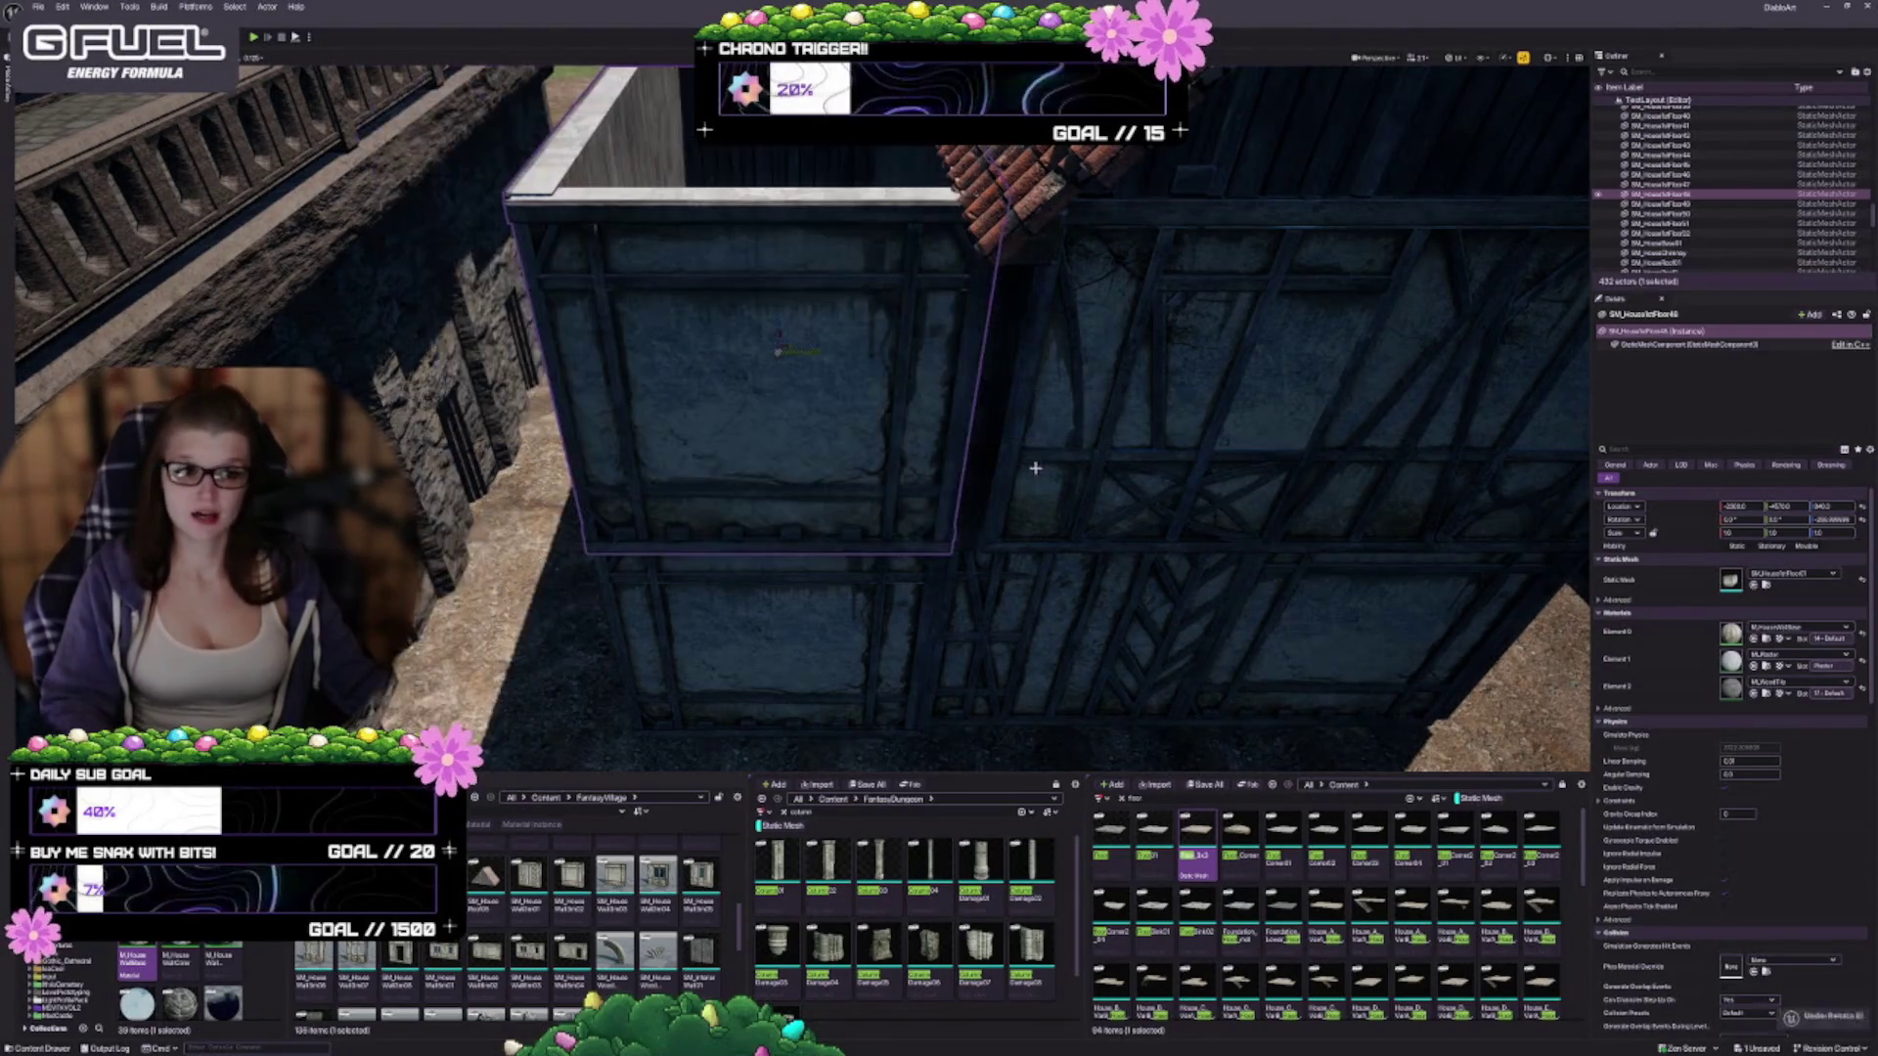
{"action": "left_click", "coordinate": [812, 626], "text": "ctrl"}
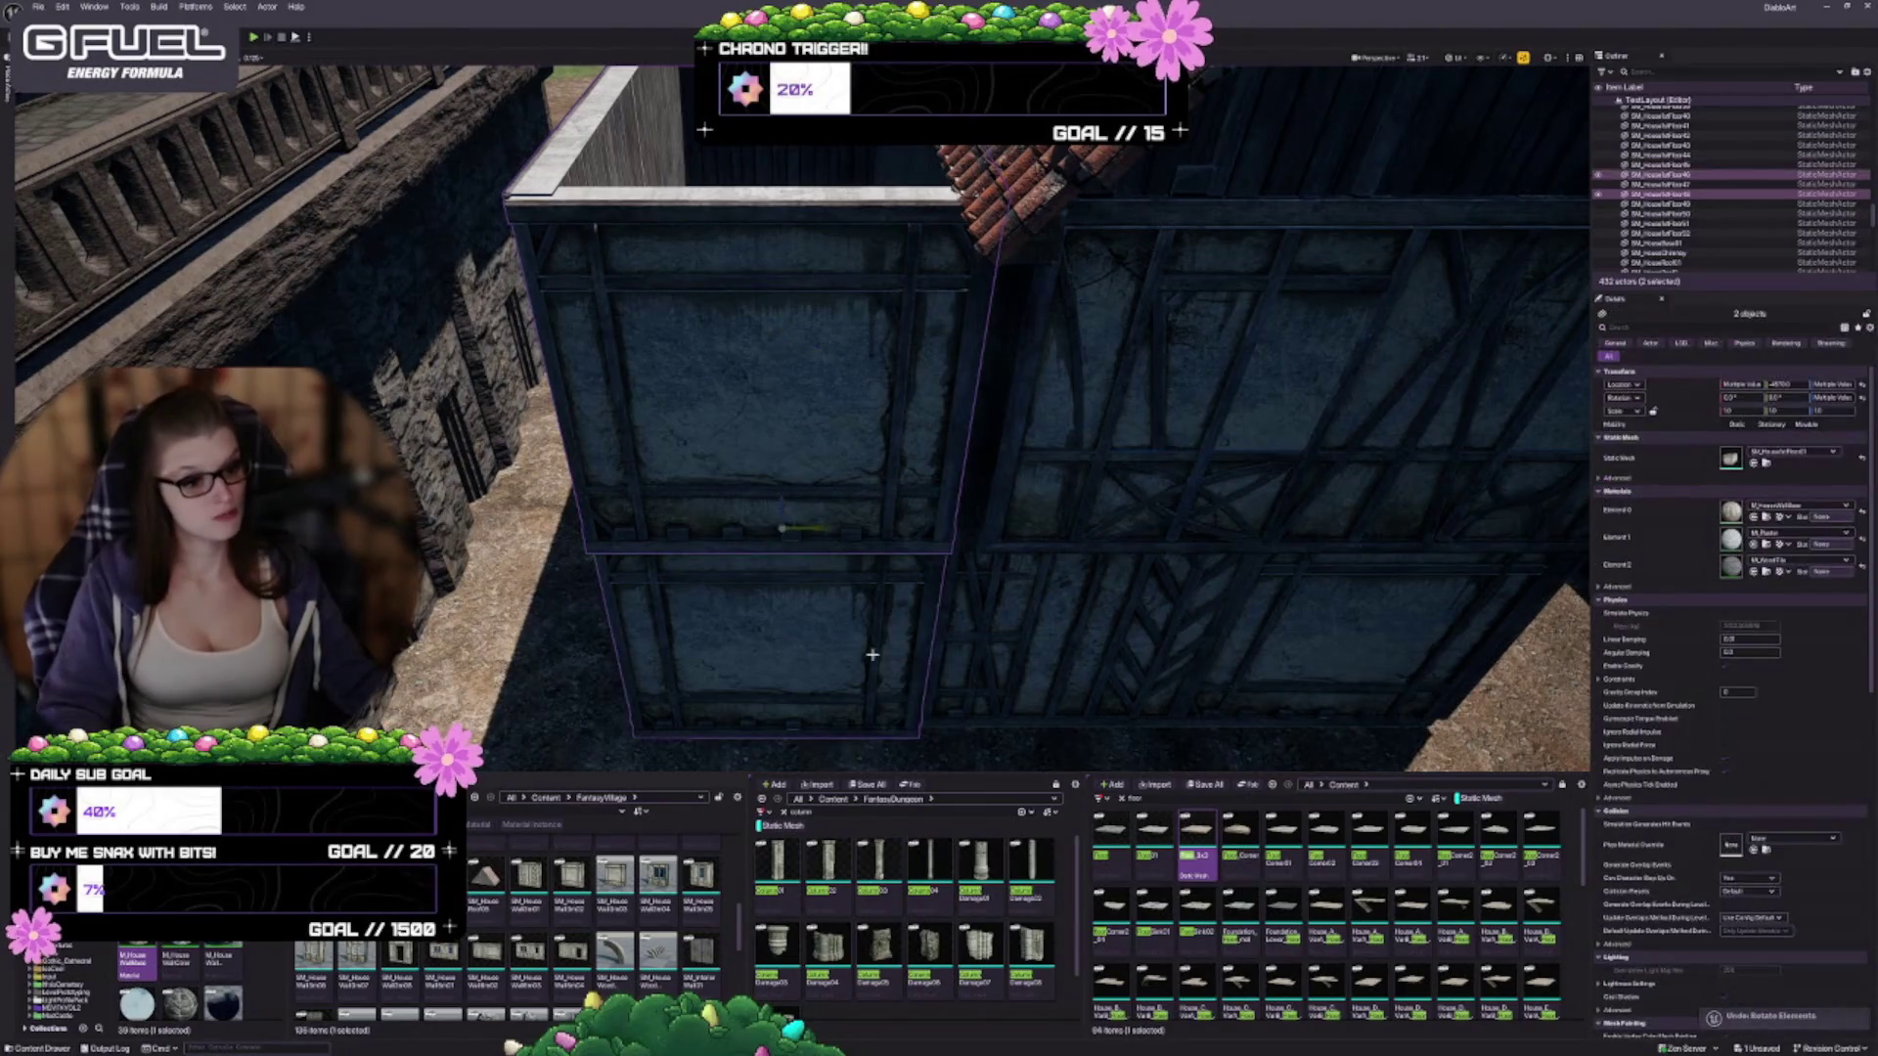
{"action": "key", "text": "f"}
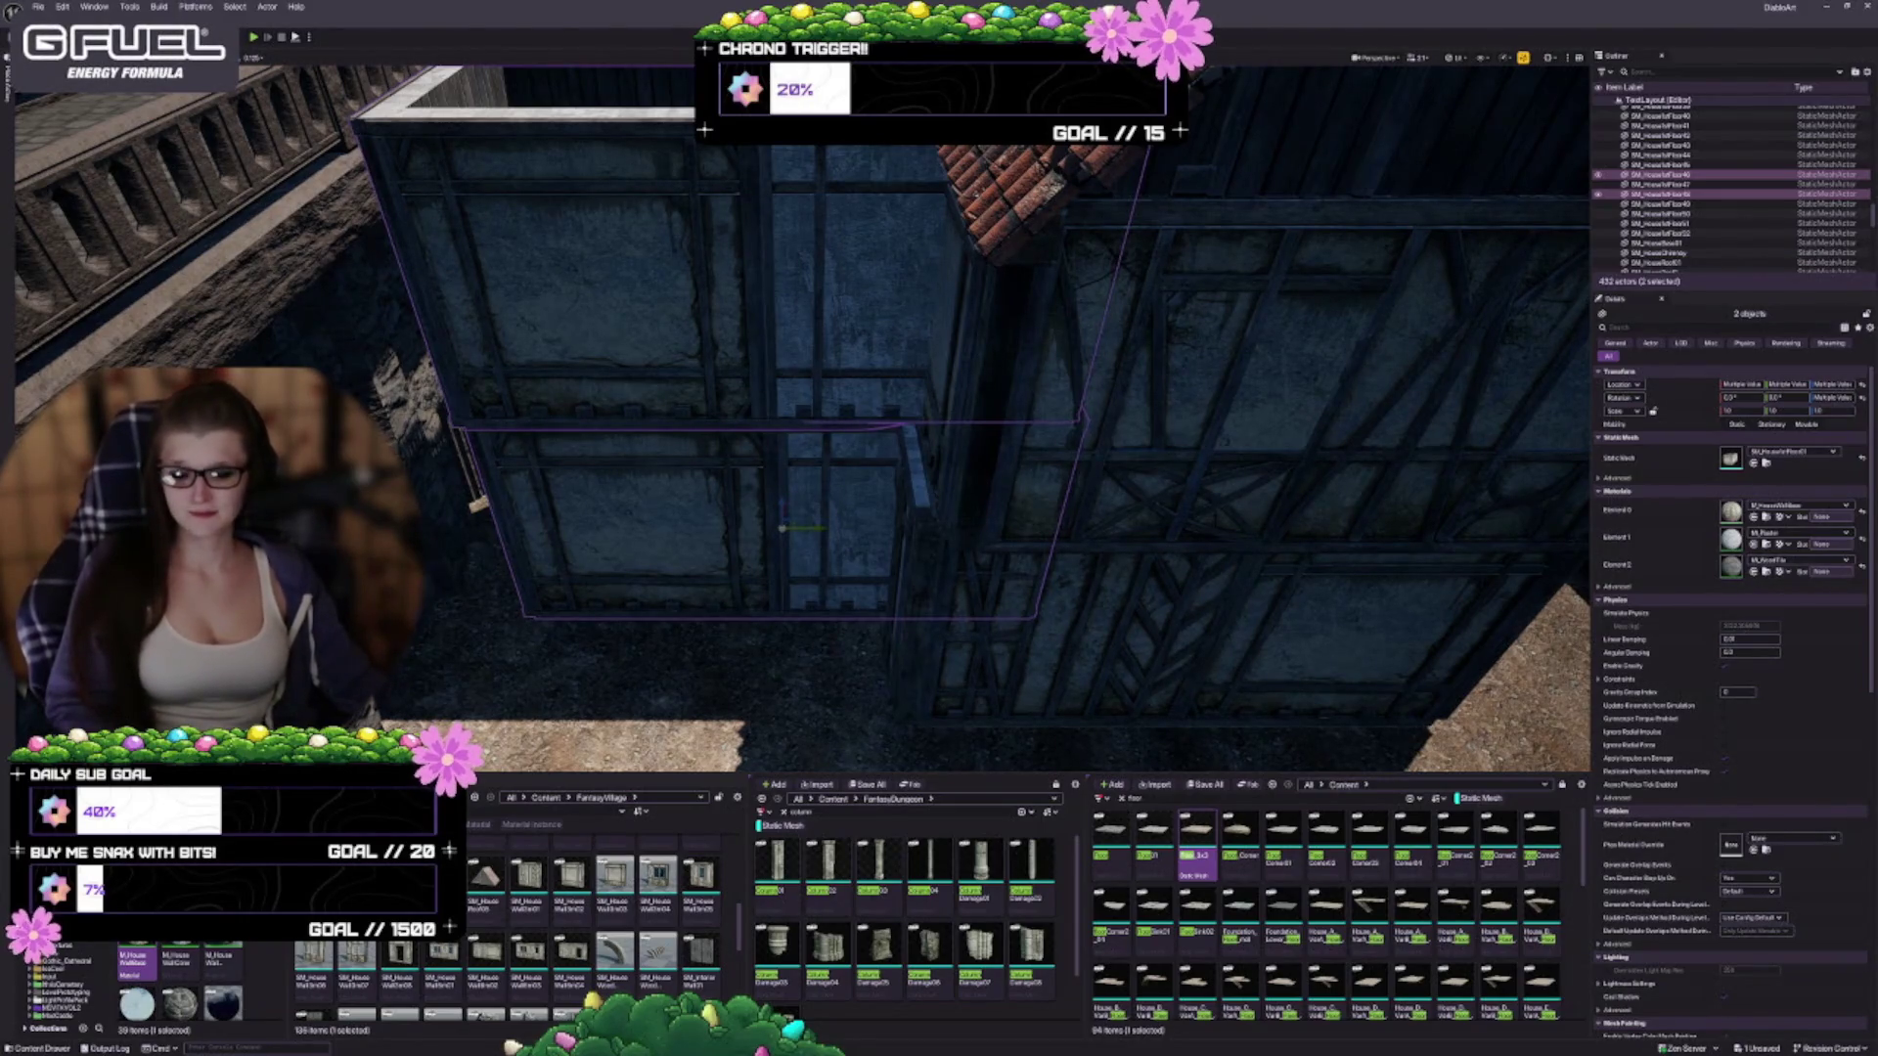
Slide both wall panels left along the house, then deselect them
{"action": "left_click_drag", "start_coordinate": [625, 354], "coordinate": [585, 360]}
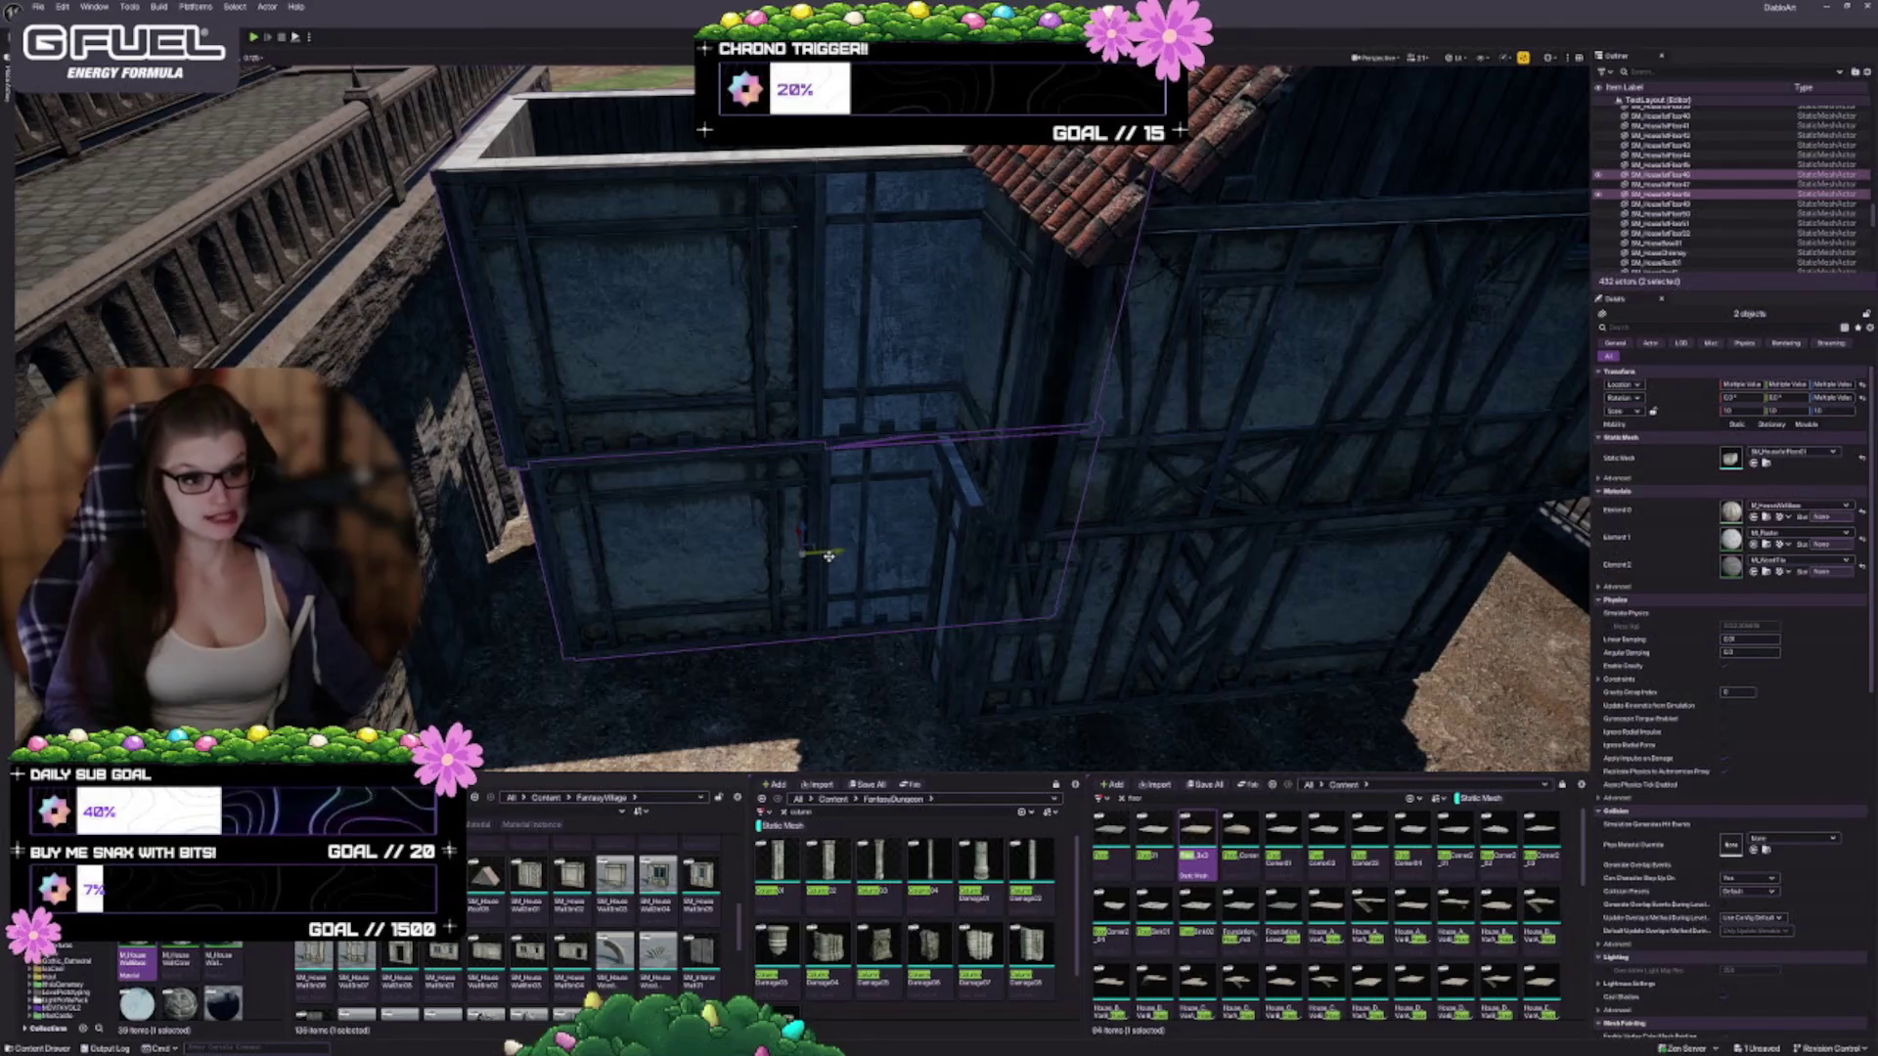
{"action": "mouse_move", "coordinate": [826, 553]}
{"action": "left_mouse_down"}
{"action": "mouse_move", "coordinate": [684, 558]}
{"action": "mouse_move", "coordinate": [818, 549]}
{"action": "left_mouse_up"}
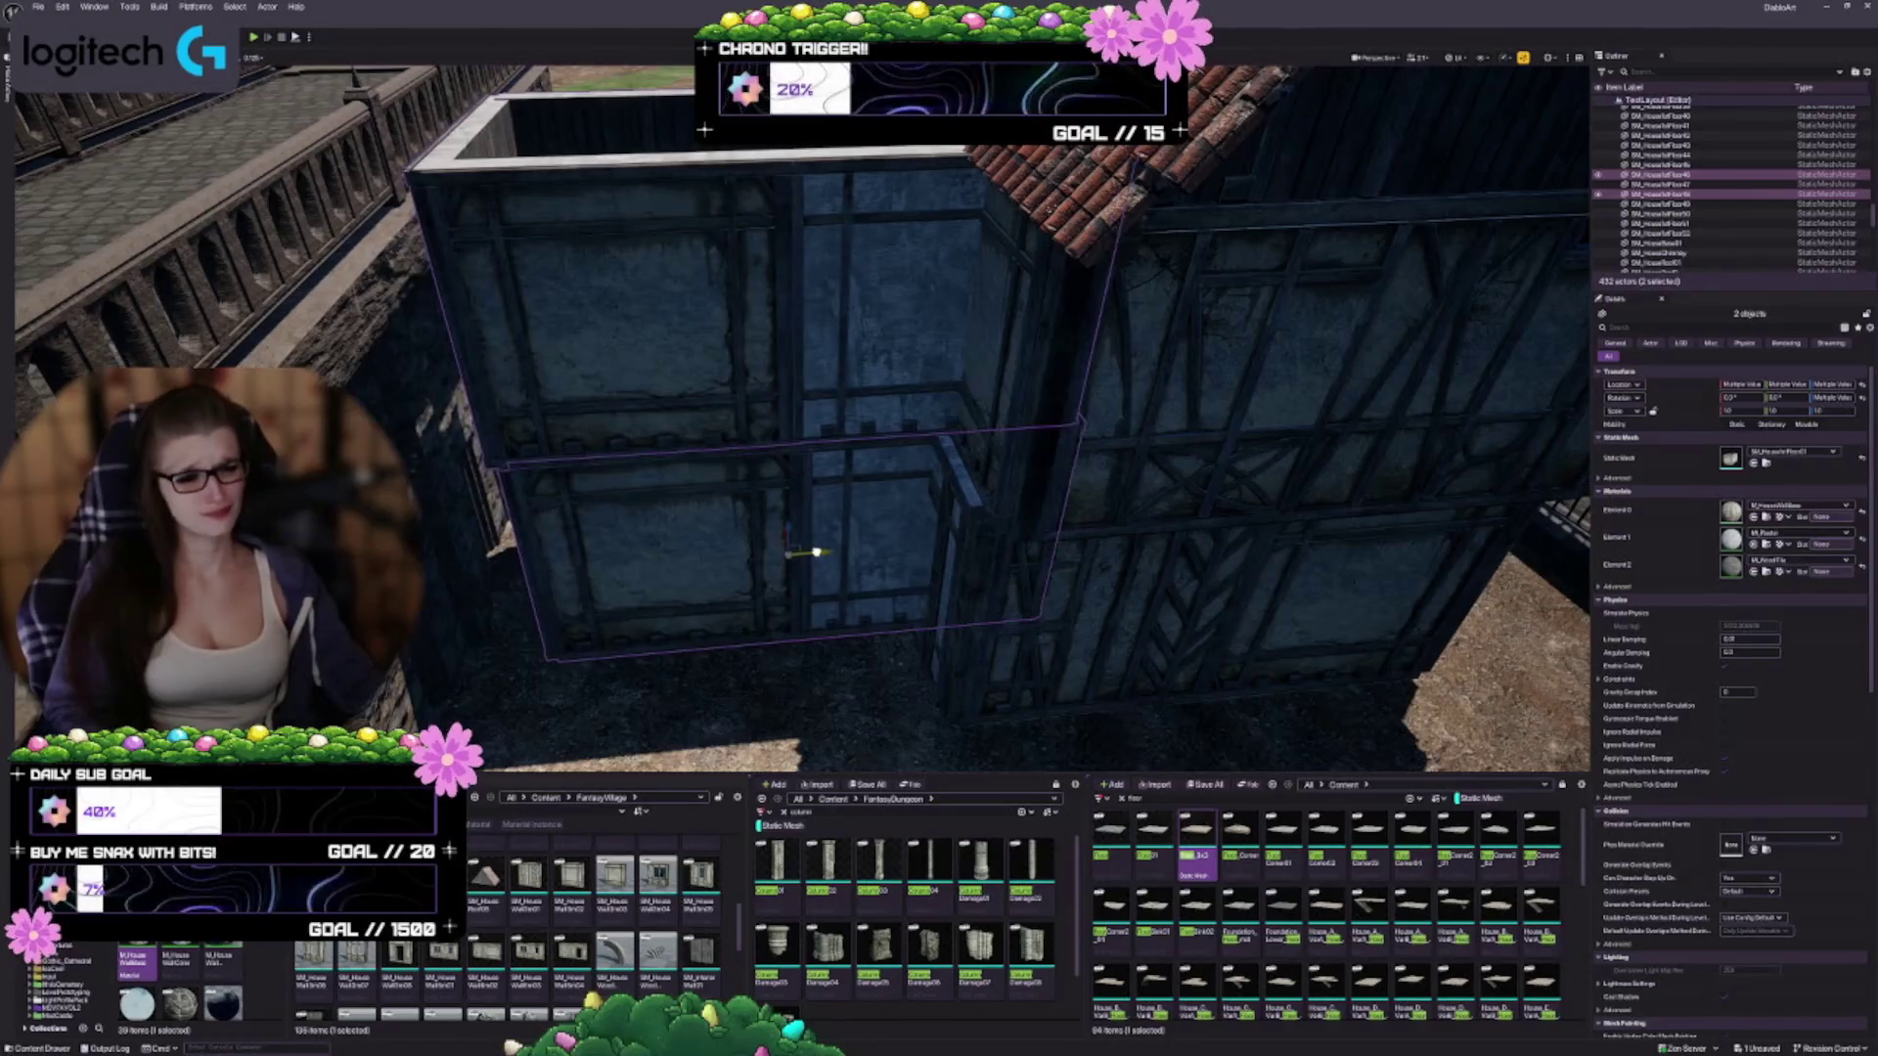
{"action": "mouse_move", "coordinate": [968, 651]}
{"action": "left_mouse_down"}
{"action": "mouse_move", "coordinate": [977, 625]}
{"action": "mouse_move", "coordinate": [879, 510]}
{"action": "left_mouse_up"}
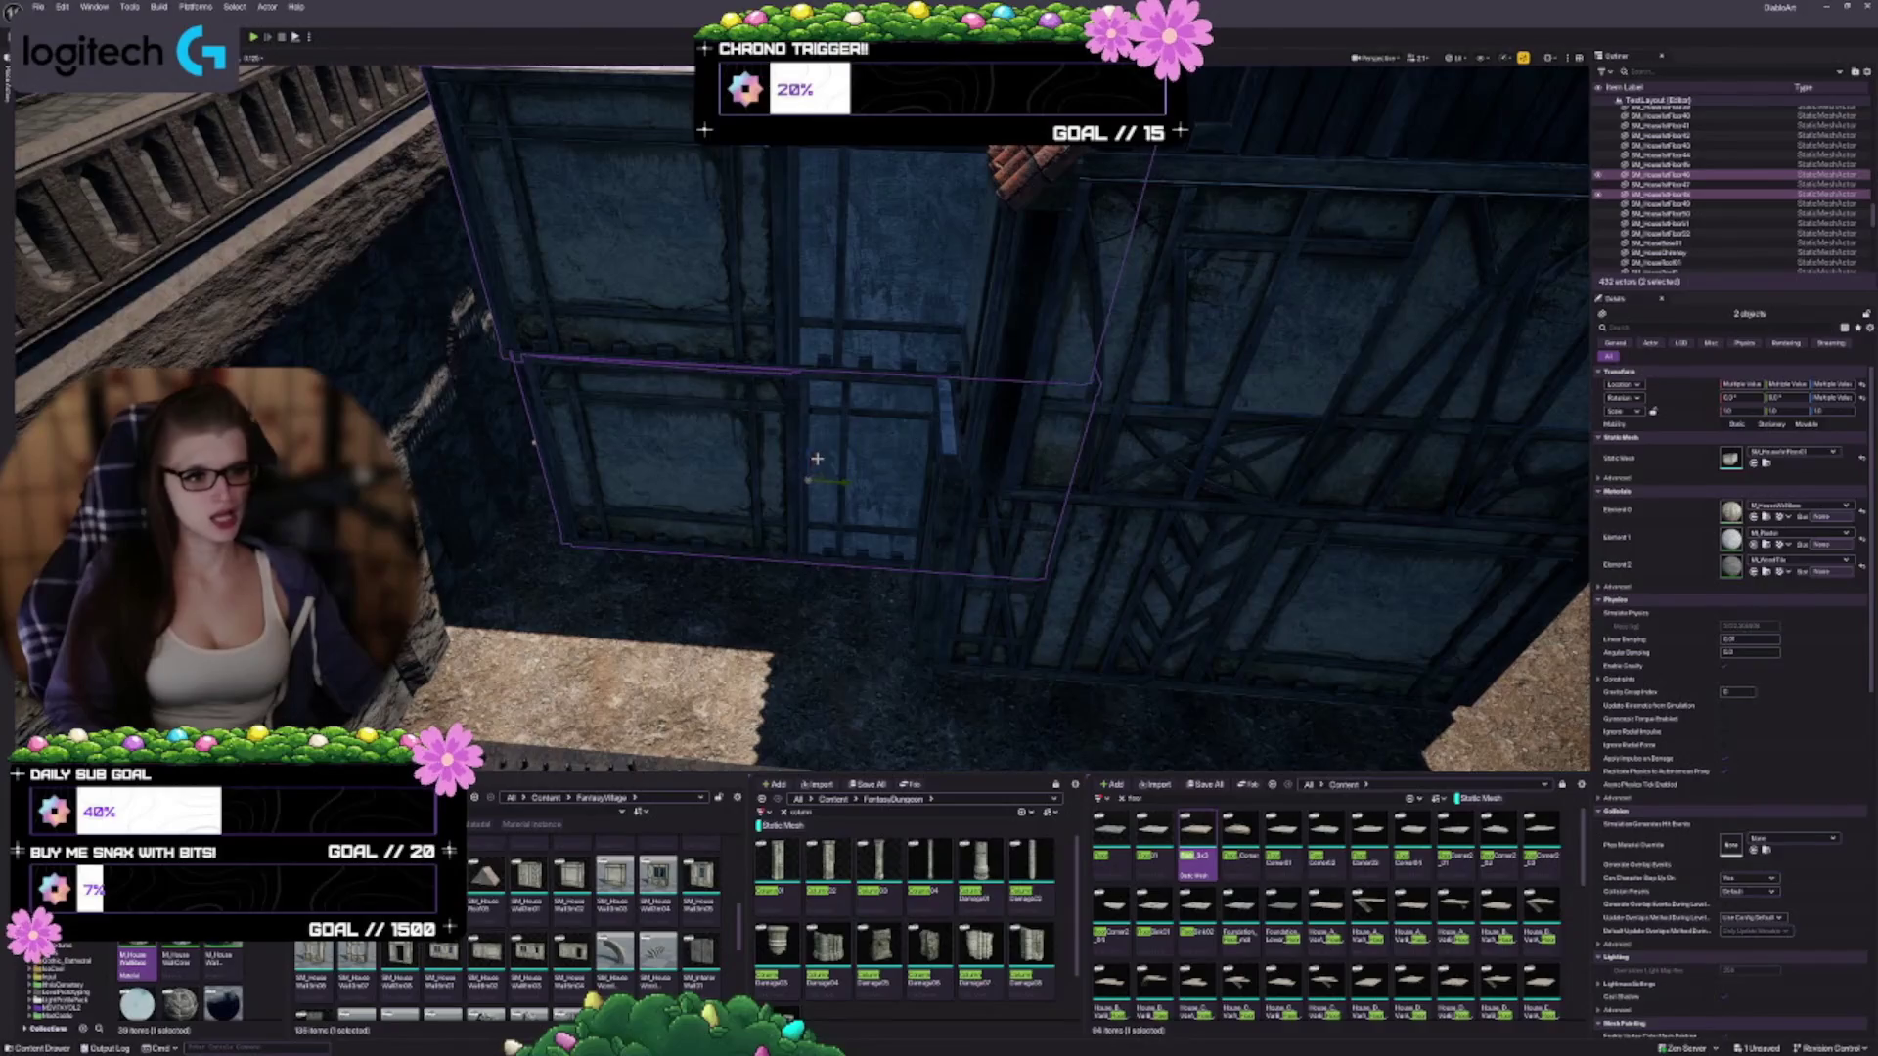
{"action": "mouse_move", "coordinate": [815, 457]}
{"action": "left_mouse_down"}
{"action": "mouse_move", "coordinate": [794, 528]}
{"action": "mouse_move", "coordinate": [1065, 532]}
{"action": "mouse_move", "coordinate": [1582, 593]}
{"action": "left_mouse_up"}
{"action": "key", "text": "Escape"}
{"action": "left_click_drag", "start_coordinate": [934, 549], "coordinate": [934, 548]}
Select the wall above the balcony and turn it -90° around its vertical axis
{"action": "left_click", "coordinate": [828, 501]}
{"action": "key", "text": "f"}
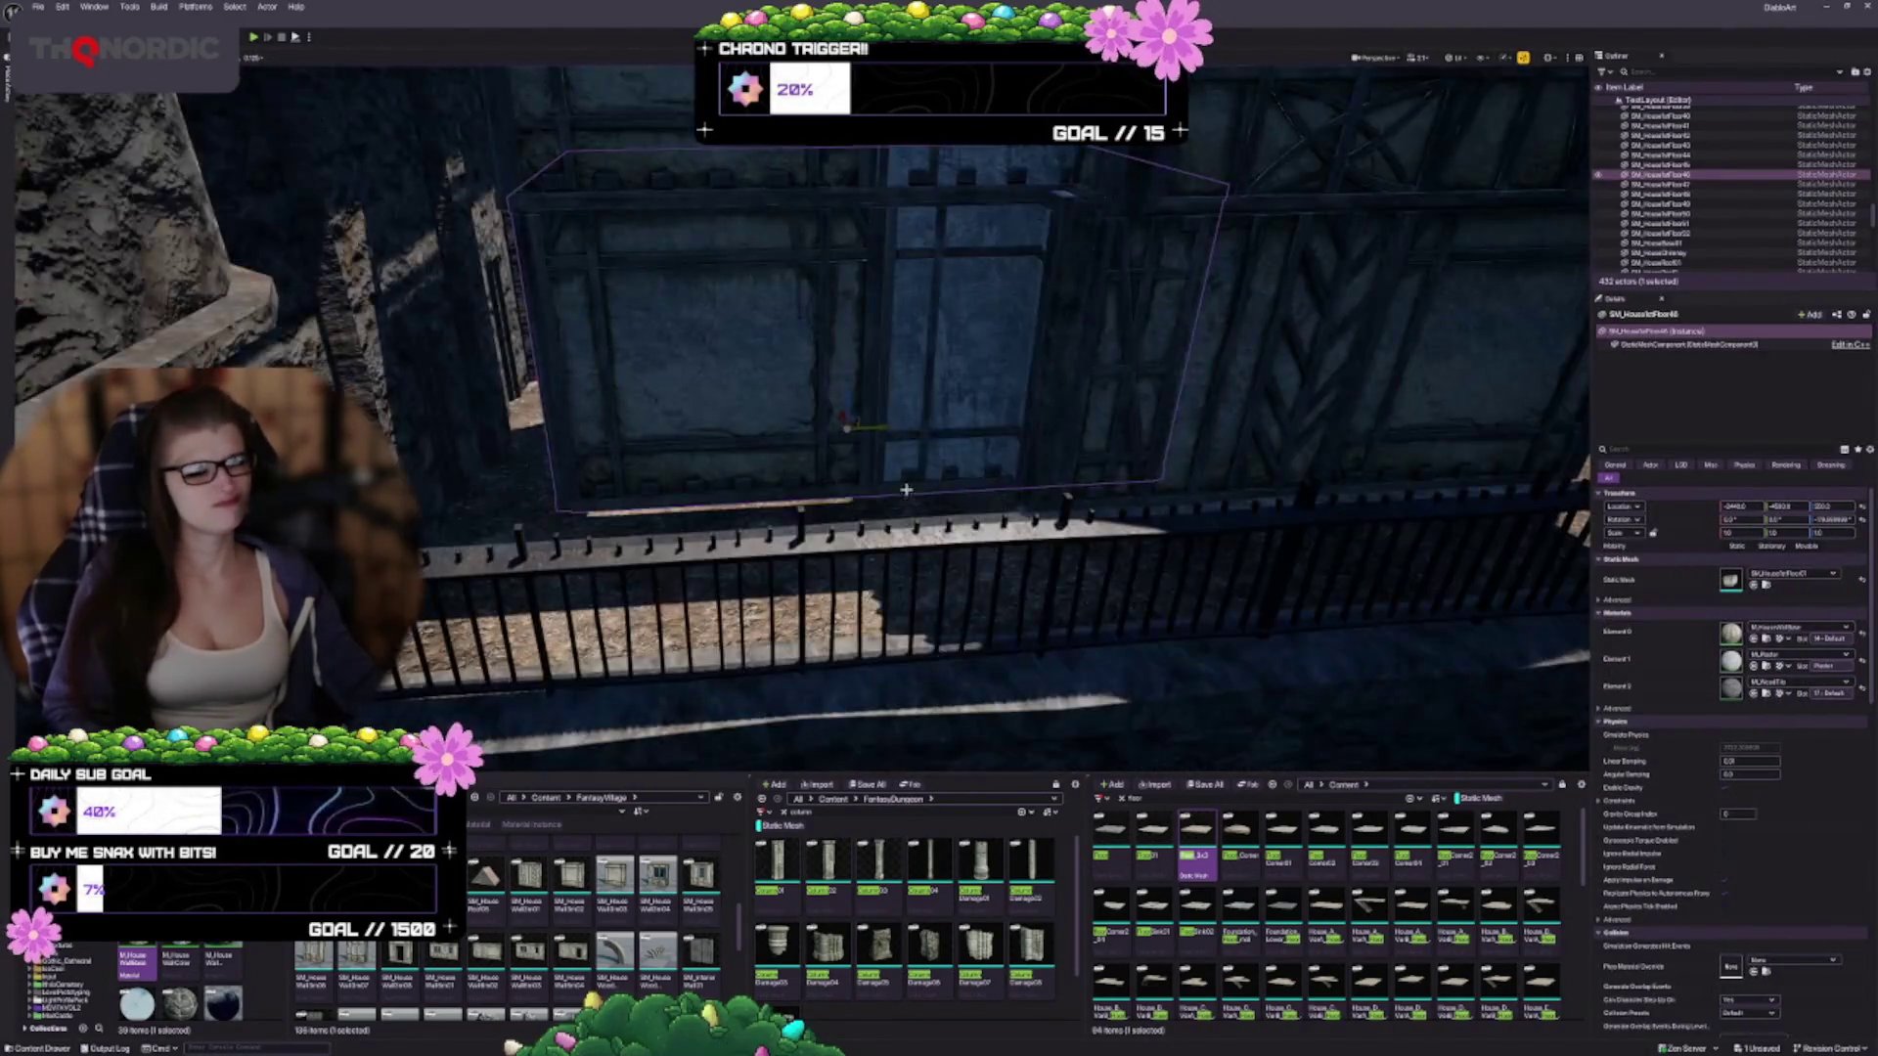
{"action": "mouse_move", "coordinate": [807, 450]}
{"action": "left_mouse_down"}
{"action": "mouse_move", "coordinate": [772, 445]}
{"action": "mouse_move", "coordinate": [911, 456]}
{"action": "left_mouse_up"}
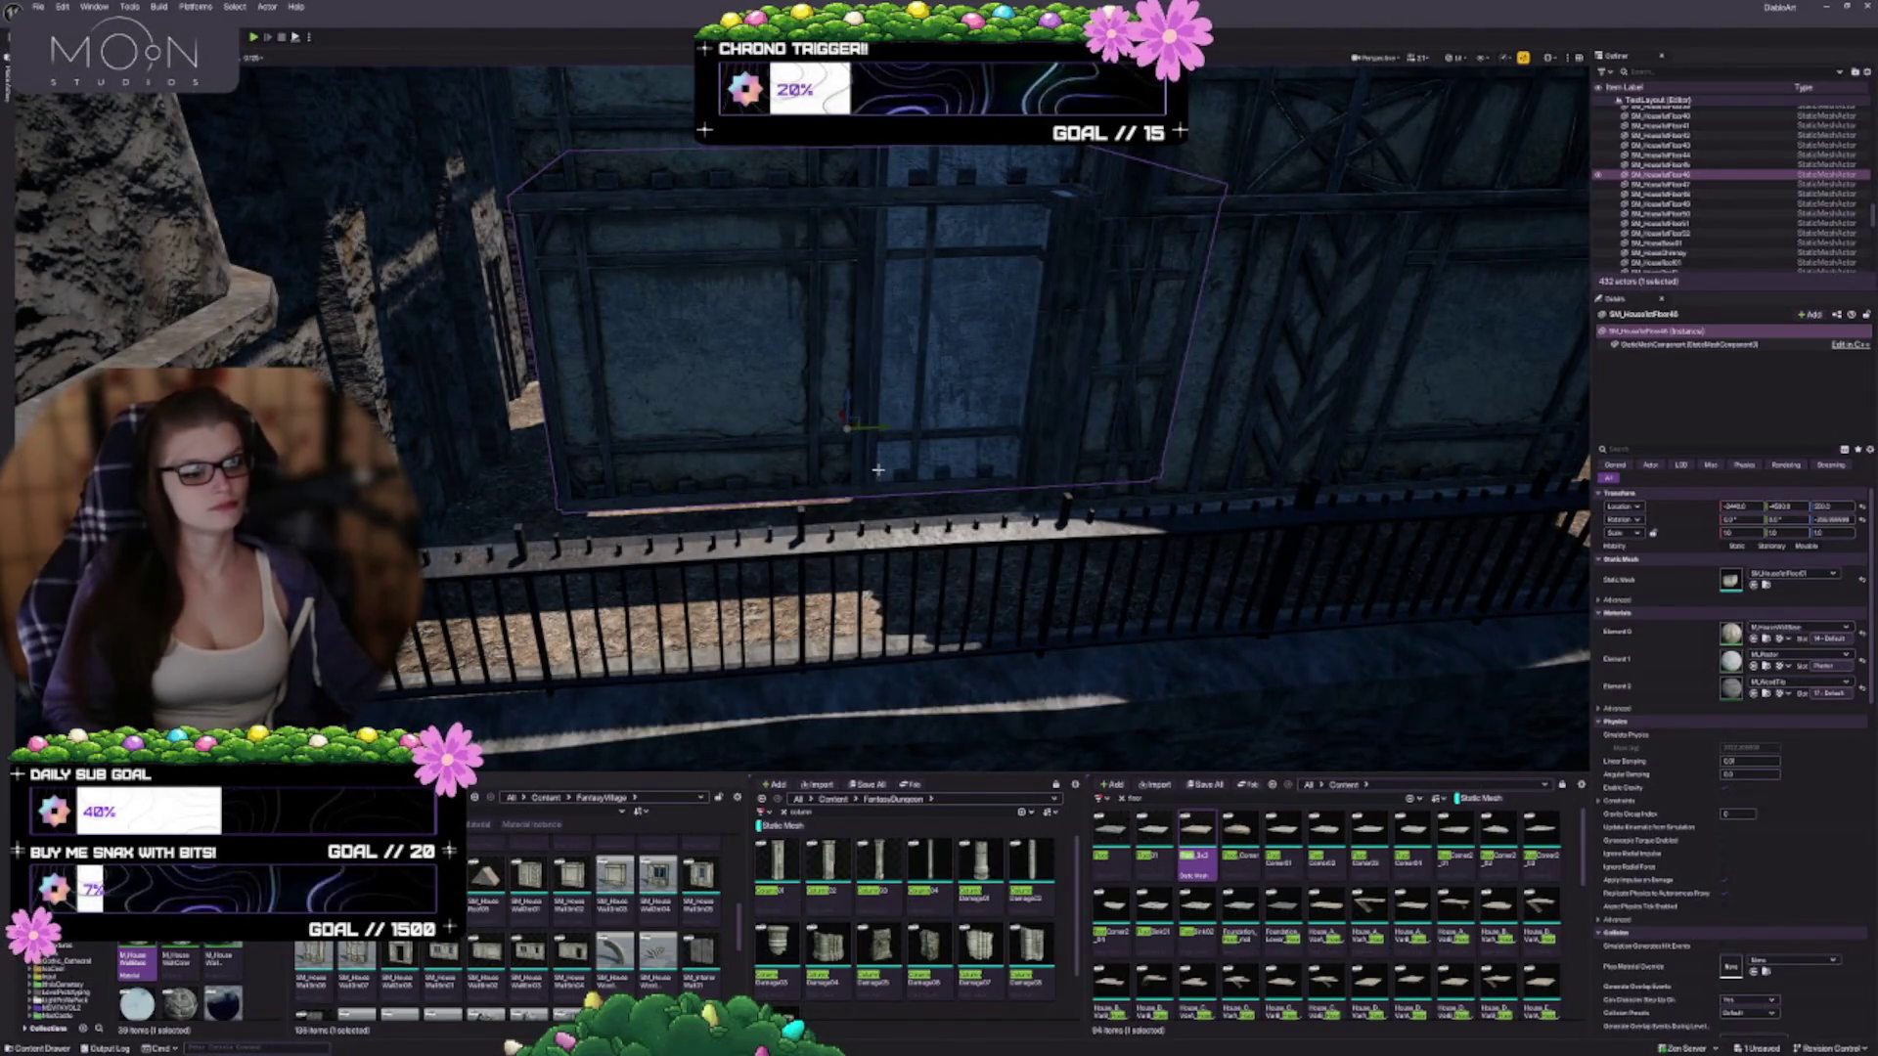
{"action": "key", "text": "w"}
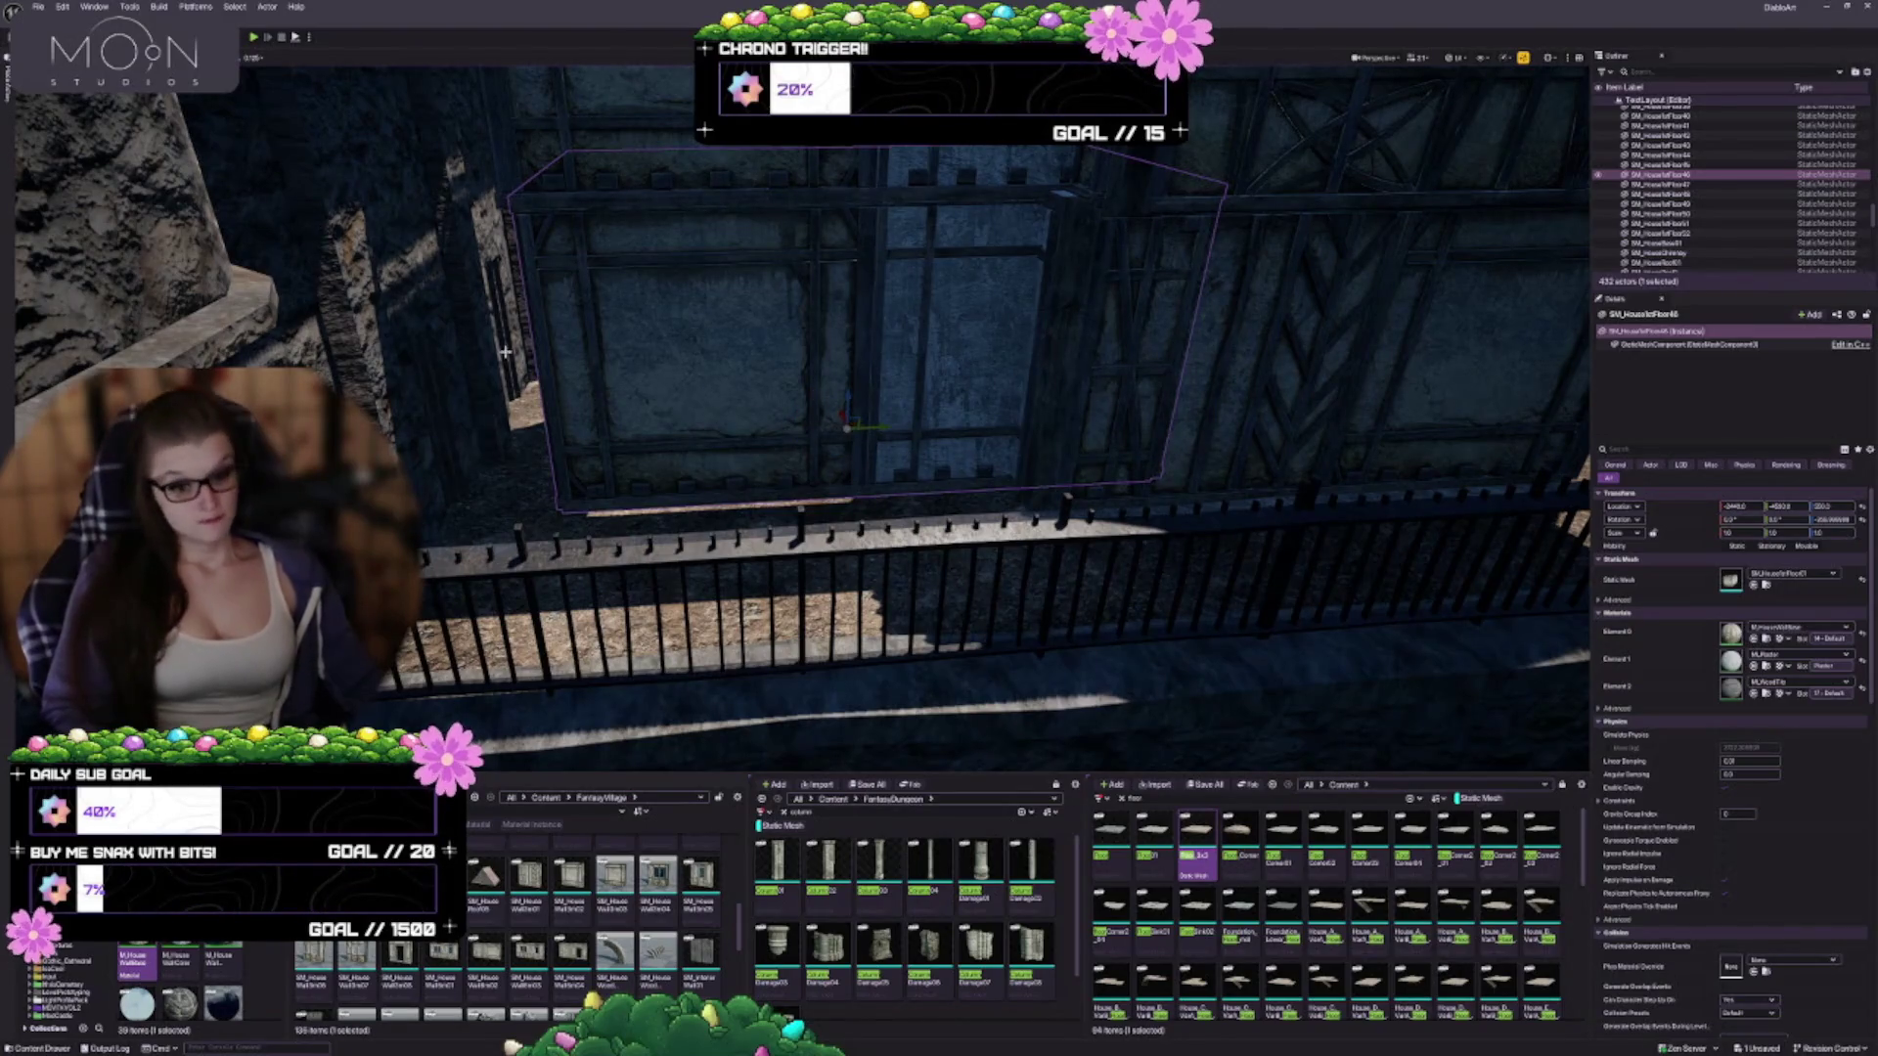
Swap the wall's mesh to a stone panel and turn it back 90°
{"action": "scroll", "coordinate": [616, 890], "scroll_direction": "up", "scroll_amount": 2}
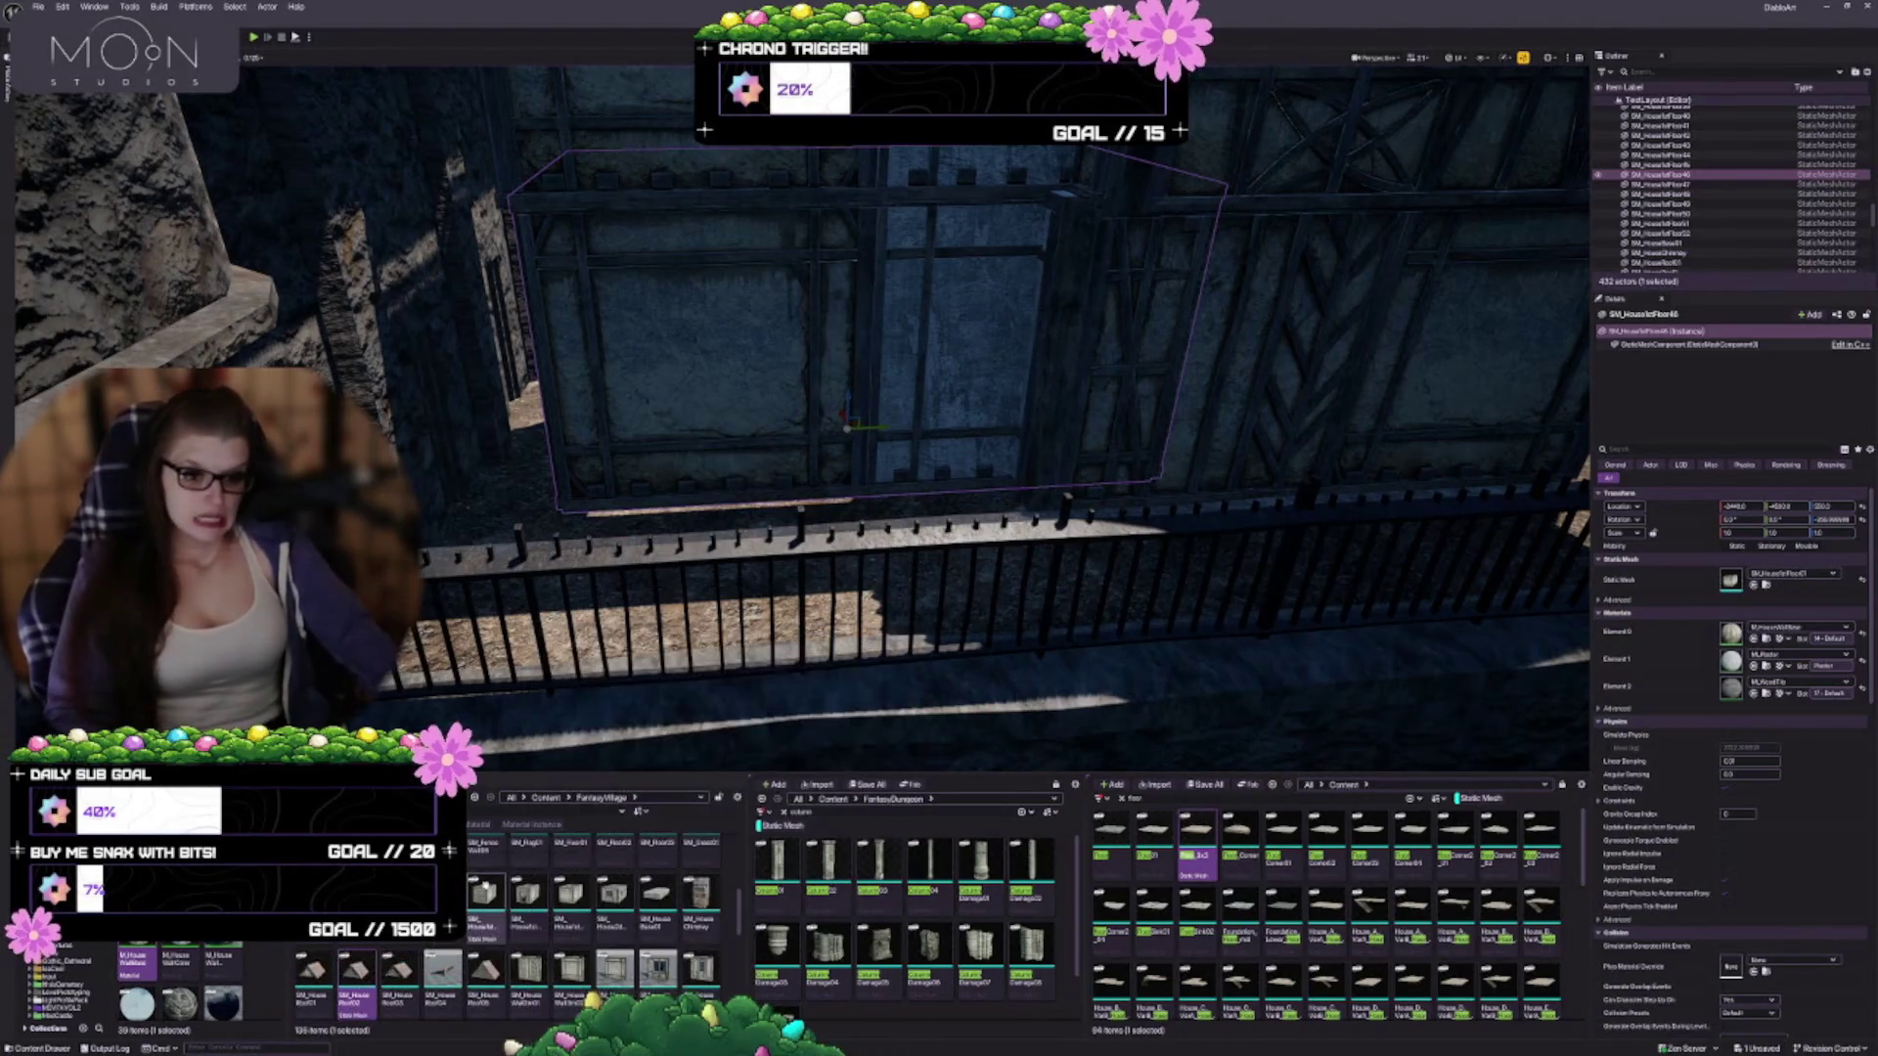
{"action": "left_click", "coordinate": [483, 894]}
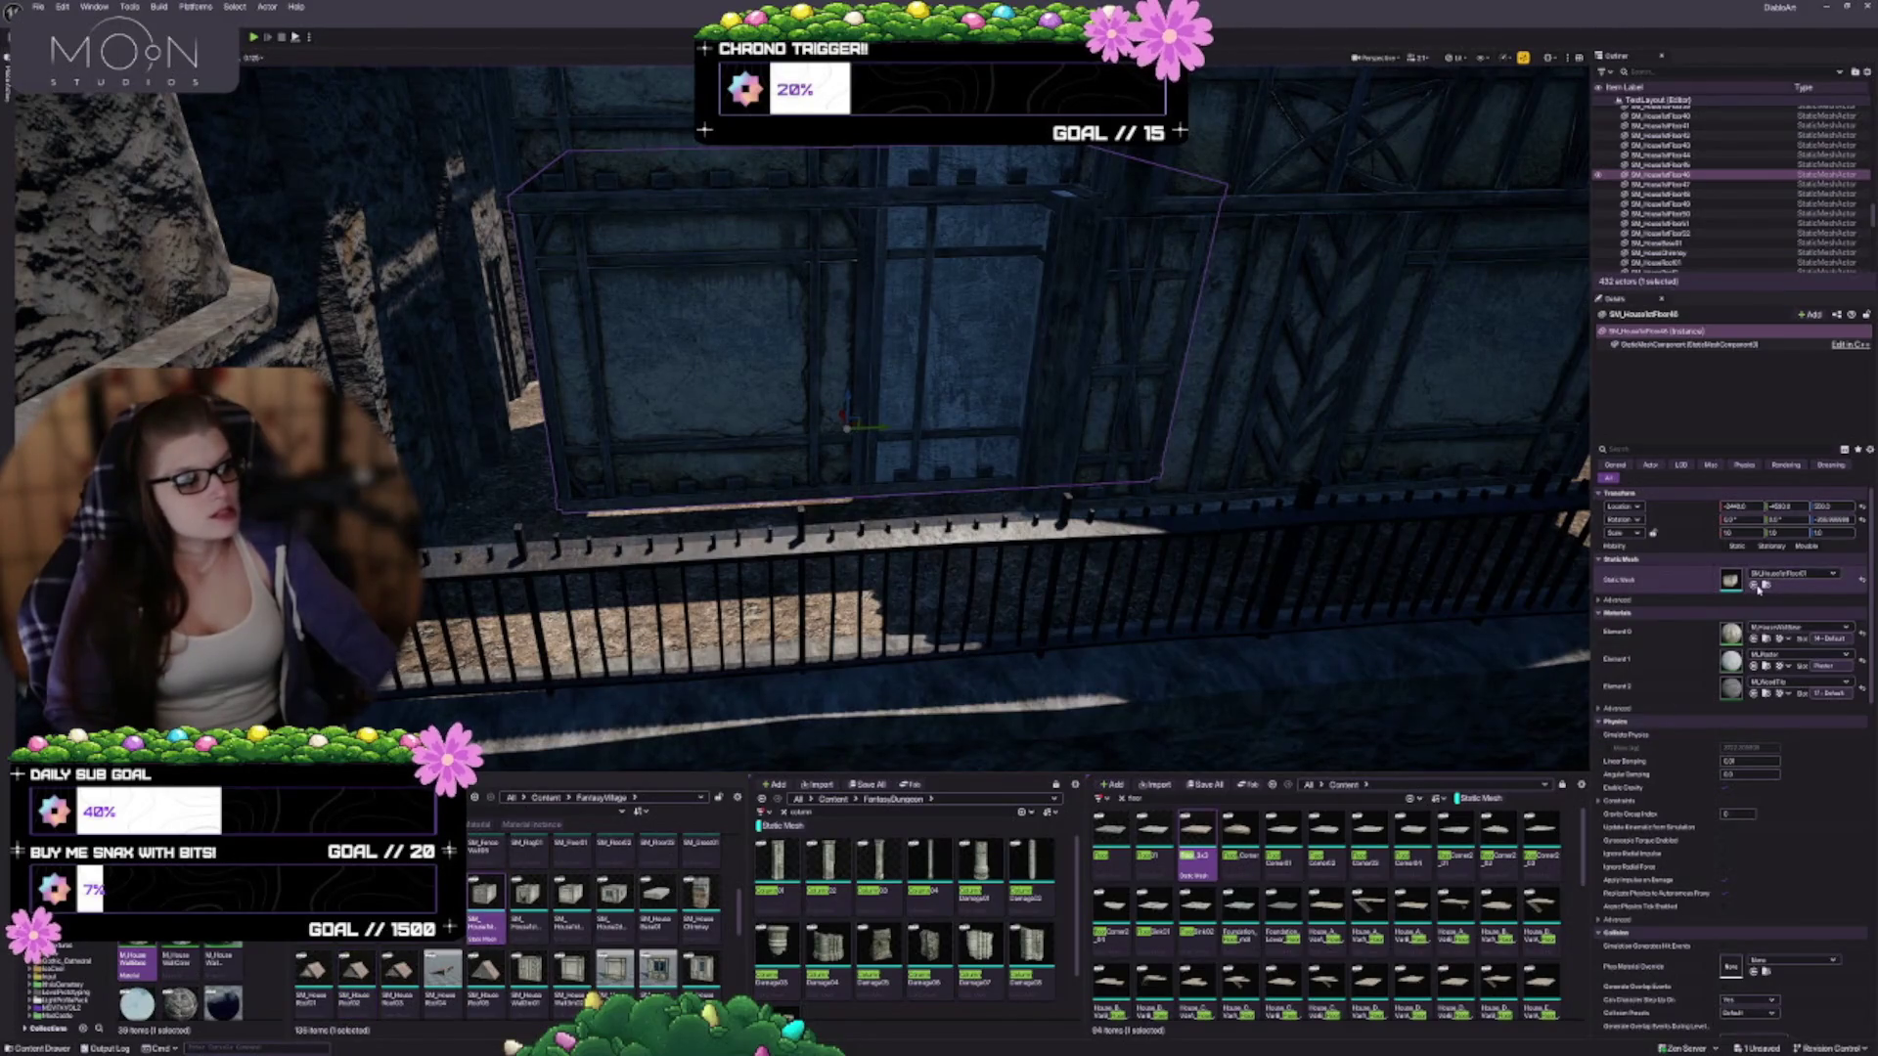
{"action": "left_click", "coordinate": [1756, 584]}
{"action": "key", "text": "e"}
{"action": "mouse_move", "coordinate": [829, 445]}
{"action": "left_mouse_down"}
{"action": "mouse_move", "coordinate": [773, 436]}
{"action": "mouse_move", "coordinate": [477, 699]}
{"action": "left_mouse_up"}
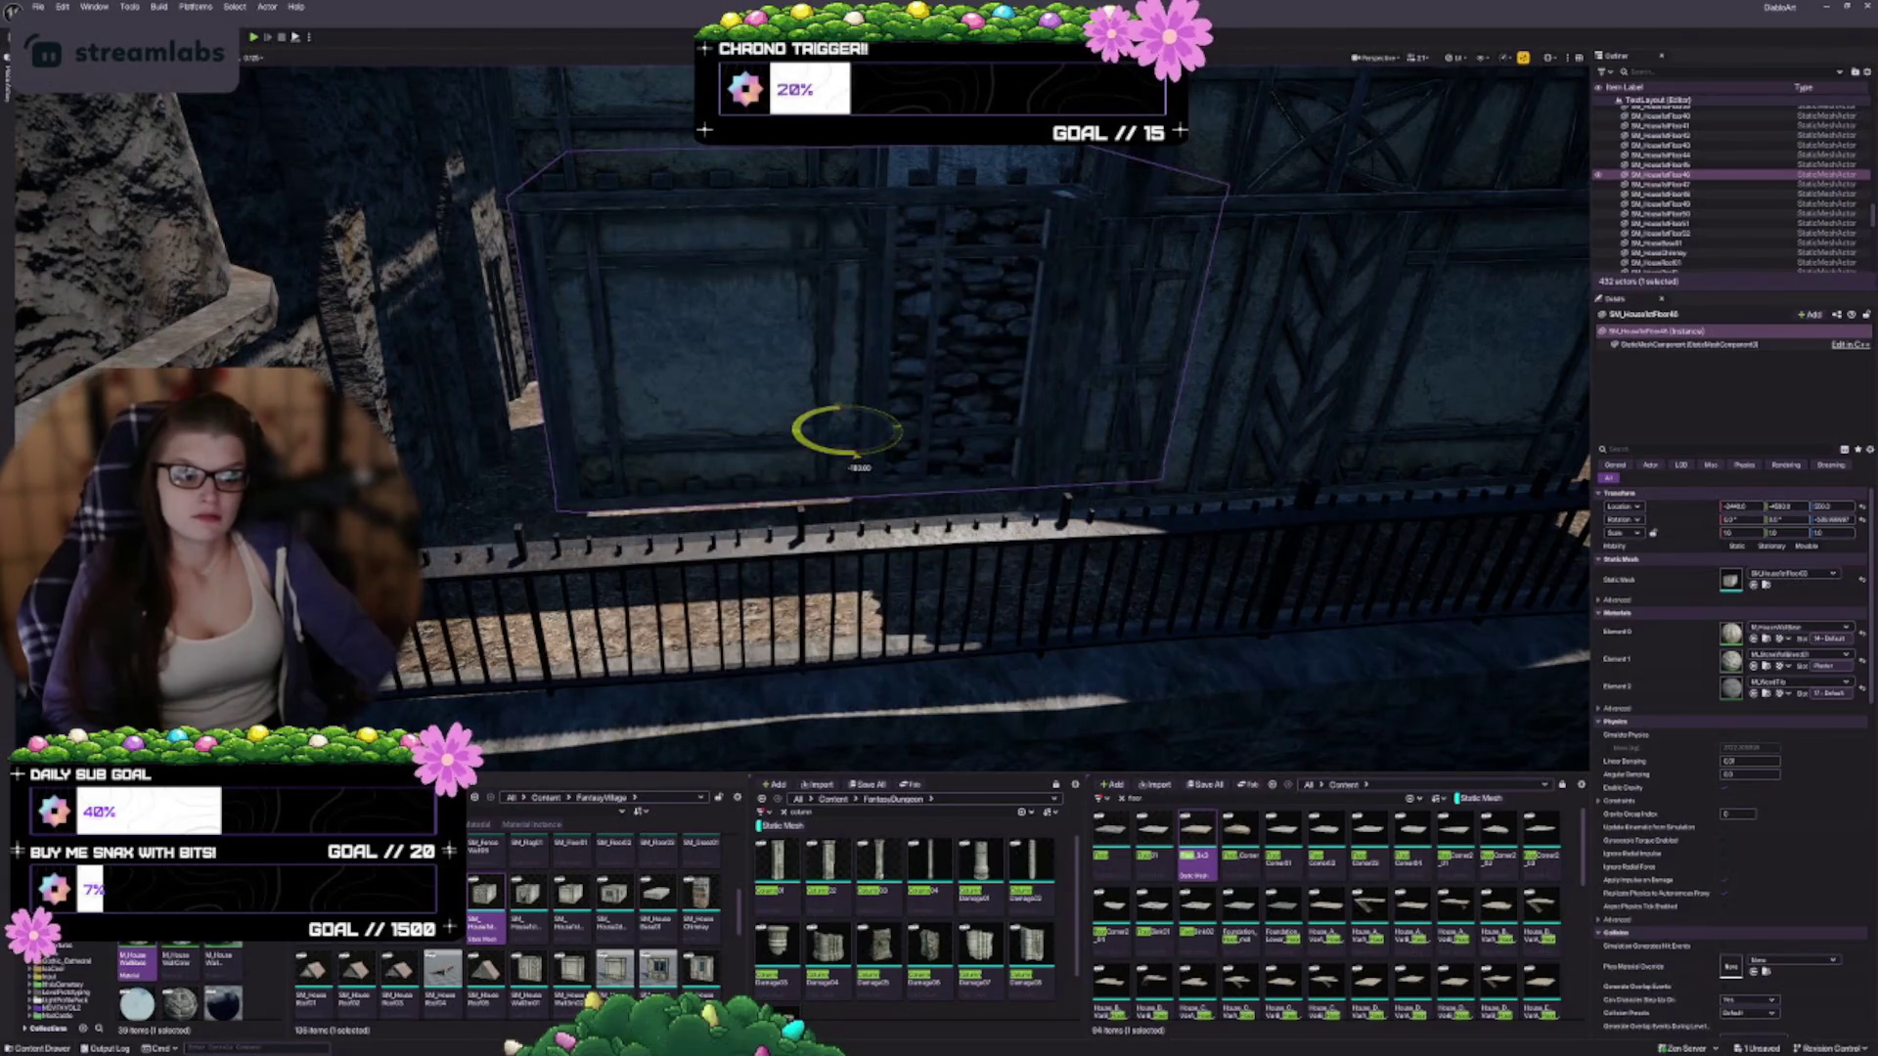
Try the house-floor and doorway meshes on the wall, giving it a quarter turn
{"action": "left_click", "coordinate": [518, 892]}
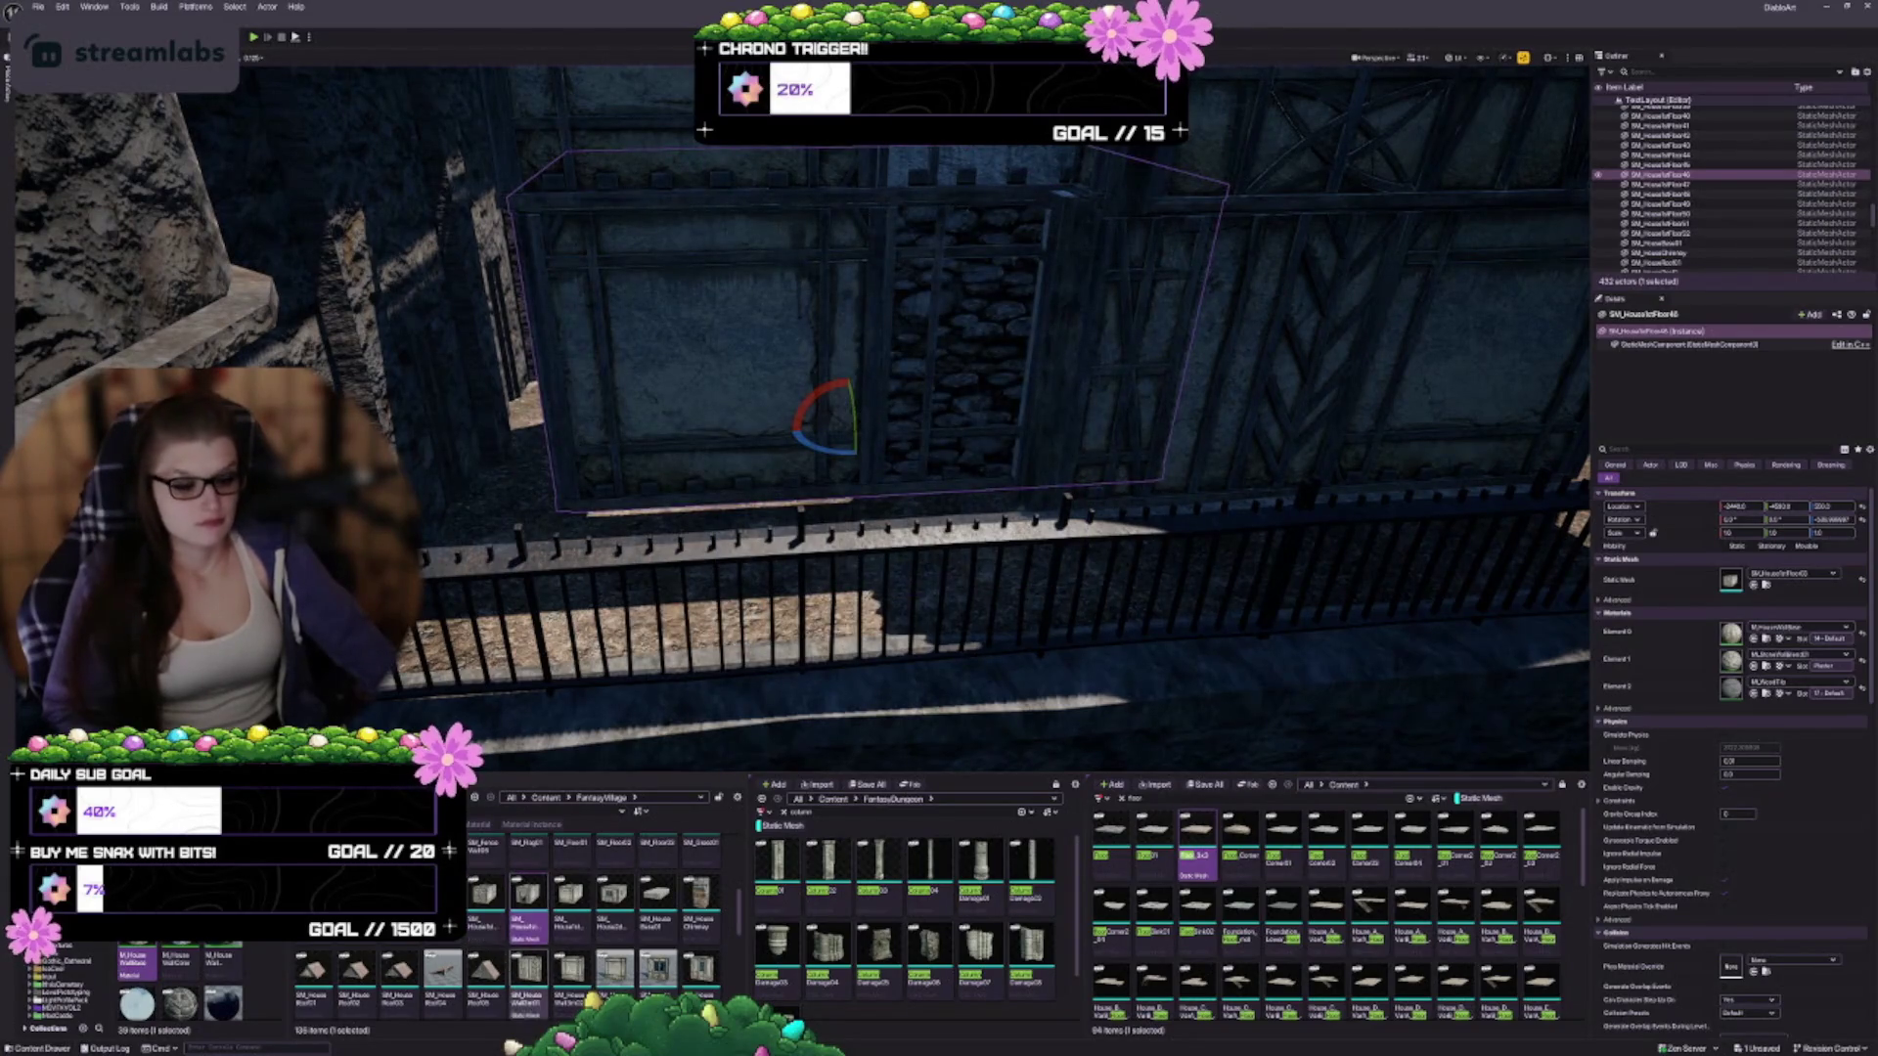
{"action": "left_click", "coordinate": [1753, 584]}
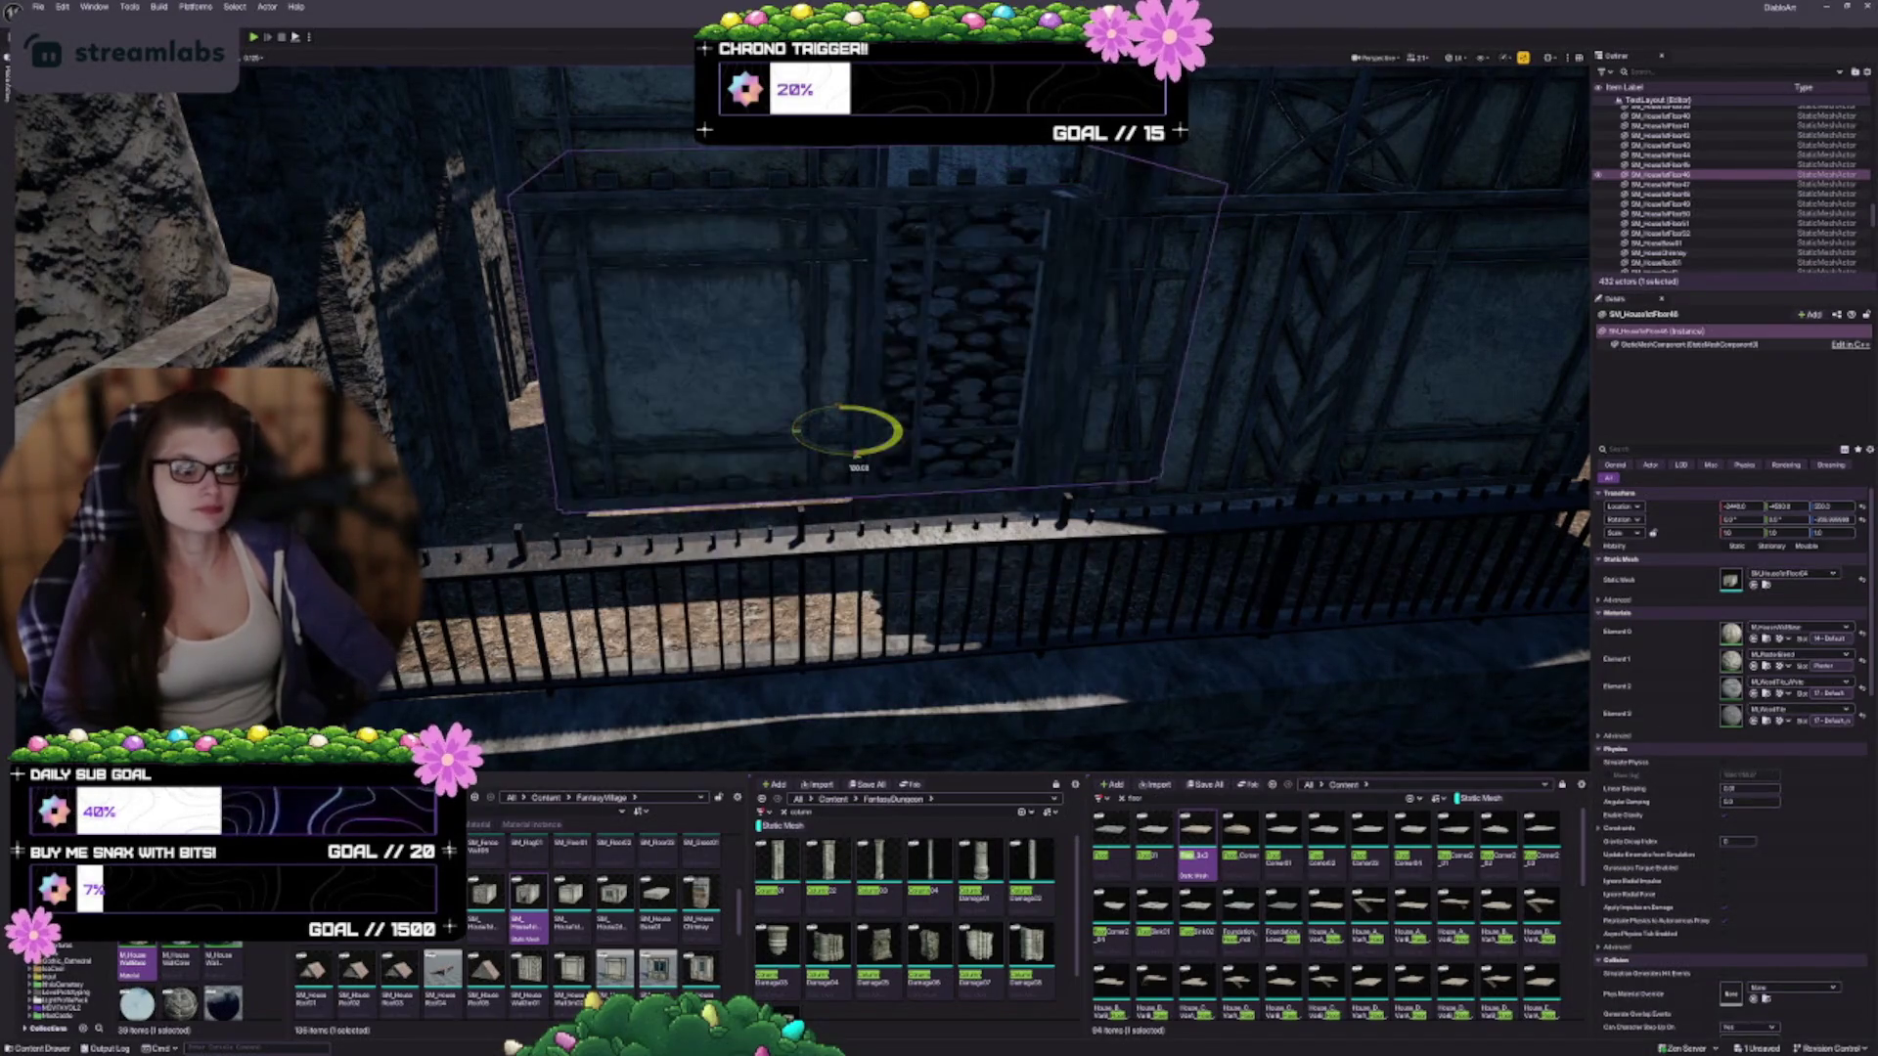
{"action": "left_click", "coordinate": [577, 897]}
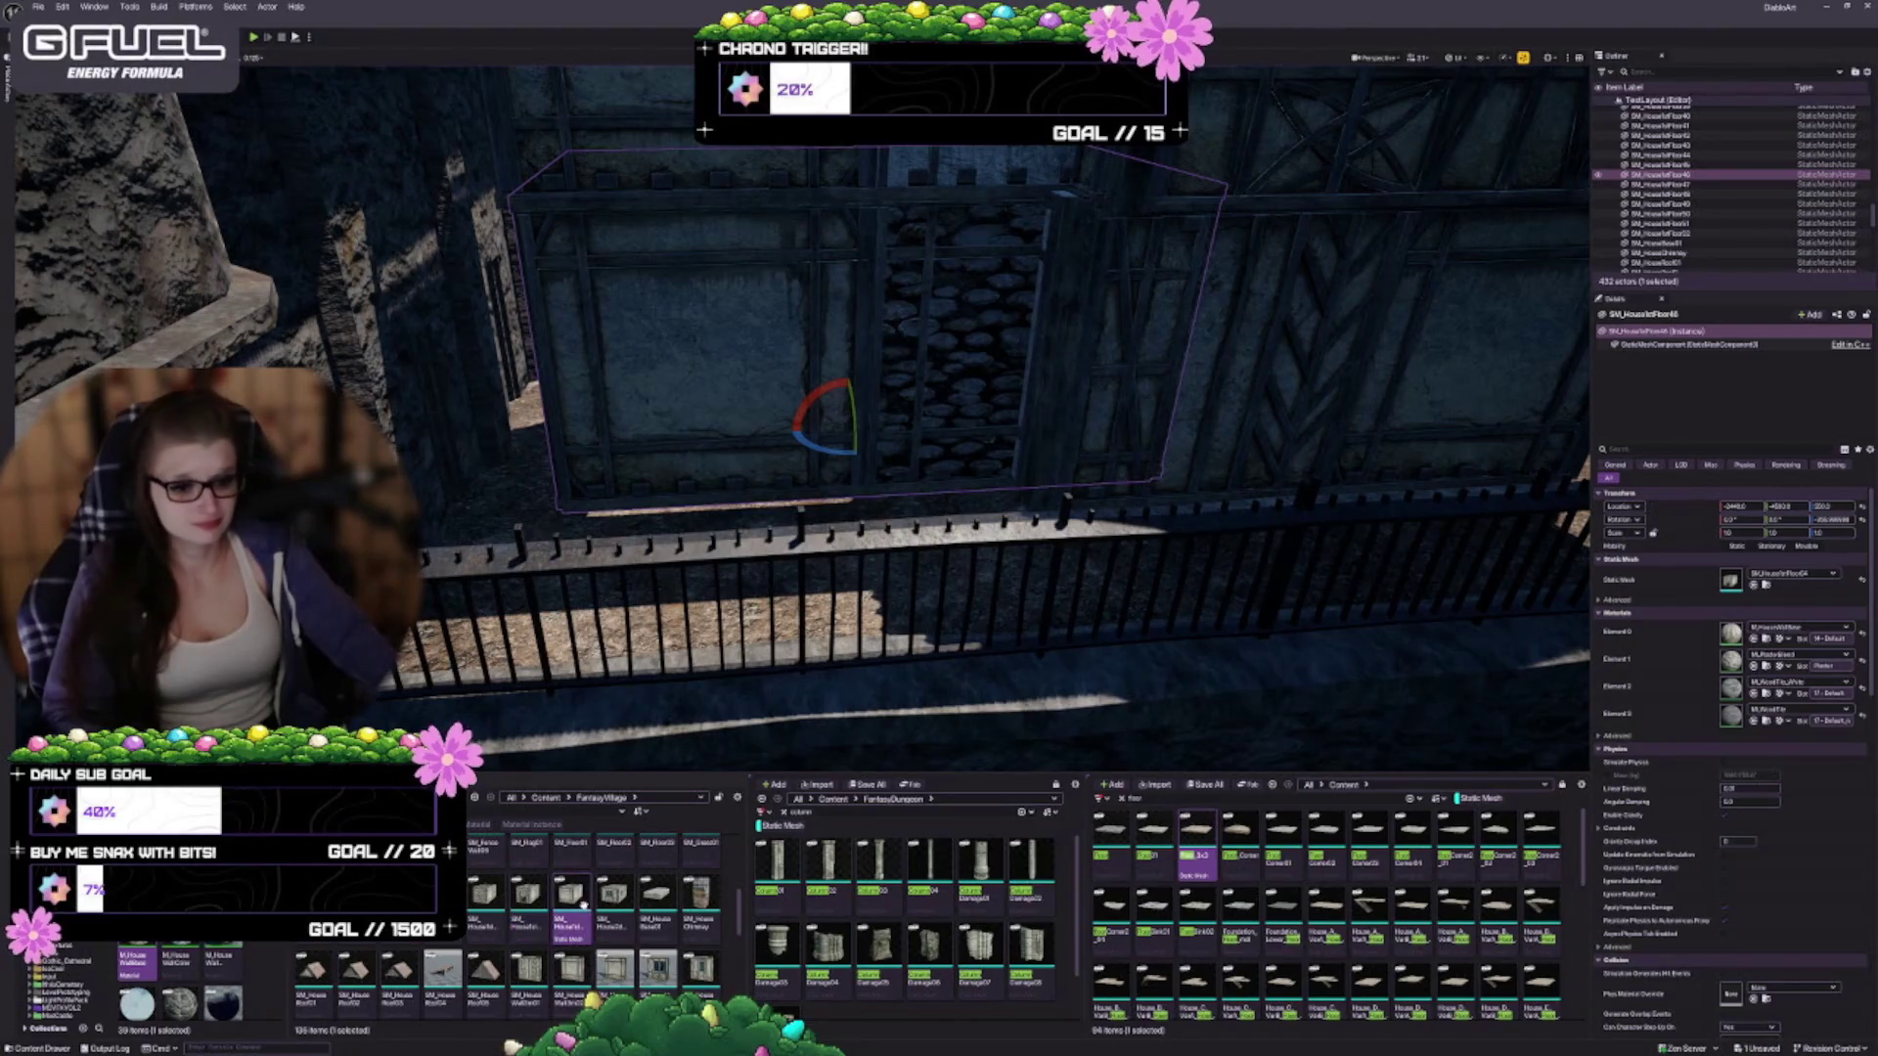
{"action": "left_click", "coordinate": [1754, 584]}
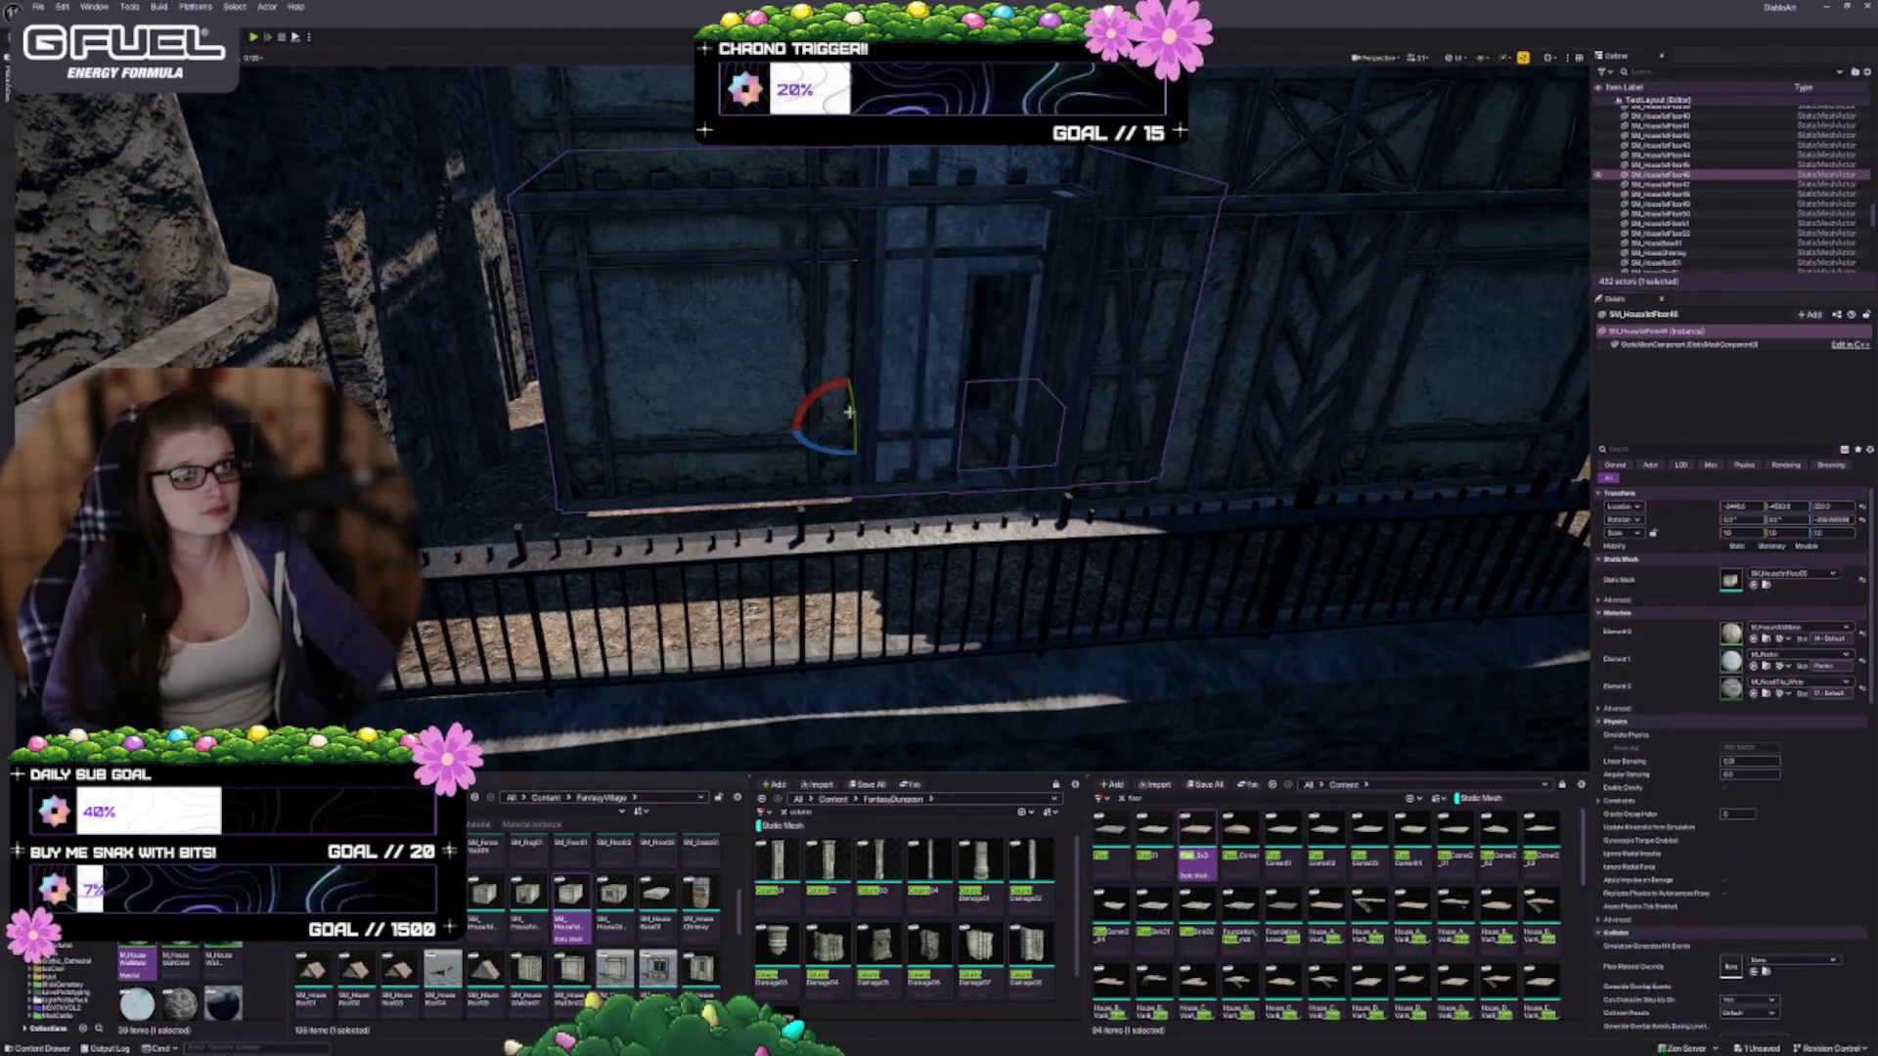
{"action": "left_click_drag", "start_coordinate": [863, 459], "coordinate": [714, 435]}
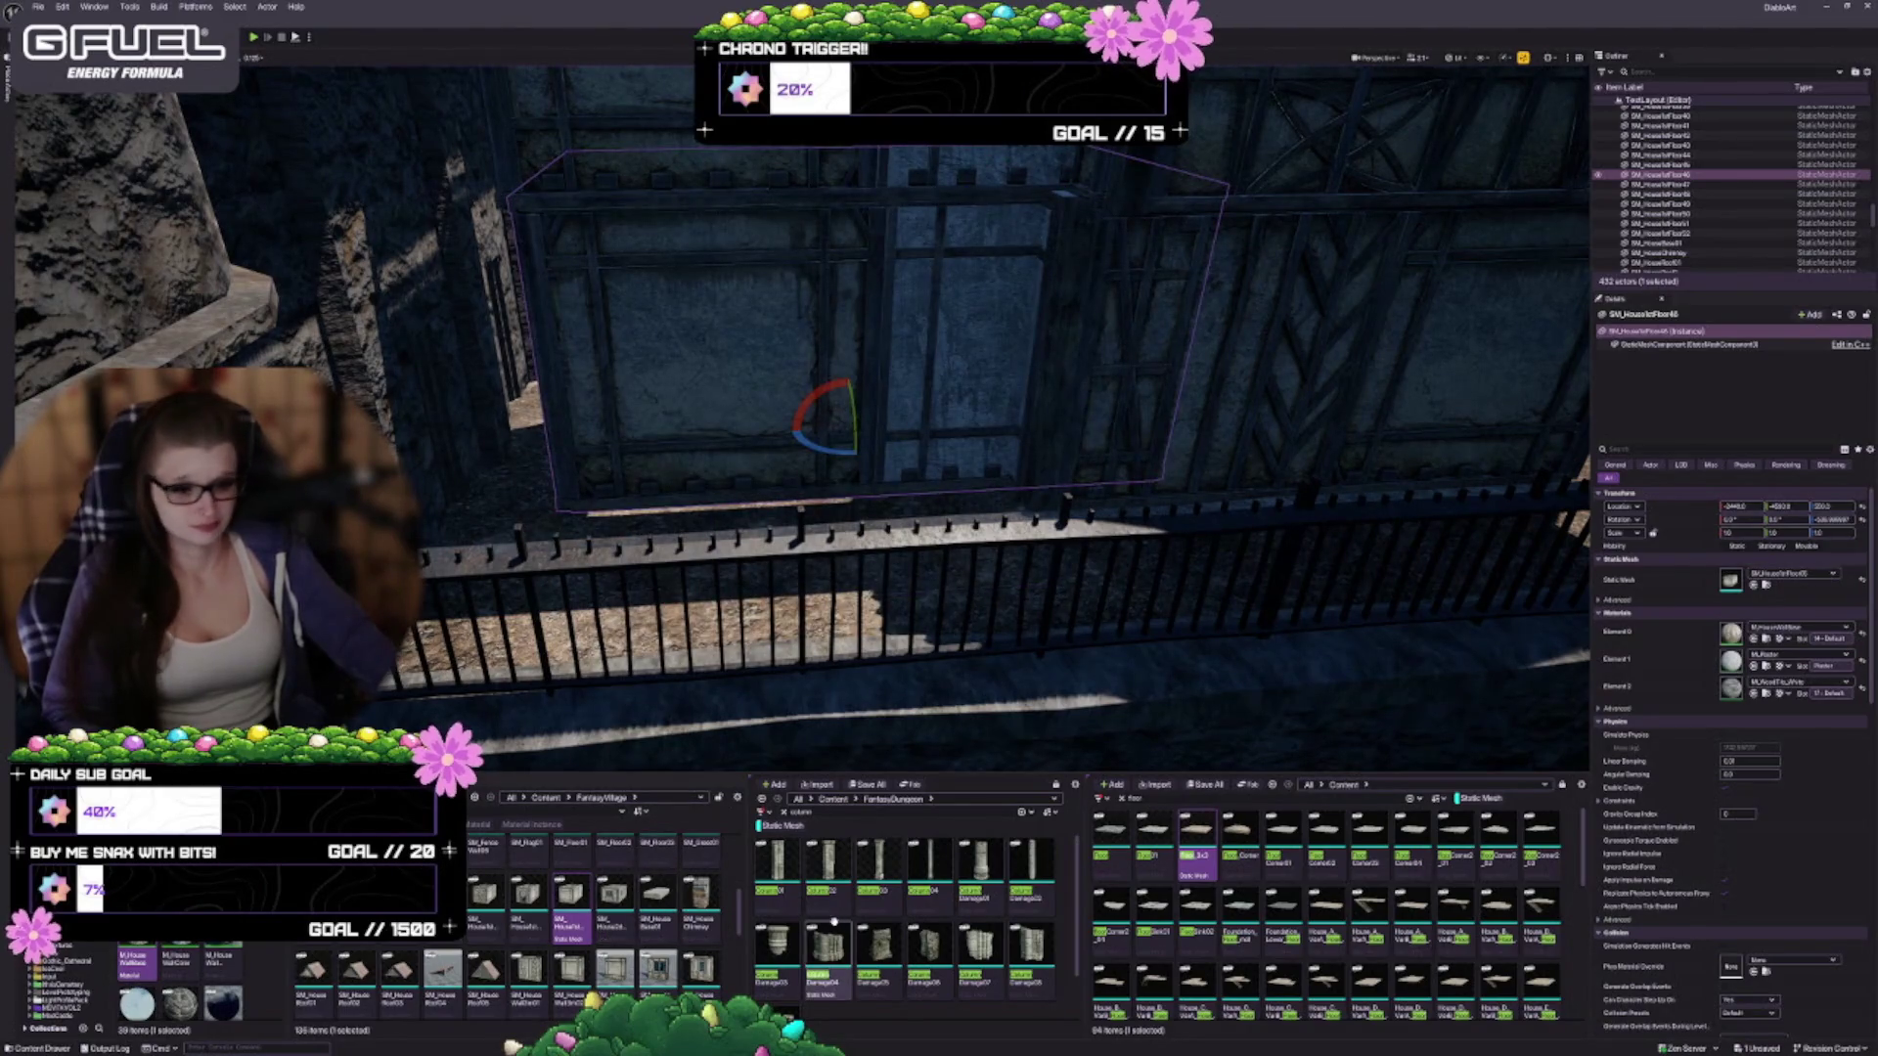
{"action": "mouse_move", "coordinate": [581, 896]}
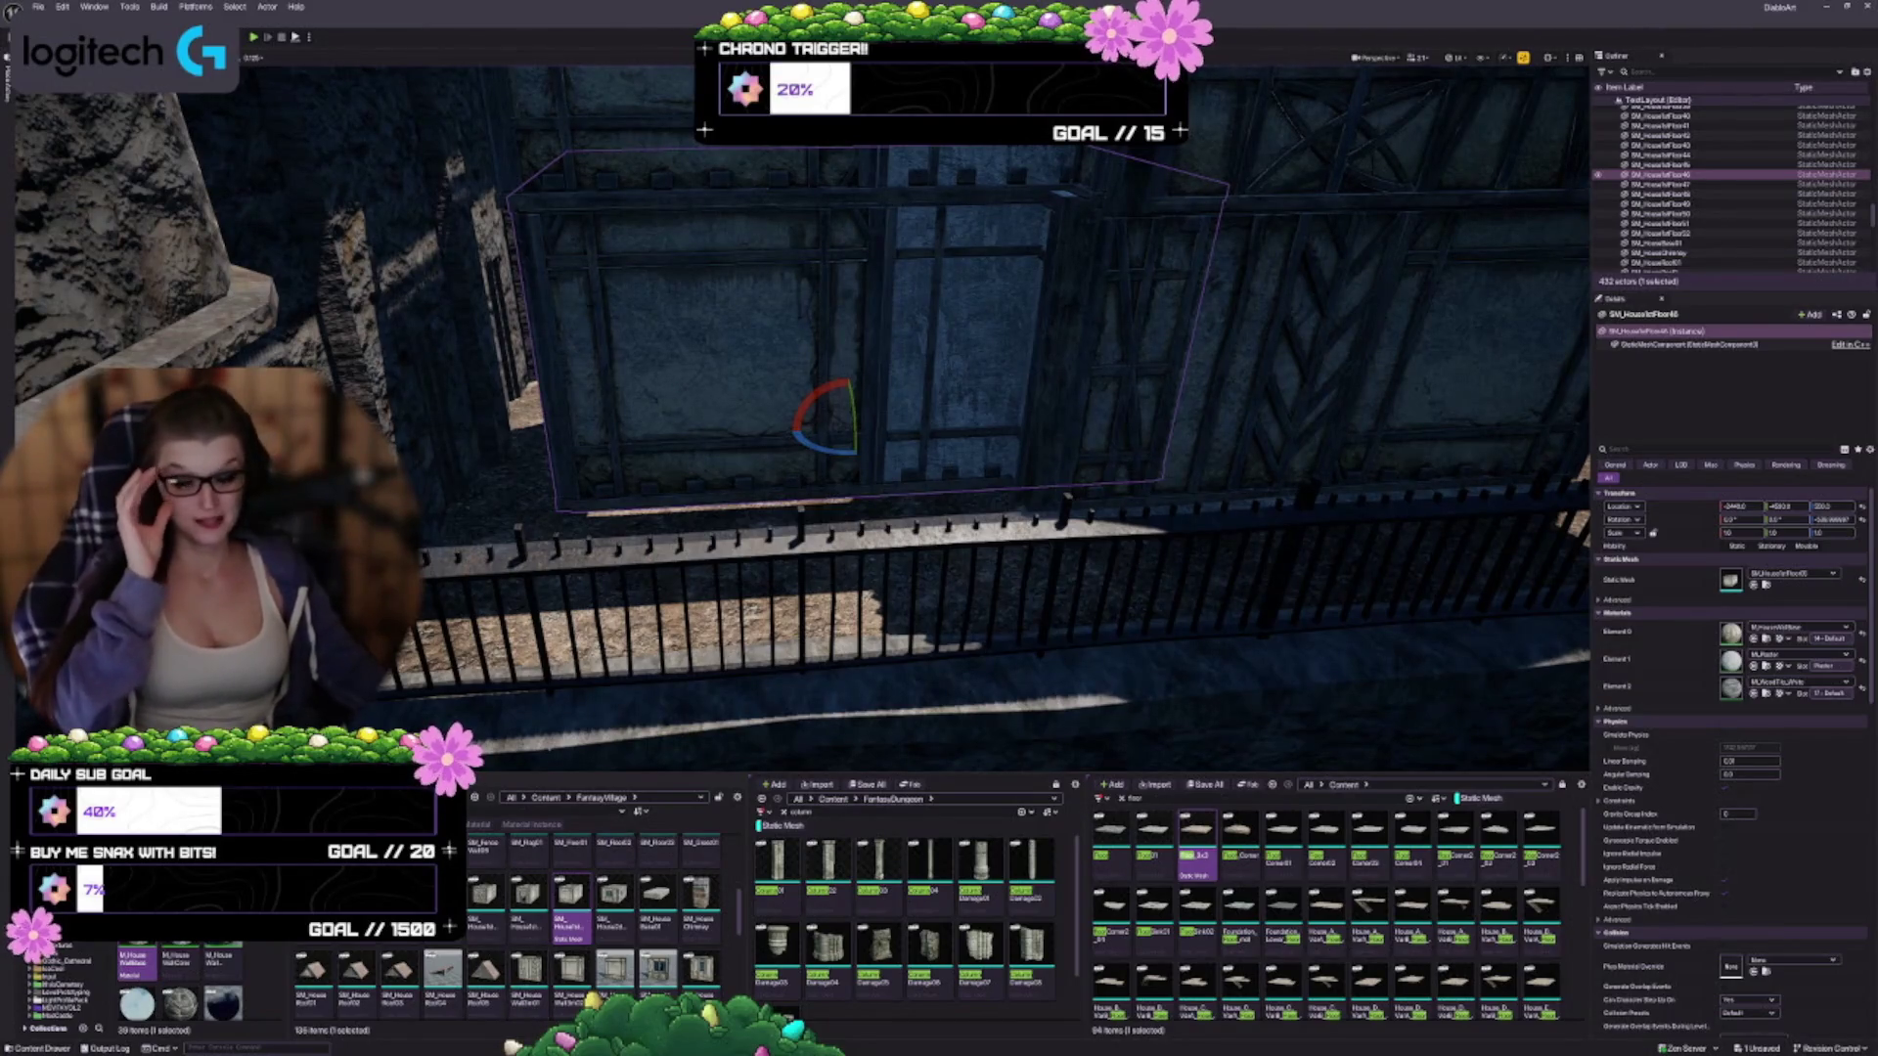
Undo the mesh swaps to restore the plain plastered panel, then deselect it
{"action": "left_click_drag", "start_coordinate": [1079, 452], "coordinate": [1079, 452]}
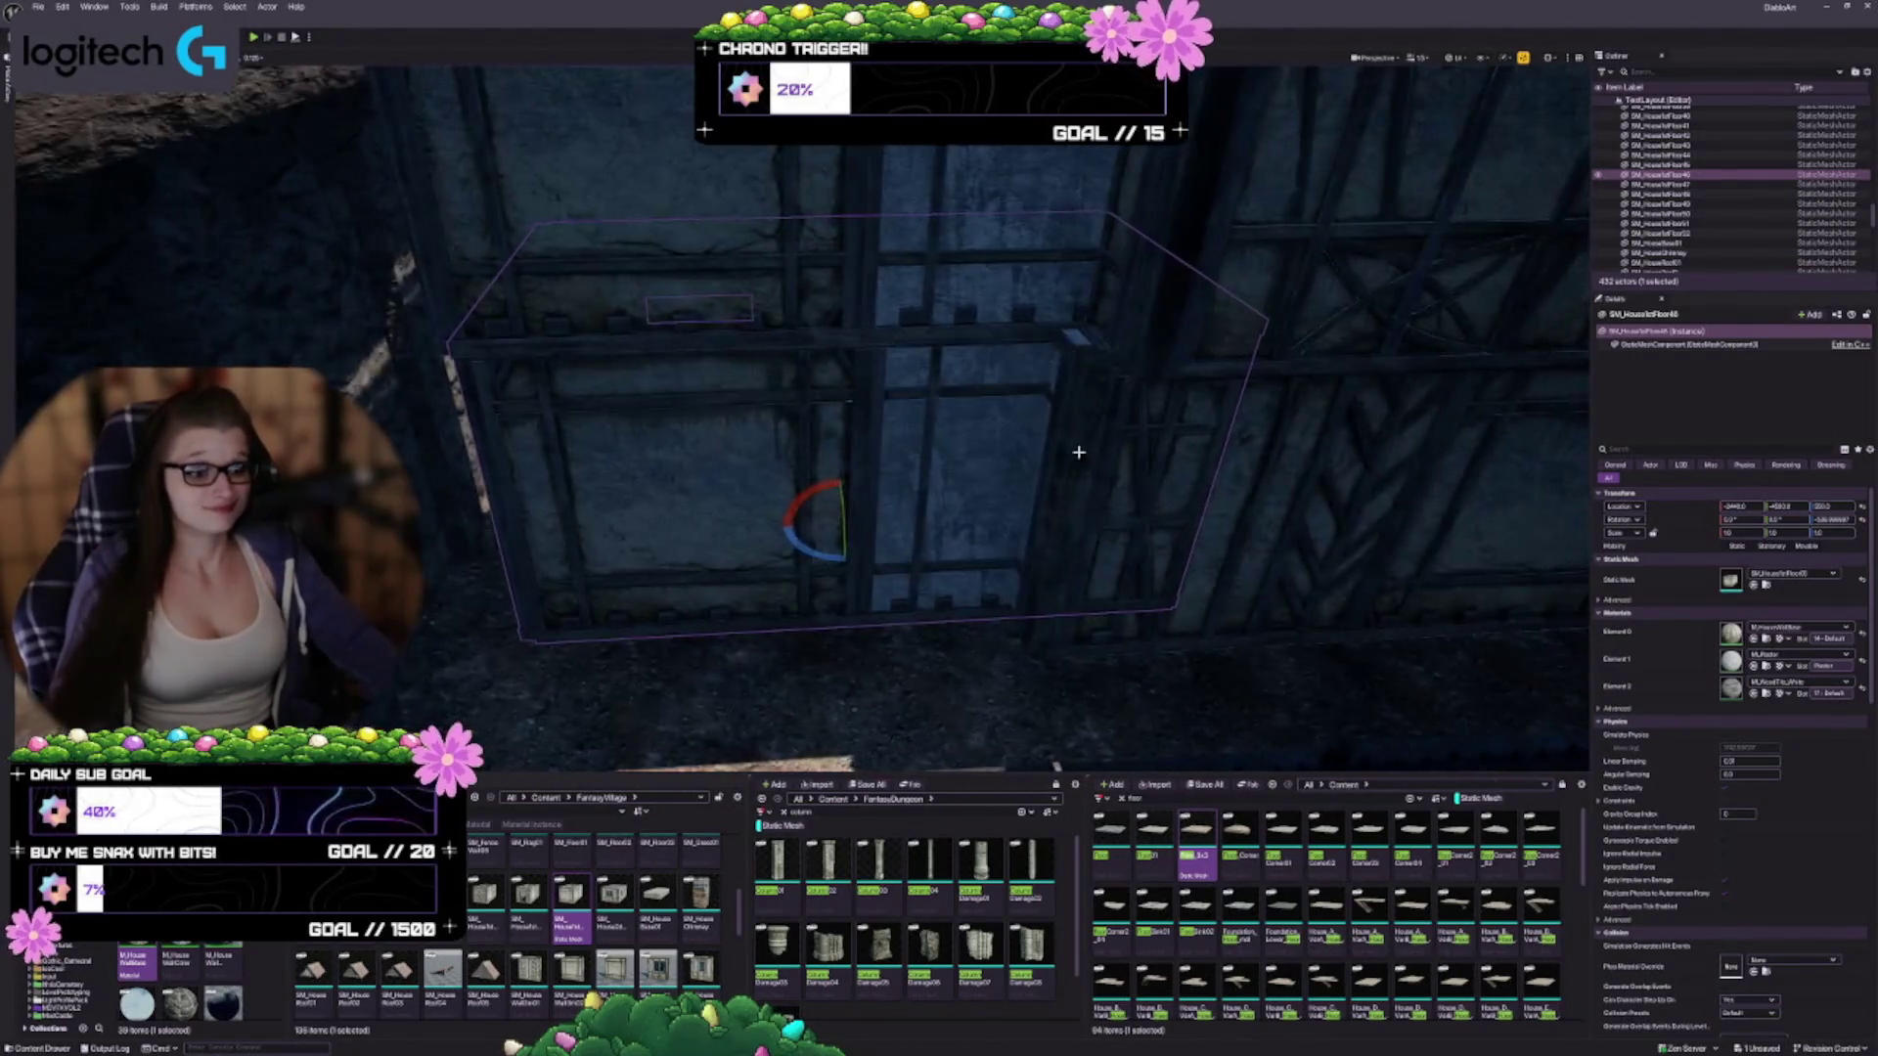
{"action": "key", "text": "ctrl+z"}
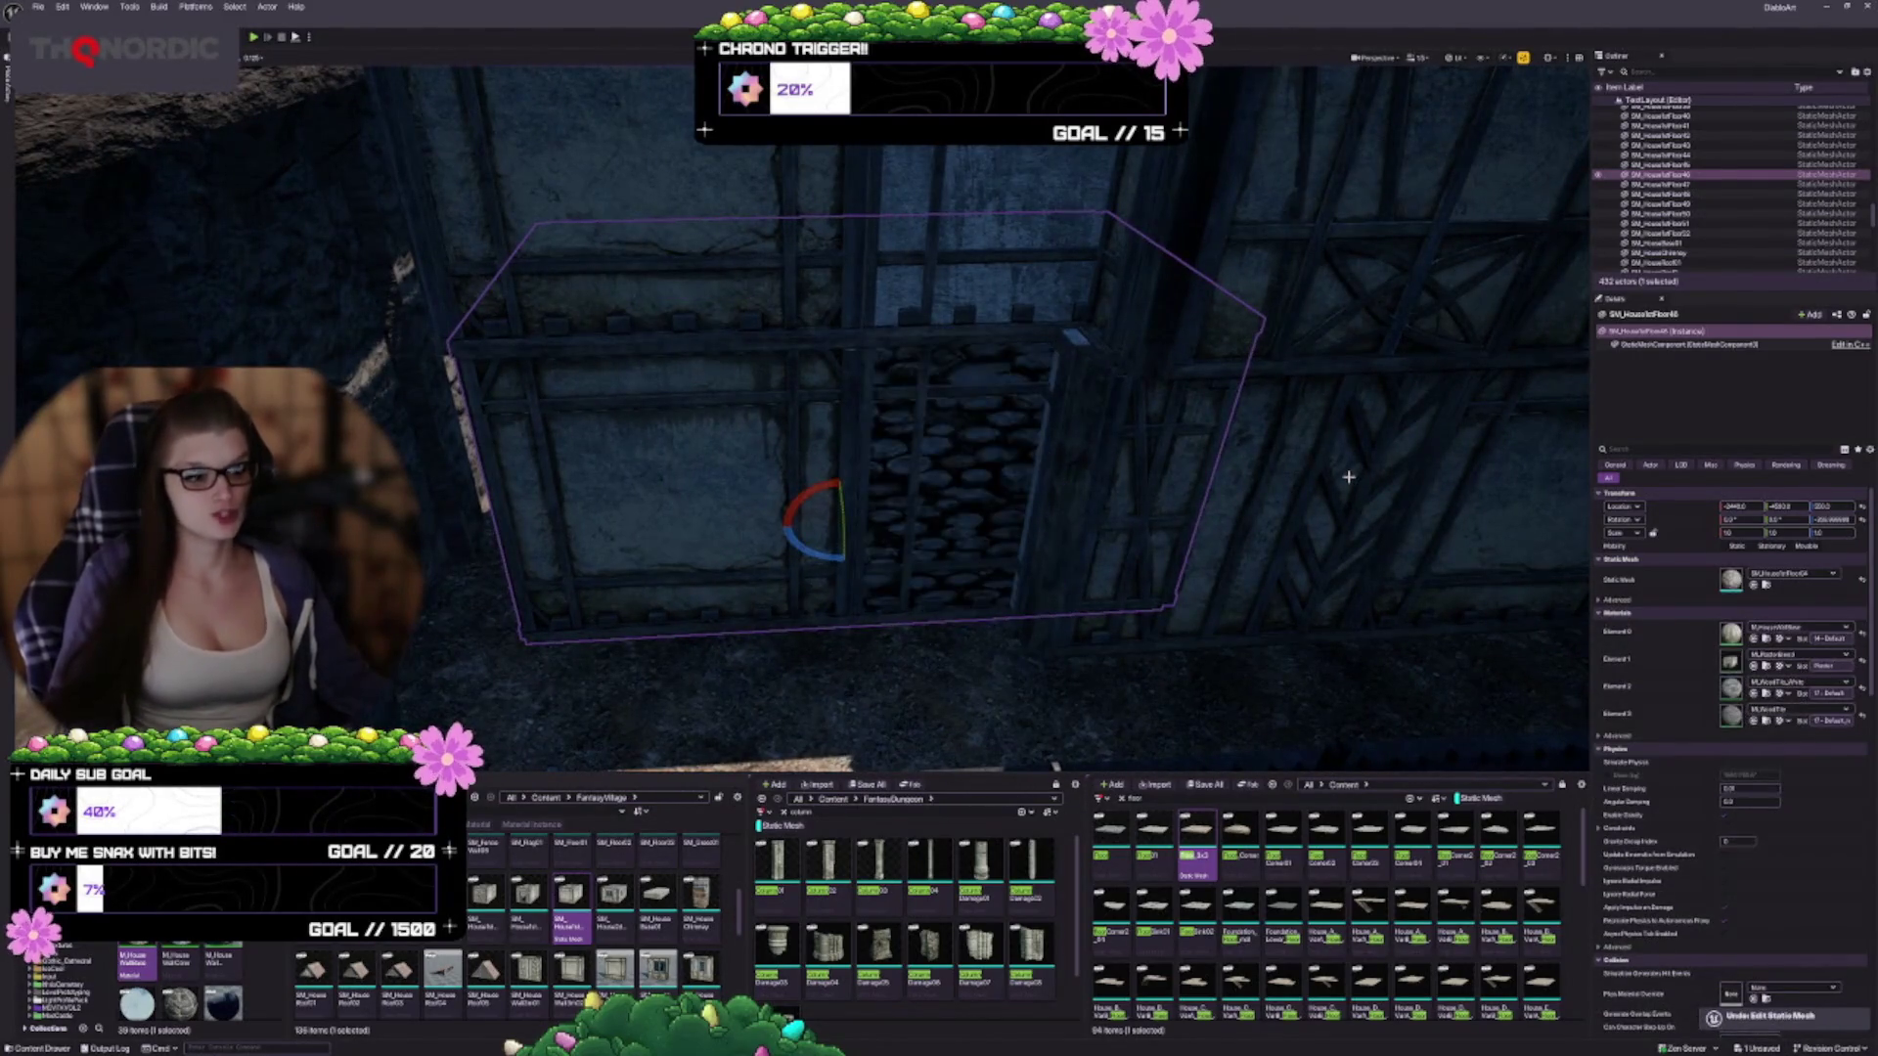
{"action": "key", "text": "ctrl+z"}
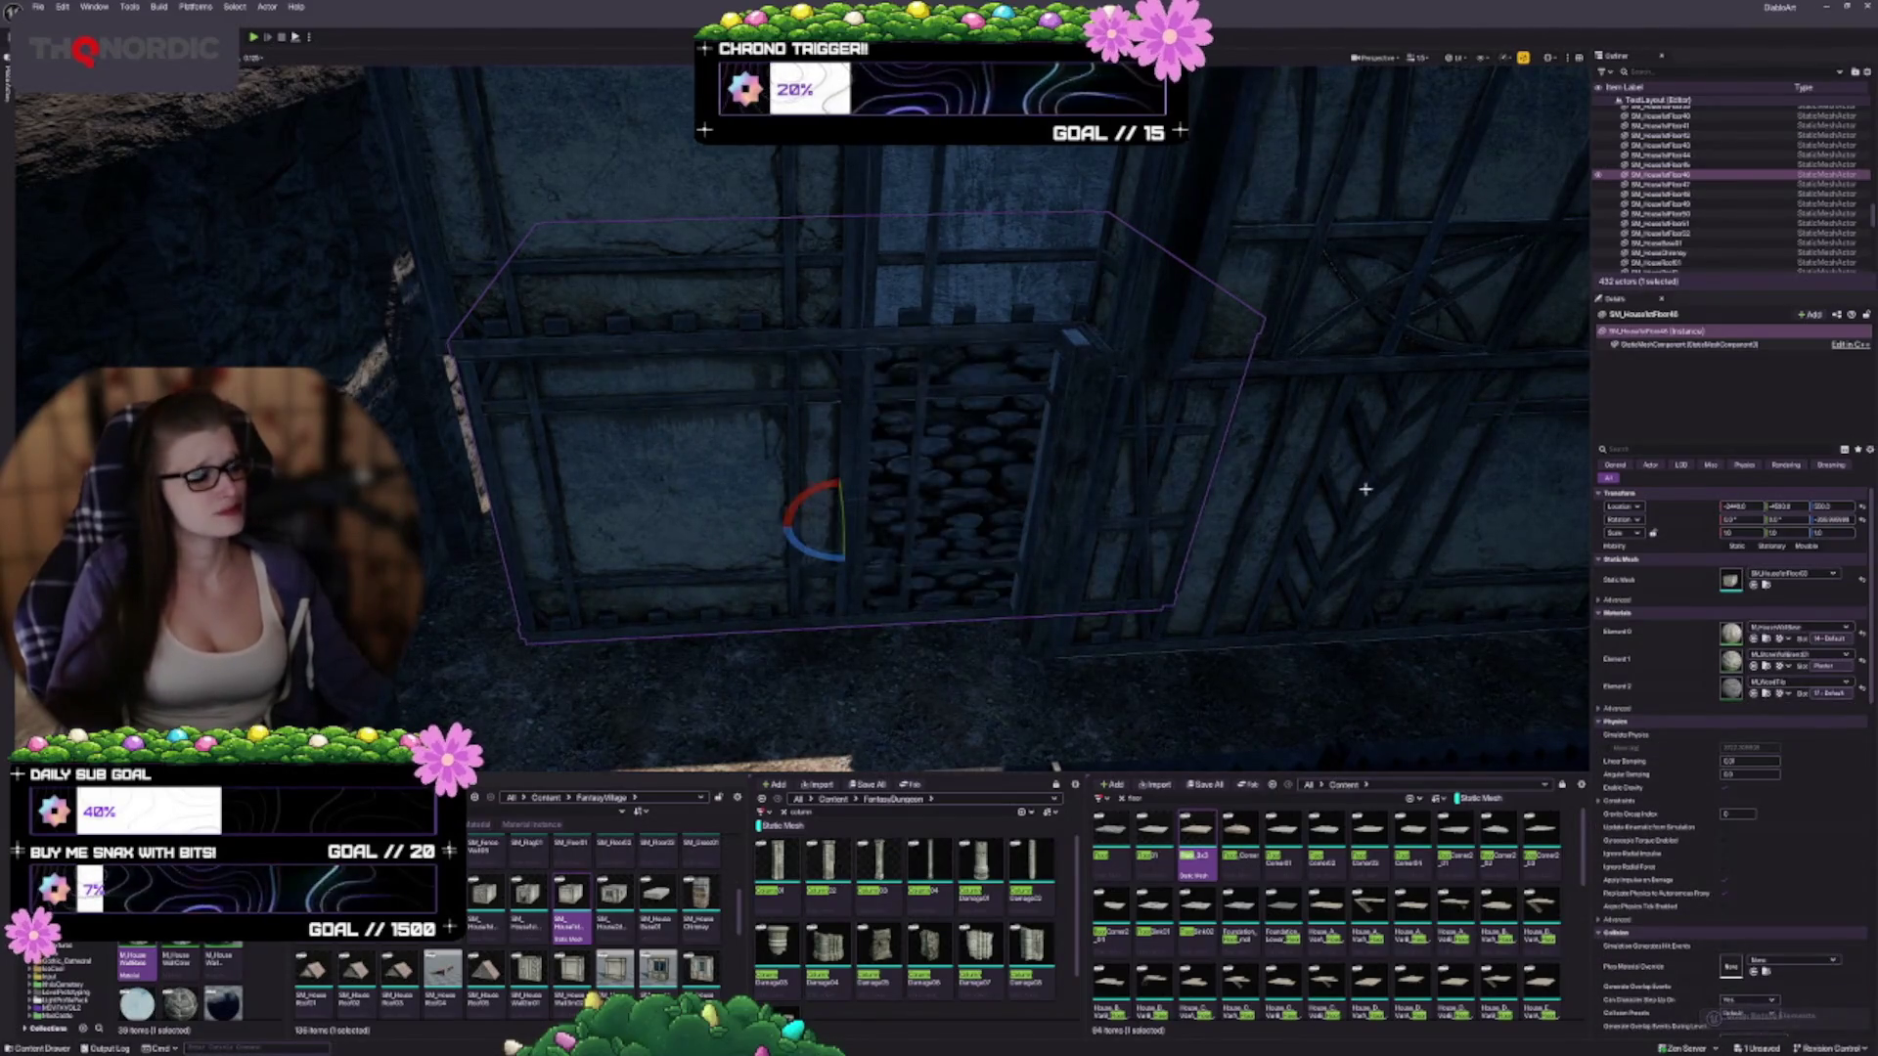
{"action": "key", "text": "ctrl+z"}
{"action": "key", "text": "ctrl+z"}
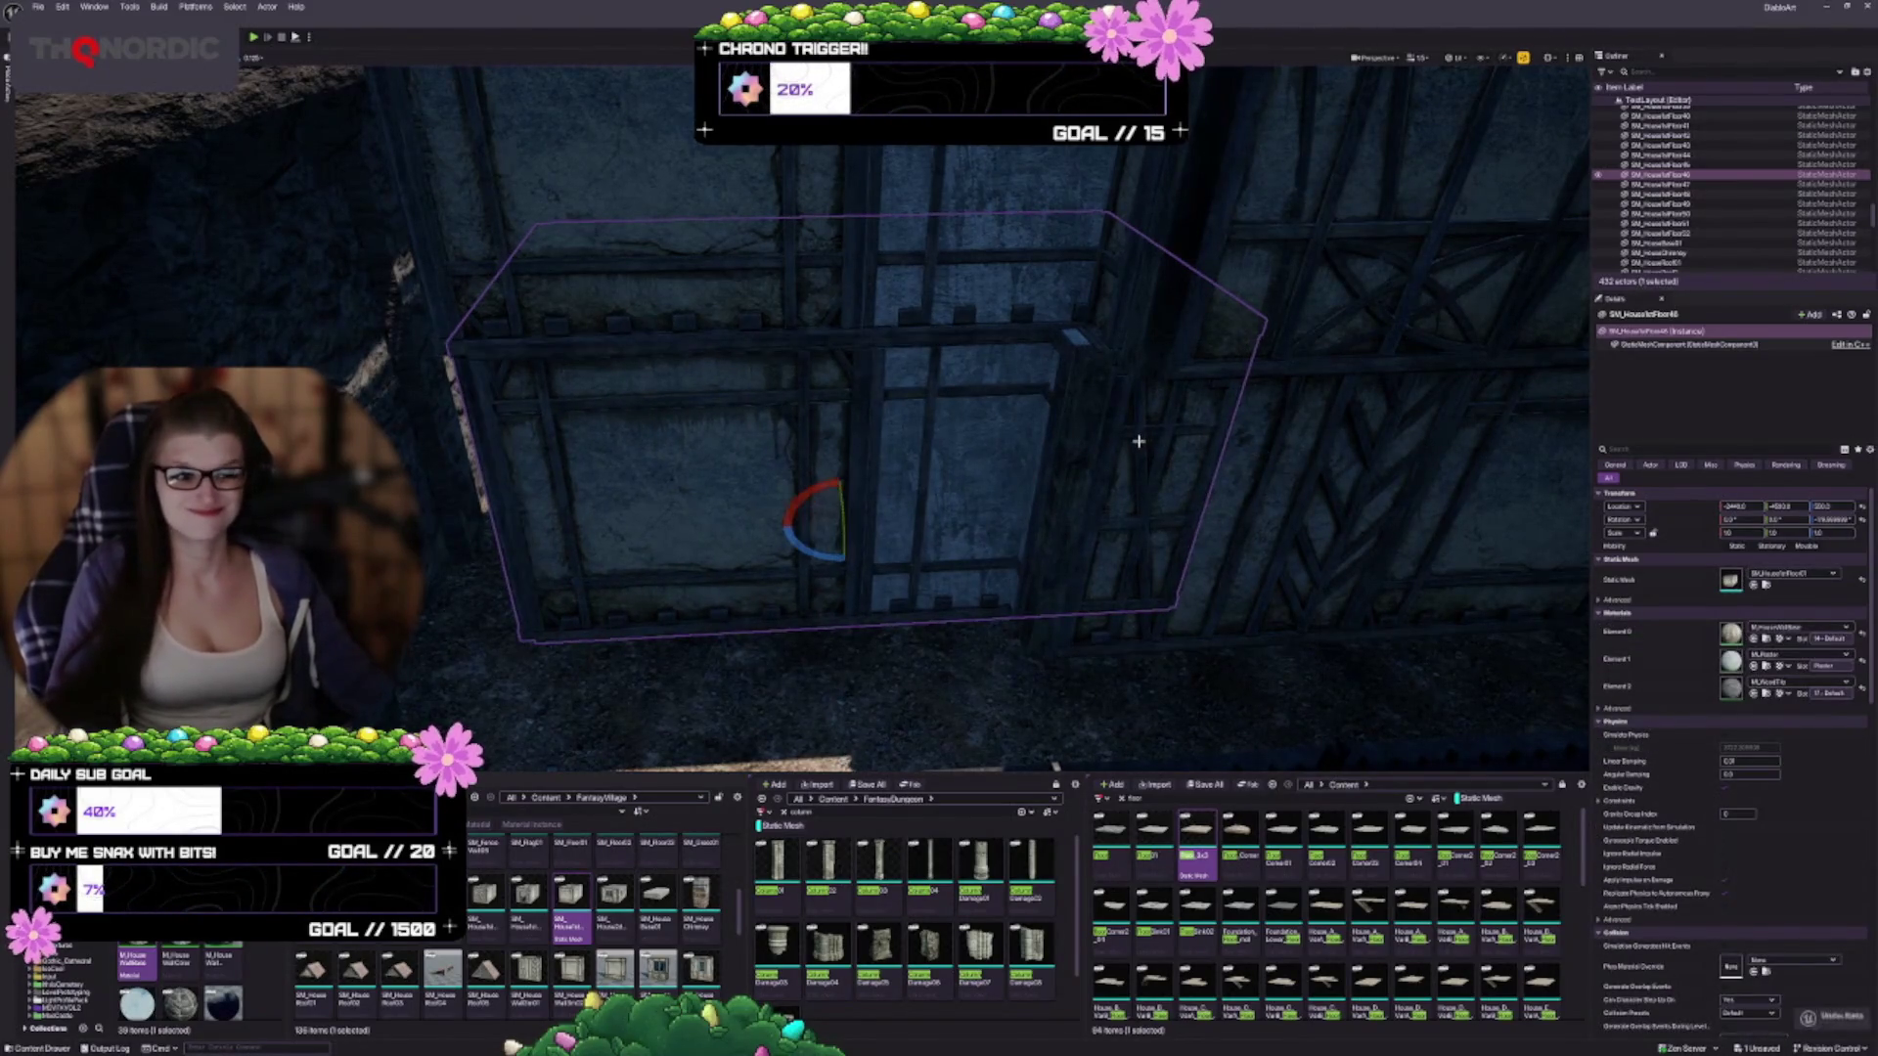
{"action": "key", "text": "Escape"}
{"action": "mouse_move", "coordinate": [910, 488]}
{"action": "left_mouse_down"}
{"action": "mouse_move", "coordinate": [913, 518]}
{"action": "mouse_move", "coordinate": [816, 498]}
{"action": "mouse_move", "coordinate": [535, 331]}
{"action": "left_mouse_up"}
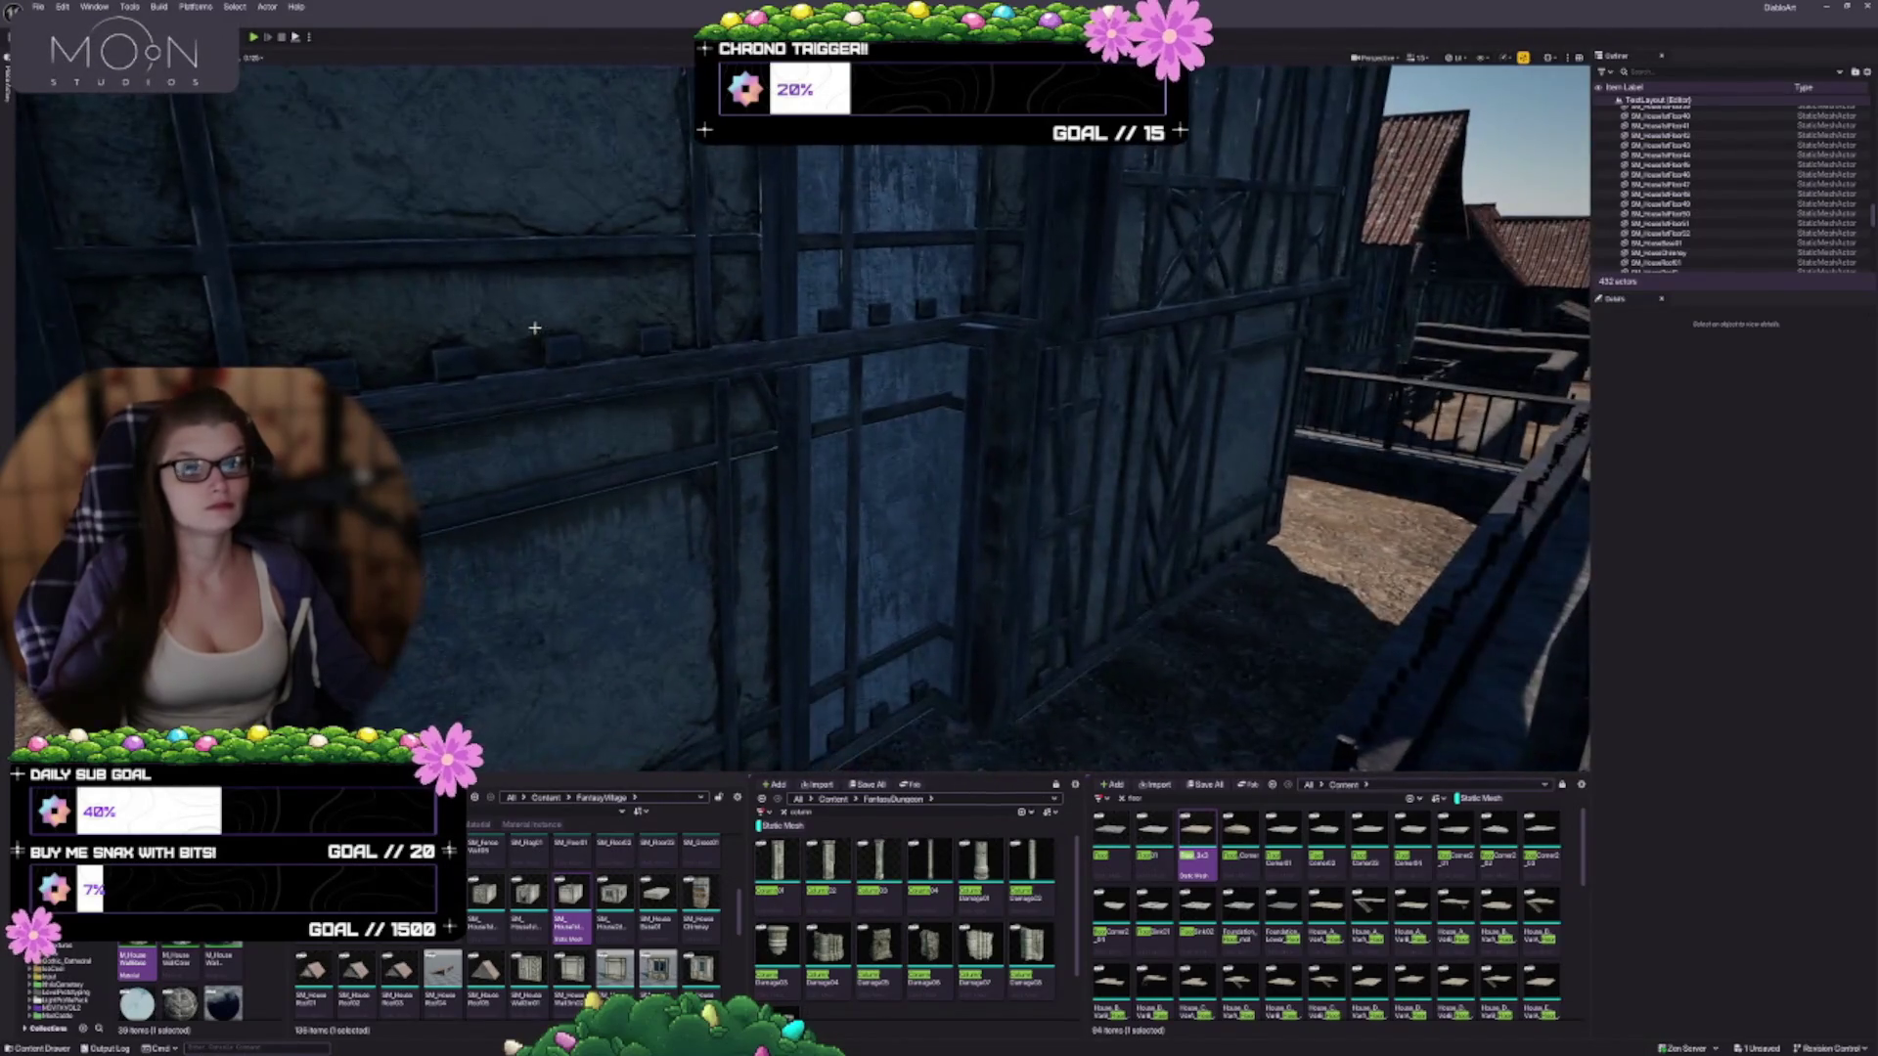
Inspect the half-timbered house front, selecting the floor and then the front wall piece
{"action": "left_click", "coordinate": [630, 423]}
{"action": "scroll", "coordinate": [622, 329], "scroll_direction": "up", "scroll_amount": 2}
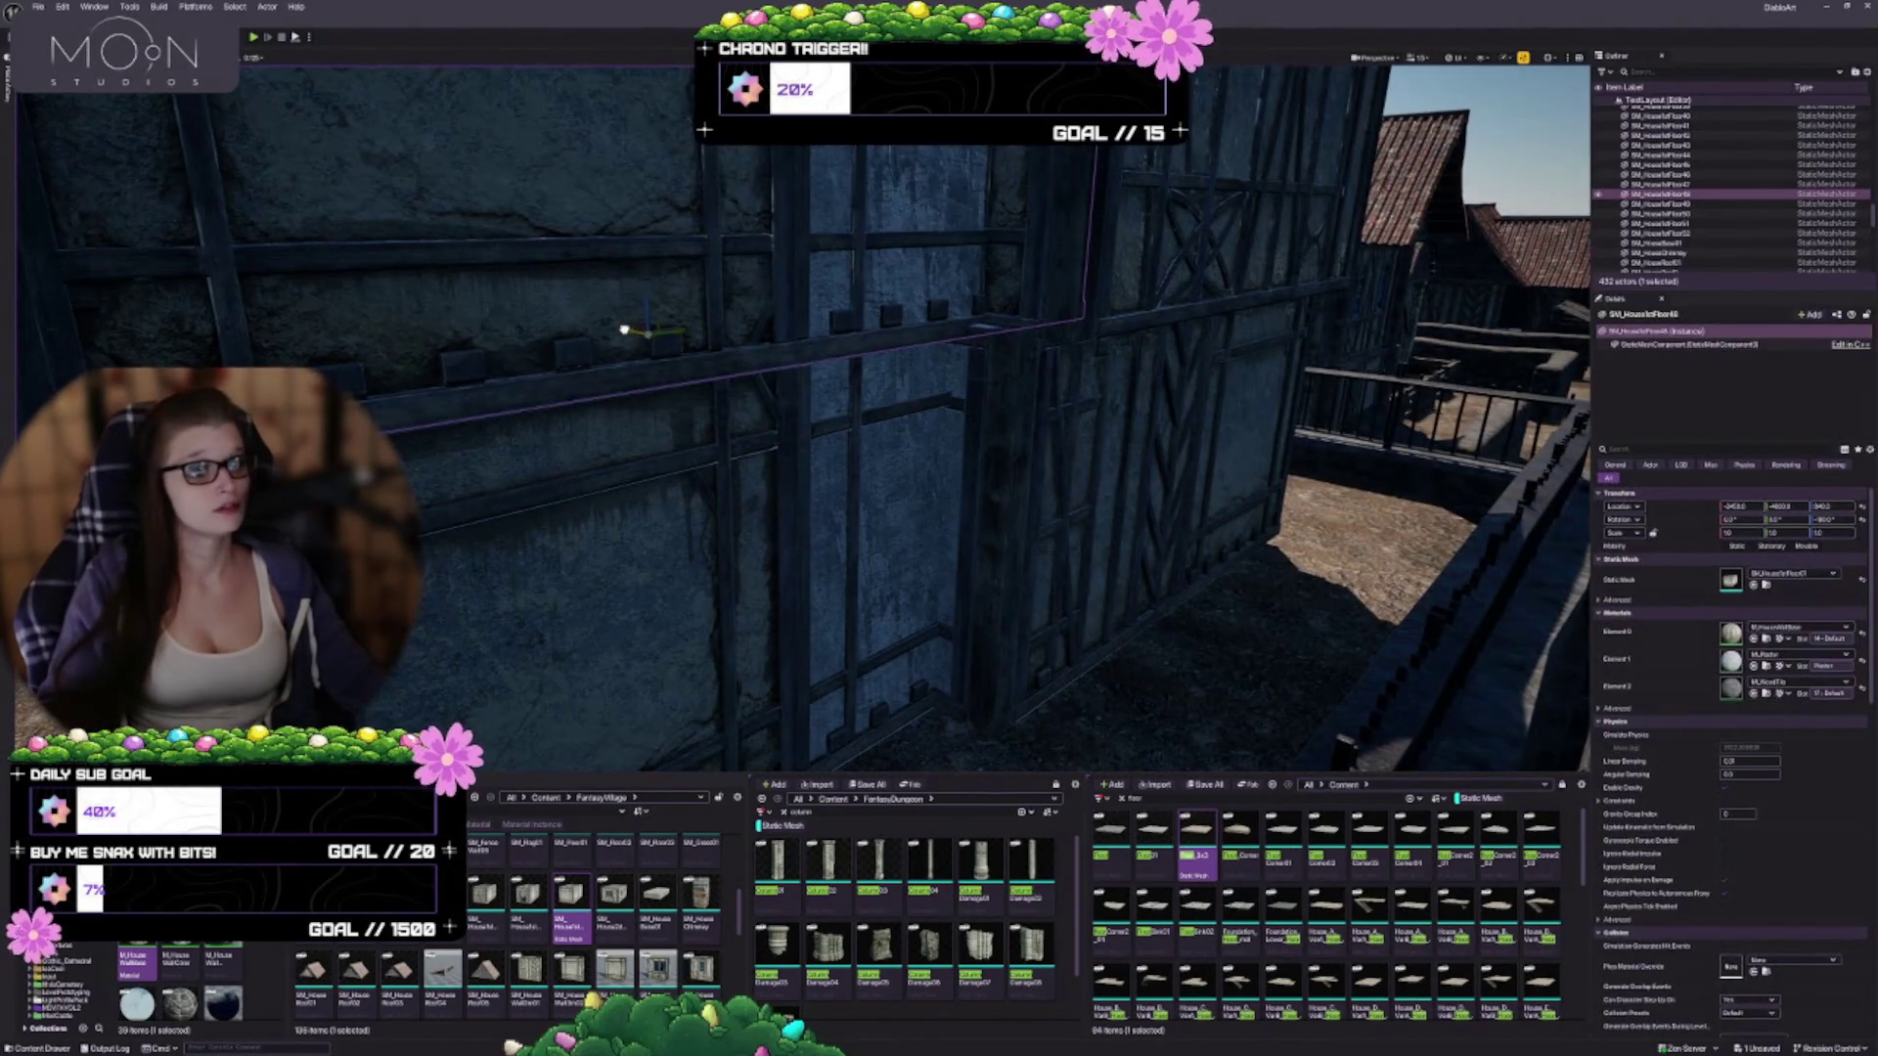
{"action": "key", "text": "Escape"}
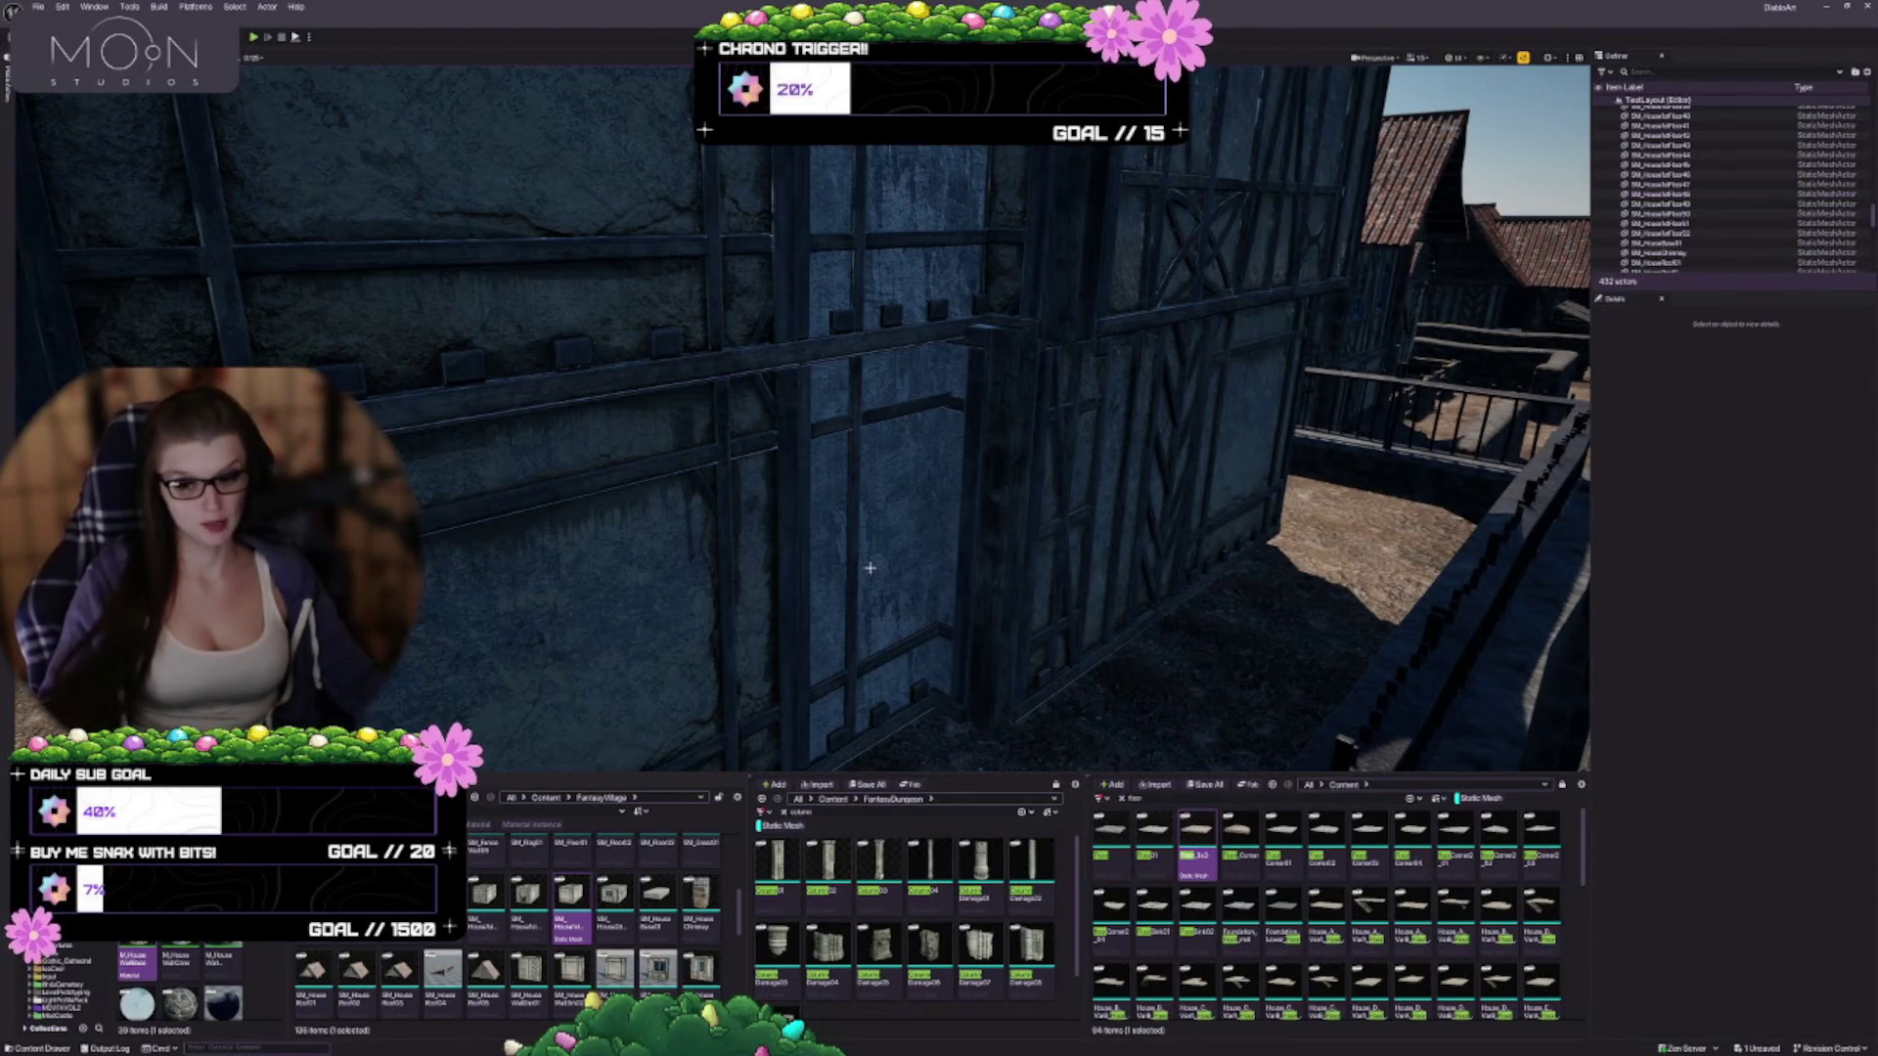
{"action": "left_click_drag", "start_coordinate": [1063, 505], "coordinate": [1069, 436]}
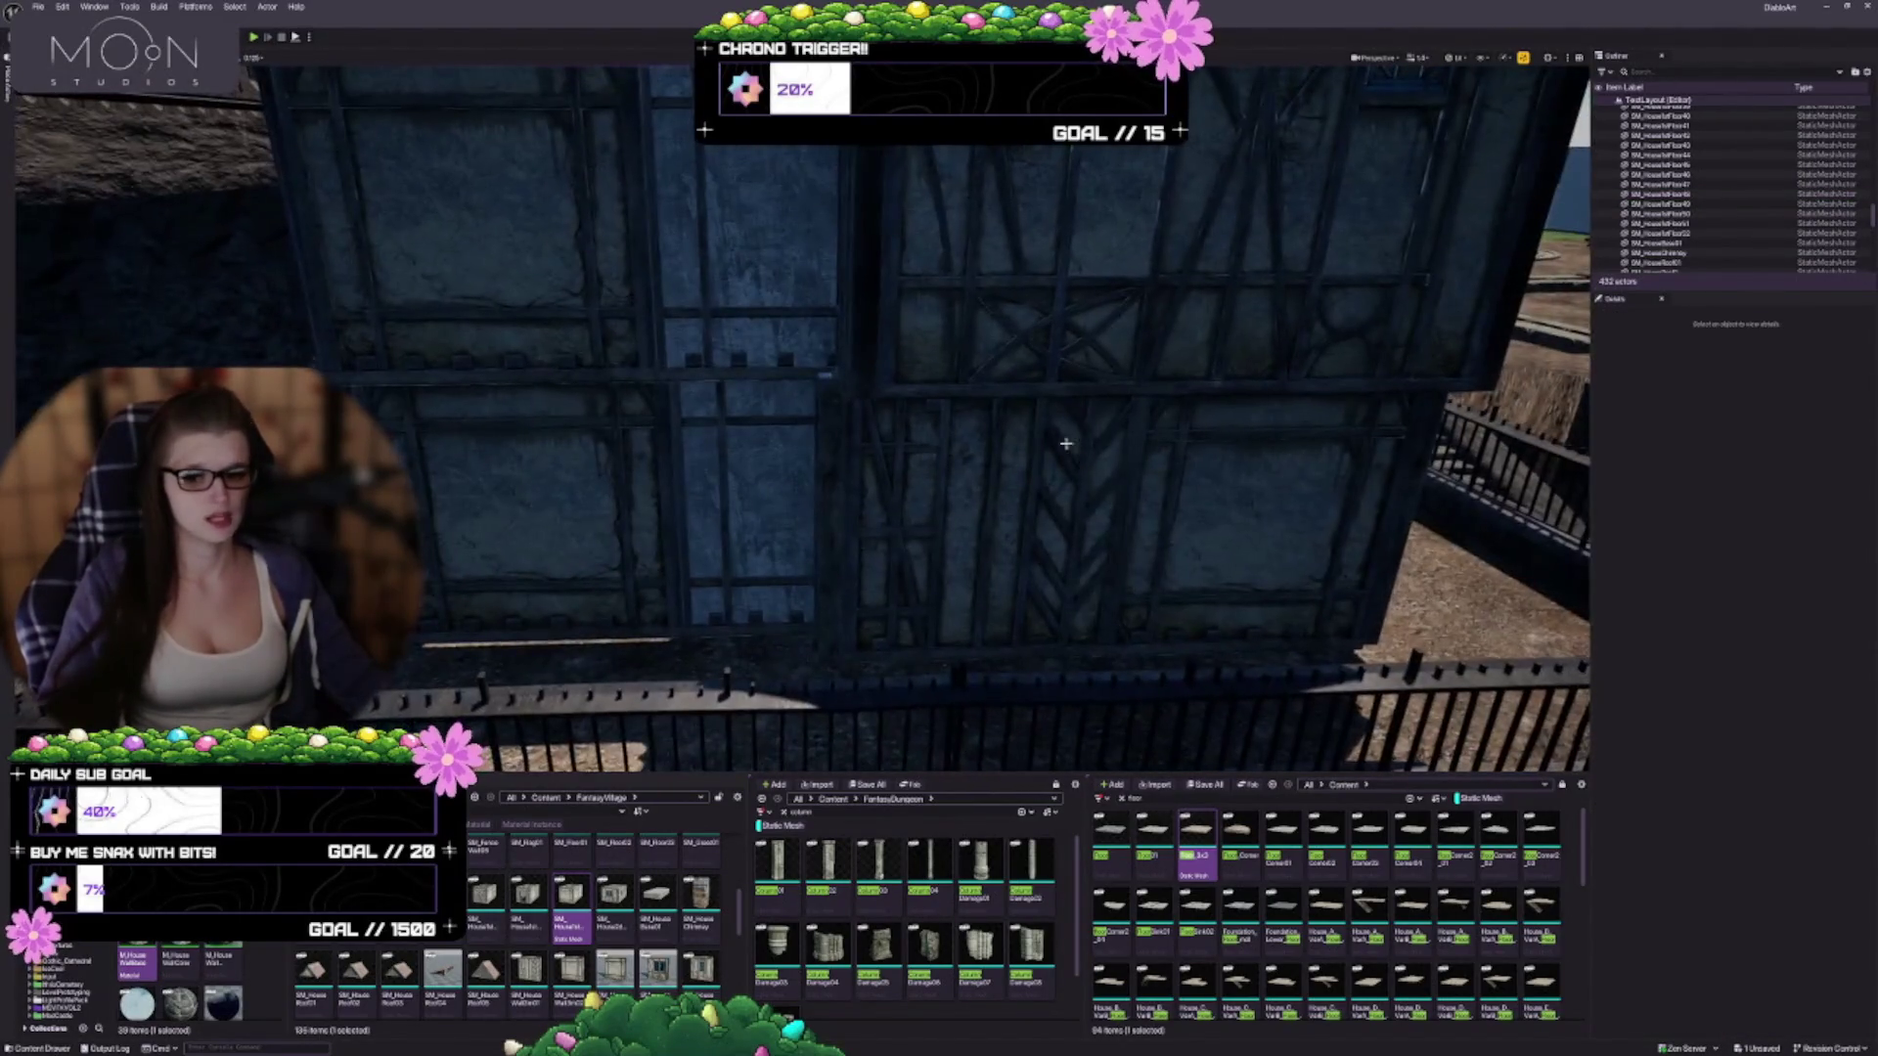
{"action": "scroll", "coordinate": [1016, 504], "scroll_direction": "down", "scroll_amount": 3}
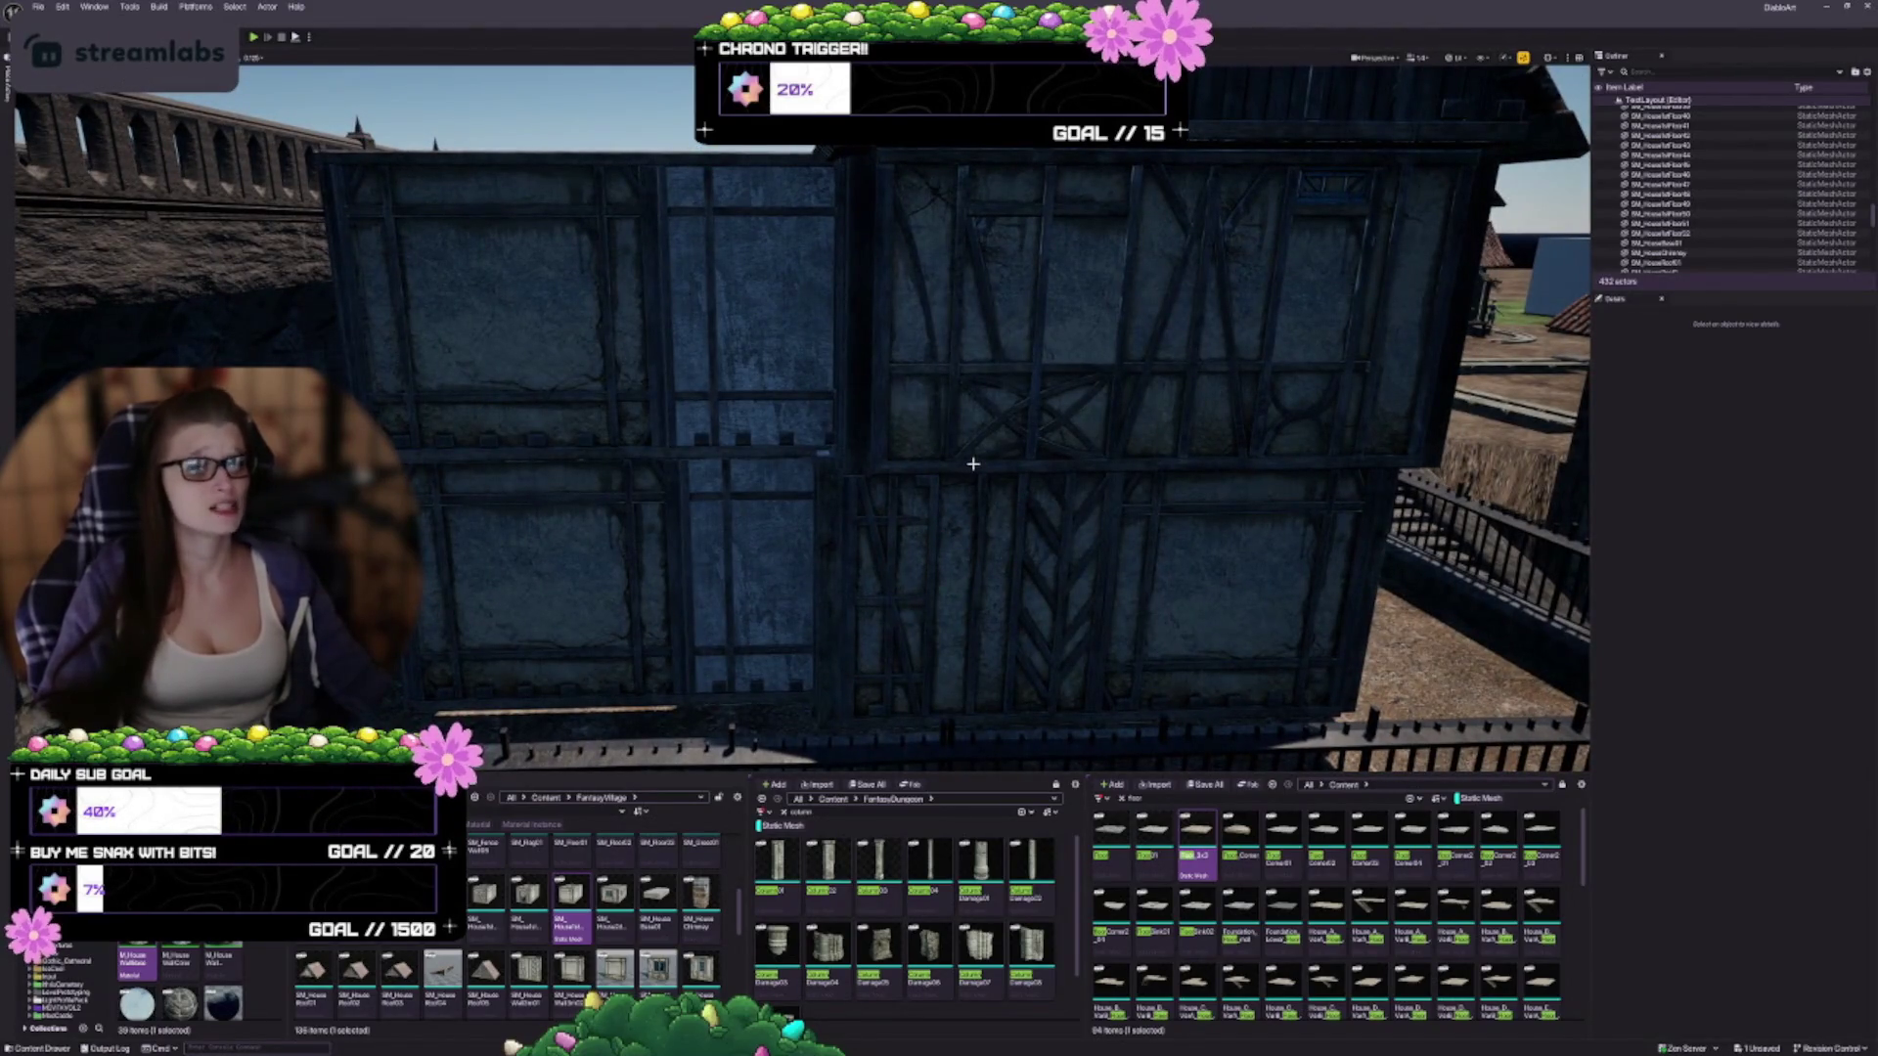
{"action": "left_click", "coordinate": [978, 509]}
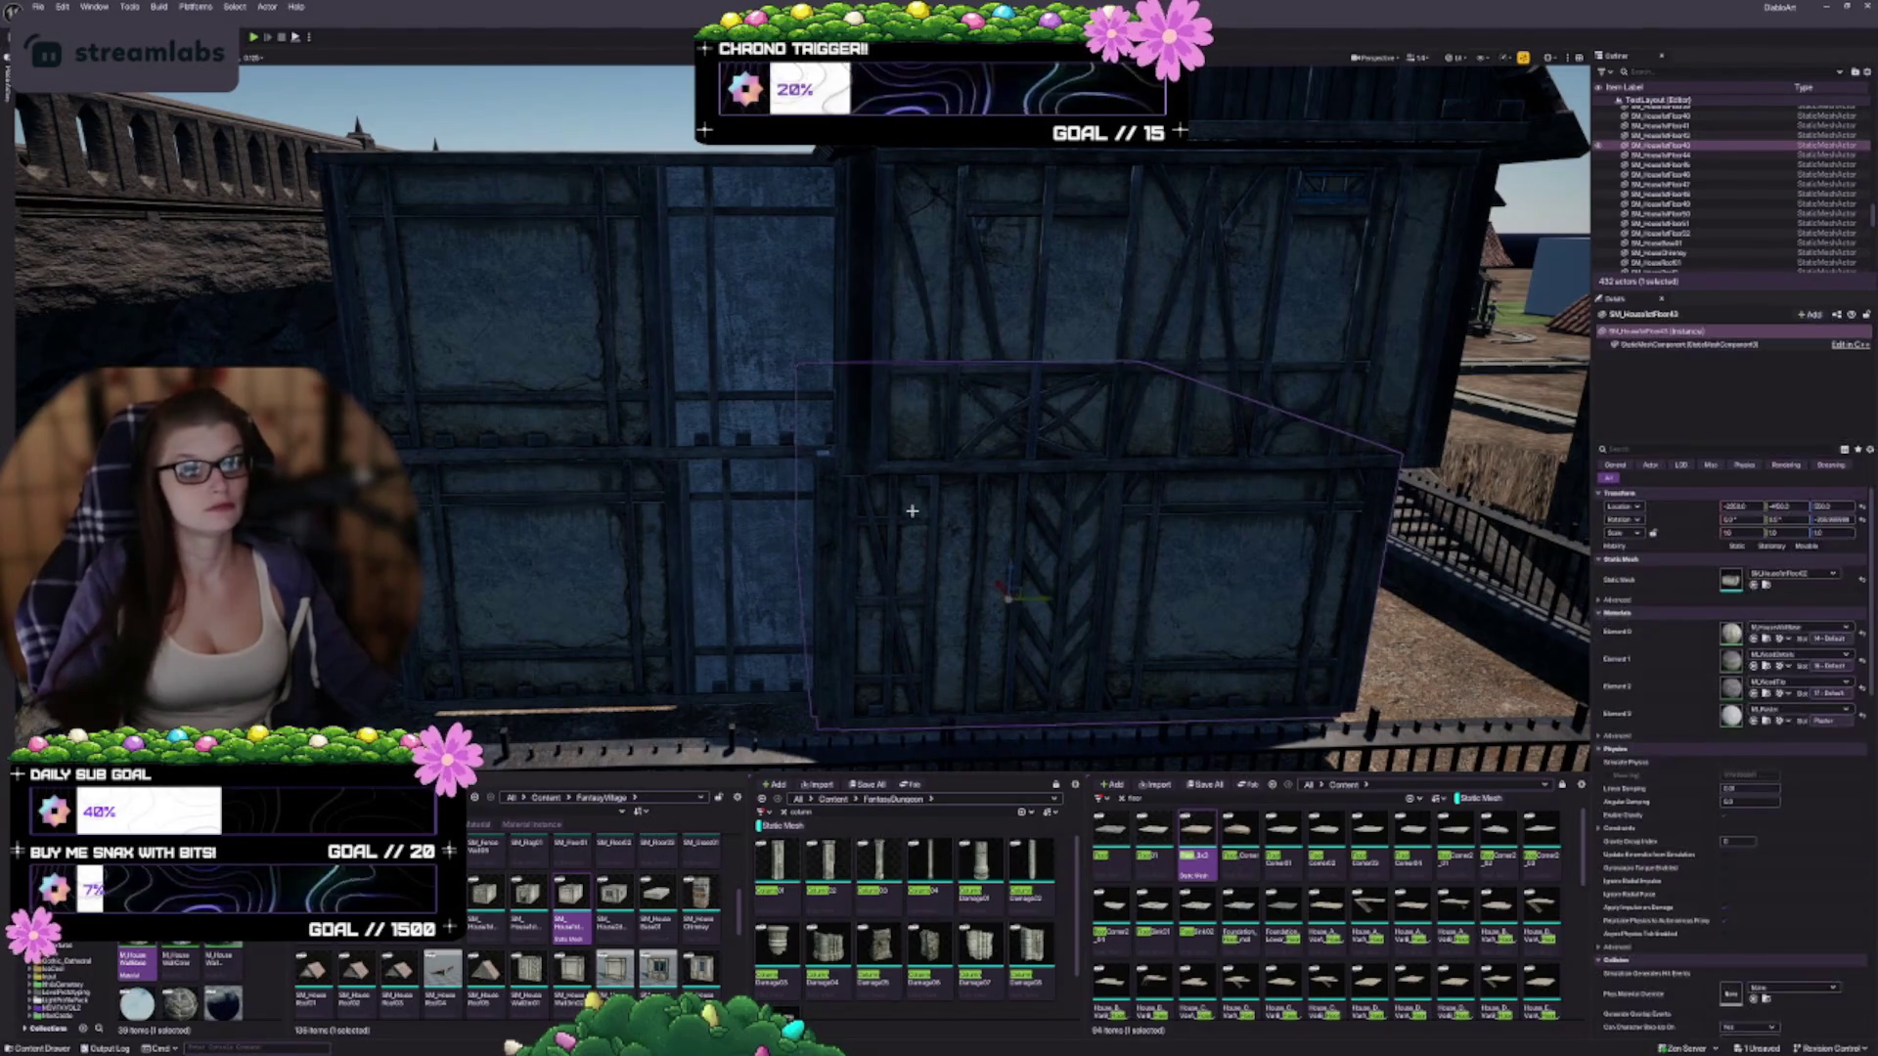
{"action": "mouse_move", "coordinate": [984, 545]}
{"action": "left_mouse_down"}
{"action": "mouse_move", "coordinate": [1037, 577]}
{"action": "mouse_move", "coordinate": [978, 548]}
{"action": "left_mouse_up"}
{"action": "mouse_move", "coordinate": [1105, 509]}
{"action": "left_mouse_down"}
{"action": "mouse_move", "coordinate": [1057, 513]}
{"action": "mouse_move", "coordinate": [1104, 509]}
{"action": "mouse_move", "coordinate": [1076, 528]}
{"action": "mouse_move", "coordinate": [964, 477]}
{"action": "left_mouse_up"}
Duplicate the upper-left wall piece with Ctrl+D, keeping the new copy selected
{"action": "left_click", "coordinate": [558, 328]}
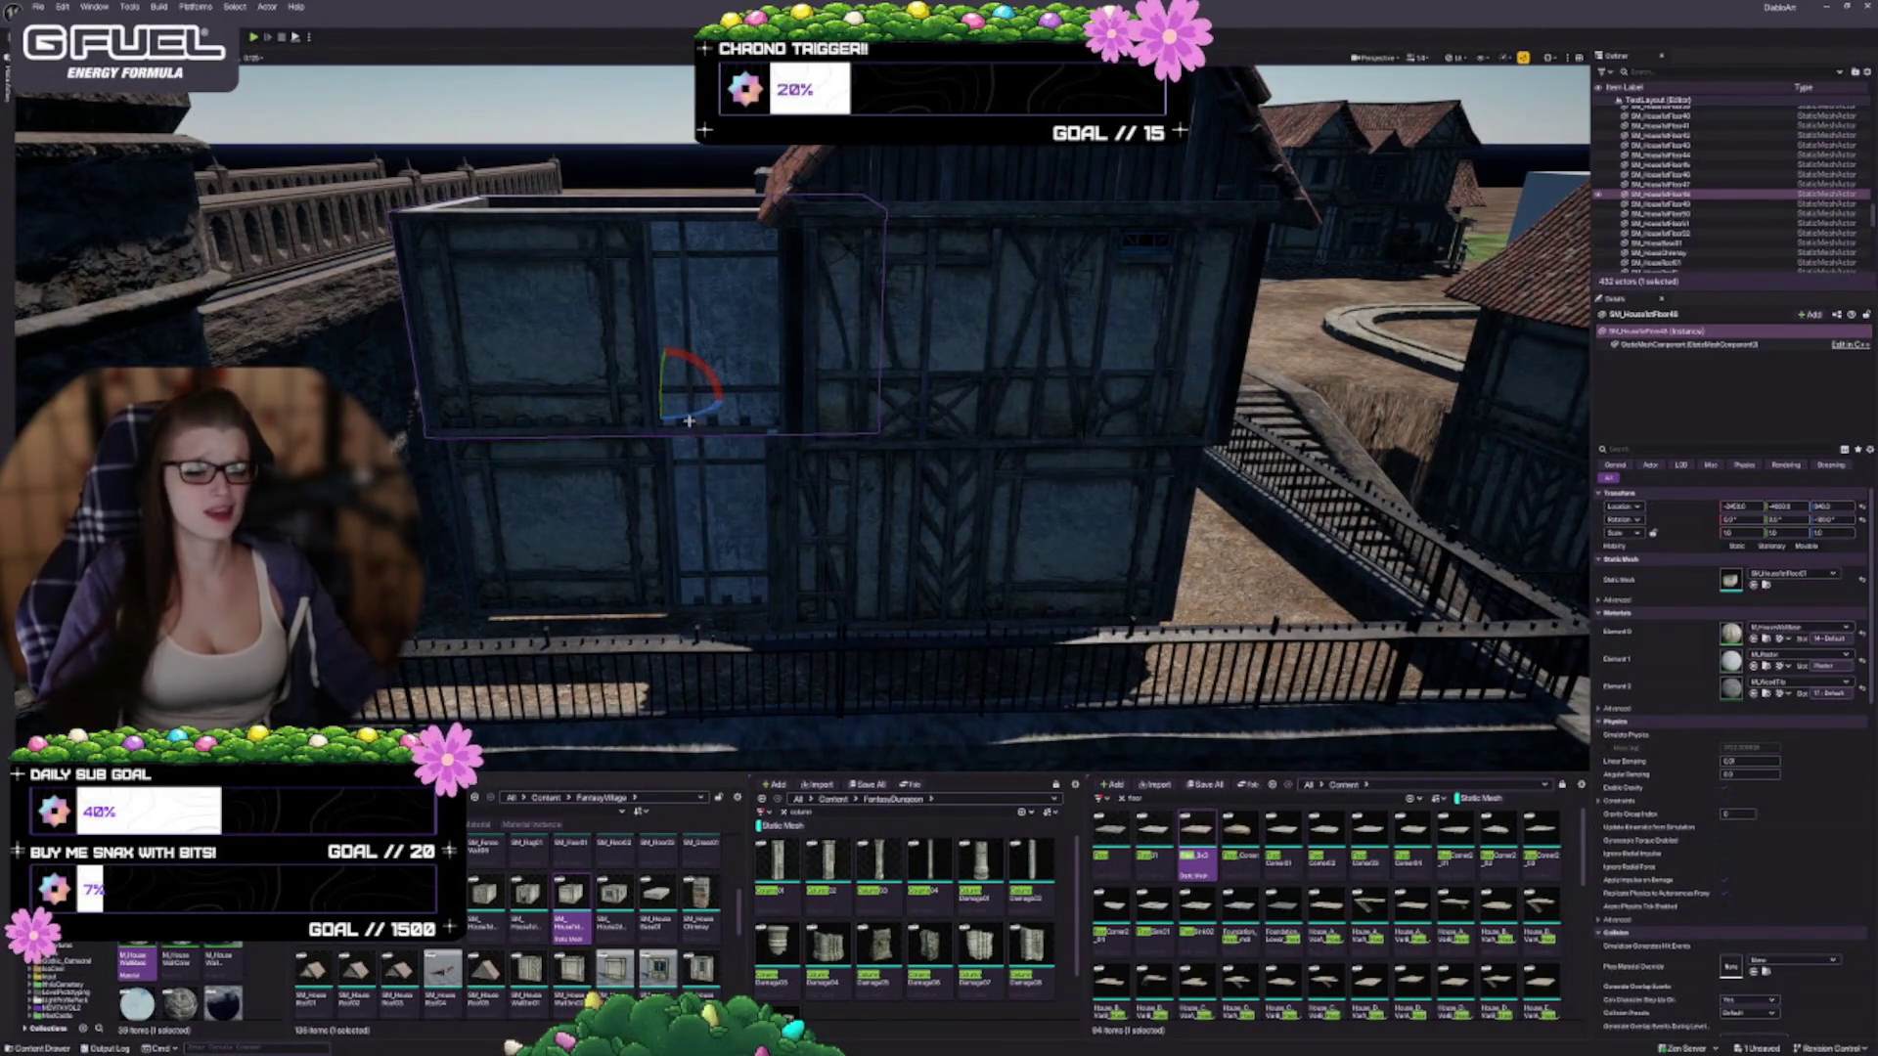
{"action": "key", "text": "ctrl+d"}
{"action": "left_click_drag", "start_coordinate": [669, 401], "coordinate": [586, 411]}
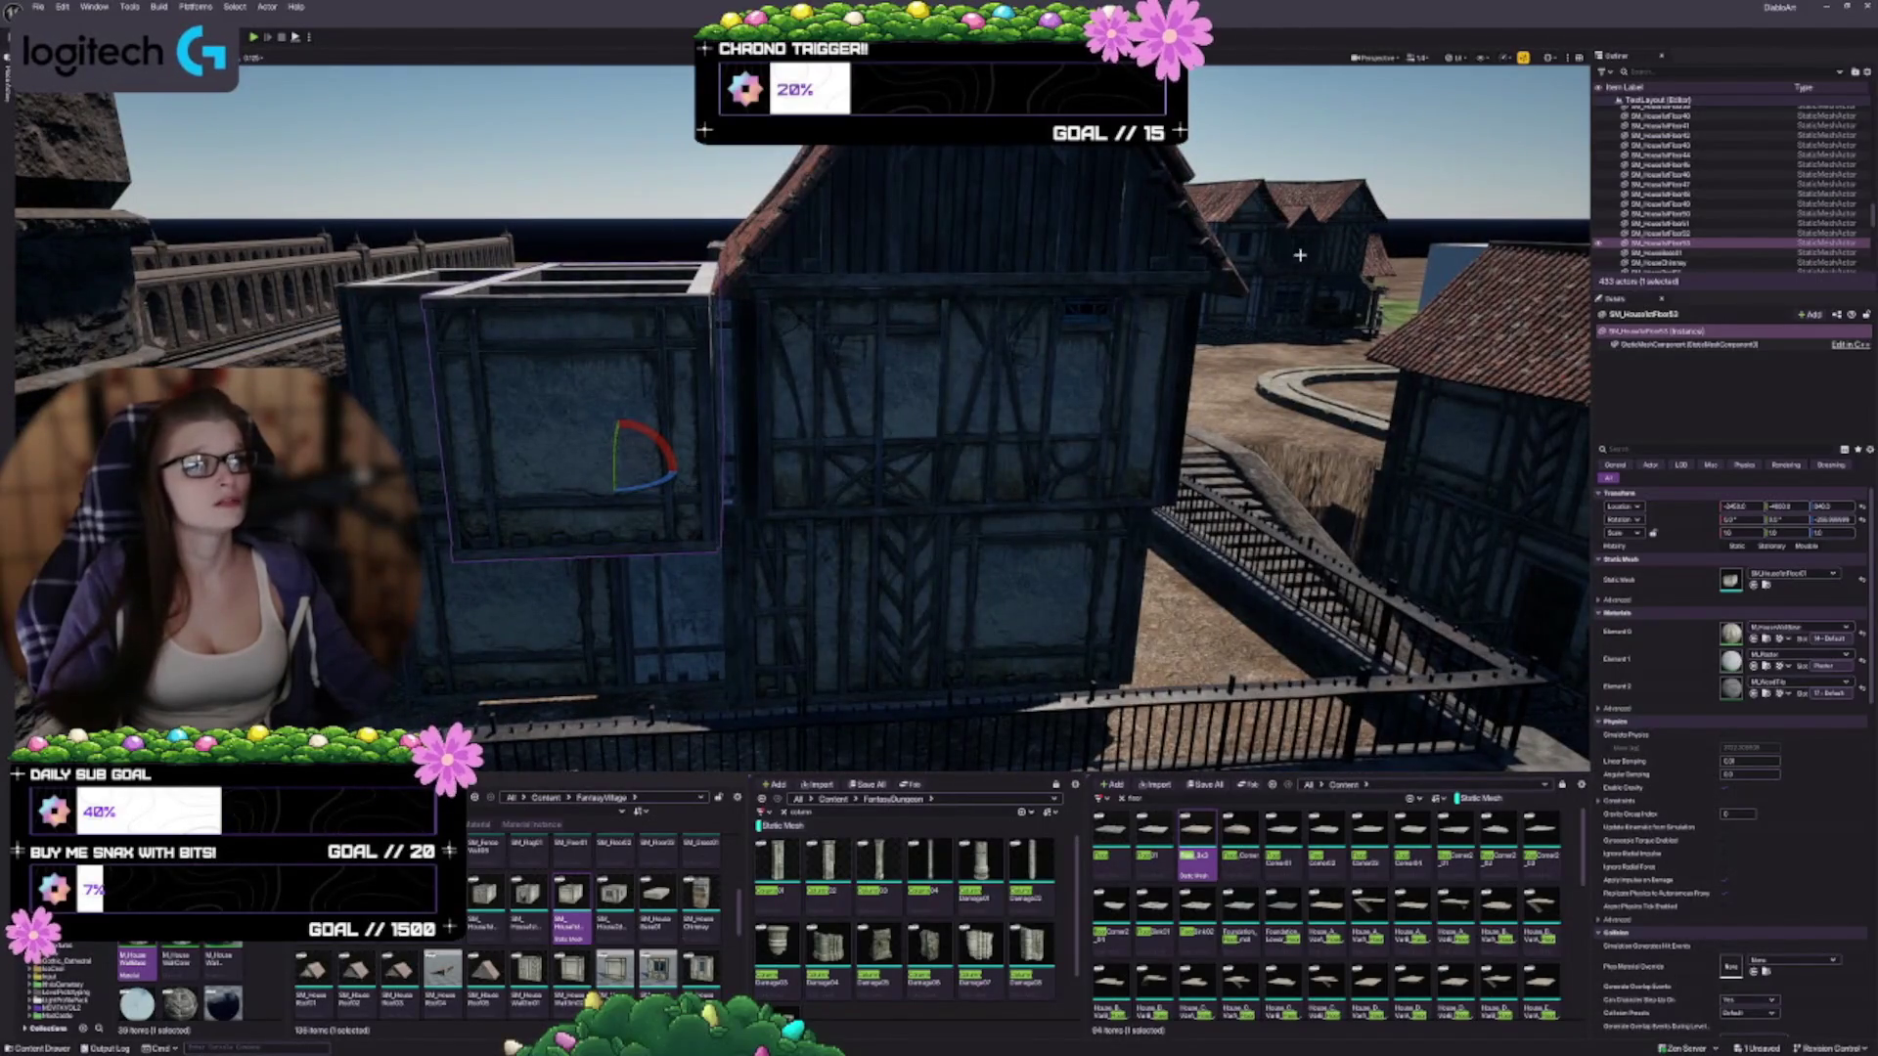
{"action": "left_click", "coordinate": [1287, 246]}
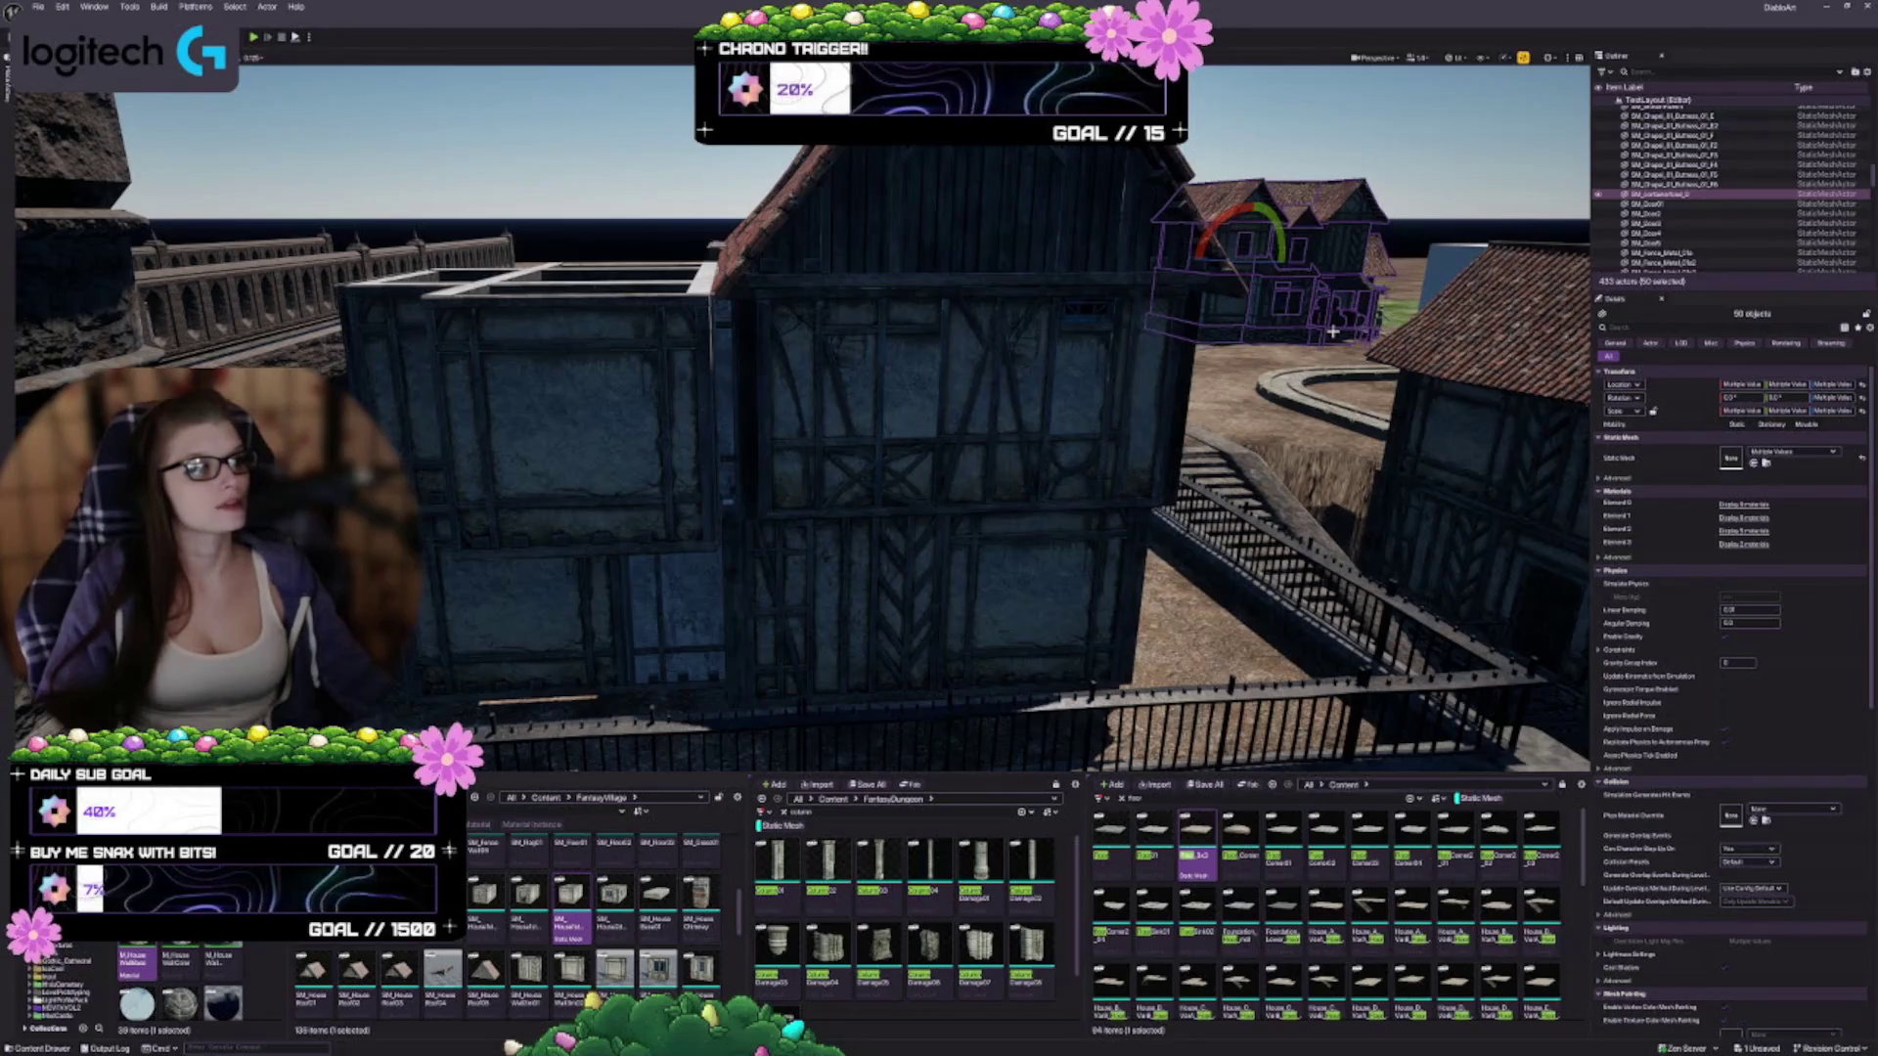
{"action": "key", "text": "ctrl+z"}
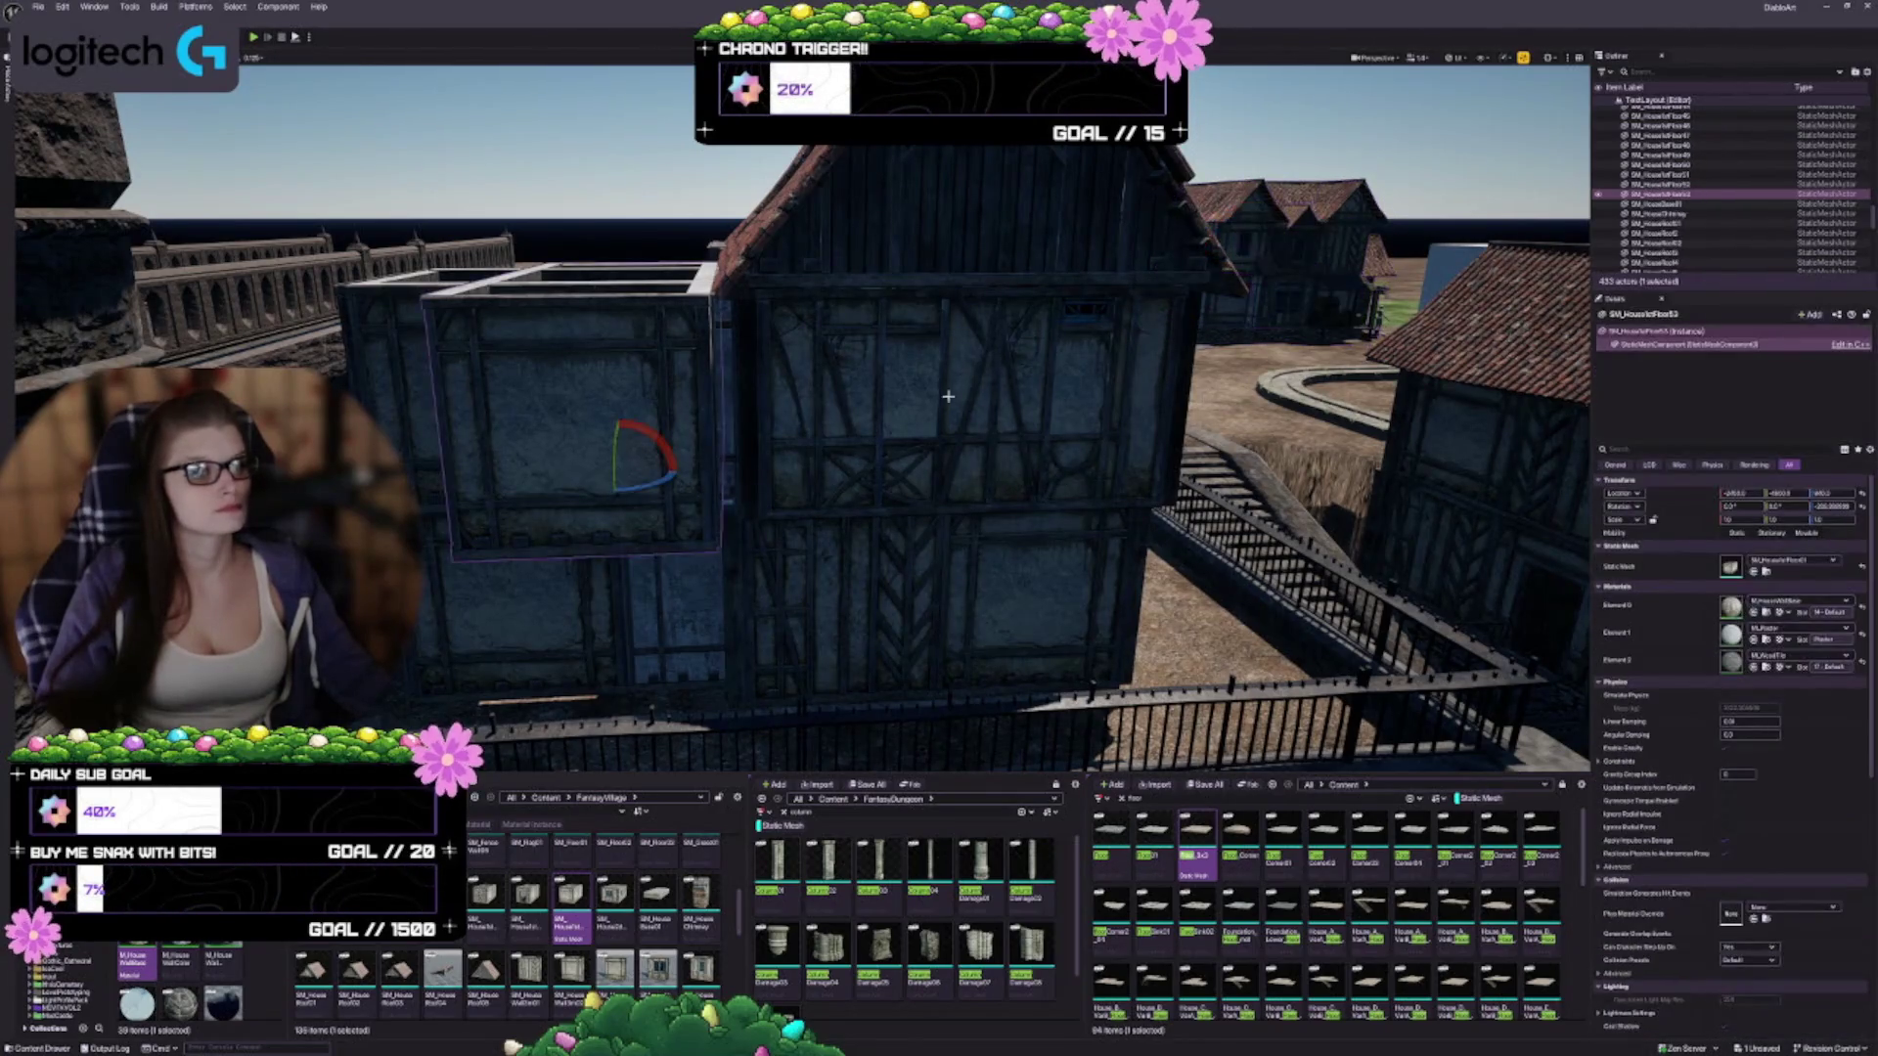
Select the house meshes around the window wall
{"action": "mouse_move", "coordinate": [673, 698]}
{"action": "left_mouse_down"}
{"action": "mouse_move", "coordinate": [596, 758]}
{"action": "mouse_move", "coordinate": [606, 690]}
{"action": "left_mouse_up"}
{"action": "mouse_move", "coordinate": [885, 577]}
{"action": "left_mouse_down"}
{"action": "mouse_move", "coordinate": [793, 485]}
{"action": "mouse_move", "coordinate": [673, 411]}
{"action": "left_mouse_up"}
{"action": "left_click", "coordinate": [670, 402]}
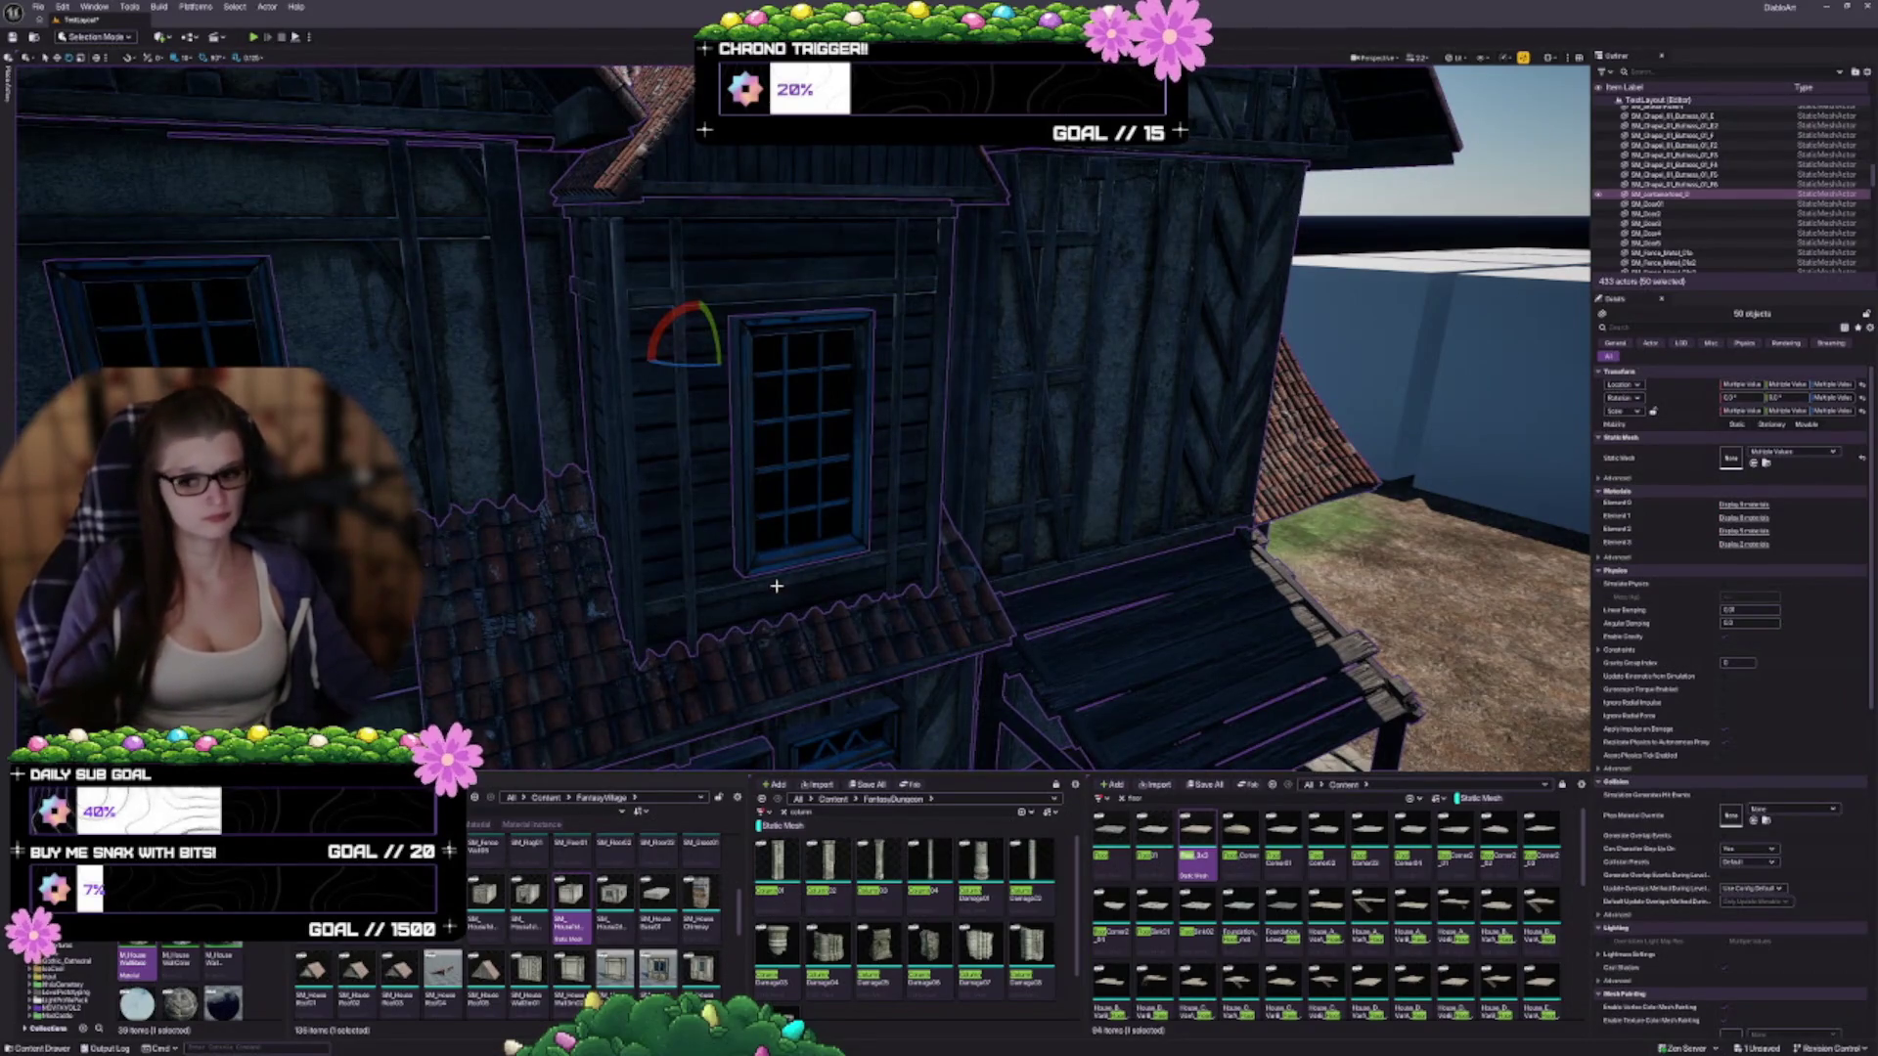
Drop the wall and window frame pieces from the selection and group the rest
{"action": "left_click_drag", "start_coordinate": [822, 678], "coordinate": [826, 596]}
{"action": "key", "text": "w"}
{"action": "left_click", "coordinate": [729, 433], "text": "ctrl"}
{"action": "left_click", "coordinate": [765, 345], "text": "ctrl"}
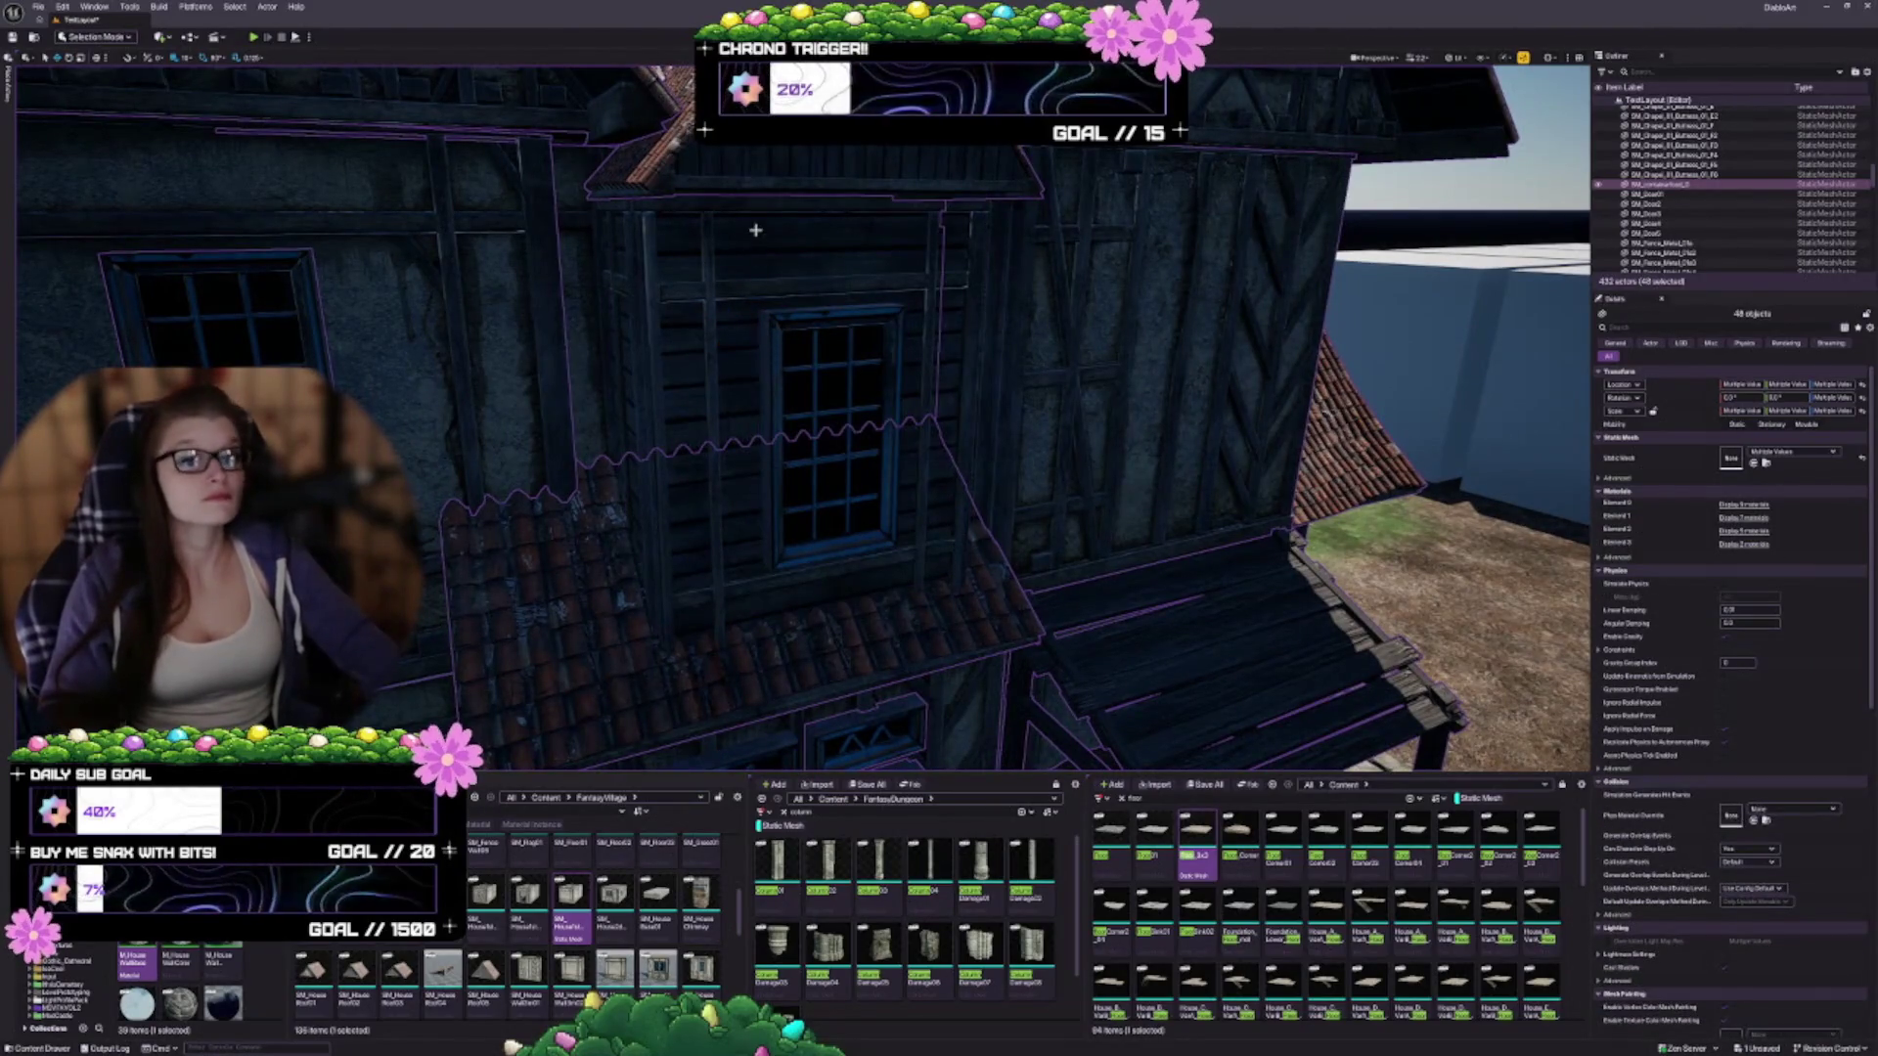
{"action": "left_click", "coordinate": [739, 167], "text": "ctrl"}
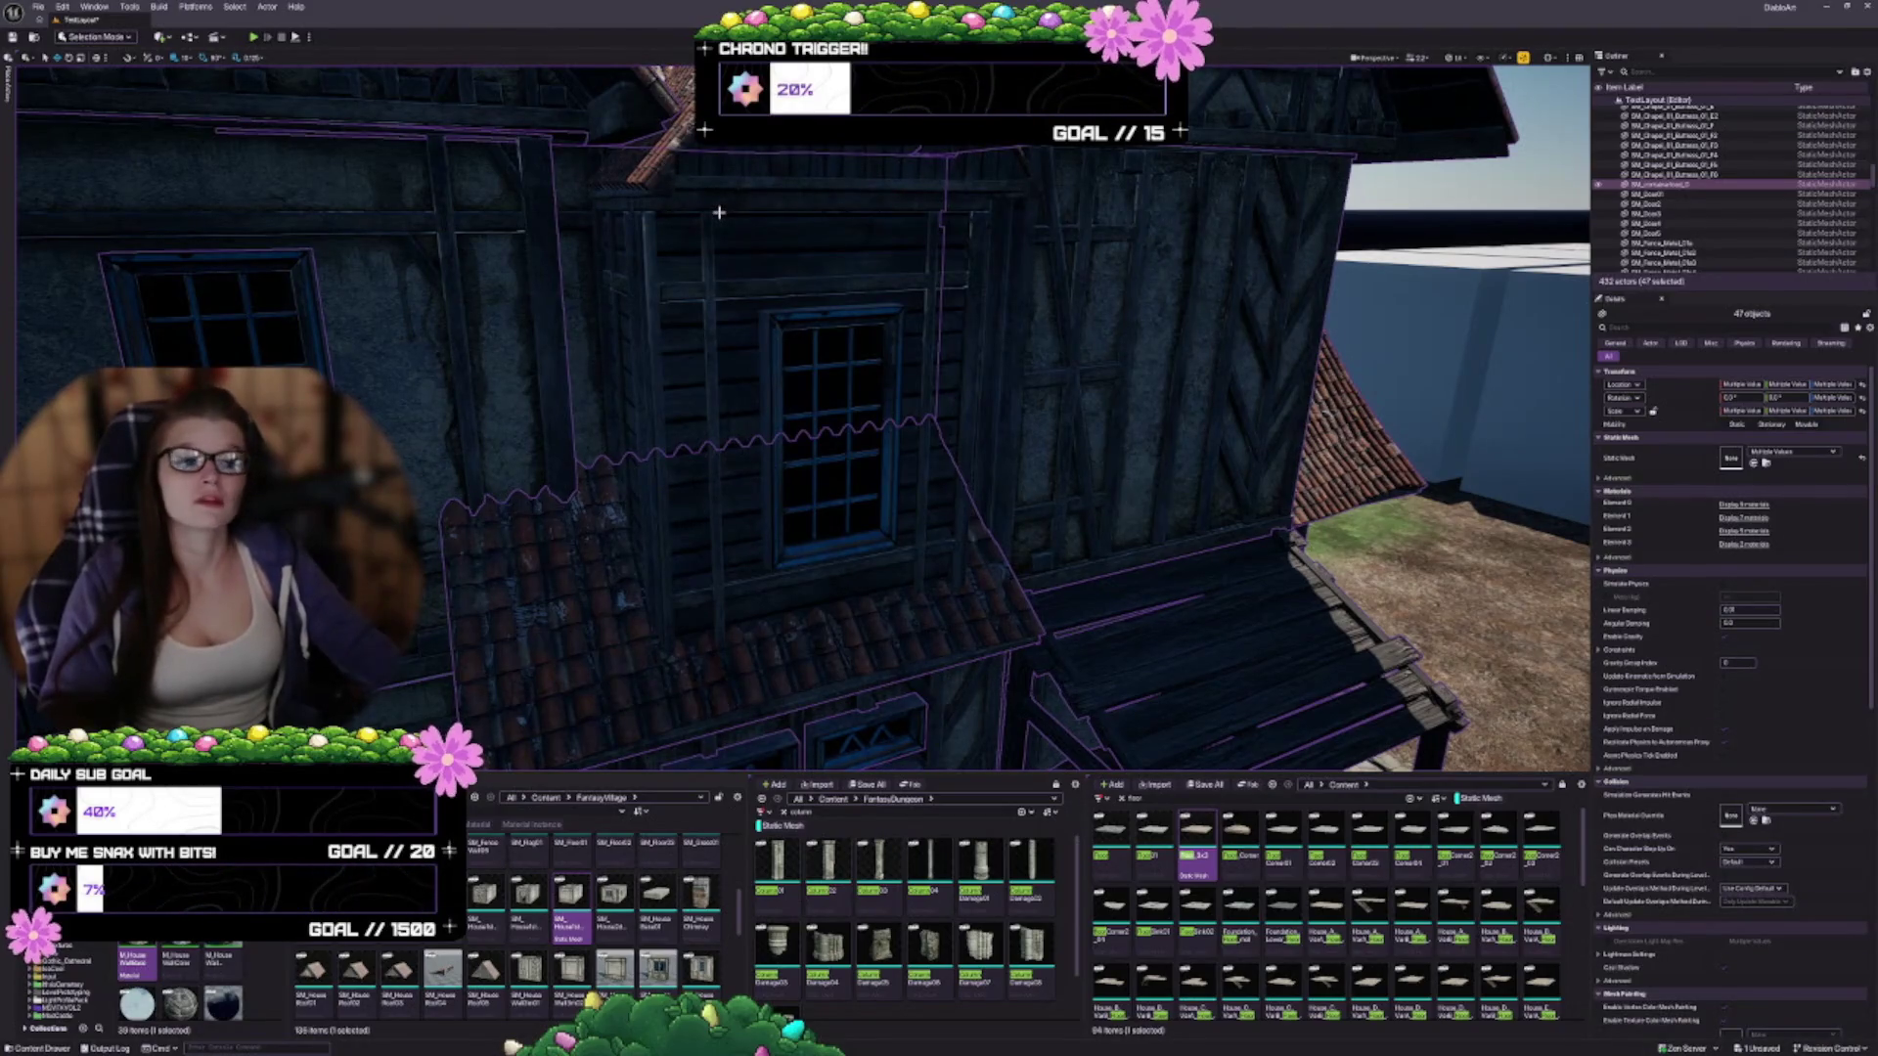
{"action": "key", "text": "ctrl+g"}
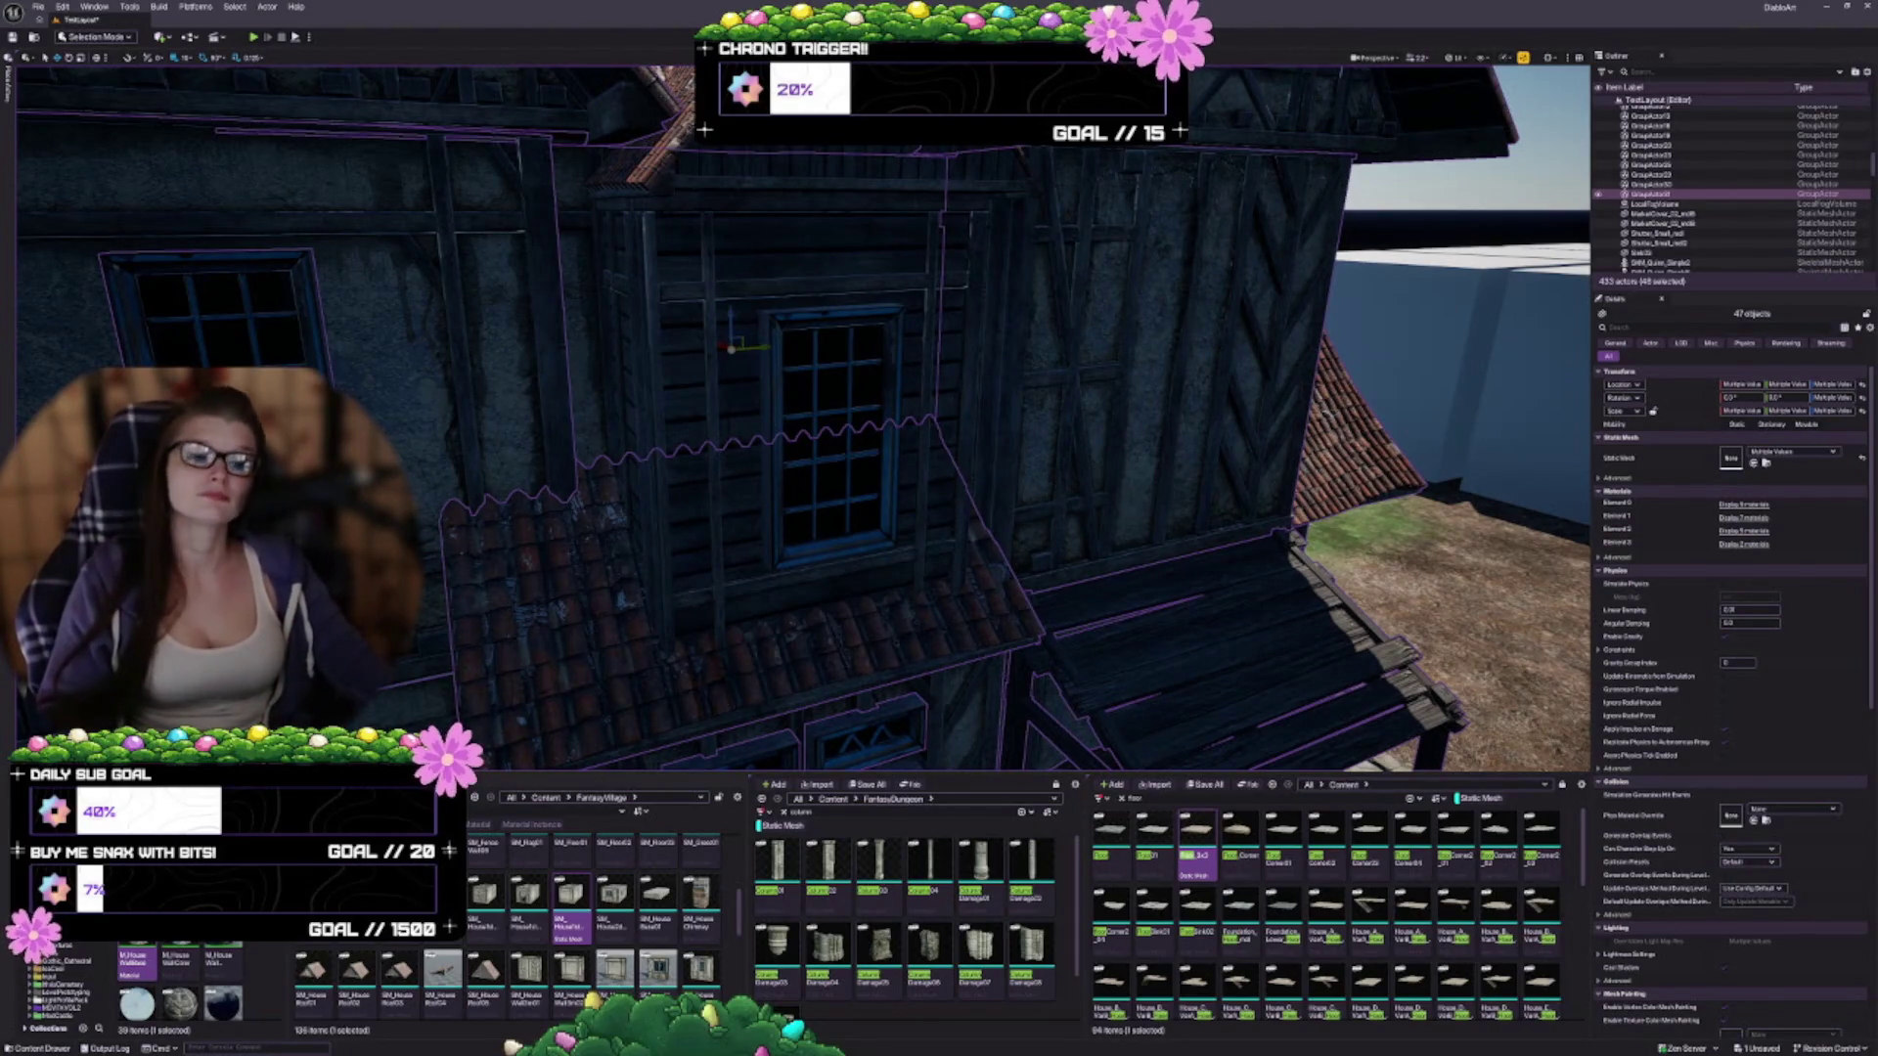
Group the dormer's wall, window and roof piece, then drag out a copy
{"action": "left_click", "coordinate": [765, 371]}
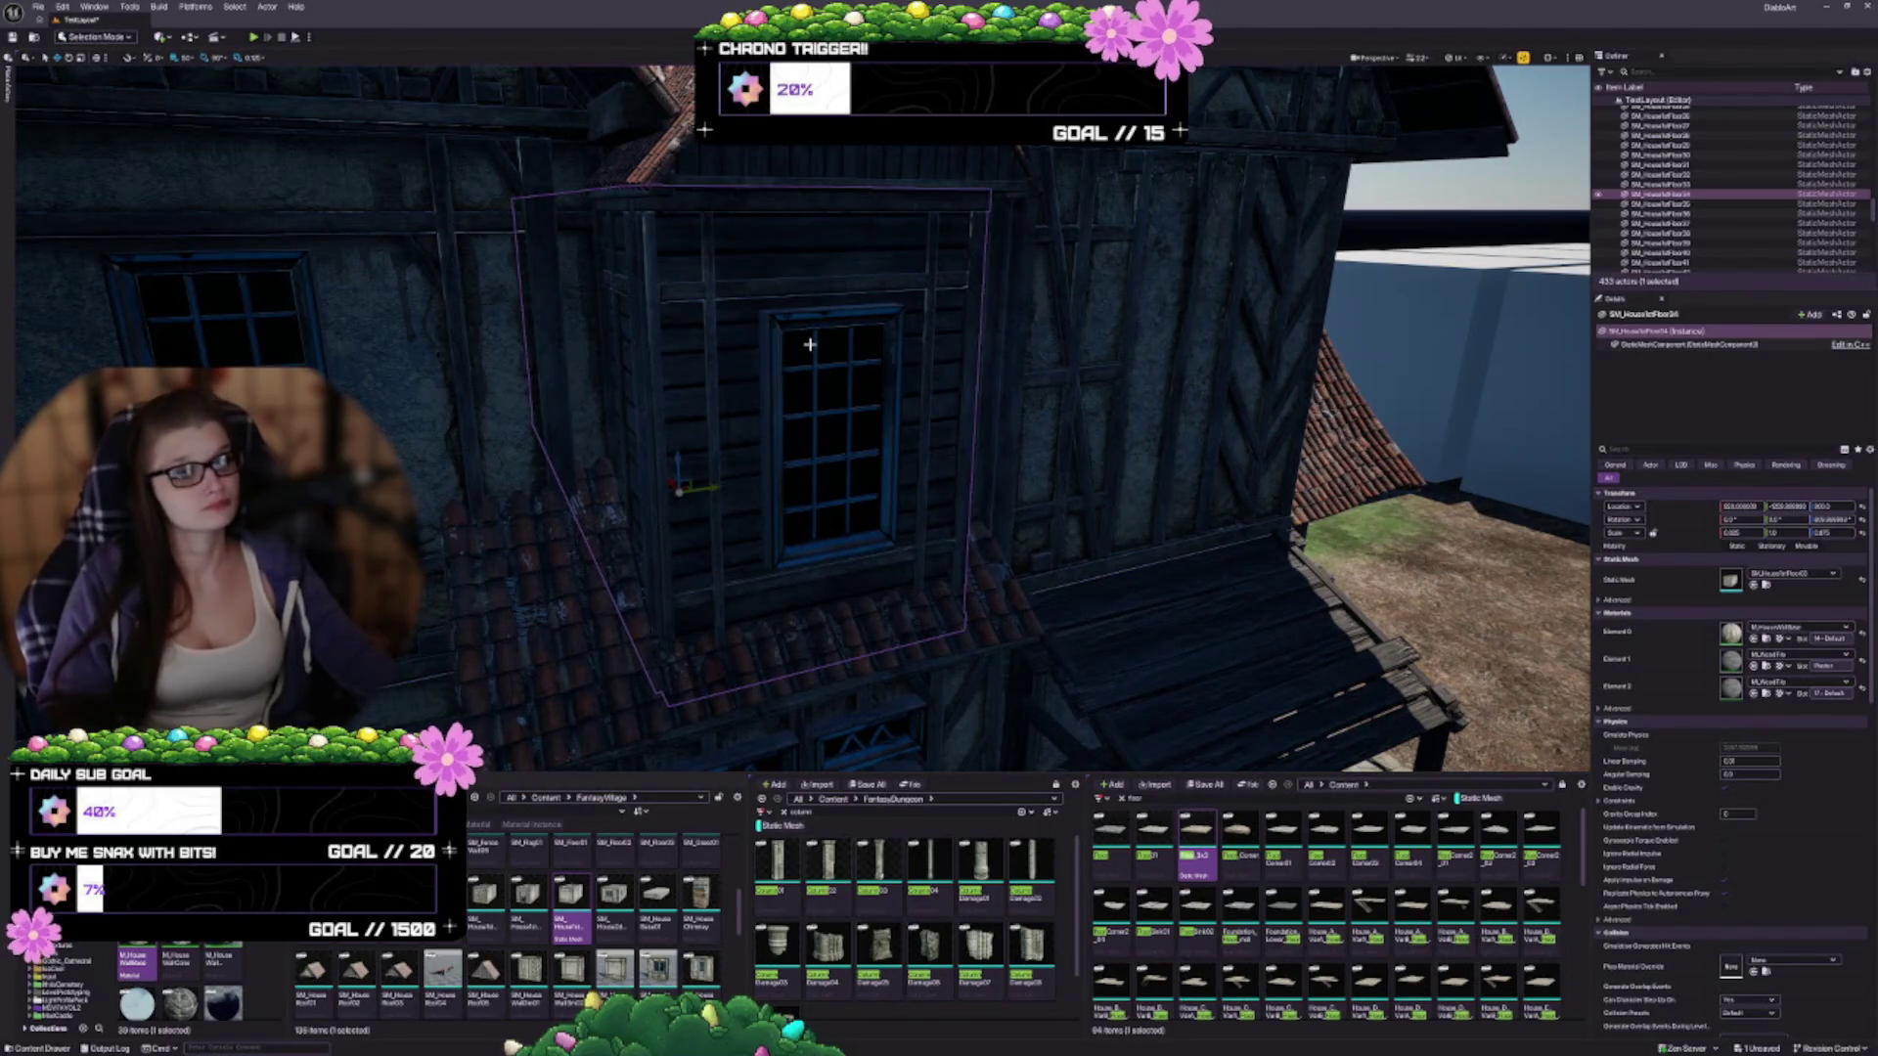
{"action": "left_click", "coordinate": [810, 344], "text": "ctrl"}
{"action": "left_click", "coordinate": [675, 166], "text": "ctrl"}
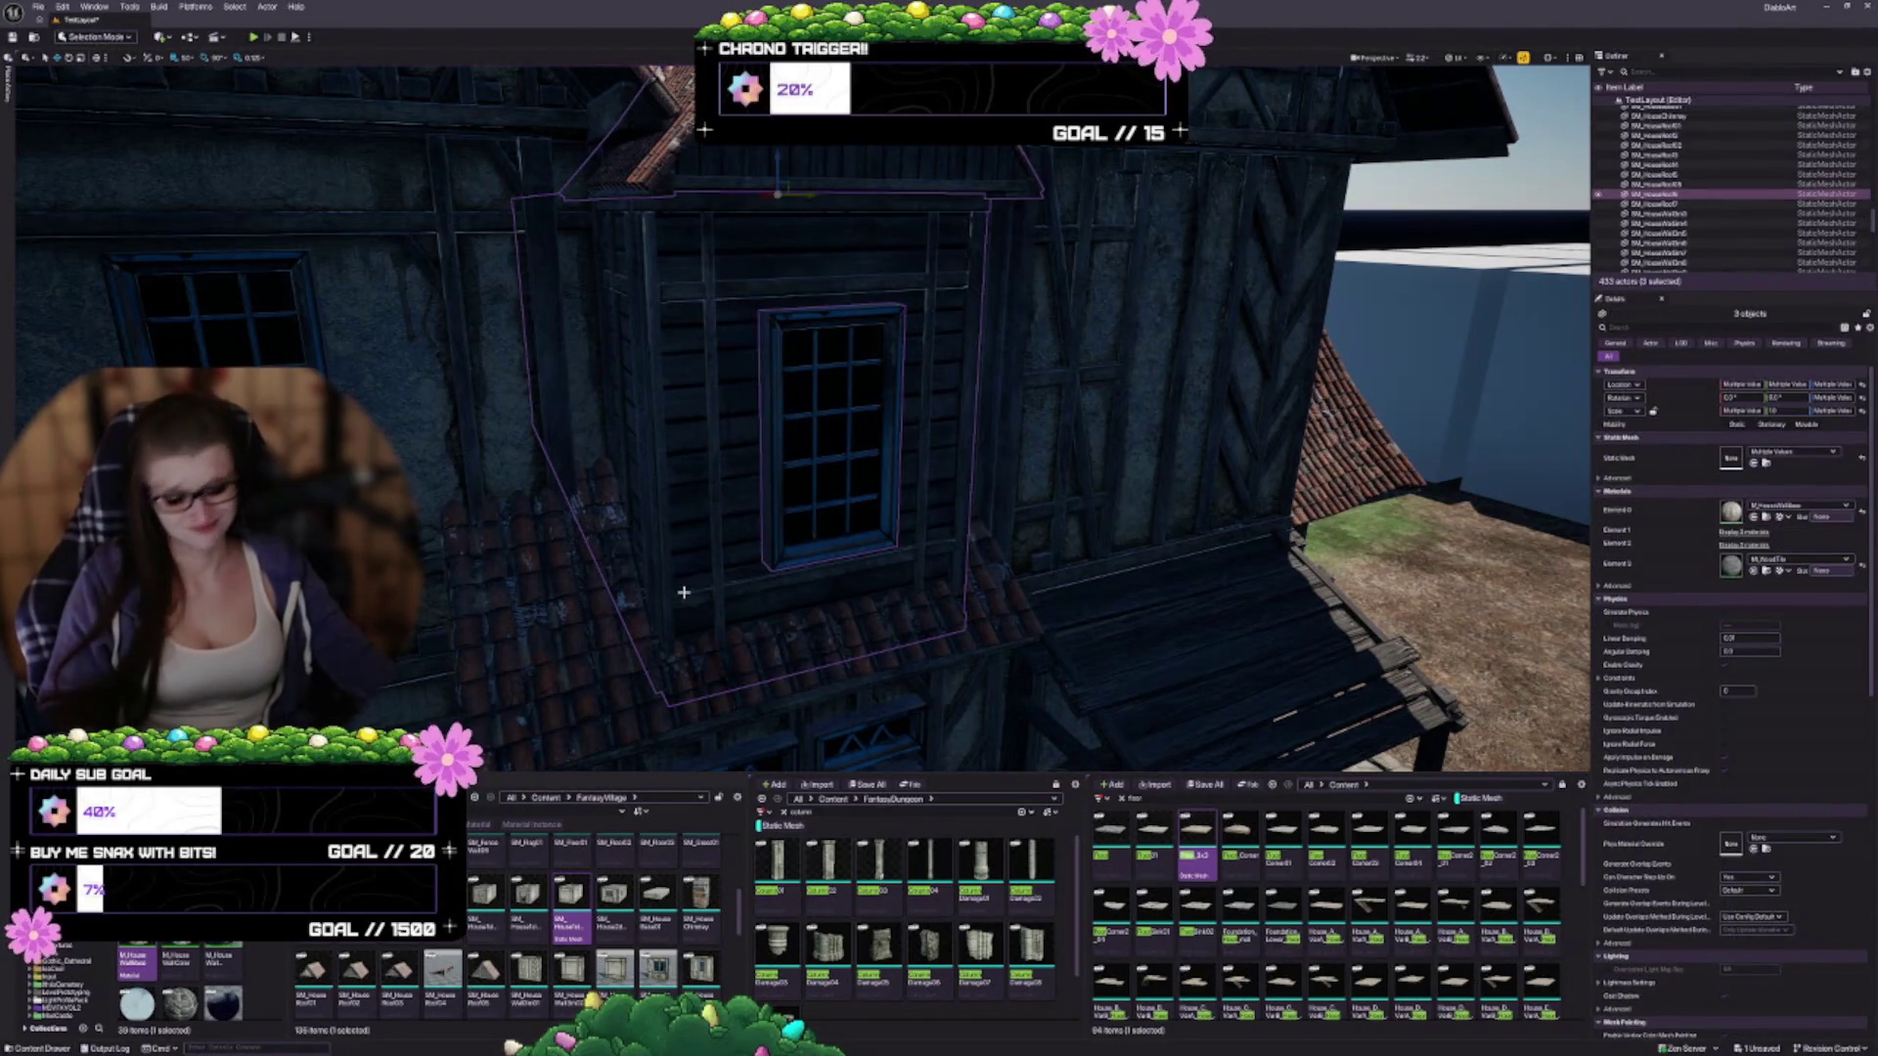
{"action": "key", "text": "ctrl+g"}
{"action": "mouse_move", "coordinate": [711, 547]}
{"action": "left_mouse_down"}
{"action": "mouse_move", "coordinate": [712, 626]}
{"action": "mouse_move", "coordinate": [684, 597]}
{"action": "mouse_move", "coordinate": [783, 577]}
{"action": "mouse_move", "coordinate": [900, 606]}
{"action": "left_mouse_up"}
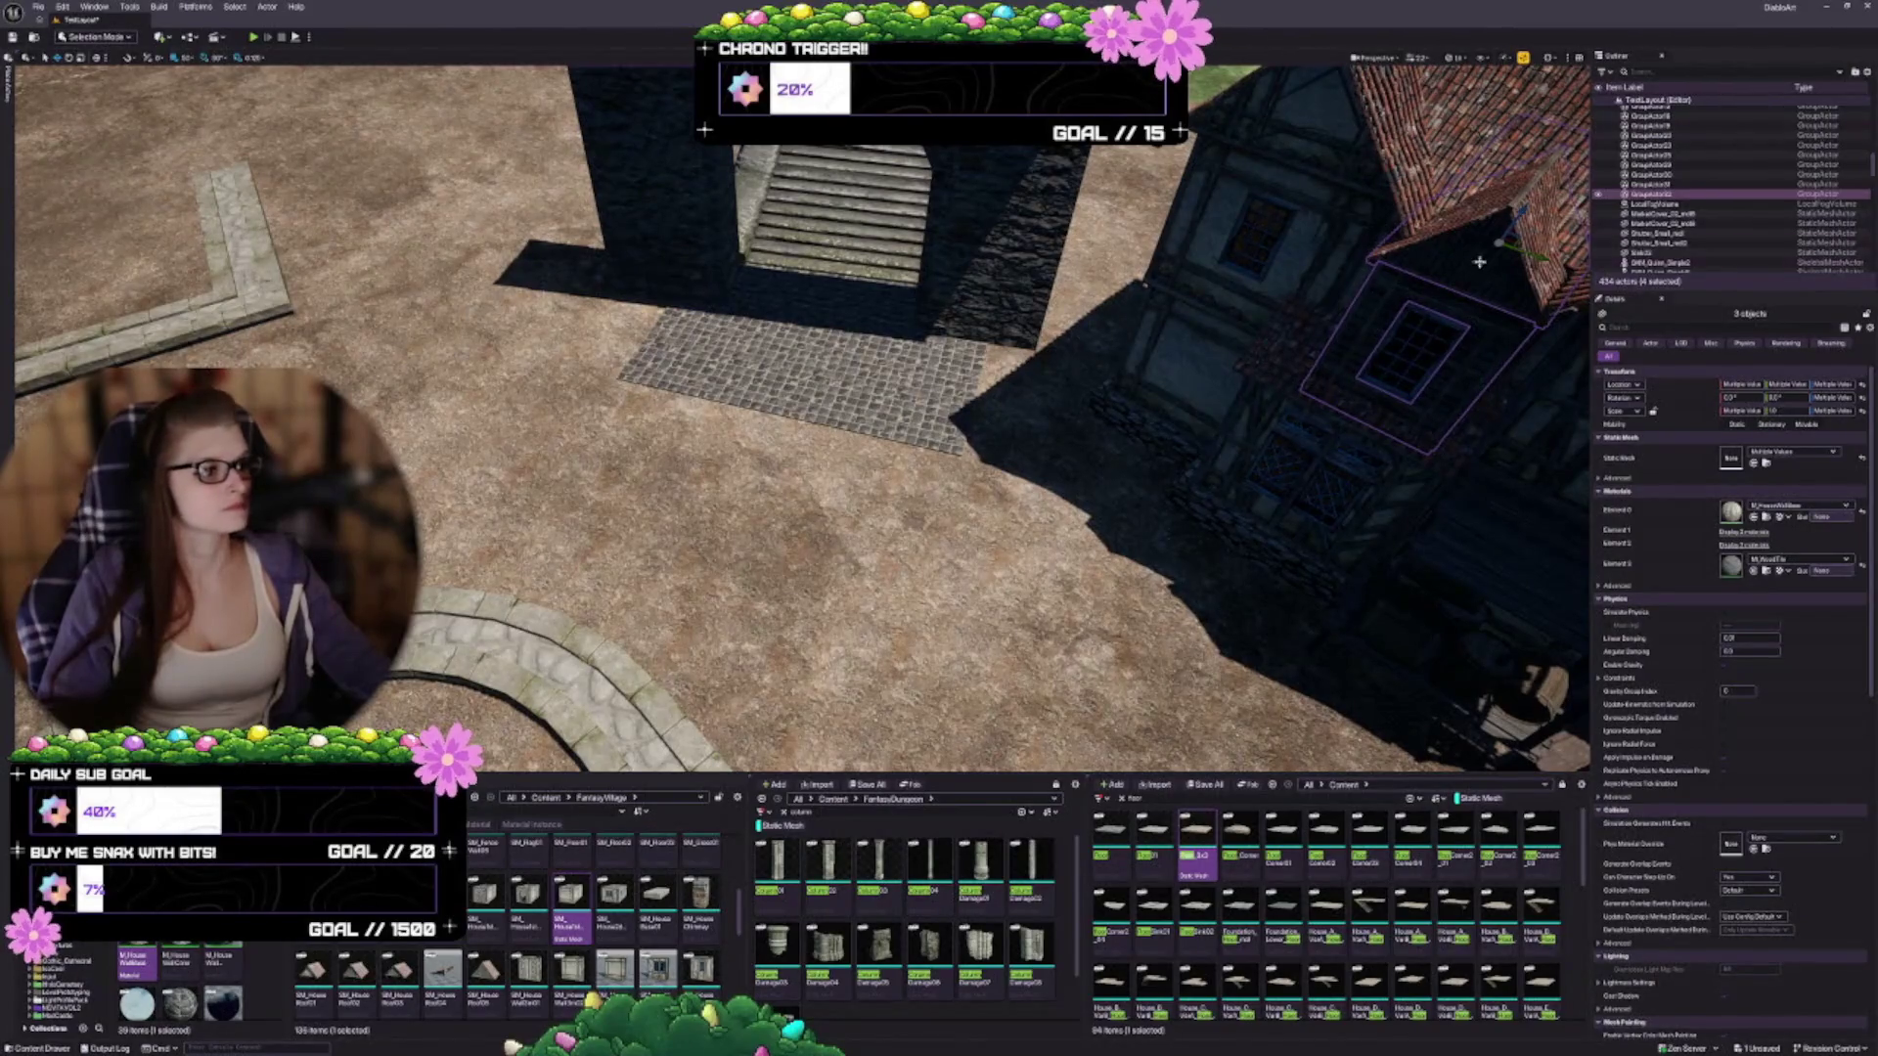
{"action": "mouse_move", "coordinate": [1510, 242]}
{"action": "left_mouse_down", "text": "alt"}
{"action": "mouse_move", "coordinate": [1076, 357]}
{"action": "mouse_move", "coordinate": [827, 501]}
{"action": "mouse_move", "coordinate": [1222, 503]}
{"action": "mouse_move", "coordinate": [1369, 538]}
{"action": "left_mouse_up", "text": "alt"}
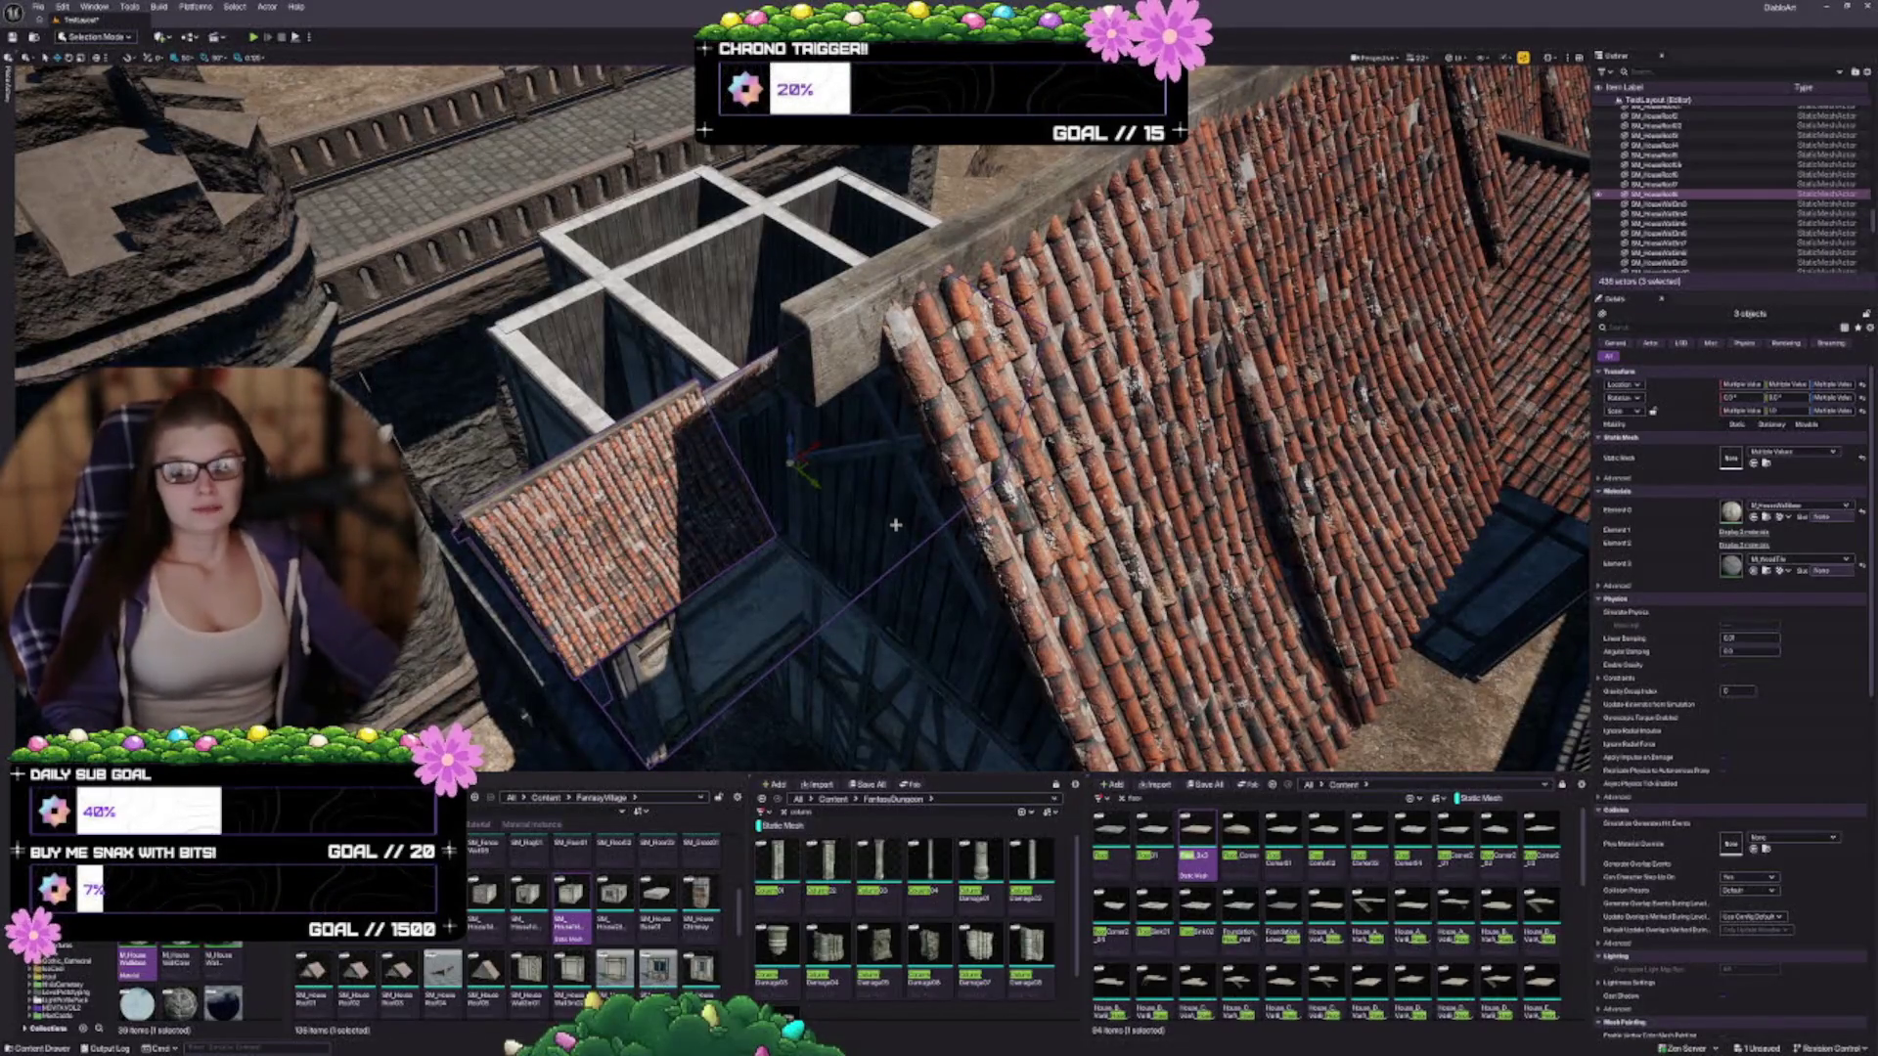
Move the dormer copy up and right onto the side wing's upper front wall
{"action": "left_click_drag", "start_coordinate": [739, 616], "coordinate": [786, 547]}
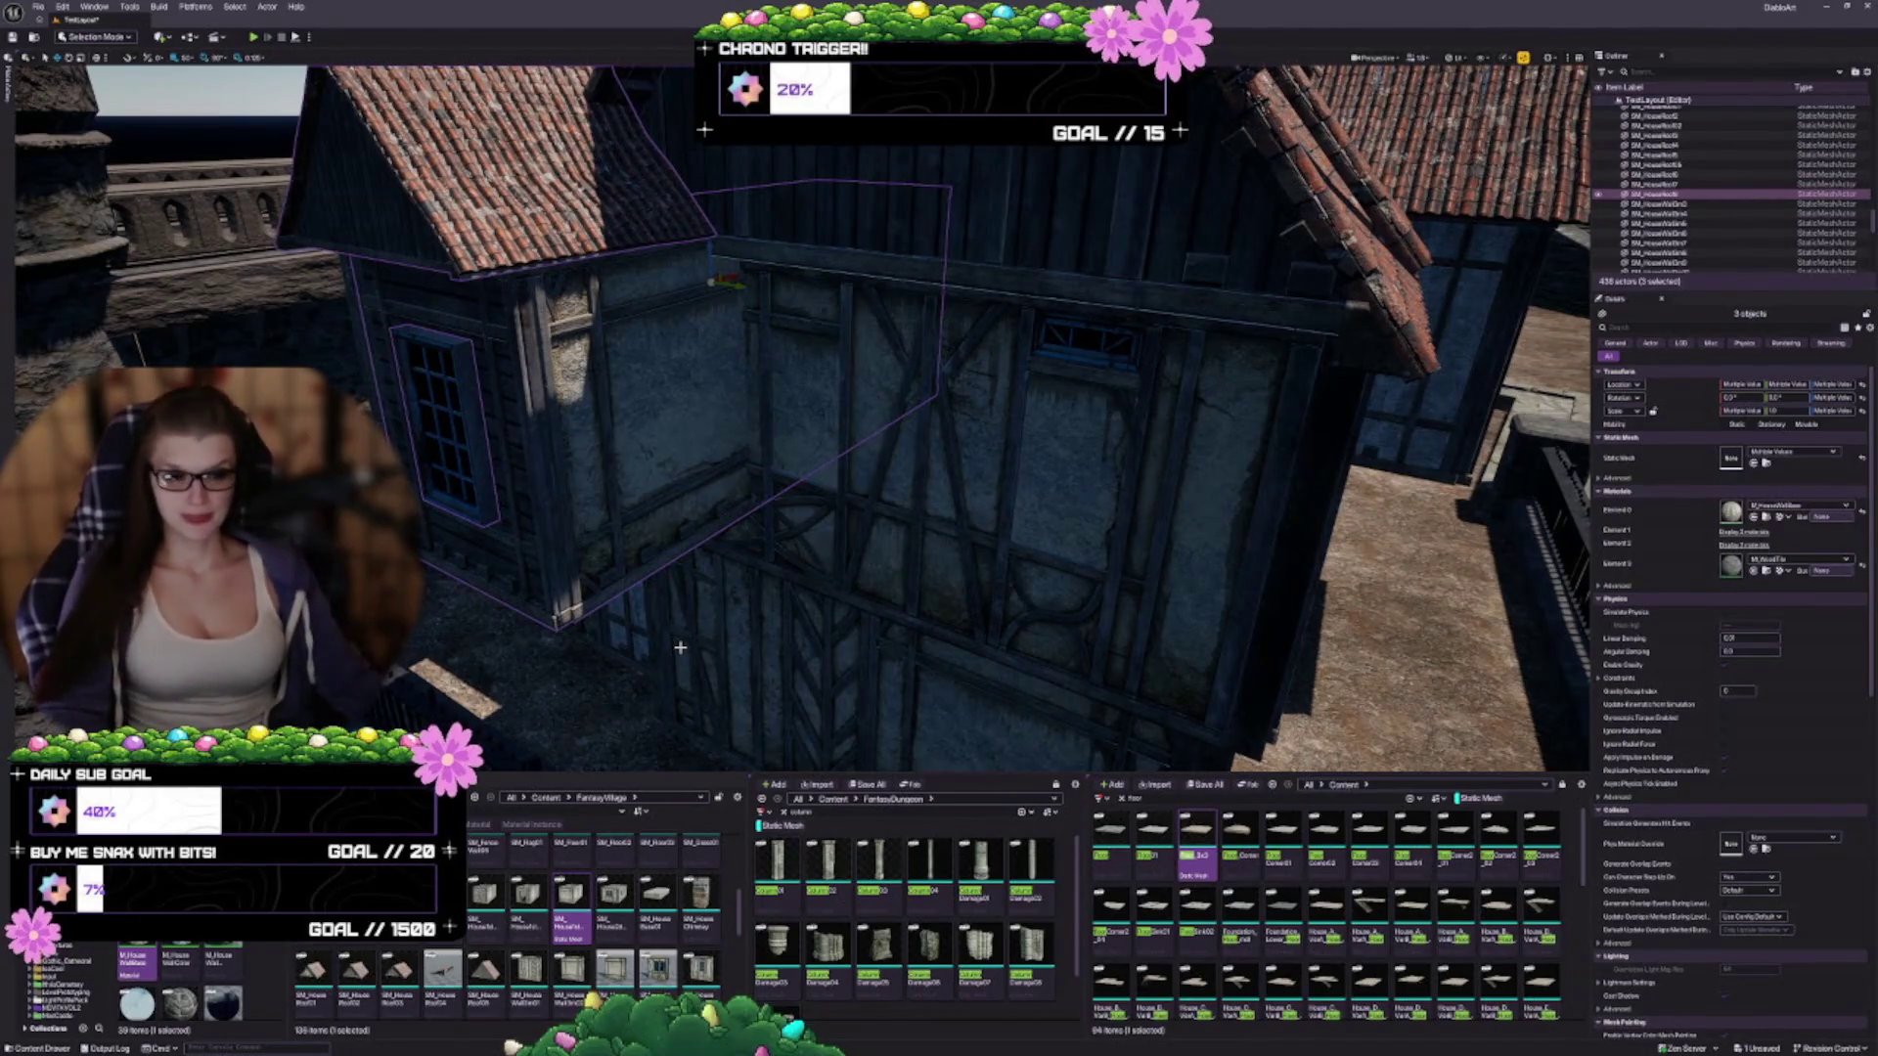
{"action": "mouse_move", "coordinate": [608, 518]}
{"action": "left_mouse_down"}
{"action": "mouse_move", "coordinate": [671, 424]}
{"action": "mouse_move", "coordinate": [851, 391]}
{"action": "left_mouse_up"}
{"action": "mouse_move", "coordinate": [475, 299]}
{"action": "left_mouse_down"}
{"action": "mouse_move", "coordinate": [352, 266]}
{"action": "mouse_move", "coordinate": [469, 288]}
{"action": "left_mouse_up"}
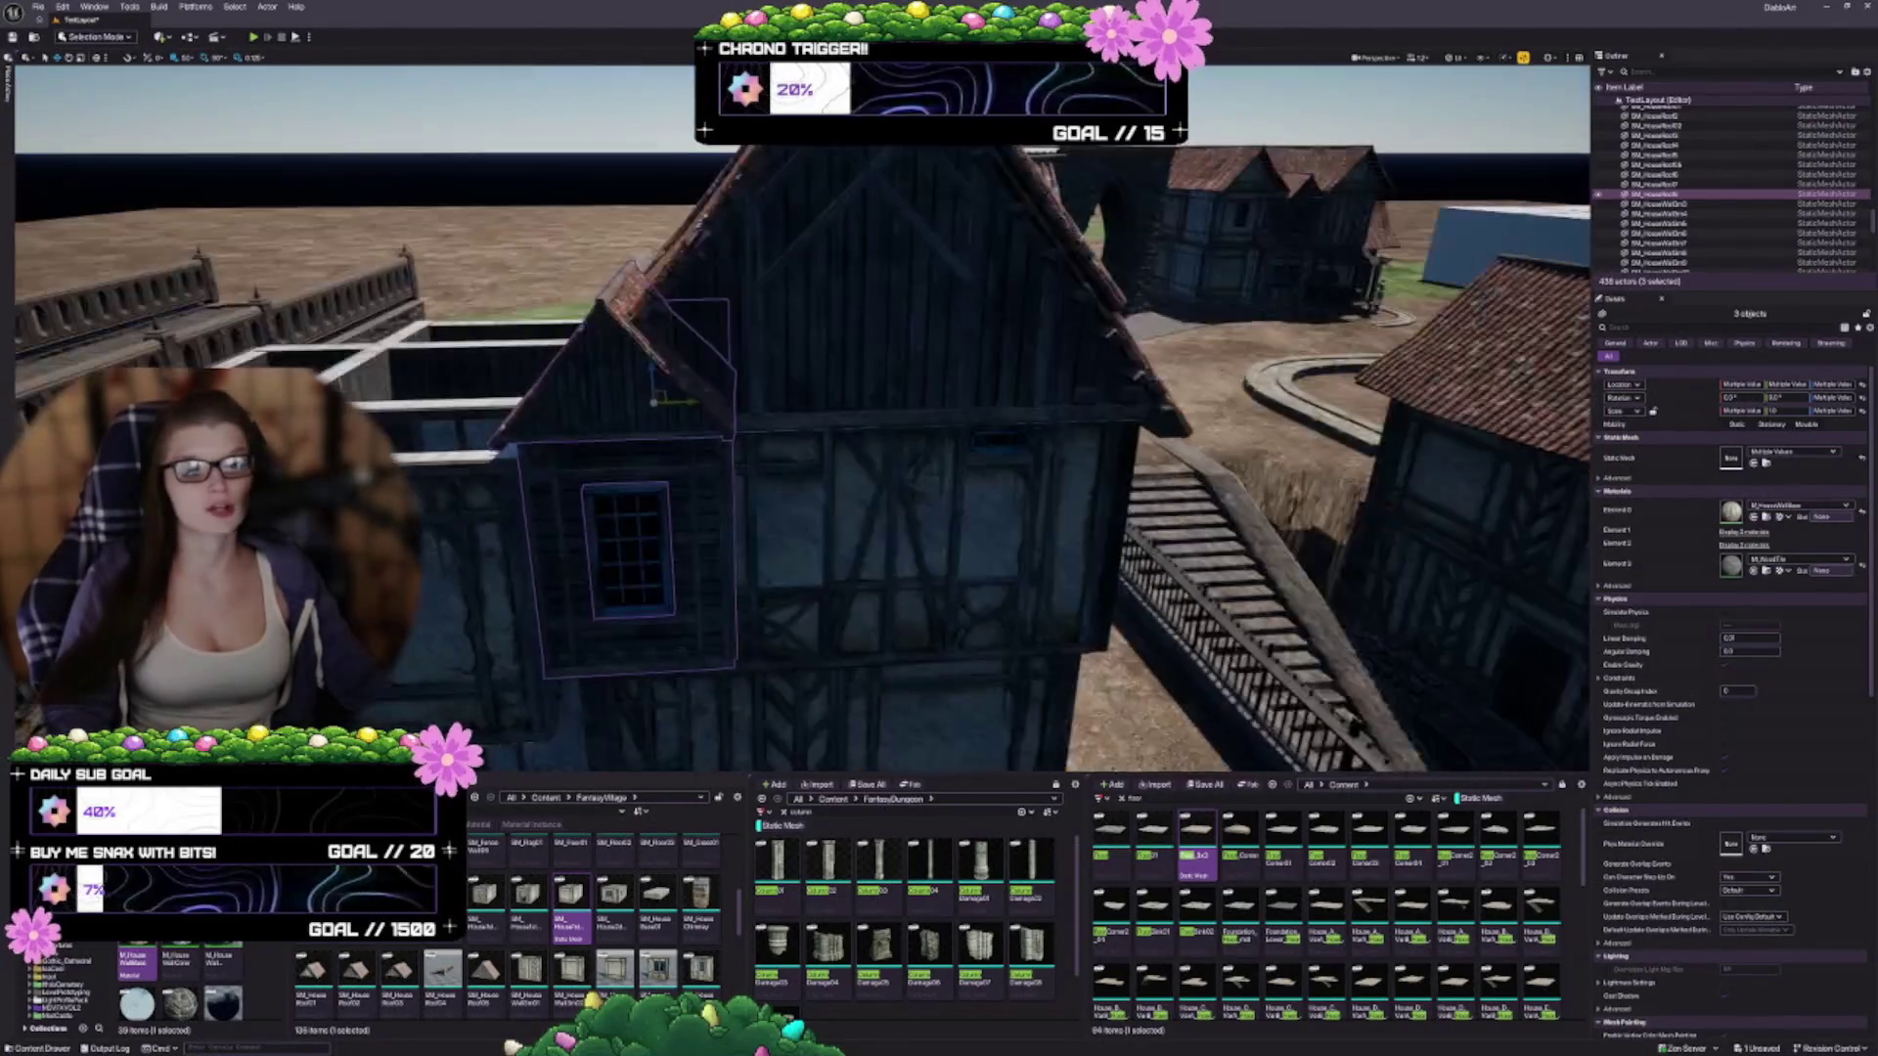
{"action": "left_click_drag", "start_coordinate": [909, 332], "coordinate": [905, 283]}
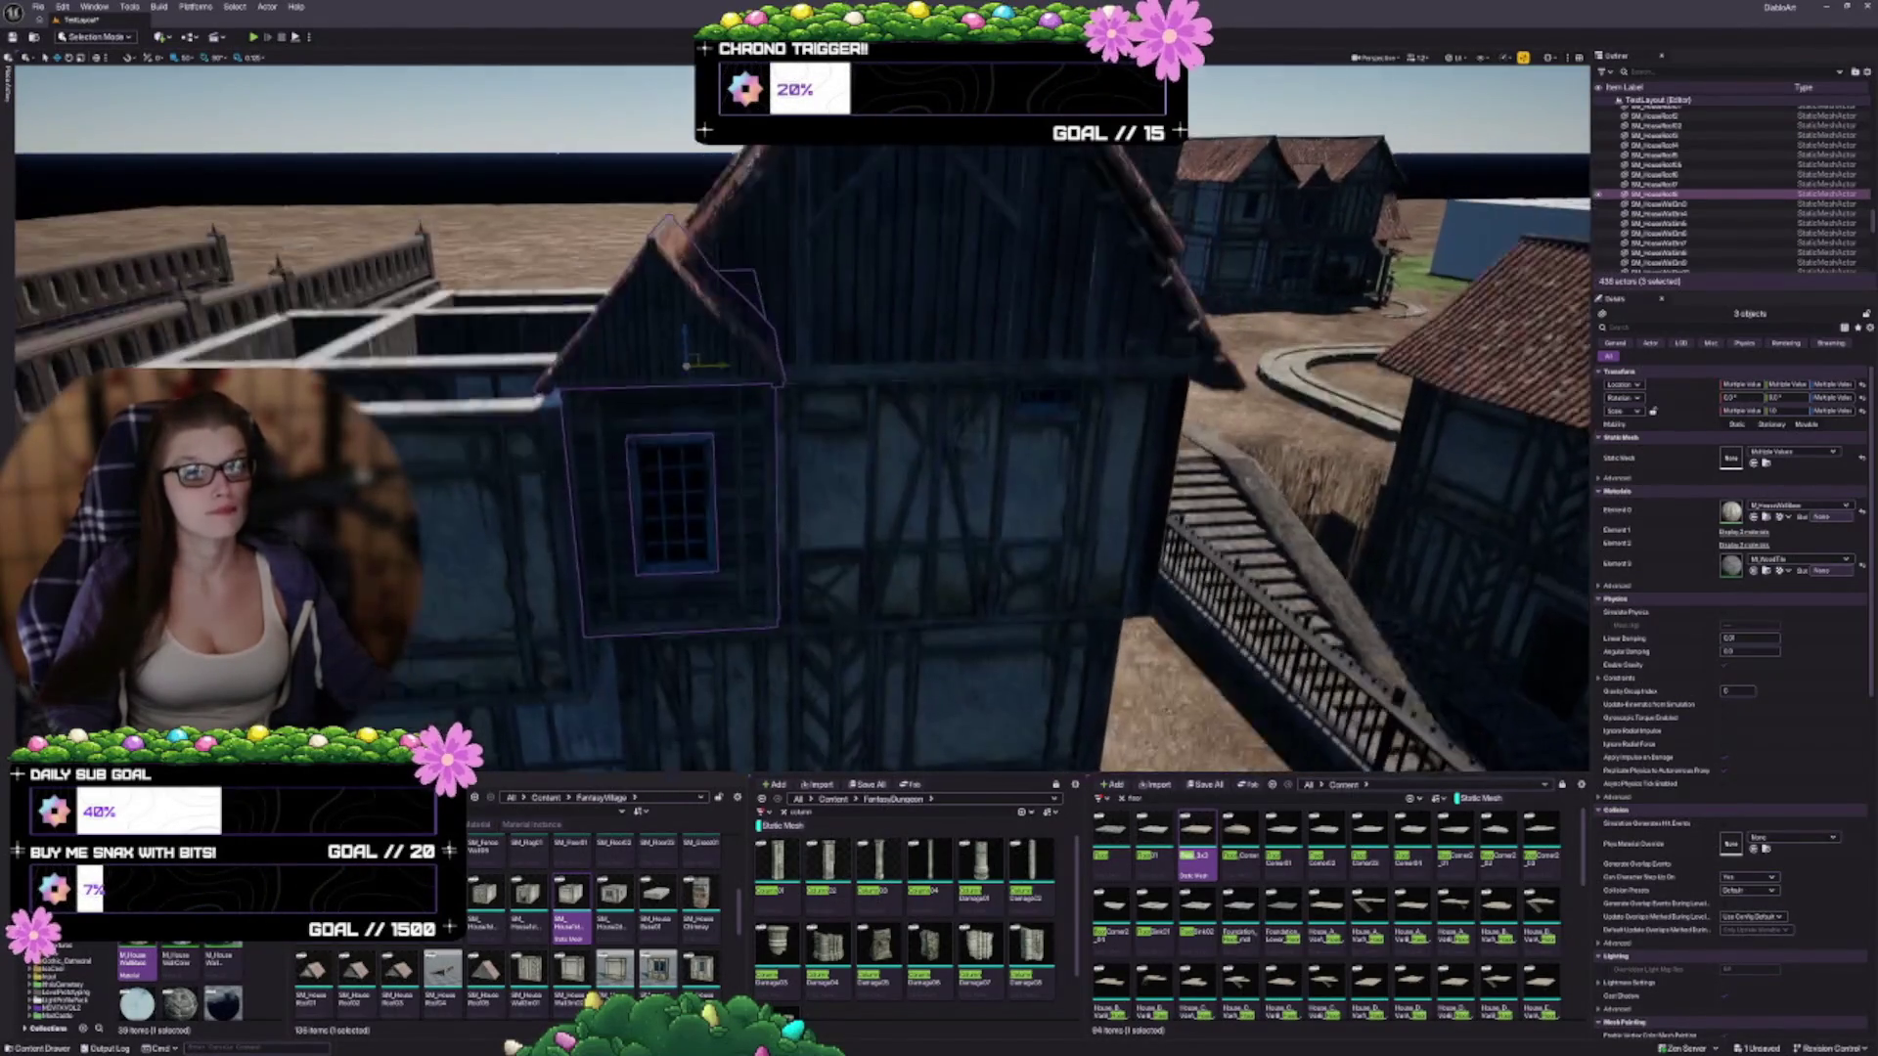
{"action": "mouse_move", "coordinate": [697, 354]}
{"action": "left_mouse_down"}
{"action": "mouse_move", "coordinate": [765, 263]}
{"action": "mouse_move", "coordinate": [845, 274]}
{"action": "mouse_move", "coordinate": [649, 301]}
{"action": "left_mouse_up"}
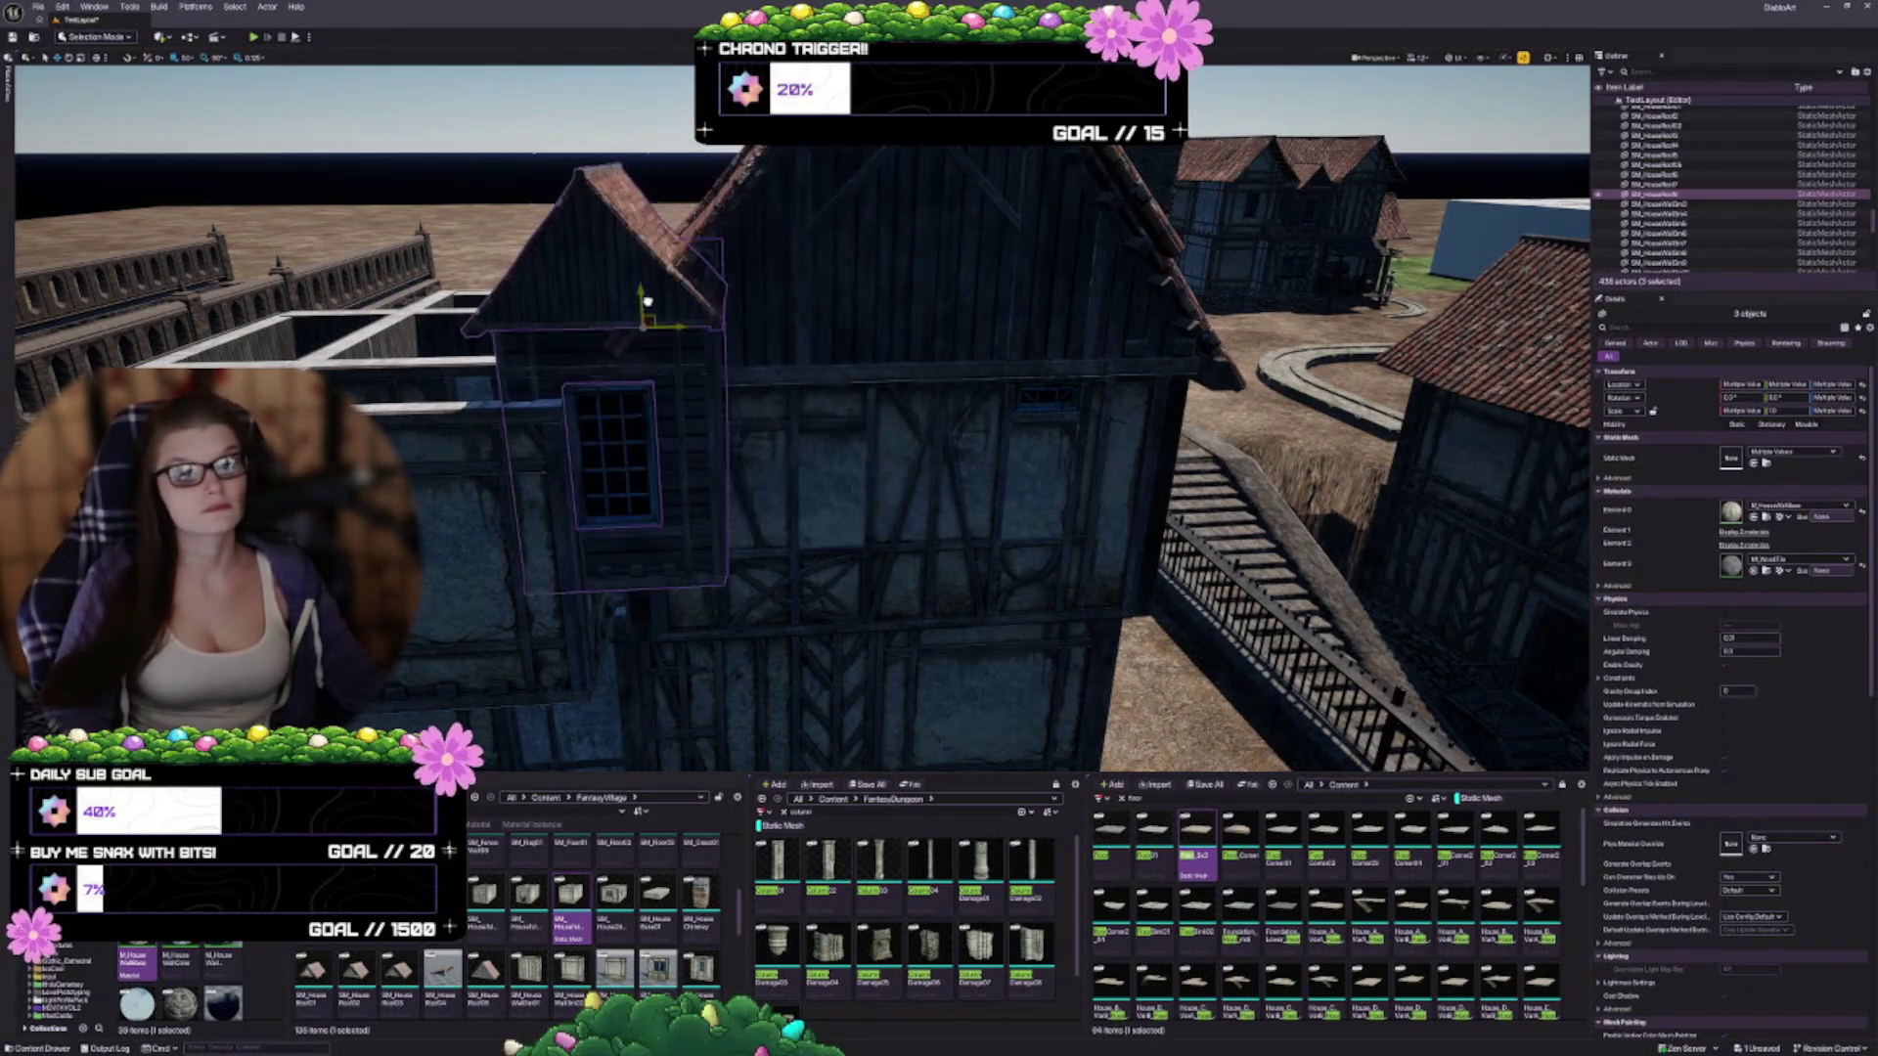
{"action": "key", "text": "f"}
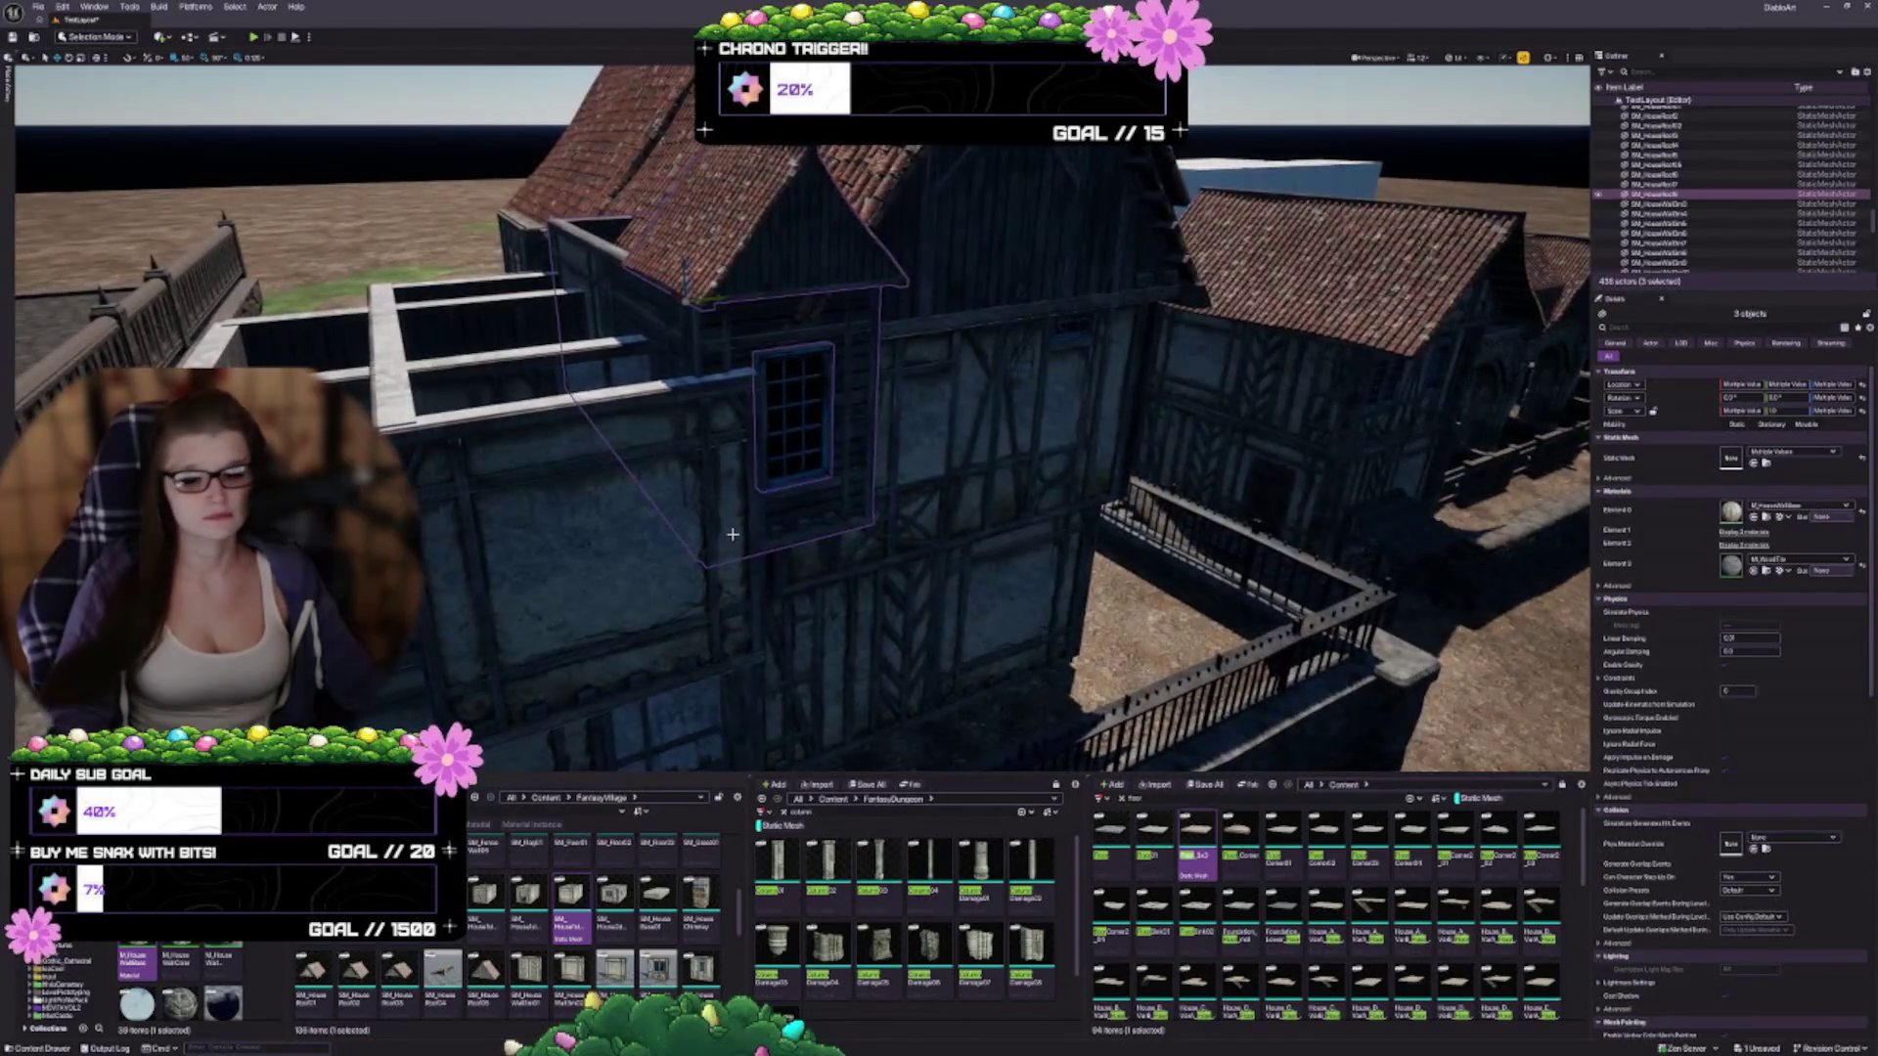
{"action": "left_click", "coordinate": [554, 486]}
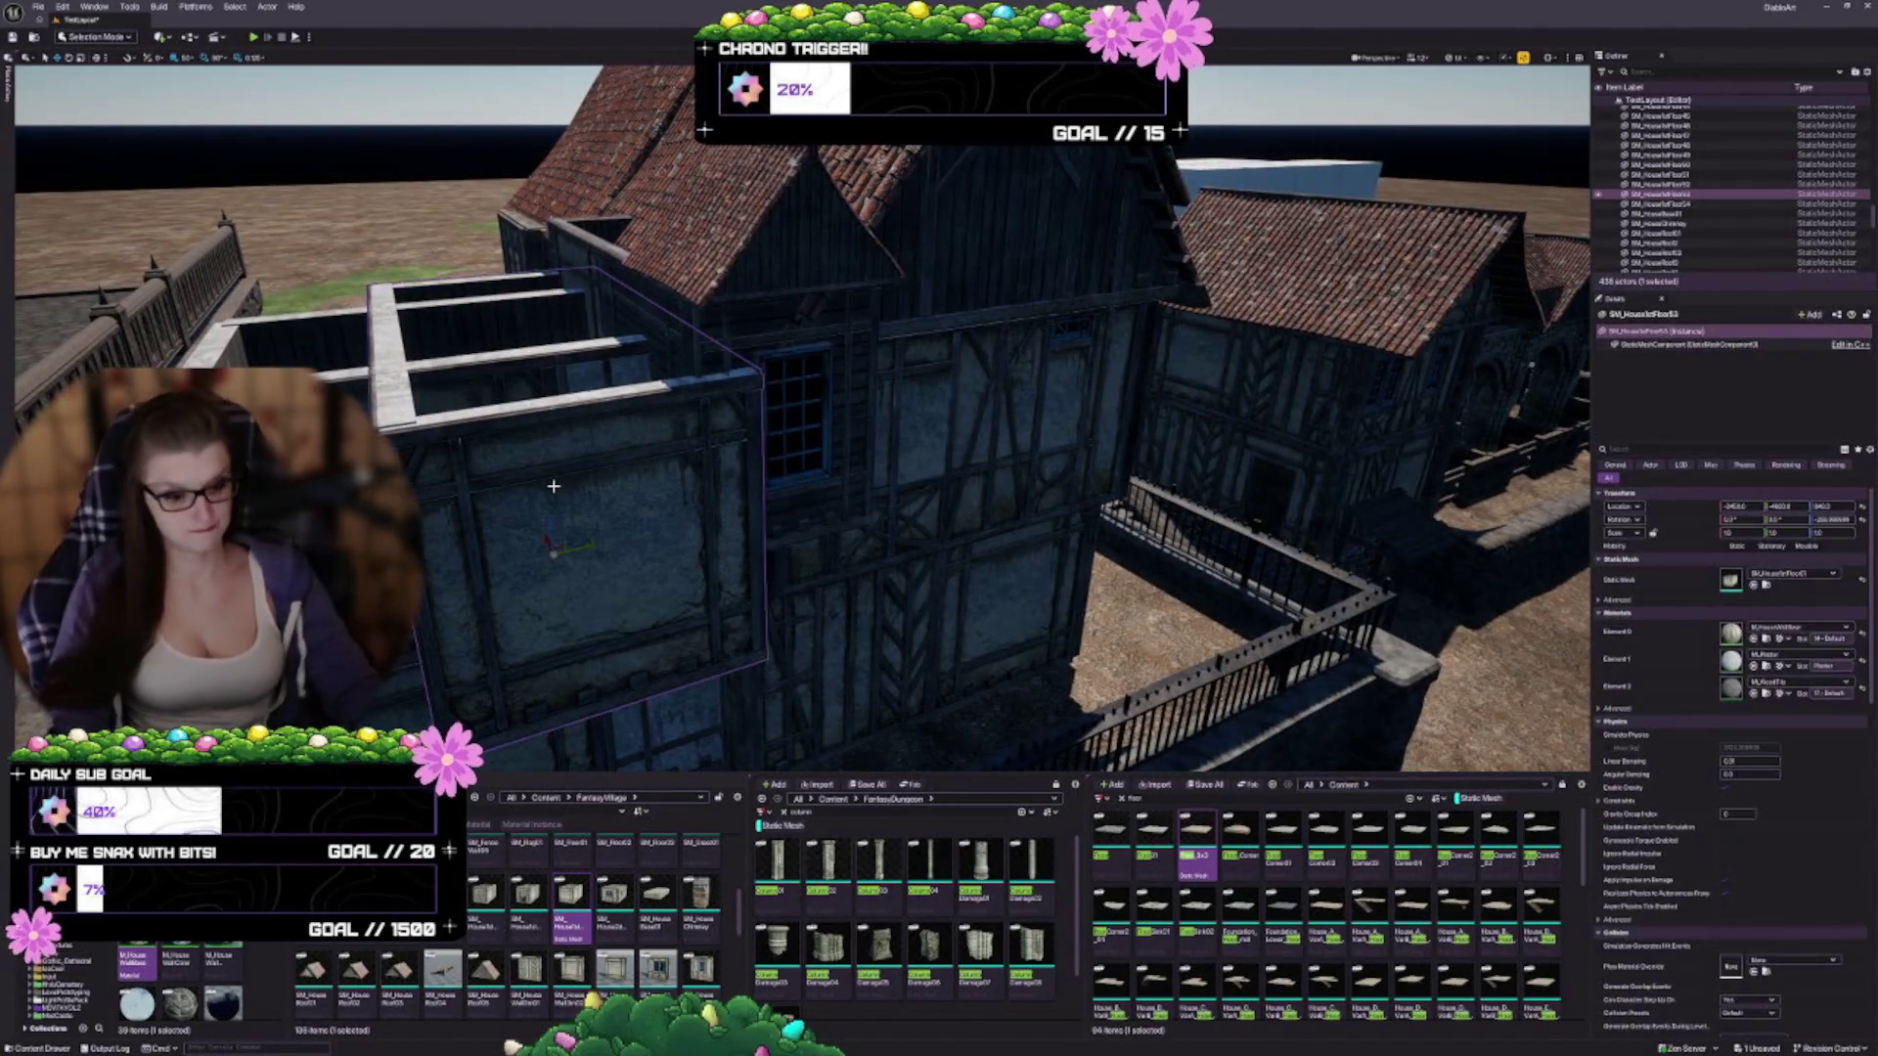
{"action": "key", "text": "Delete"}
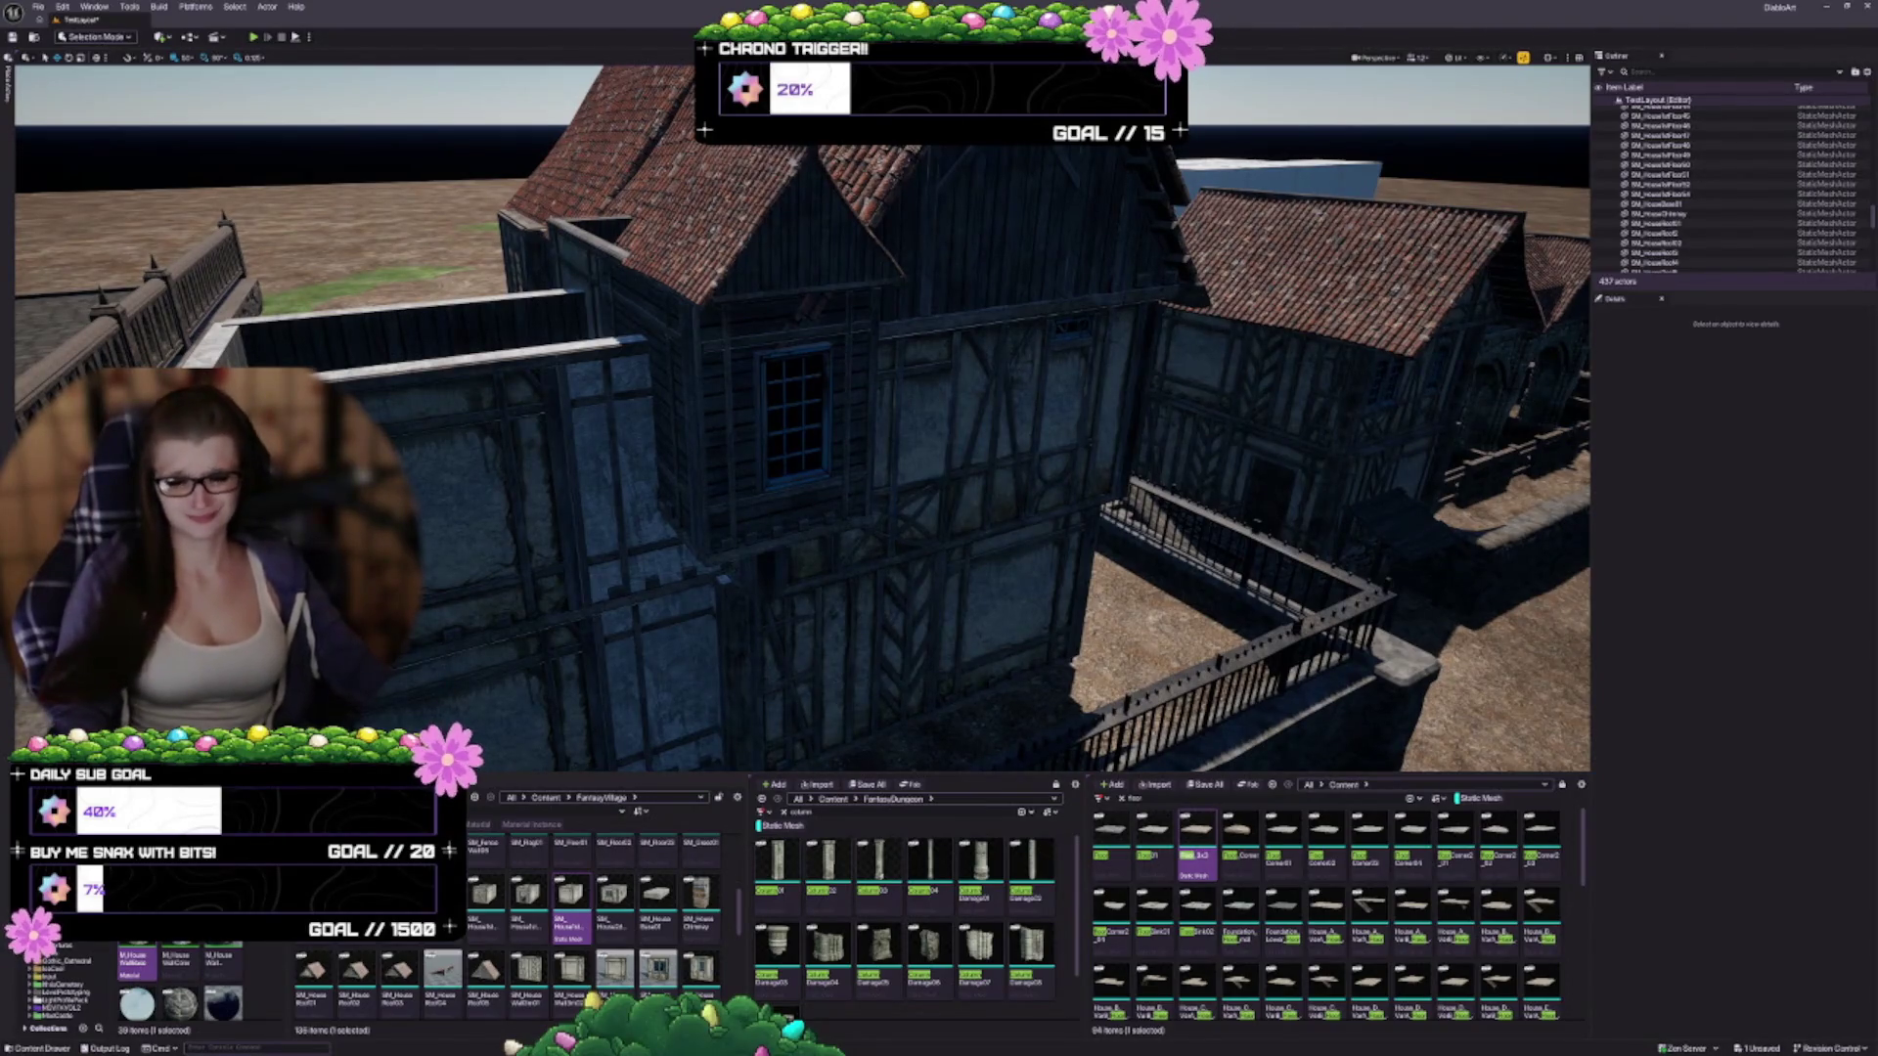
{"action": "mouse_move", "coordinate": [879, 385]}
{"action": "left_mouse_down"}
{"action": "mouse_move", "coordinate": [926, 407]}
{"action": "mouse_move", "coordinate": [1023, 372]}
{"action": "left_mouse_up"}
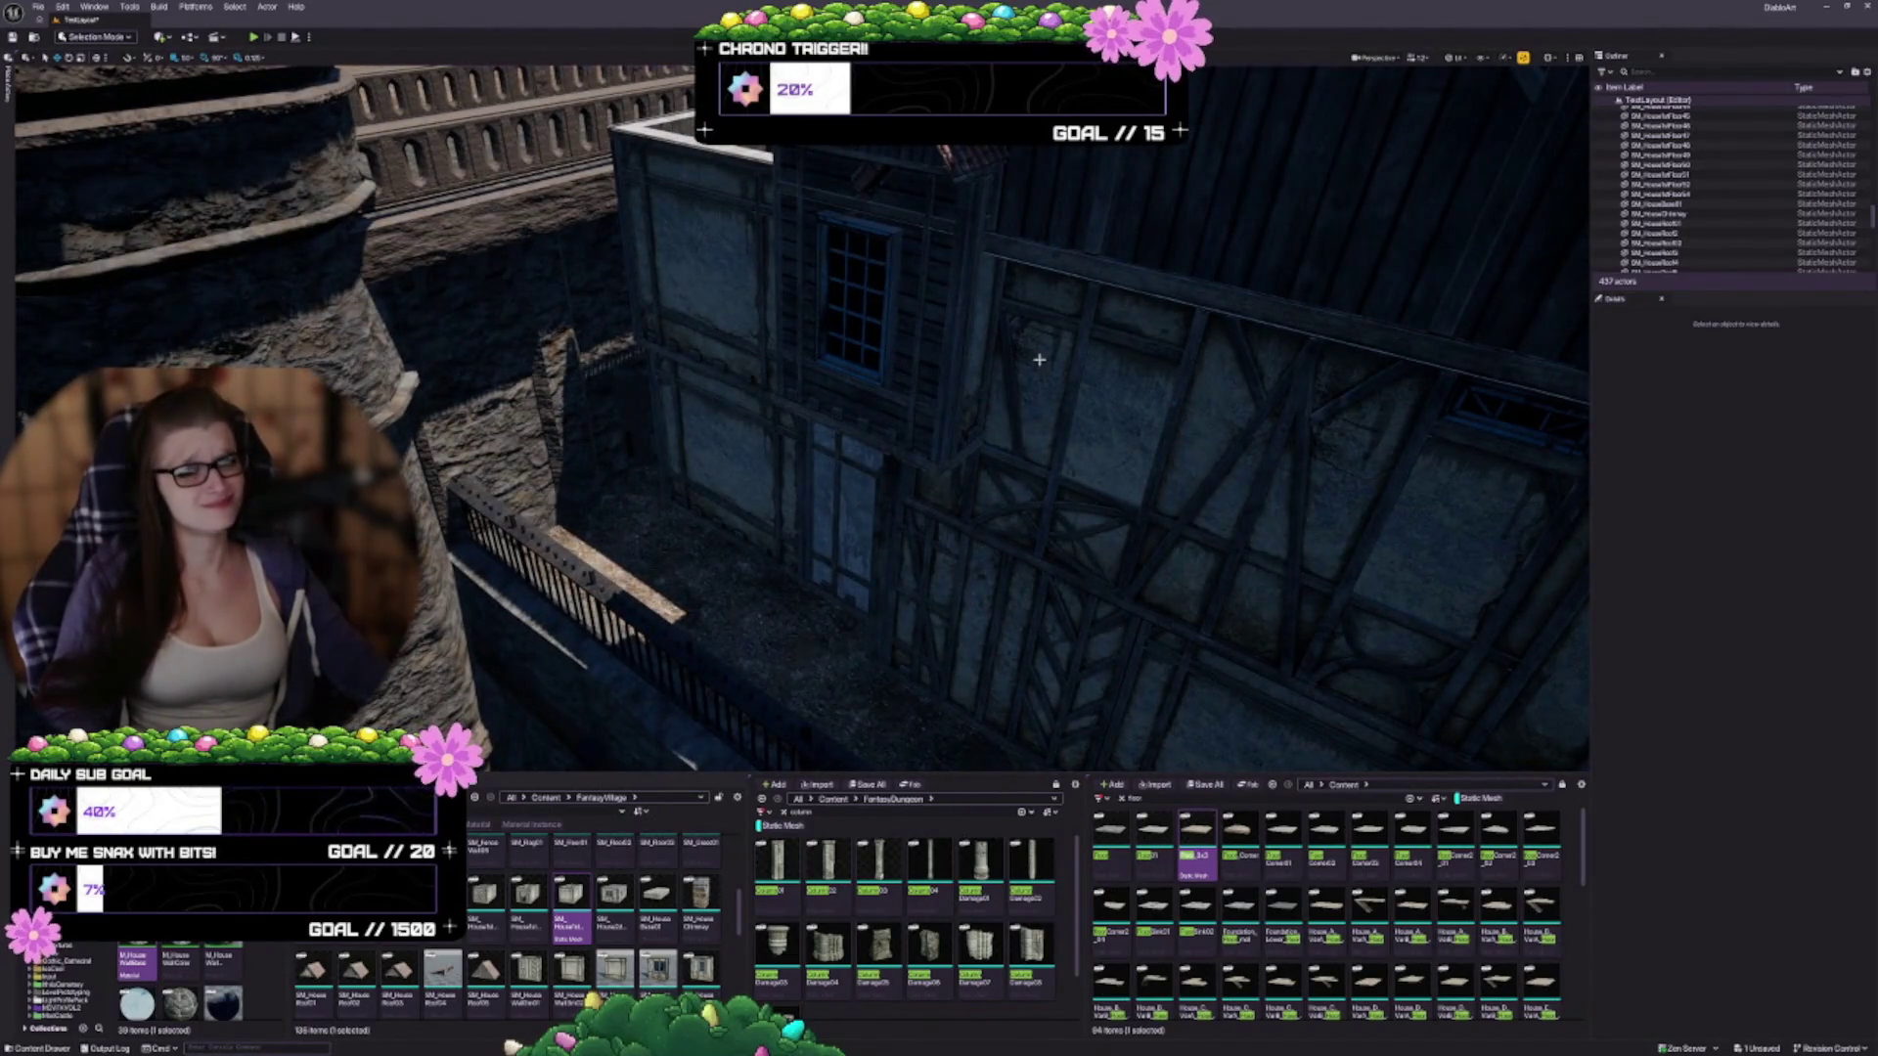
{"action": "mouse_move", "coordinate": [1077, 420]}
{"action": "left_mouse_down"}
{"action": "mouse_move", "coordinate": [936, 365]}
{"action": "mouse_move", "coordinate": [936, 445]}
{"action": "left_mouse_up"}
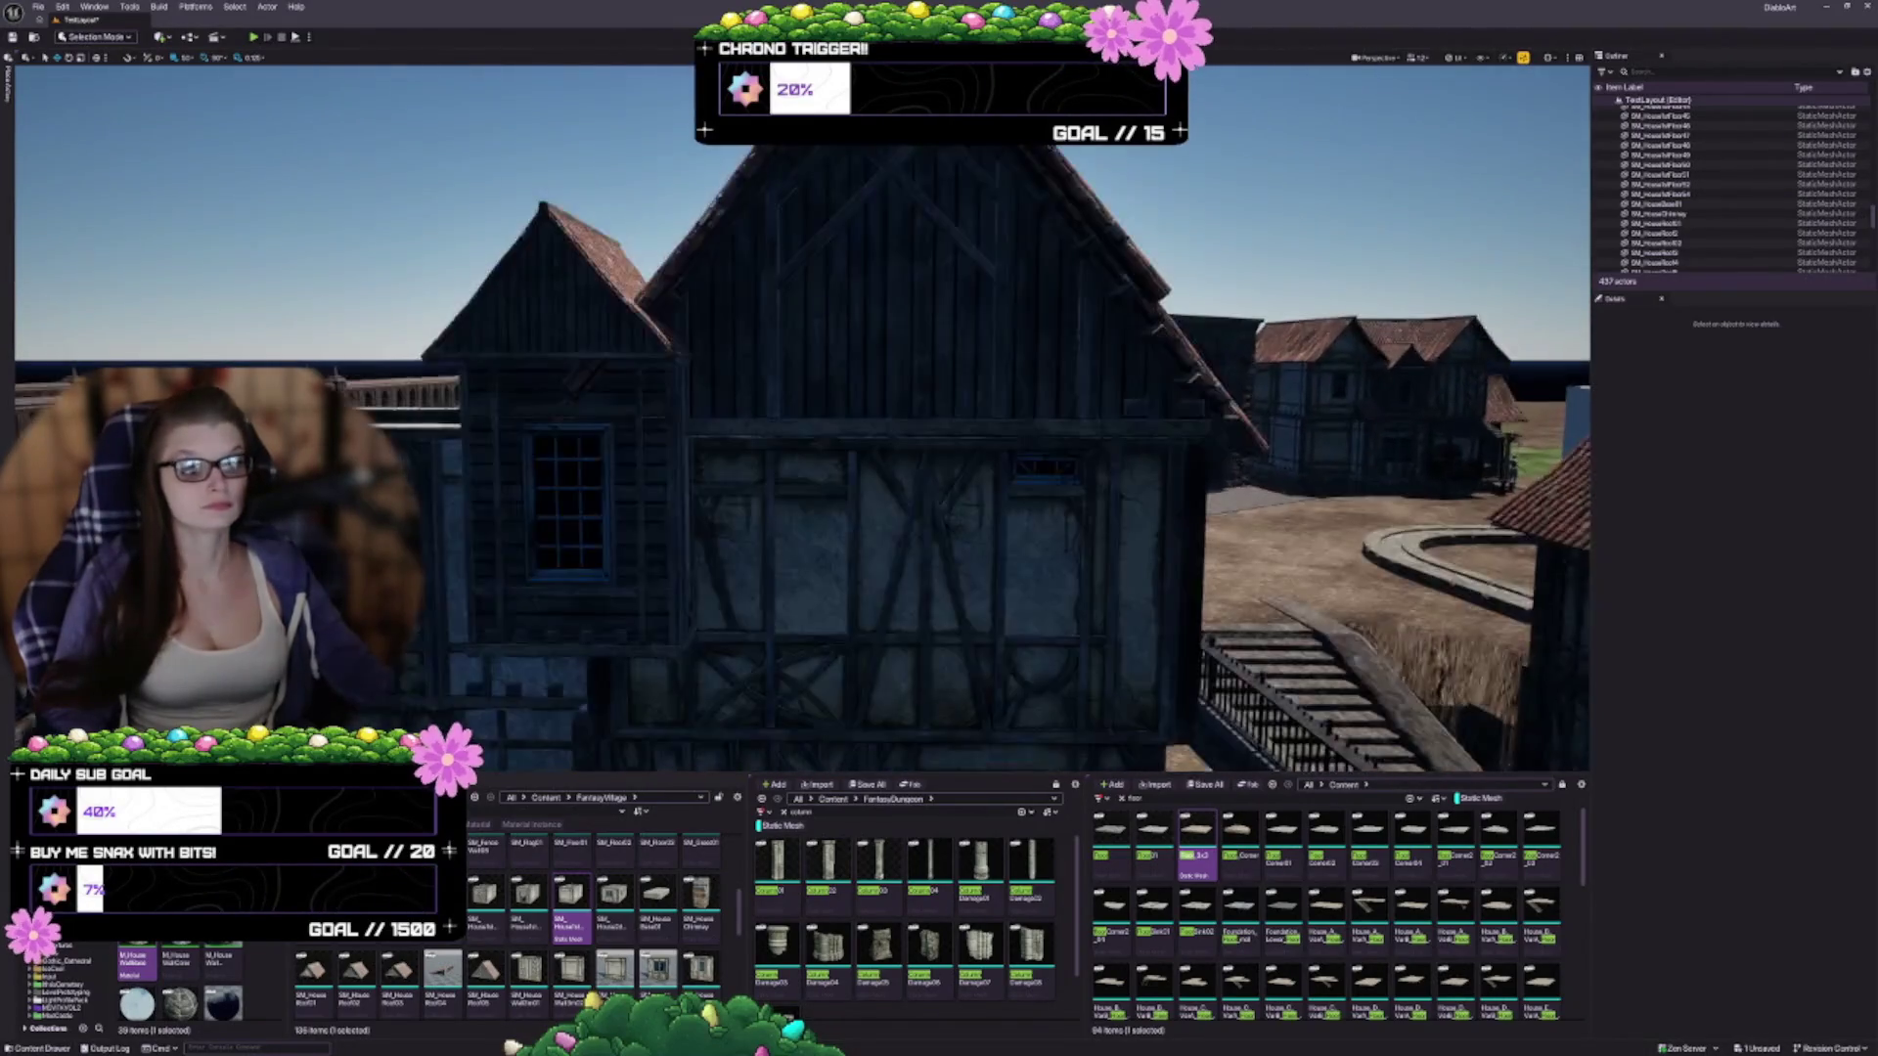
{"action": "left_click_drag", "start_coordinate": [702, 416], "coordinate": [709, 418]}
{"action": "left_click_drag", "start_coordinate": [838, 462], "coordinate": [885, 416]}
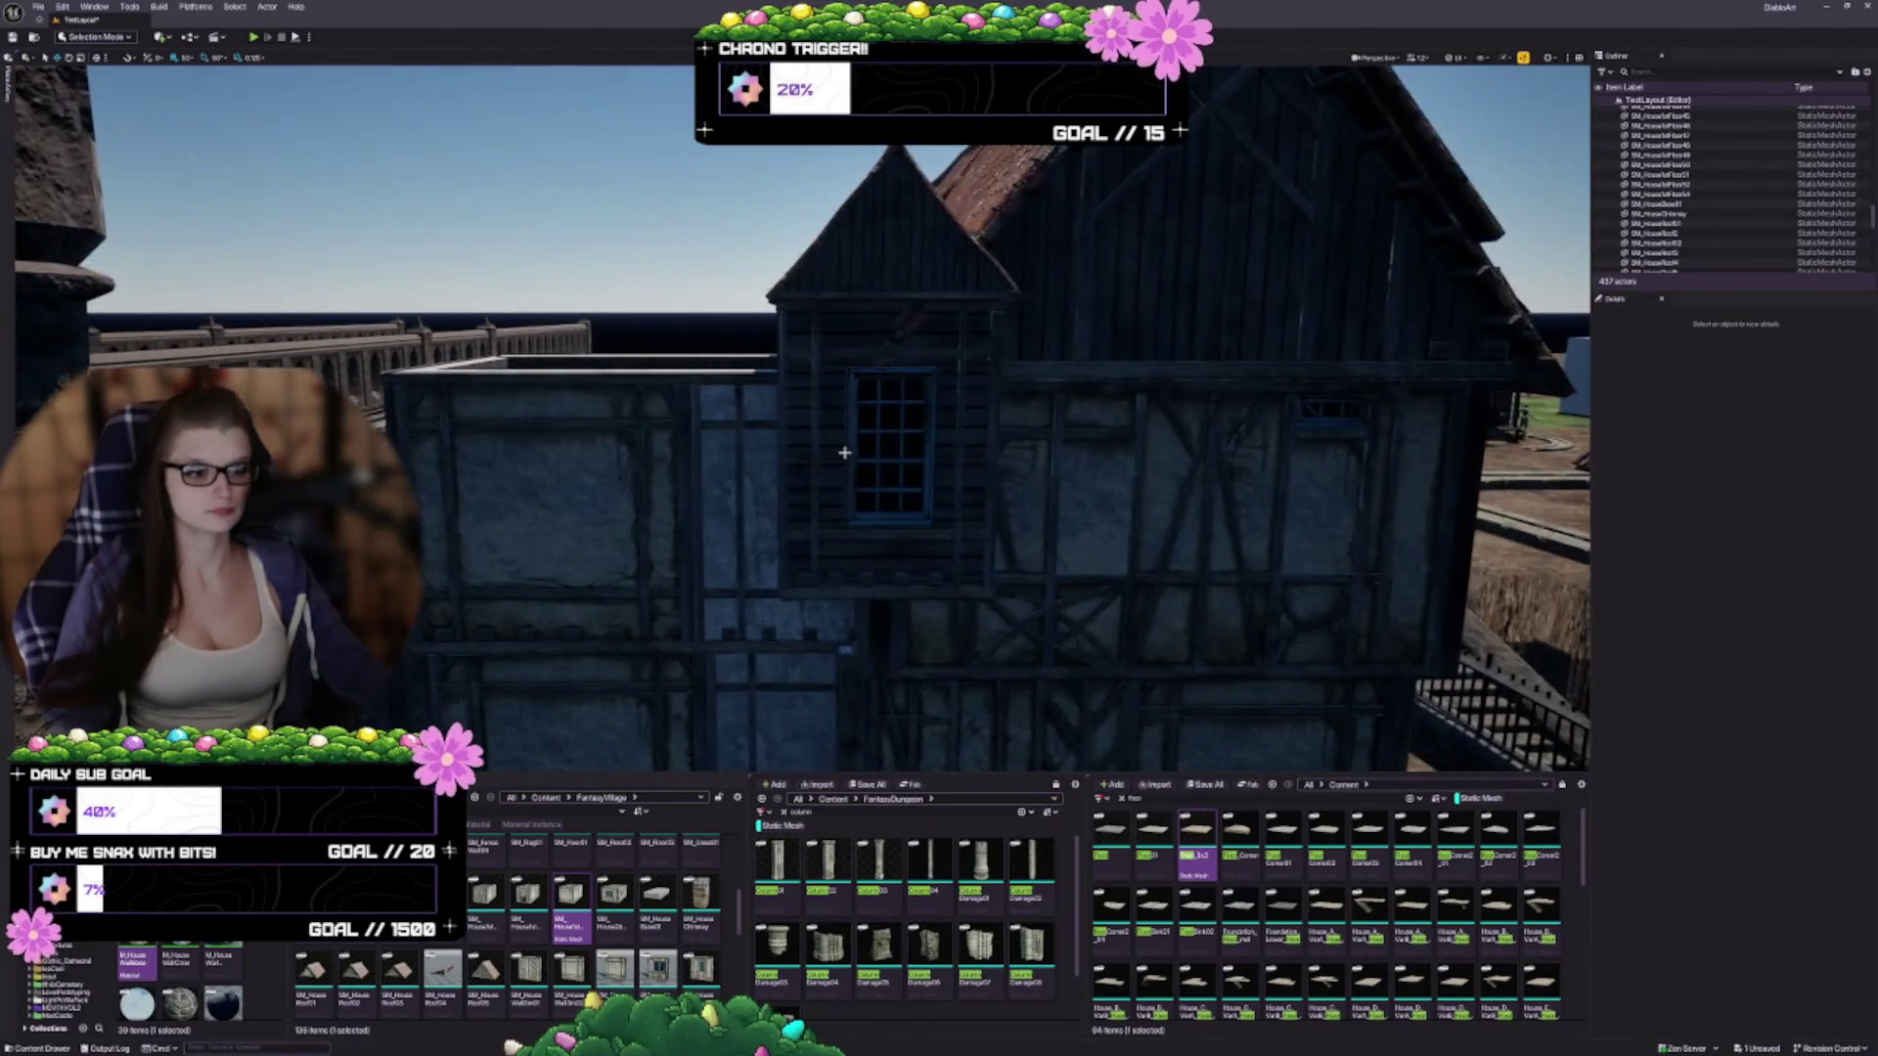
{"action": "left_click", "coordinate": [915, 382]}
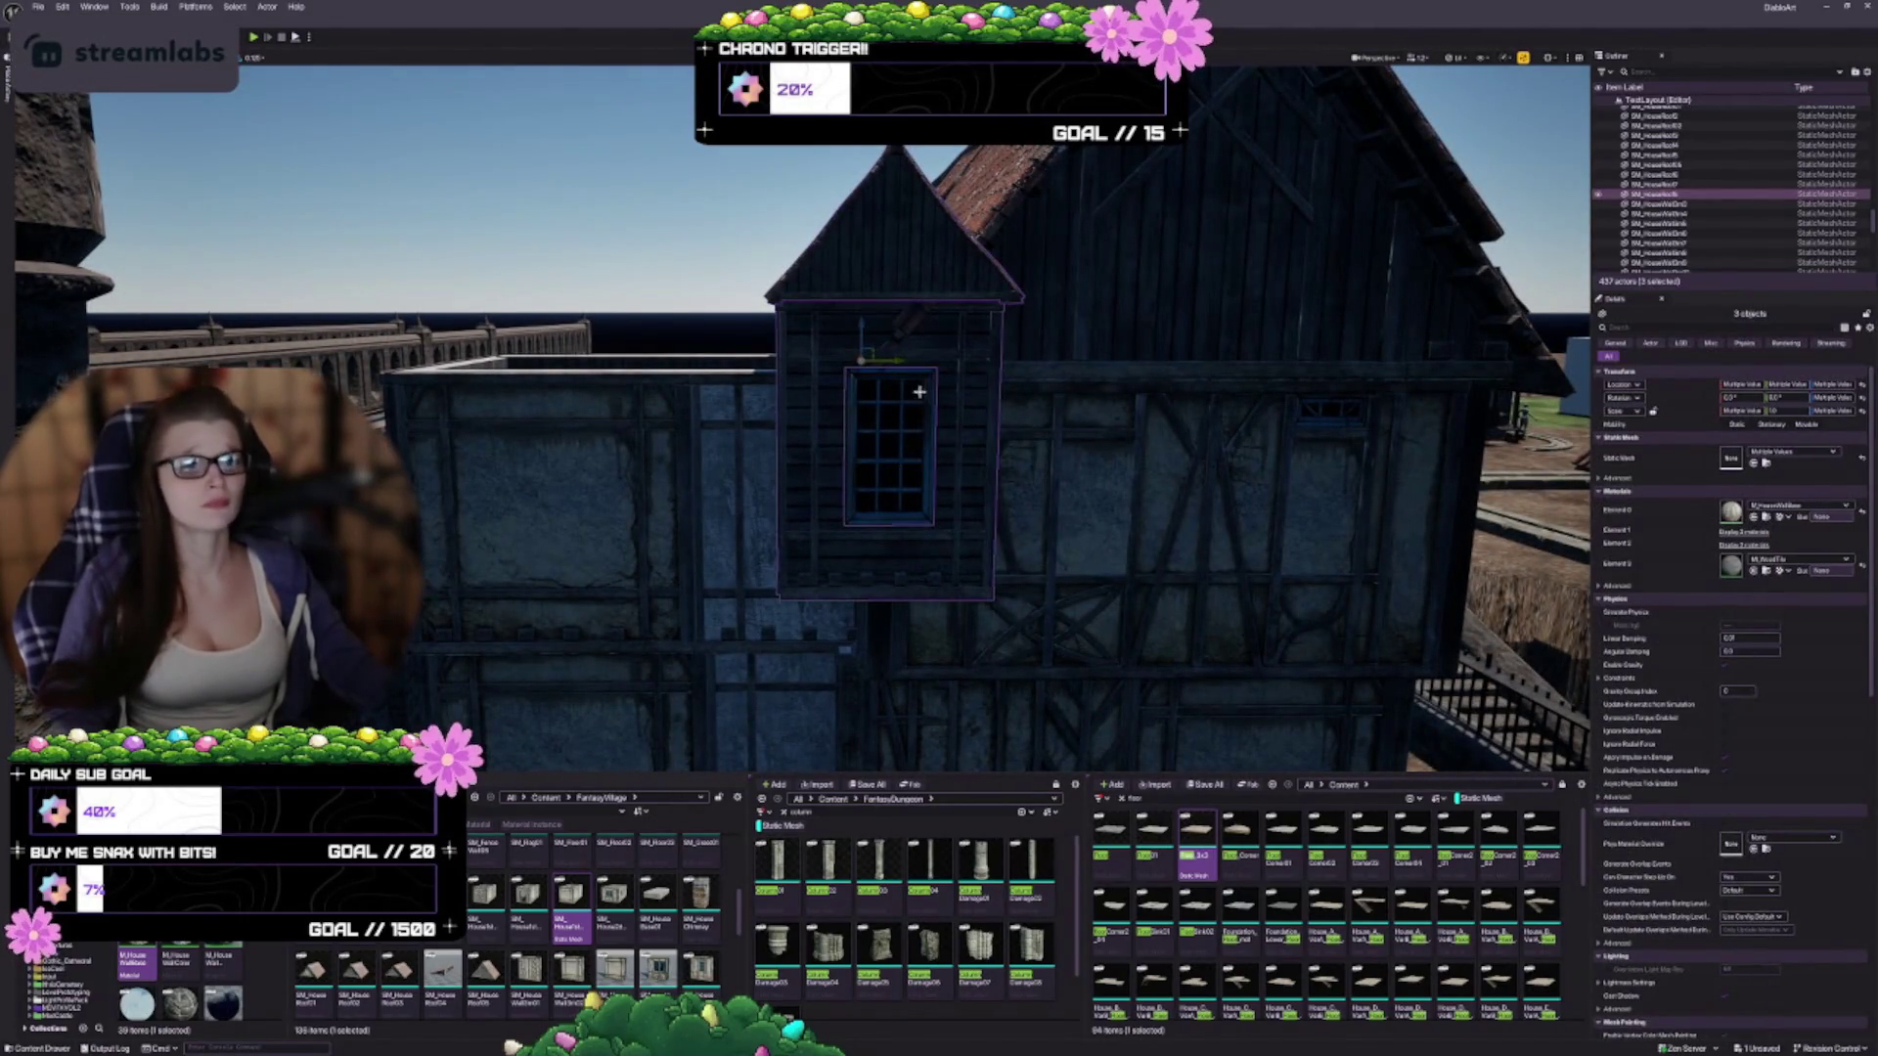
Focus on the dormer and lower it down the house's upper wall
{"action": "left_click_drag", "start_coordinate": [1075, 454], "coordinate": [1075, 454]}
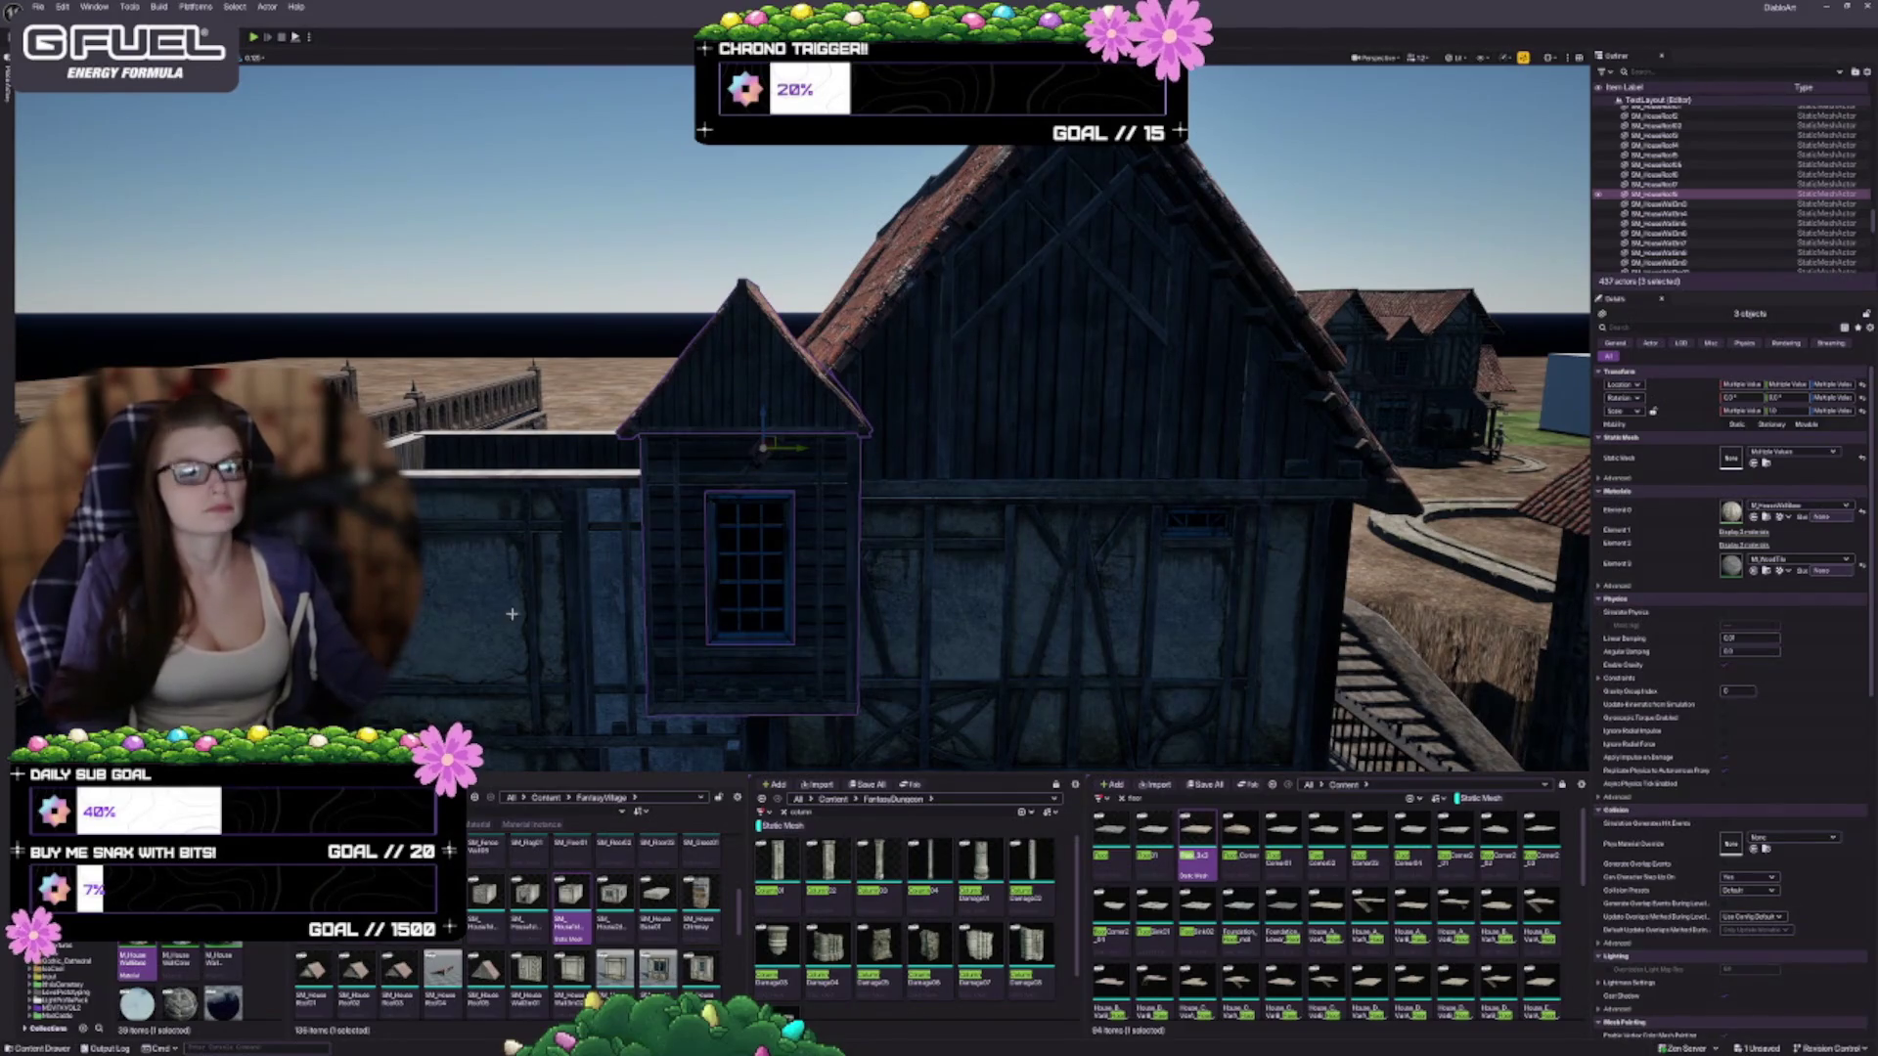
{"action": "key", "text": "f"}
{"action": "scroll", "coordinate": [765, 553], "scroll_direction": "down", "scroll_amount": 3}
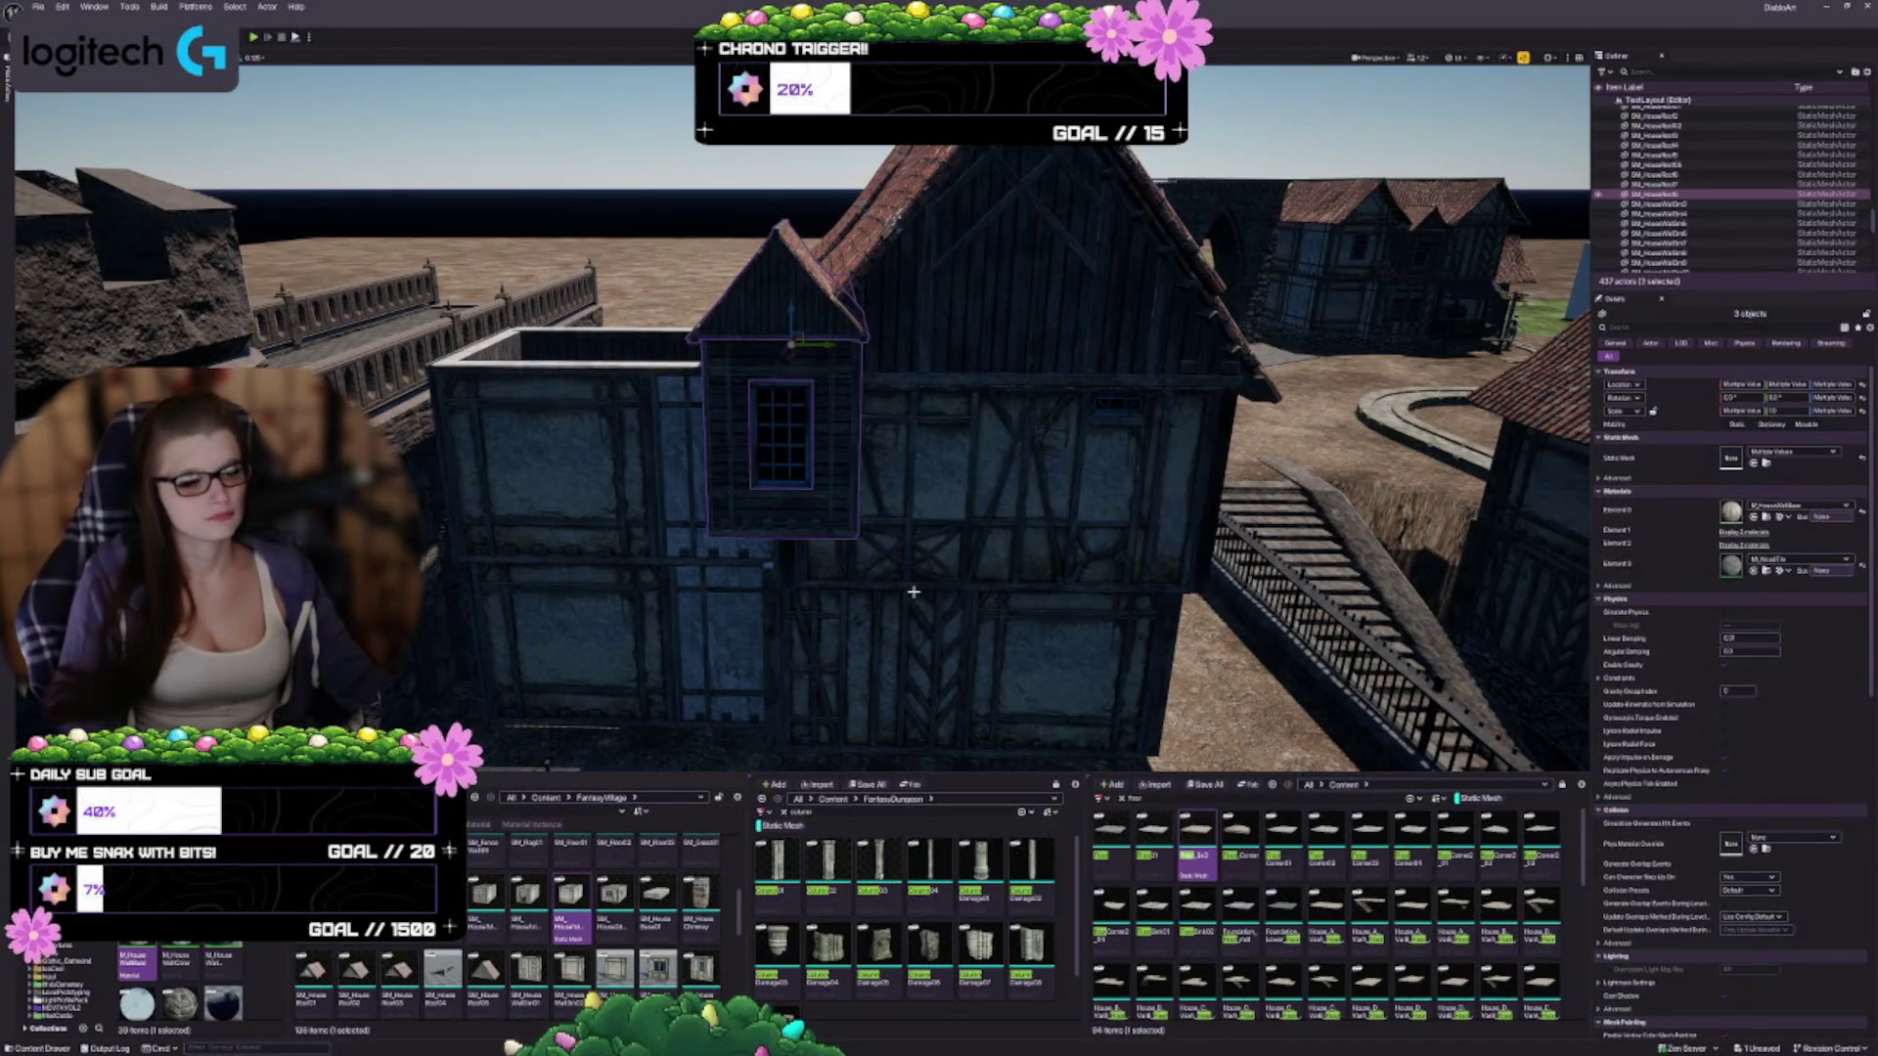
{"action": "mouse_move", "coordinate": [828, 431]}
{"action": "left_mouse_down"}
{"action": "mouse_move", "coordinate": [916, 483]}
{"action": "mouse_move", "coordinate": [885, 459]}
{"action": "left_mouse_up"}
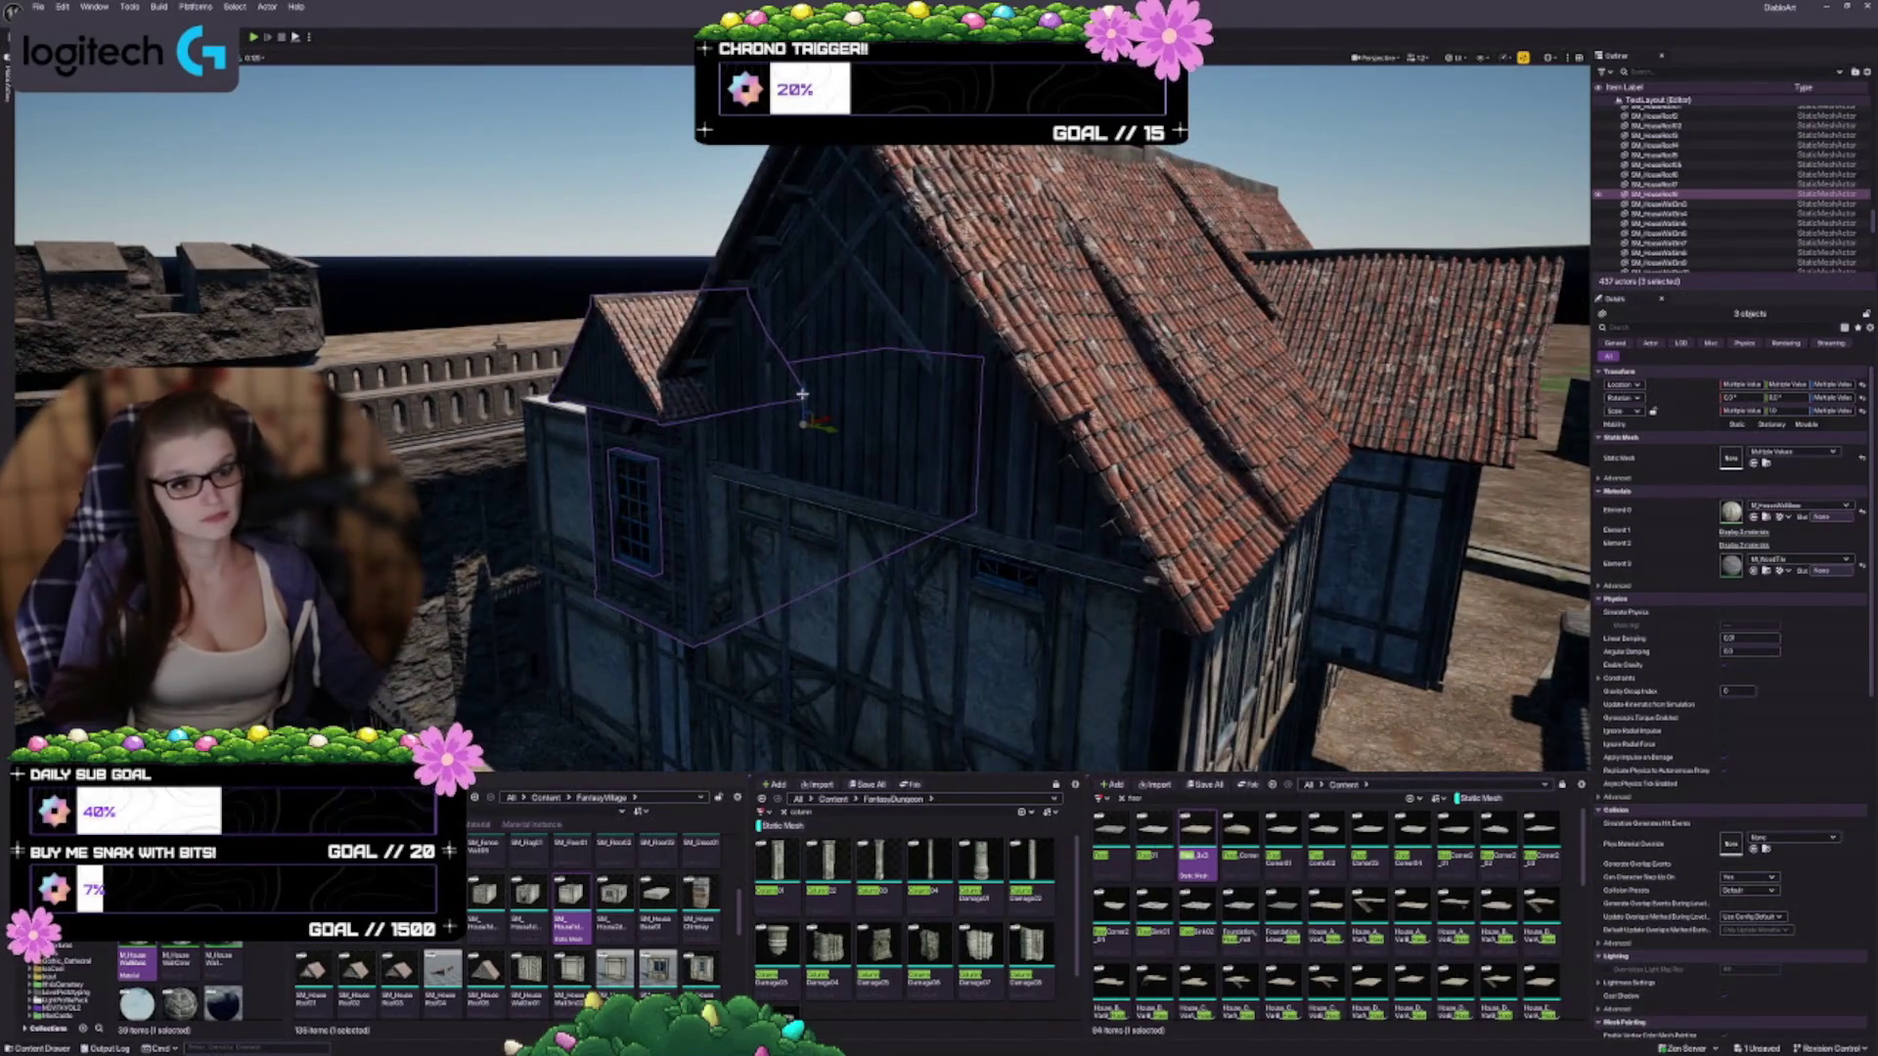
{"action": "left_click_drag", "start_coordinate": [811, 543], "coordinate": [812, 425]}
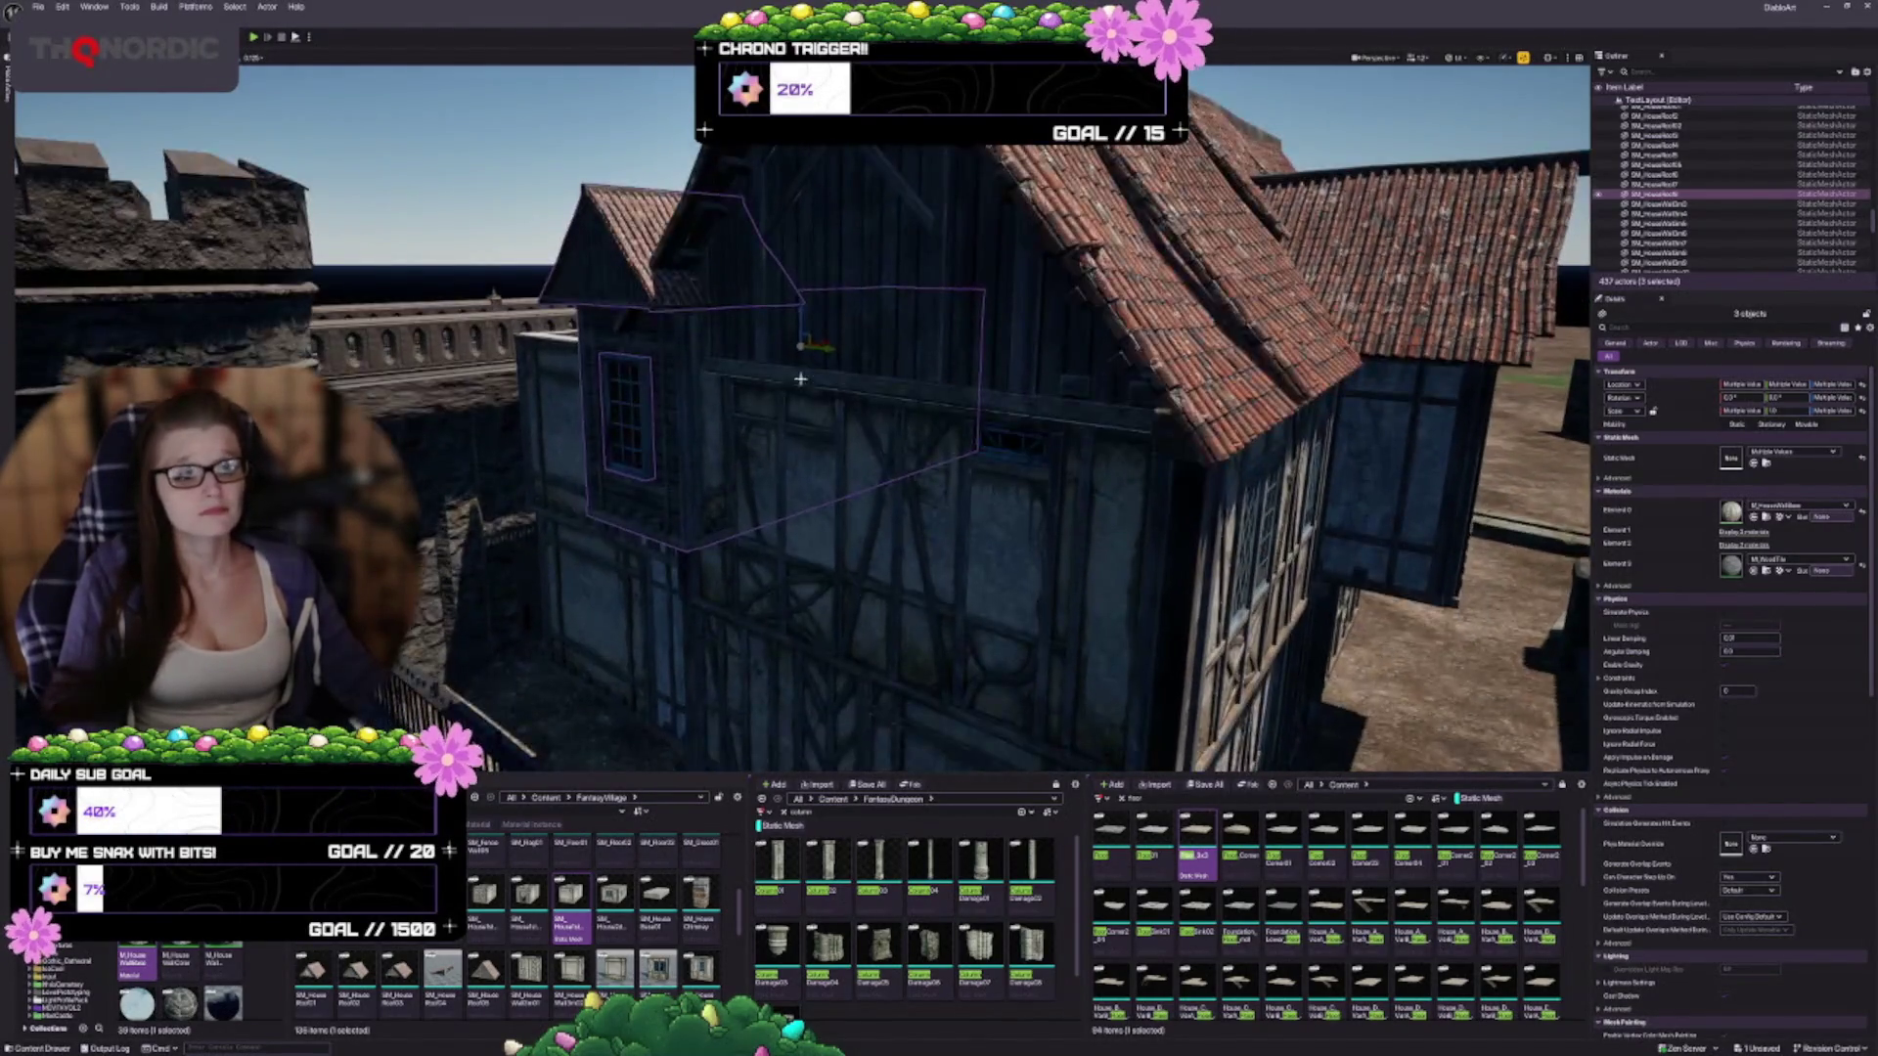
{"action": "mouse_move", "coordinate": [800, 346]}
{"action": "left_mouse_down"}
{"action": "mouse_move", "coordinate": [800, 375]}
{"action": "mouse_move", "coordinate": [797, 358]}
{"action": "left_mouse_up"}
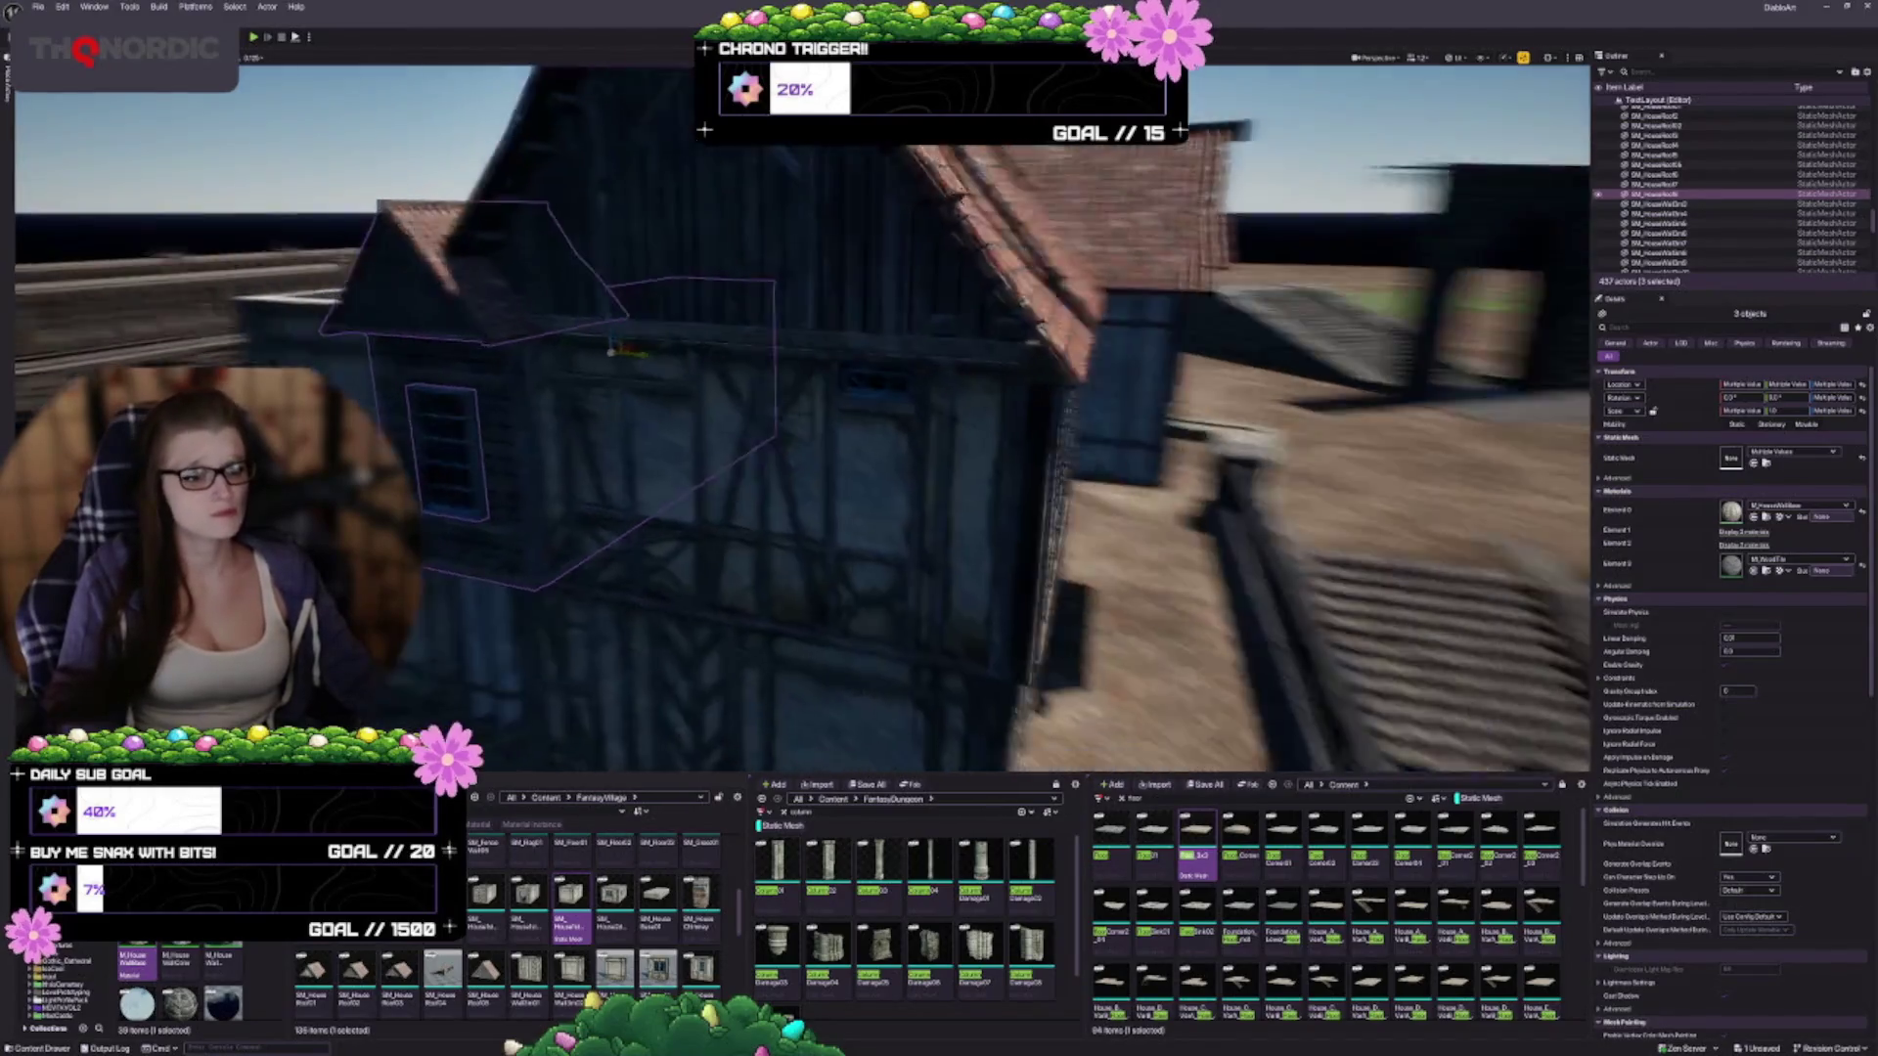
Slide the dormer right along the wall and deselect it
{"action": "left_click_drag", "start_coordinate": [785, 510], "coordinate": [689, 518]}
{"action": "left_click_drag", "start_coordinate": [713, 311], "coordinate": [844, 317]}
{"action": "mouse_move", "coordinate": [980, 464]}
{"action": "left_mouse_down"}
{"action": "mouse_move", "coordinate": [914, 468]}
{"action": "mouse_move", "coordinate": [980, 464]}
{"action": "mouse_move", "coordinate": [924, 468]}
{"action": "mouse_move", "coordinate": [1169, 311]}
{"action": "mouse_move", "coordinate": [1134, 281]}
{"action": "mouse_move", "coordinate": [1135, 299]}
{"action": "mouse_move", "coordinate": [1174, 303]}
{"action": "left_mouse_up"}
{"action": "key", "text": "Escape"}
{"action": "mouse_move", "coordinate": [929, 511]}
{"action": "left_mouse_down"}
{"action": "mouse_move", "coordinate": [821, 528]}
{"action": "mouse_move", "coordinate": [954, 450]}
{"action": "left_mouse_up"}
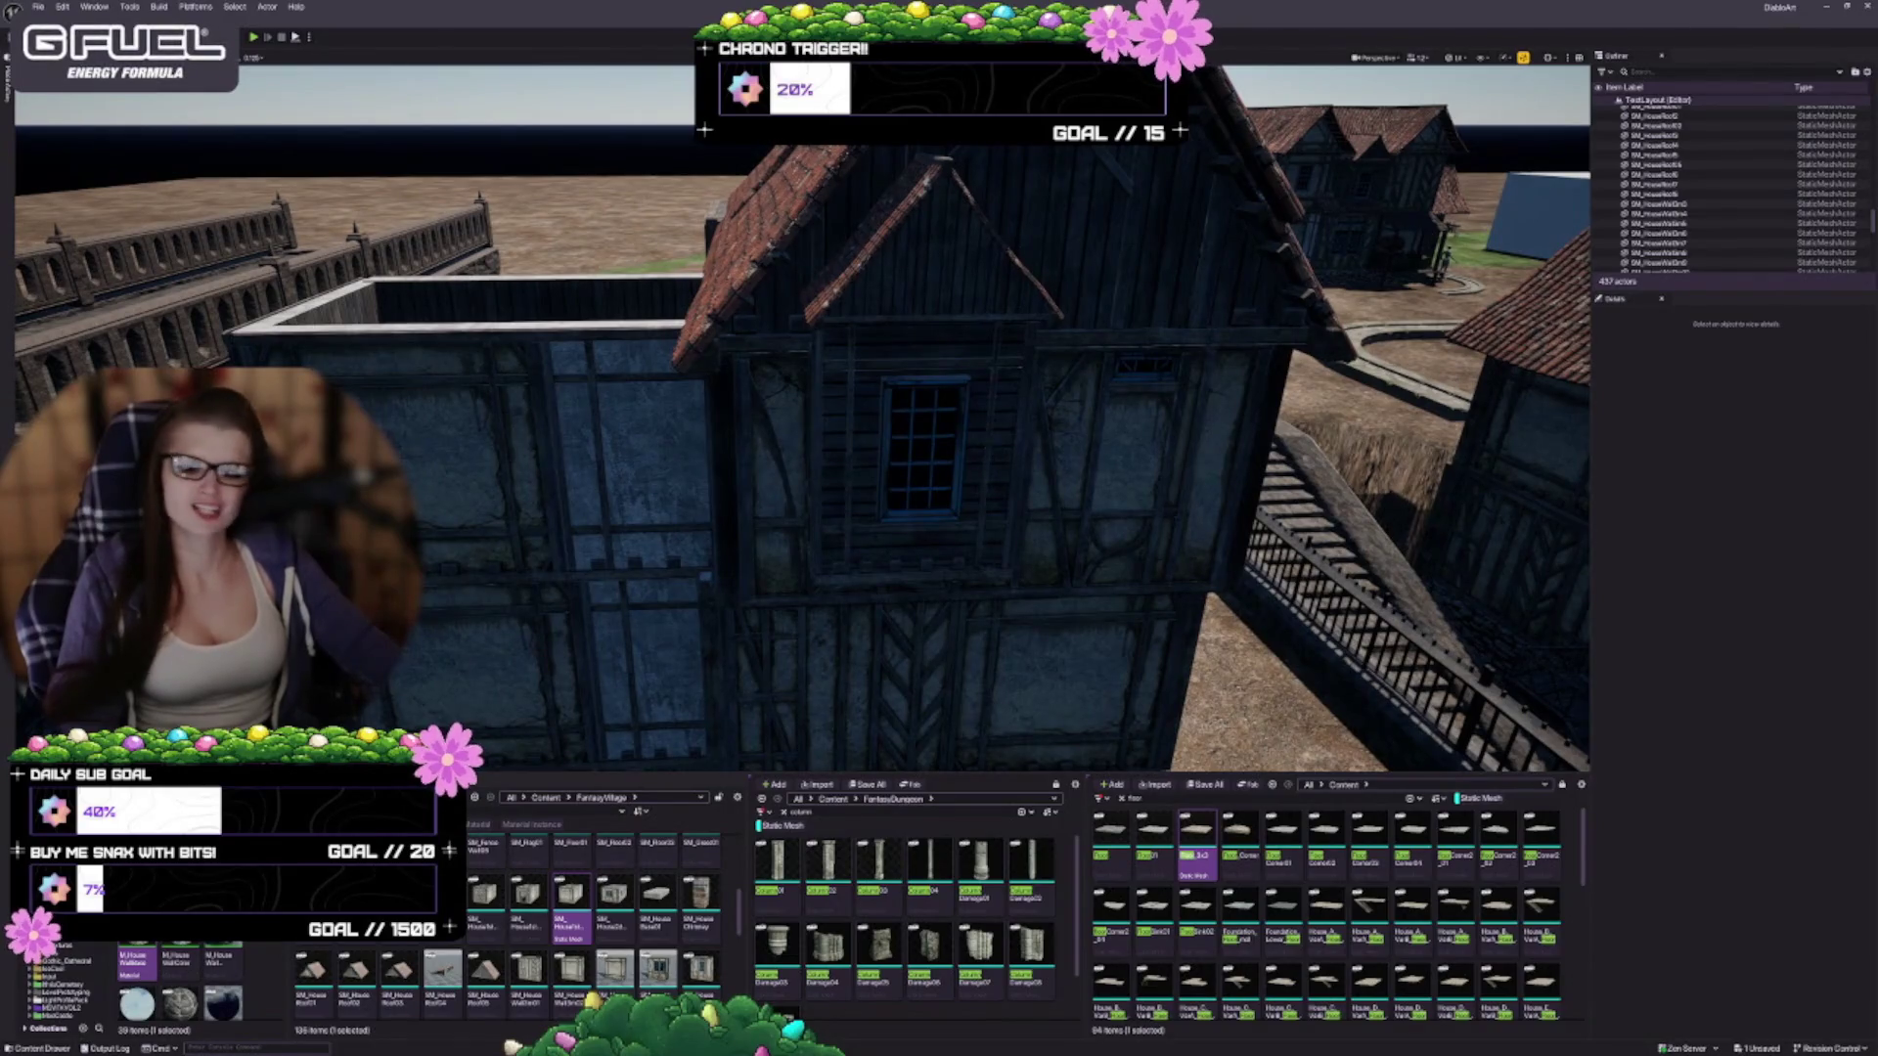
{"action": "left_click_drag", "start_coordinate": [891, 397], "coordinate": [909, 402]}
{"action": "left_click_drag", "start_coordinate": [956, 479], "coordinate": [949, 489]}
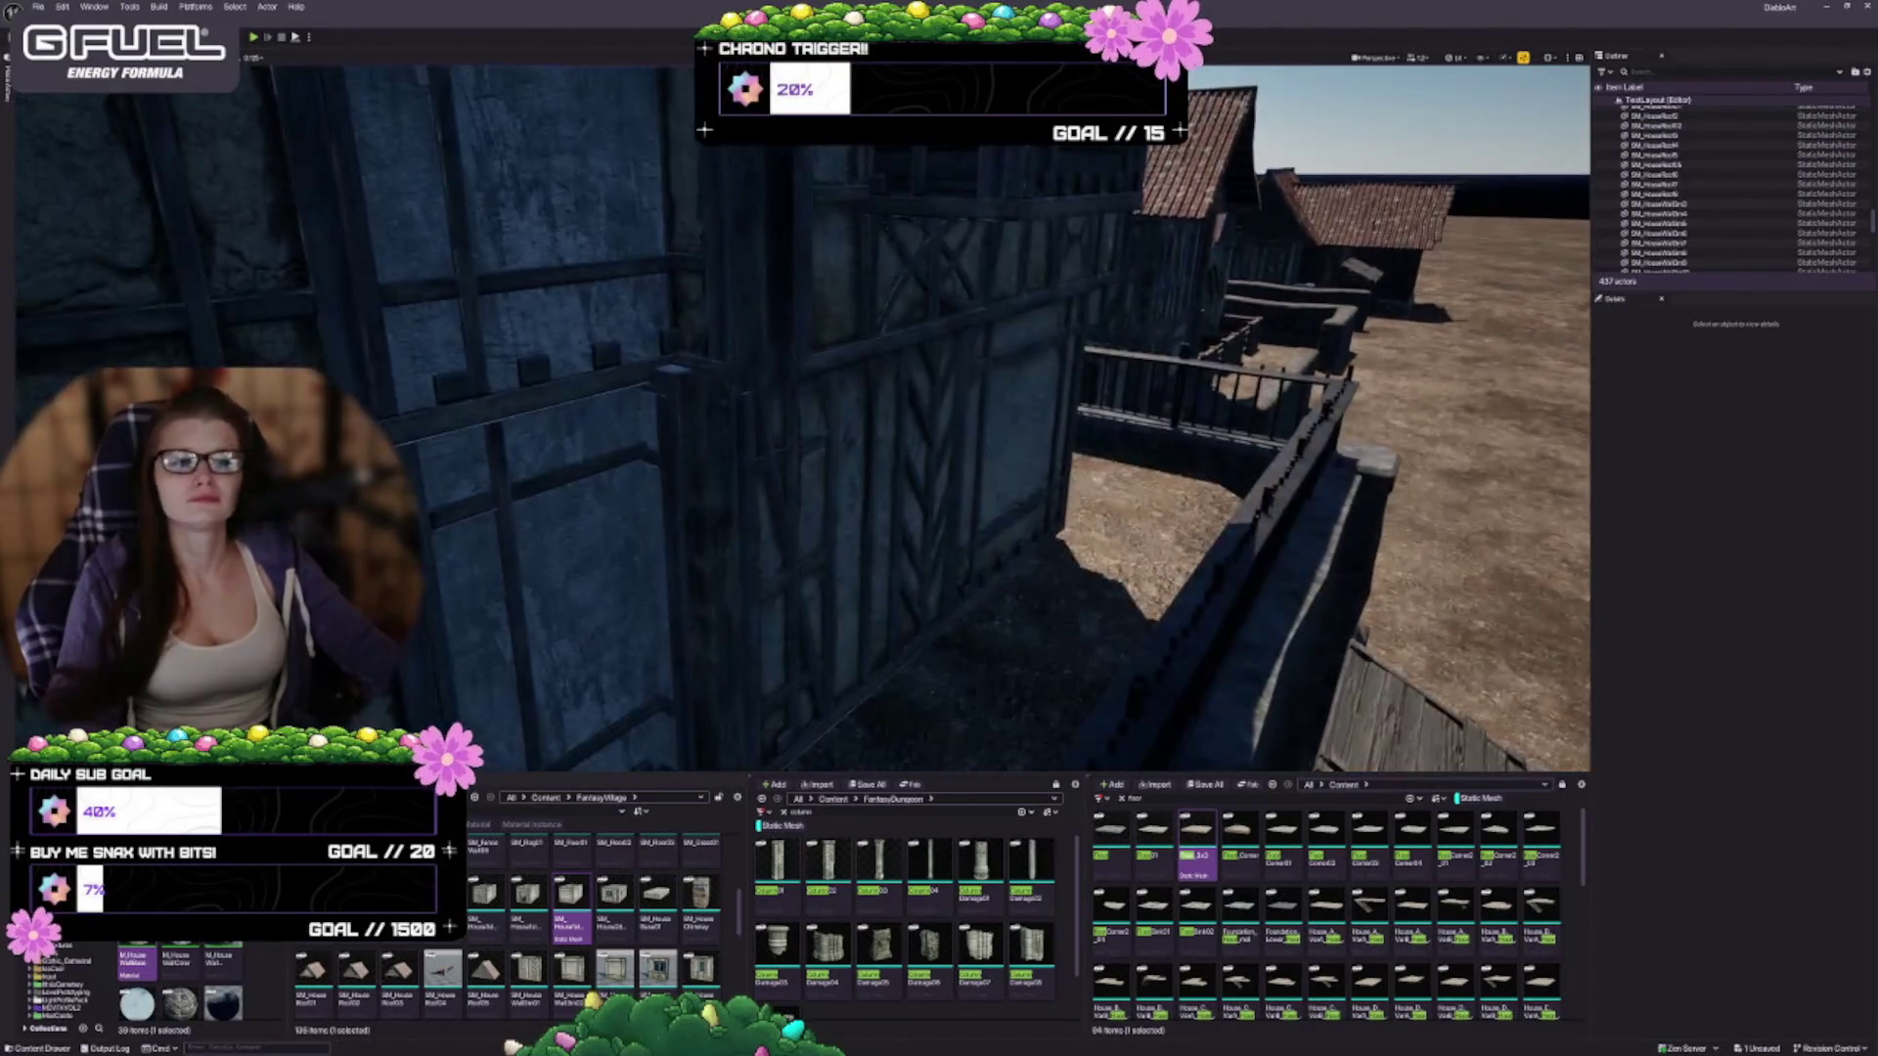
Orbit to the timber wall beside the stone tower and select the dormer's three pieces
{"action": "left_click_drag", "start_coordinate": [904, 270], "coordinate": [904, 270]}
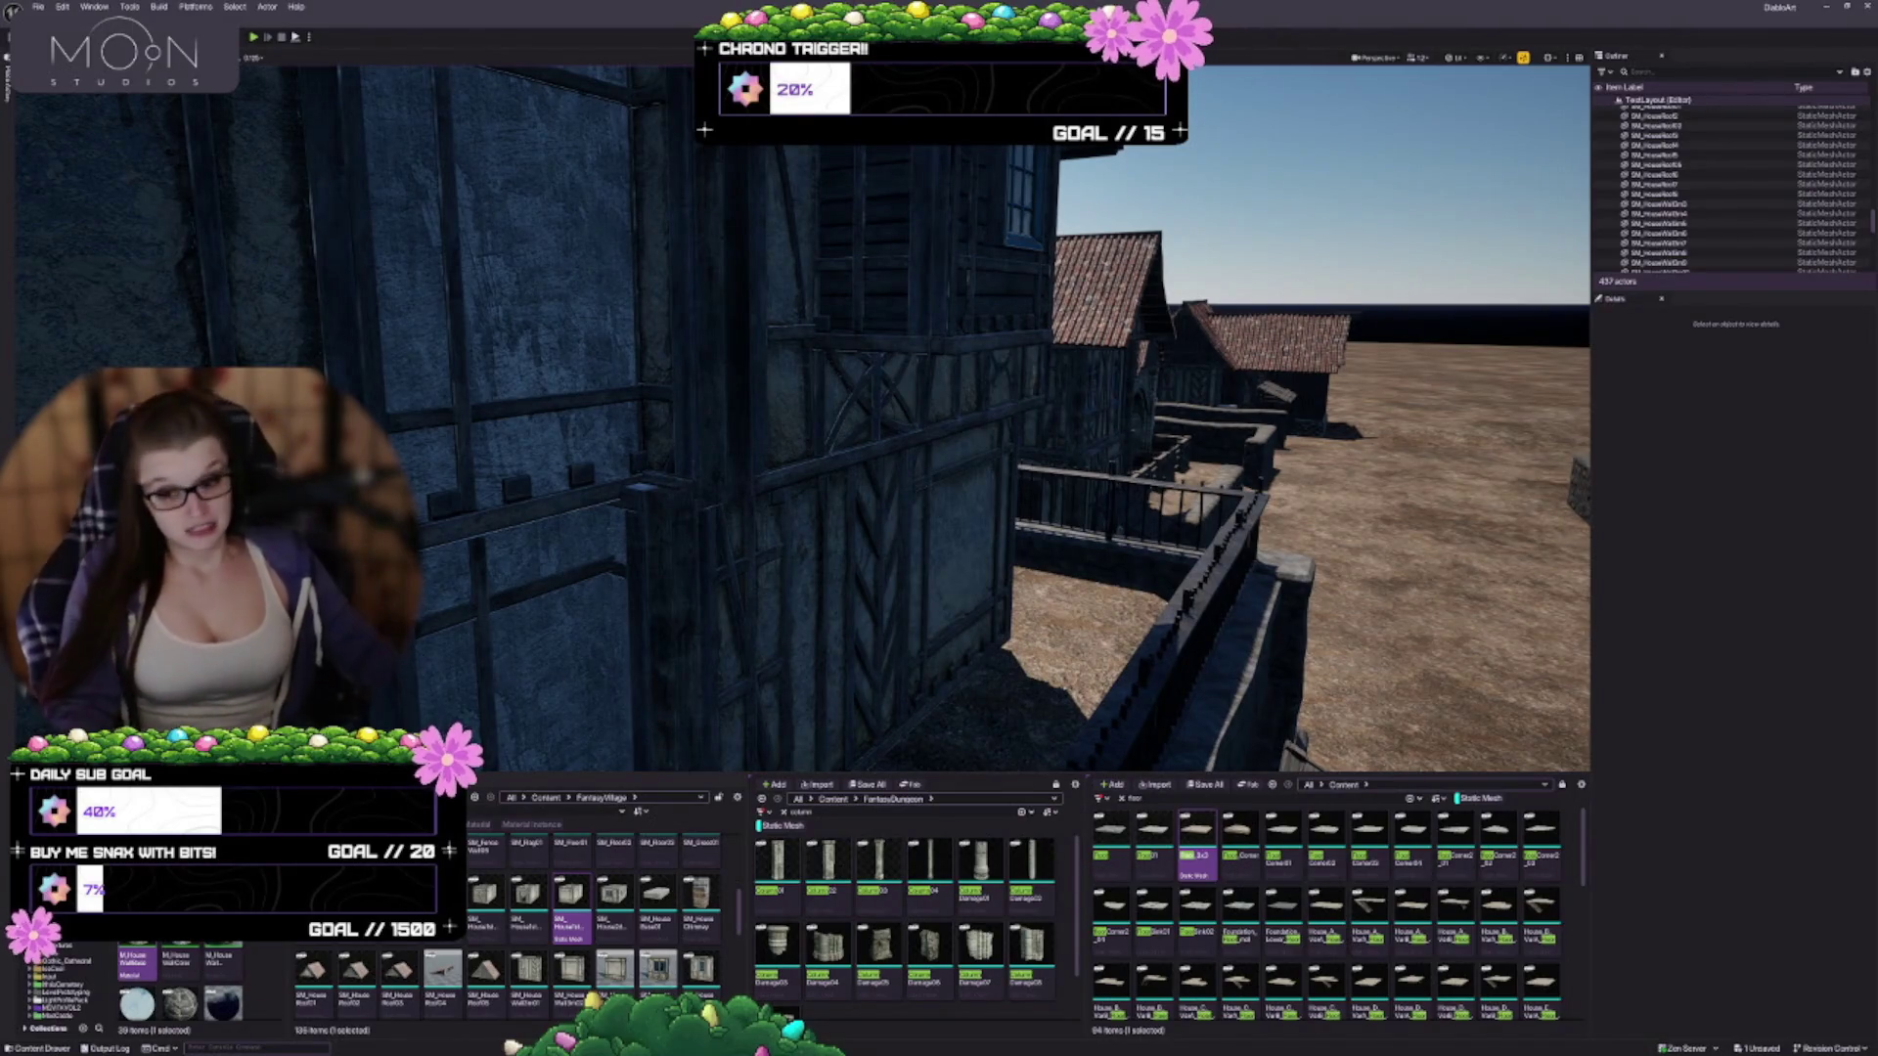
{"action": "left_click_drag", "start_coordinate": [557, 532], "coordinate": [391, 558]}
{"action": "left_click_drag", "start_coordinate": [895, 499], "coordinate": [894, 500]}
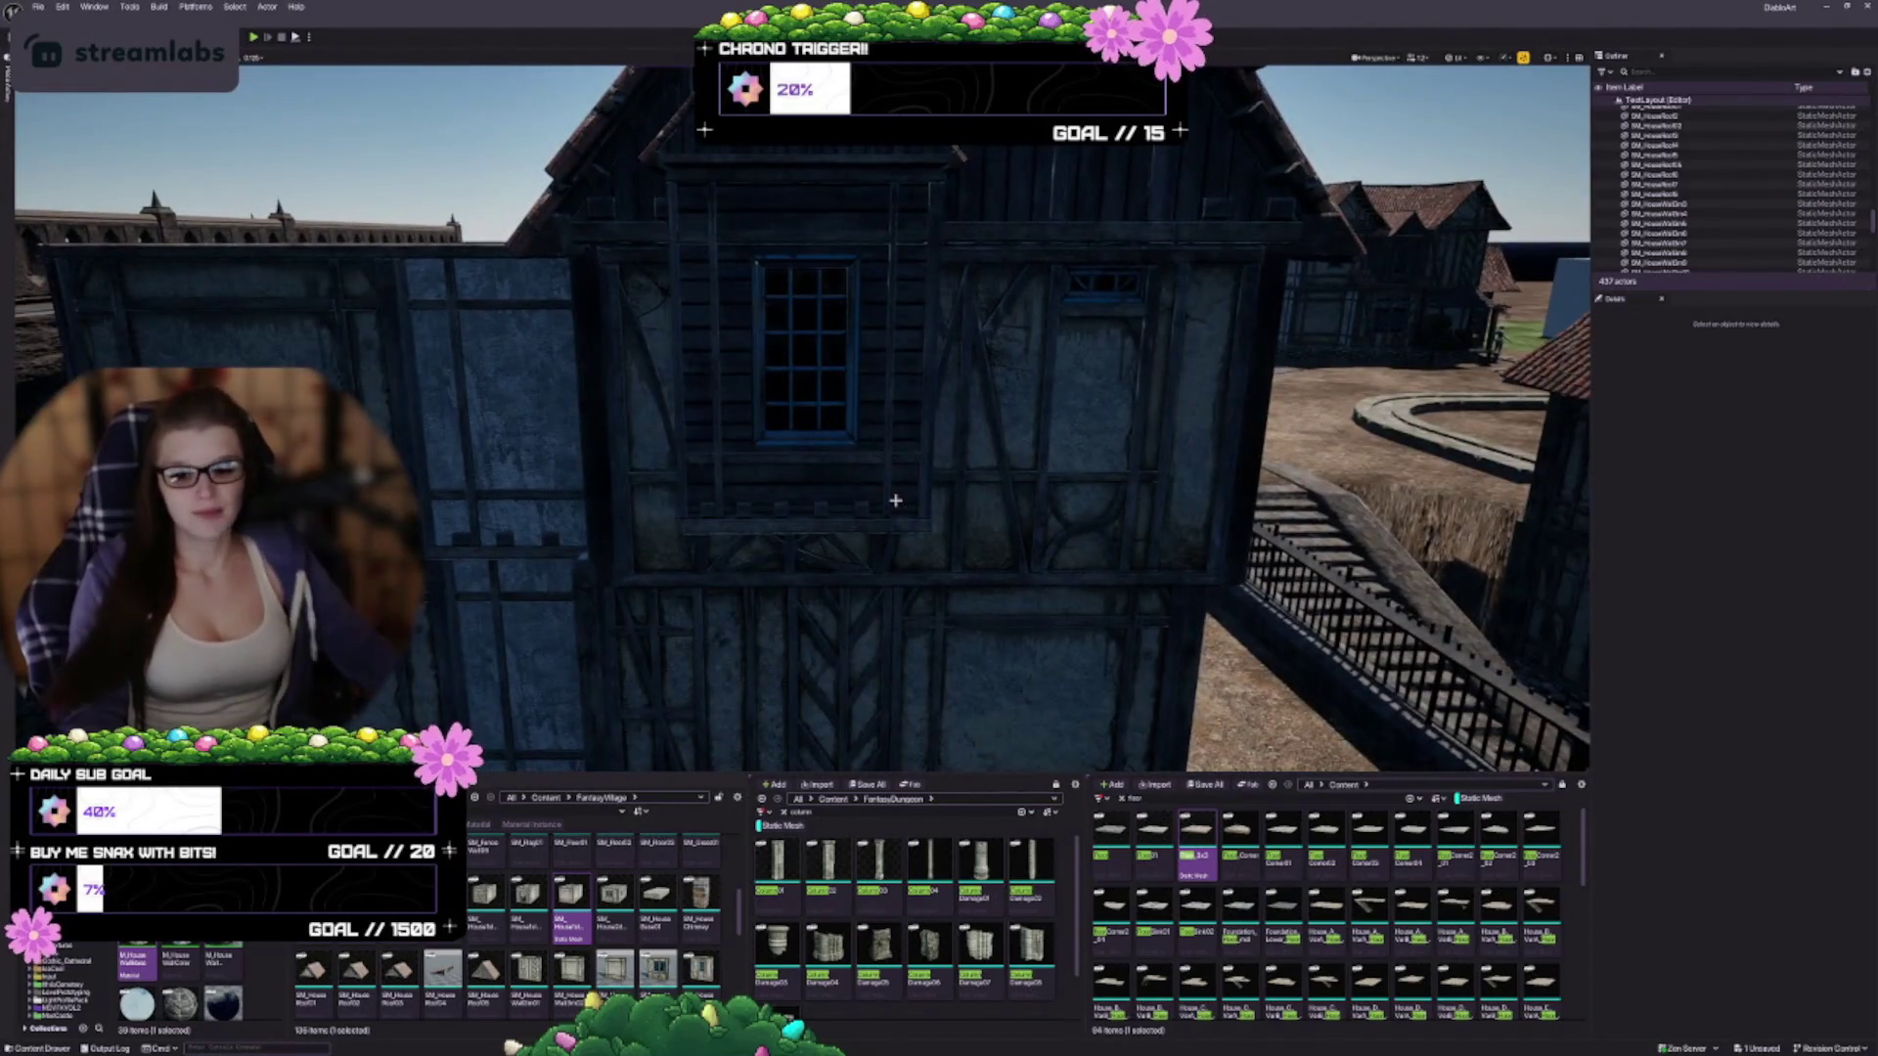
{"action": "left_click_drag", "start_coordinate": [975, 355], "coordinate": [990, 381]}
{"action": "left_click", "coordinate": [922, 293]}
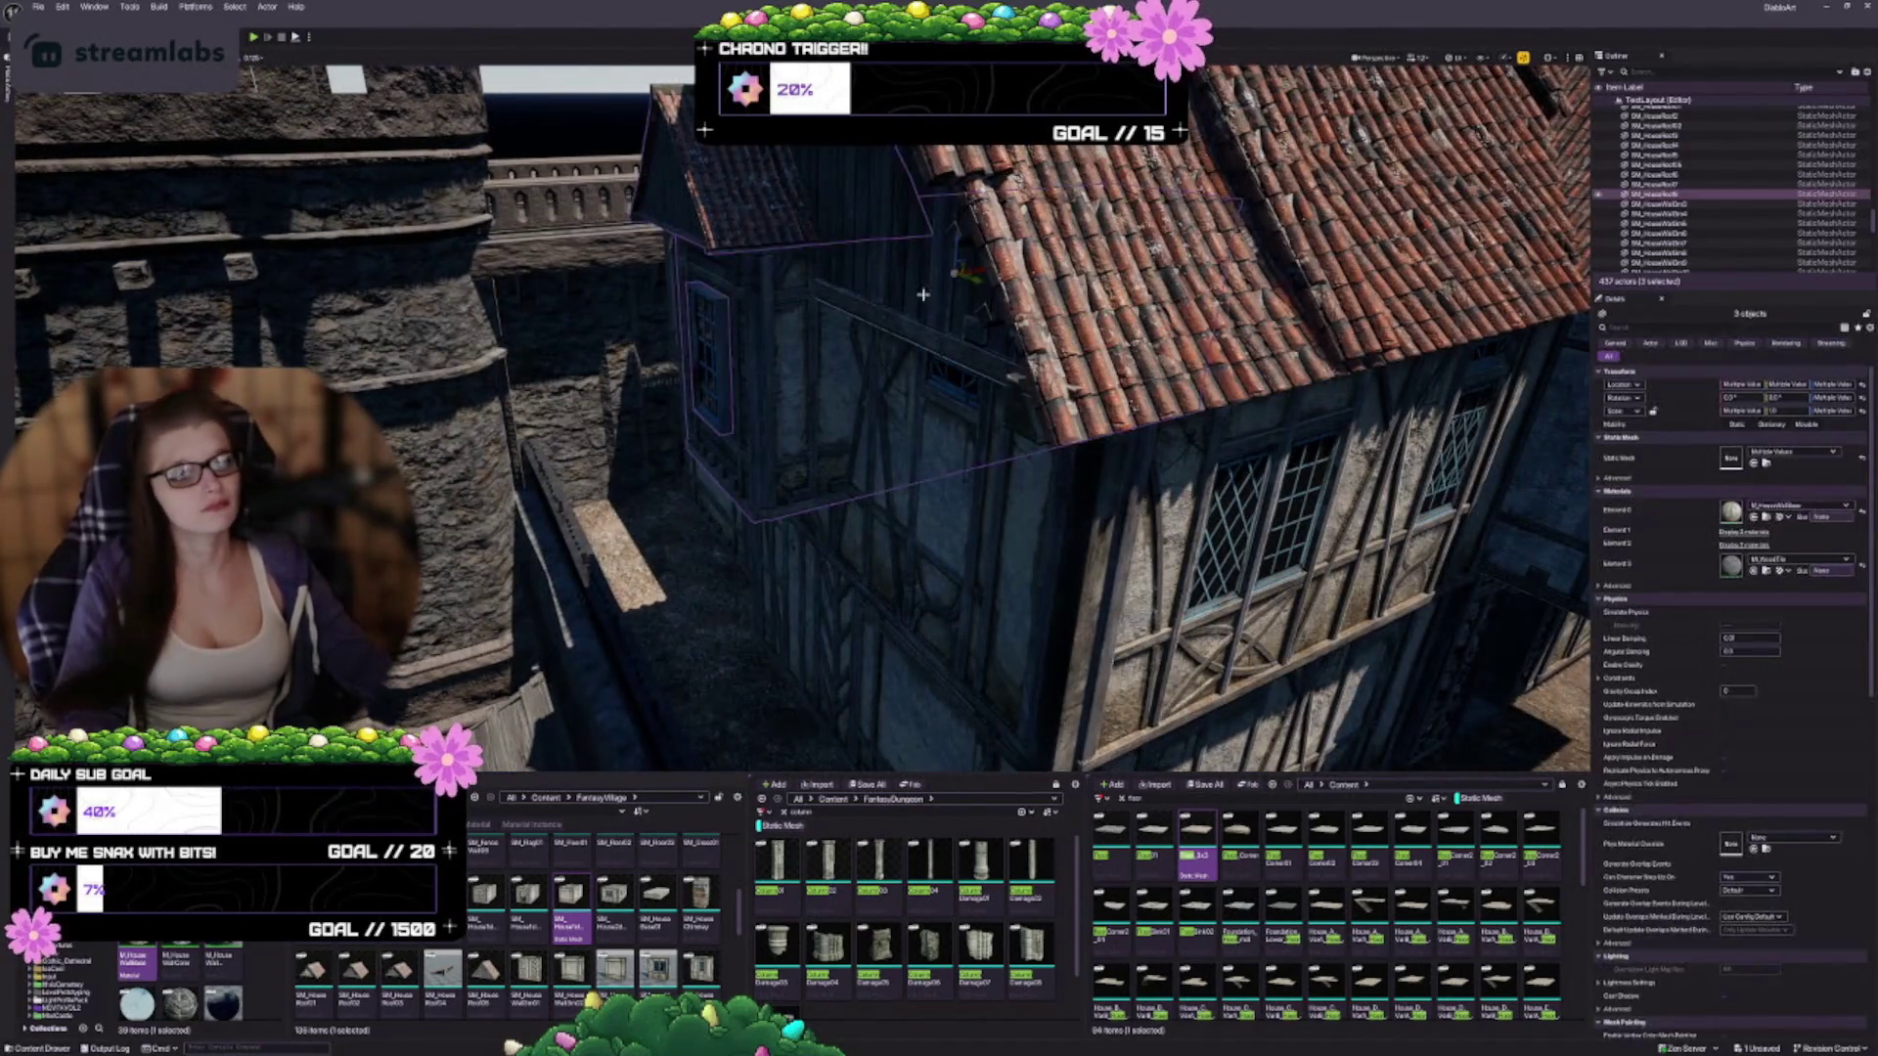
{"action": "left_click_drag", "start_coordinate": [988, 284], "coordinate": [968, 299]}
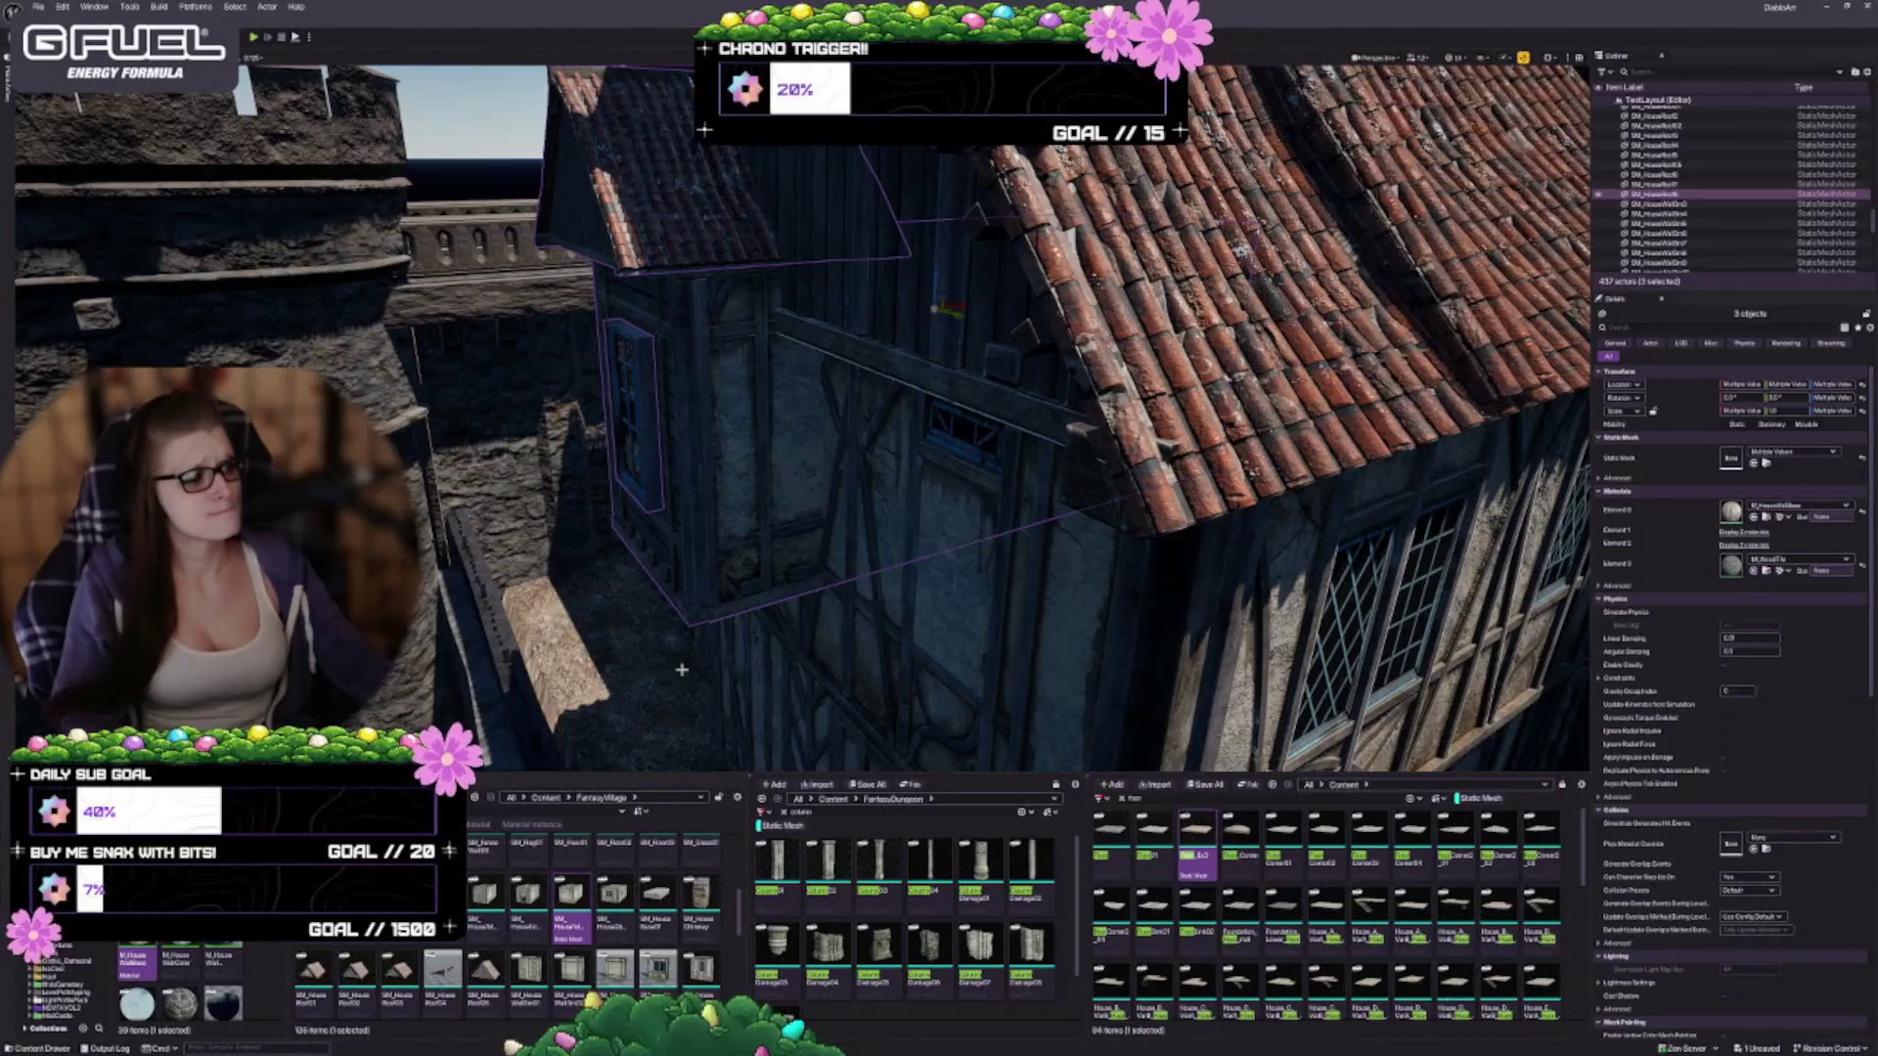
{"action": "left_click_drag", "start_coordinate": [731, 584], "coordinate": [616, 523]}
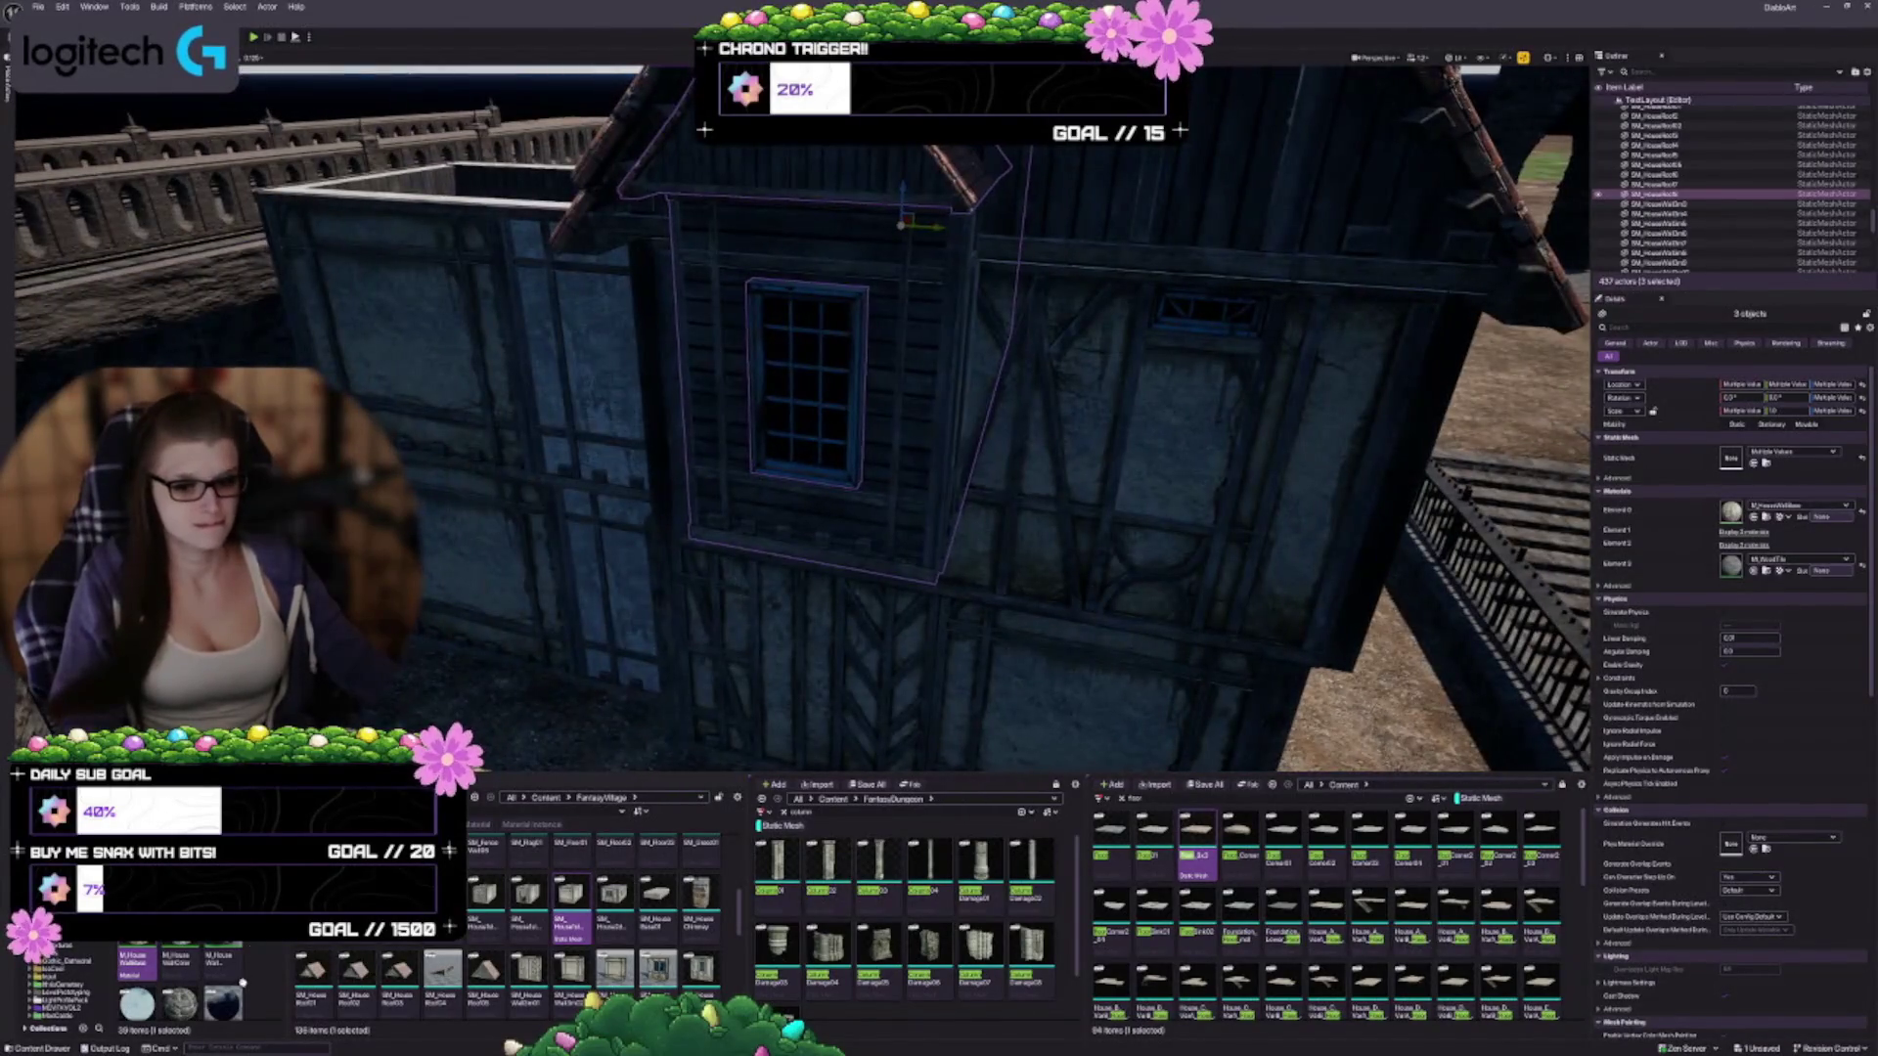
{"action": "left_click", "coordinate": [1768, 572]}
{"action": "left_click_drag", "start_coordinate": [929, 421], "coordinate": [1116, 411]}
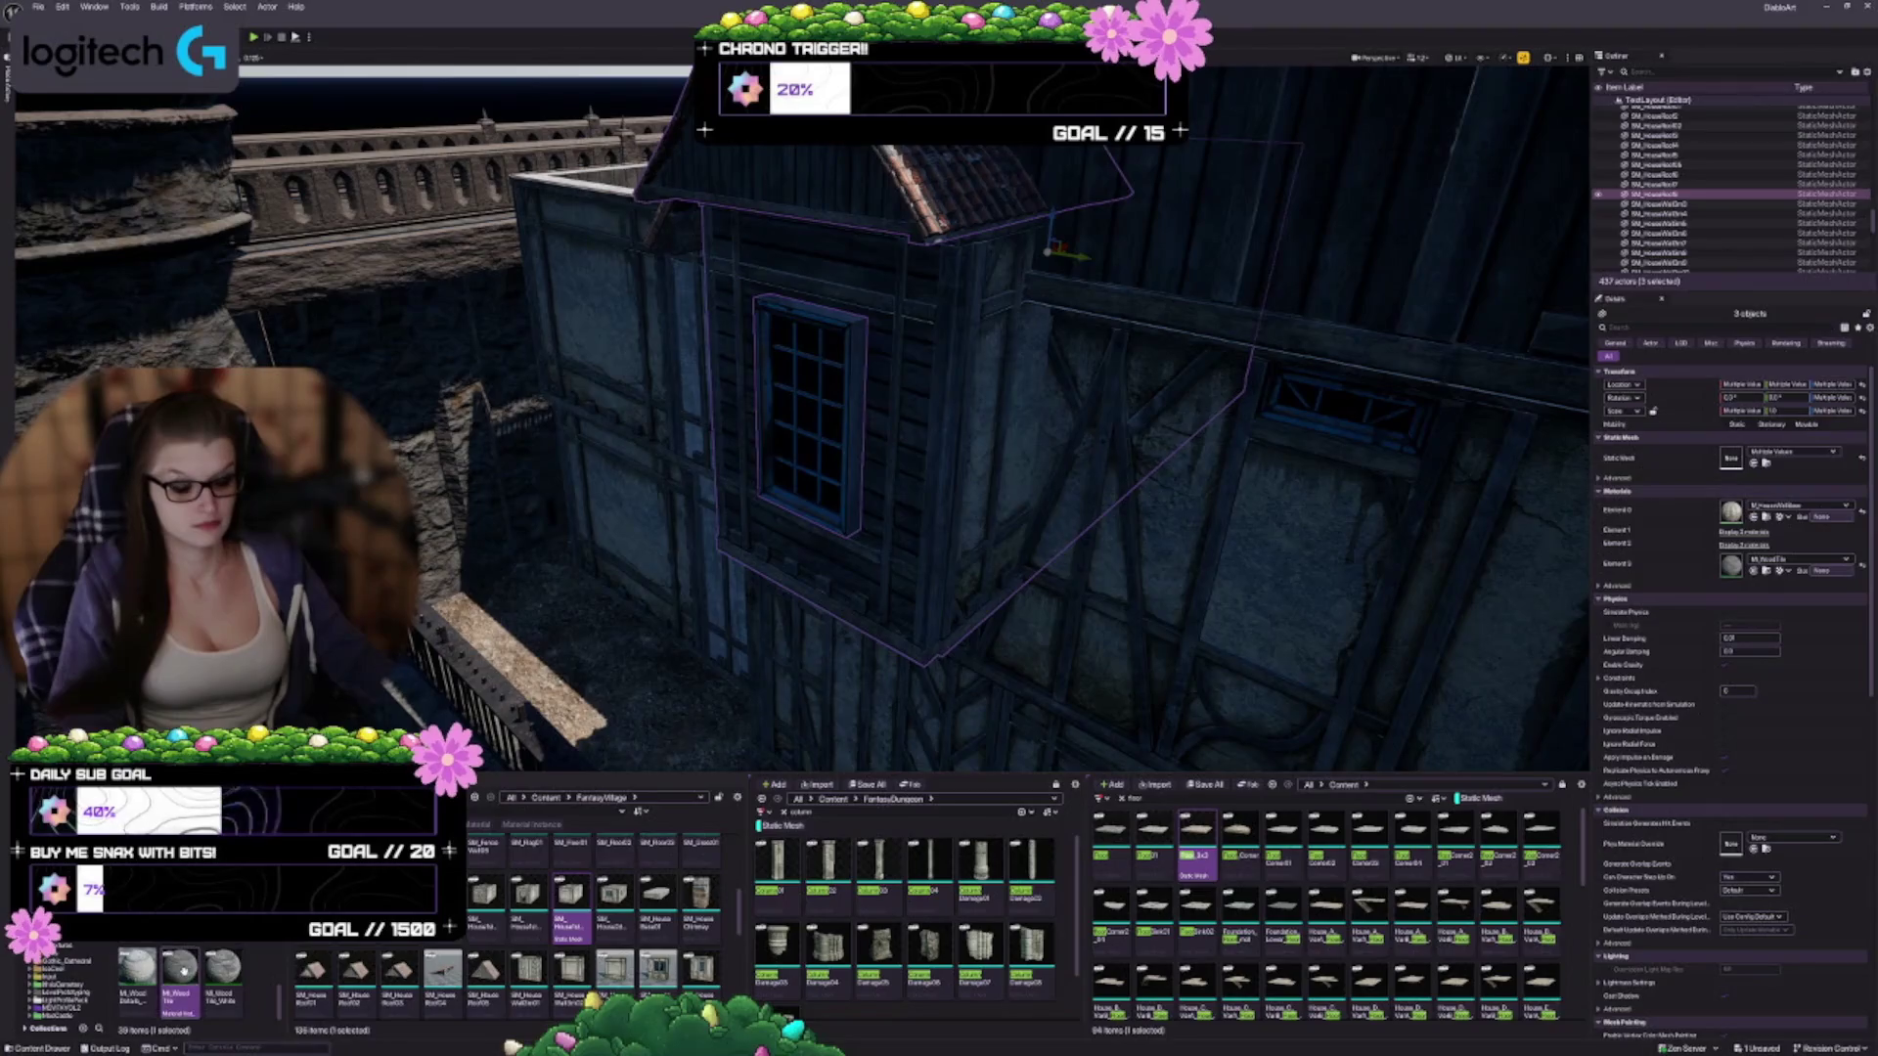
{"action": "left_click", "coordinate": [1753, 518]}
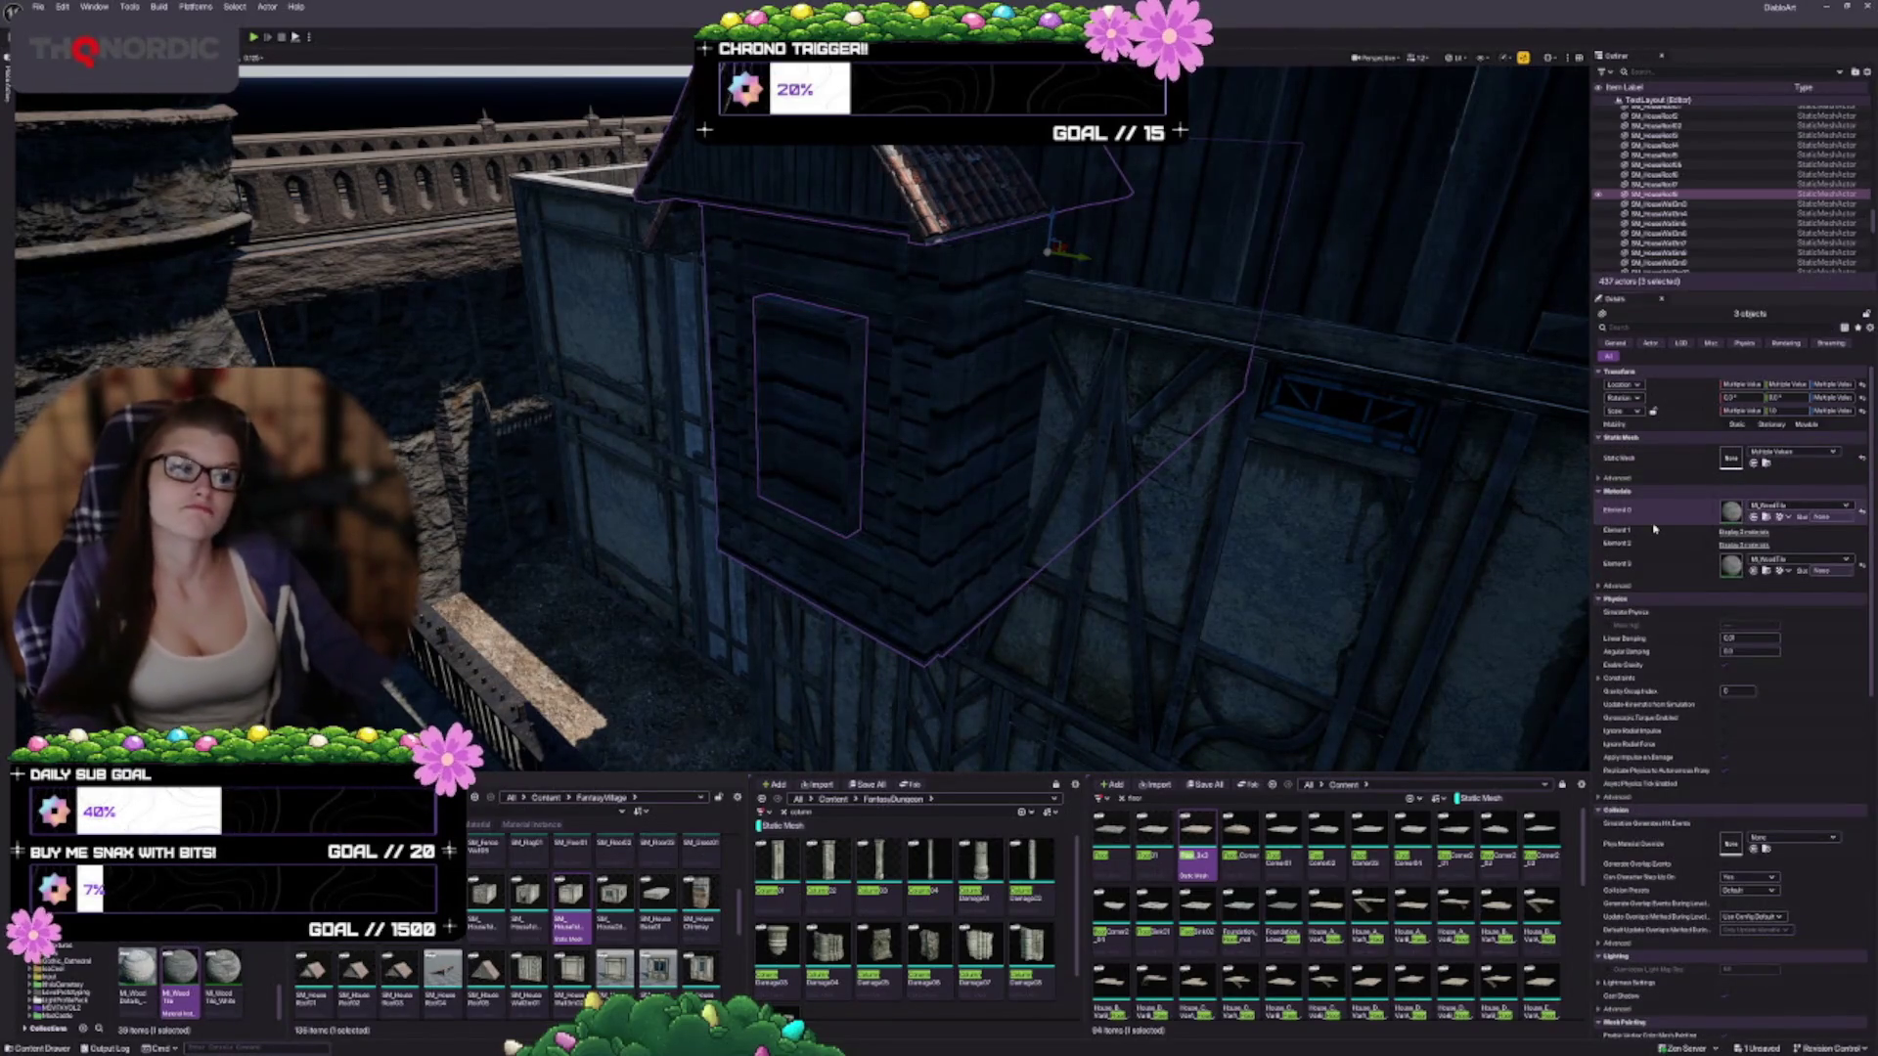
{"action": "key", "text": "ctrl+z"}
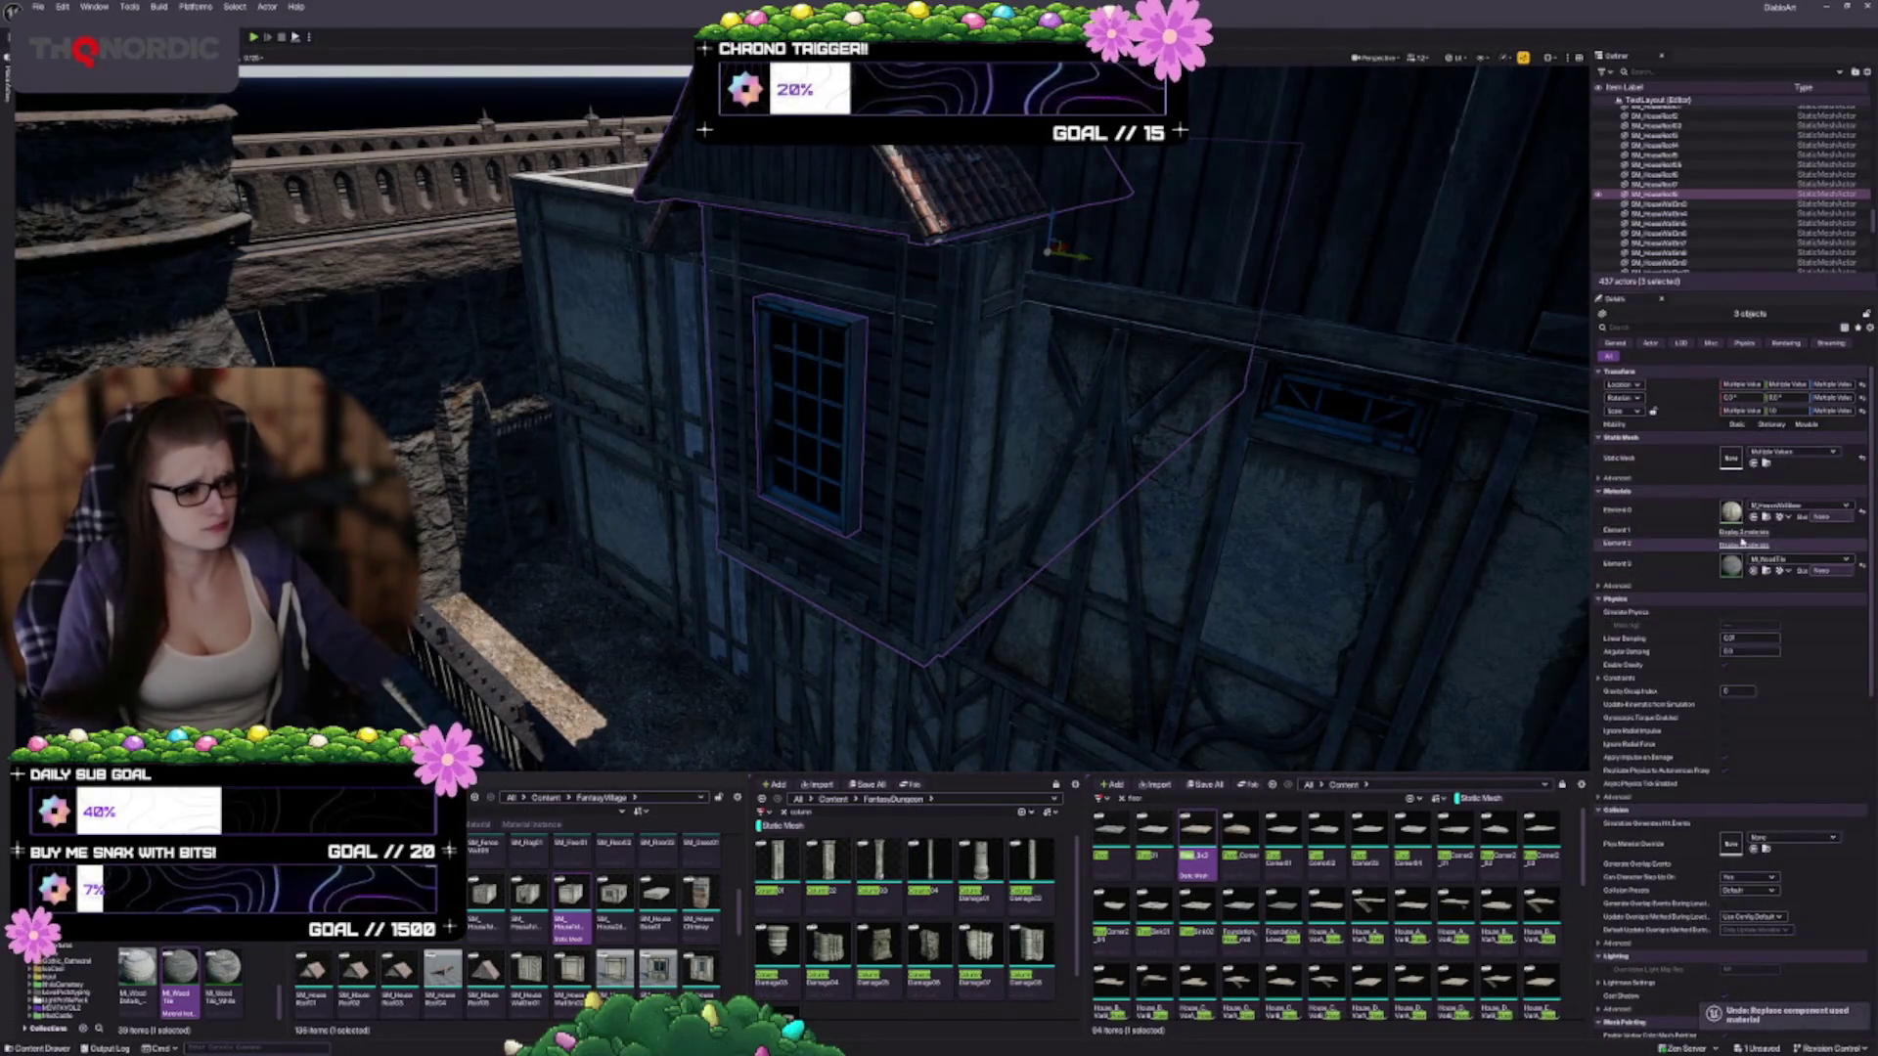
{"action": "left_click", "coordinate": [1743, 534]}
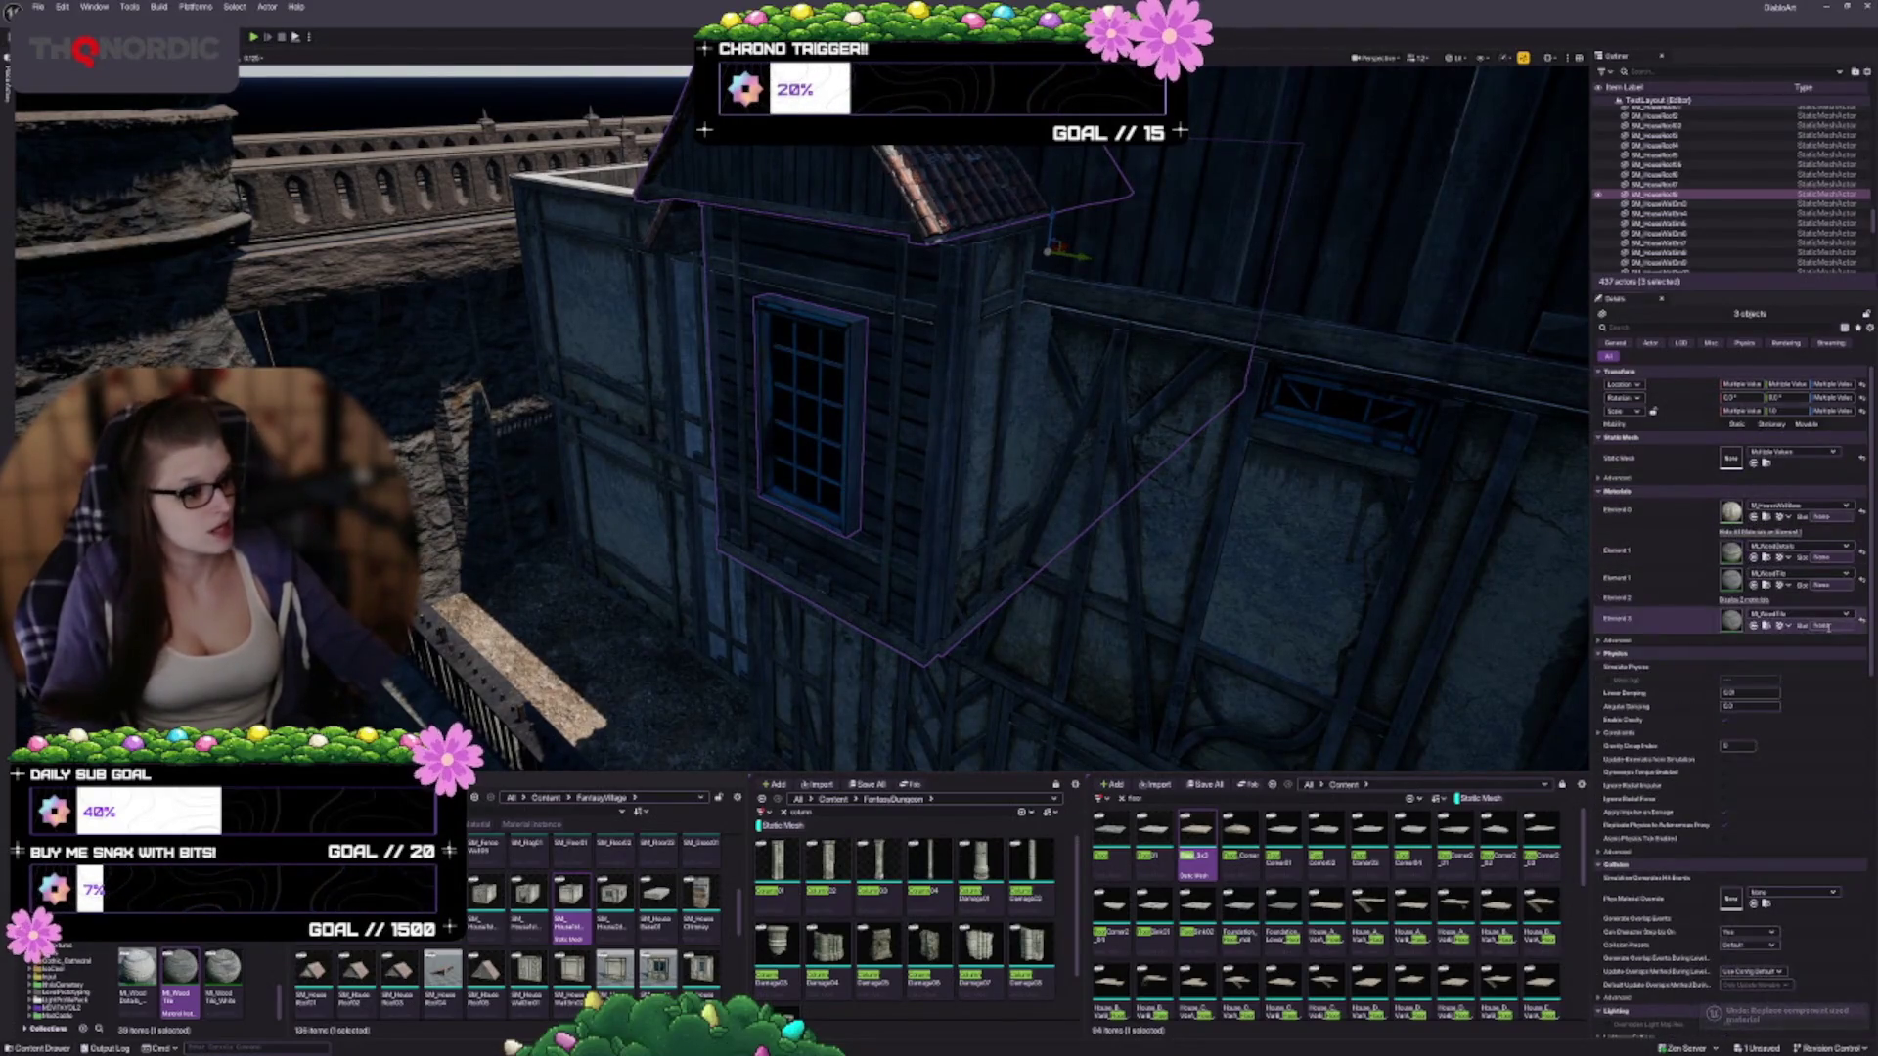
{"action": "left_click", "coordinate": [1754, 600]}
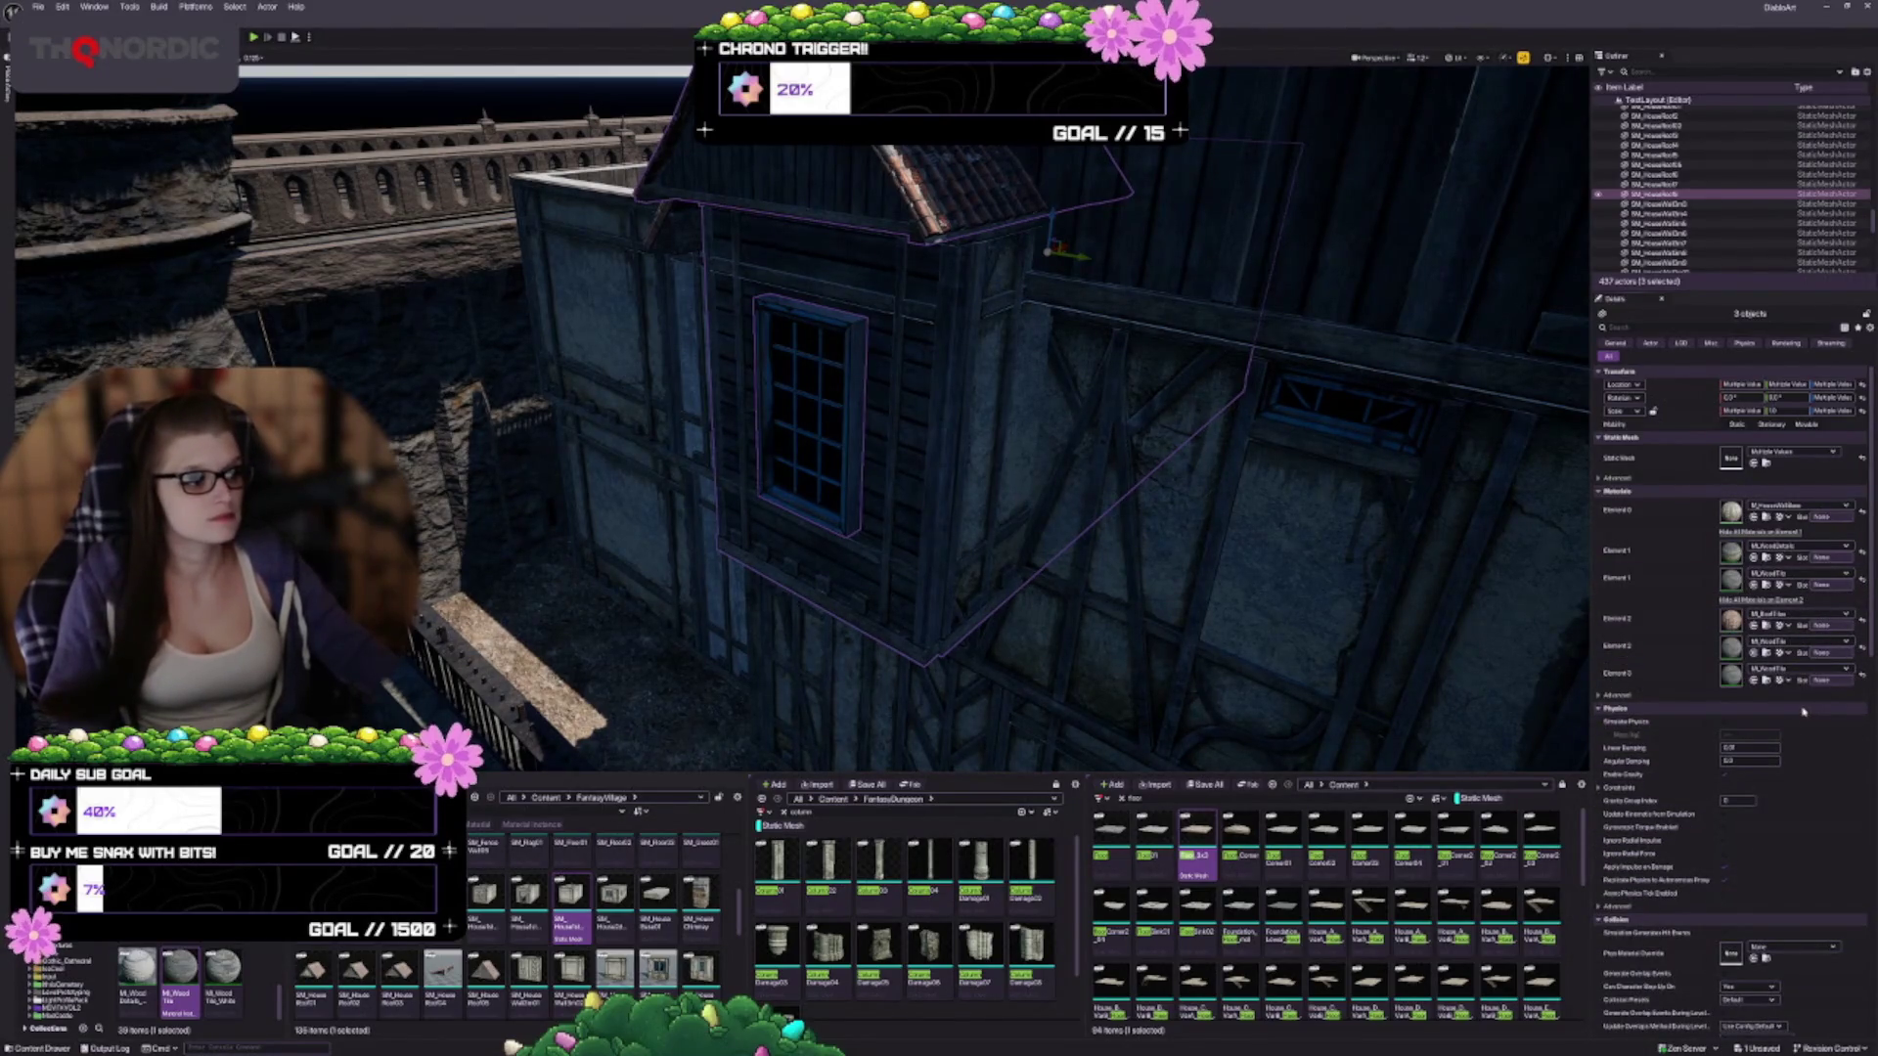
{"action": "left_click", "coordinate": [1753, 516]}
{"action": "key", "text": "ctrl+z"}
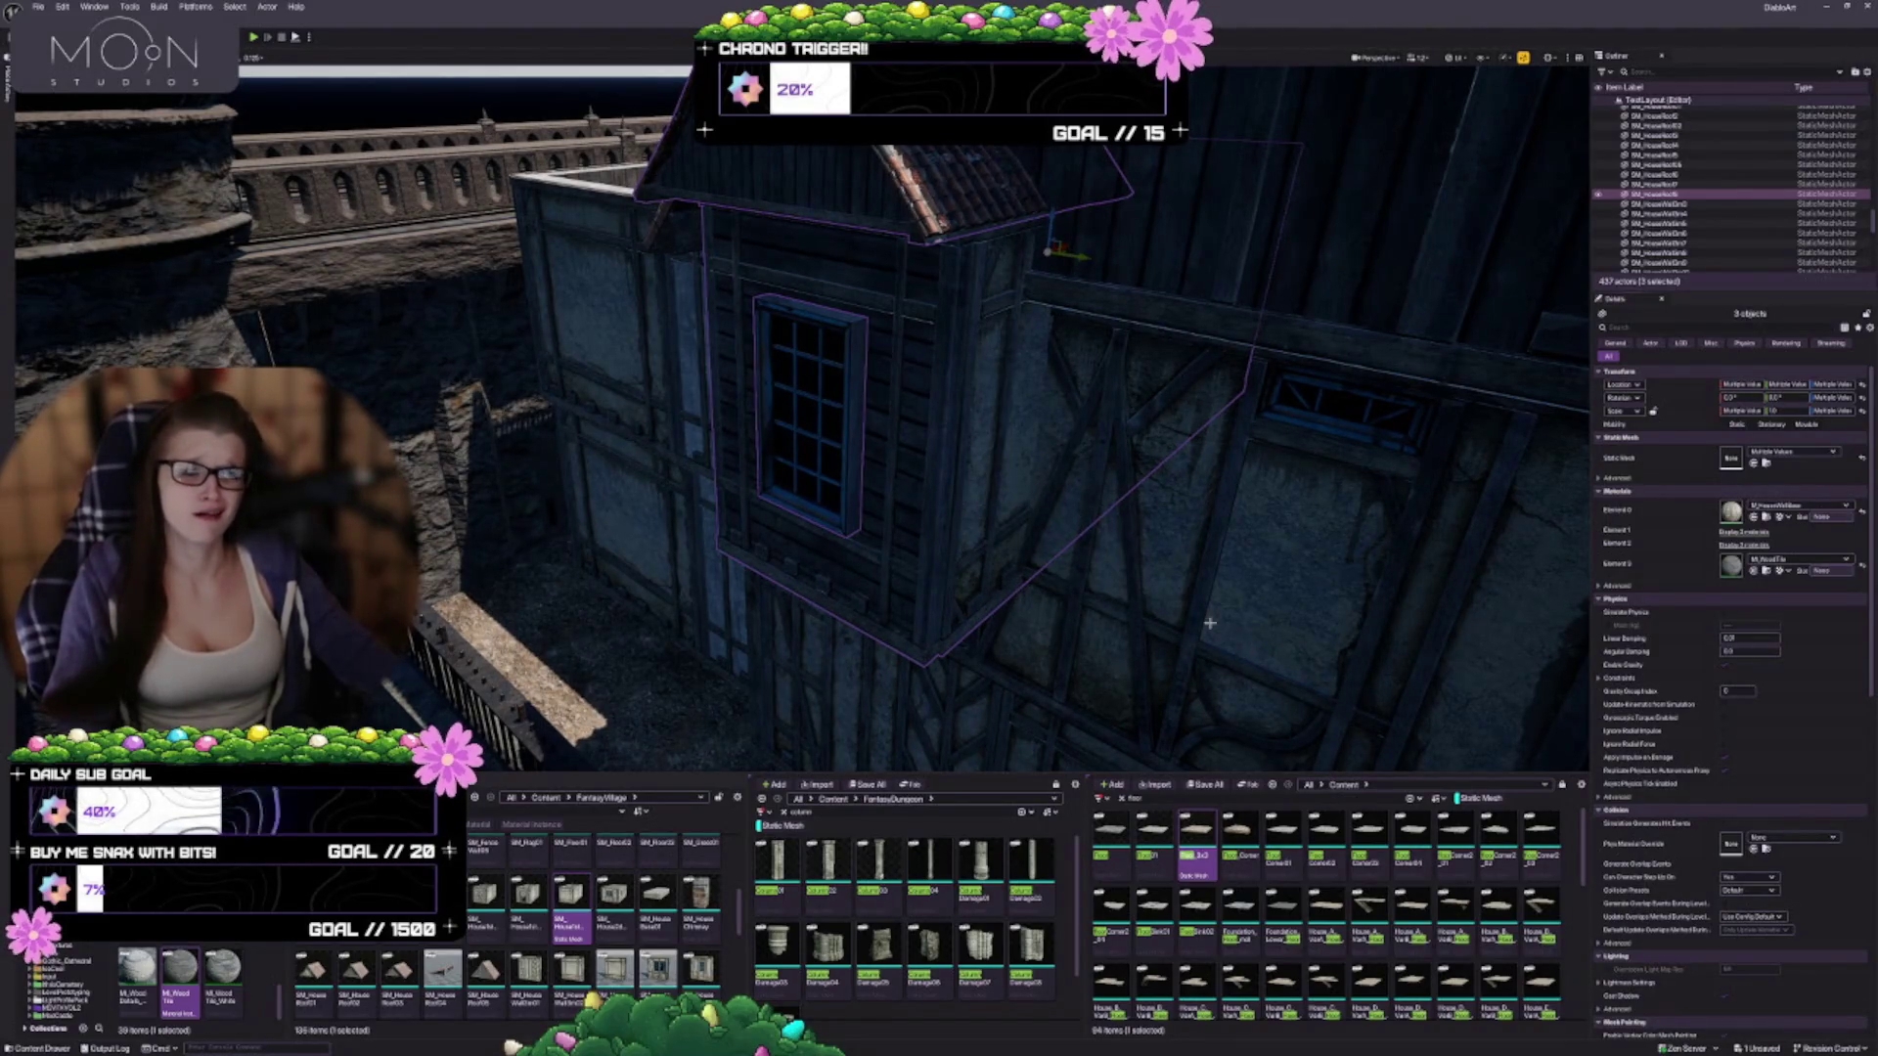
{"action": "key", "text": "Escape"}
Nudge the dormer and its window slightly to the right
{"action": "scroll", "coordinate": [1202, 614], "scroll_direction": "down", "scroll_amount": 10}
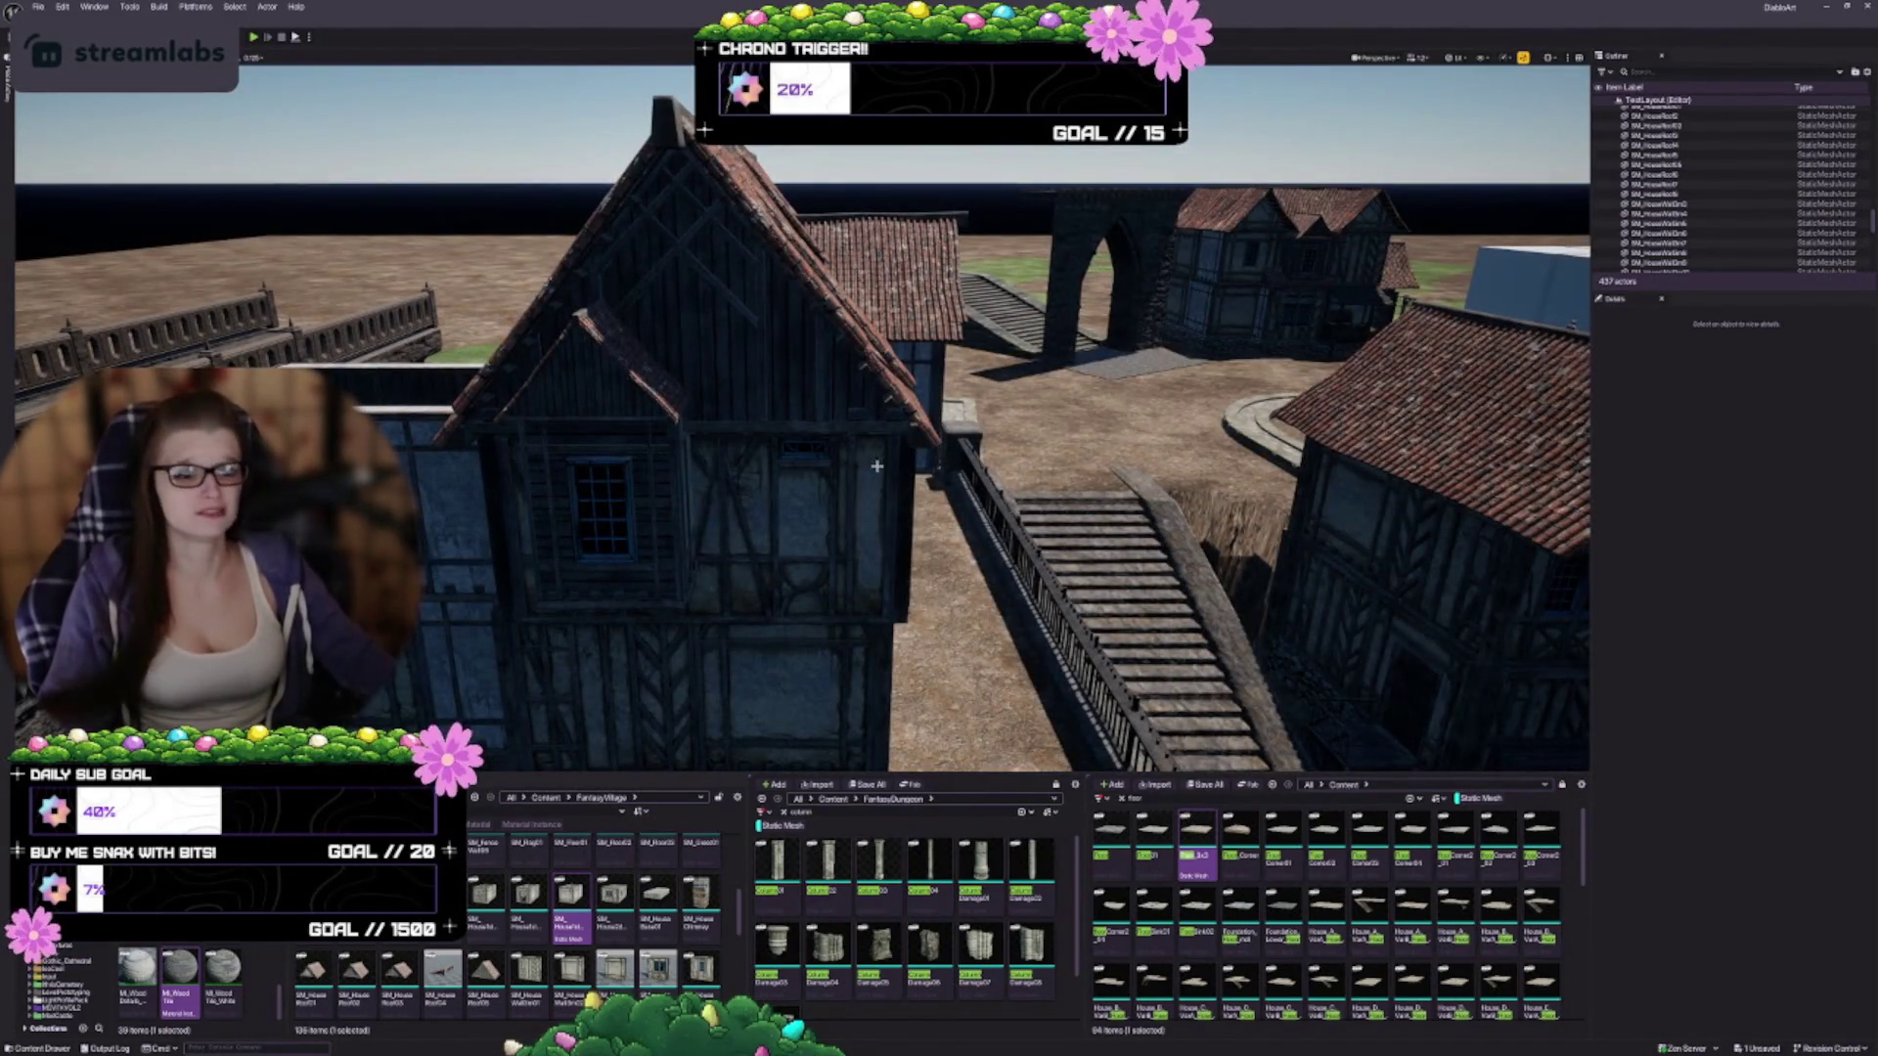
{"action": "scroll", "coordinate": [877, 466], "scroll_direction": "down", "scroll_amount": 5}
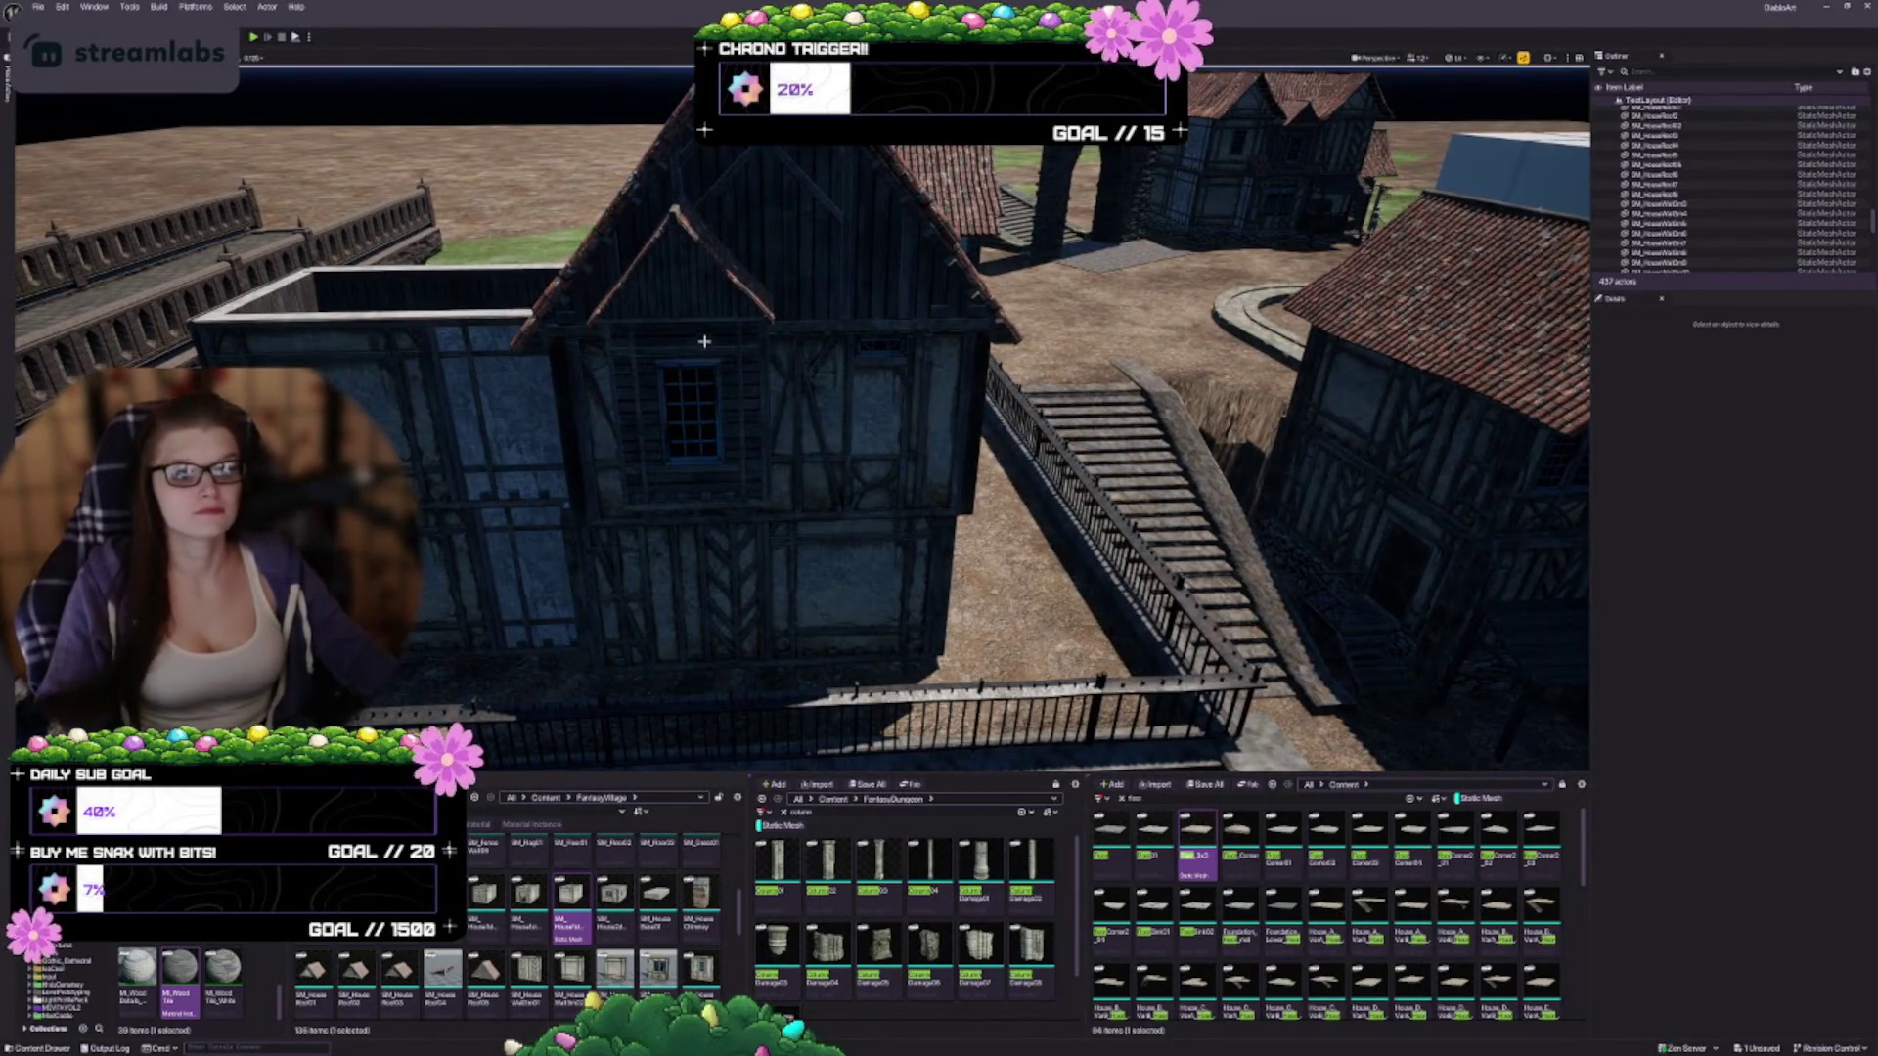
{"action": "left_click", "coordinate": [692, 434]}
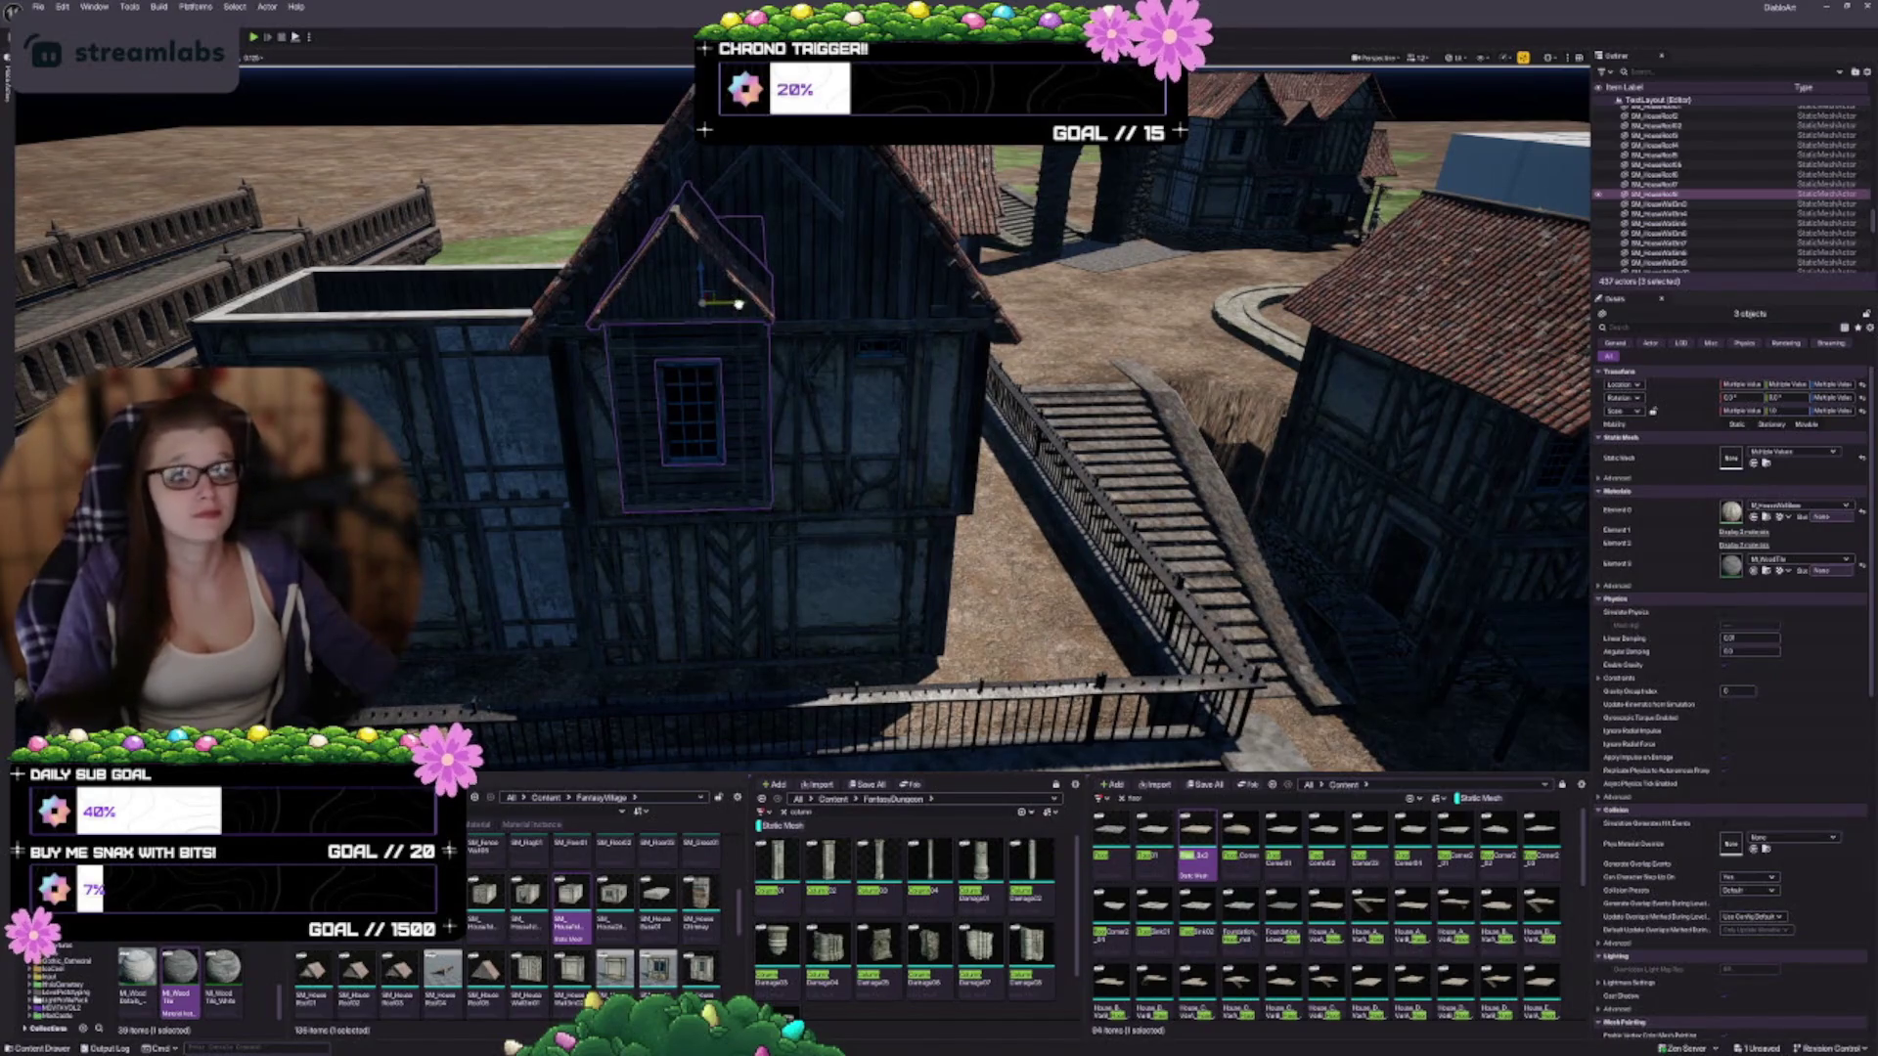
{"action": "left_click_drag", "start_coordinate": [739, 303], "coordinate": [757, 303]}
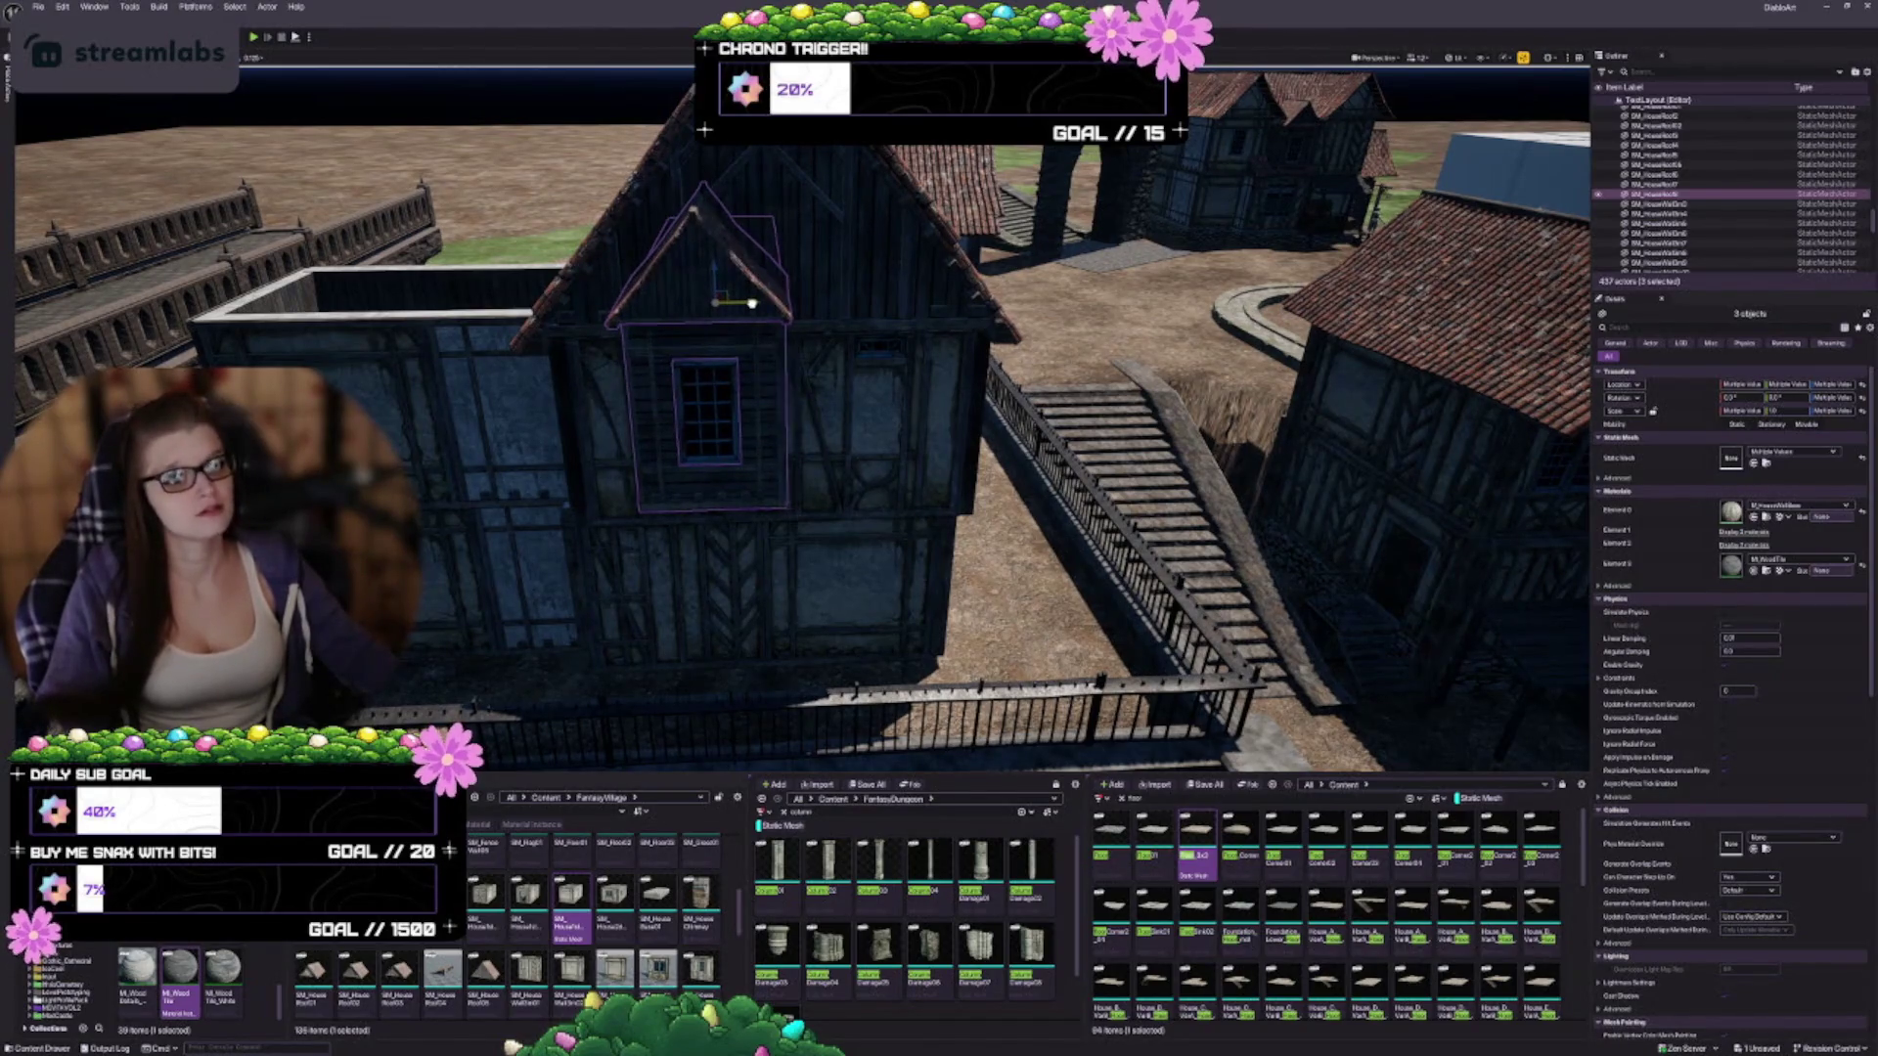
{"action": "key", "text": "f"}
{"action": "key", "text": "Escape"}
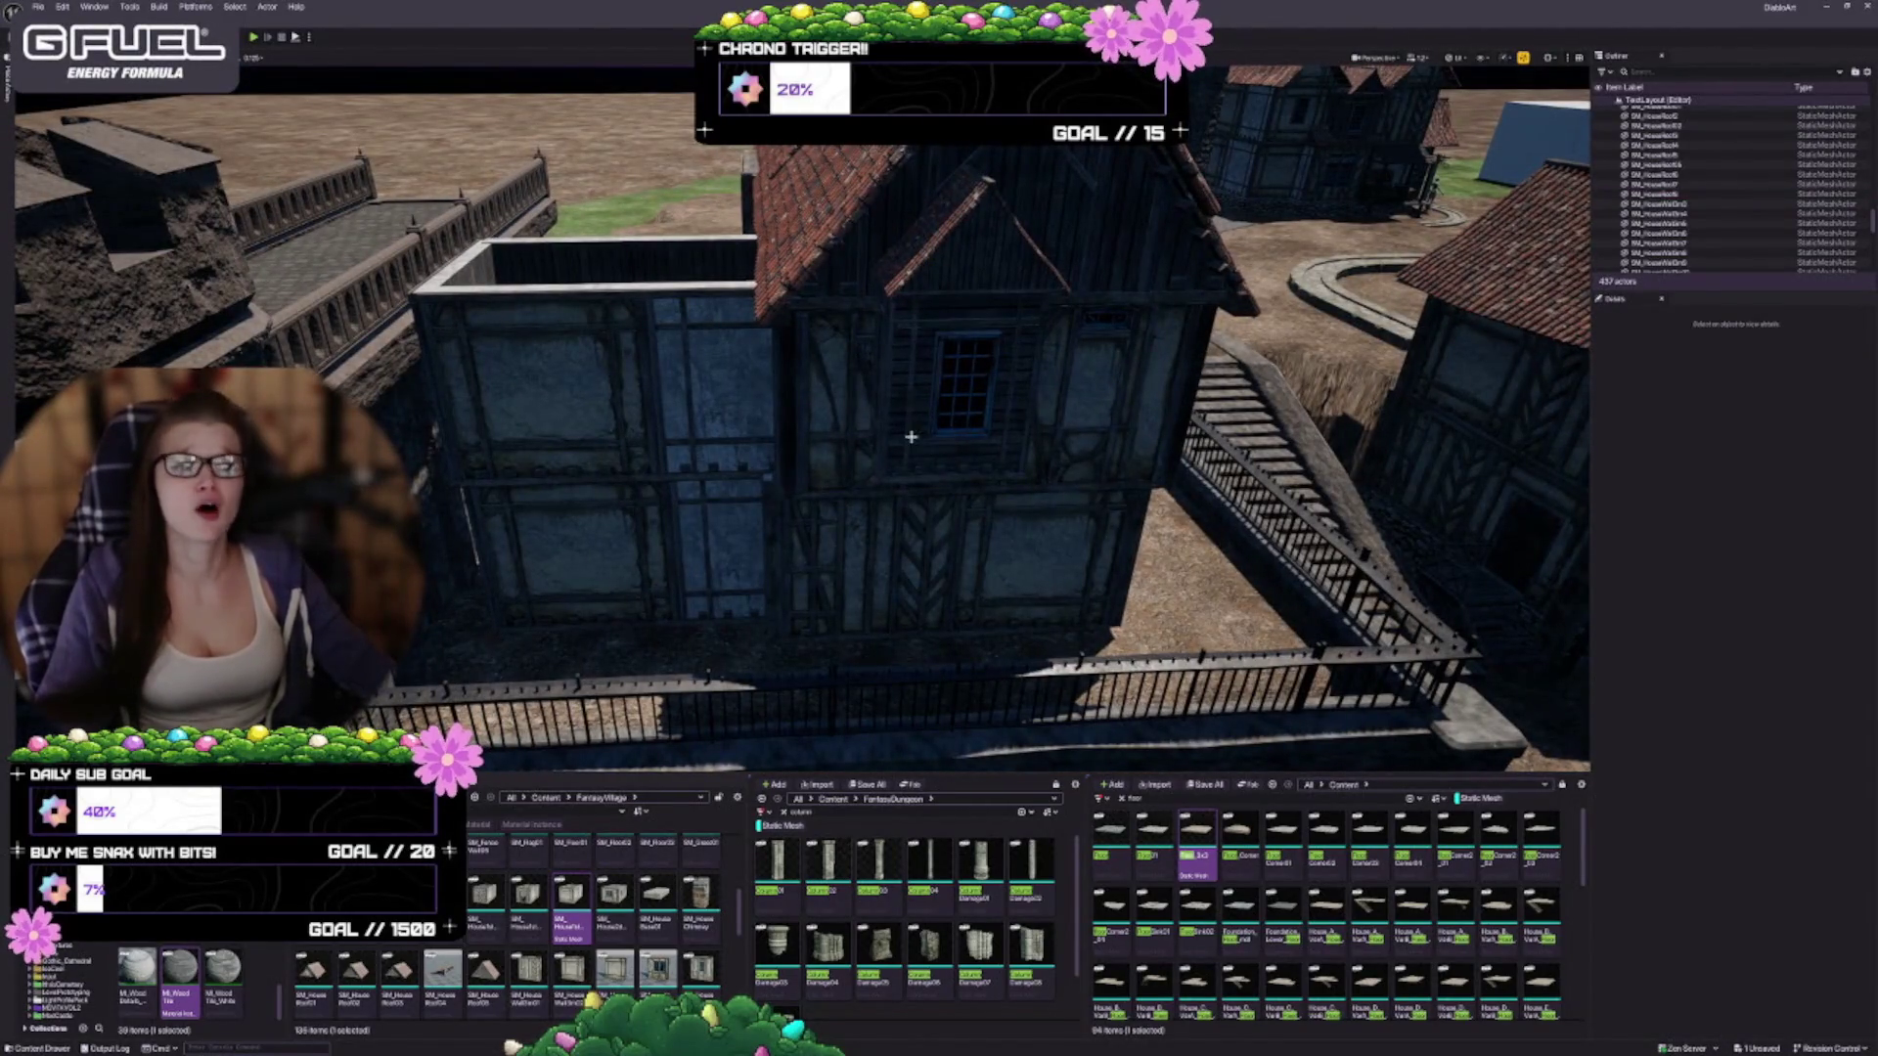
Delete the upper and lower wall pieces on the house's left side
{"action": "scroll", "coordinate": [814, 446], "scroll_direction": "down", "scroll_amount": 5}
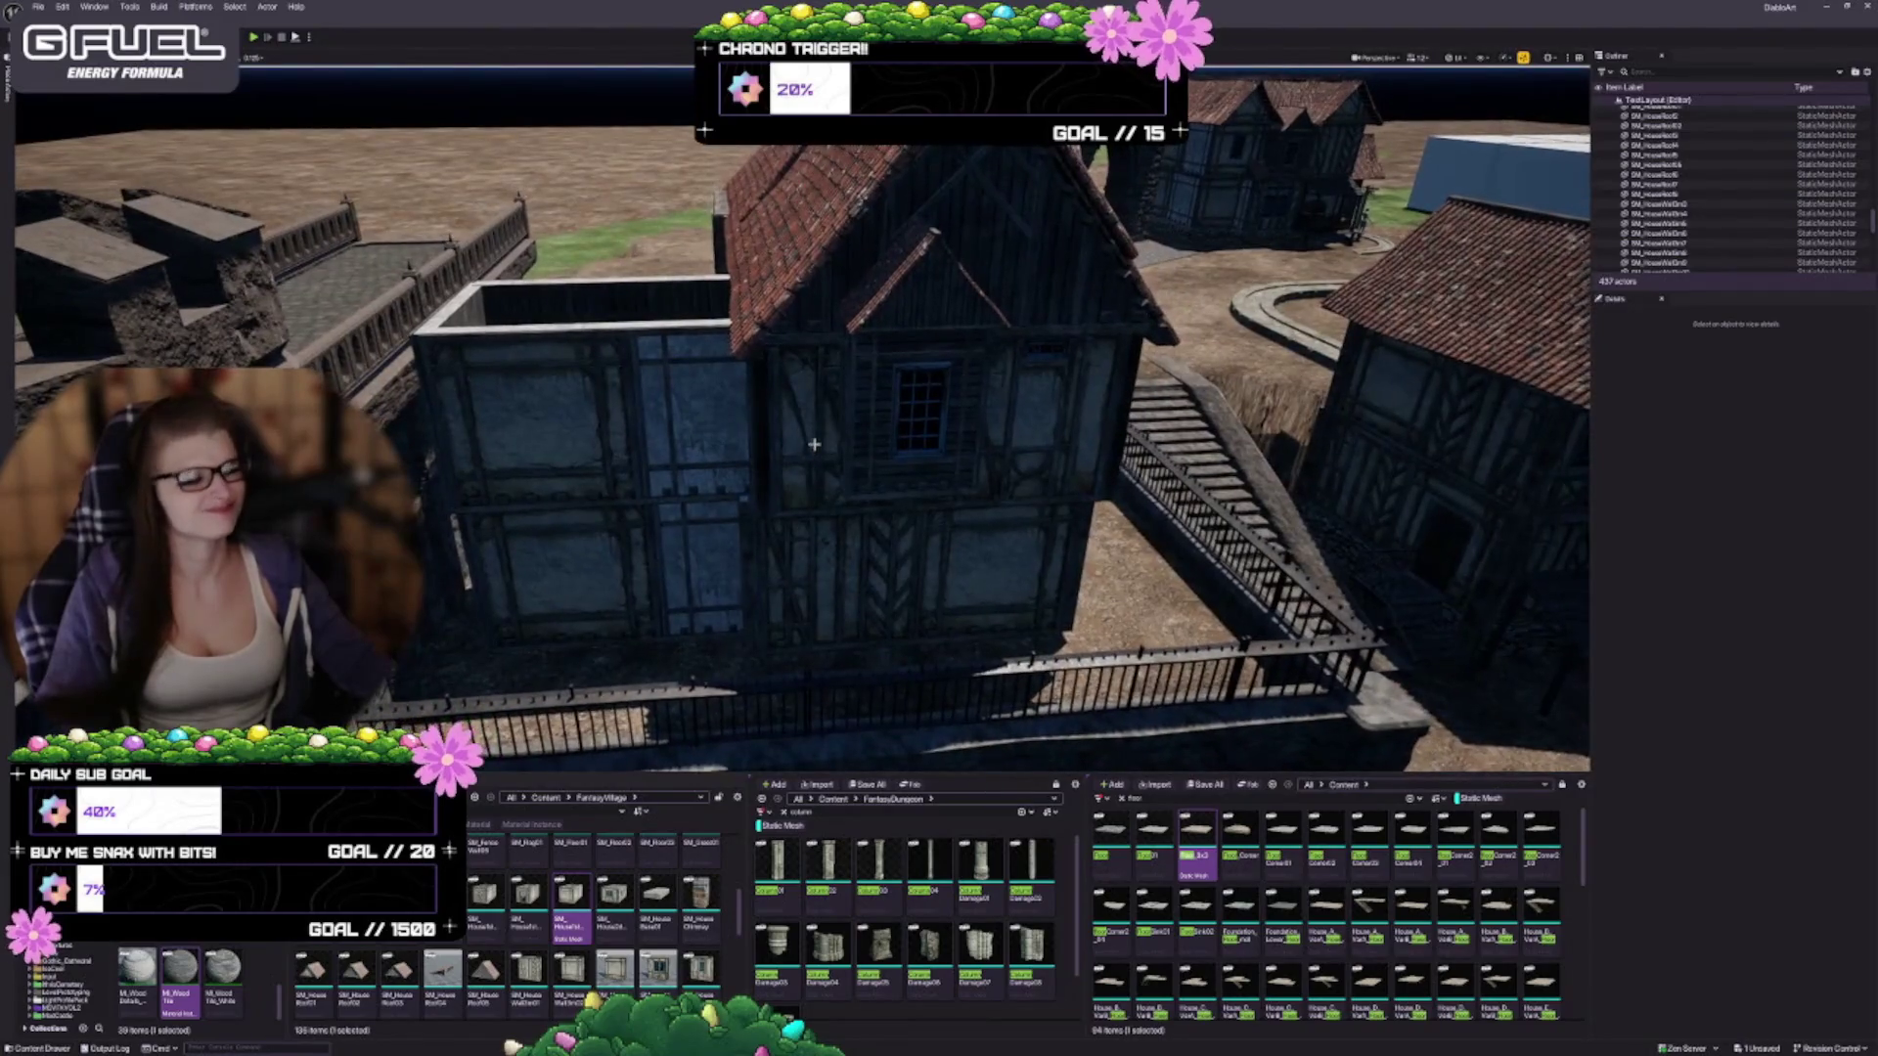
{"action": "left_click", "coordinate": [650, 528]}
{"action": "left_click", "coordinate": [653, 416], "text": "ctrl"}
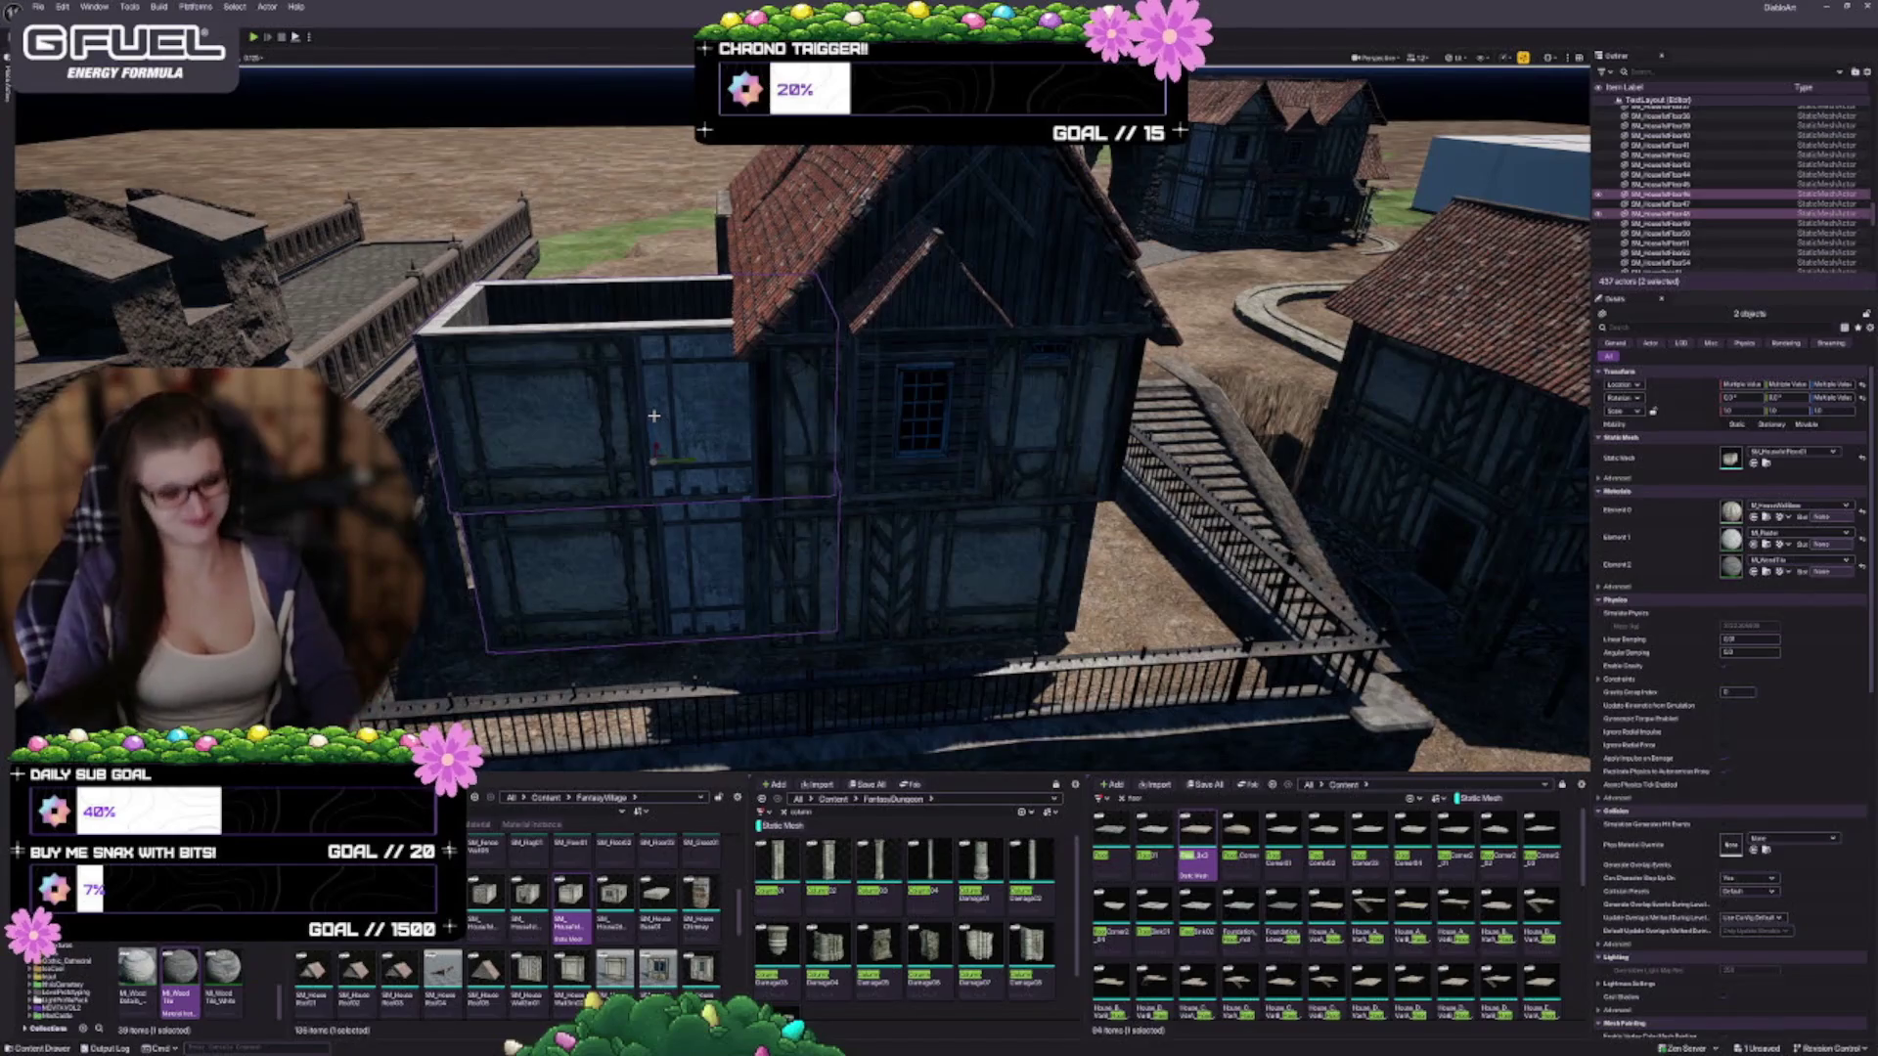
{"action": "key", "text": "Delete"}
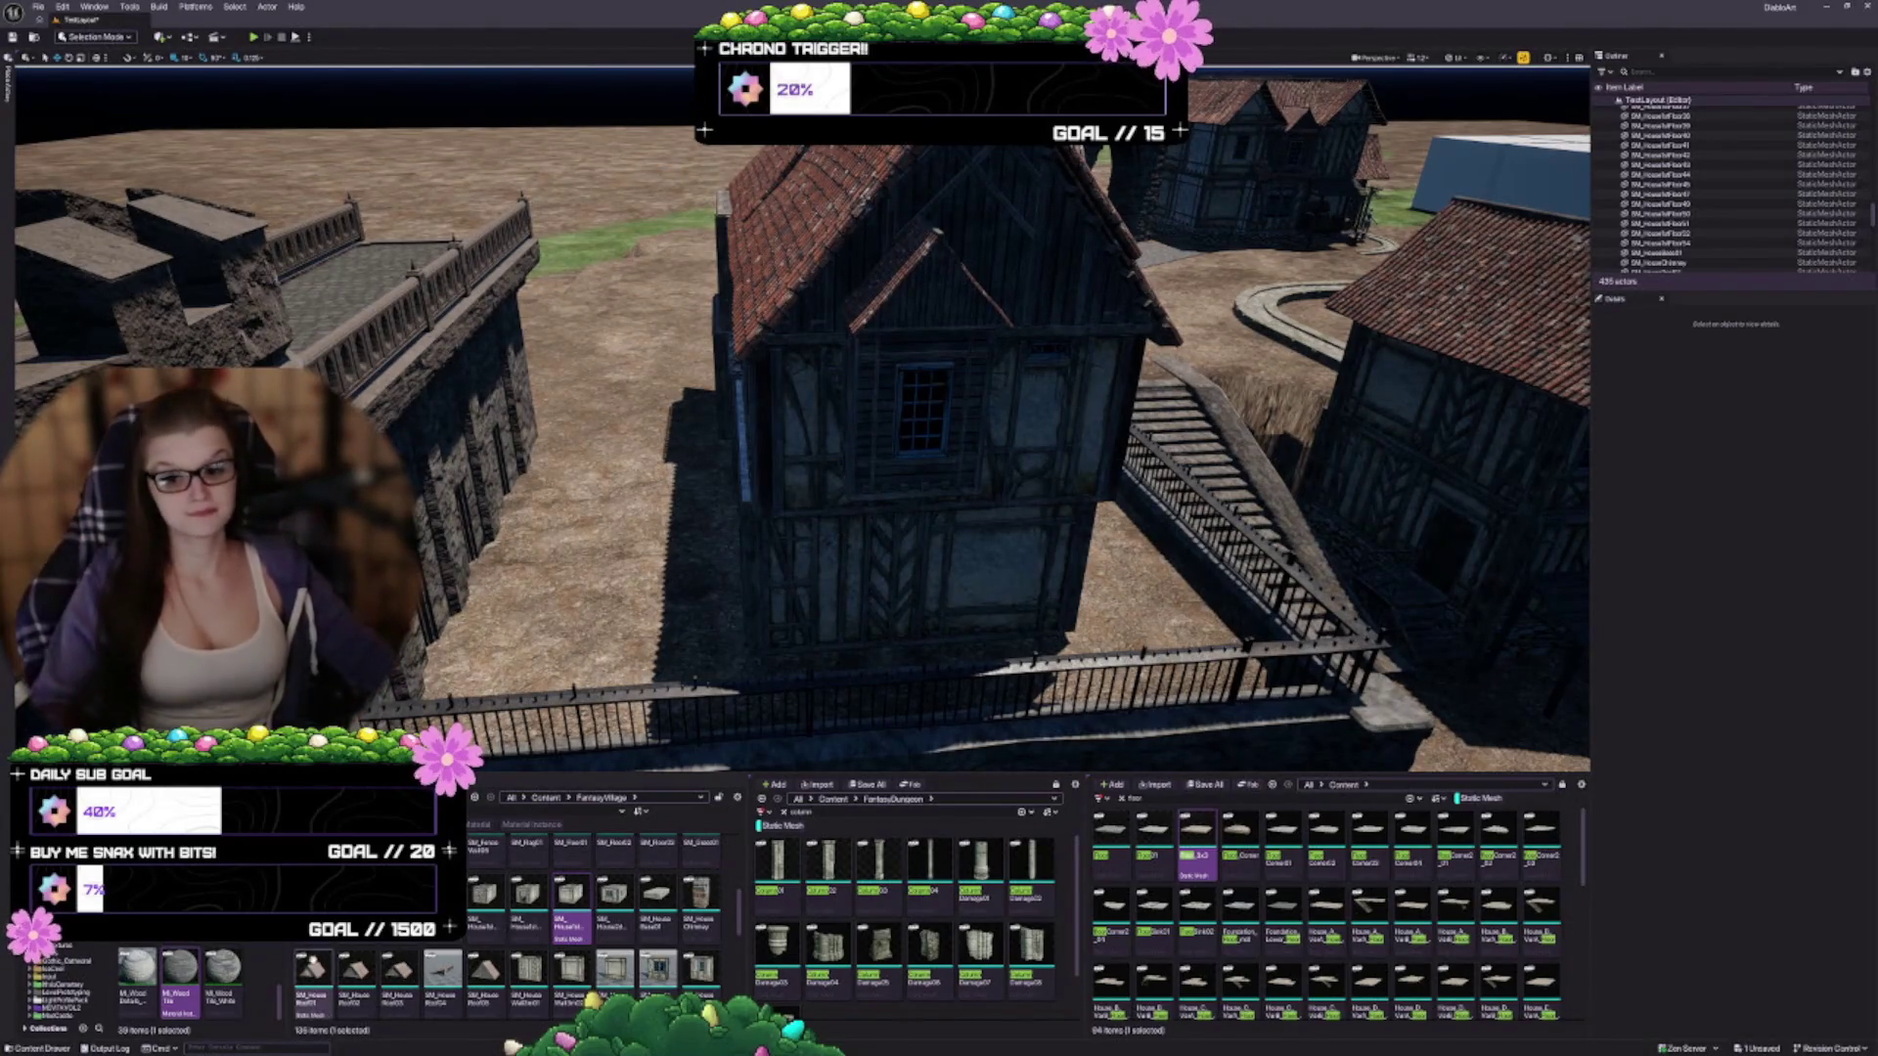
{"action": "mouse_move", "coordinate": [356, 968]}
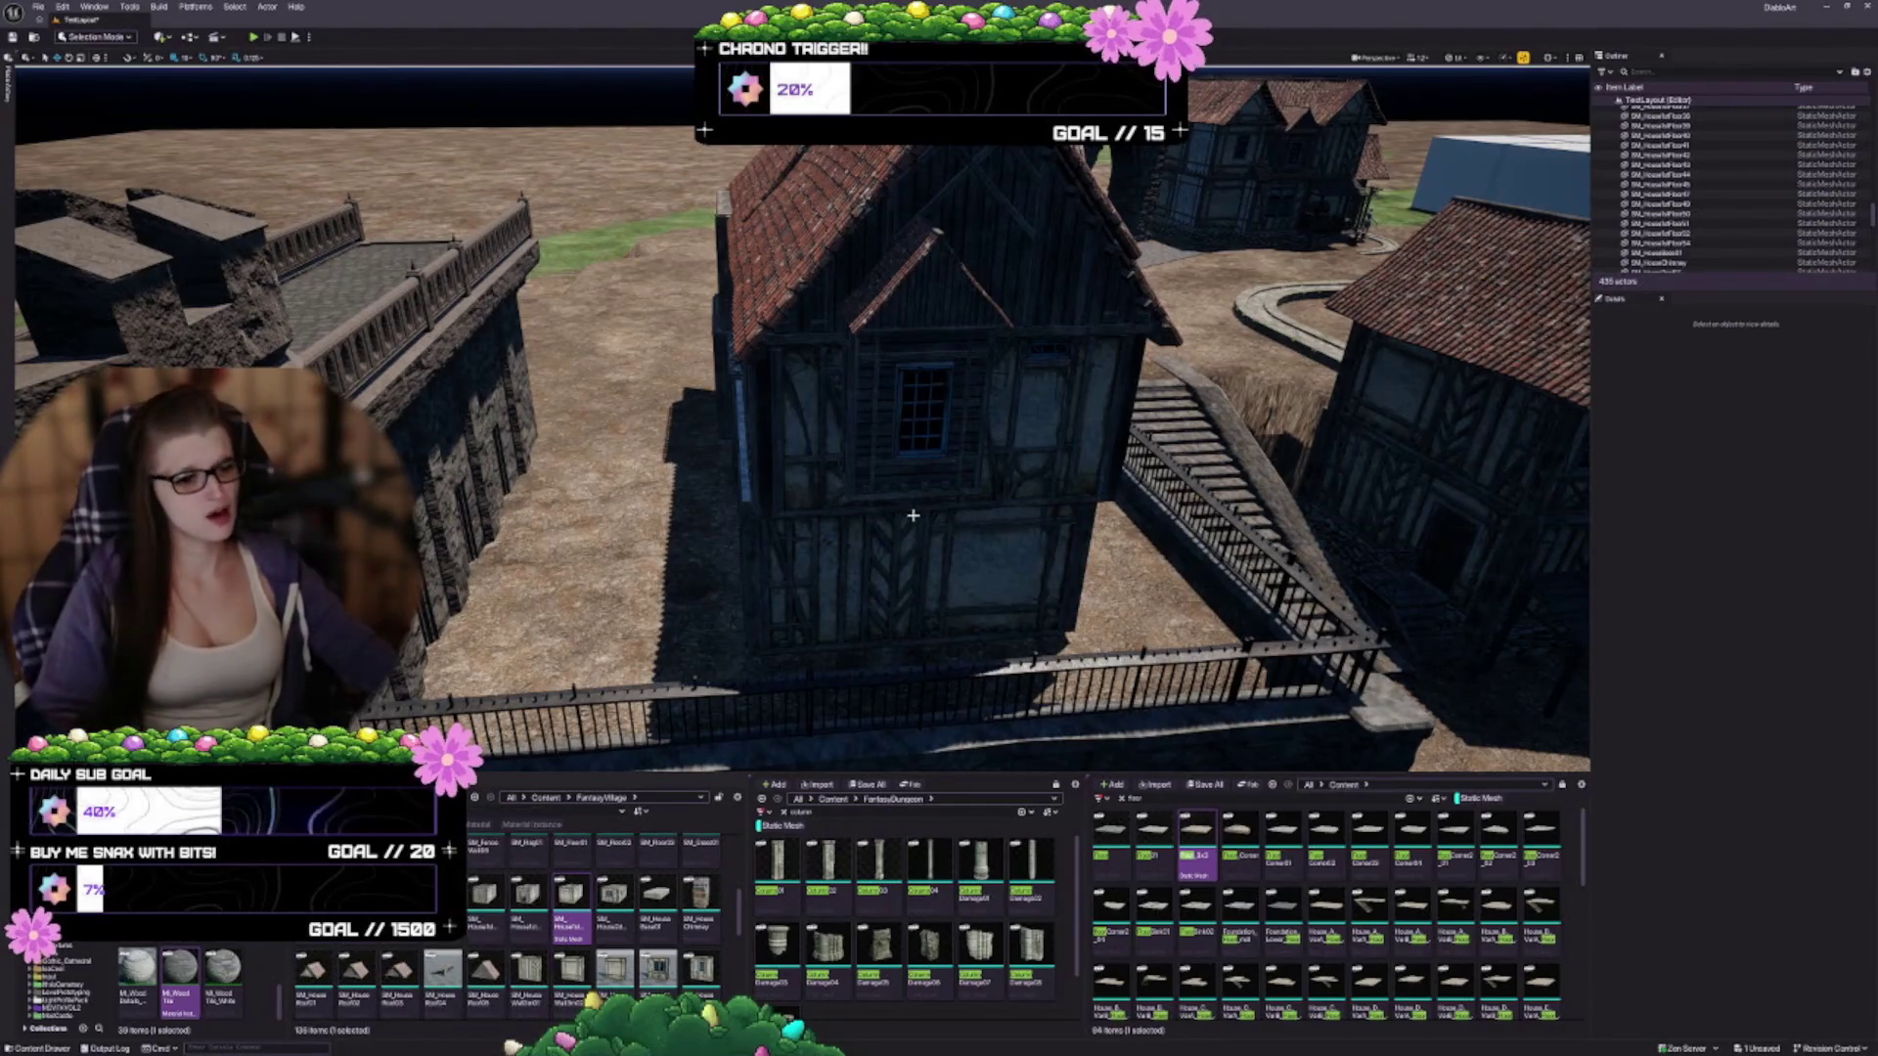
{"action": "scroll", "coordinate": [802, 421], "scroll_direction": "up", "scroll_amount": 5}
{"action": "scroll", "coordinate": [802, 421], "scroll_direction": "down", "scroll_amount": 5}
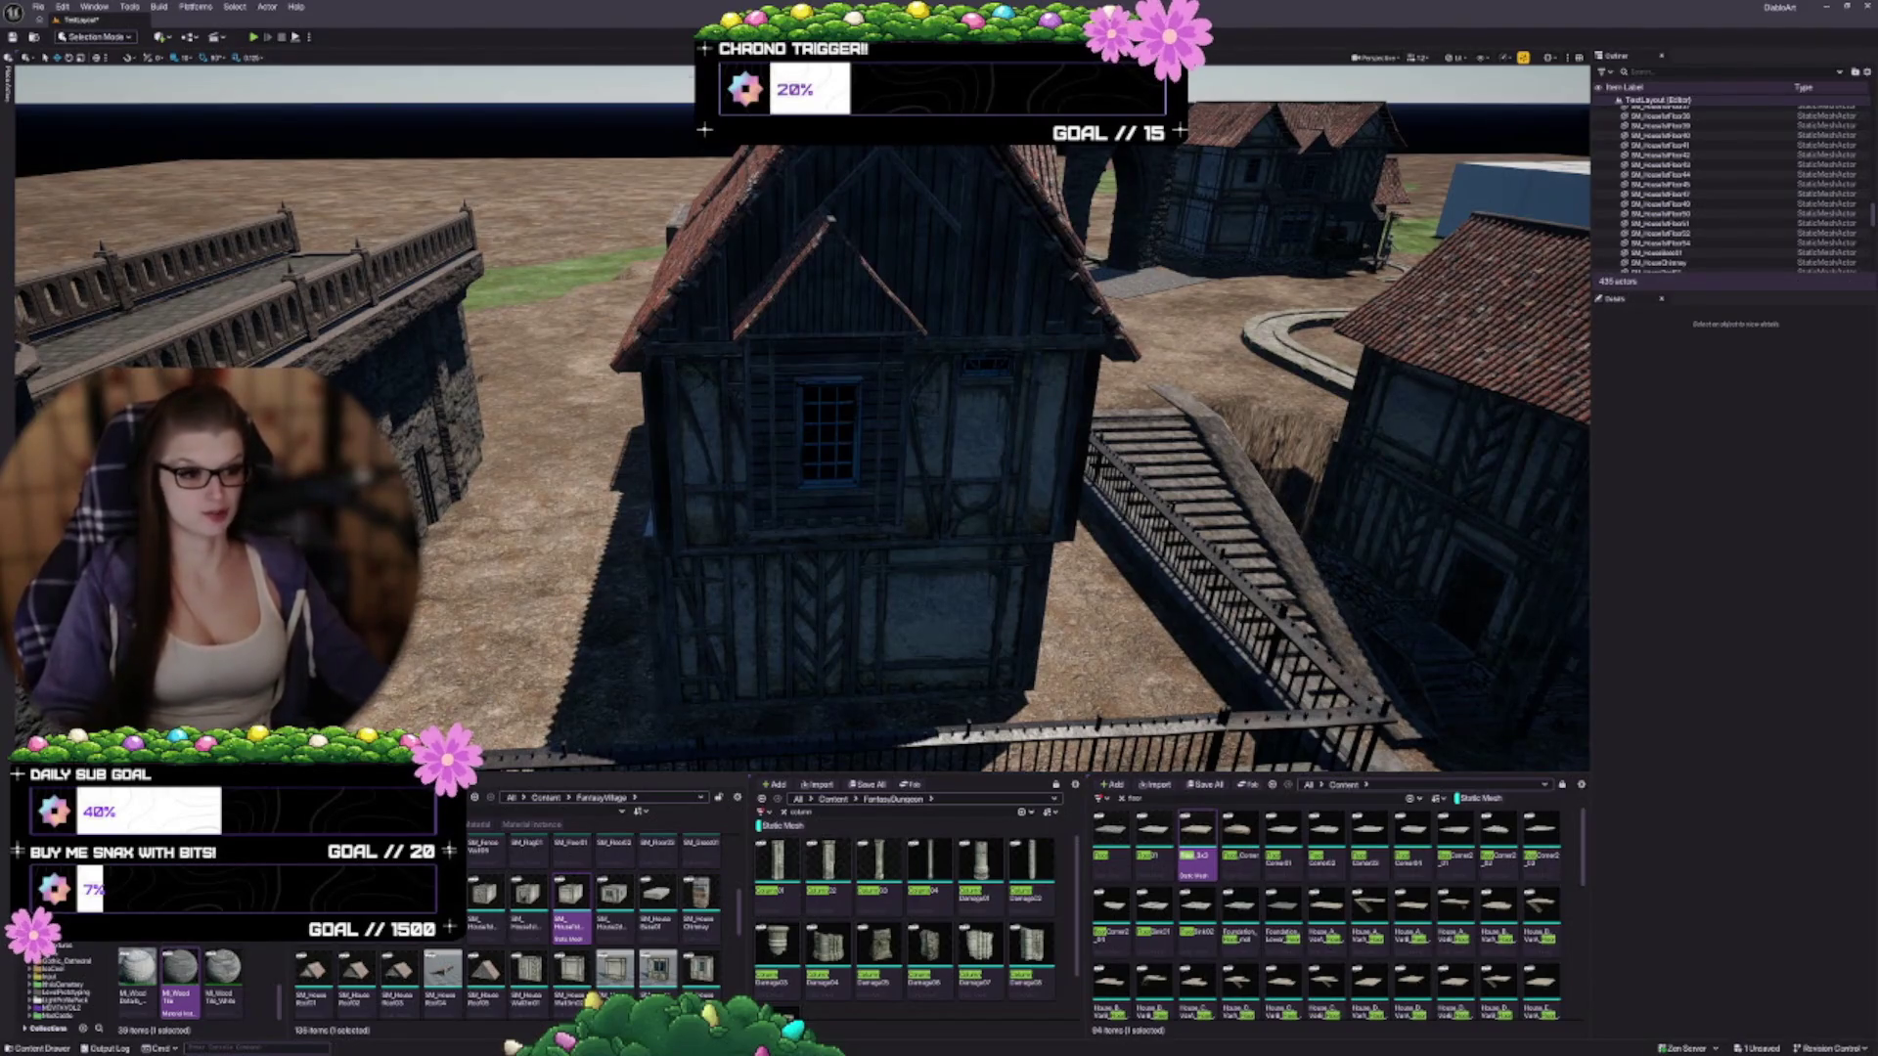
{"action": "left_click_drag", "start_coordinate": [1026, 435], "coordinate": [1026, 469]}
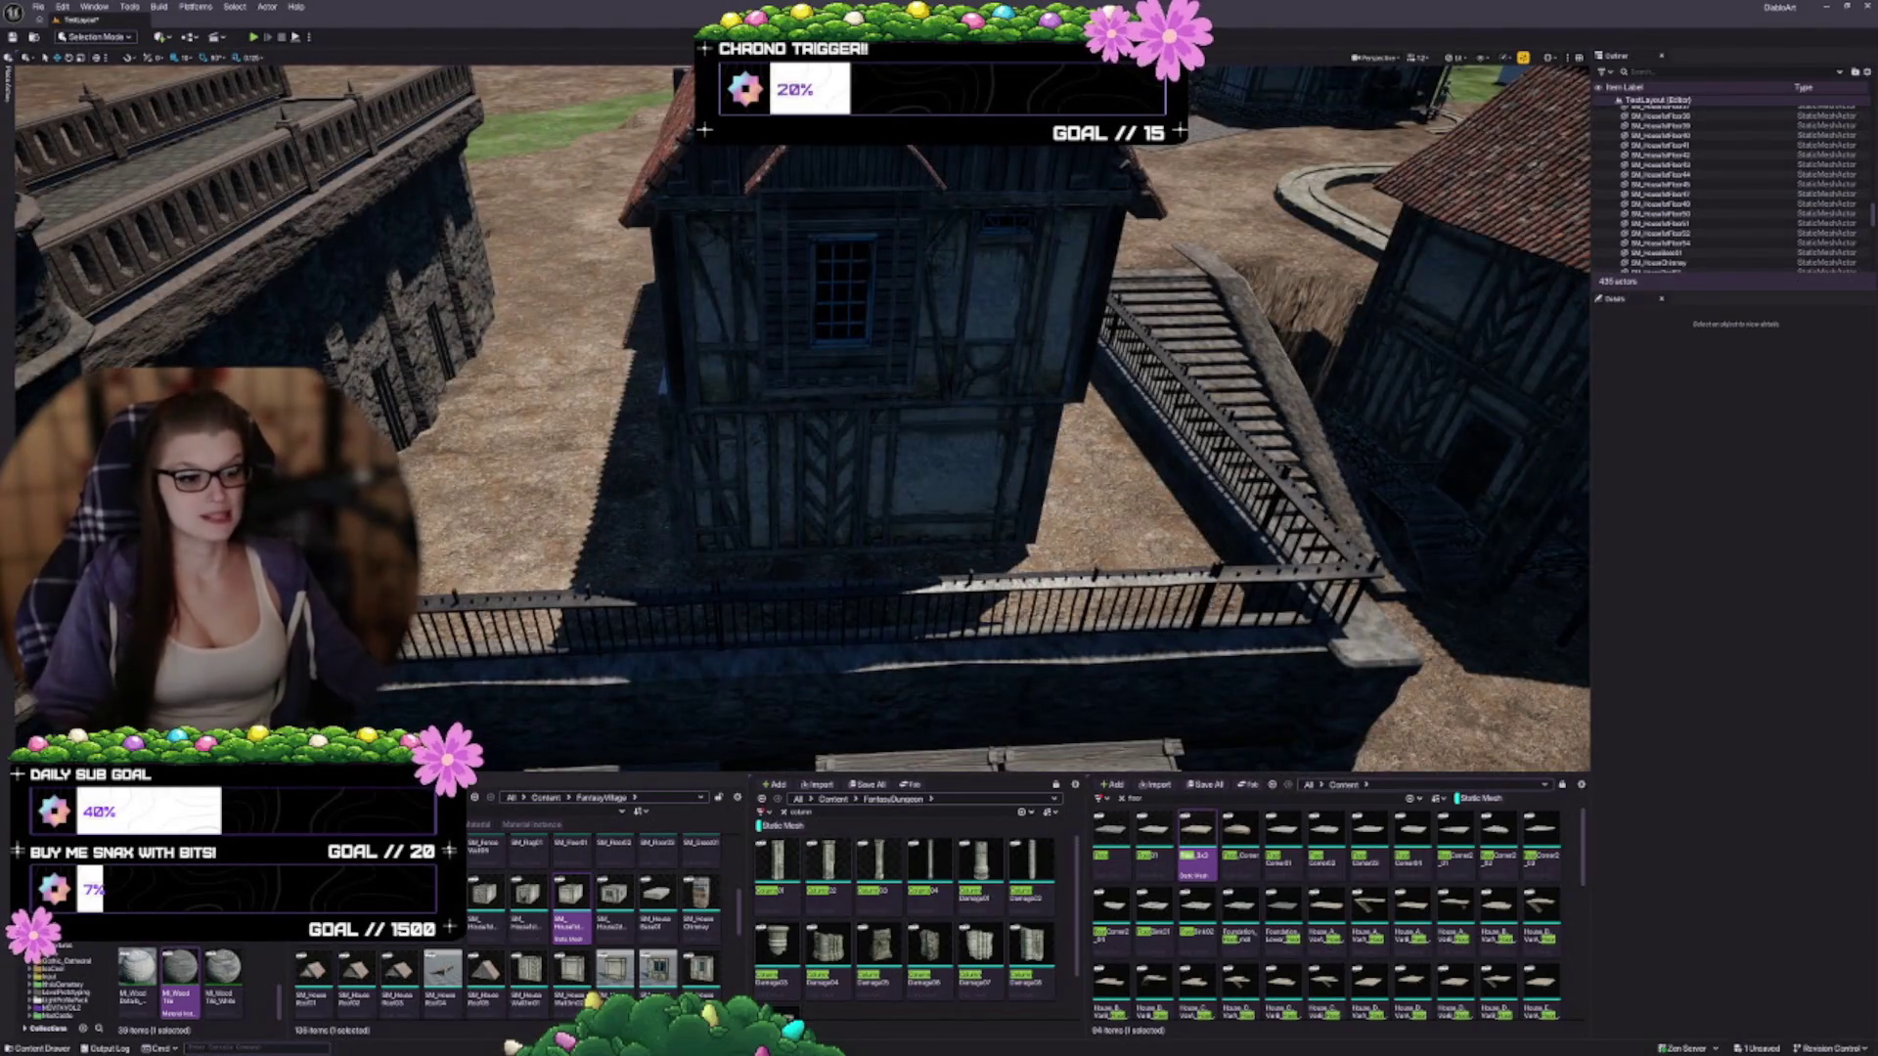
{"action": "scroll", "coordinate": [1007, 492], "scroll_direction": "up", "scroll_amount": 5}
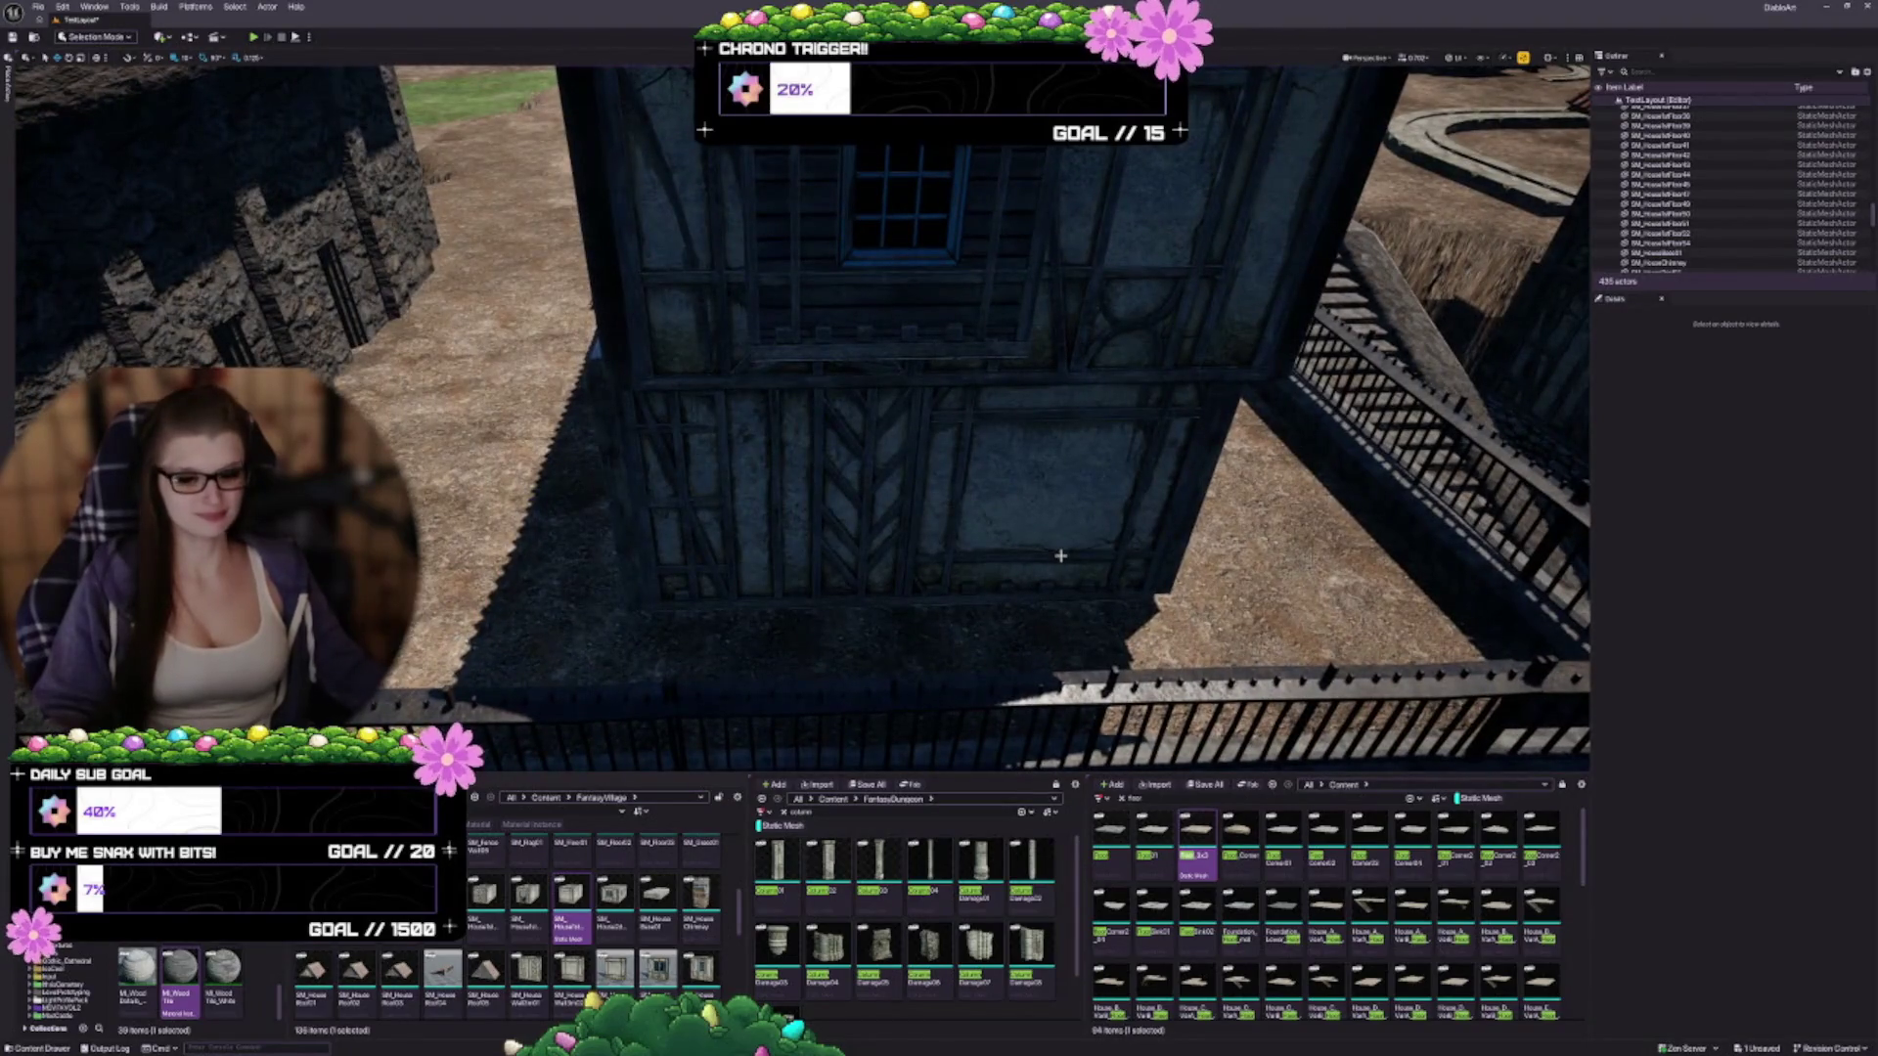
{"action": "left_click_drag", "start_coordinate": [1084, 498], "coordinate": [1082, 461]}
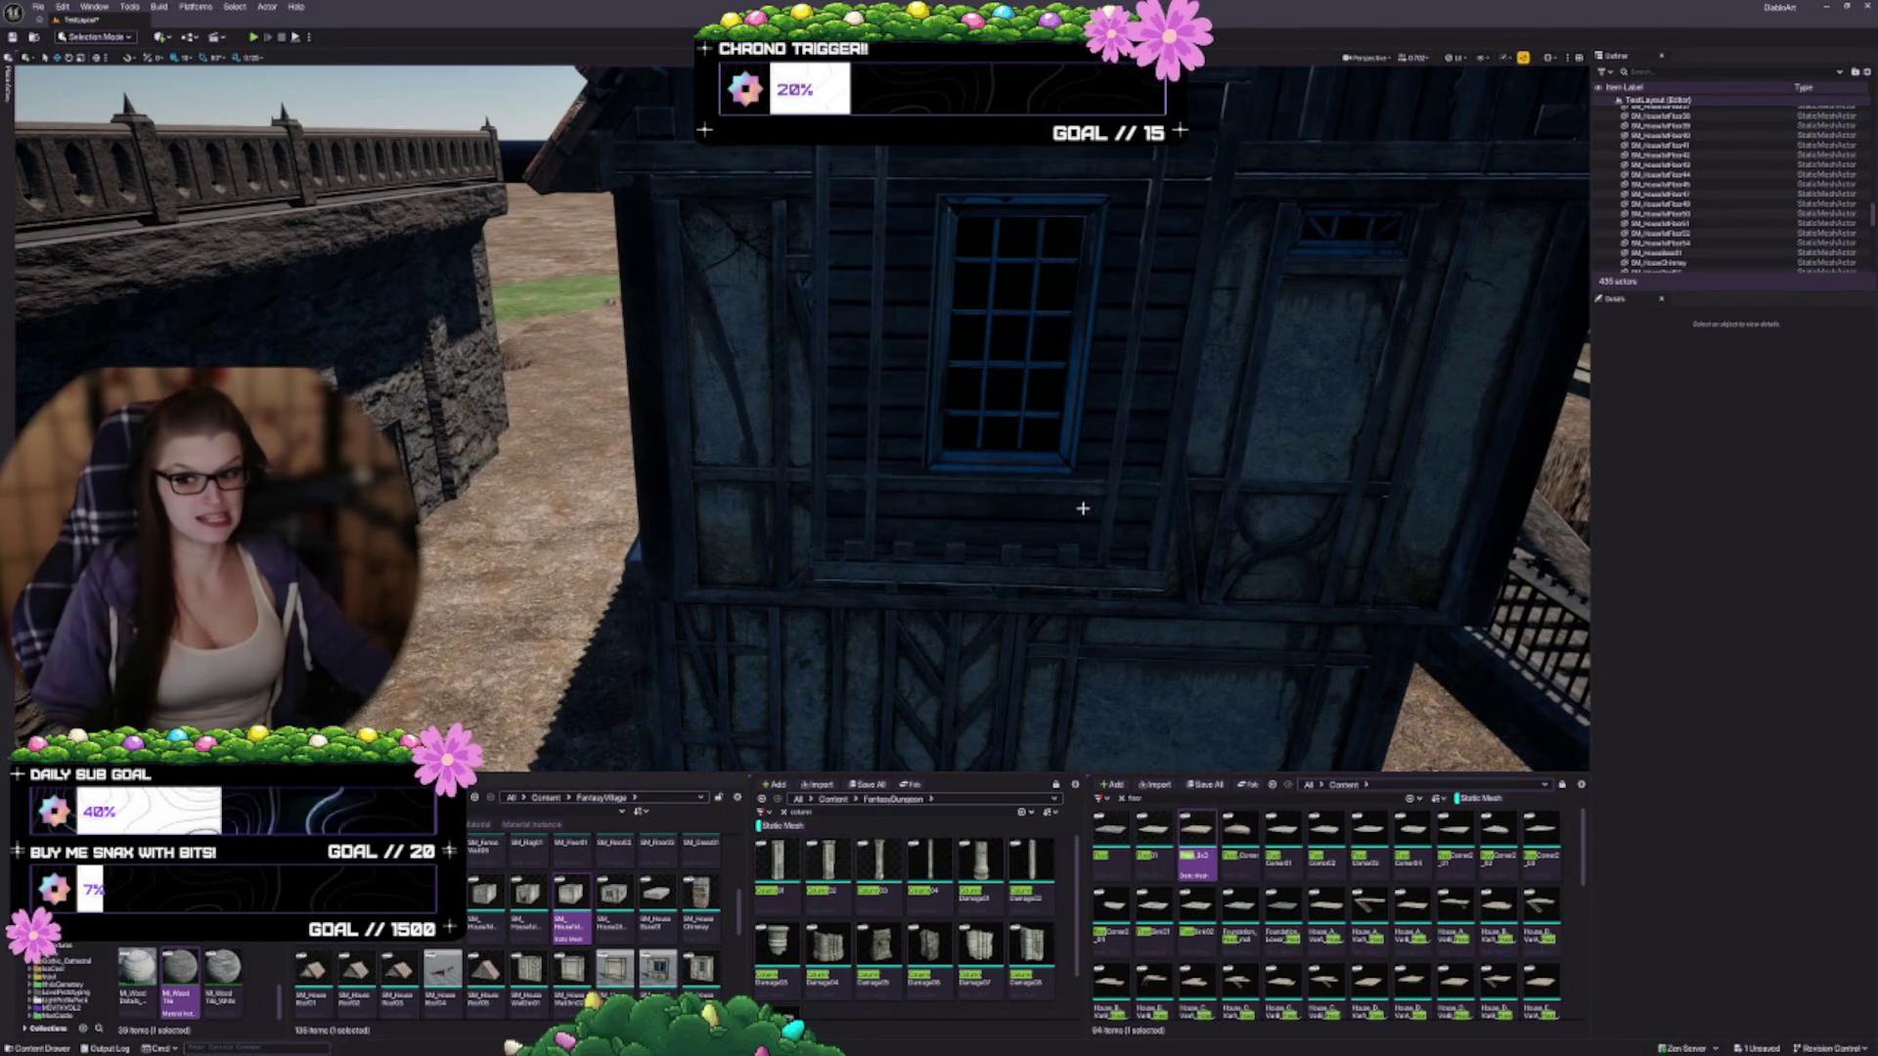
{"action": "left_click_drag", "start_coordinate": [1103, 512], "coordinate": [1110, 506]}
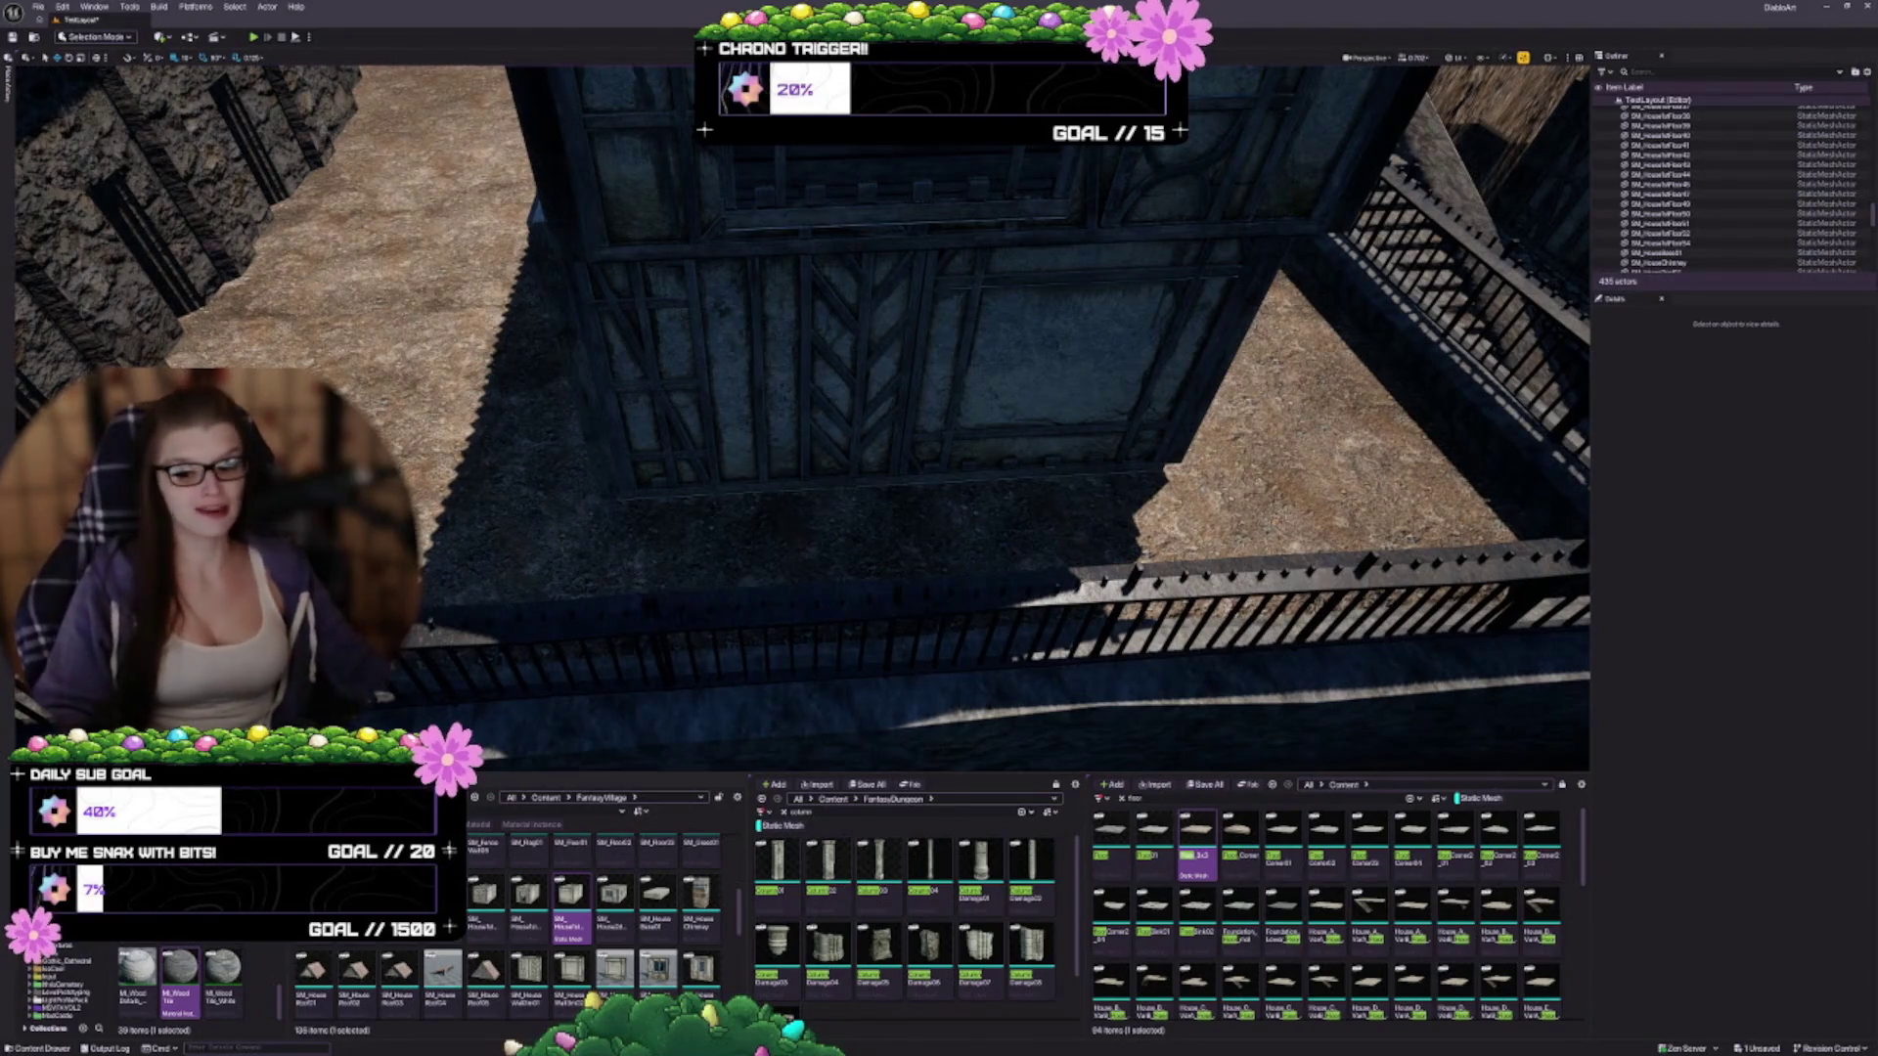
{"action": "left_click_drag", "start_coordinate": [1111, 505], "coordinate": [1043, 514]}
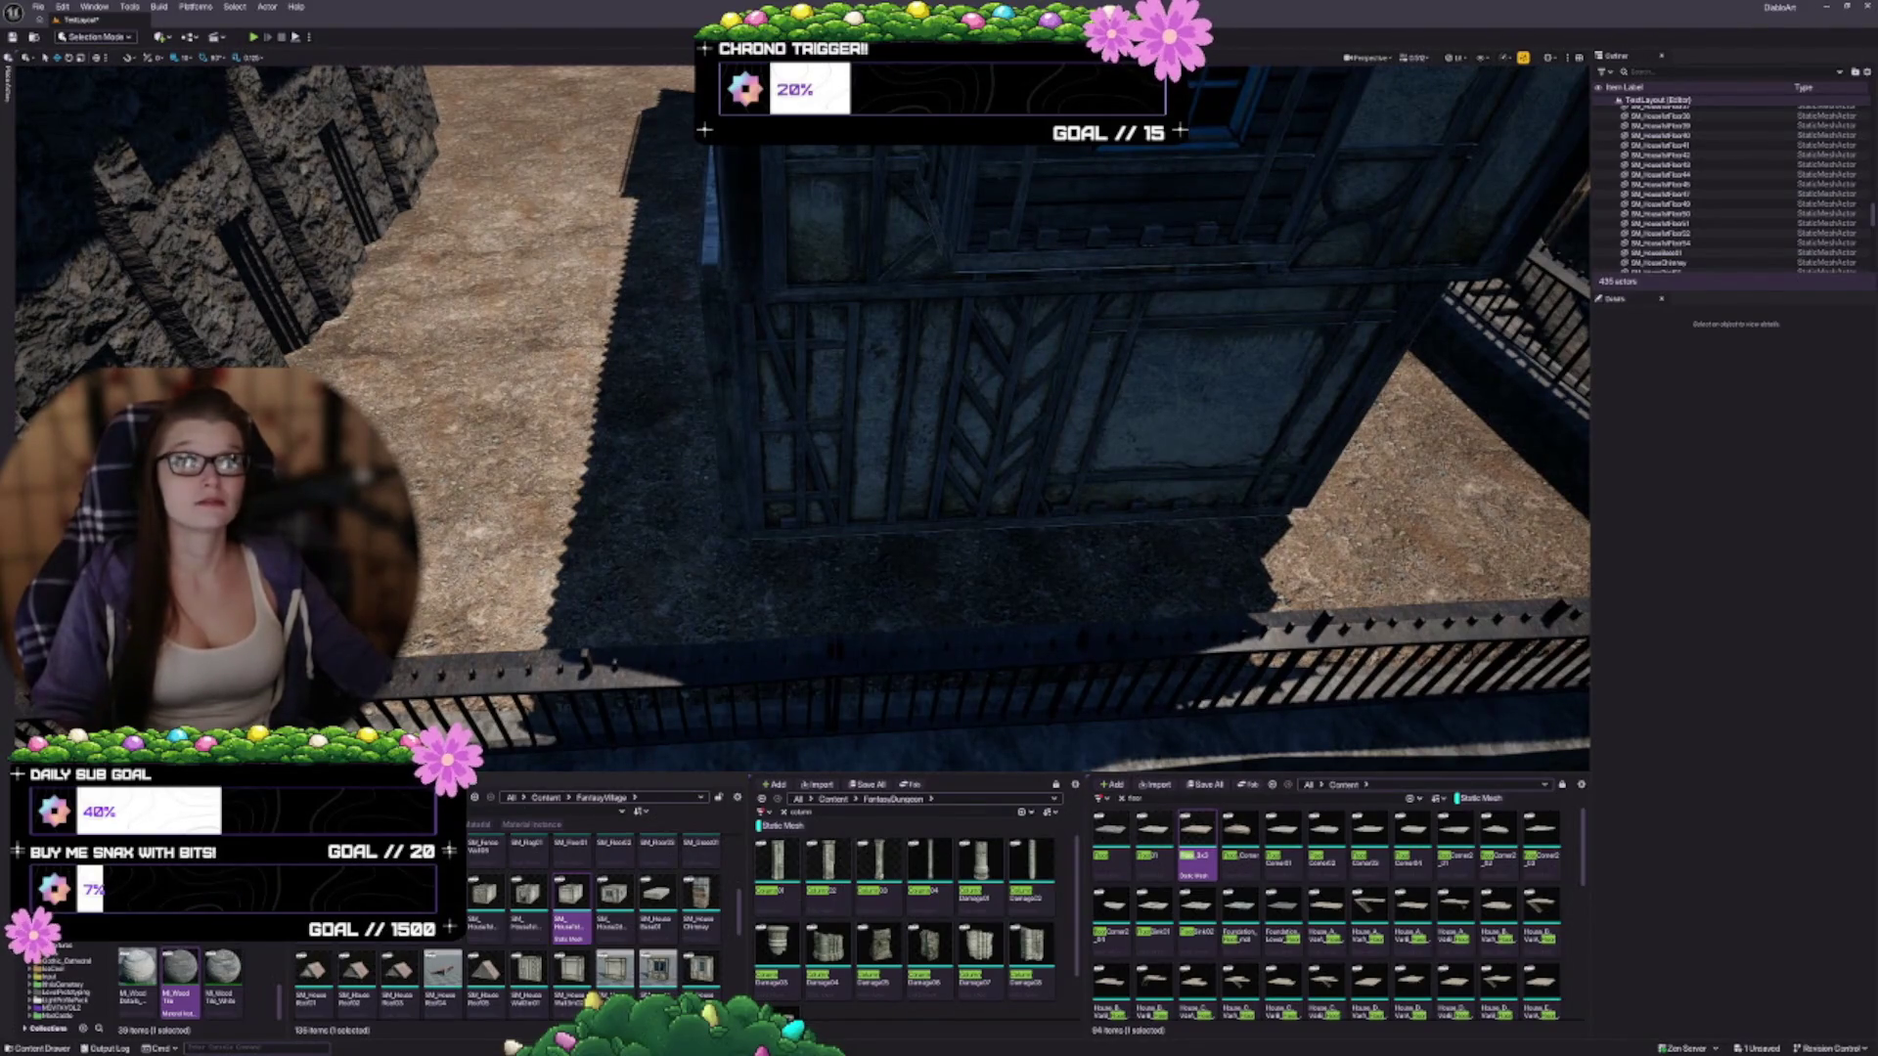
{"action": "left_click_drag", "start_coordinate": [772, 473], "coordinate": [517, 45]}
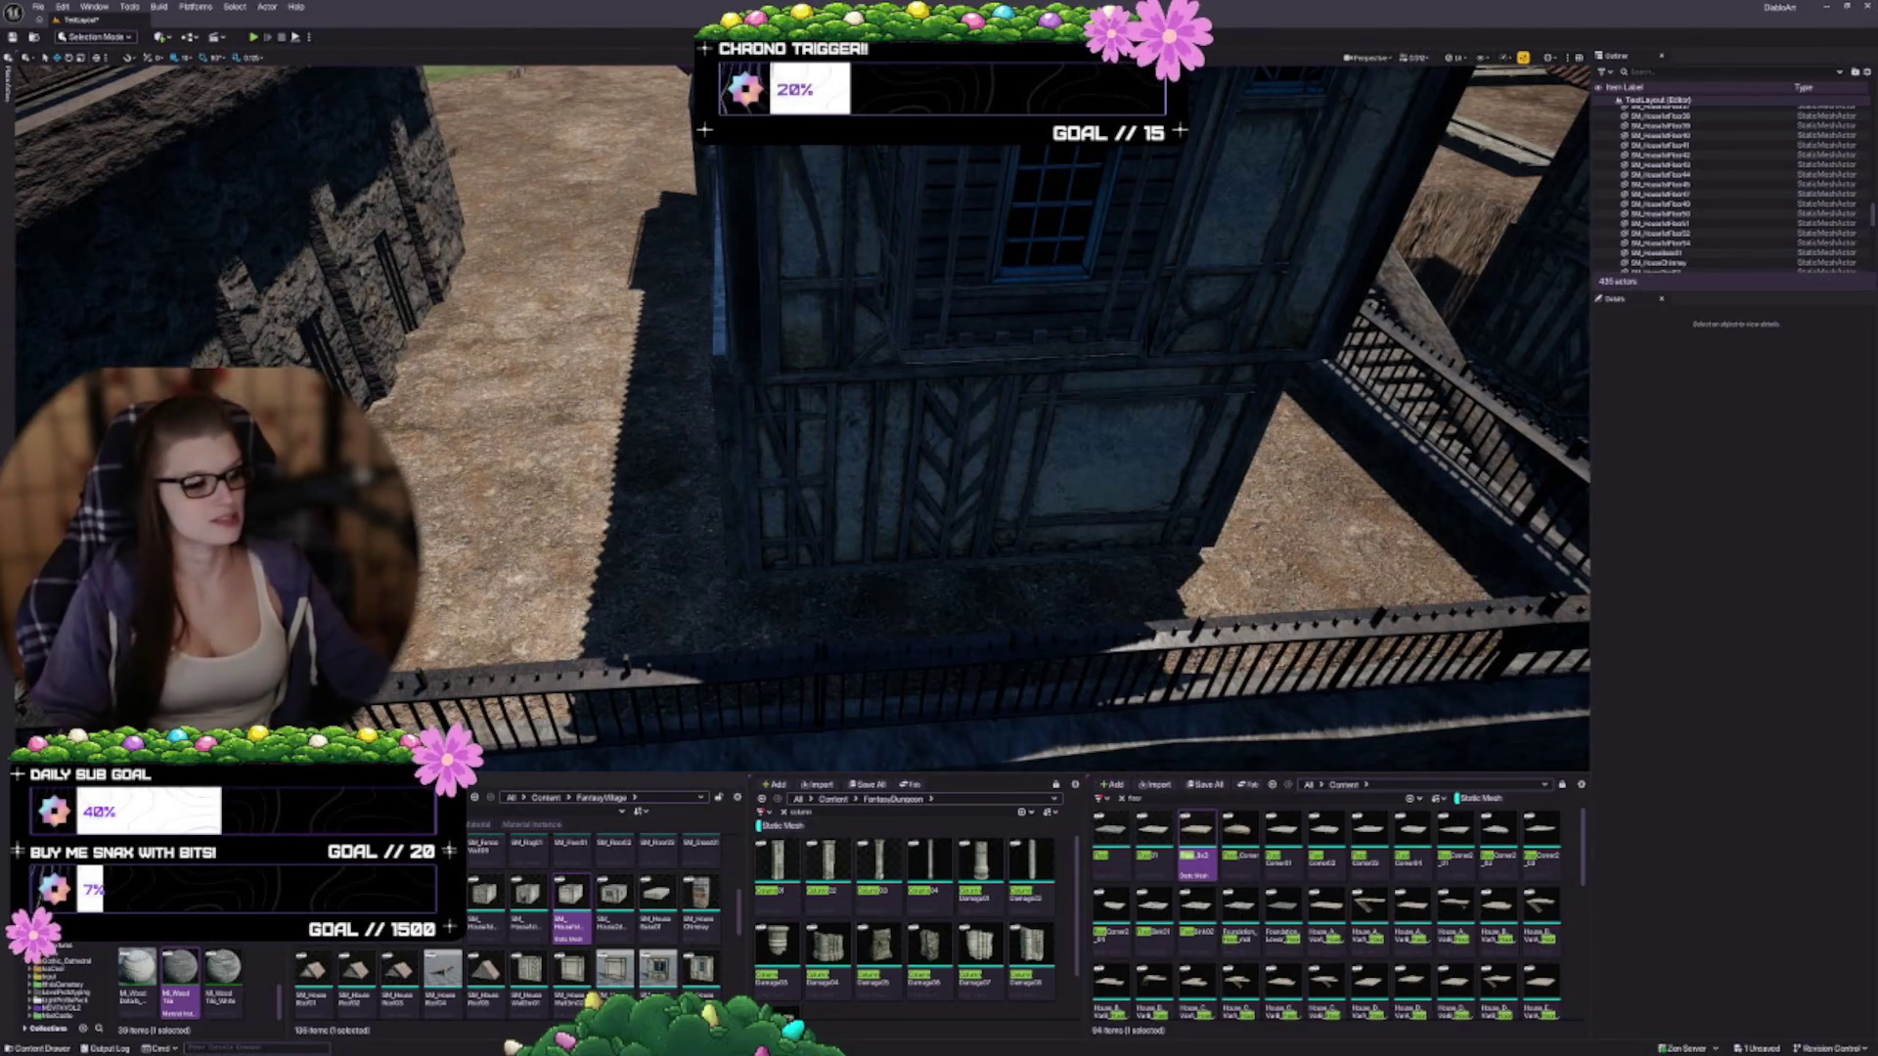
{"action": "mouse_move", "coordinate": [780, 549]}
{"action": "left_mouse_down"}
{"action": "mouse_move", "coordinate": [797, 516]}
{"action": "mouse_move", "coordinate": [881, 501]}
{"action": "left_mouse_up"}
{"action": "left_click", "coordinate": [1035, 604]}
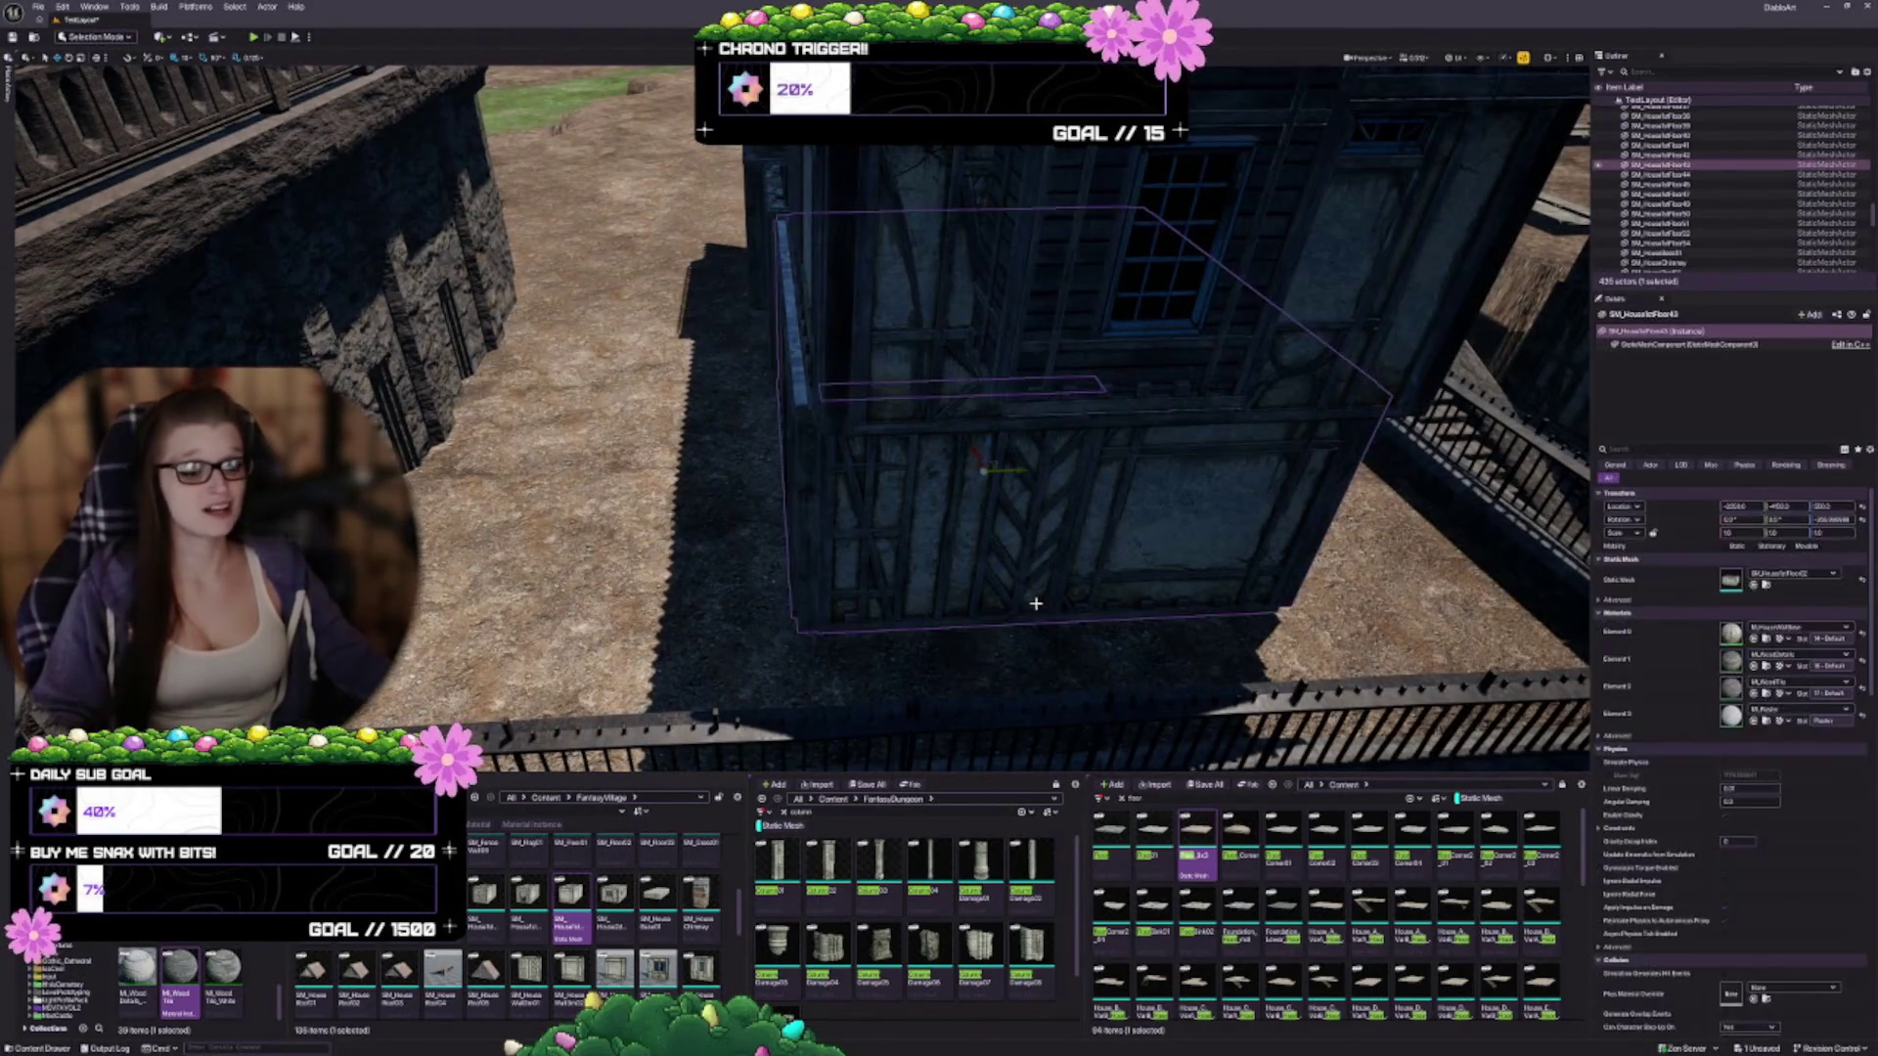
Alt-drag a copy of the wall section out to the left, behind the iron fence
{"action": "mouse_move", "coordinate": [986, 574]}
{"action": "left_mouse_down"}
{"action": "mouse_move", "coordinate": [968, 583]}
{"action": "mouse_move", "coordinate": [905, 526]}
{"action": "left_mouse_up"}
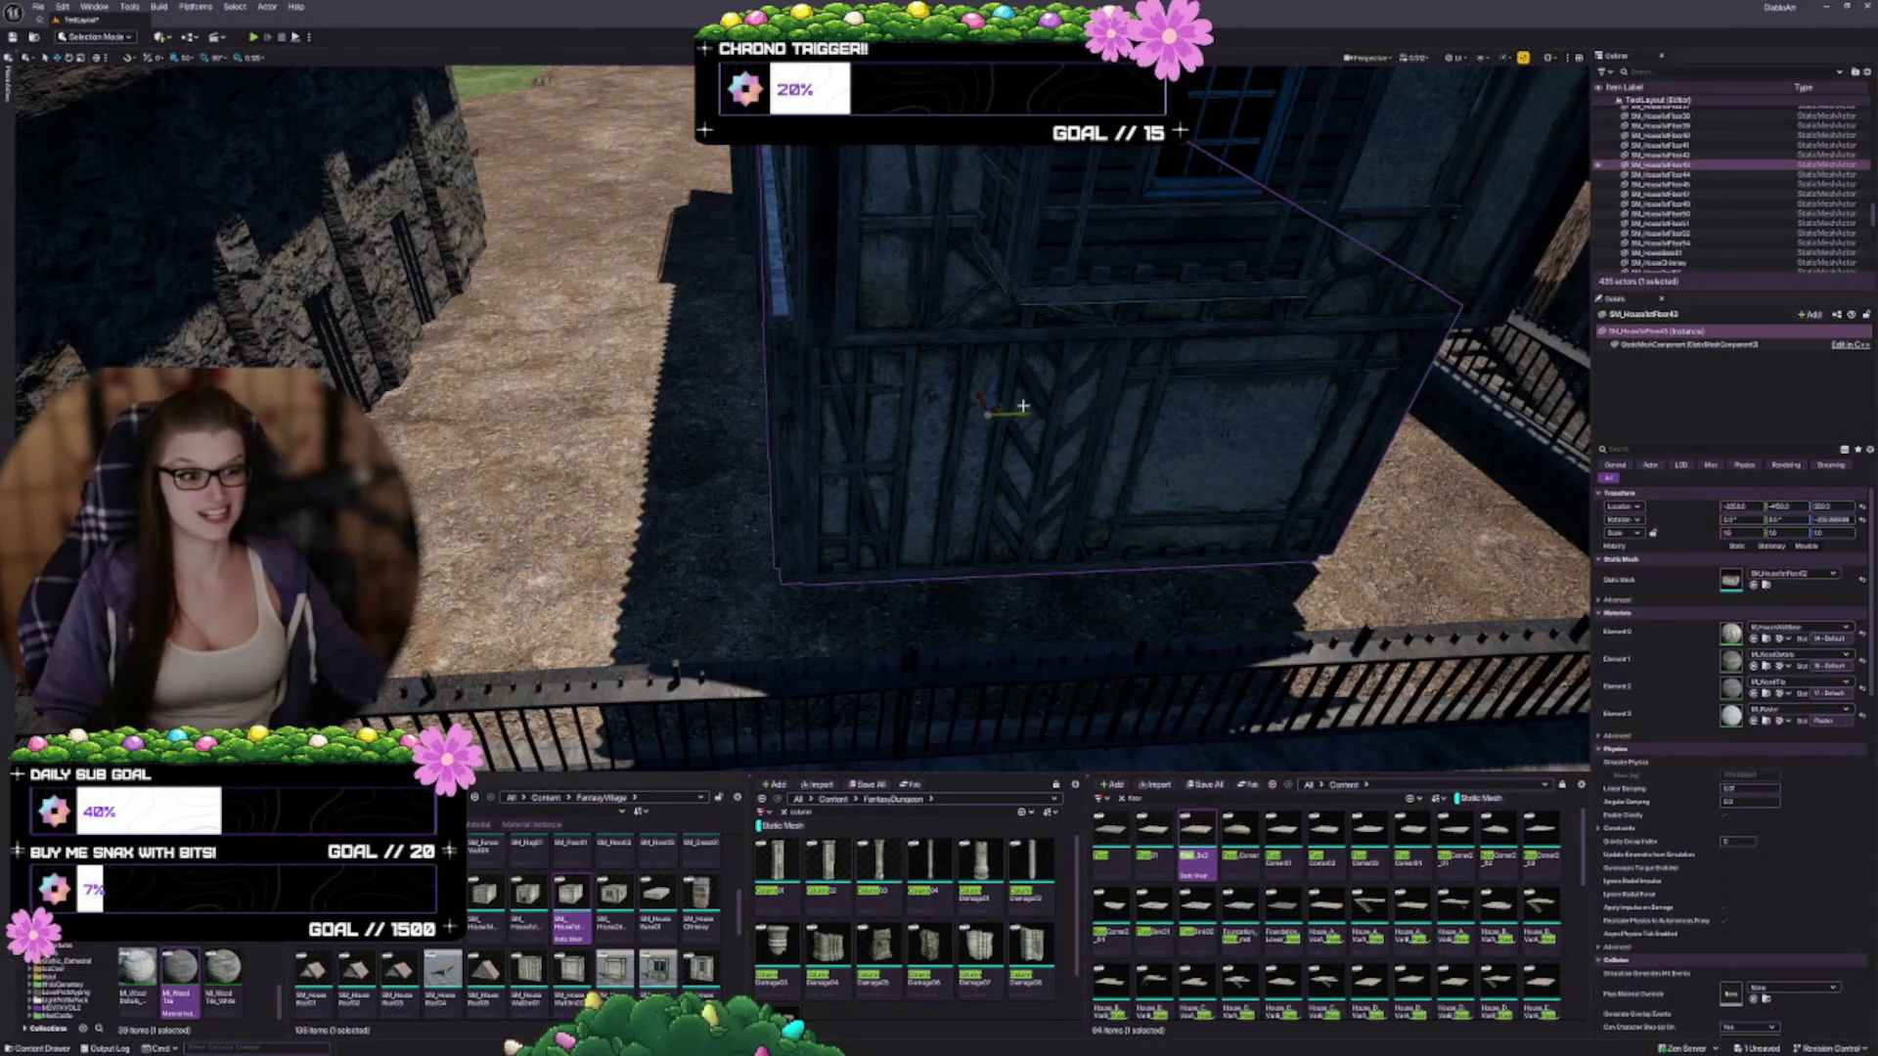
{"action": "mouse_move", "coordinate": [1006, 411]}
{"action": "left_mouse_down"}
{"action": "mouse_move", "coordinate": [558, 415]}
{"action": "mouse_move", "coordinate": [638, 416]}
{"action": "mouse_move", "coordinate": [592, 419]}
{"action": "left_mouse_up"}
{"action": "scroll", "coordinate": [1183, 640], "scroll_direction": "down", "scroll_amount": 3}
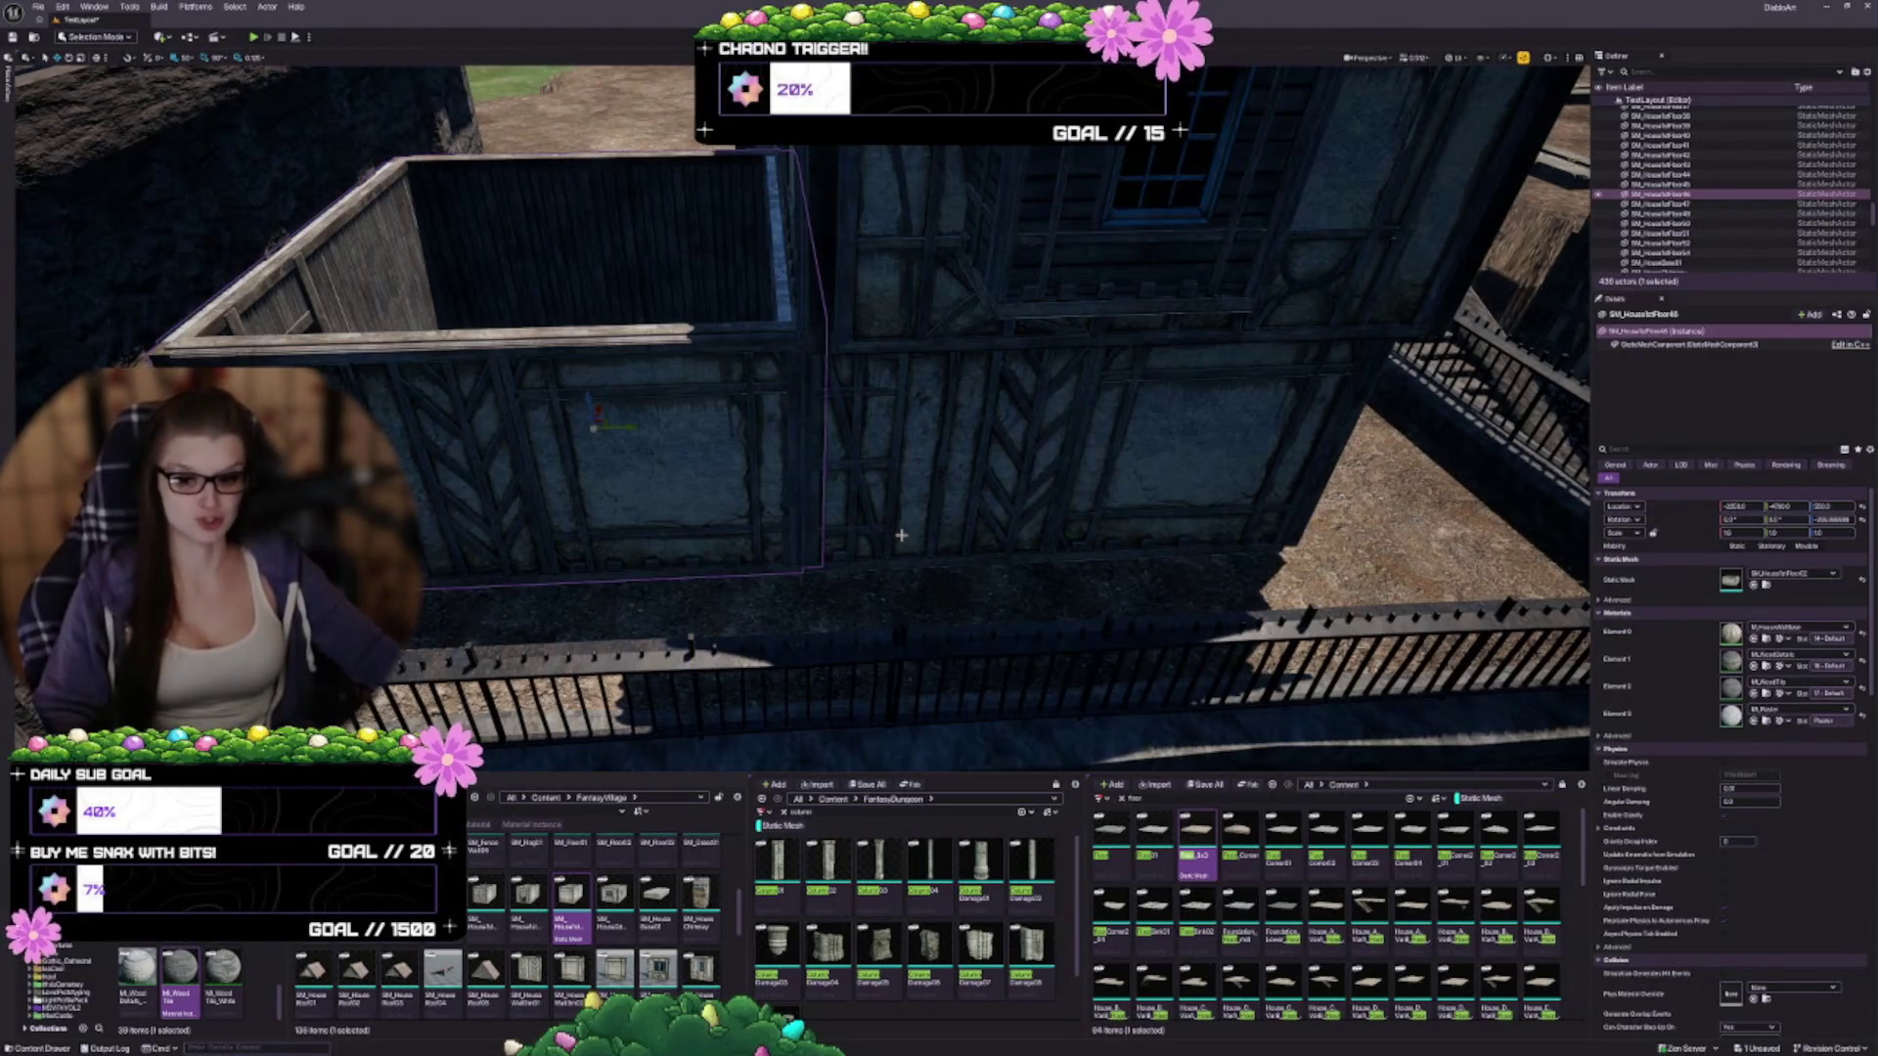
{"action": "scroll", "coordinate": [954, 331], "scroll_direction": "up", "scroll_amount": 5}
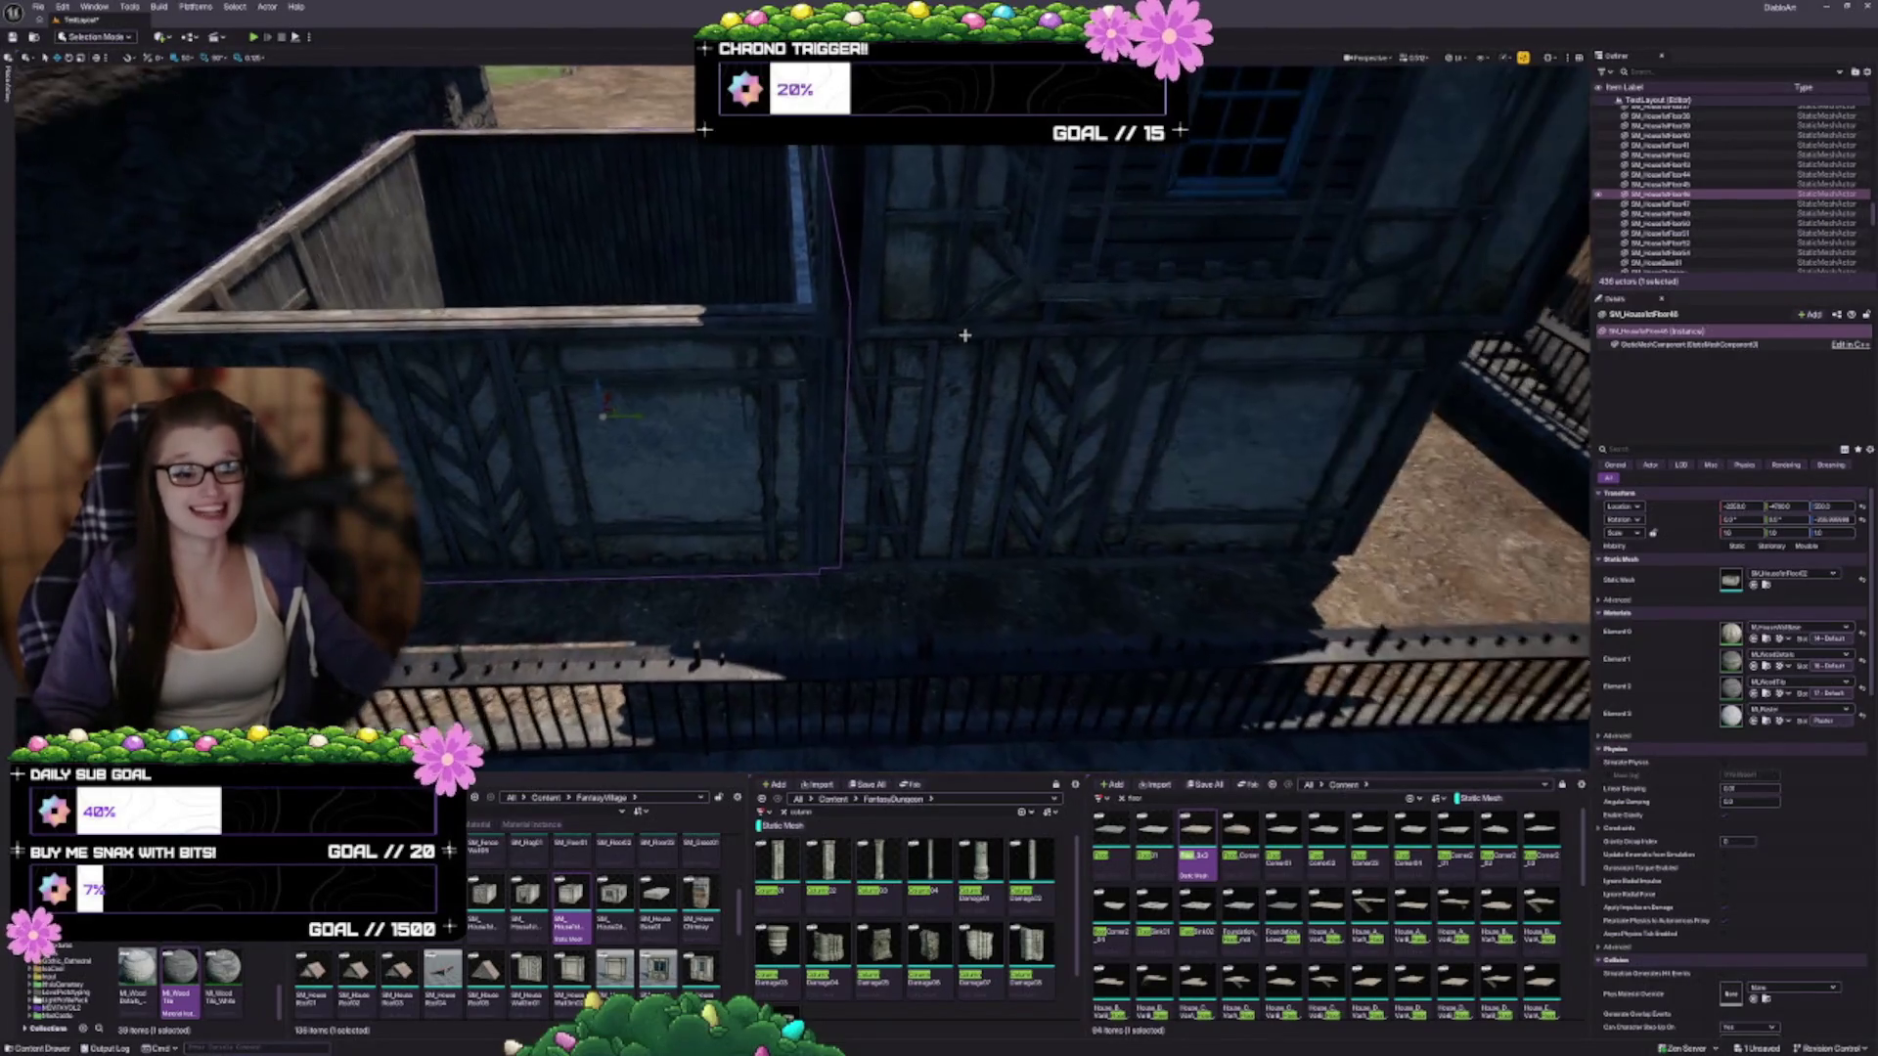
Replace the copied piece with the wall mesh chosen in the Content Browser
{"action": "left_click_drag", "start_coordinate": [1010, 316], "coordinate": [1009, 392]}
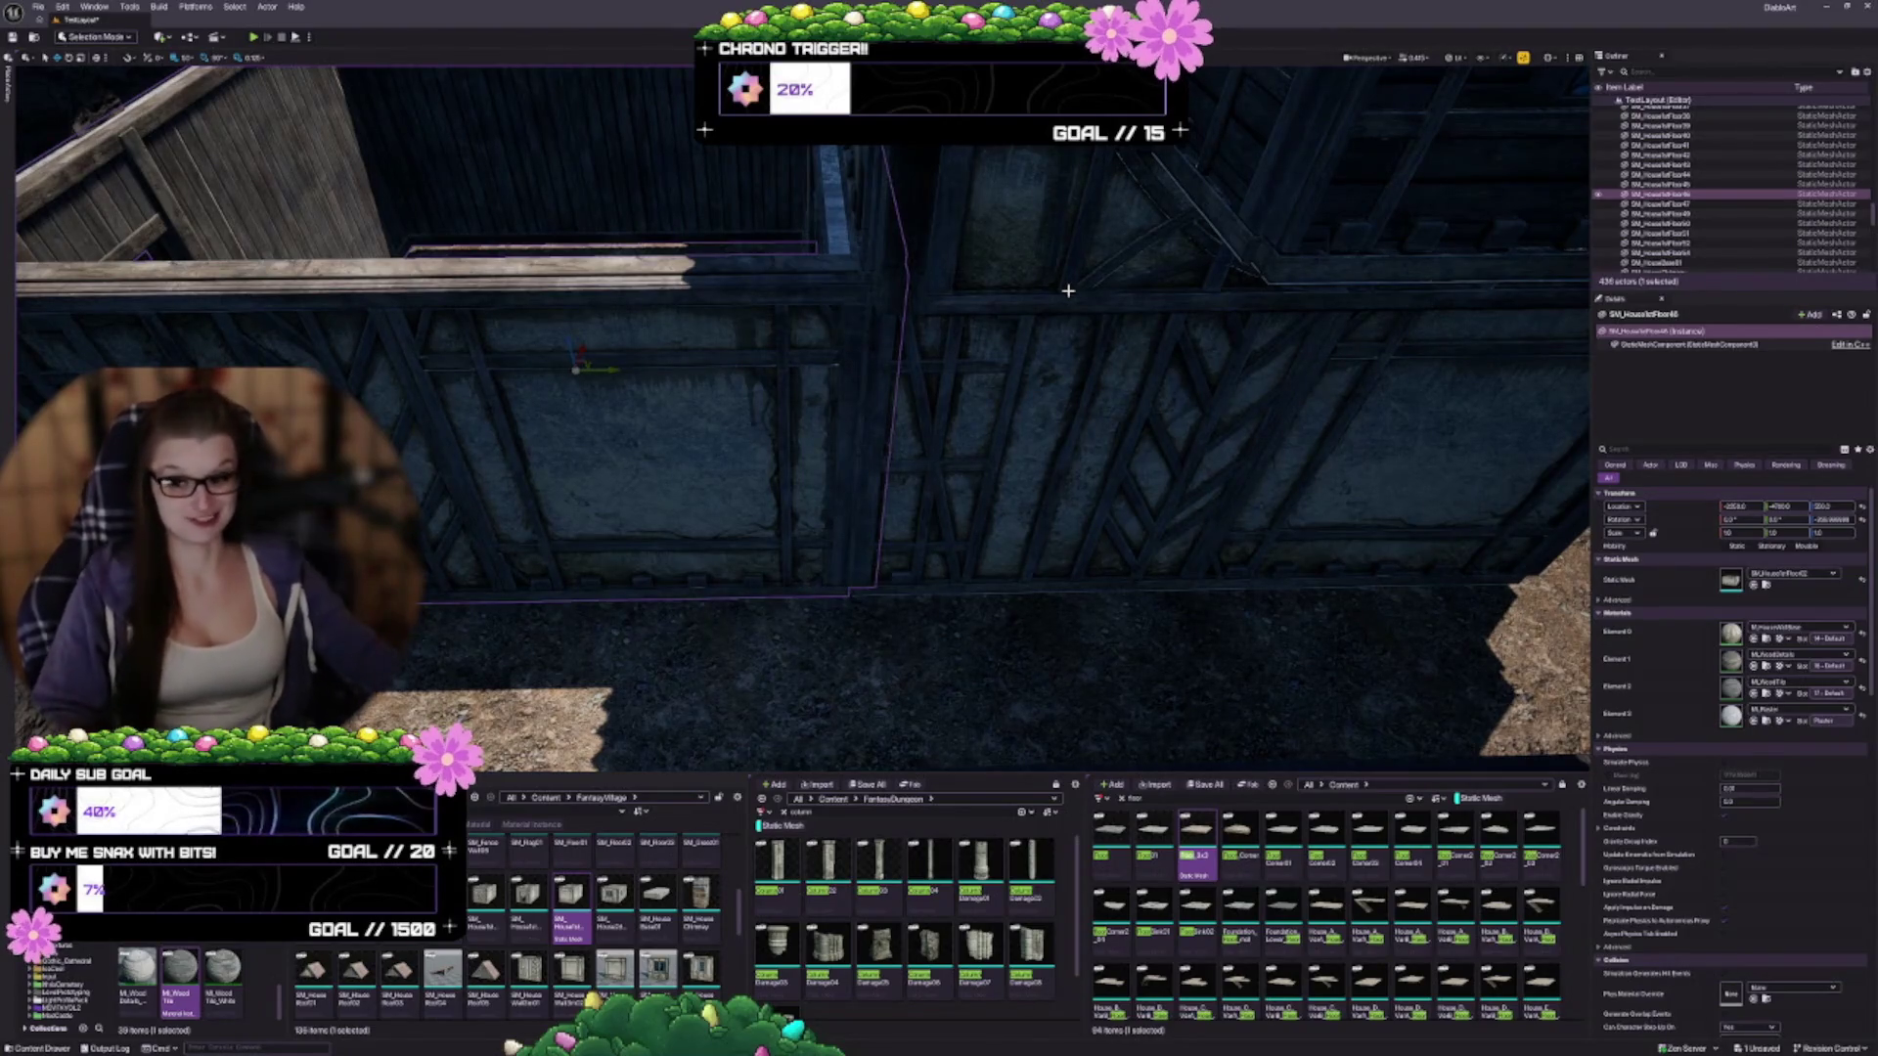
{"action": "mouse_move", "coordinate": [978, 332]}
{"action": "left_mouse_down"}
{"action": "mouse_move", "coordinate": [990, 359]}
{"action": "mouse_move", "coordinate": [1047, 369]}
{"action": "left_mouse_up"}
{"action": "scroll", "coordinate": [554, 981], "scroll_direction": "down", "scroll_amount": 2}
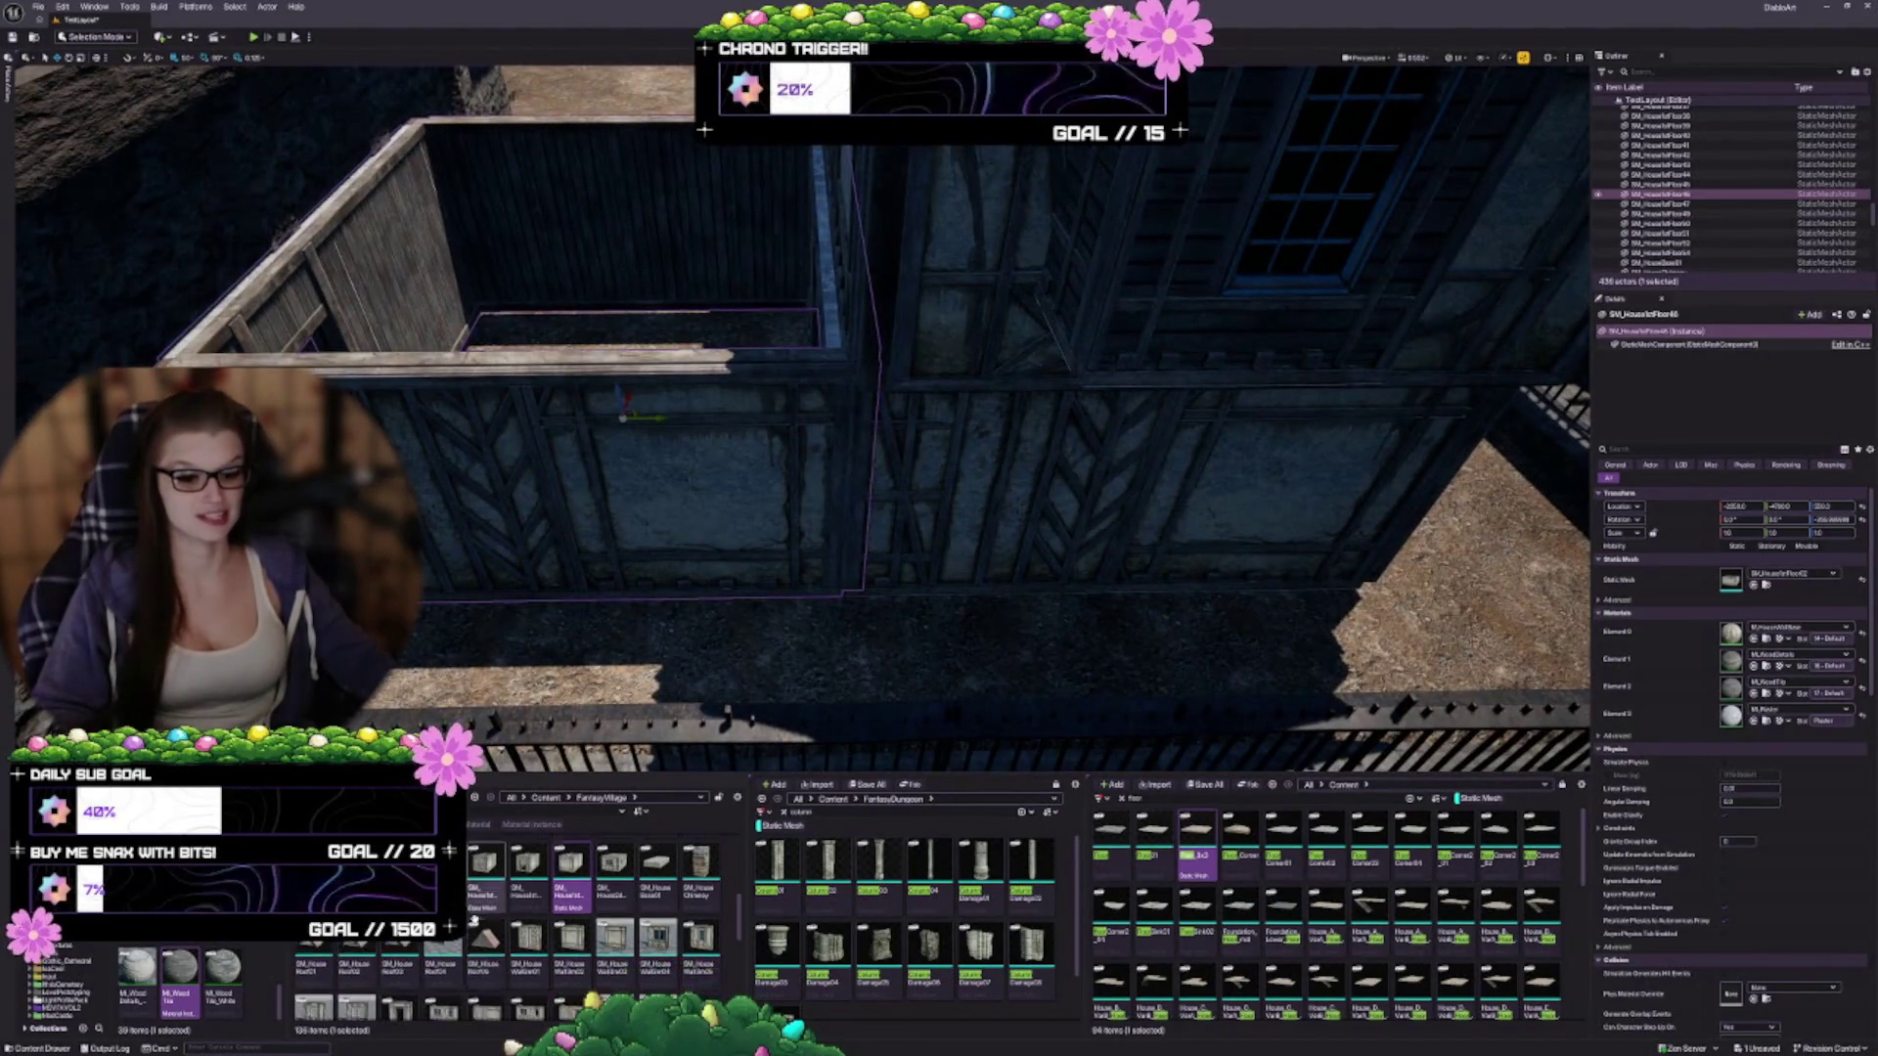
{"action": "scroll", "coordinate": [557, 988], "scroll_direction": "up", "scroll_amount": 2}
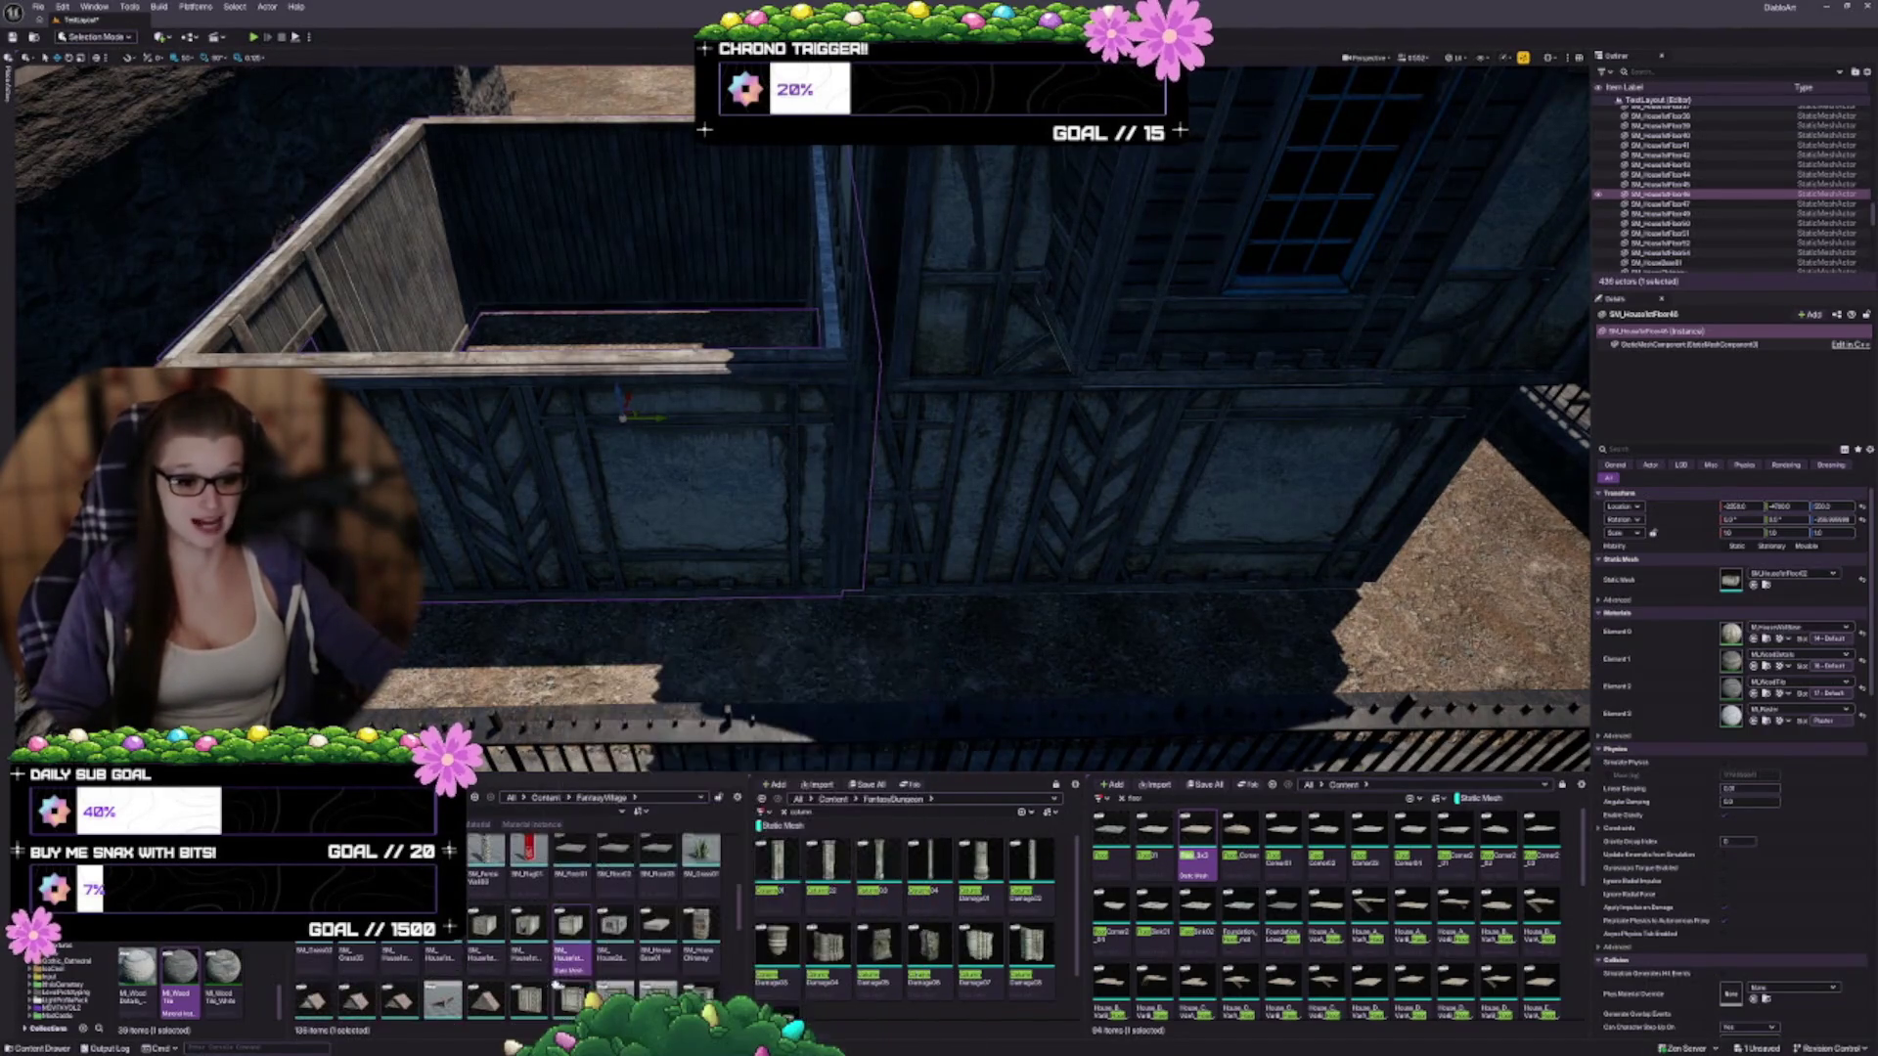
{"action": "scroll", "coordinate": [541, 939], "scroll_direction": "up", "scroll_amount": 3}
{"action": "scroll", "coordinate": [541, 937], "scroll_direction": "down", "scroll_amount": 5}
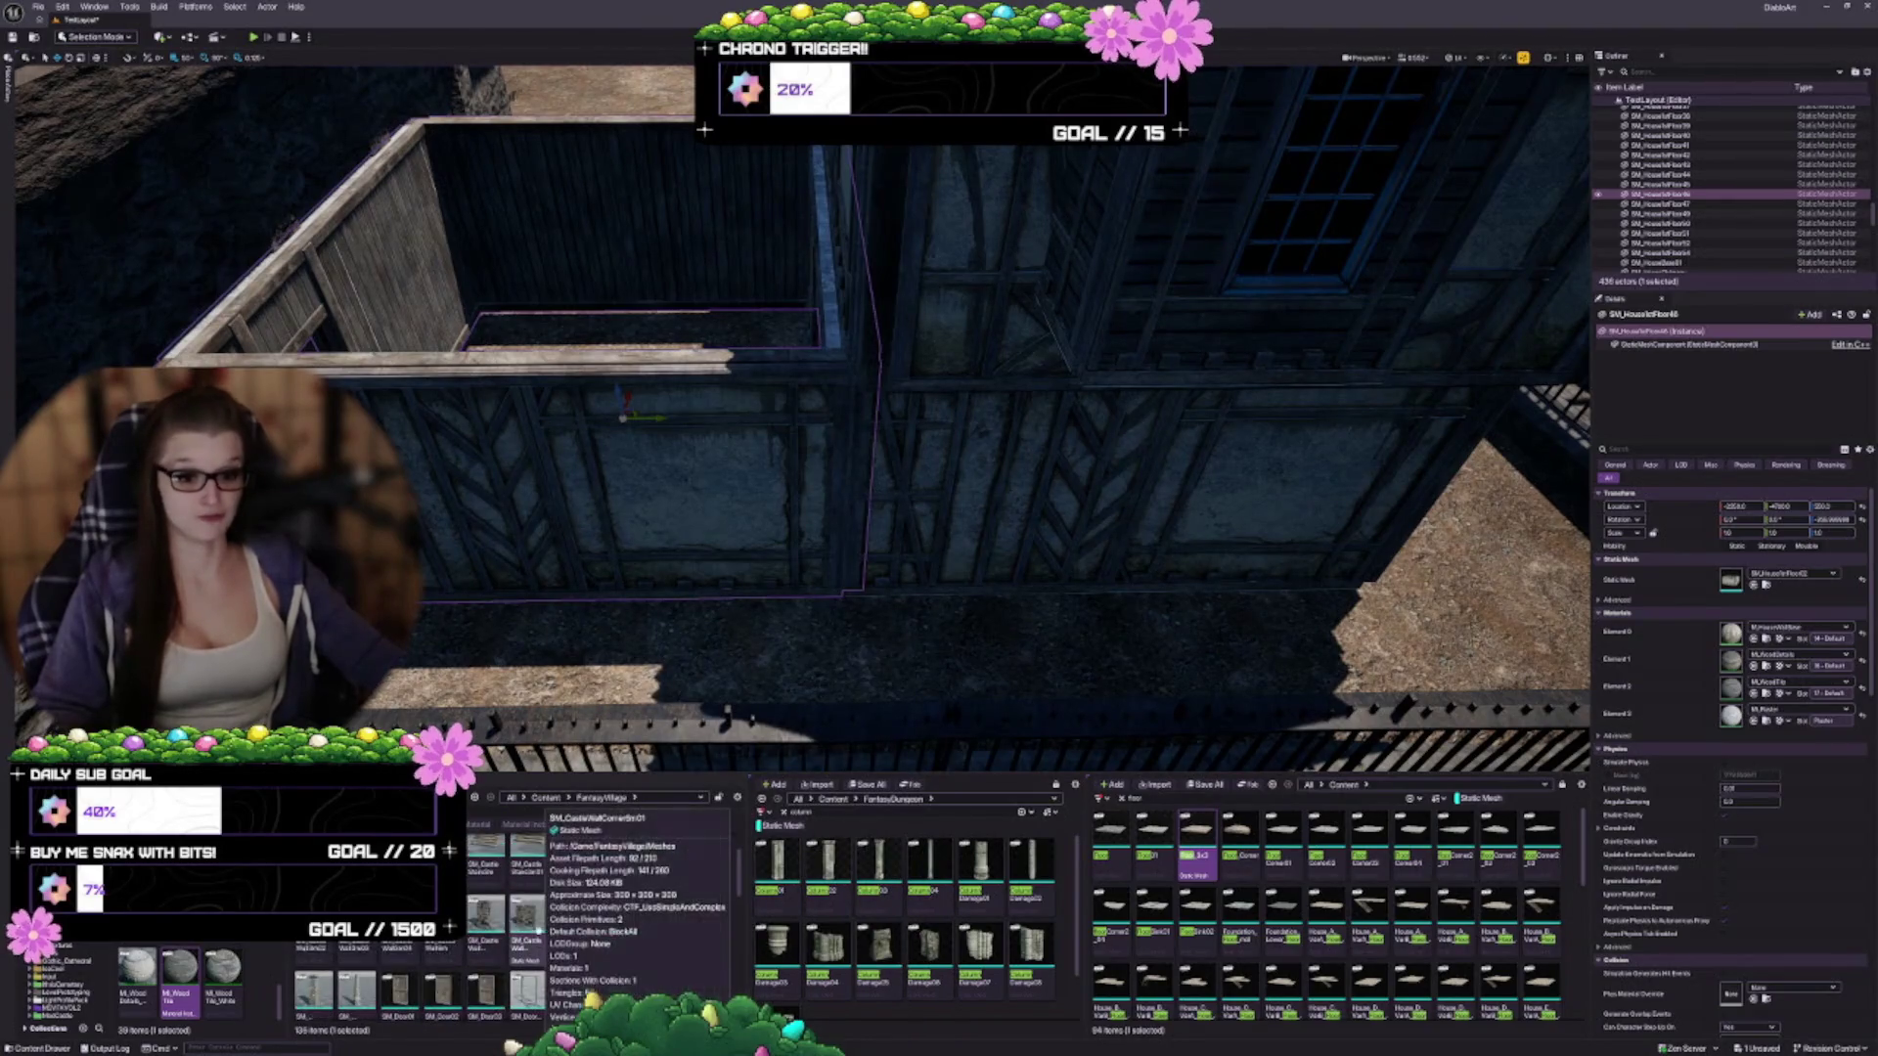
{"action": "scroll", "coordinate": [596, 1000], "scroll_direction": "down", "scroll_amount": 1}
{"action": "left_click_drag", "start_coordinate": [757, 553], "coordinate": [757, 506]}
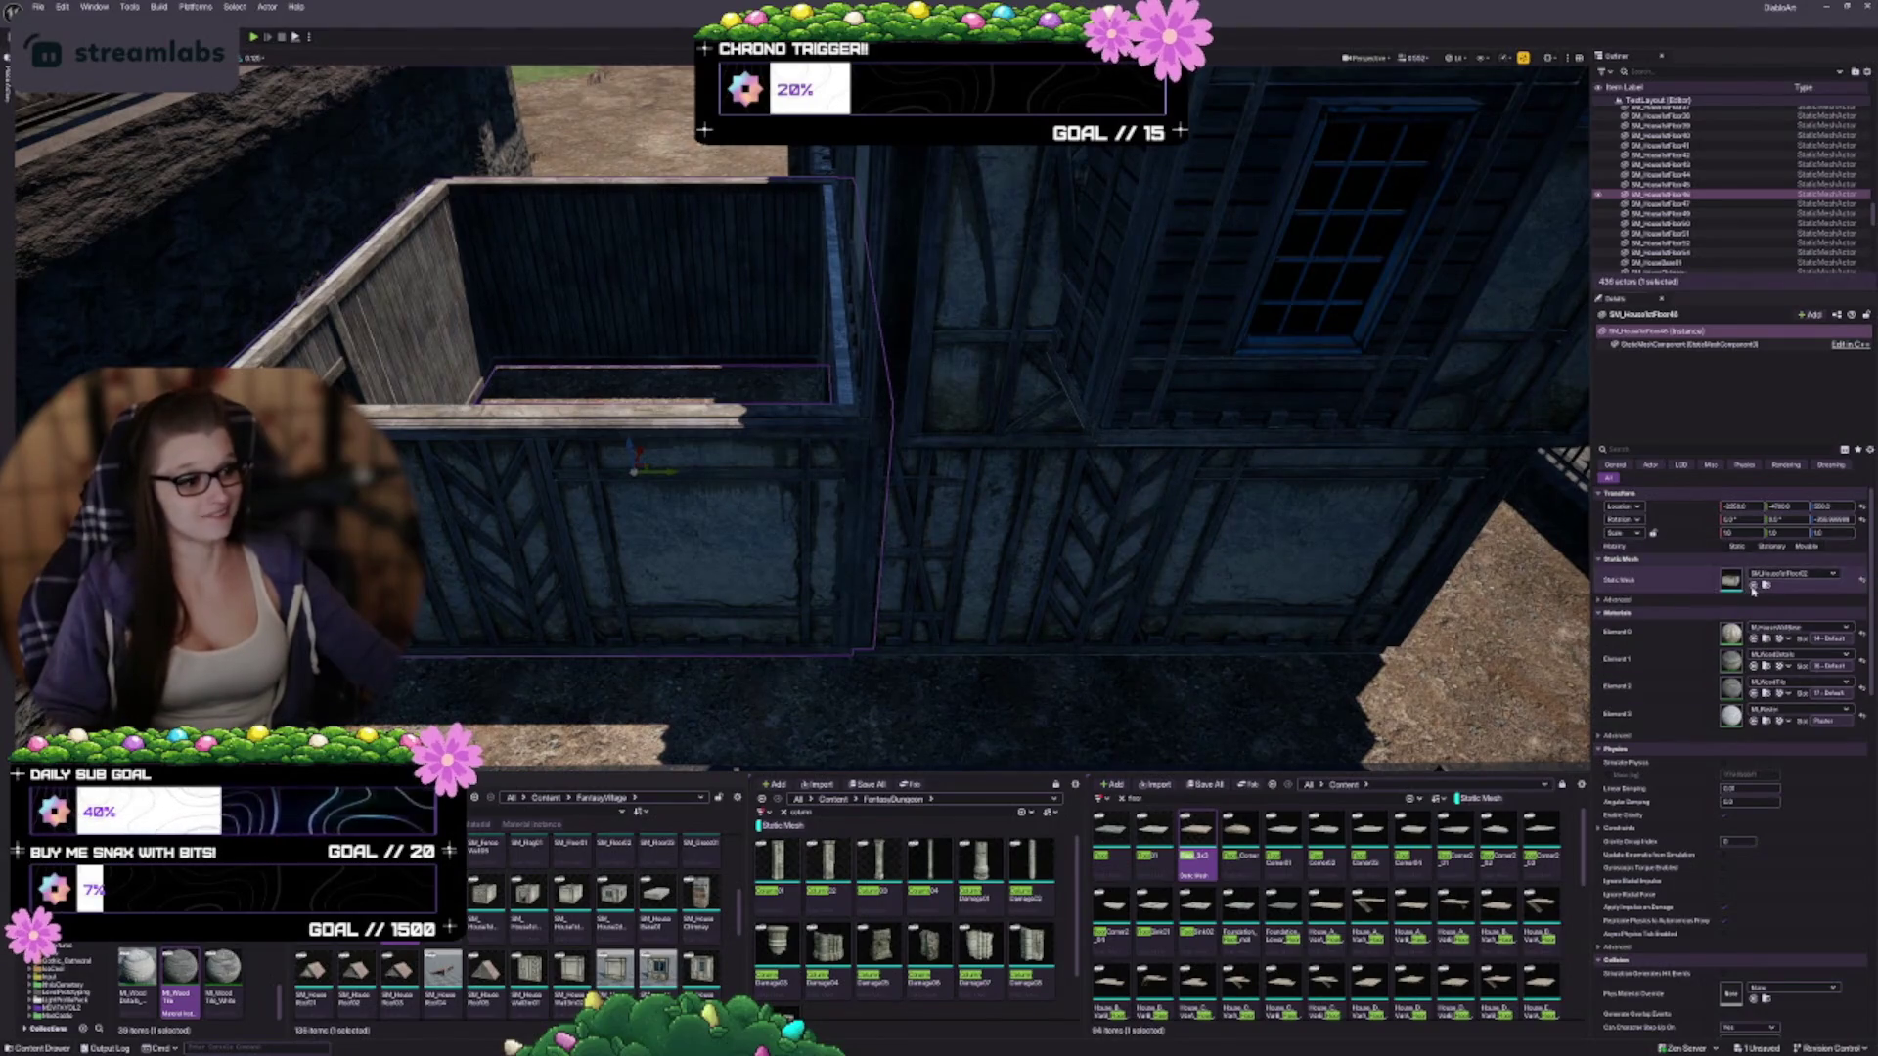
{"action": "left_click", "coordinate": [1753, 584]}
Rotate the wall piece 90° and slide it along X flush against the house's front wall
{"action": "key", "text": "e"}
{"action": "mouse_move", "coordinate": [652, 498]}
{"action": "left_mouse_down"}
{"action": "mouse_move", "coordinate": [723, 513]}
{"action": "mouse_move", "coordinate": [695, 510]}
{"action": "left_mouse_up"}
{"action": "left_click_drag", "start_coordinate": [798, 544], "coordinate": [798, 616]}
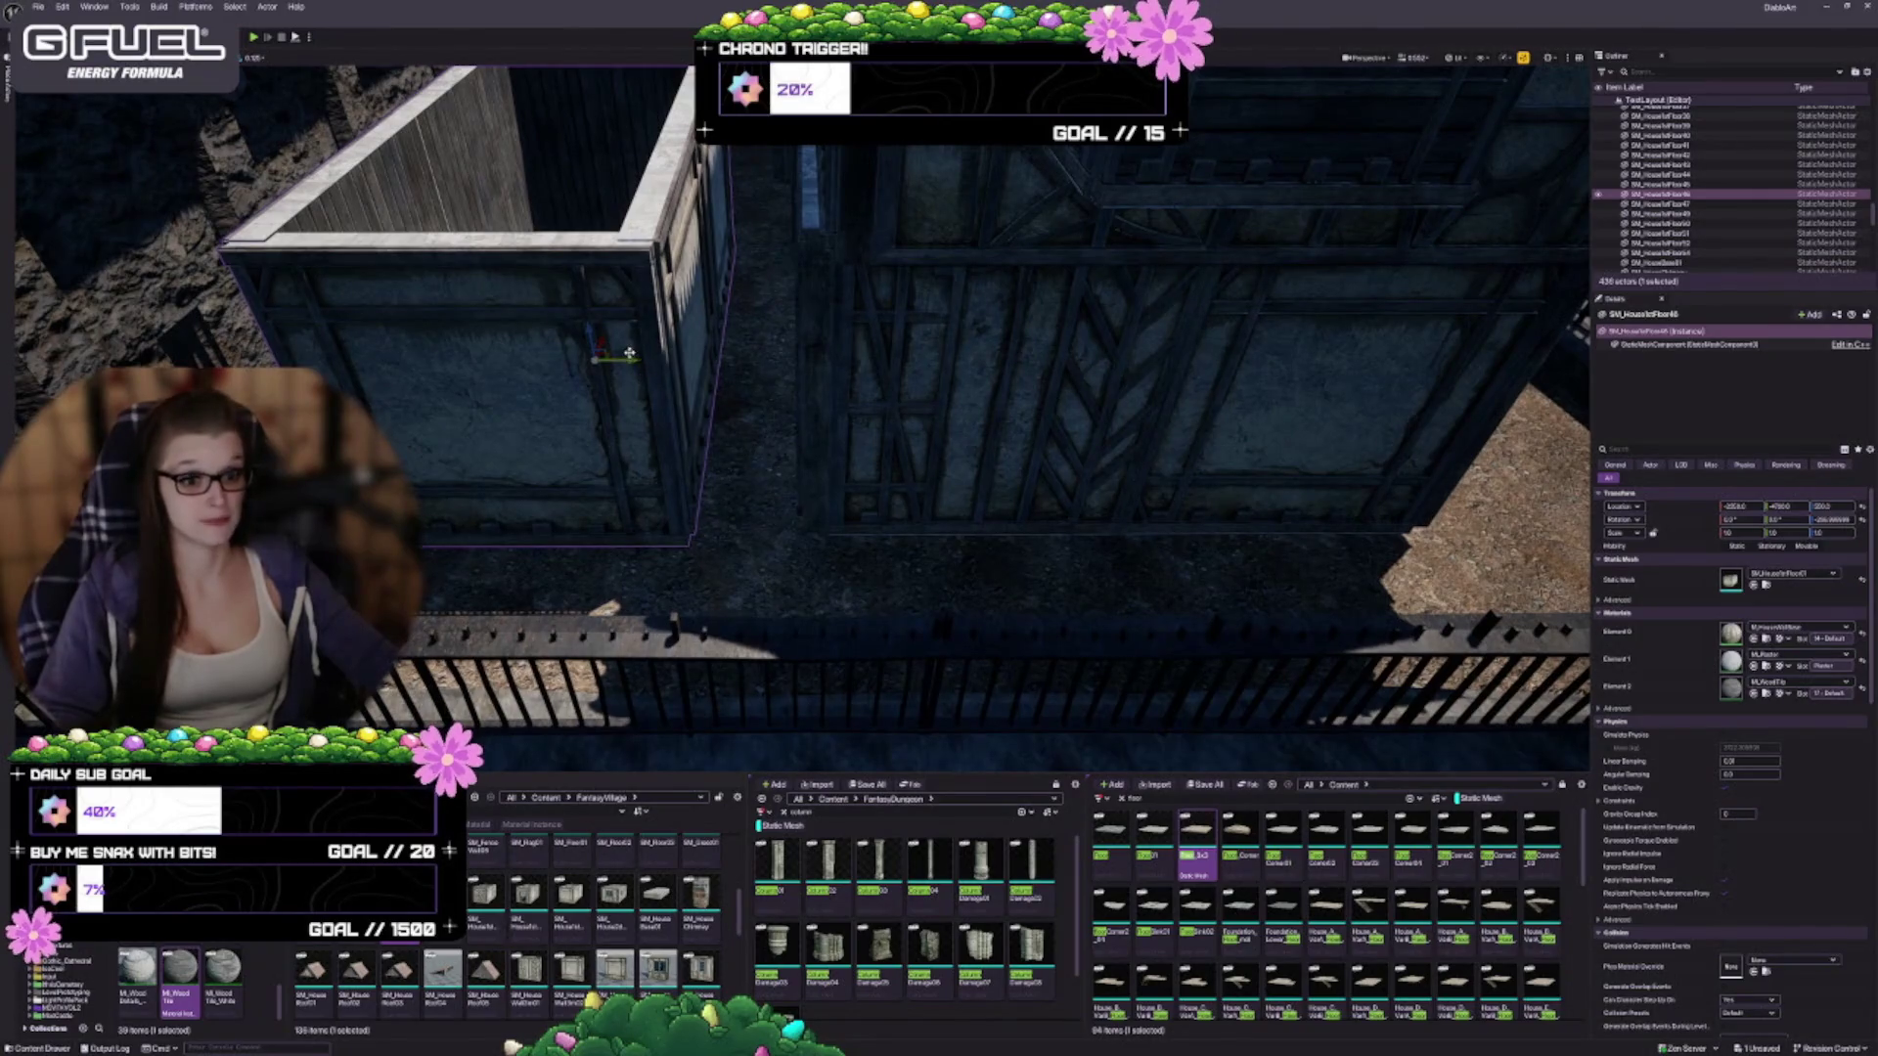
{"action": "left_click_drag", "start_coordinate": [631, 361], "coordinate": [755, 388]}
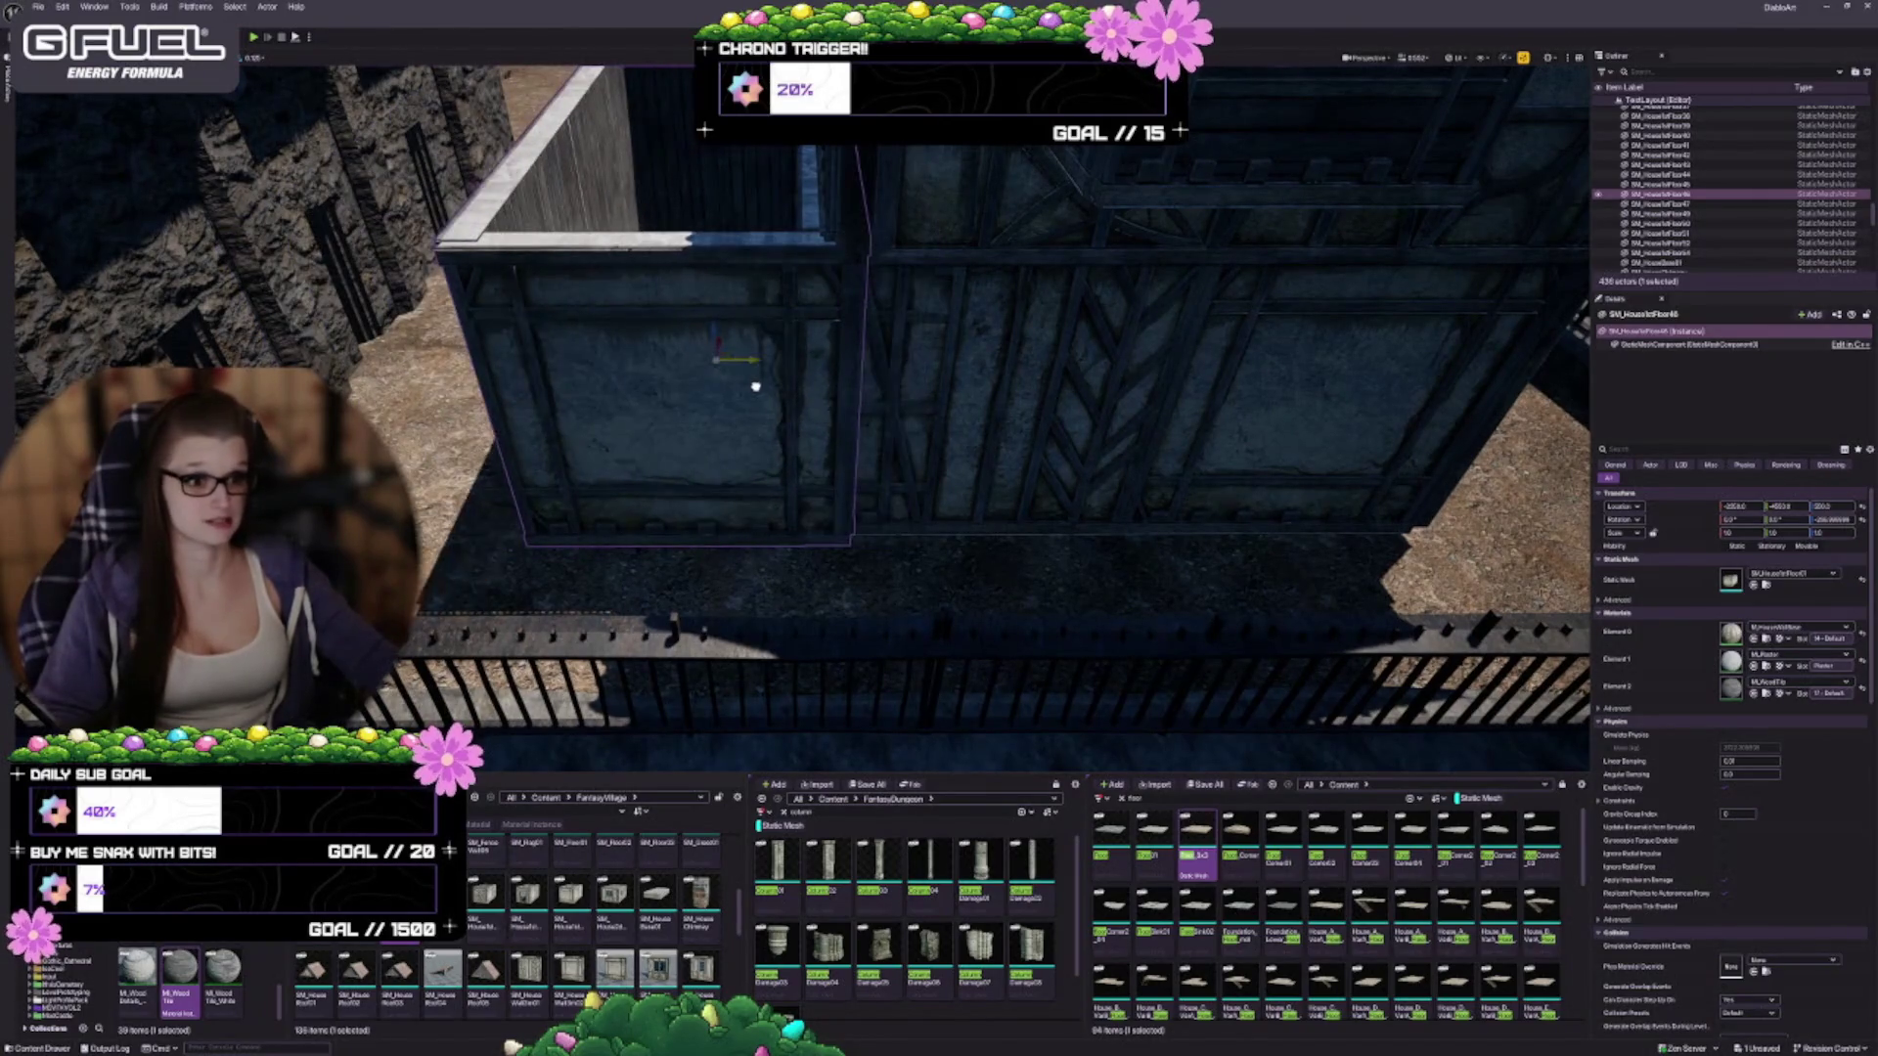
{"action": "mouse_move", "coordinate": [950, 475]}
{"action": "left_mouse_down"}
{"action": "mouse_move", "coordinate": [951, 445]}
{"action": "mouse_move", "coordinate": [951, 476]}
{"action": "left_mouse_up"}
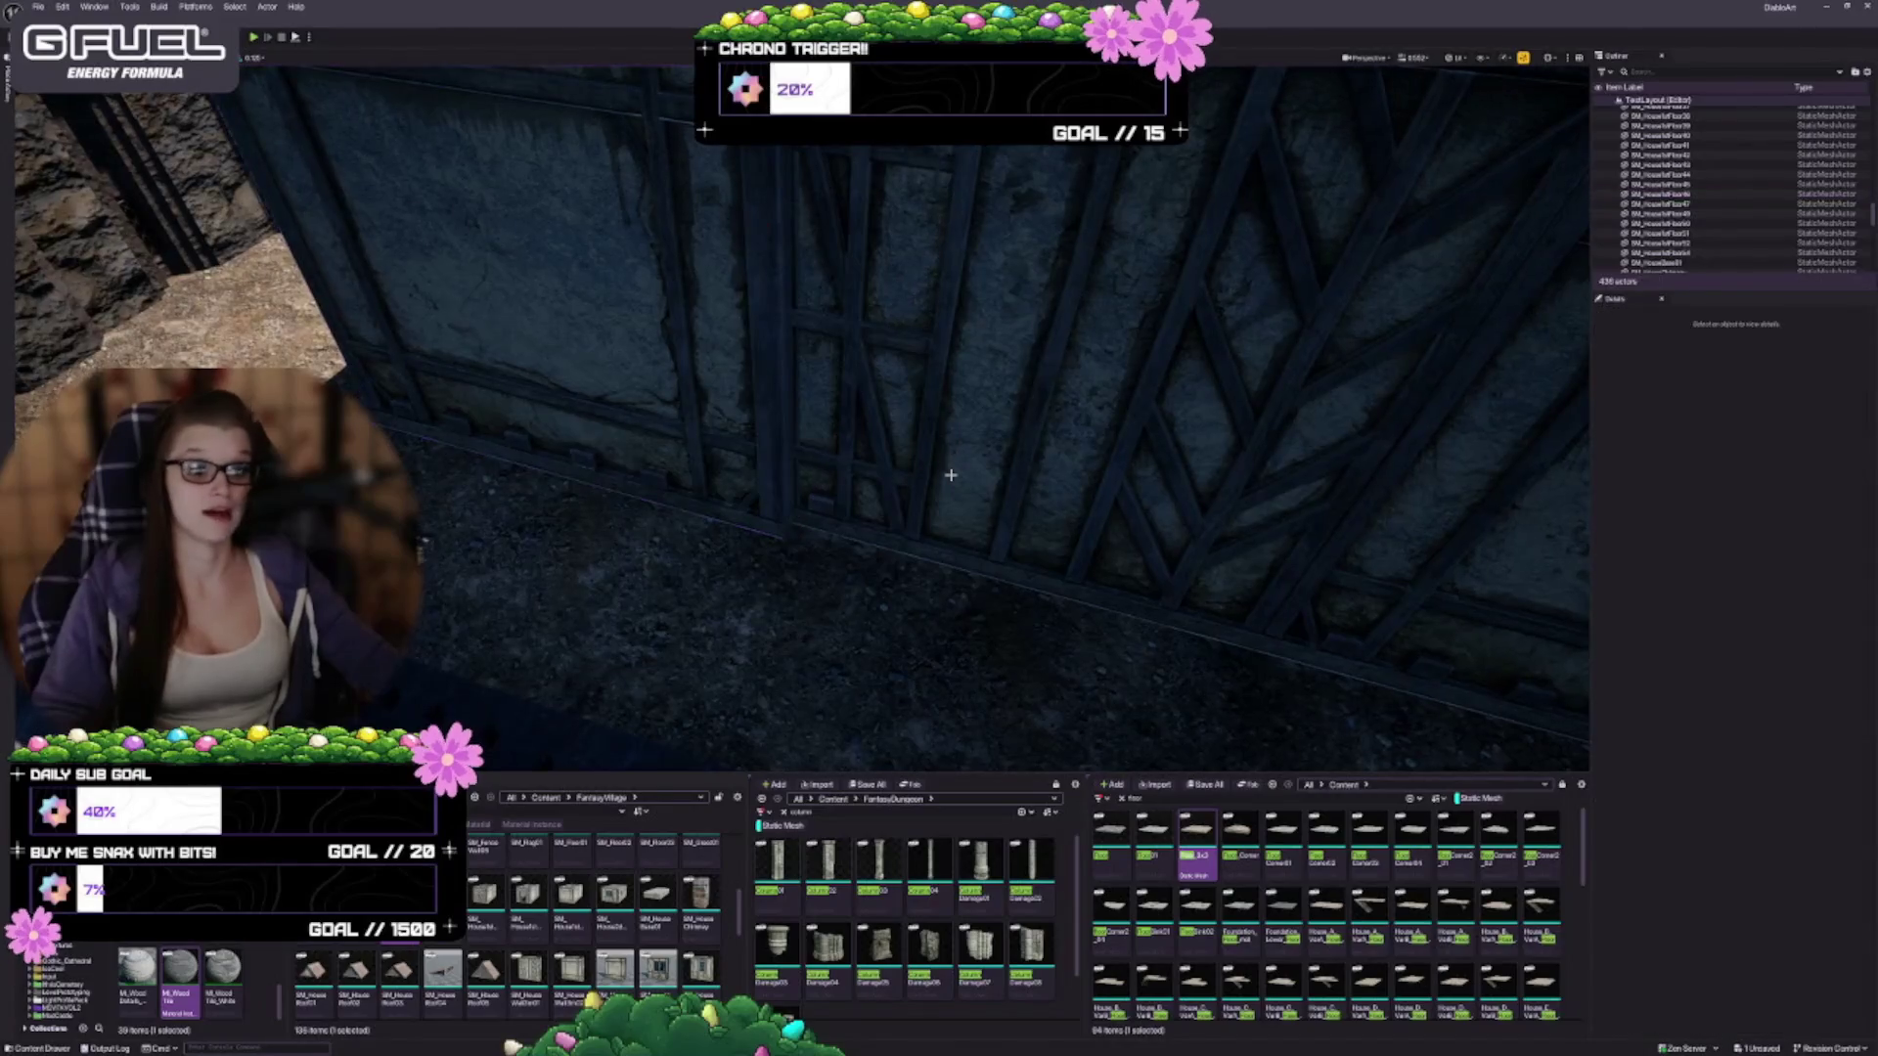
{"action": "mouse_move", "coordinate": [906, 339]}
{"action": "left_mouse_down"}
{"action": "mouse_move", "coordinate": [868, 466]}
{"action": "mouse_move", "coordinate": [916, 581]}
{"action": "mouse_move", "coordinate": [859, 541]}
{"action": "left_mouse_up"}
{"action": "left_click_drag", "start_coordinate": [986, 563], "coordinate": [818, 596]}
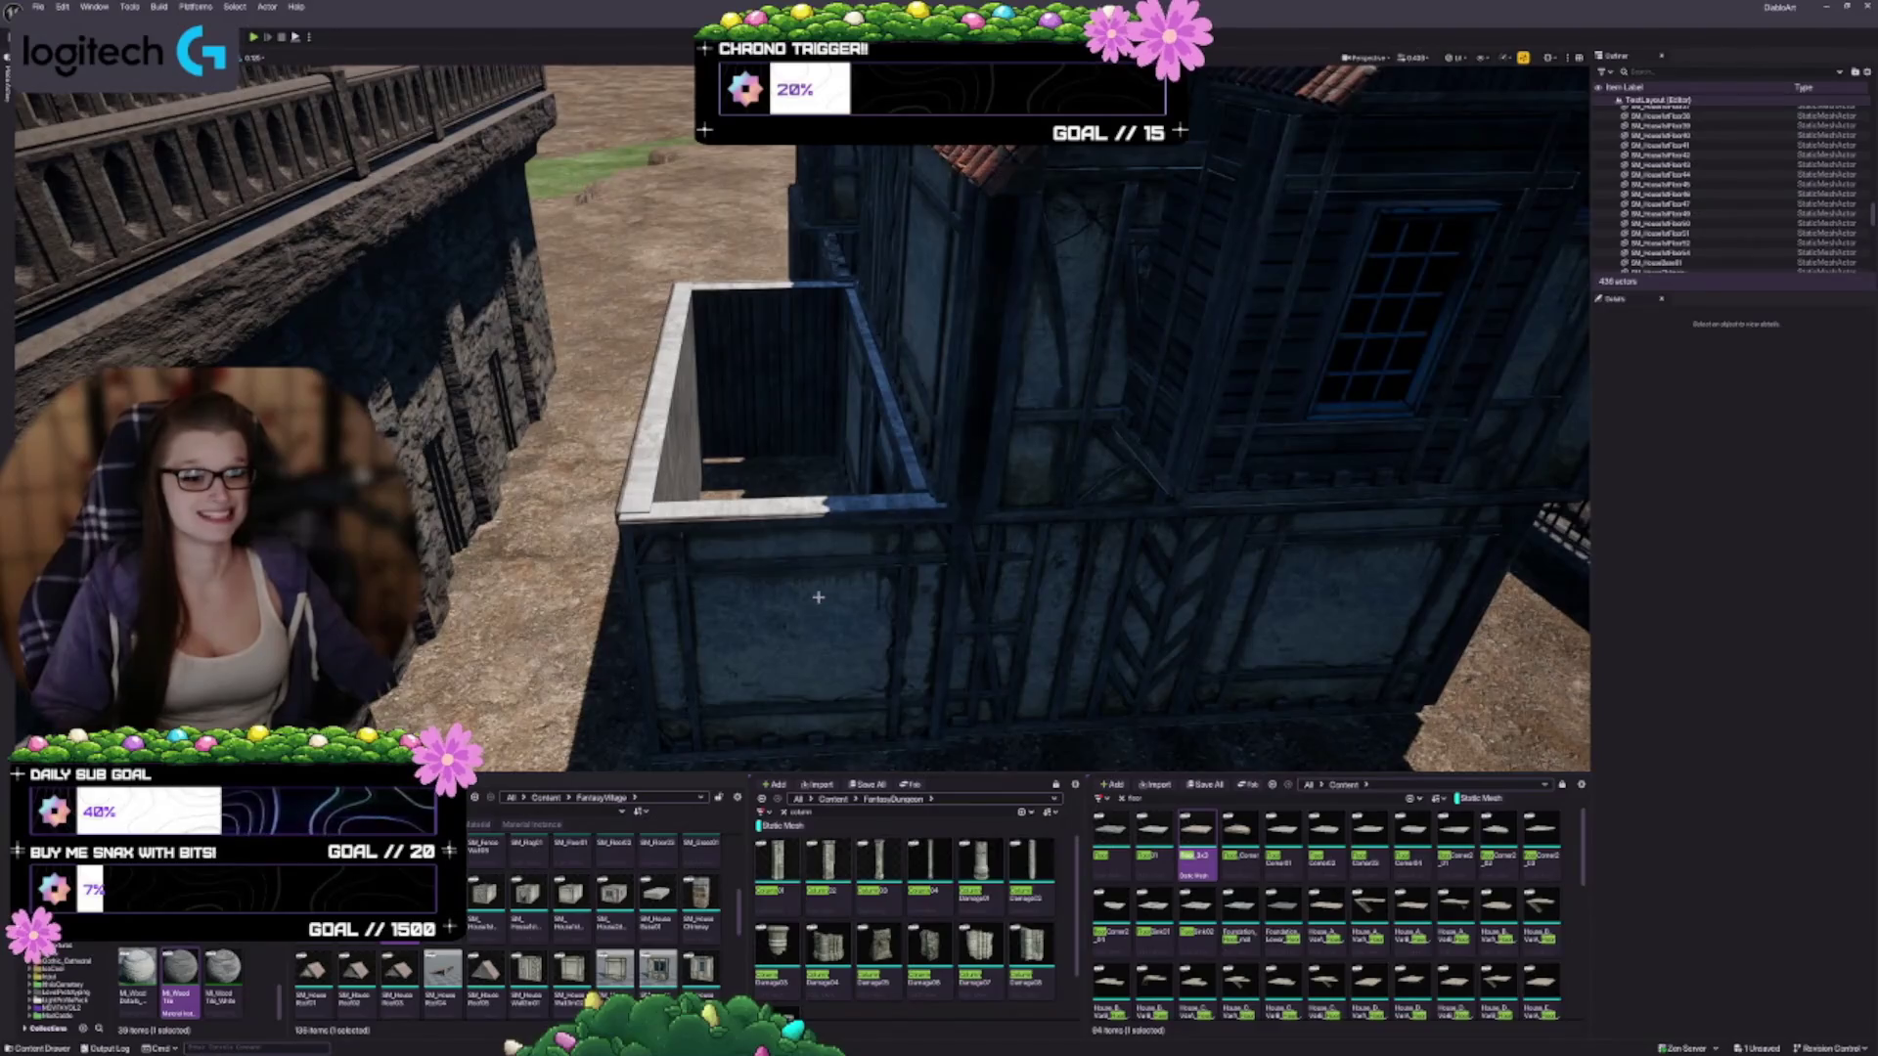
Alt-drag a copy of the side wing's wall piece straight up onto the first
{"action": "left_click", "coordinate": [817, 596]}
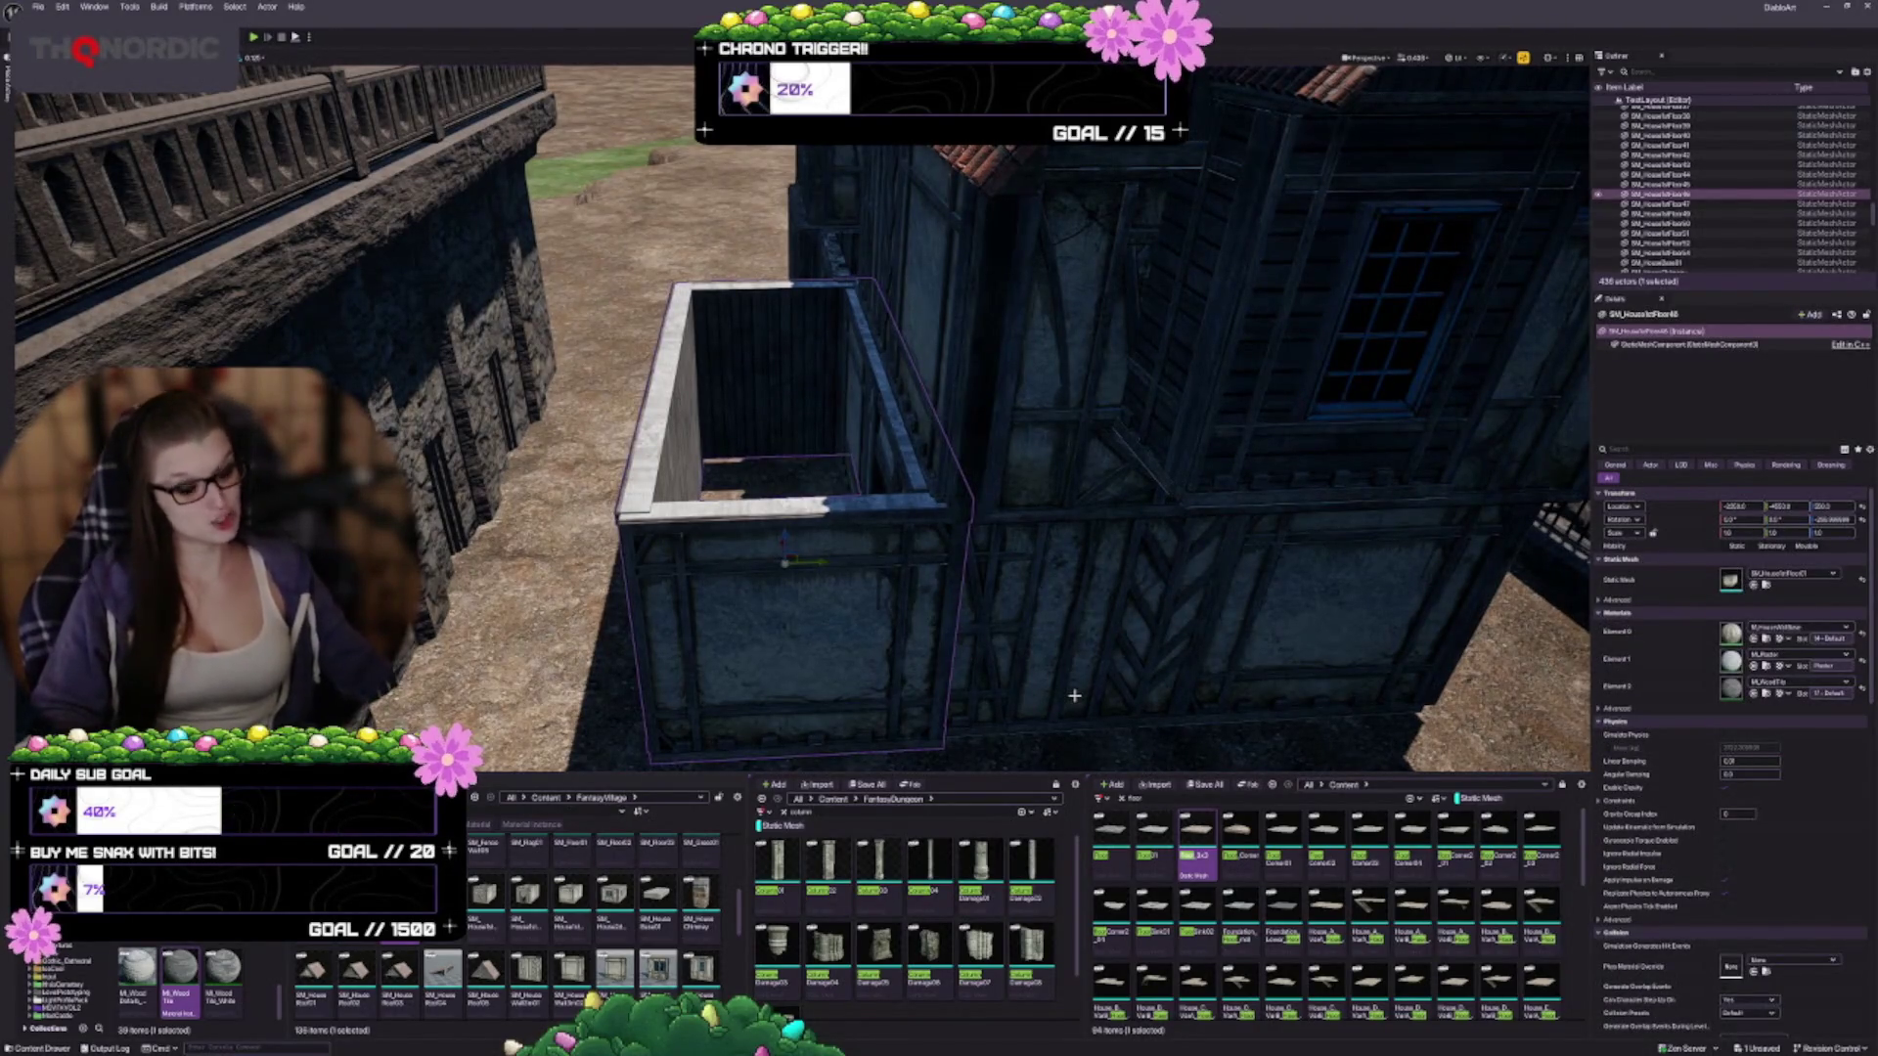
{"action": "left_click_drag", "start_coordinate": [1076, 696], "coordinate": [1125, 689]}
{"action": "left_click_drag", "start_coordinate": [1081, 626], "coordinate": [1080, 615]}
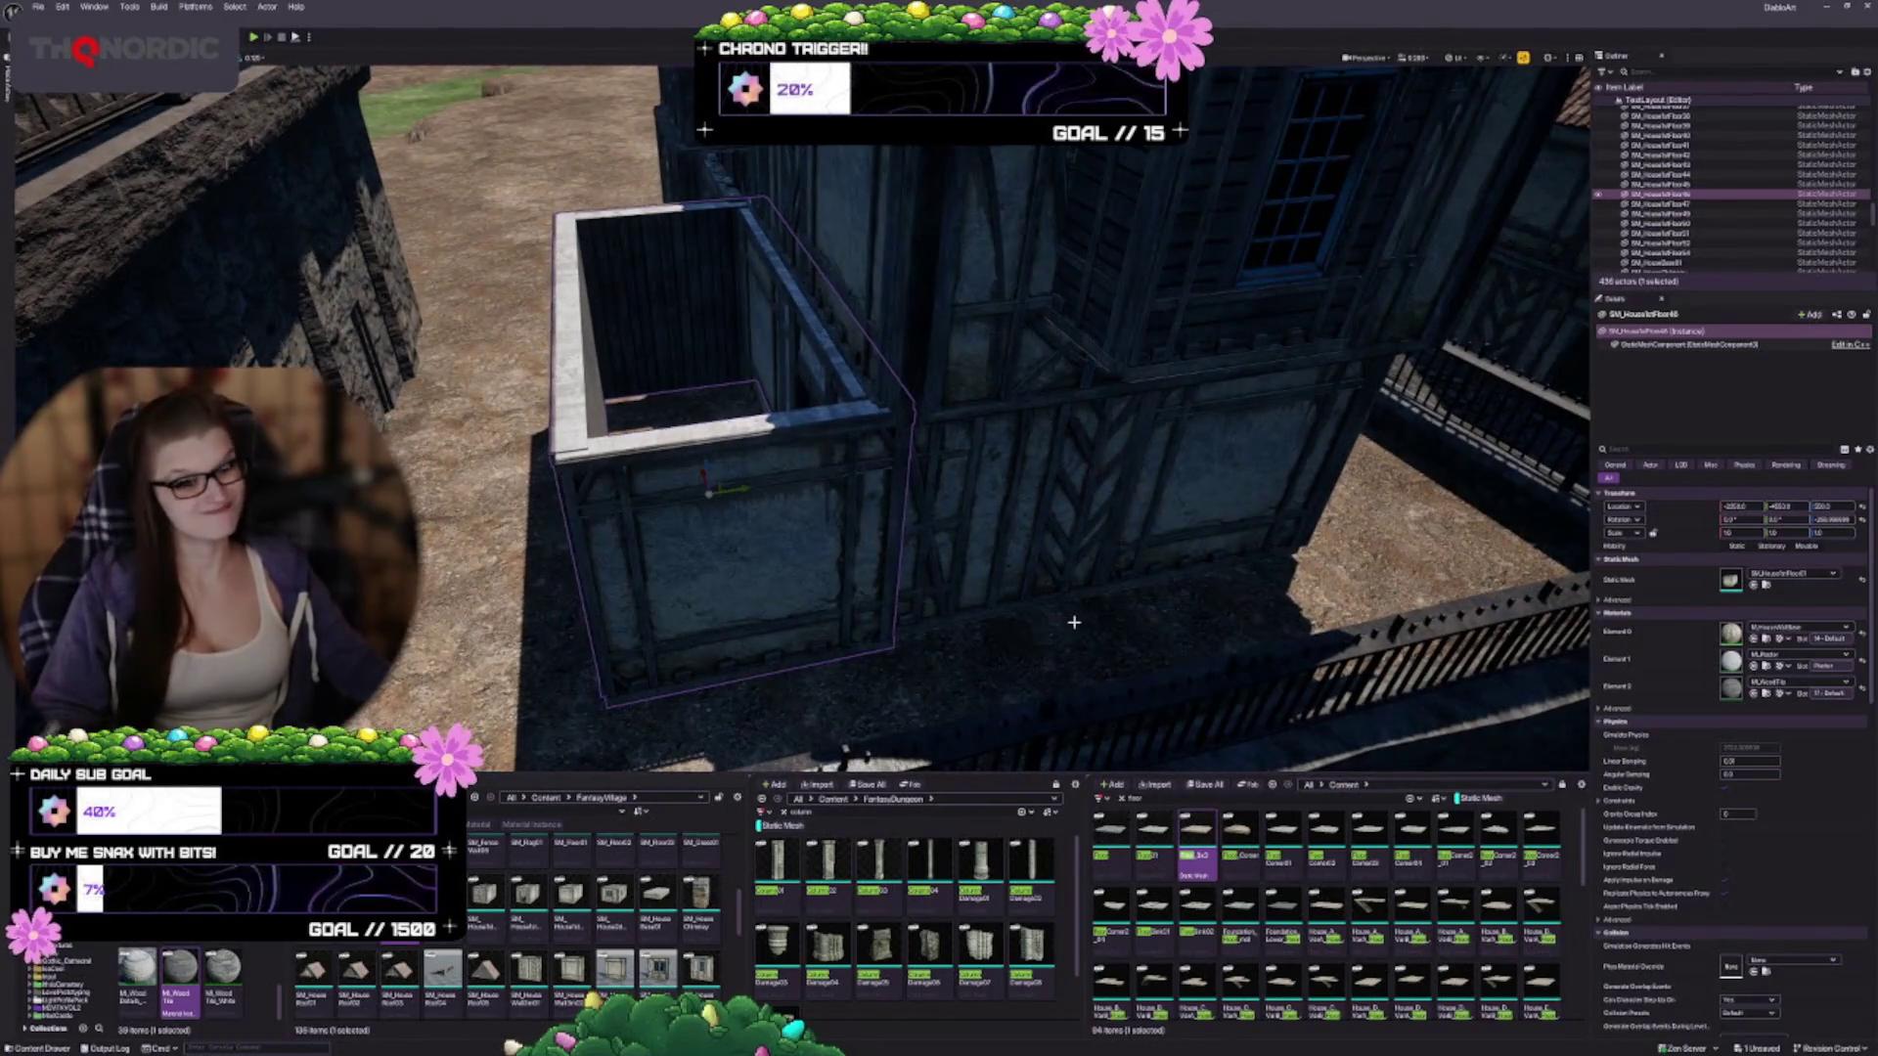
{"action": "left_click_drag", "start_coordinate": [1064, 504], "coordinate": [1154, 497]}
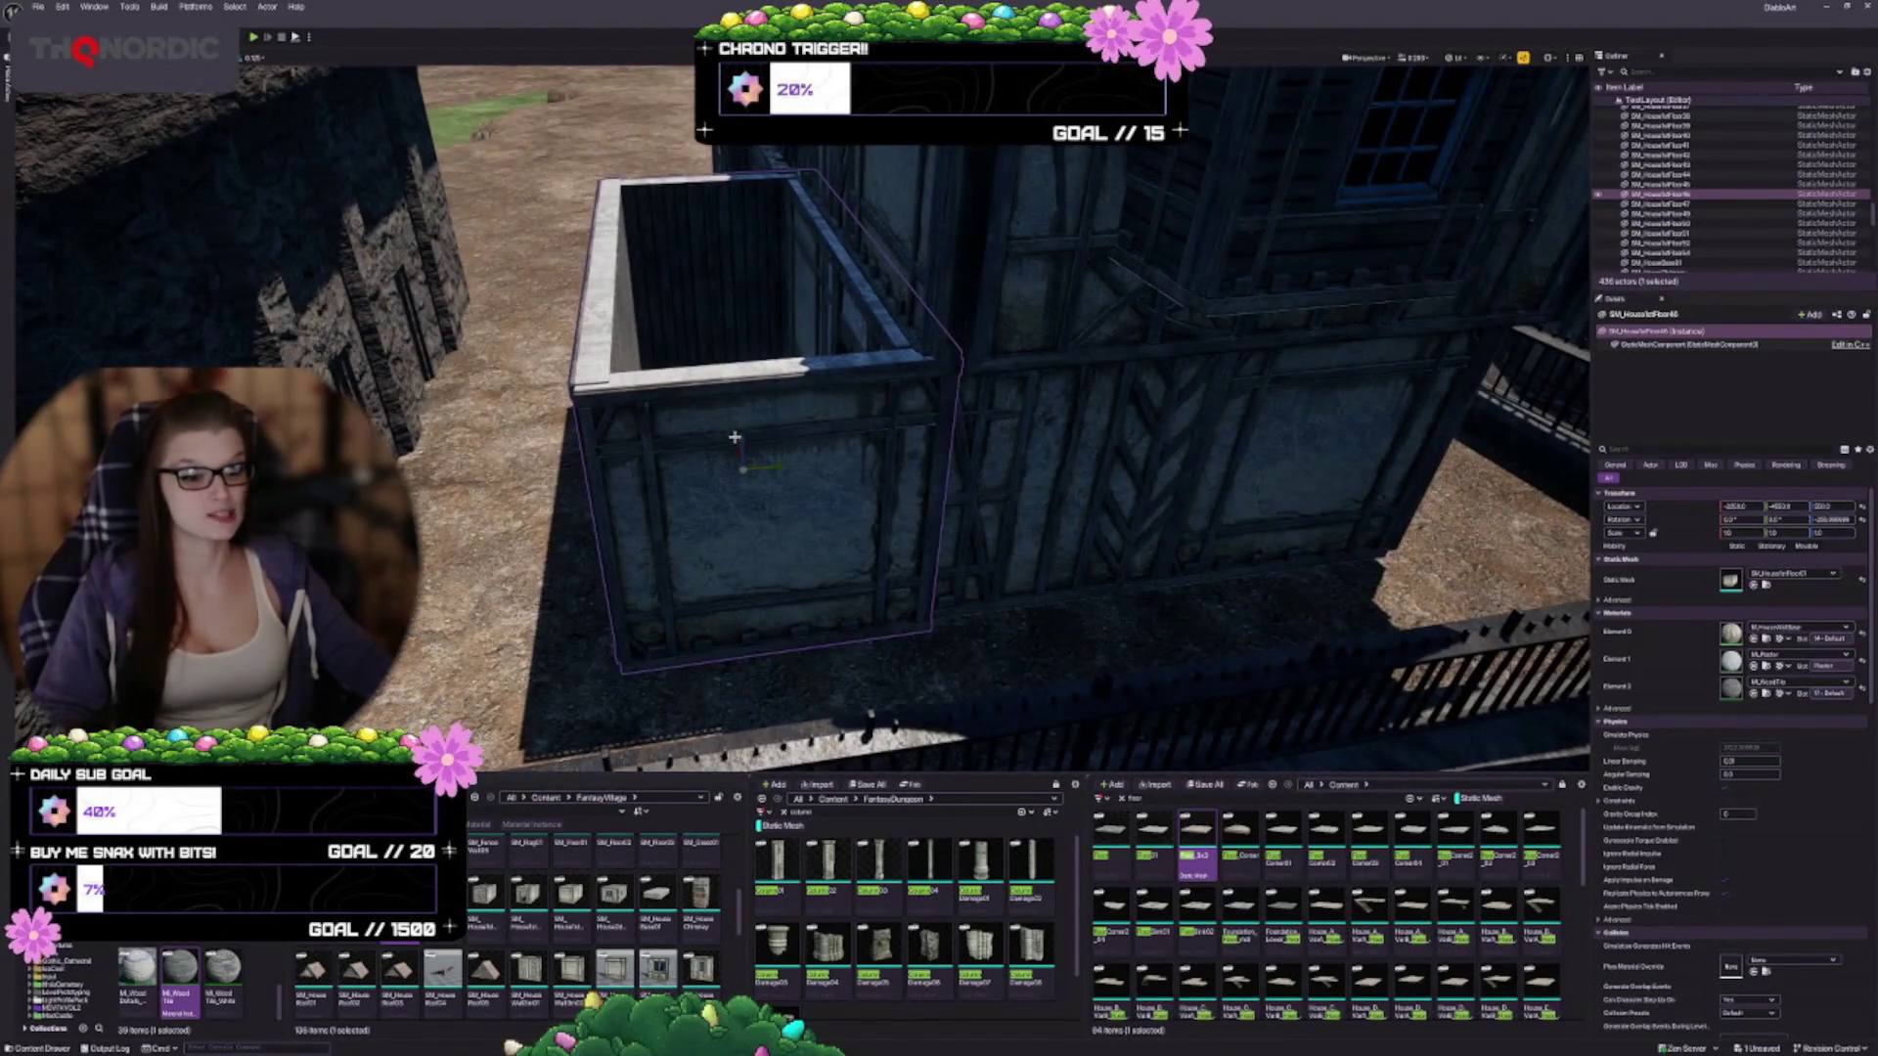
{"action": "left_click_drag", "start_coordinate": [740, 442], "coordinate": [730, 202]}
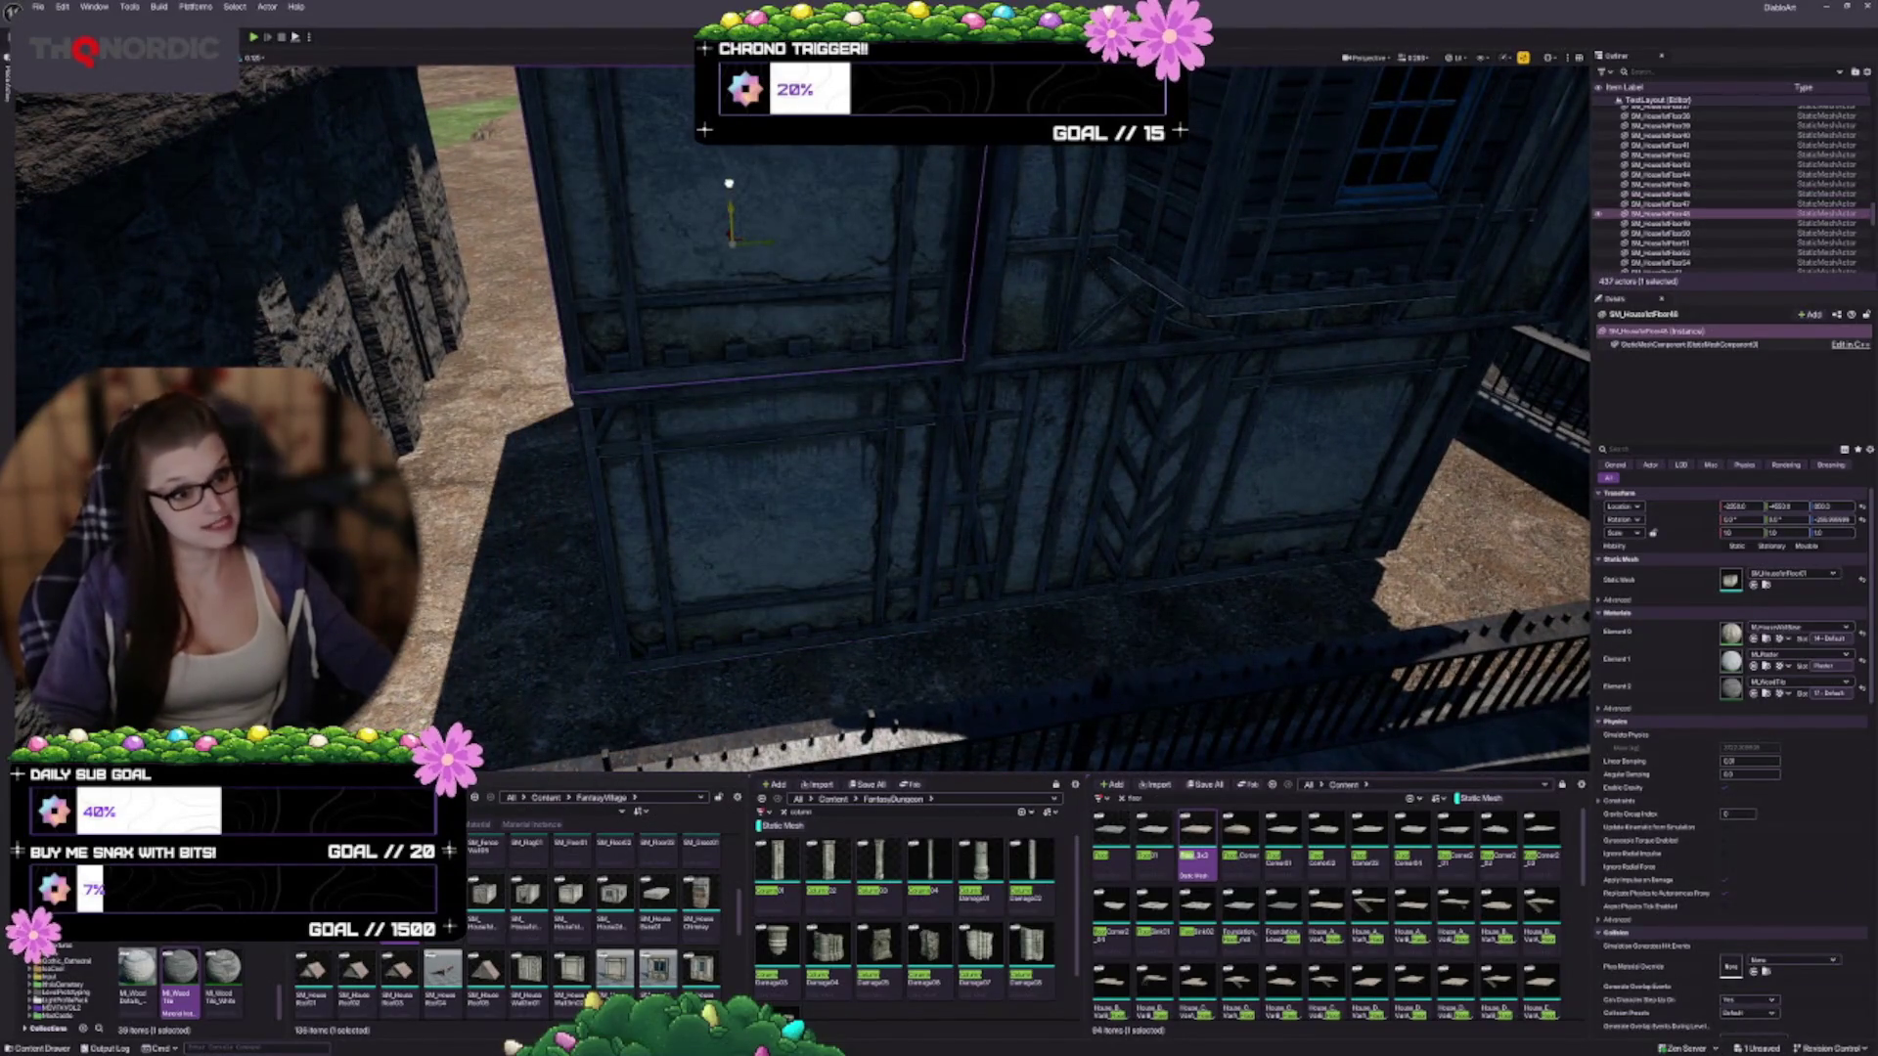
Fly around the two-storey wing and the house's windowed front wall to inspect them
{"action": "mouse_move", "coordinate": [904, 521]}
{"action": "left_mouse_down"}
{"action": "mouse_move", "coordinate": [885, 516]}
{"action": "mouse_move", "coordinate": [904, 521]}
{"action": "left_mouse_up"}
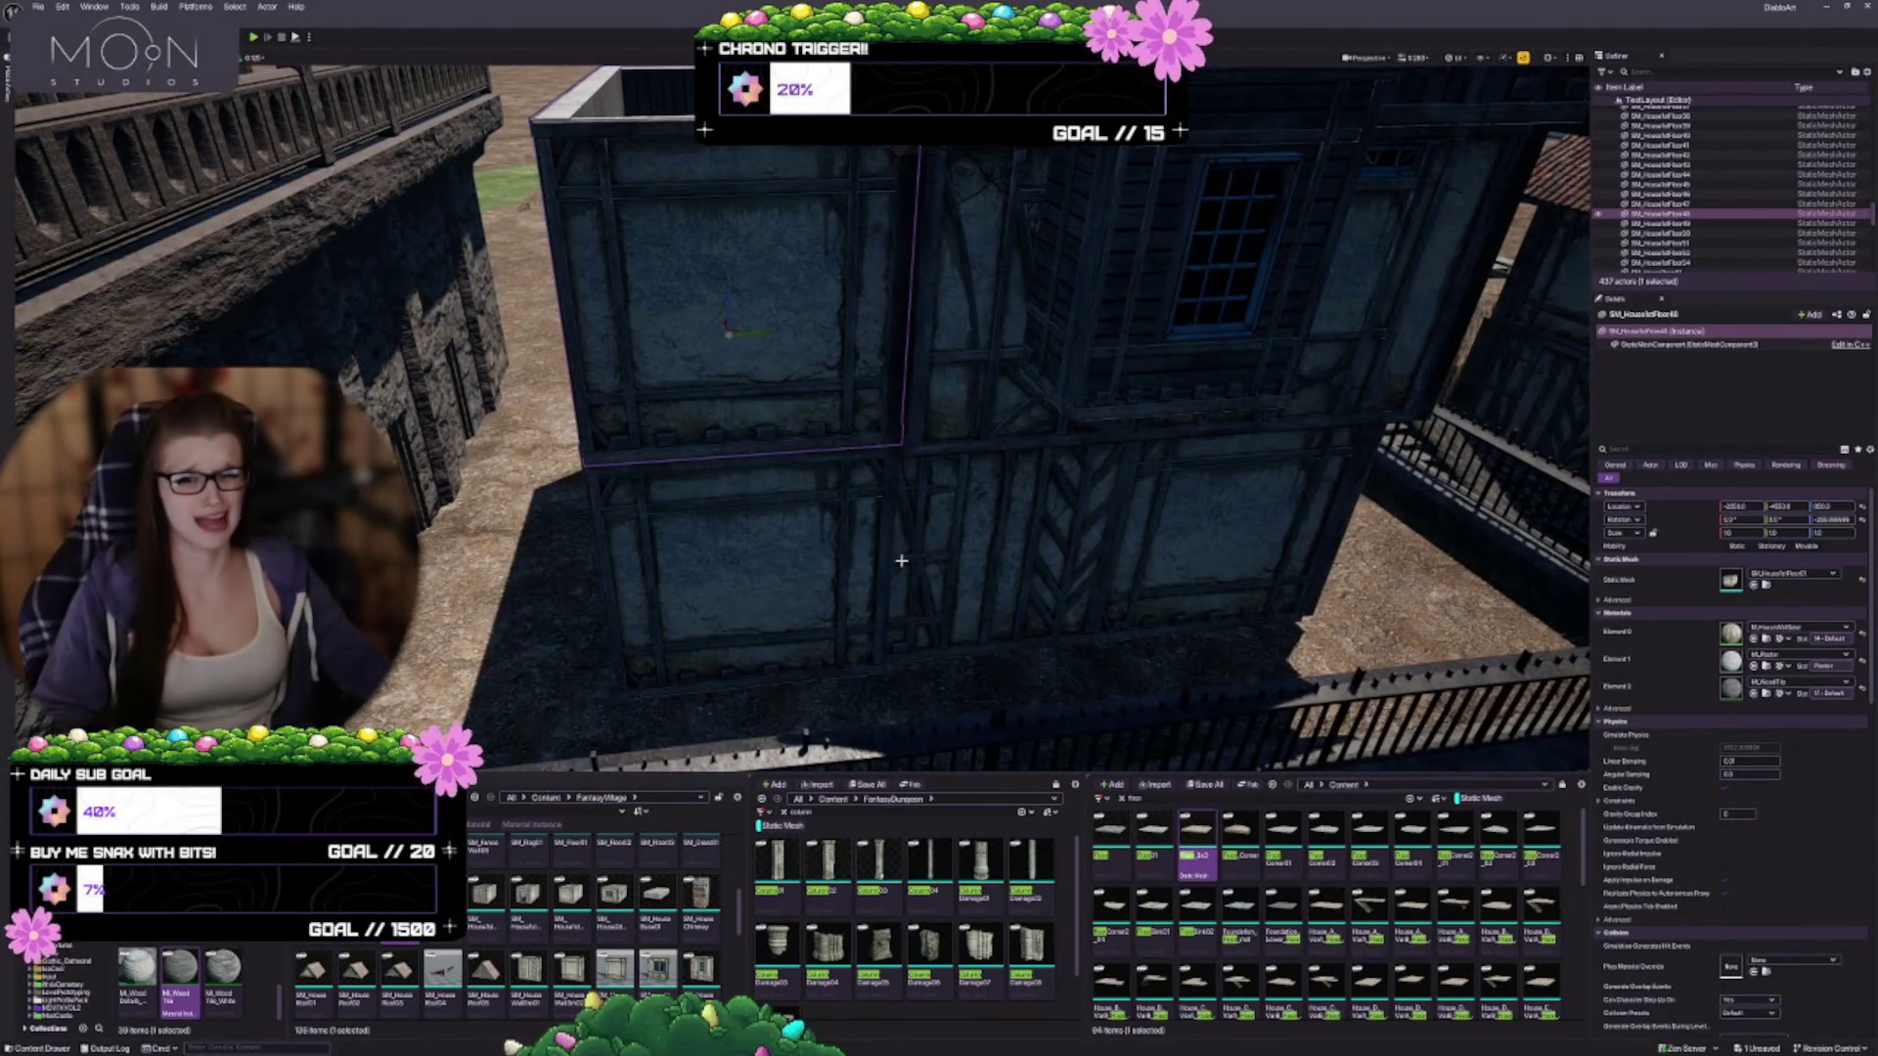
{"action": "scroll", "coordinate": [896, 555], "scroll_direction": "up", "scroll_amount": 3}
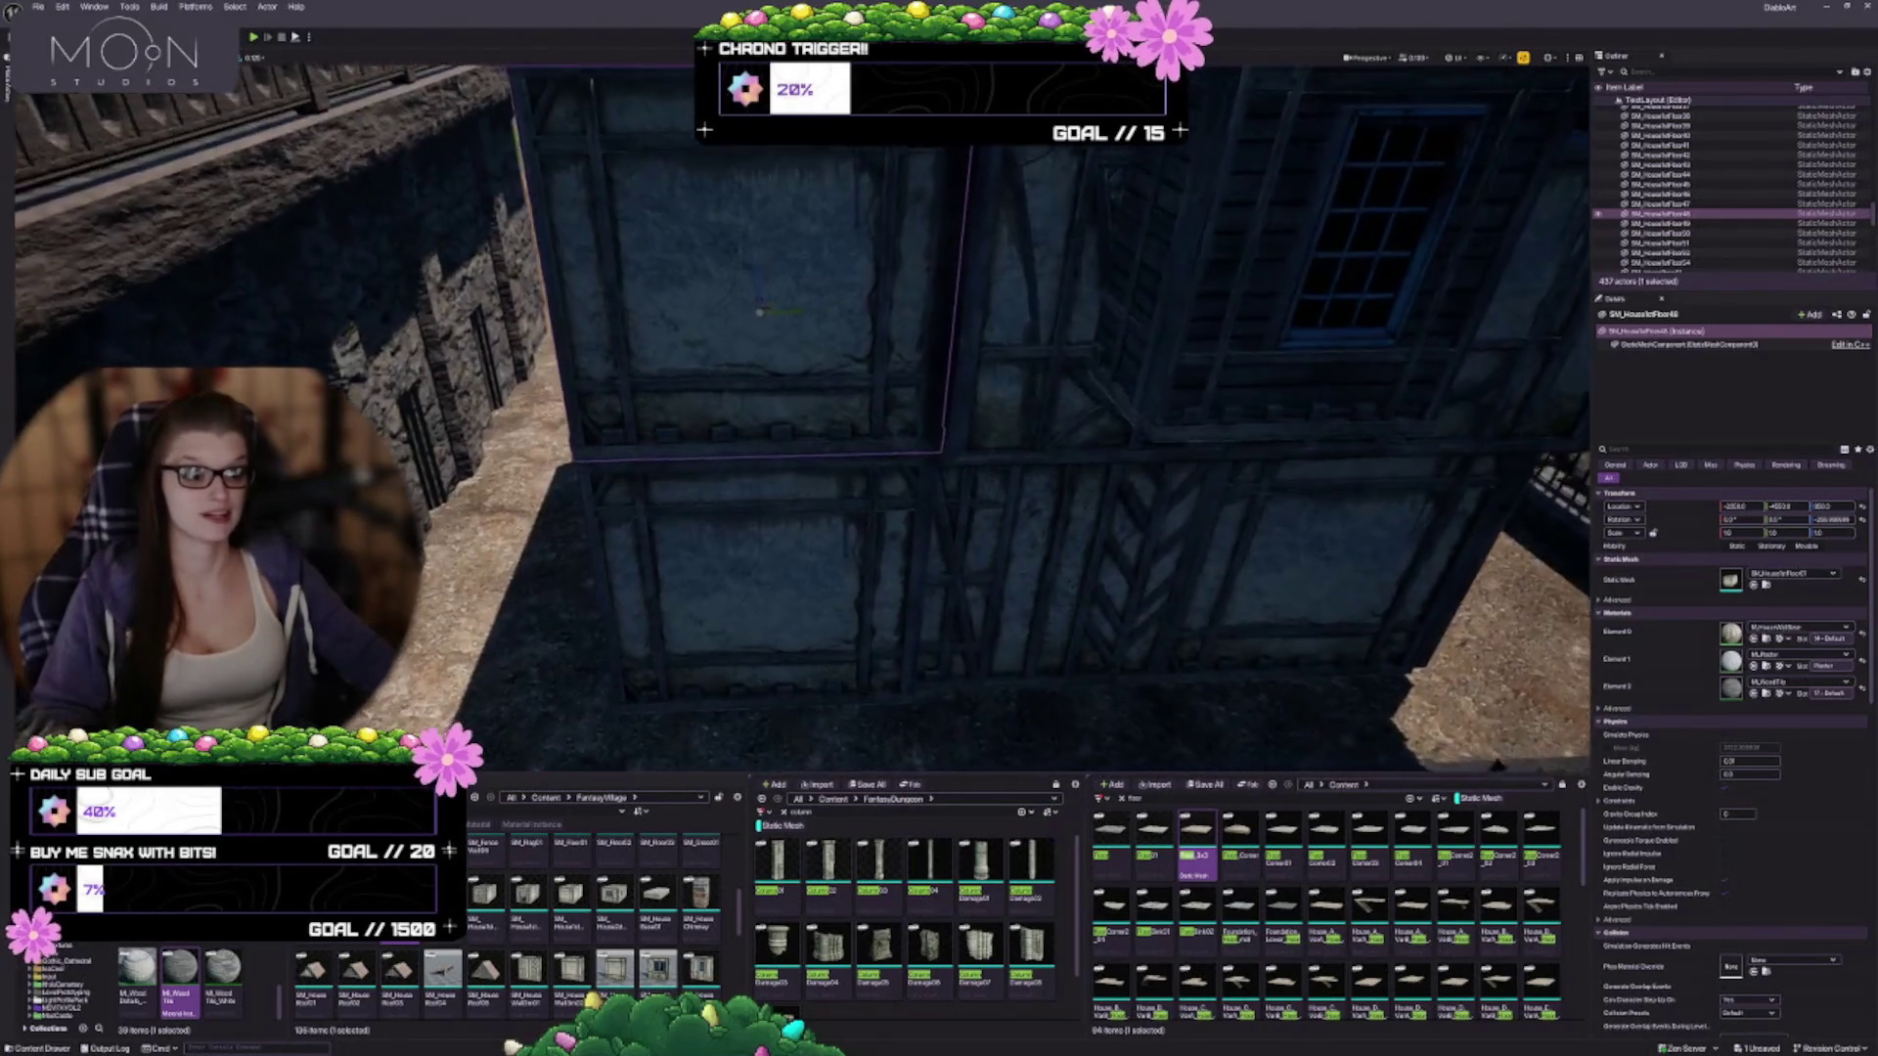
{"action": "scroll", "coordinate": [900, 542], "scroll_direction": "down", "scroll_amount": 5}
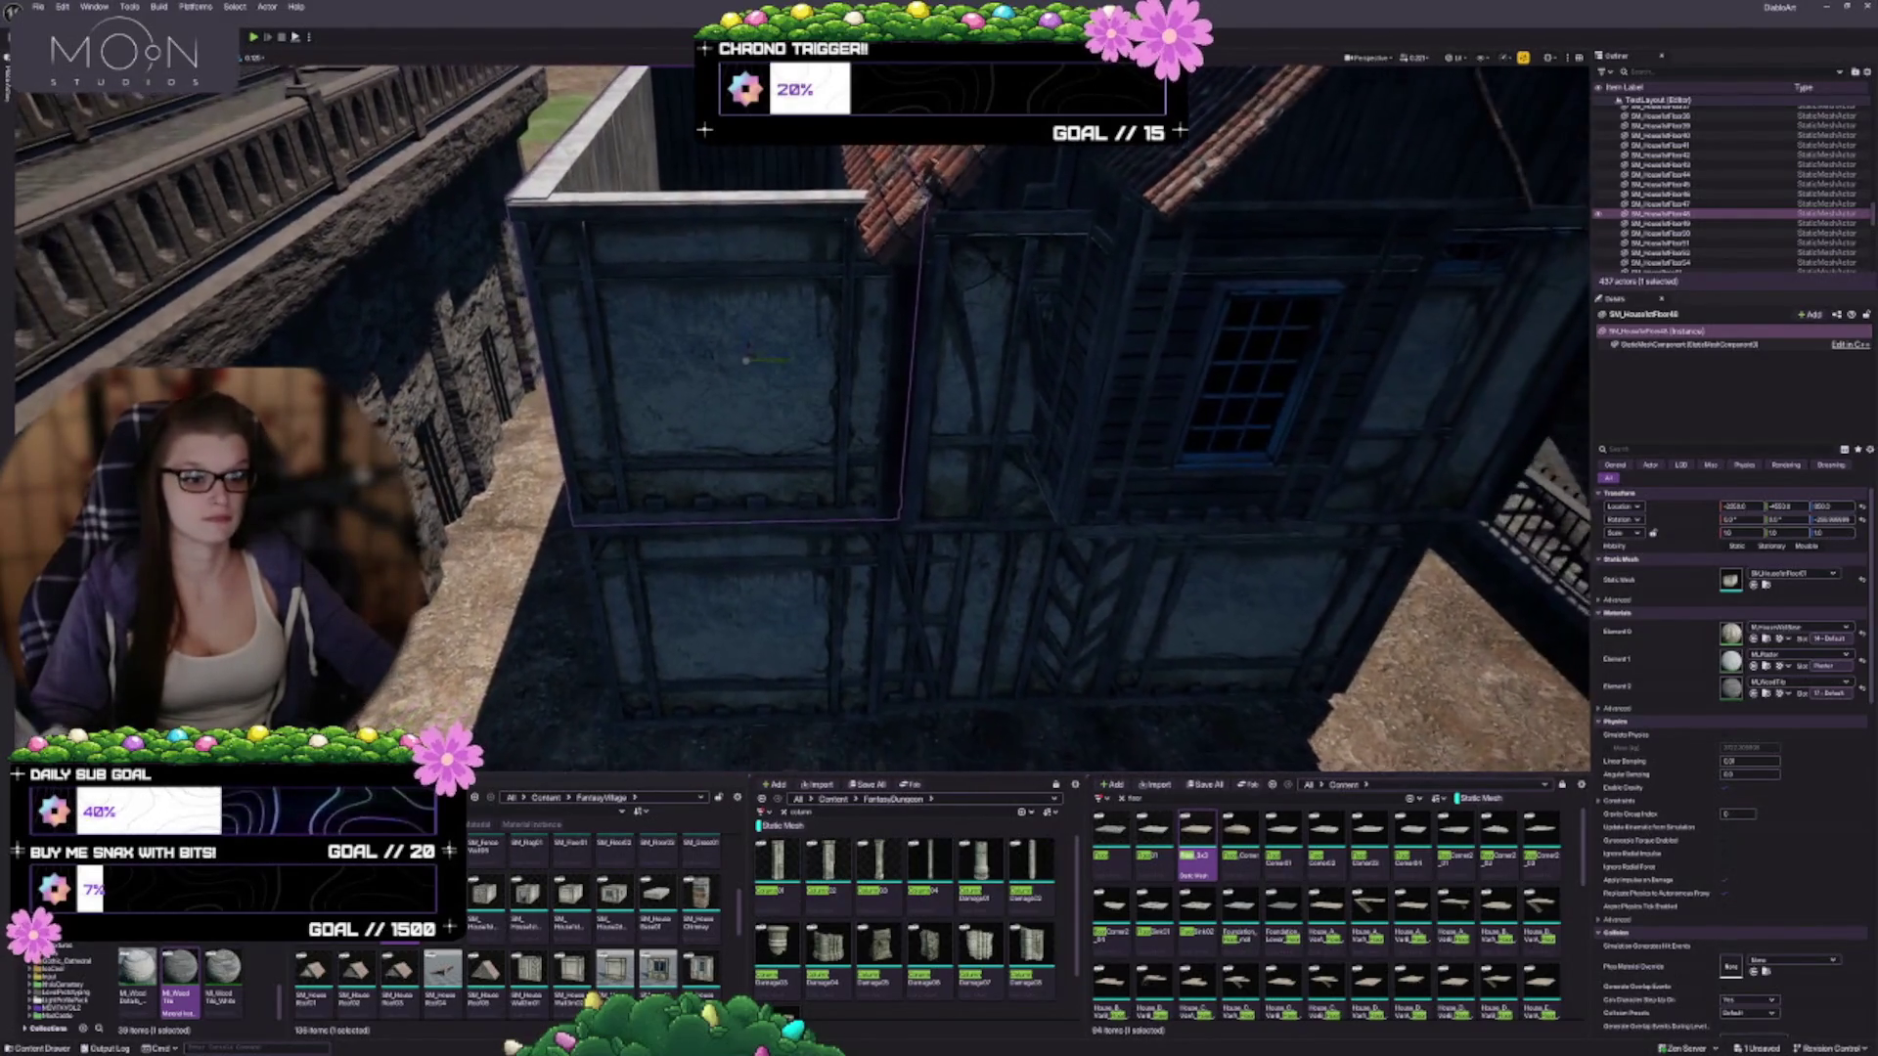
{"action": "mouse_move", "coordinate": [864, 587]}
{"action": "left_mouse_down"}
{"action": "mouse_move", "coordinate": [841, 606]}
{"action": "mouse_move", "coordinate": [881, 568]}
{"action": "mouse_move", "coordinate": [826, 641]}
{"action": "left_mouse_up"}
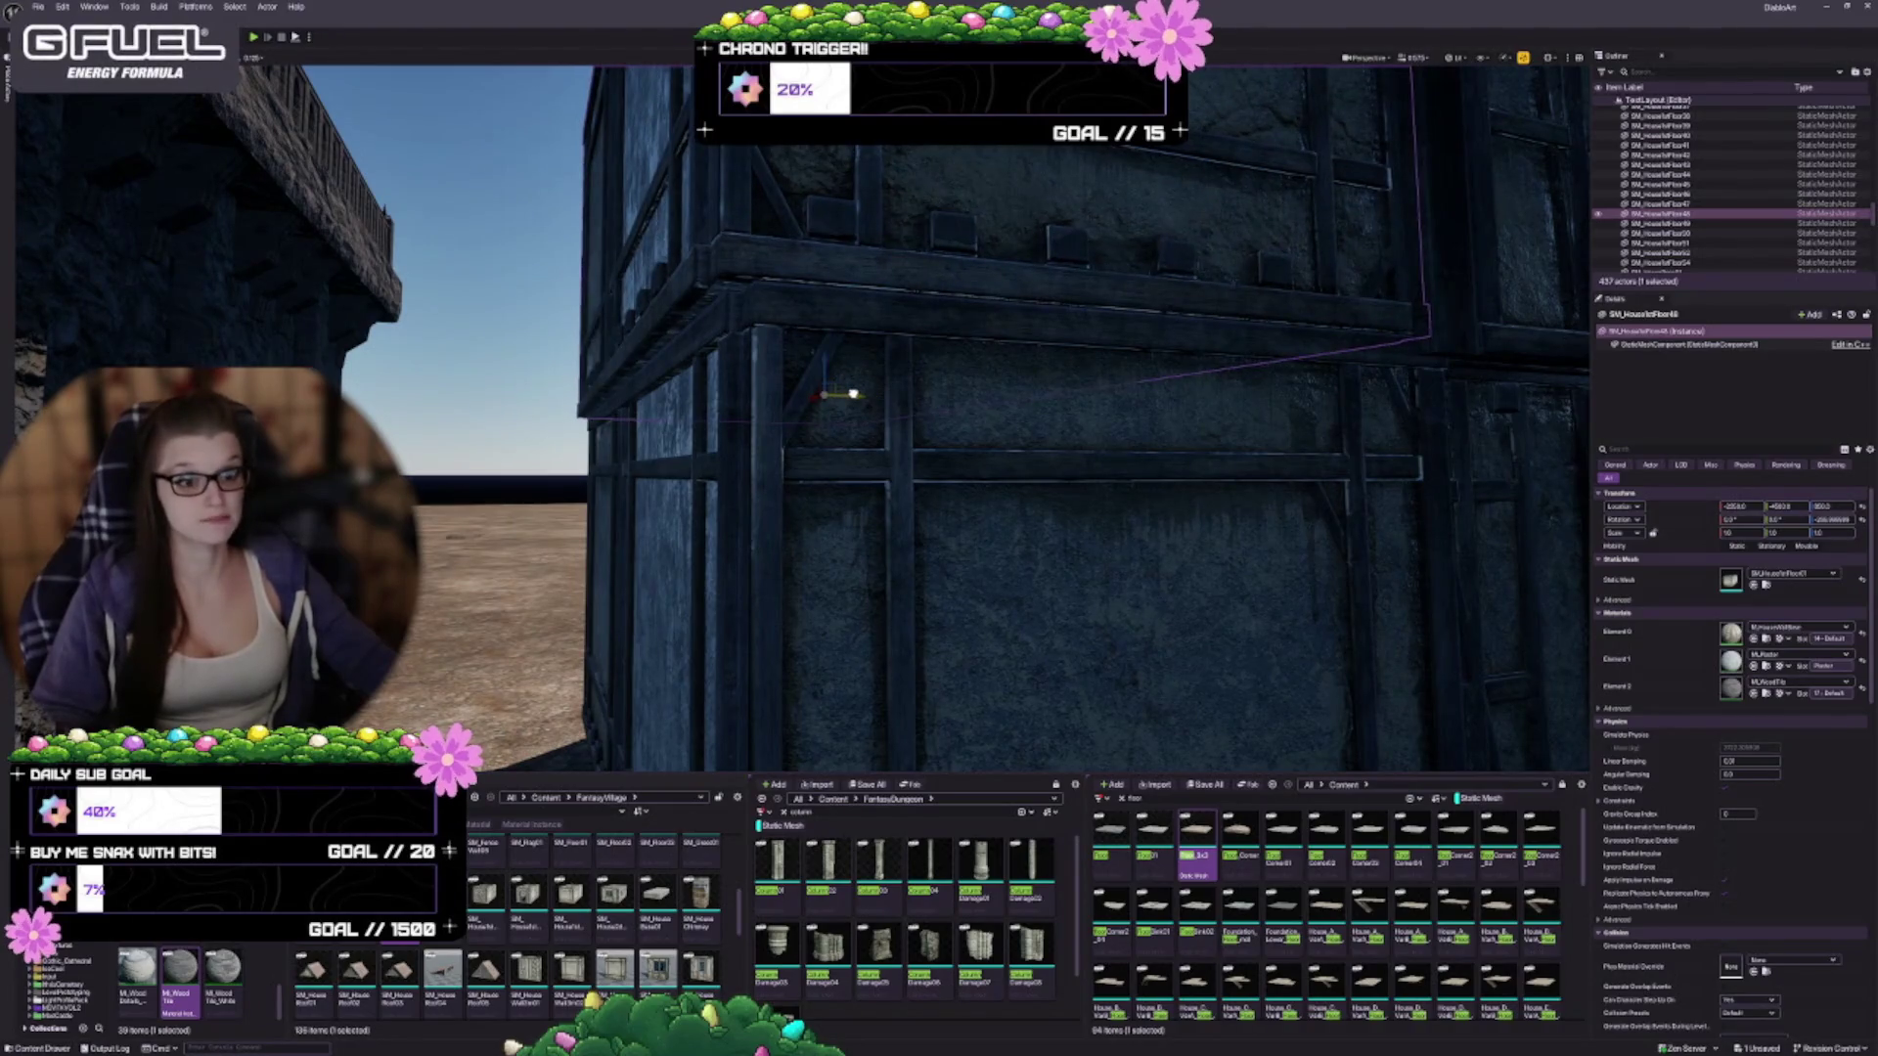
{"action": "left_click_drag", "start_coordinate": [737, 376], "coordinate": [737, 376]}
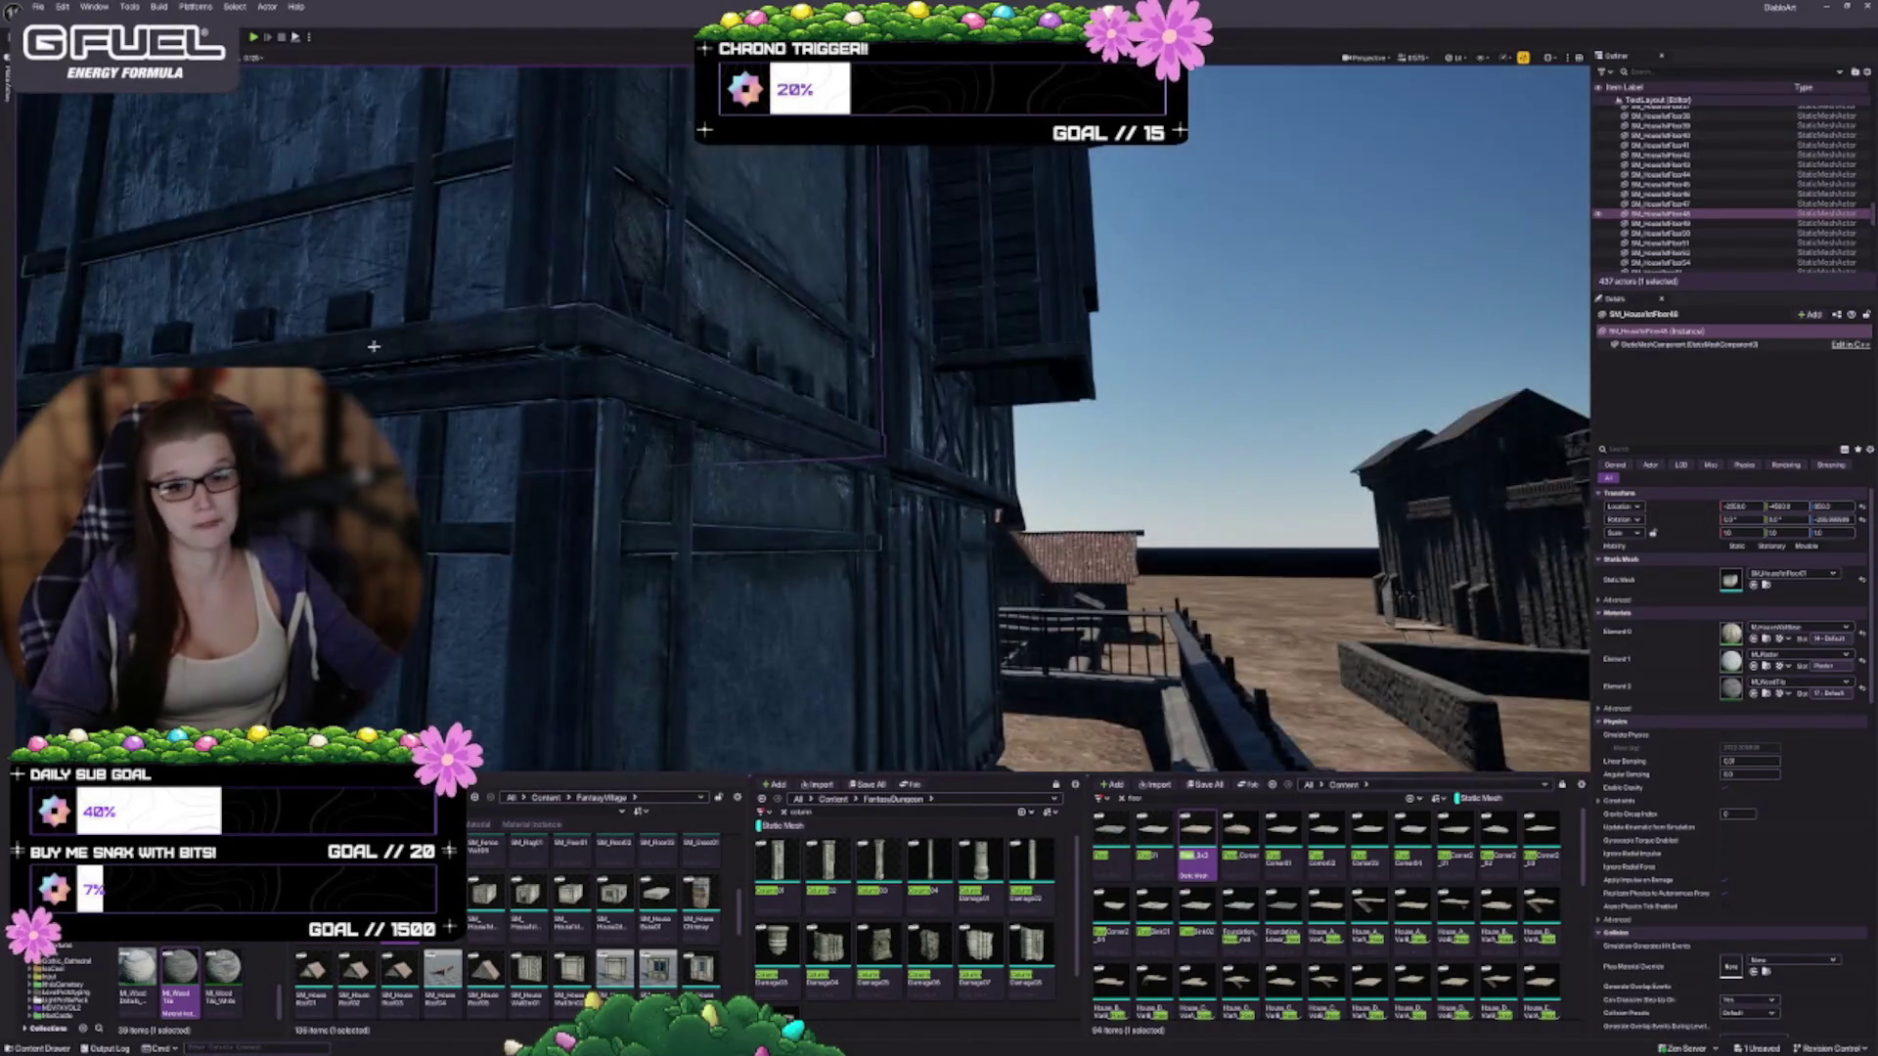
{"action": "left_click_drag", "start_coordinate": [737, 375], "coordinate": [736, 375]}
{"action": "left_click_drag", "start_coordinate": [1099, 477], "coordinate": [1099, 477]}
{"action": "mouse_move", "coordinate": [1084, 475]}
{"action": "left_mouse_down"}
{"action": "mouse_move", "coordinate": [1037, 430]}
{"action": "mouse_move", "coordinate": [1056, 450]}
{"action": "left_mouse_up"}
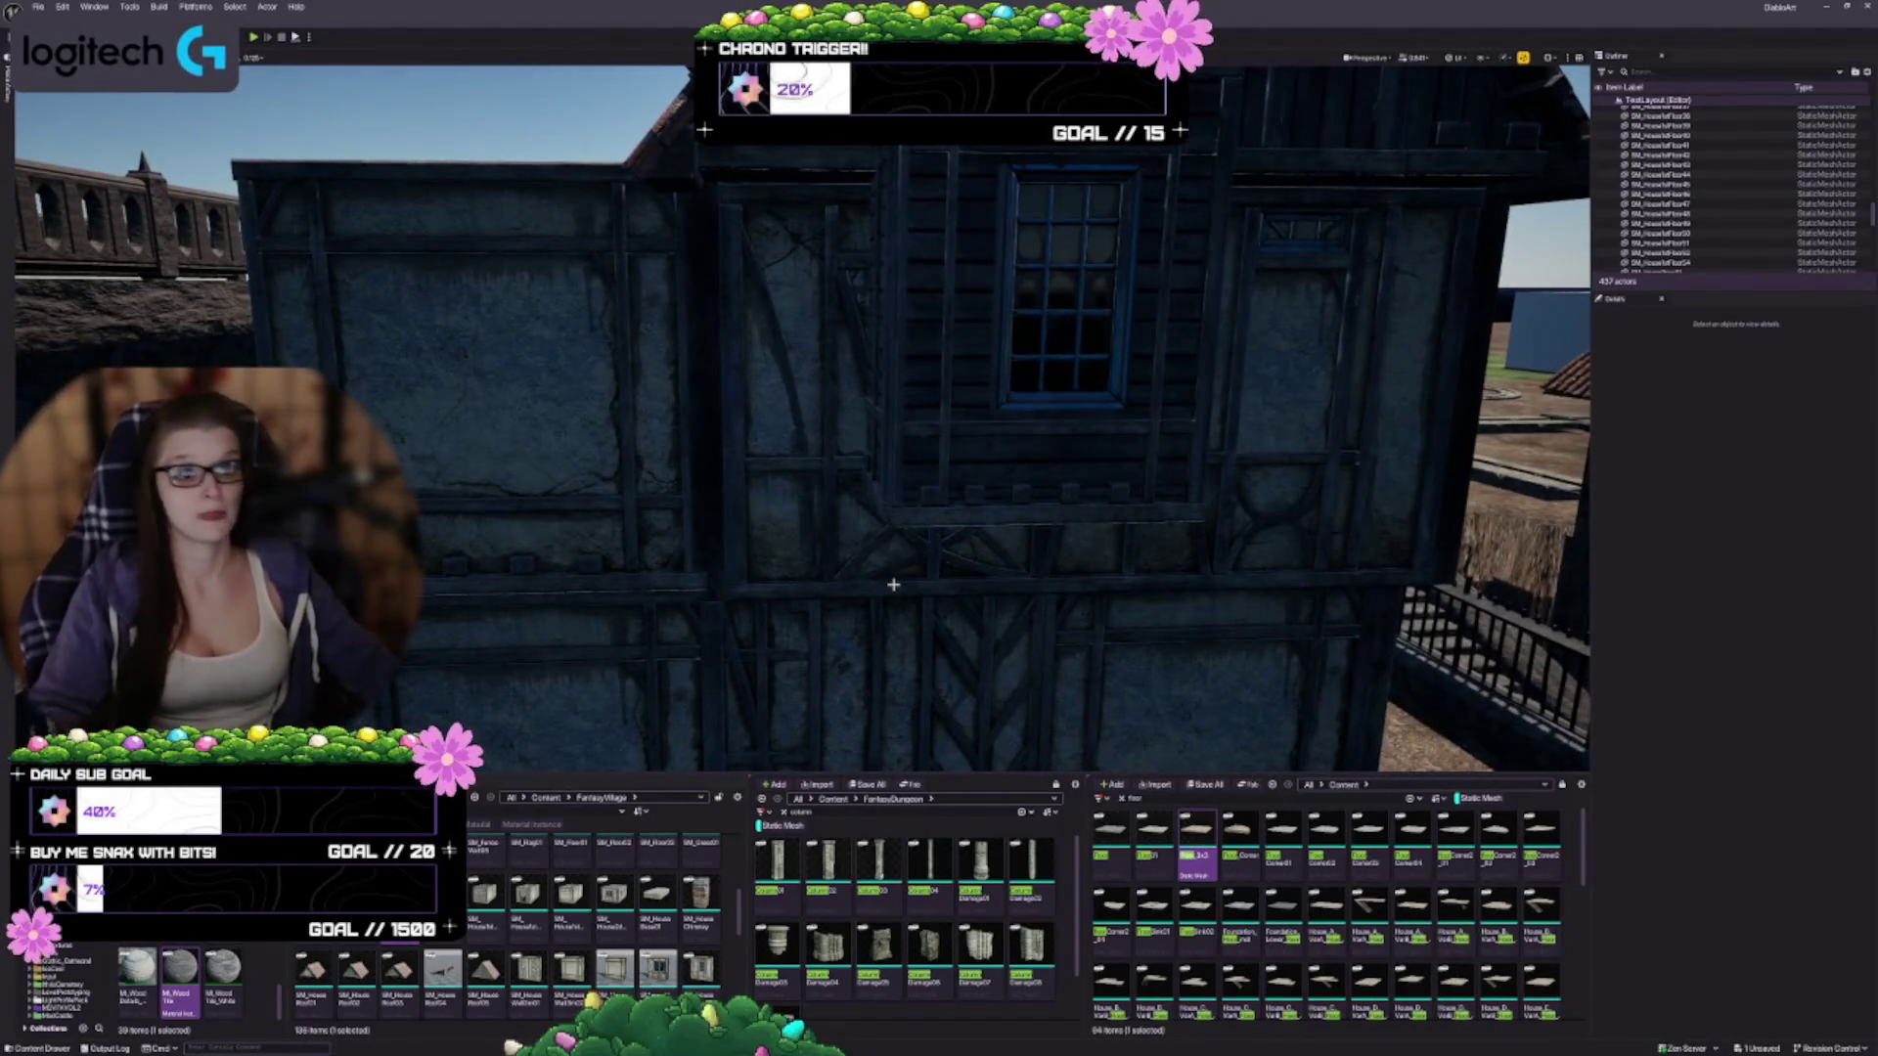
{"action": "mouse_move", "coordinate": [759, 616]}
{"action": "left_mouse_down"}
{"action": "mouse_move", "coordinate": [766, 587]}
{"action": "mouse_move", "coordinate": [709, 545]}
{"action": "left_mouse_up"}
{"action": "left_click", "coordinate": [709, 545]}
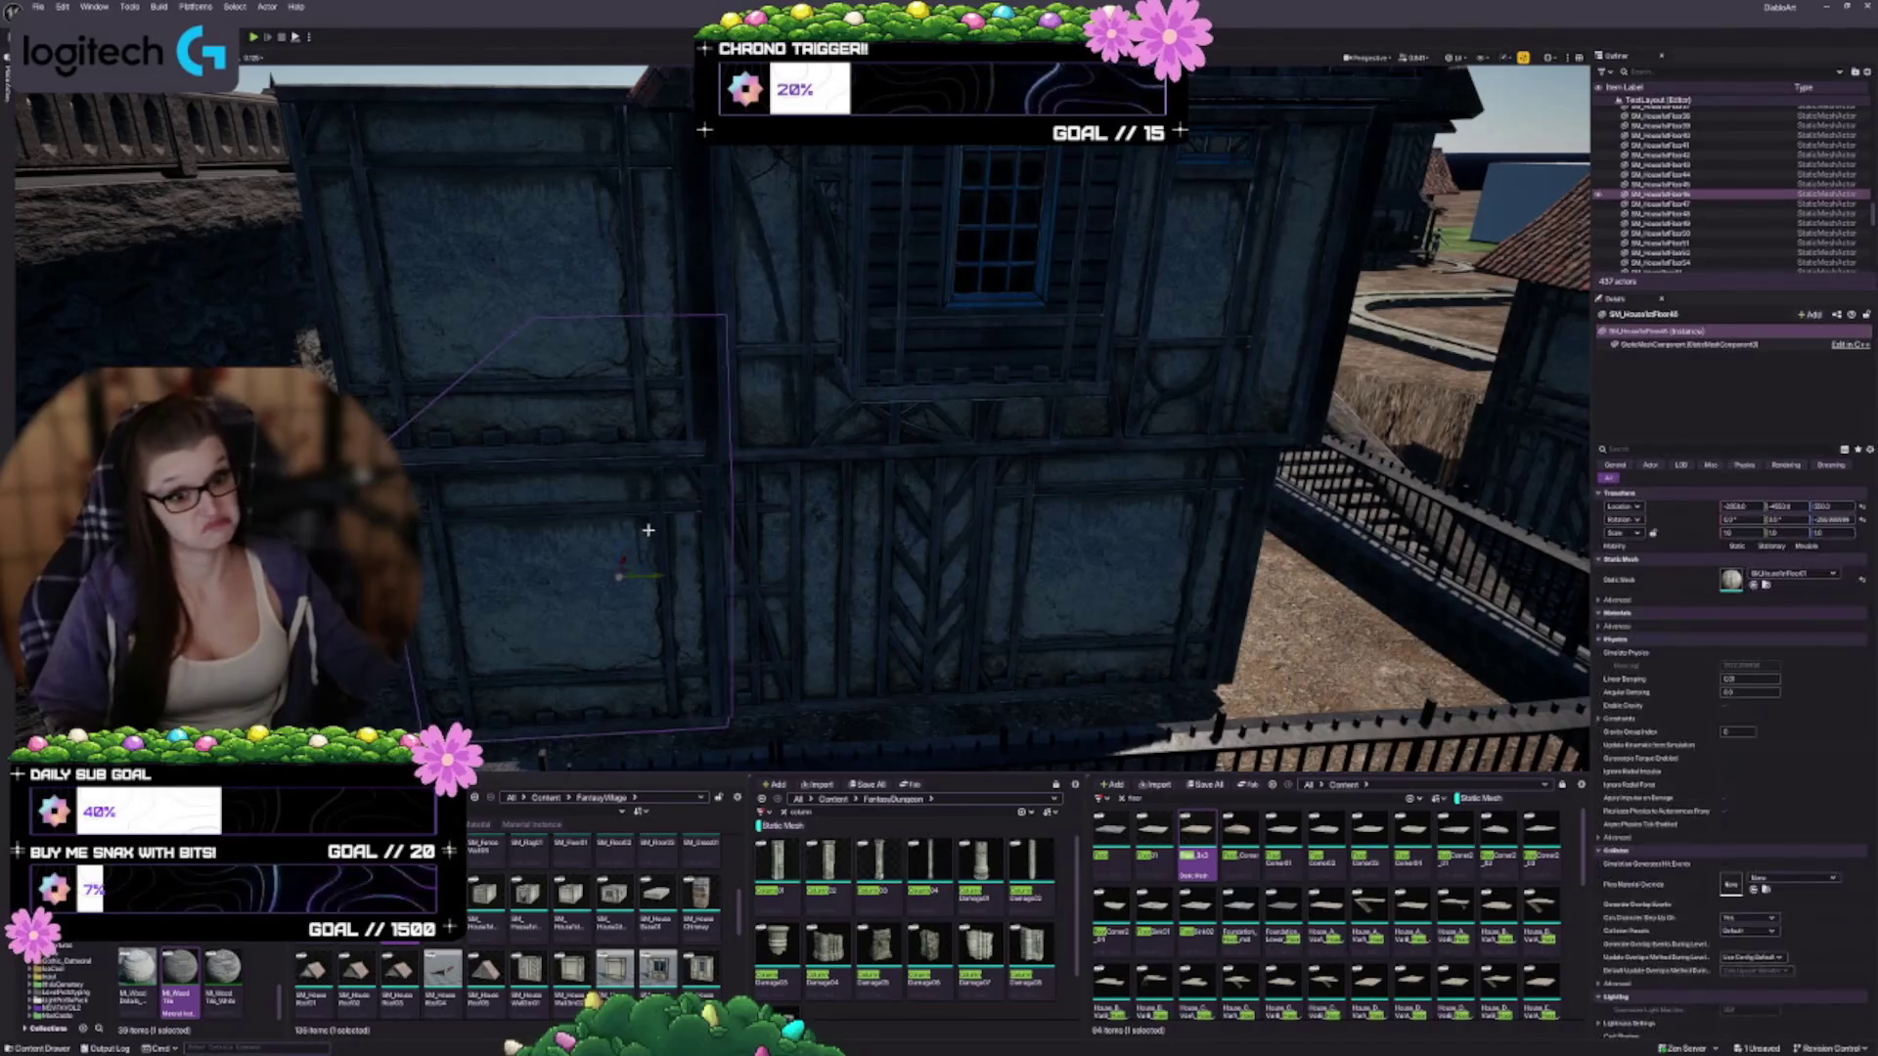
{"action": "left_click", "coordinate": [661, 361], "text": "ctrl"}
{"action": "mouse_move", "coordinate": [629, 367]}
{"action": "left_mouse_down"}
{"action": "mouse_move", "coordinate": [645, 366]}
{"action": "mouse_move", "coordinate": [612, 365]}
{"action": "left_mouse_up"}
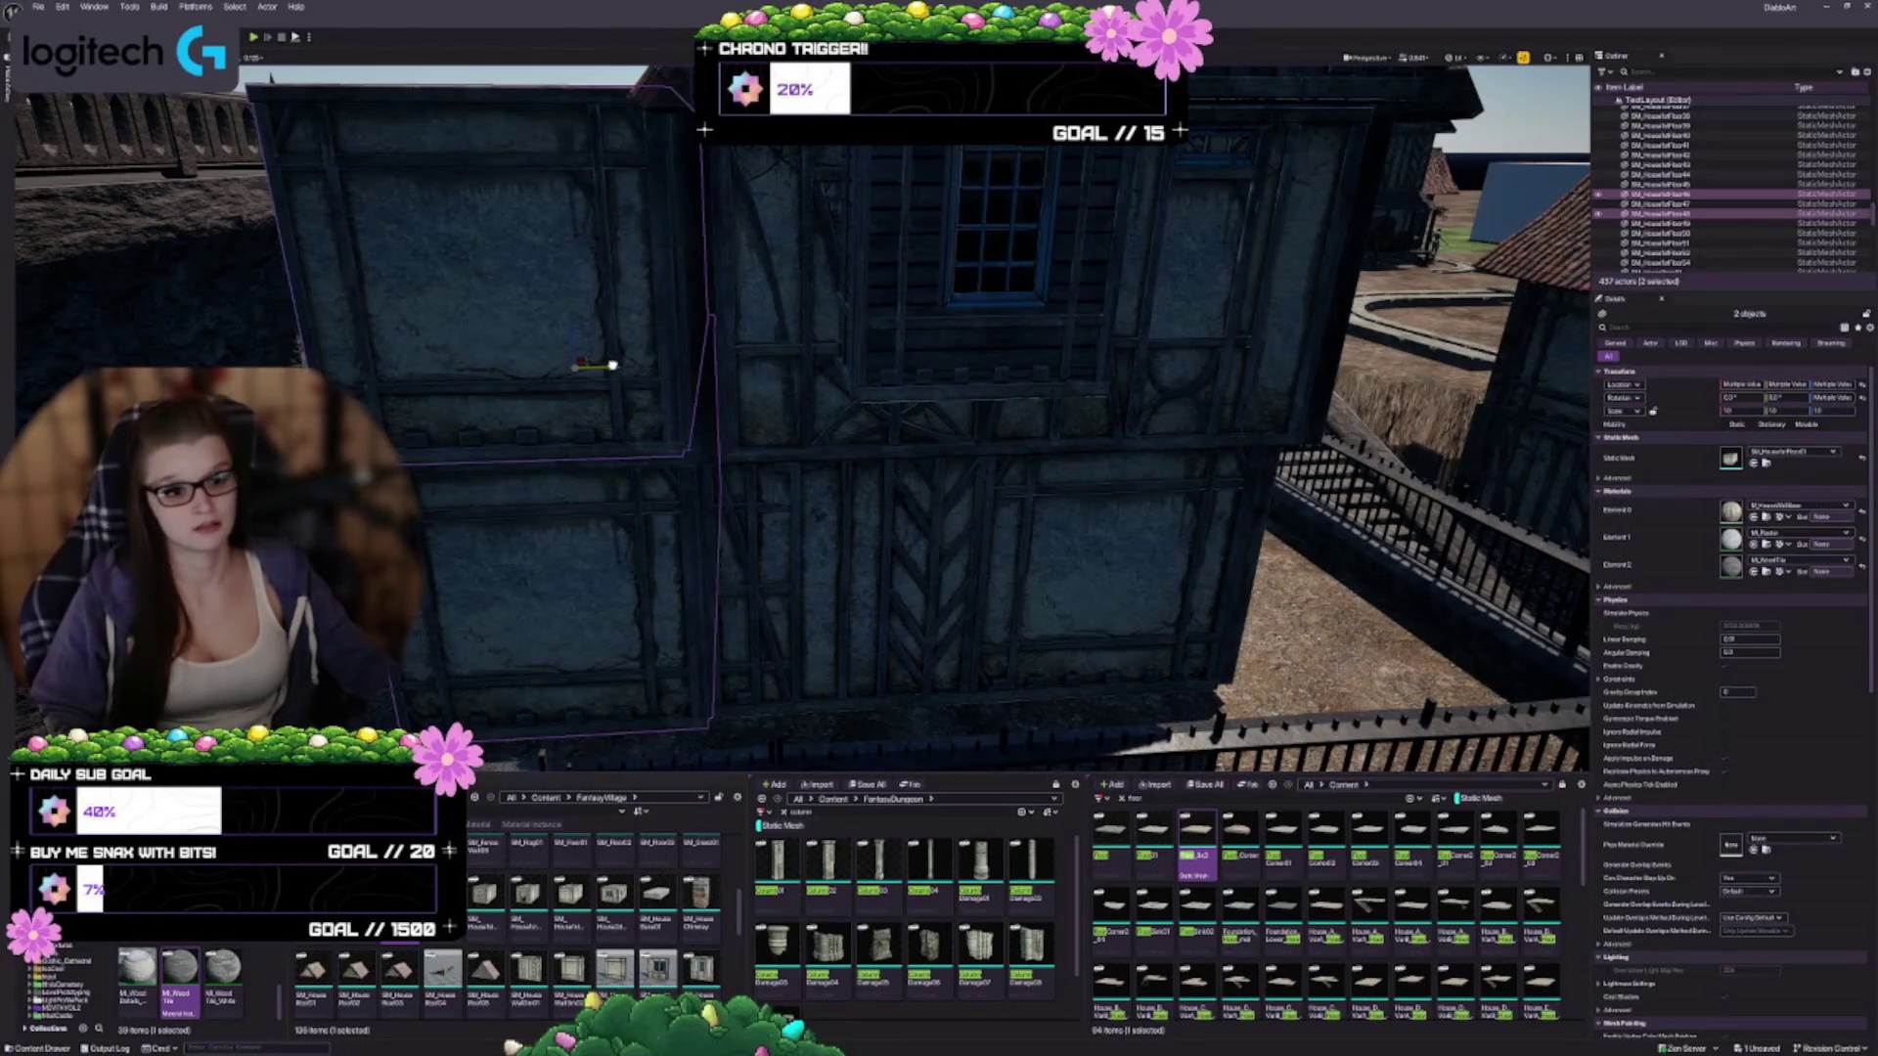
{"action": "key", "text": "ctrl+z"}
{"action": "key", "text": "Escape"}
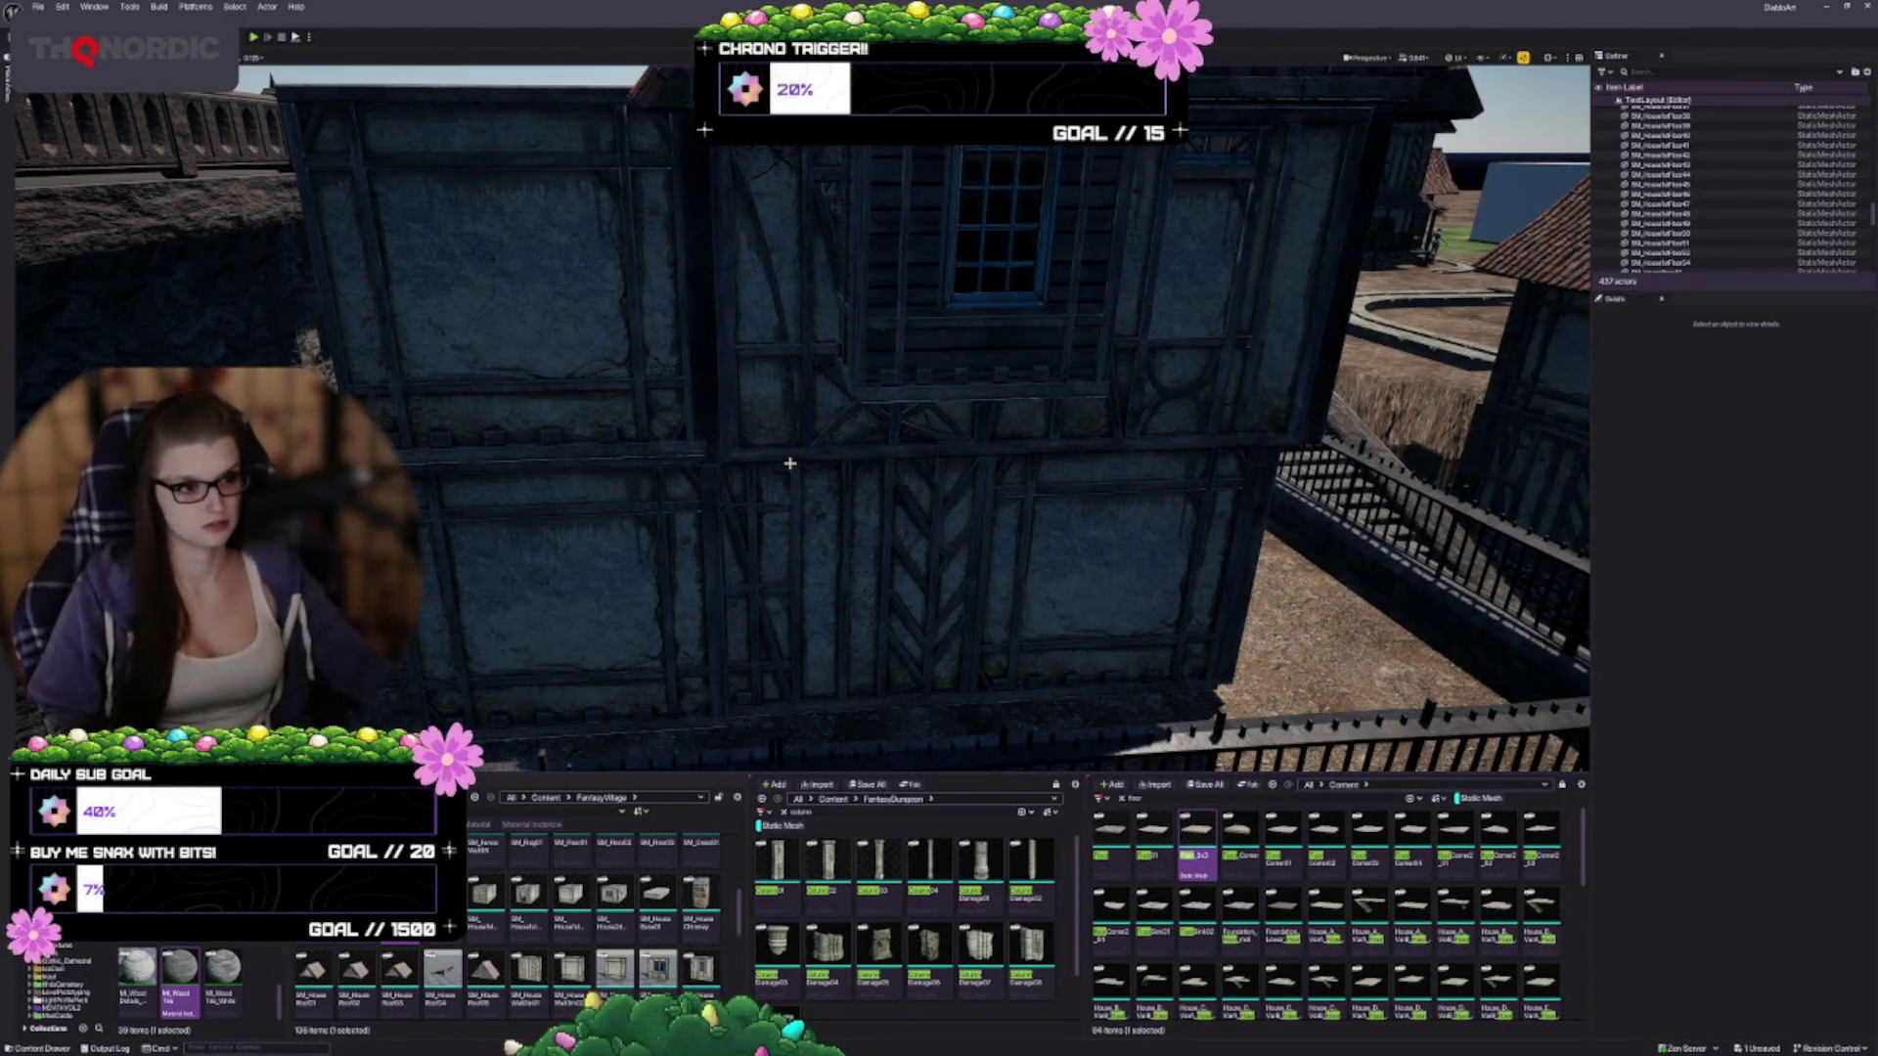
{"action": "mouse_move", "coordinate": [802, 420]}
{"action": "left_mouse_down"}
{"action": "mouse_move", "coordinate": [733, 489]}
{"action": "mouse_move", "coordinate": [673, 448]}
{"action": "left_mouse_up"}
{"action": "left_click_drag", "start_coordinate": [964, 548], "coordinate": [958, 543]}
{"action": "left_click_drag", "start_coordinate": [871, 435], "coordinate": [866, 428]}
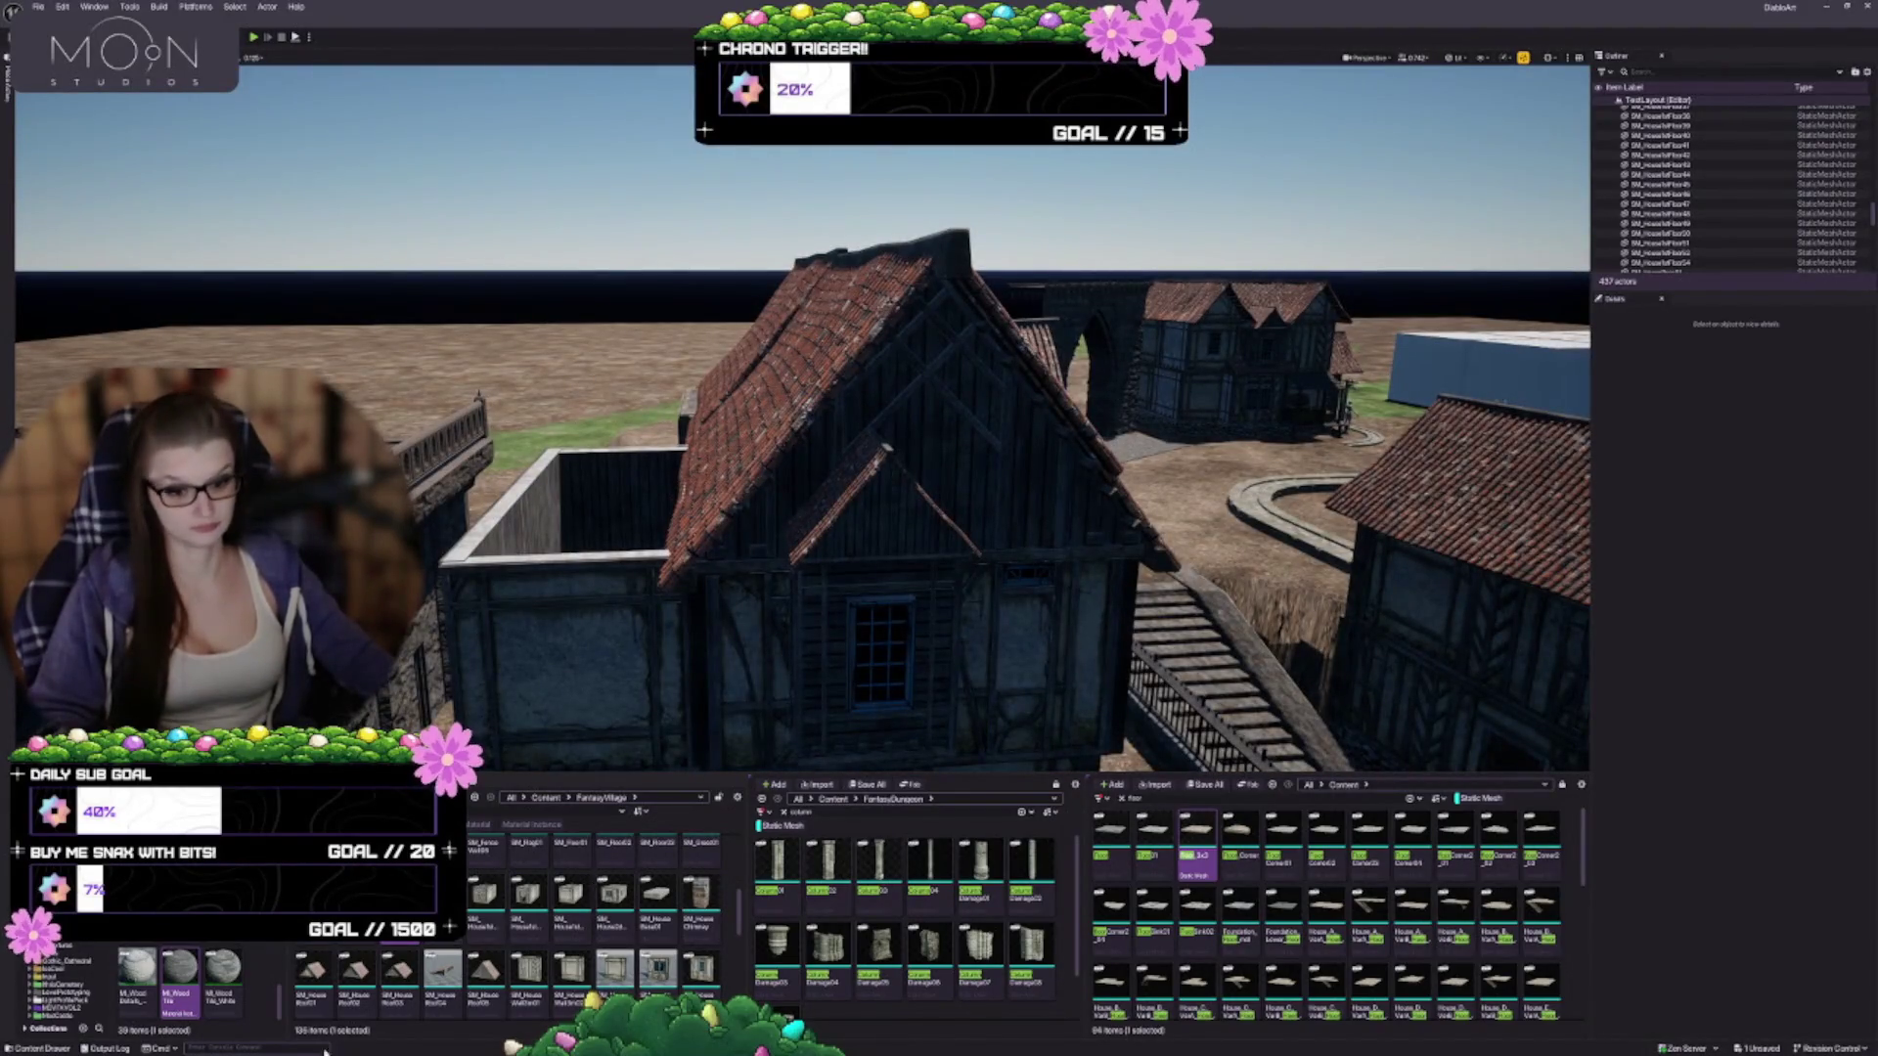
Place a house roof piece over the annex and swap its mesh for a different tiled roof
{"action": "mouse_move", "coordinate": [315, 979]}
{"action": "left_mouse_down"}
{"action": "mouse_move", "coordinate": [548, 431]}
{"action": "mouse_move", "coordinate": [537, 480]}
{"action": "left_mouse_up"}
{"action": "left_click_drag", "start_coordinate": [589, 603], "coordinate": [576, 562]}
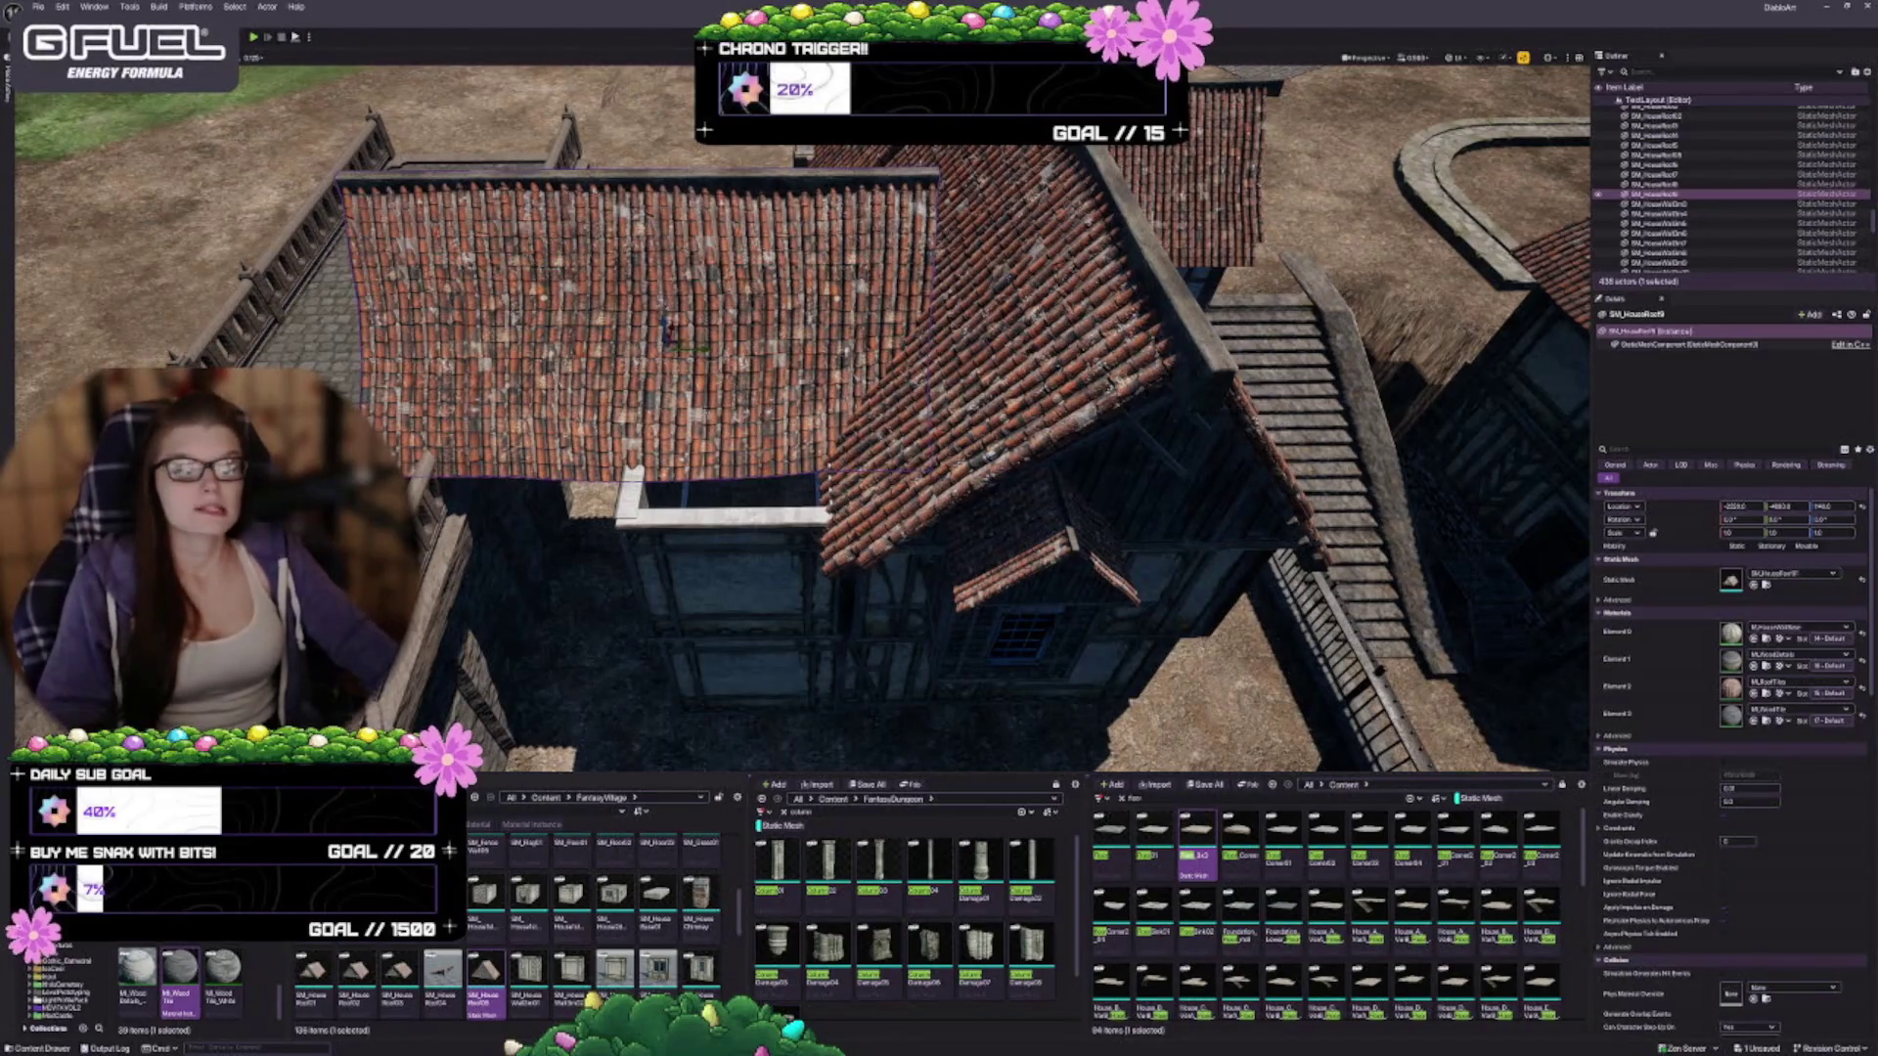
{"action": "left_click", "coordinate": [442, 971]}
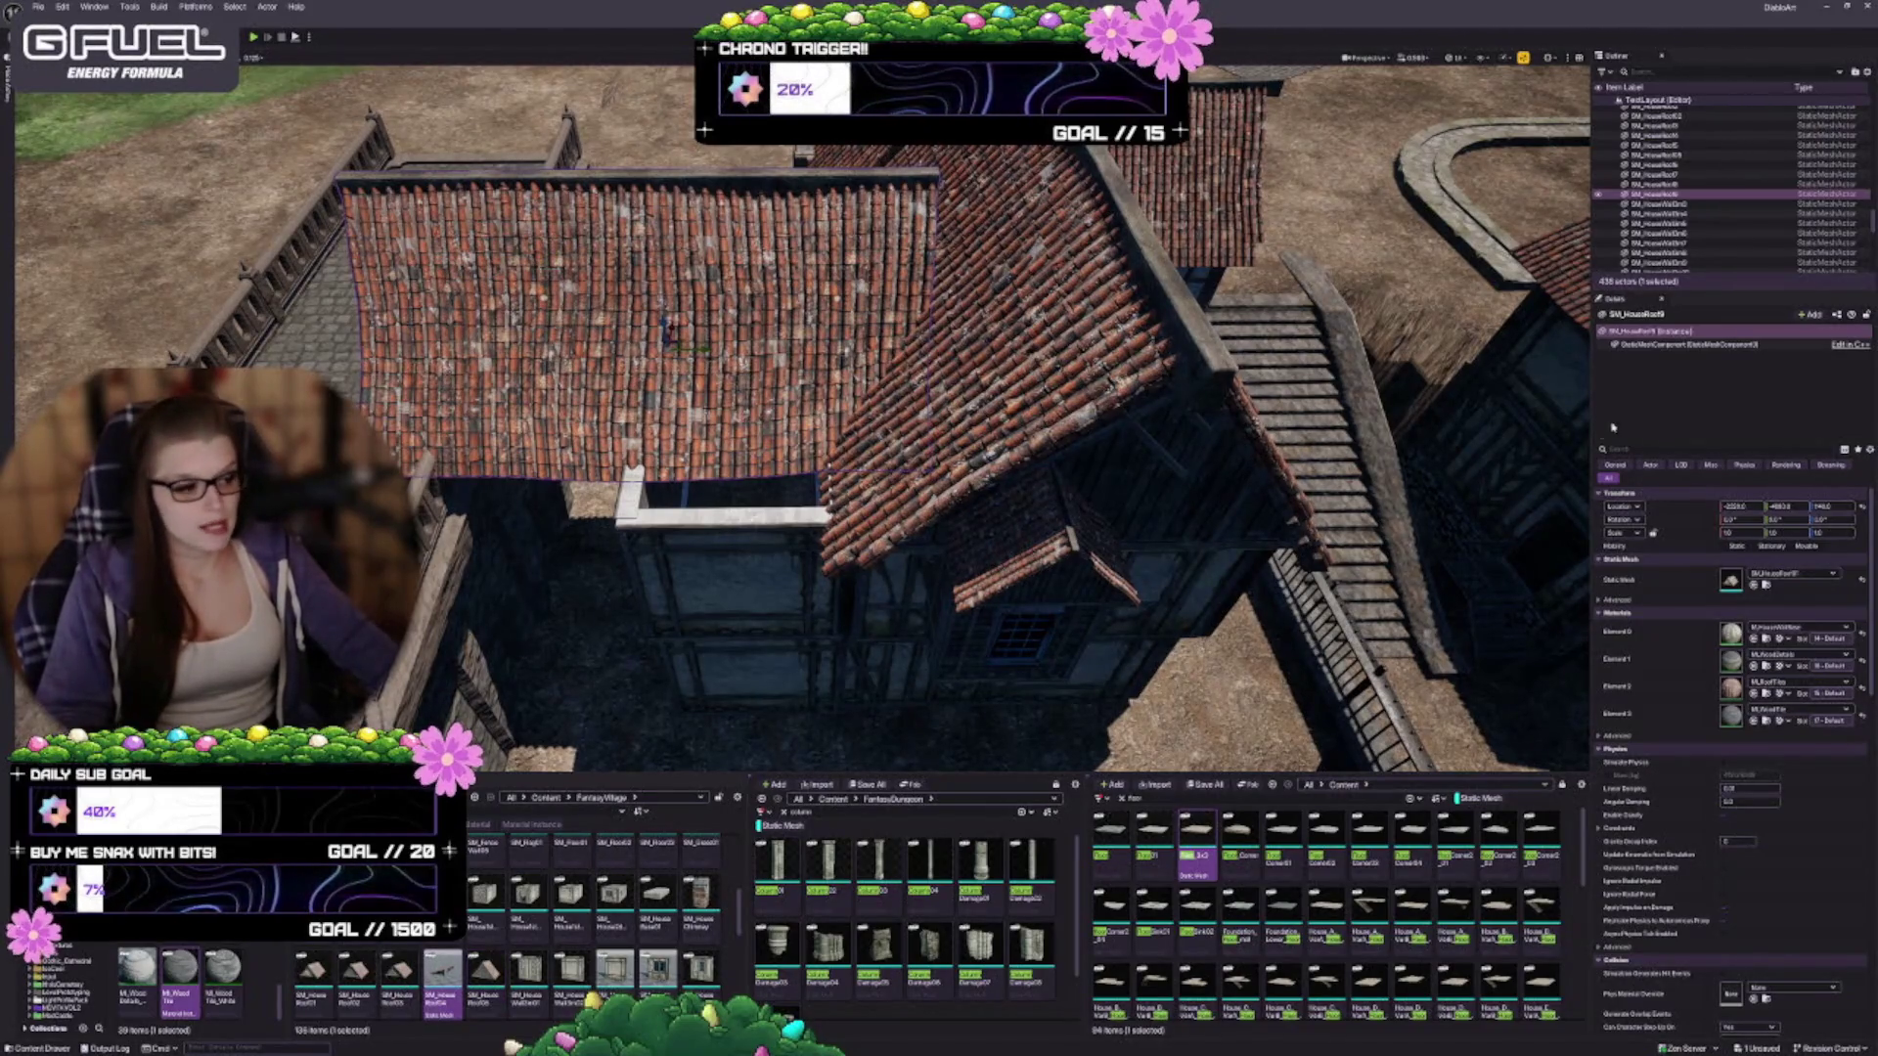
{"action": "left_click", "coordinate": [1756, 585]}
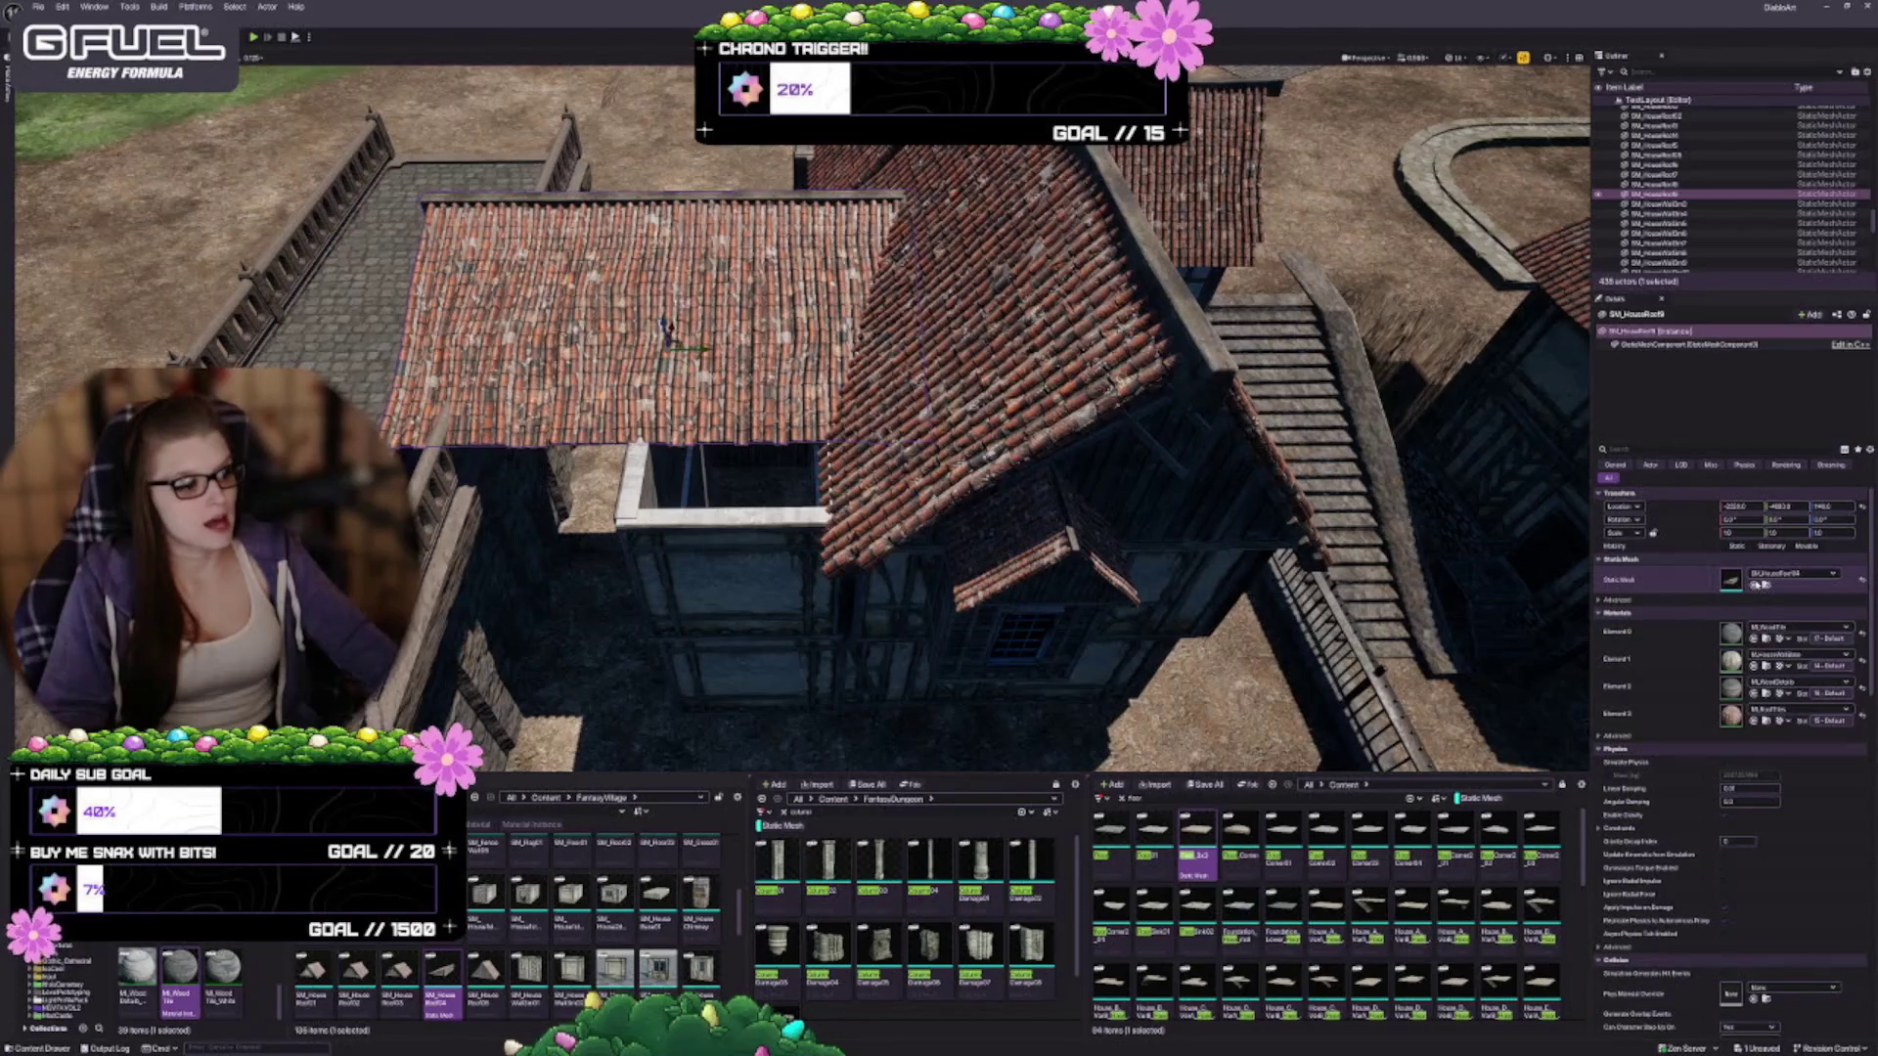
Orbit and frame the new tiled roof to check it against the timbered wall and house
{"action": "mouse_move", "coordinate": [665, 332]}
{"action": "left_mouse_down"}
{"action": "mouse_move", "coordinate": [695, 396]}
{"action": "mouse_move", "coordinate": [635, 385]}
{"action": "mouse_move", "coordinate": [685, 348]}
{"action": "left_mouse_up"}
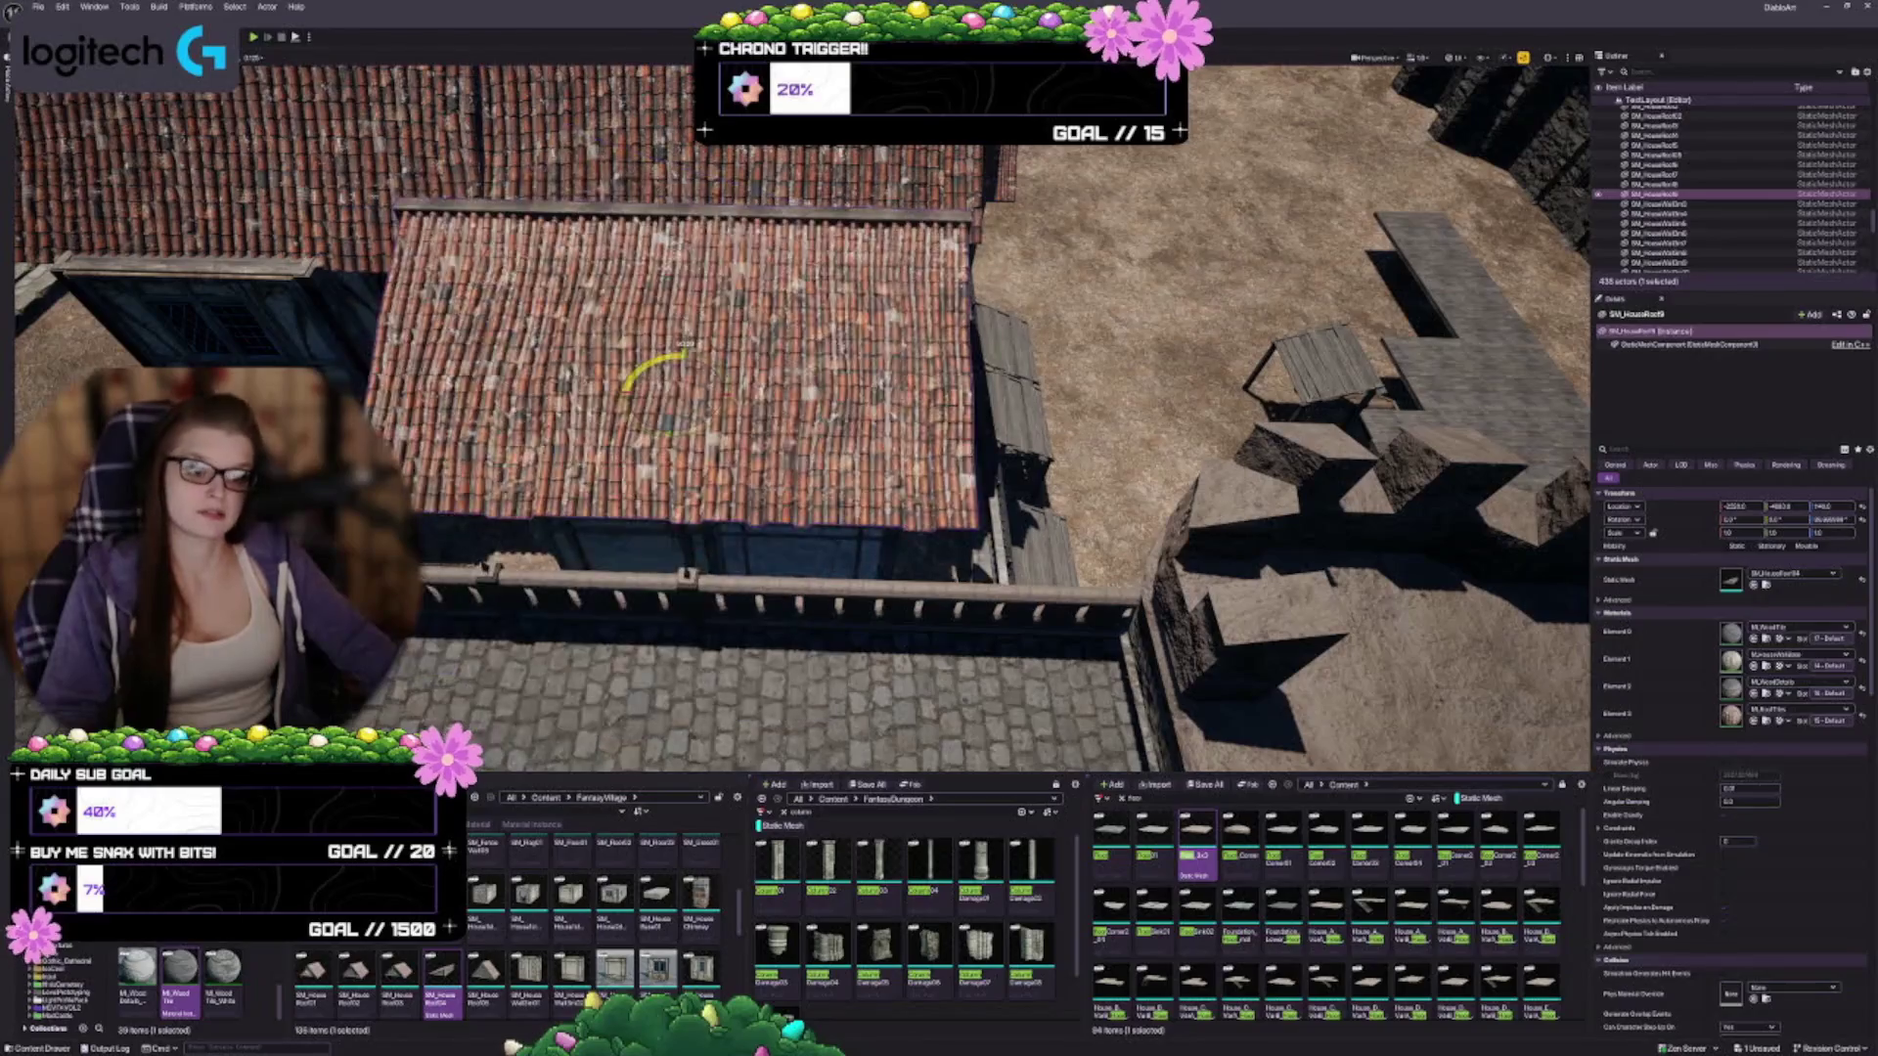
{"action": "mouse_move", "coordinate": [744, 411]}
{"action": "left_mouse_down"}
{"action": "mouse_move", "coordinate": [675, 352]}
{"action": "mouse_move", "coordinate": [665, 267]}
{"action": "mouse_move", "coordinate": [839, 241]}
{"action": "left_mouse_up"}
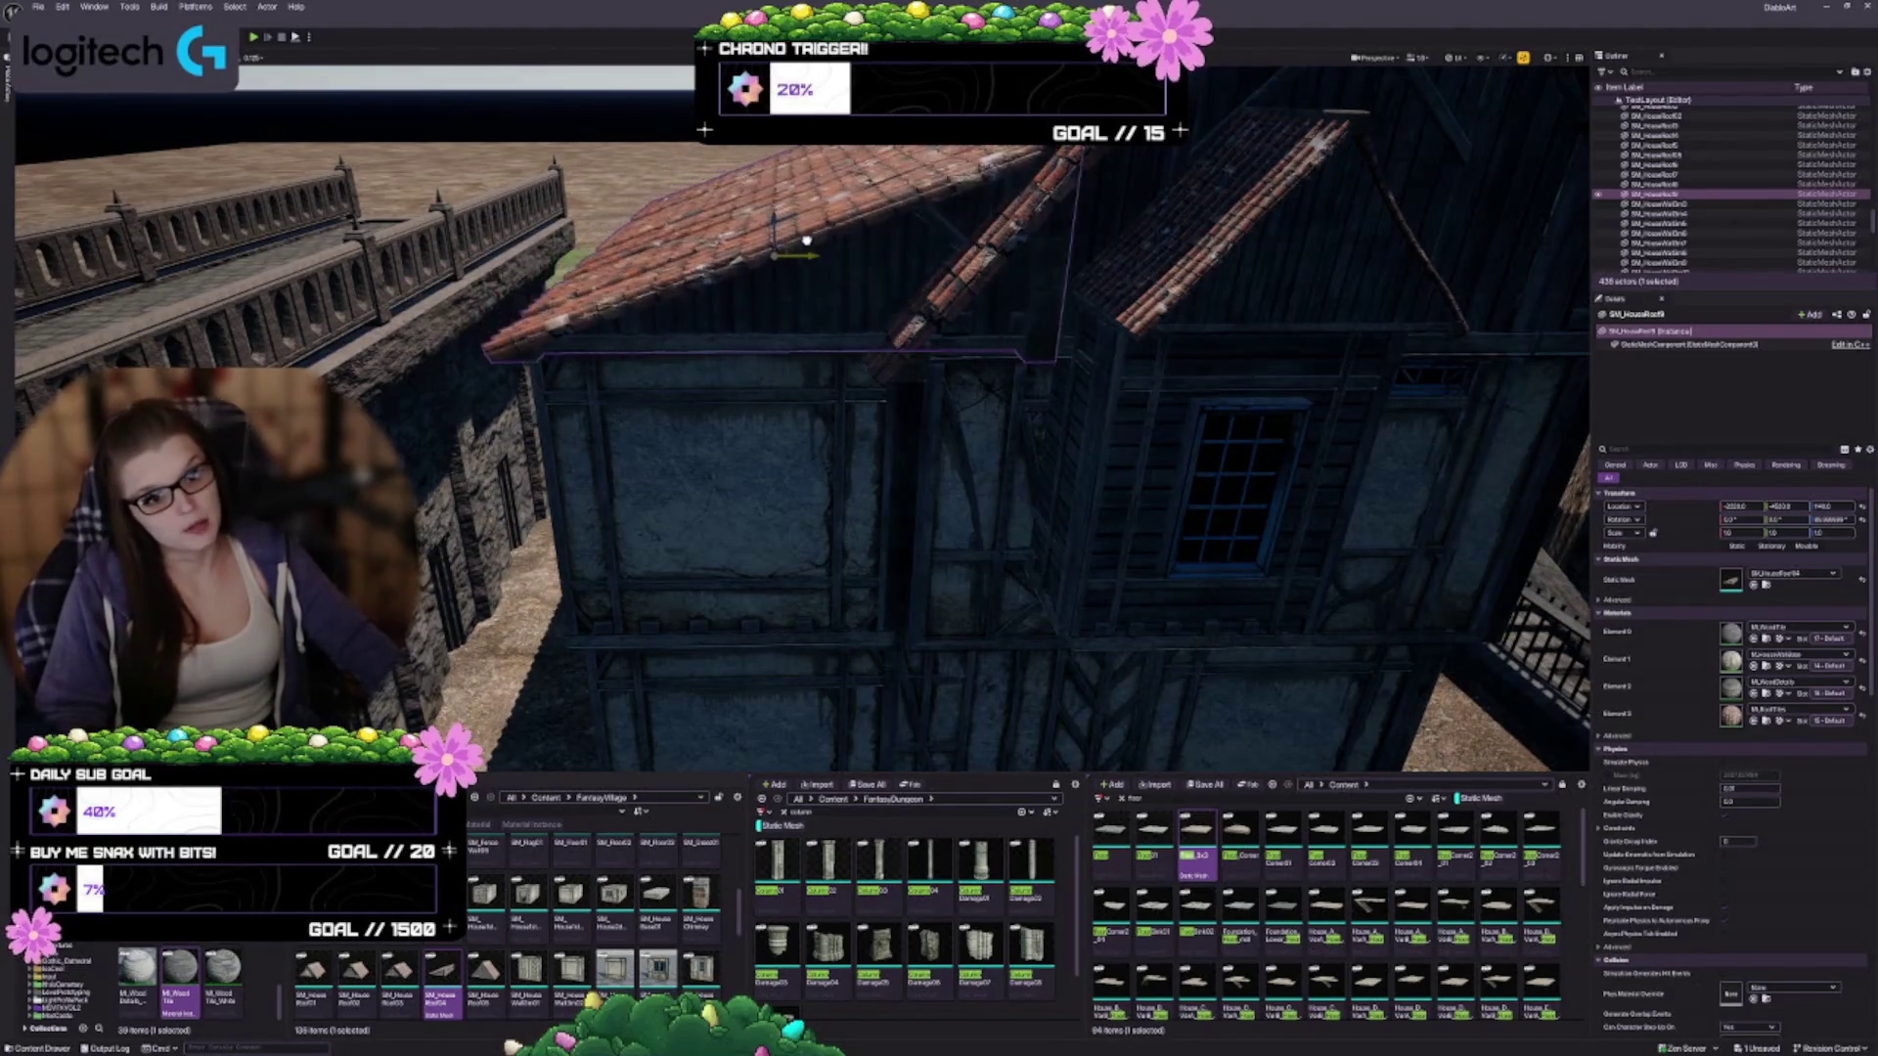
{"action": "mouse_move", "coordinate": [773, 257]}
{"action": "left_mouse_down"}
{"action": "mouse_move", "coordinate": [773, 215]}
{"action": "mouse_move", "coordinate": [753, 225]}
{"action": "left_mouse_up"}
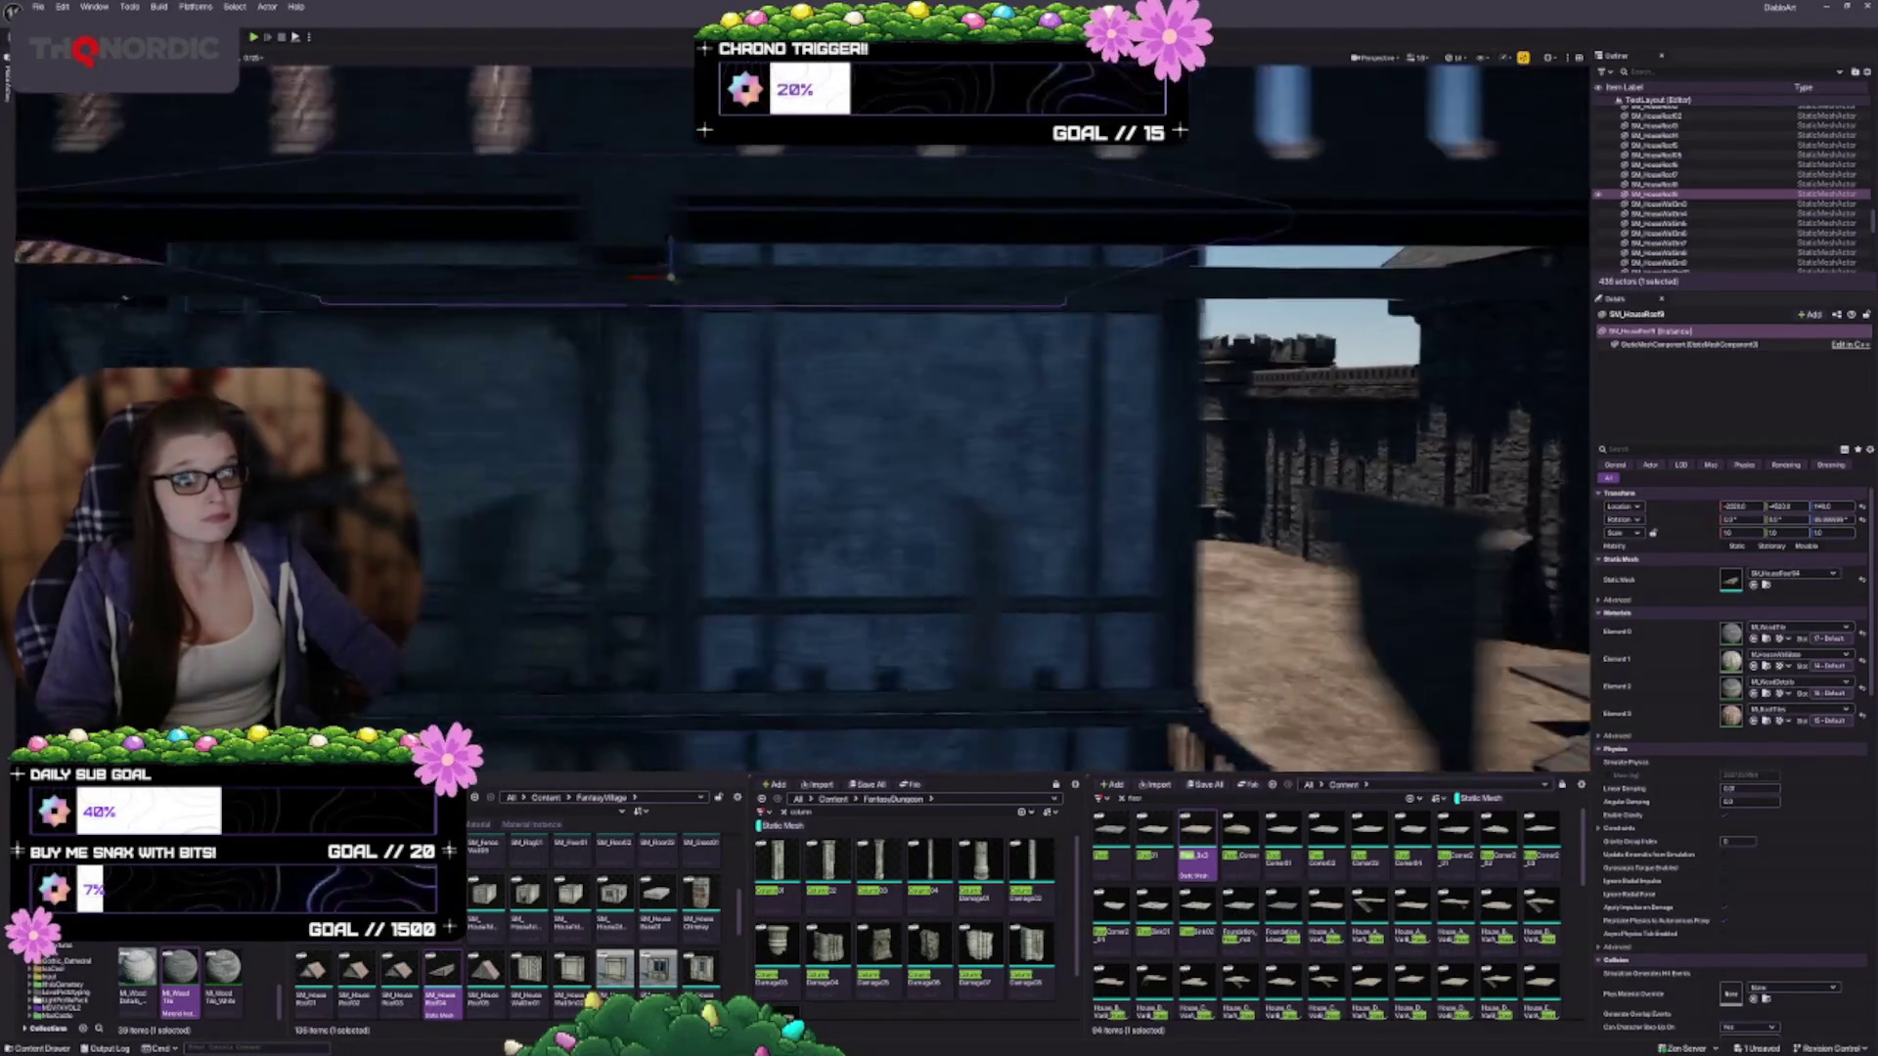
{"action": "key", "text": "f"}
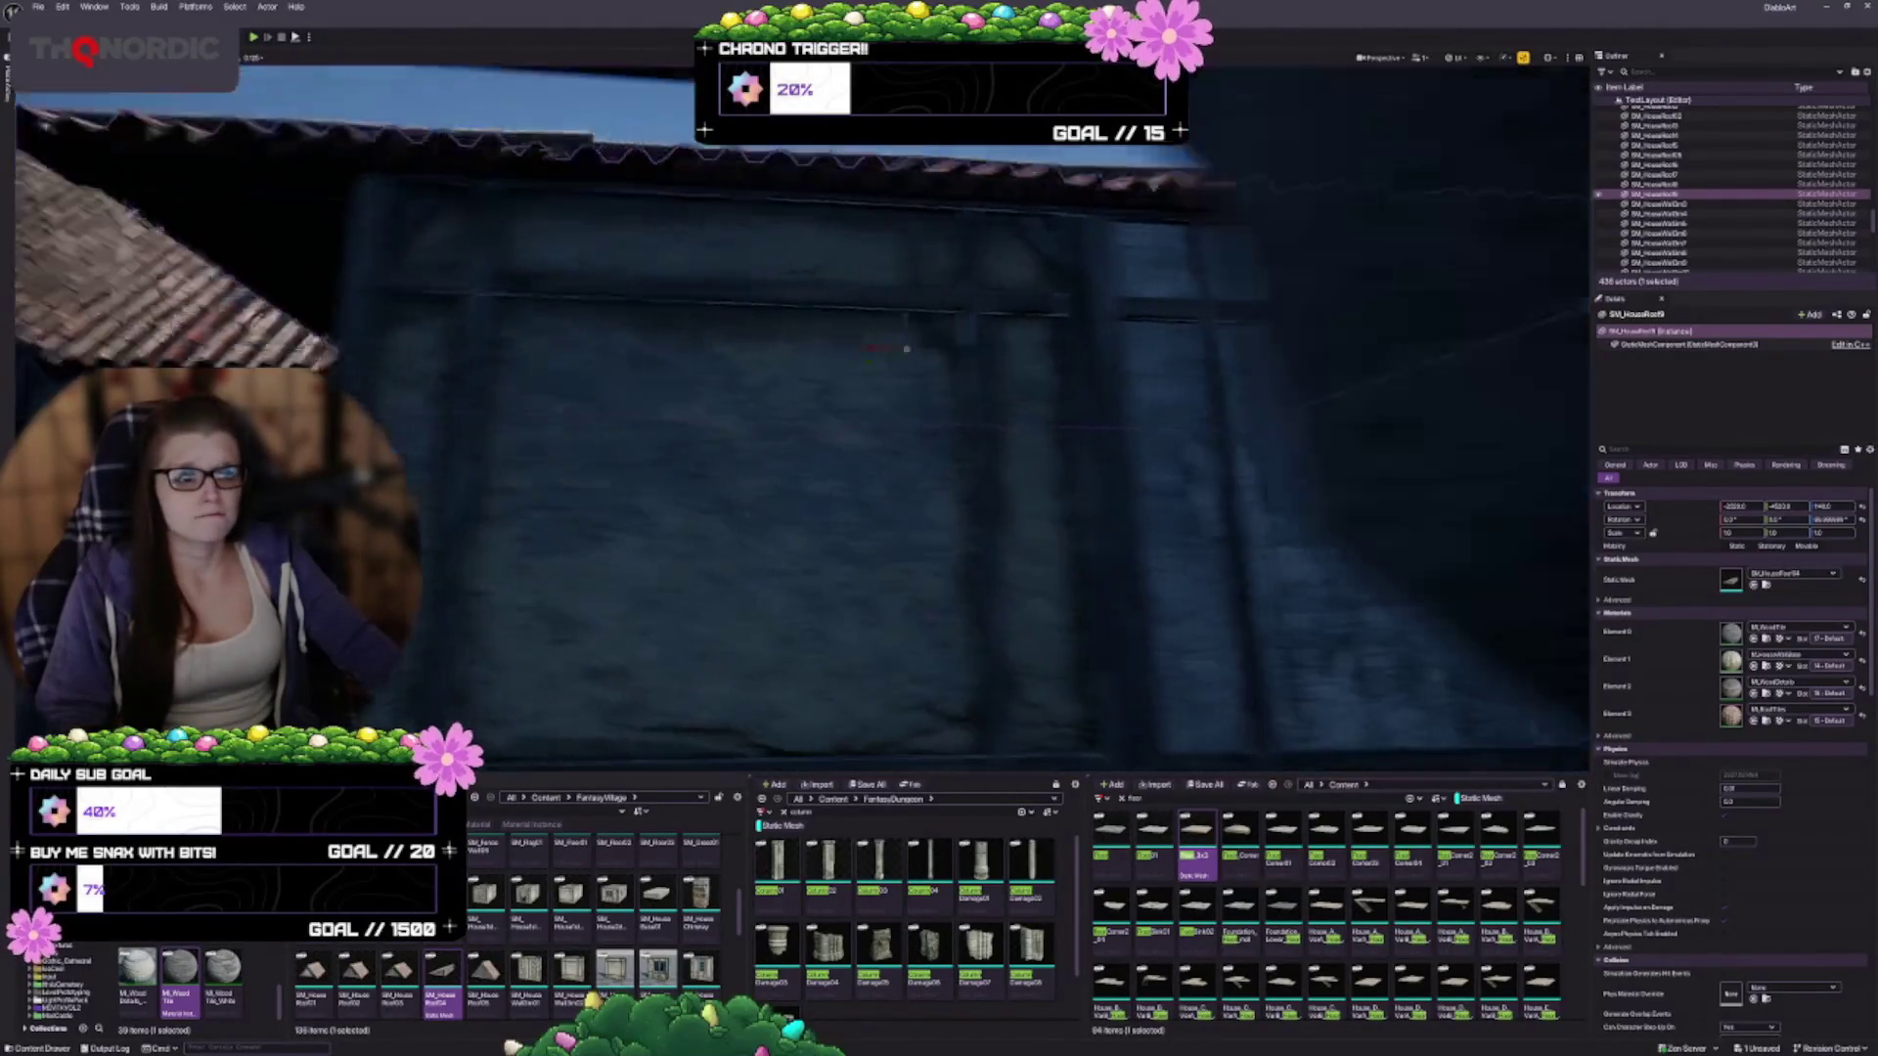
{"action": "key", "text": "f"}
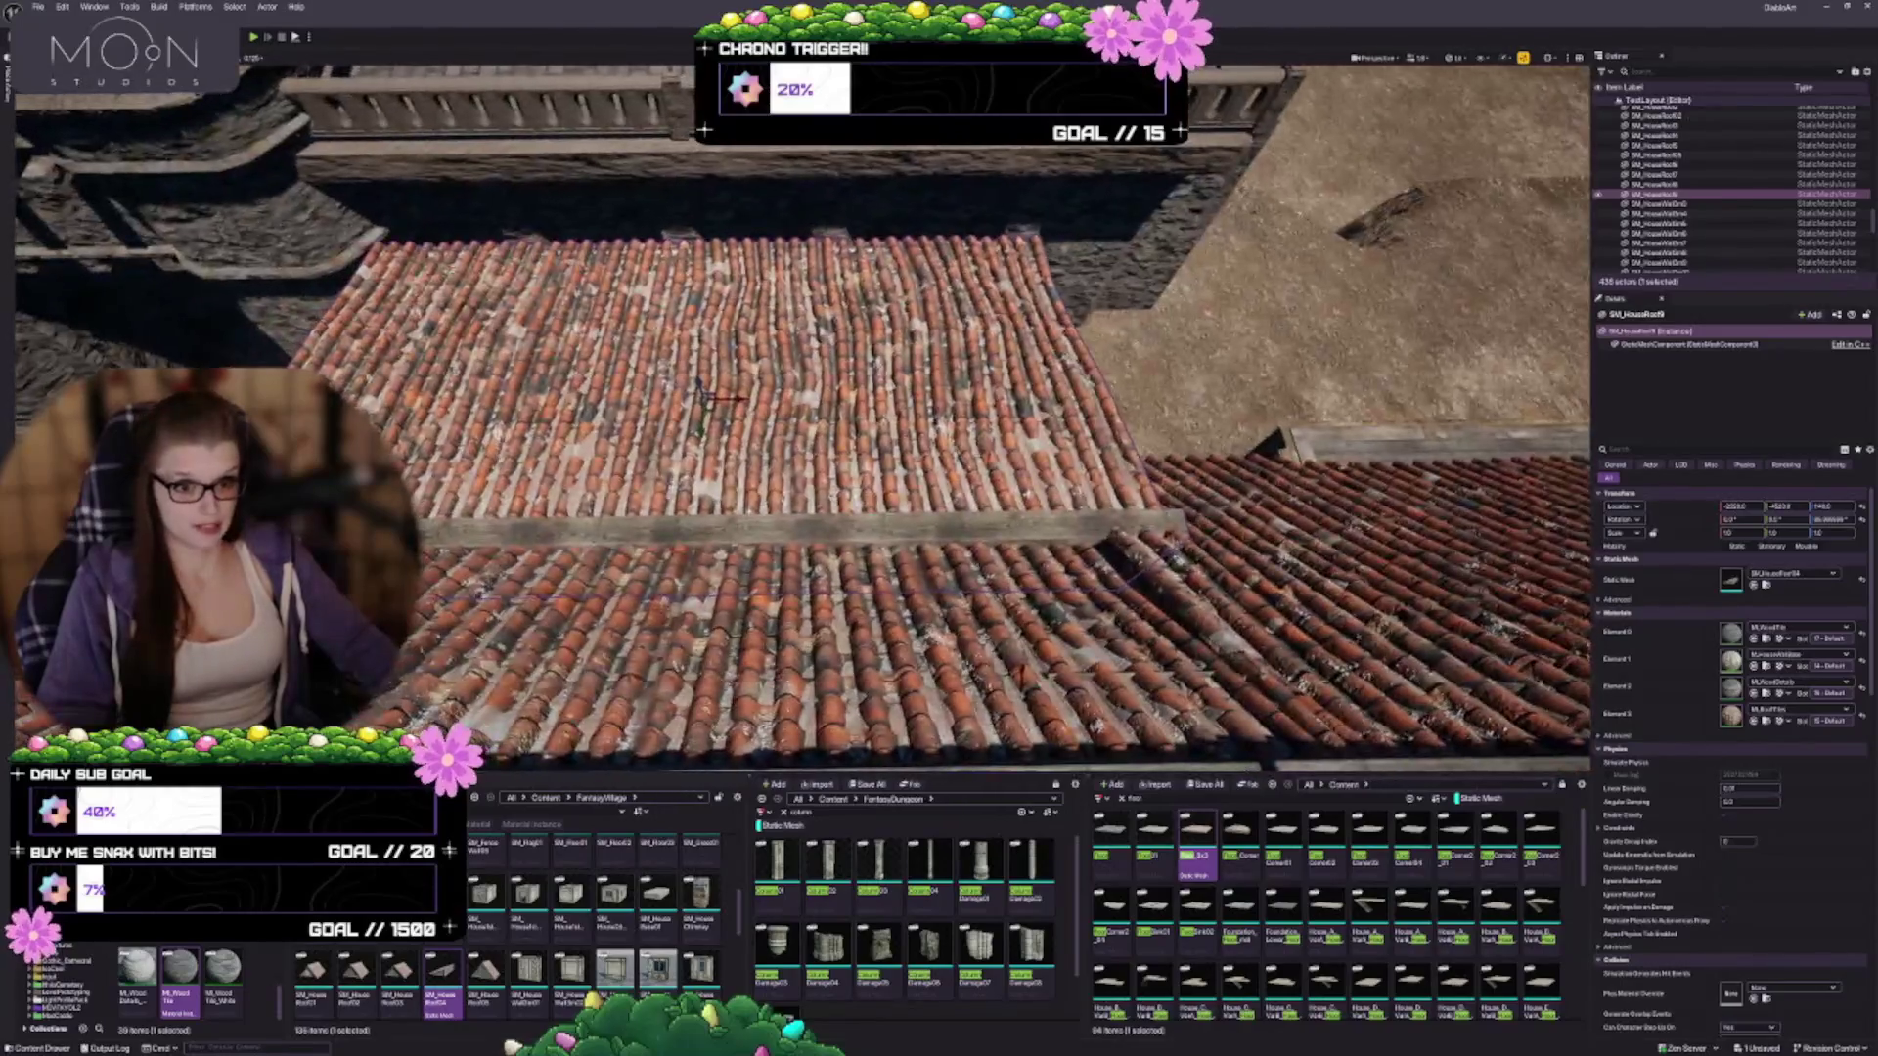
{"action": "left_click_drag", "start_coordinate": [939, 421], "coordinate": [783, 371]}
Select the single side-wing roof piece and scale it down to about 0.875
{"action": "scroll", "coordinate": [890, 391], "scroll_direction": "up", "scroll_amount": 2}
{"action": "mouse_move", "coordinate": [633, 411]}
{"action": "left_mouse_down"}
{"action": "mouse_move", "coordinate": [646, 392]}
{"action": "mouse_move", "coordinate": [633, 412]}
{"action": "left_mouse_up"}
{"action": "left_click", "coordinate": [812, 322]}
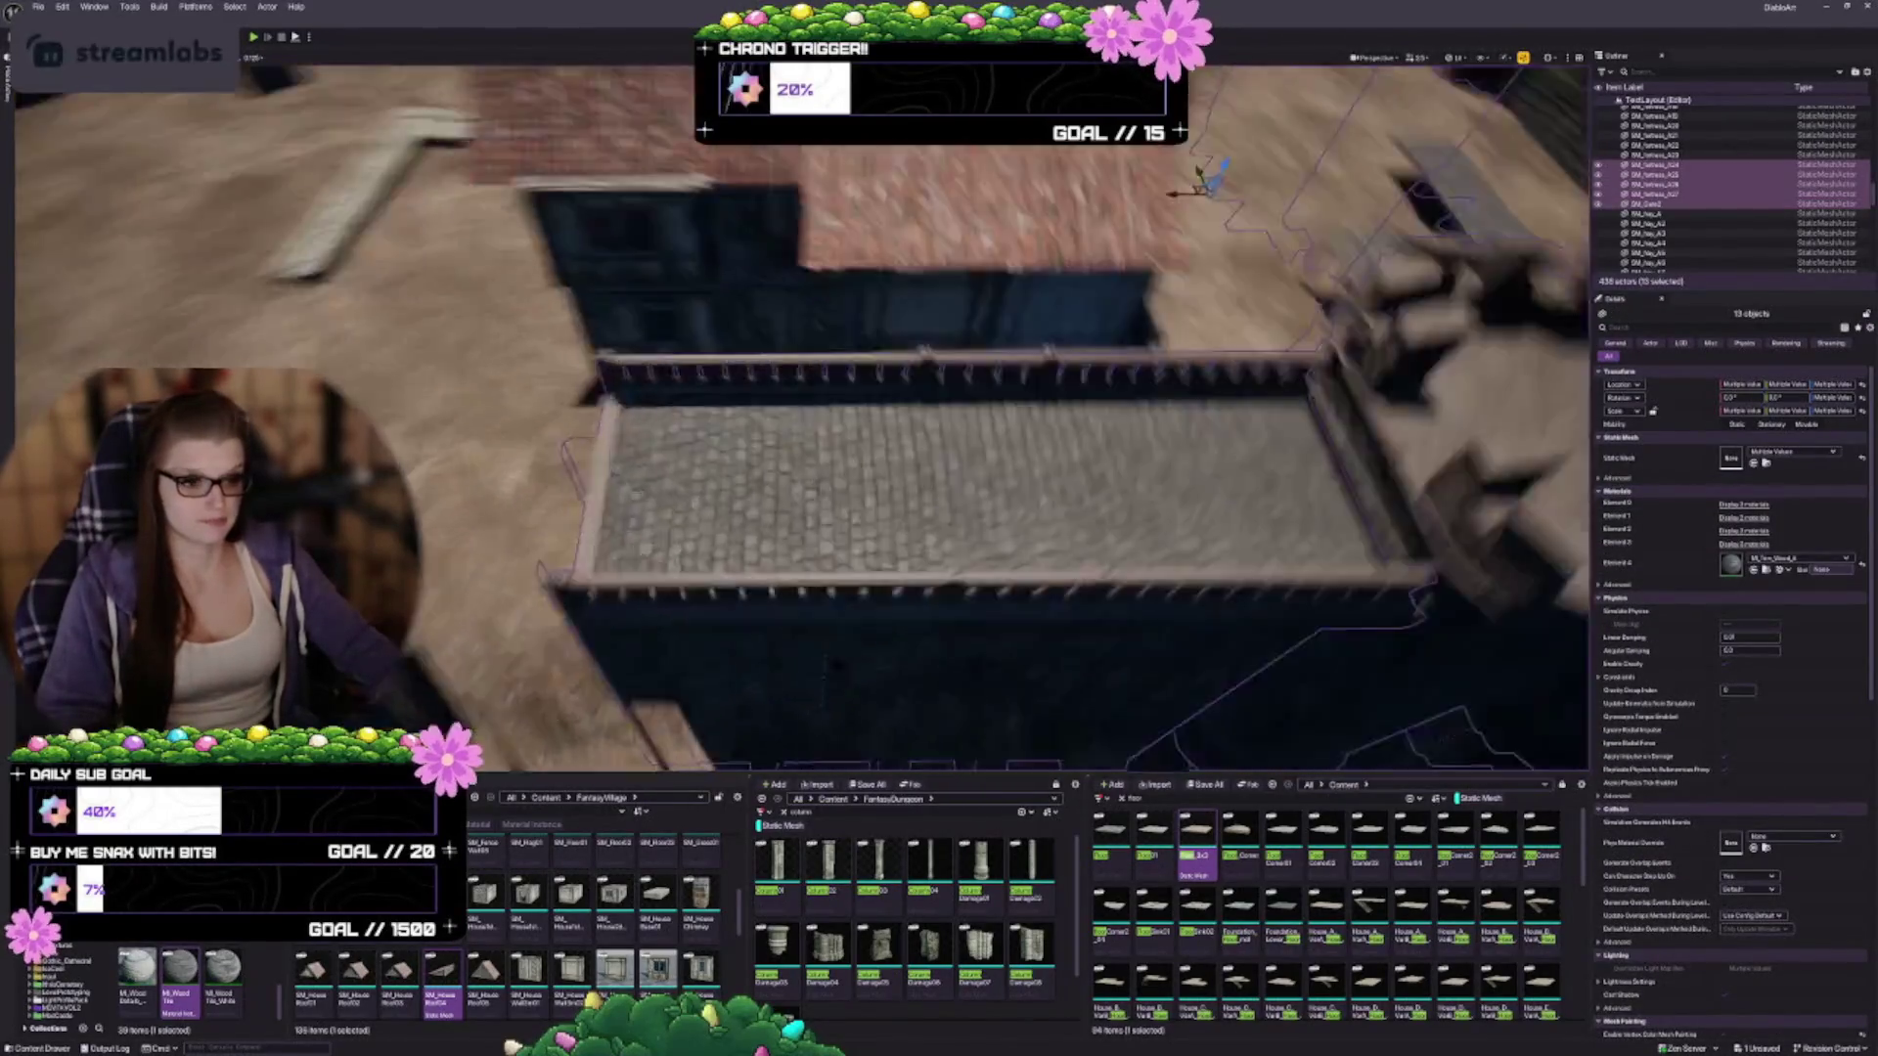
{"action": "mouse_move", "coordinate": [812, 411]}
{"action": "left_mouse_down"}
{"action": "mouse_move", "coordinate": [812, 352]}
{"action": "mouse_move", "coordinate": [821, 391]}
{"action": "left_mouse_up"}
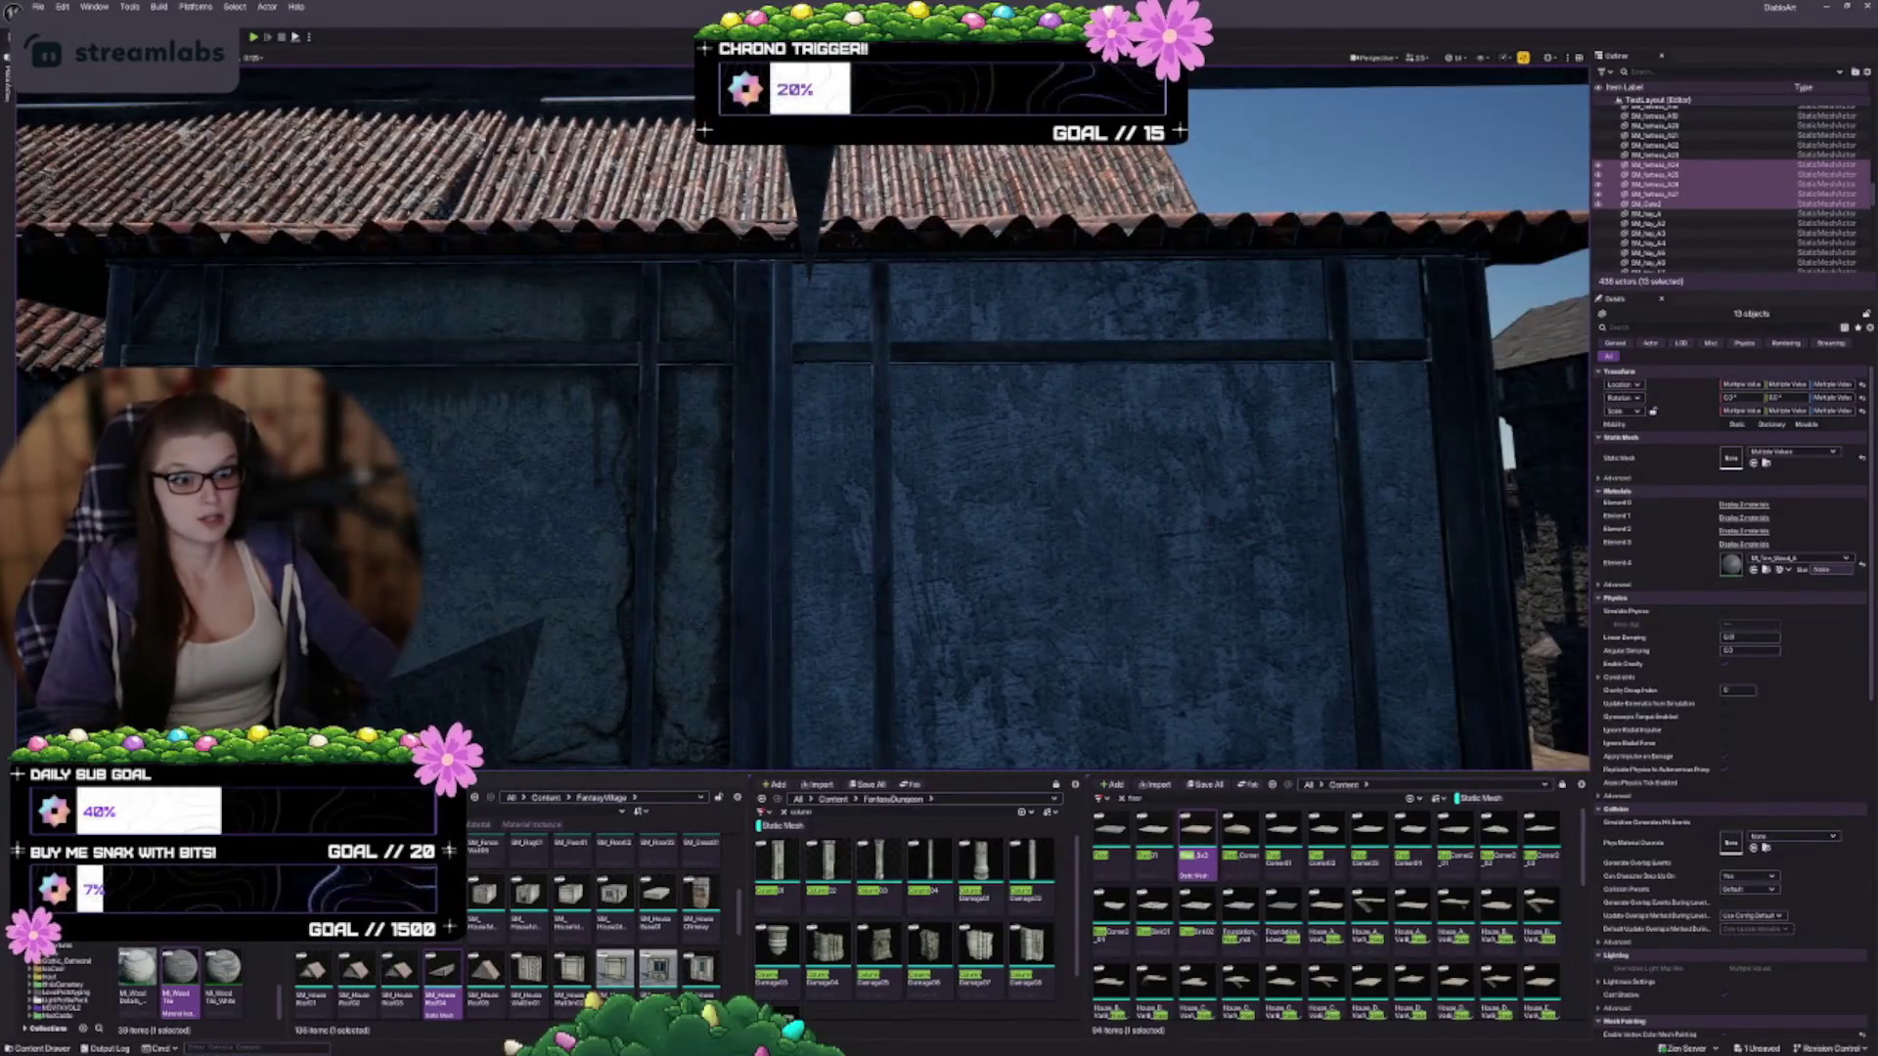
{"action": "left_click", "coordinate": [675, 229]}
{"action": "left_click", "coordinate": [706, 321]}
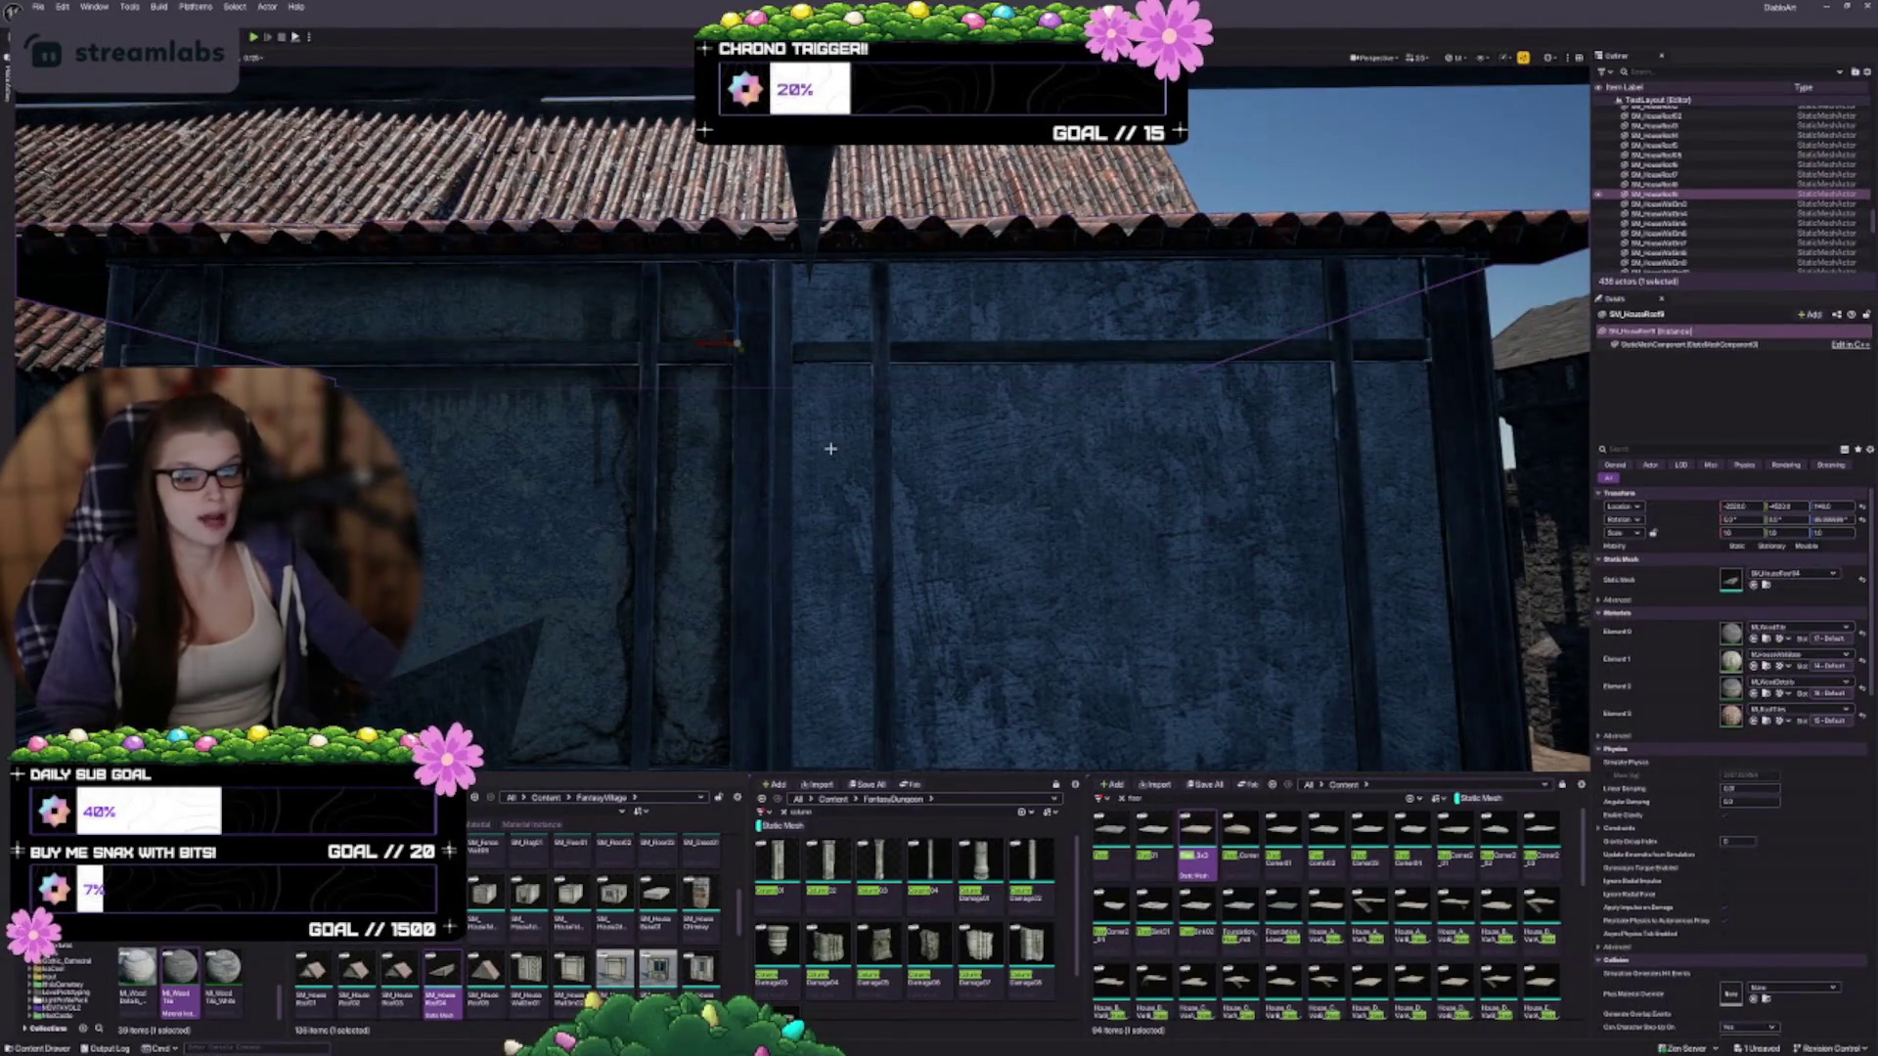
{"action": "left_click_drag", "start_coordinate": [816, 411], "coordinate": [816, 428]}
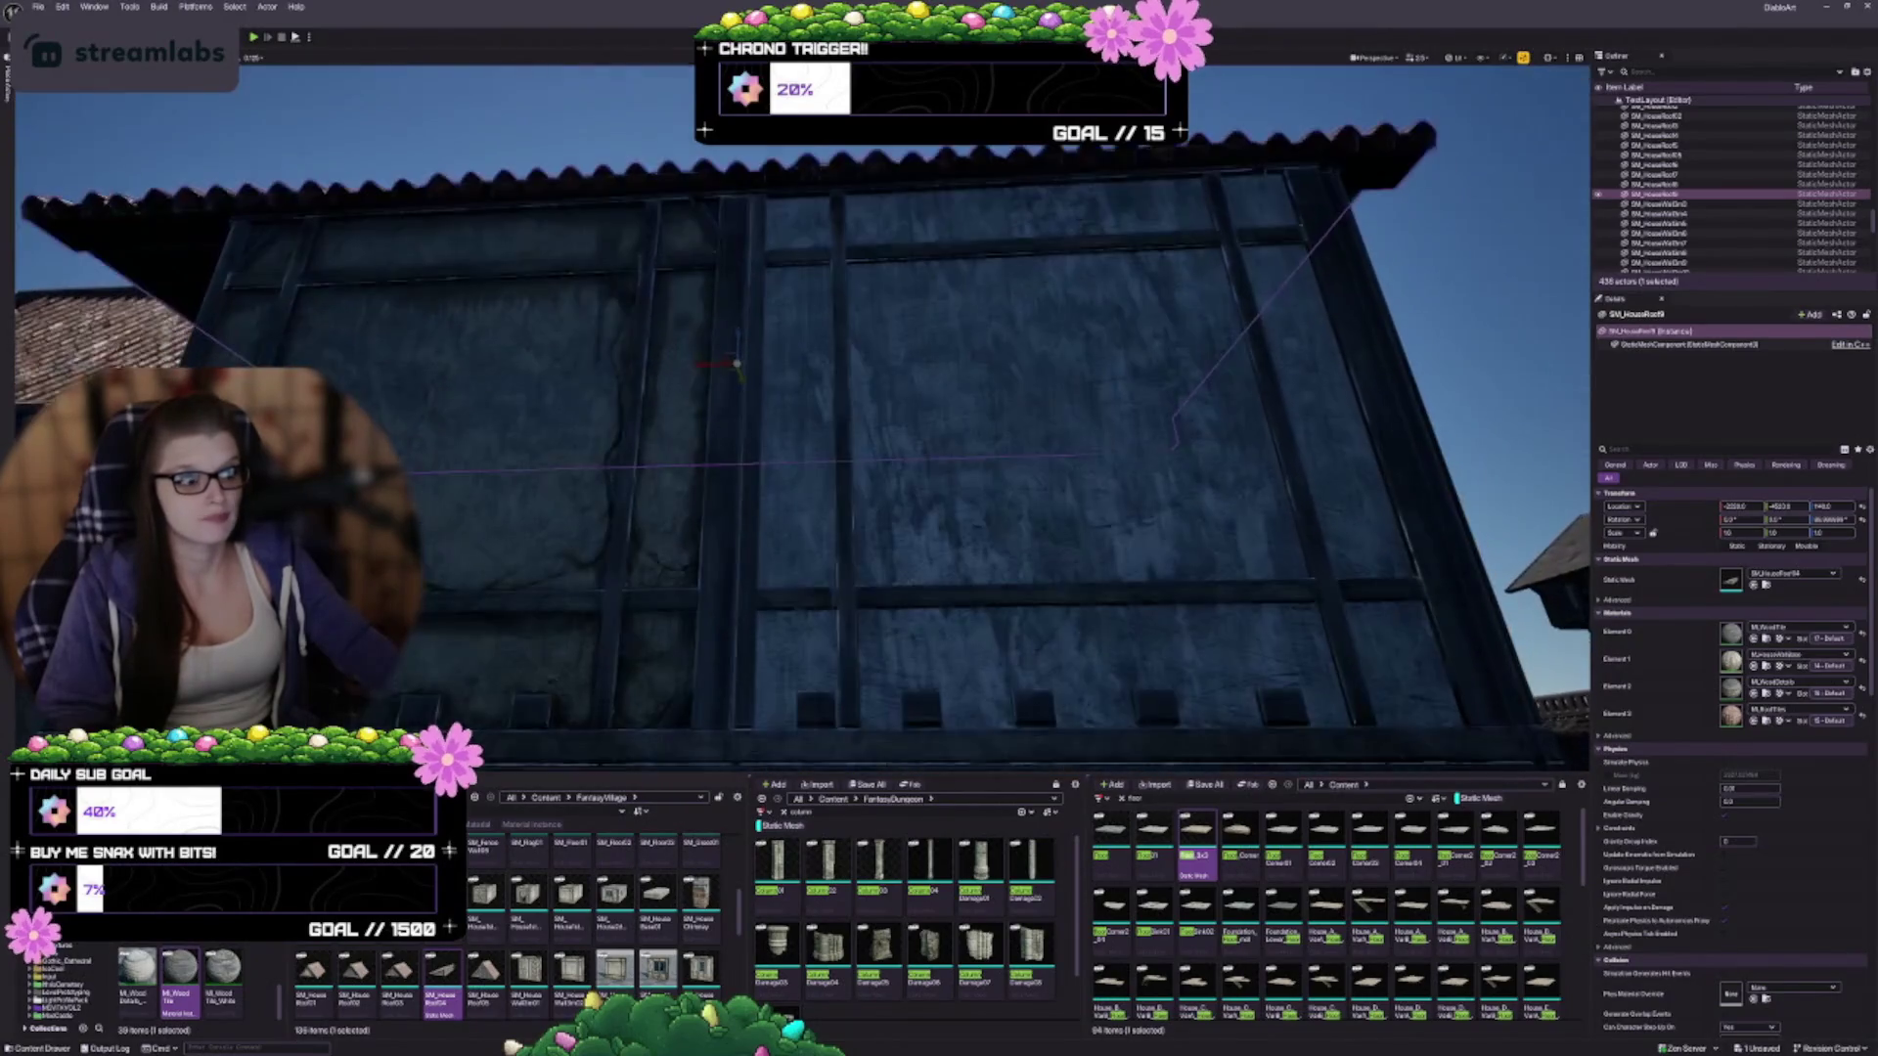
{"action": "mouse_move", "coordinate": [771, 363]}
{"action": "left_mouse_down"}
{"action": "mouse_move", "coordinate": [725, 365]}
{"action": "mouse_move", "coordinate": [741, 363]}
{"action": "left_mouse_up"}
Widen the roof in snapped steps and stretch it taller for a steeper slope
{"action": "left_click_drag", "start_coordinate": [1070, 422], "coordinate": [860, 376]}
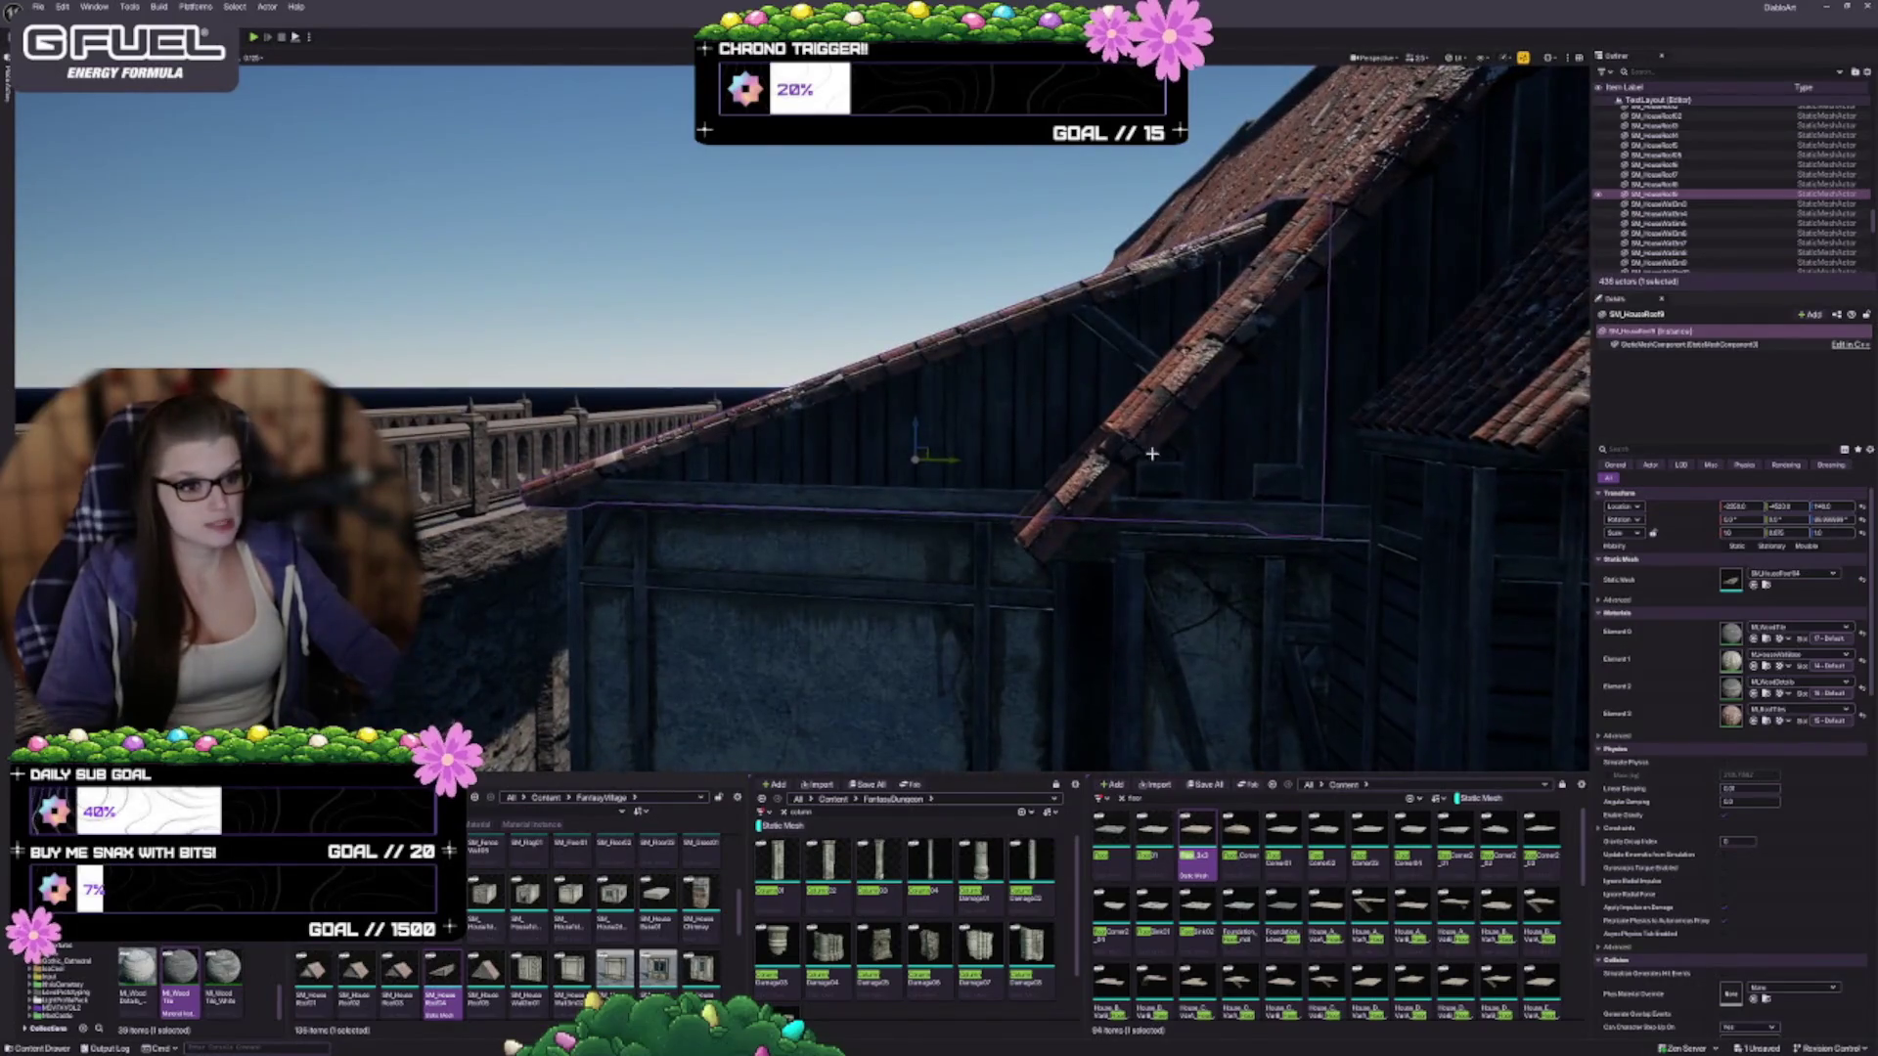
{"action": "scroll", "coordinate": [861, 420], "scroll_direction": "up", "scroll_amount": 2}
{"action": "scroll", "coordinate": [861, 421], "scroll_direction": "up", "scroll_amount": 2}
{"action": "left_click_drag", "start_coordinate": [860, 489], "coordinate": [862, 529]}
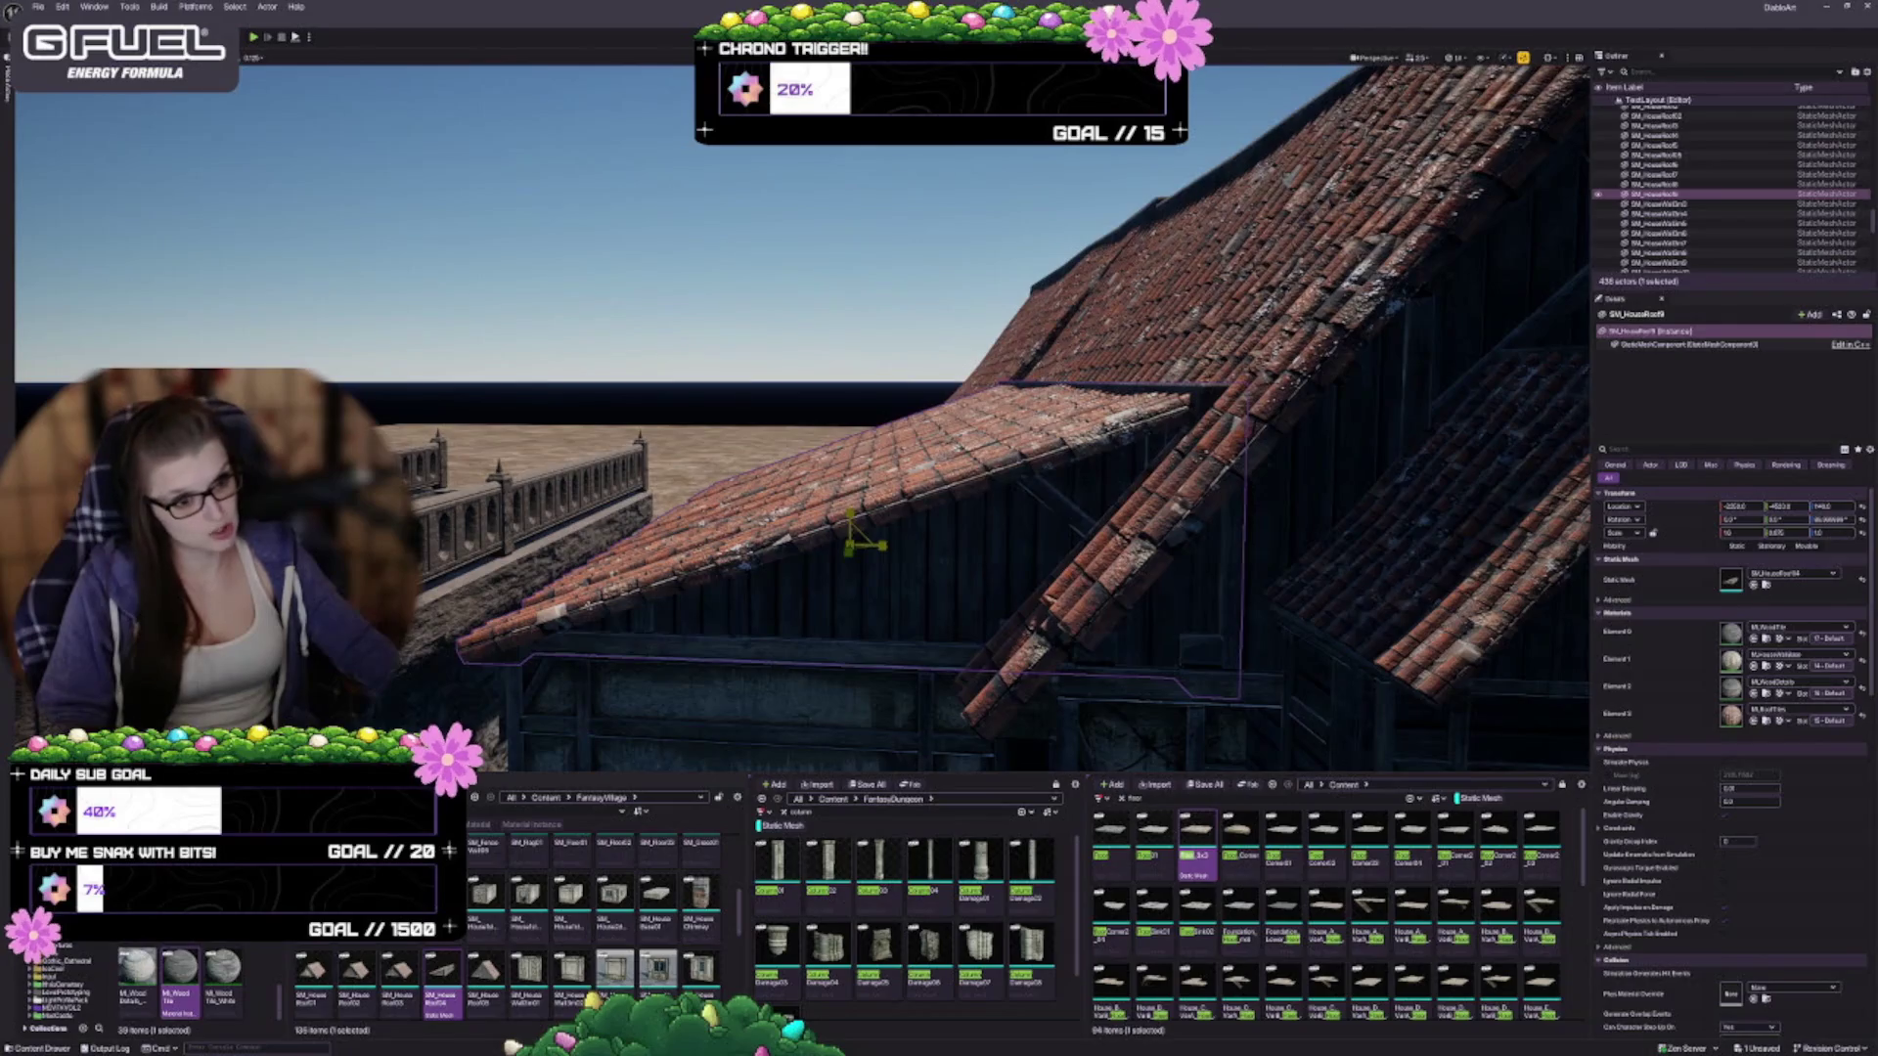
{"action": "left_click_drag", "start_coordinate": [891, 554], "coordinate": [963, 554]}
{"action": "mouse_move", "coordinate": [850, 516]}
{"action": "left_mouse_down"}
{"action": "mouse_move", "coordinate": [850, 494]}
{"action": "mouse_move", "coordinate": [922, 548]}
{"action": "mouse_move", "coordinate": [922, 587]}
{"action": "left_mouse_up"}
Check the roof edge from below and reselect the SM_HouseRoof9 roof piece
{"action": "scroll", "coordinate": [957, 480], "scroll_direction": "down", "scroll_amount": 5}
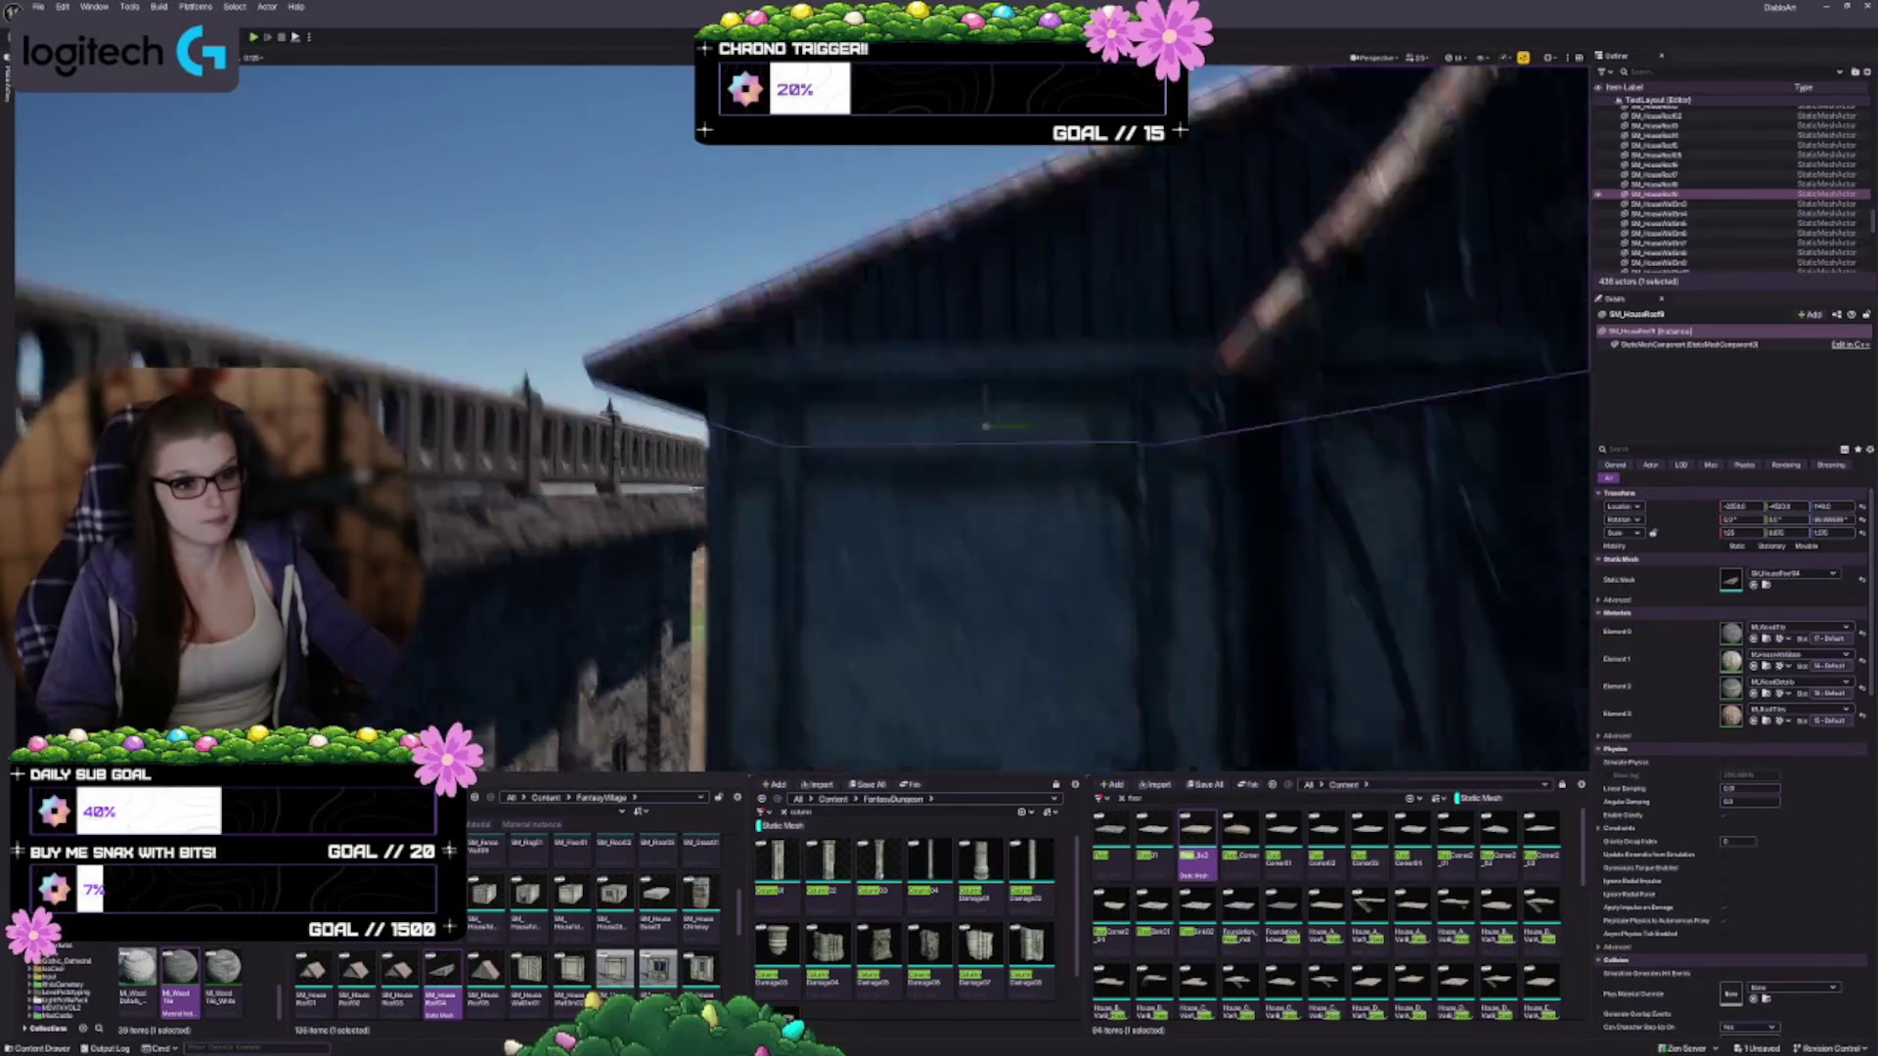
{"action": "left_click_drag", "start_coordinate": [1049, 524], "coordinate": [1060, 519]}
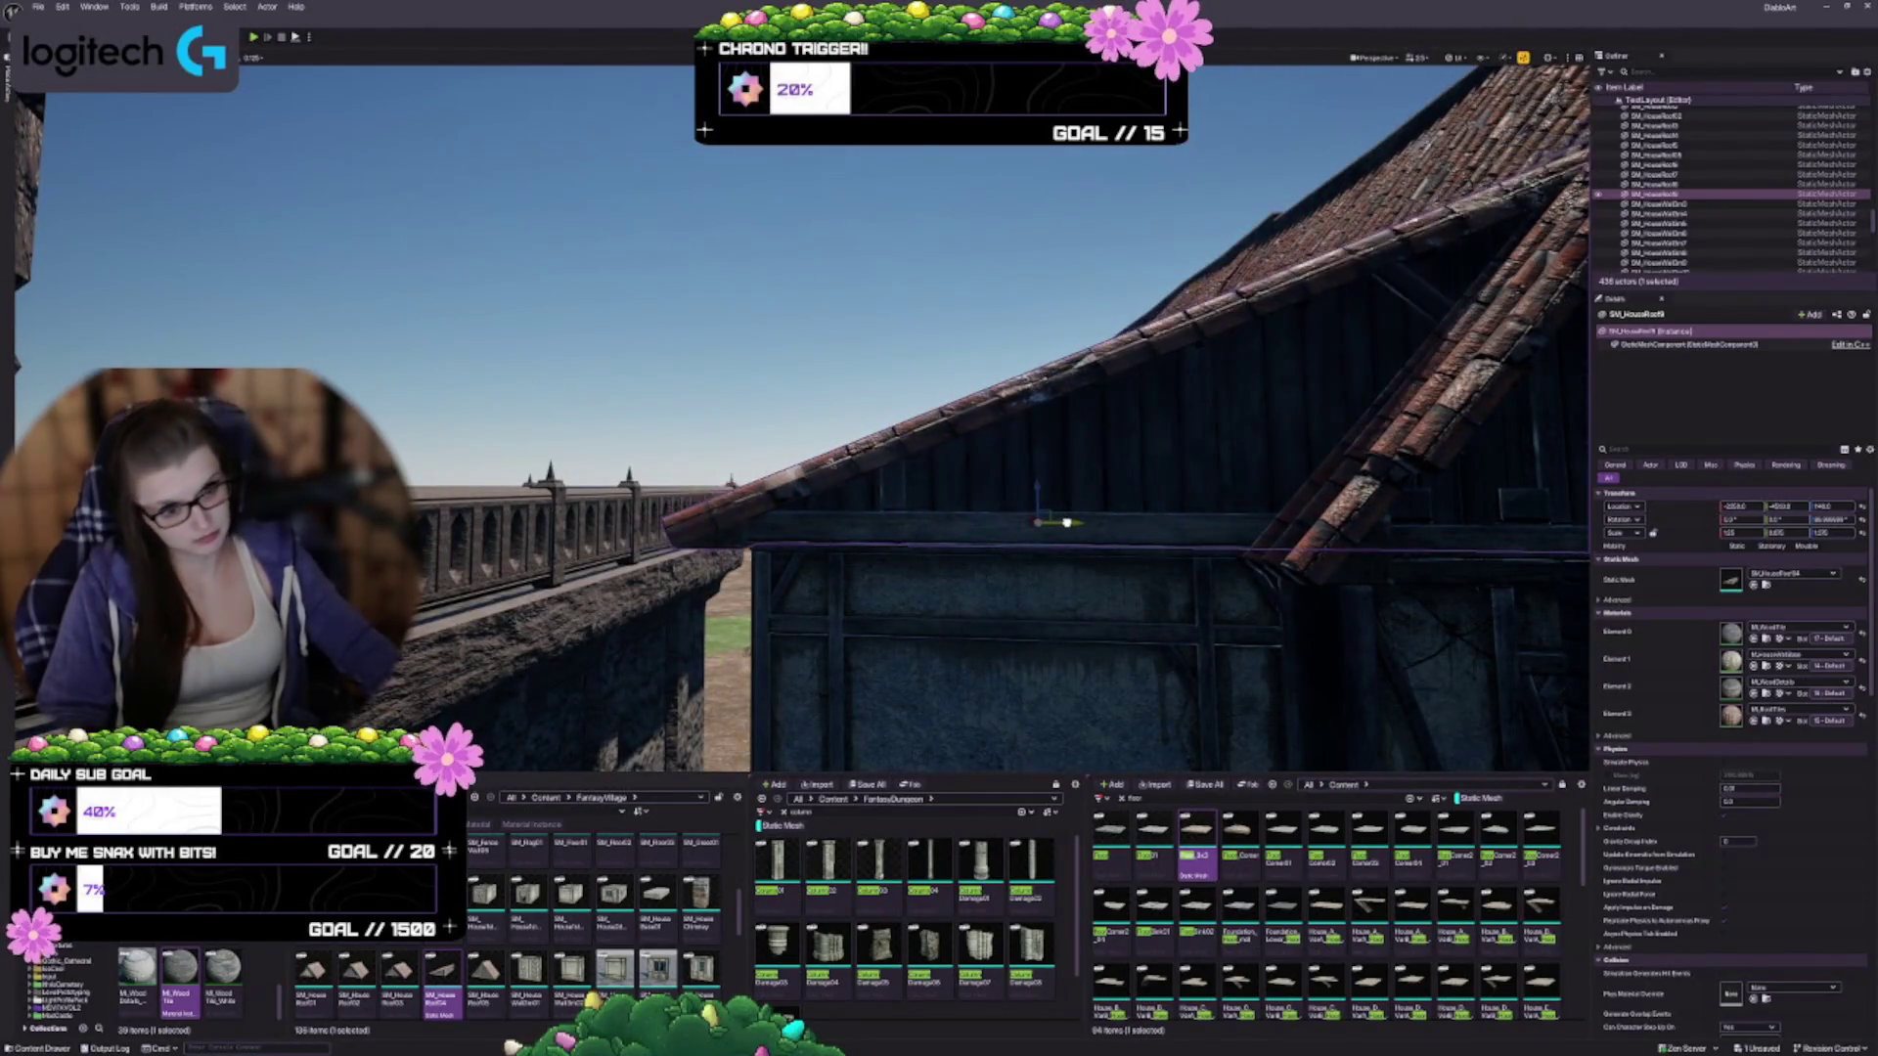
{"action": "mouse_move", "coordinate": [1171, 605]}
{"action": "left_mouse_down"}
{"action": "mouse_move", "coordinate": [1159, 636]}
{"action": "mouse_move", "coordinate": [1174, 597]}
{"action": "mouse_move", "coordinate": [1133, 589]}
{"action": "mouse_move", "coordinate": [1152, 580]}
{"action": "left_mouse_up"}
{"action": "key", "text": "Escape"}
{"action": "left_click", "coordinate": [956, 528]}
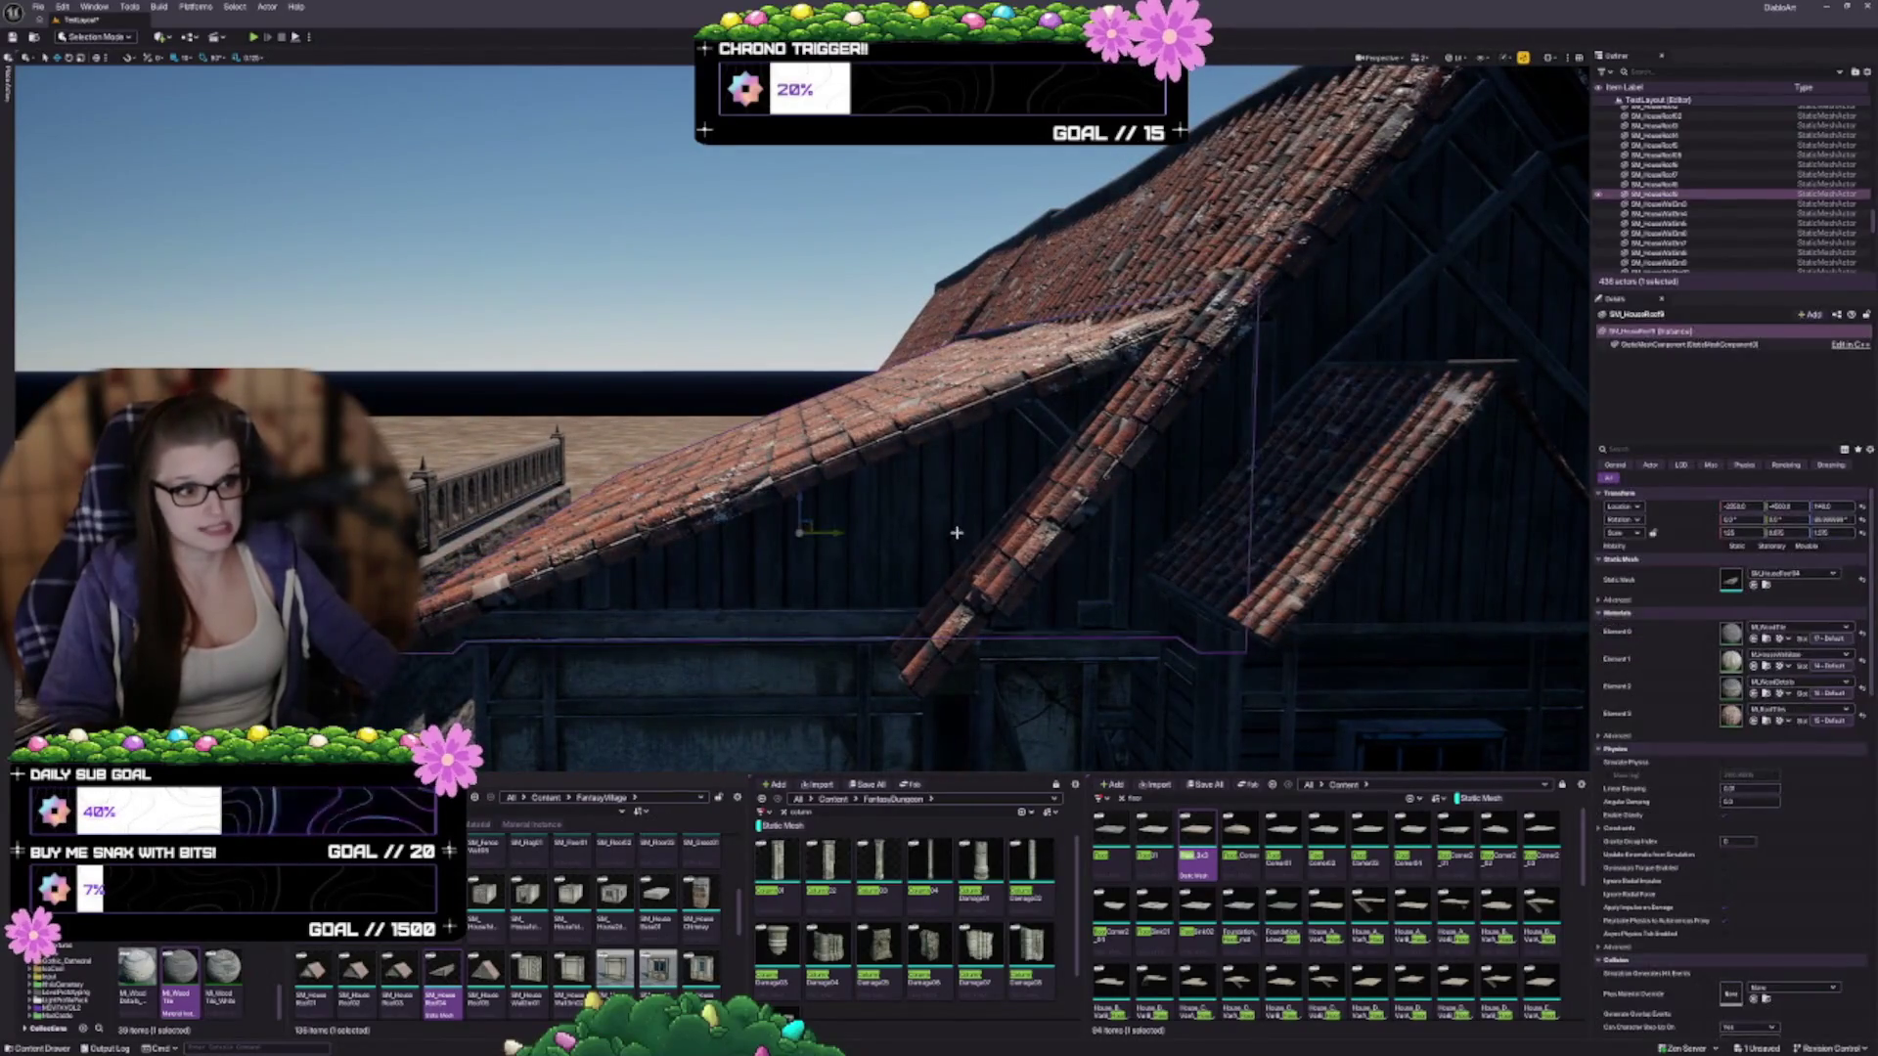
{"action": "mouse_move", "coordinate": [884, 545]}
{"action": "left_mouse_down"}
{"action": "mouse_move", "coordinate": [859, 528]}
{"action": "mouse_move", "coordinate": [824, 748]}
{"action": "mouse_move", "coordinate": [806, 593]}
{"action": "left_mouse_up"}
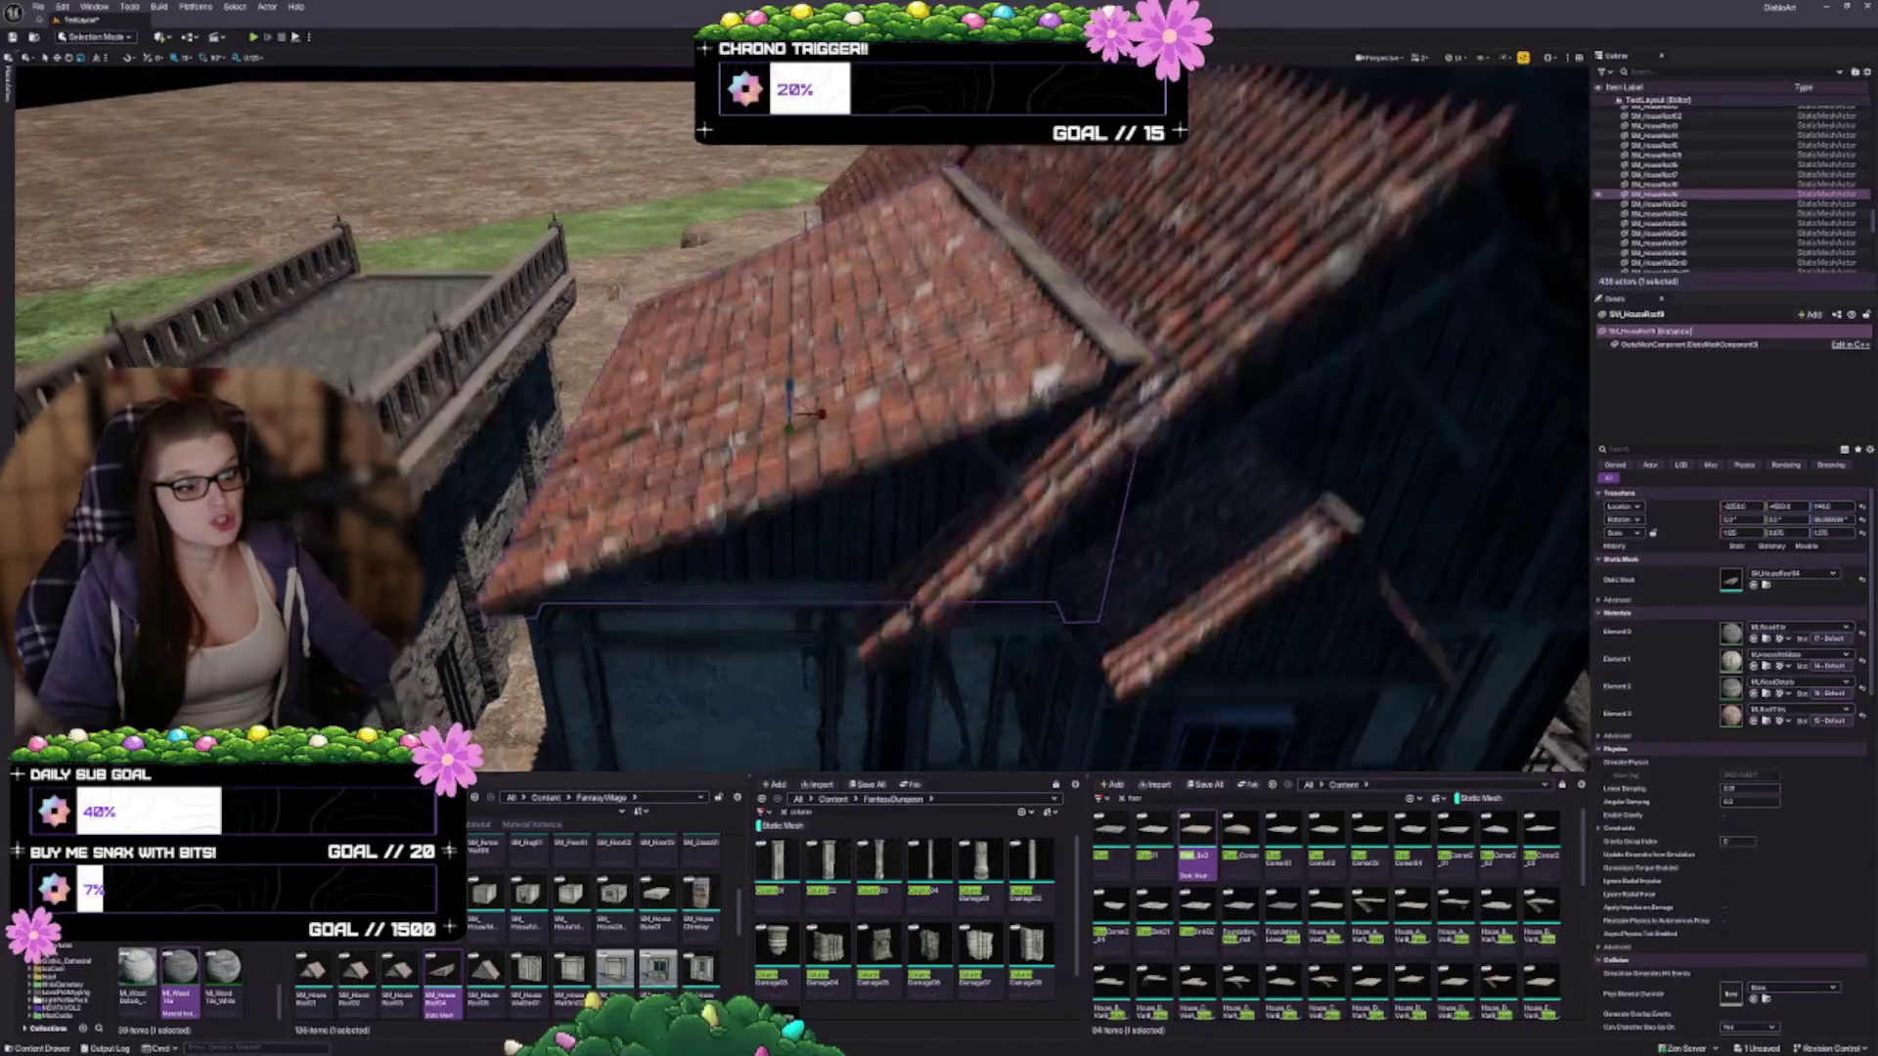
{"action": "key", "text": "Escape"}
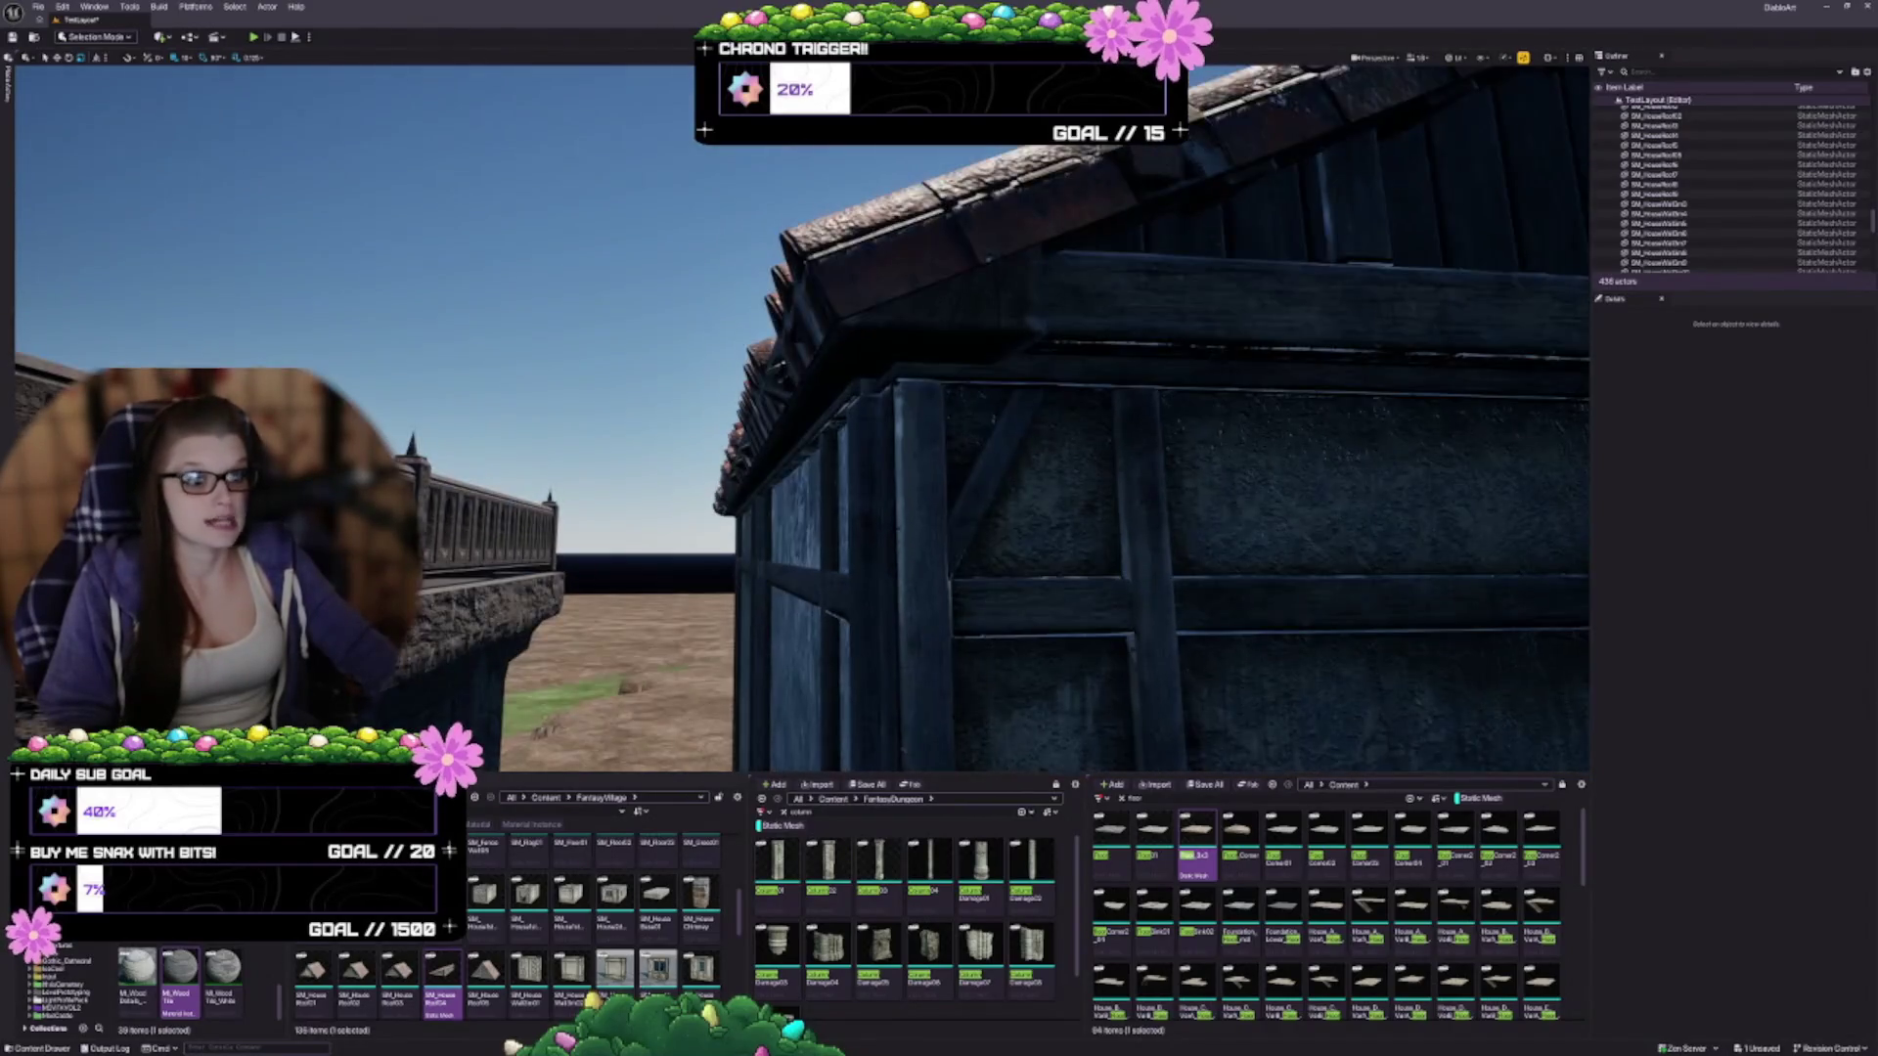
{"action": "left_click", "coordinate": [879, 340]}
Orbit around the house to check the adjusted roofs, then save the TestLayout map with Ctrl+S
{"action": "key", "text": "f"}
{"action": "mouse_move", "coordinate": [950, 585]}
{"action": "left_mouse_down"}
{"action": "mouse_move", "coordinate": [919, 548]}
{"action": "mouse_move", "coordinate": [932, 520]}
{"action": "mouse_move", "coordinate": [951, 585]}
{"action": "mouse_move", "coordinate": [975, 588]}
{"action": "mouse_move", "coordinate": [947, 559]}
{"action": "mouse_move", "coordinate": [1025, 527]}
{"action": "mouse_move", "coordinate": [705, 534]}
{"action": "left_mouse_up"}
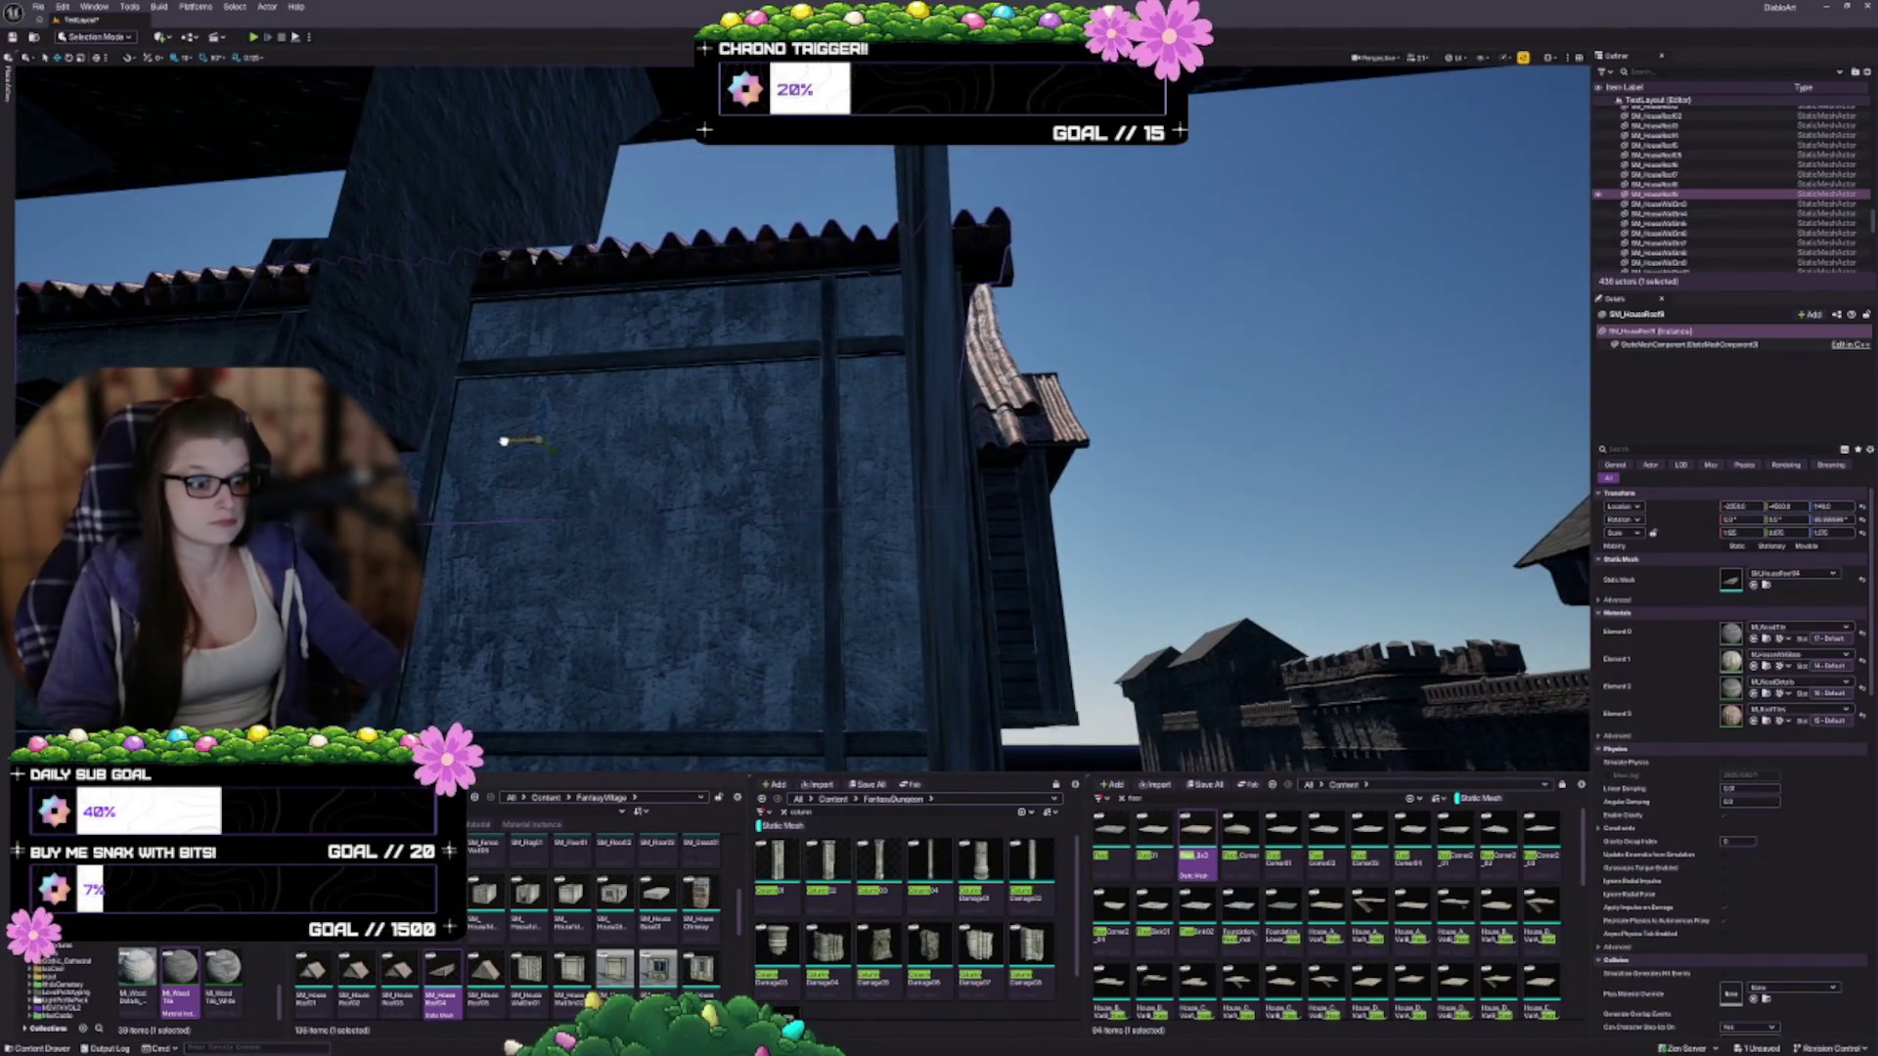
{"action": "mouse_move", "coordinate": [509, 440]}
{"action": "left_mouse_down"}
{"action": "mouse_move", "coordinate": [842, 335]}
{"action": "mouse_move", "coordinate": [1051, 509]}
{"action": "left_mouse_up"}
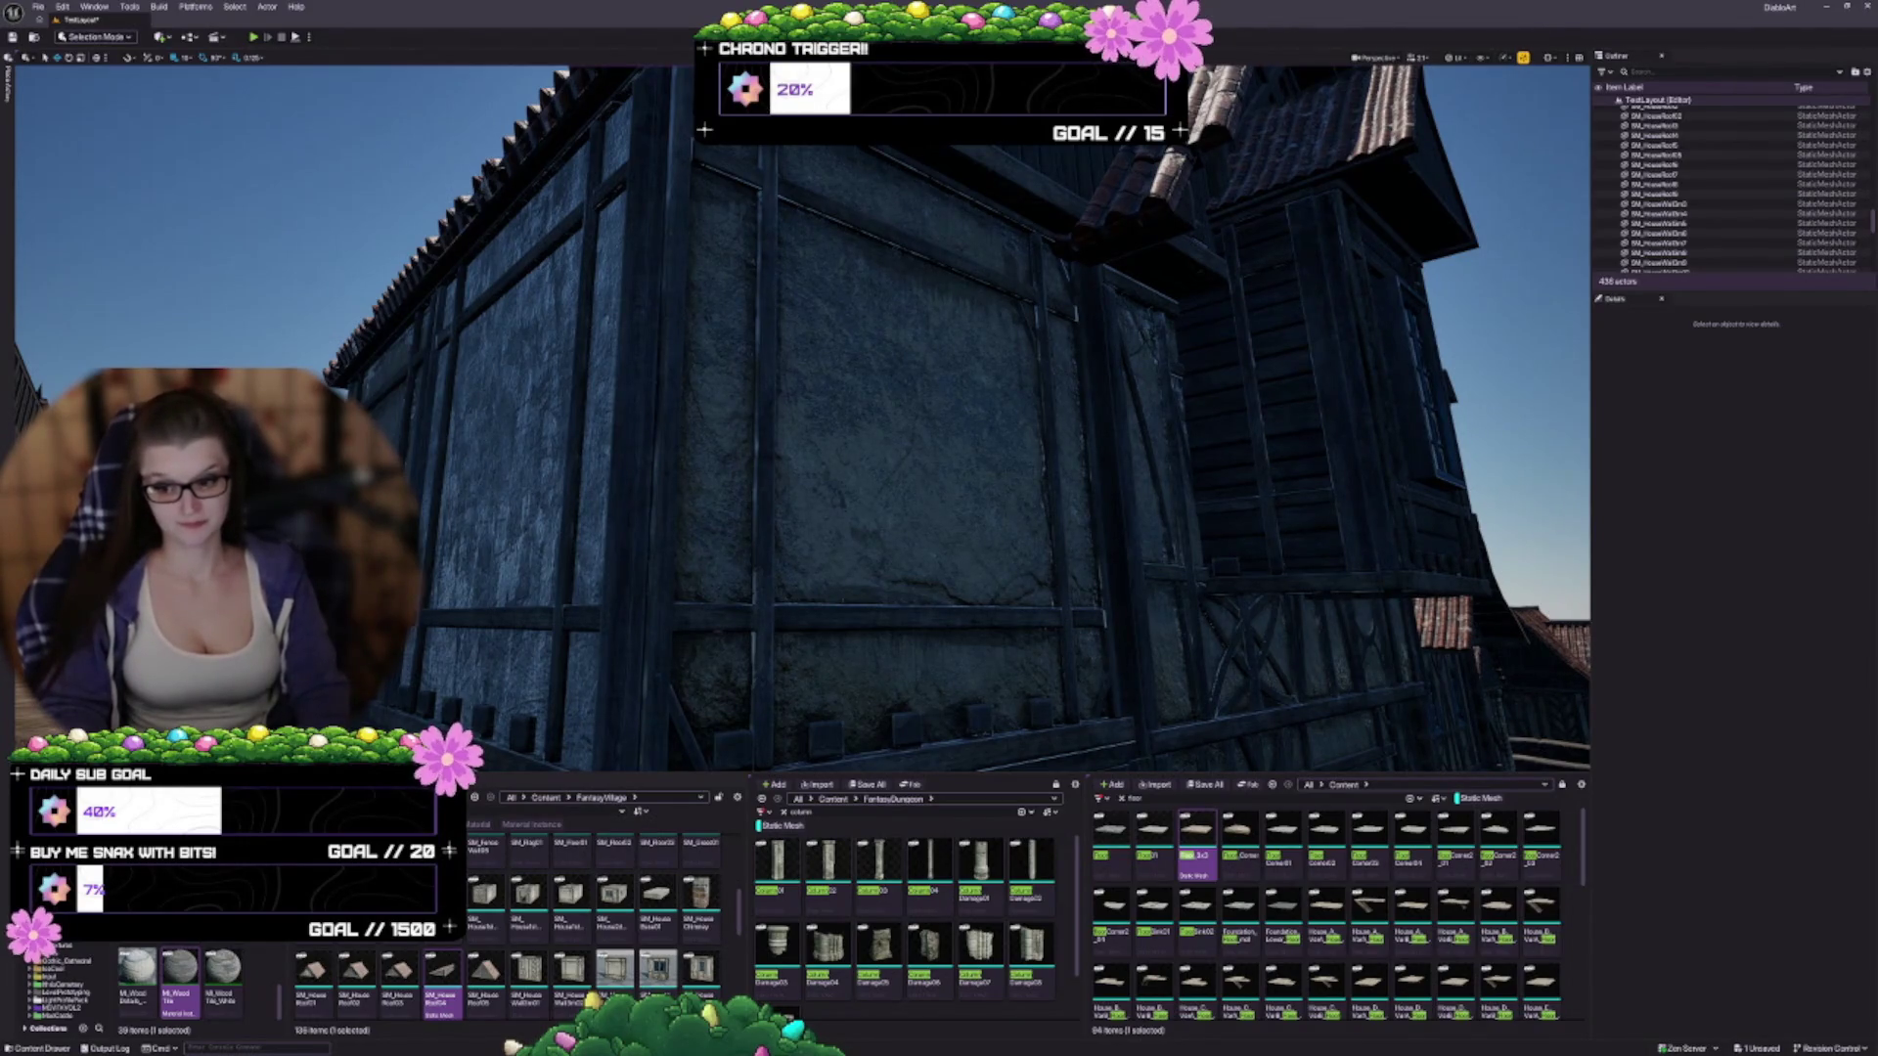
{"action": "mouse_move", "coordinate": [687, 453]}
{"action": "left_mouse_down"}
{"action": "mouse_move", "coordinate": [761, 527]}
{"action": "mouse_move", "coordinate": [879, 527]}
{"action": "left_mouse_up"}
{"action": "key", "text": "ctrl+s"}
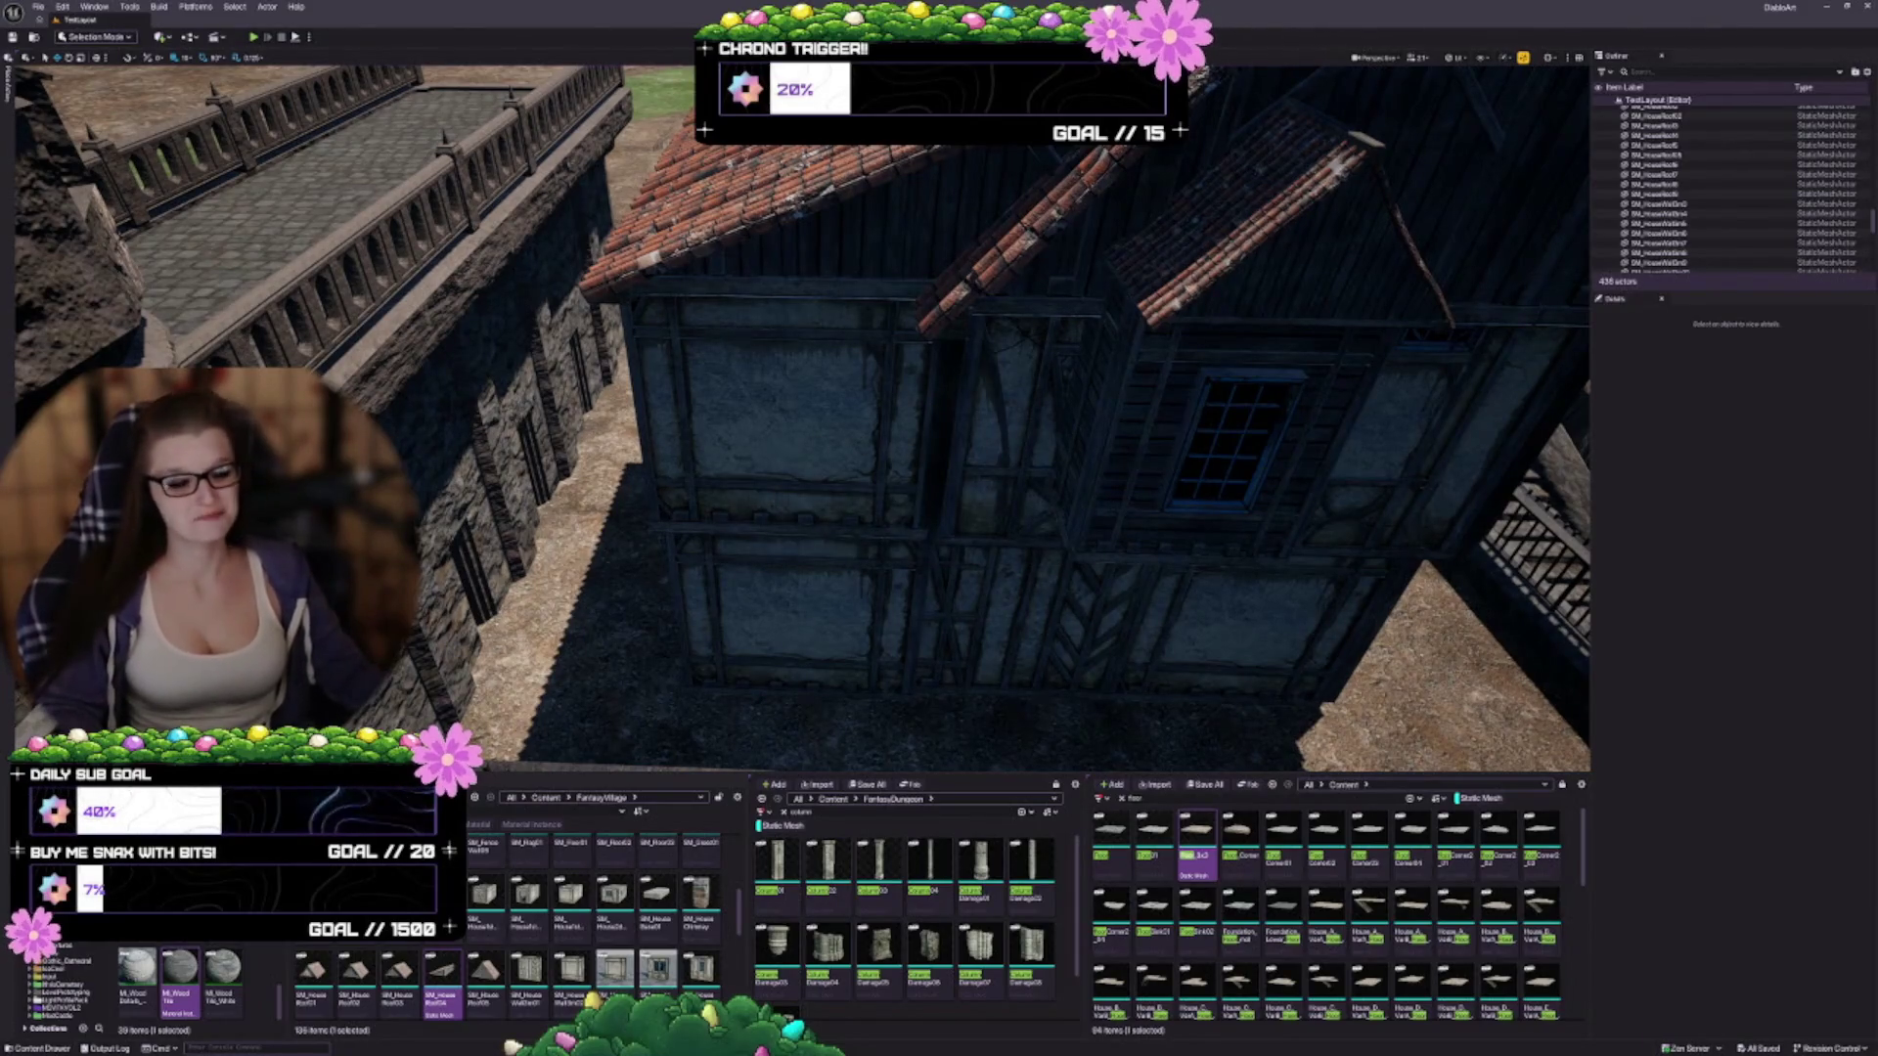
{"action": "mouse_move", "coordinate": [1028, 500]}
{"action": "left_mouse_down"}
{"action": "mouse_move", "coordinate": [1017, 519]}
{"action": "mouse_move", "coordinate": [1028, 470]}
{"action": "mouse_move", "coordinate": [1167, 453]}
{"action": "mouse_move", "coordinate": [1337, 463]}
{"action": "left_mouse_up"}
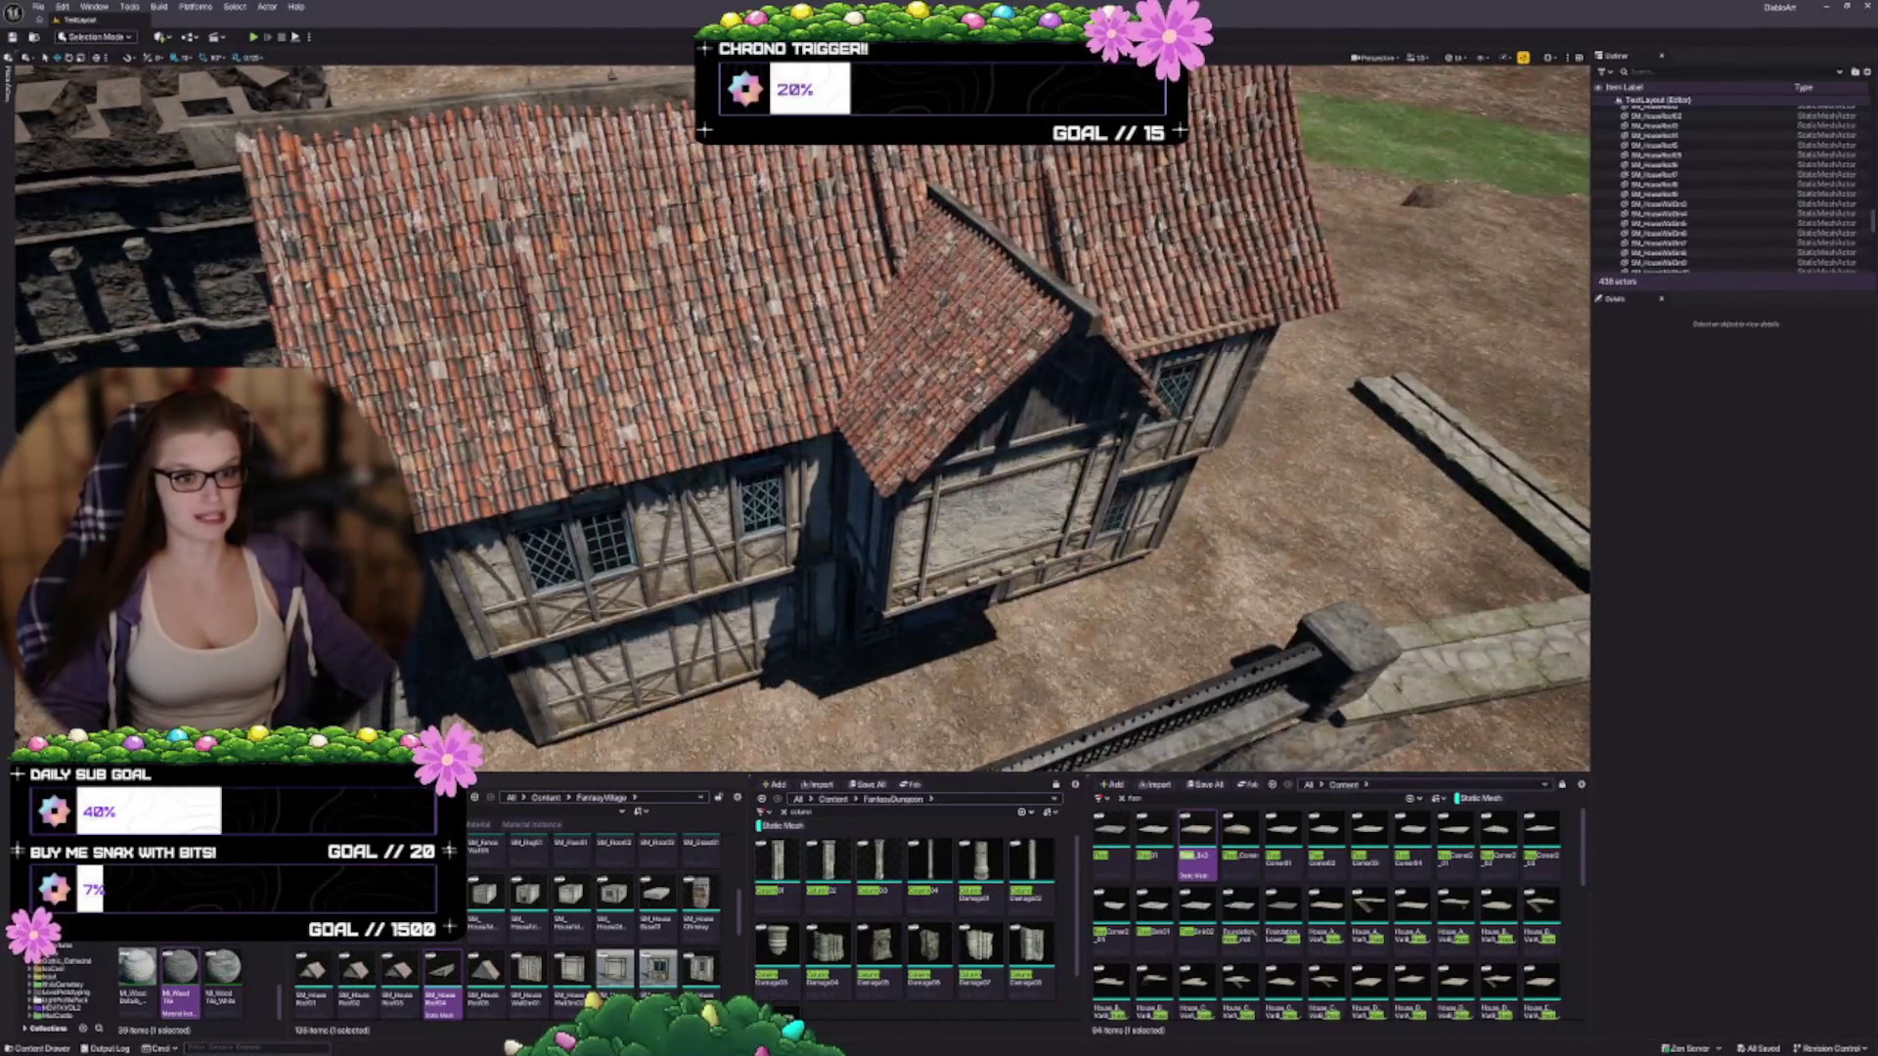
{"action": "left_click_drag", "start_coordinate": [802, 421], "coordinate": [802, 362]}
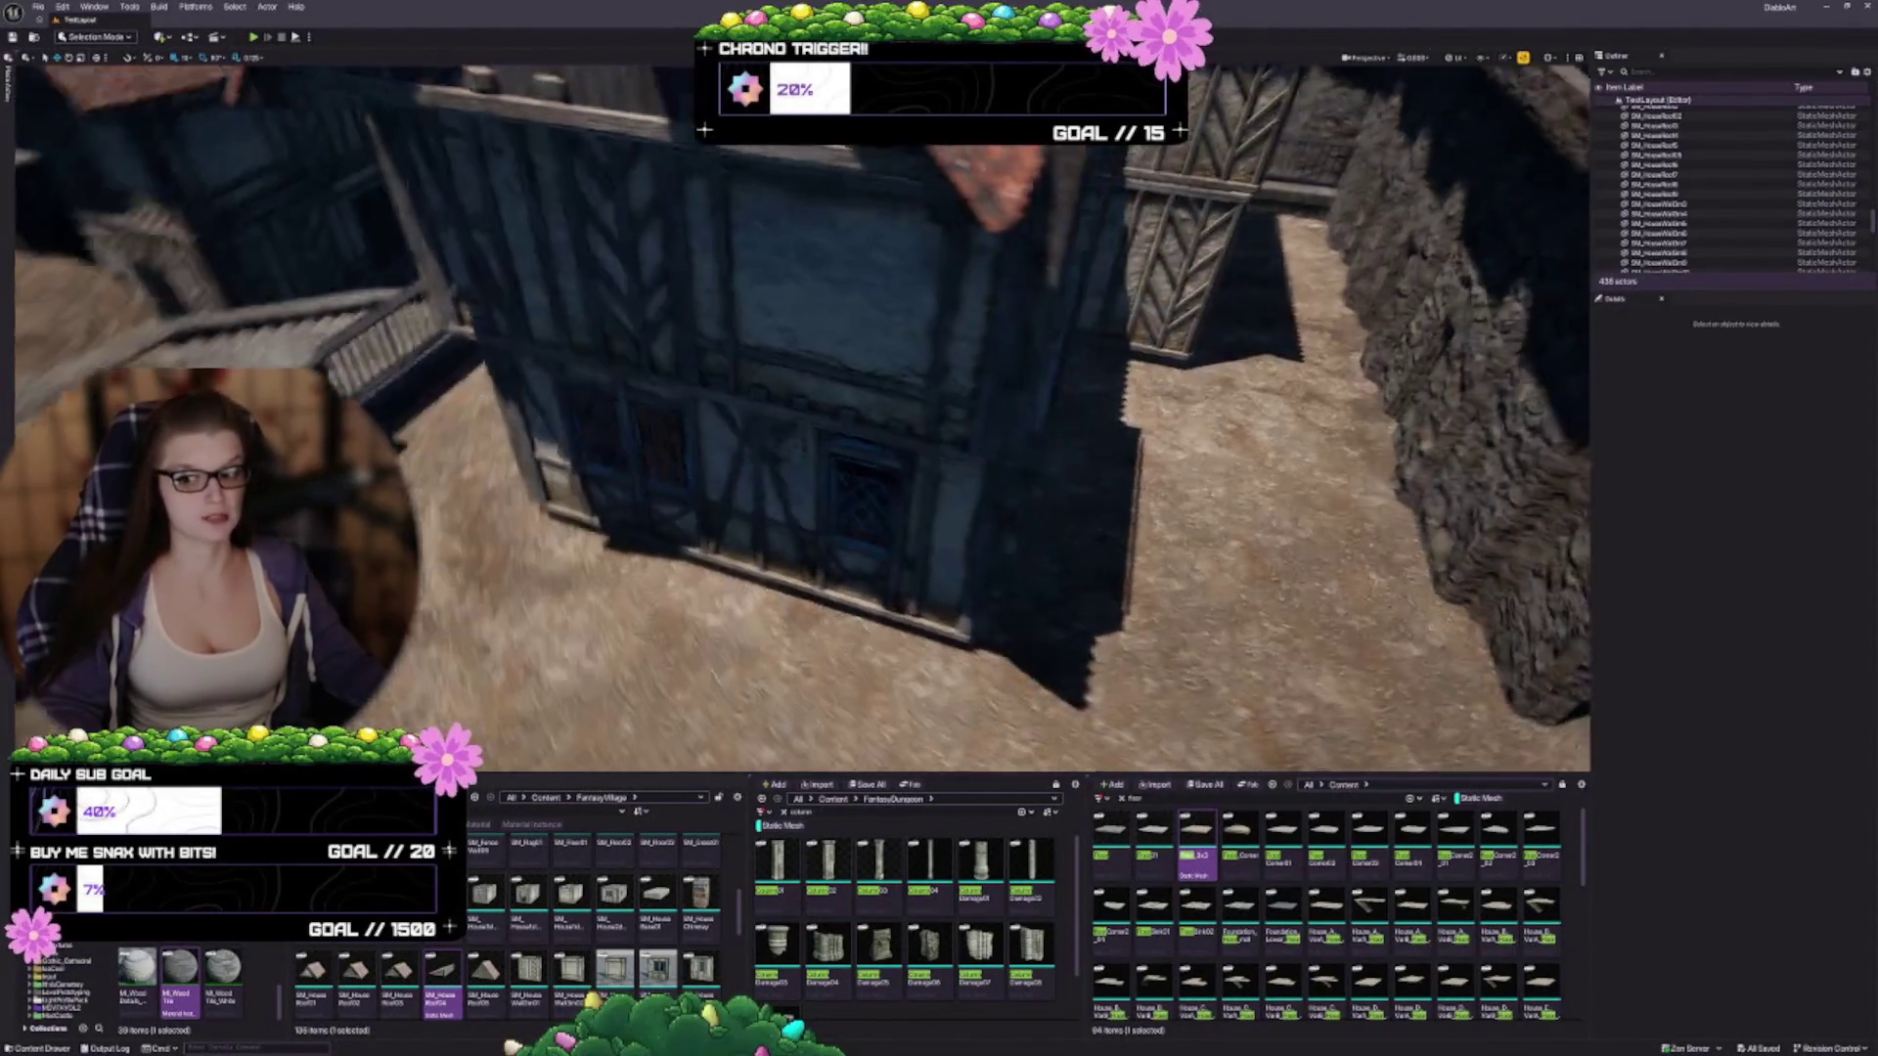
{"action": "left_click_drag", "start_coordinate": [1041, 356], "coordinate": [1040, 356]}
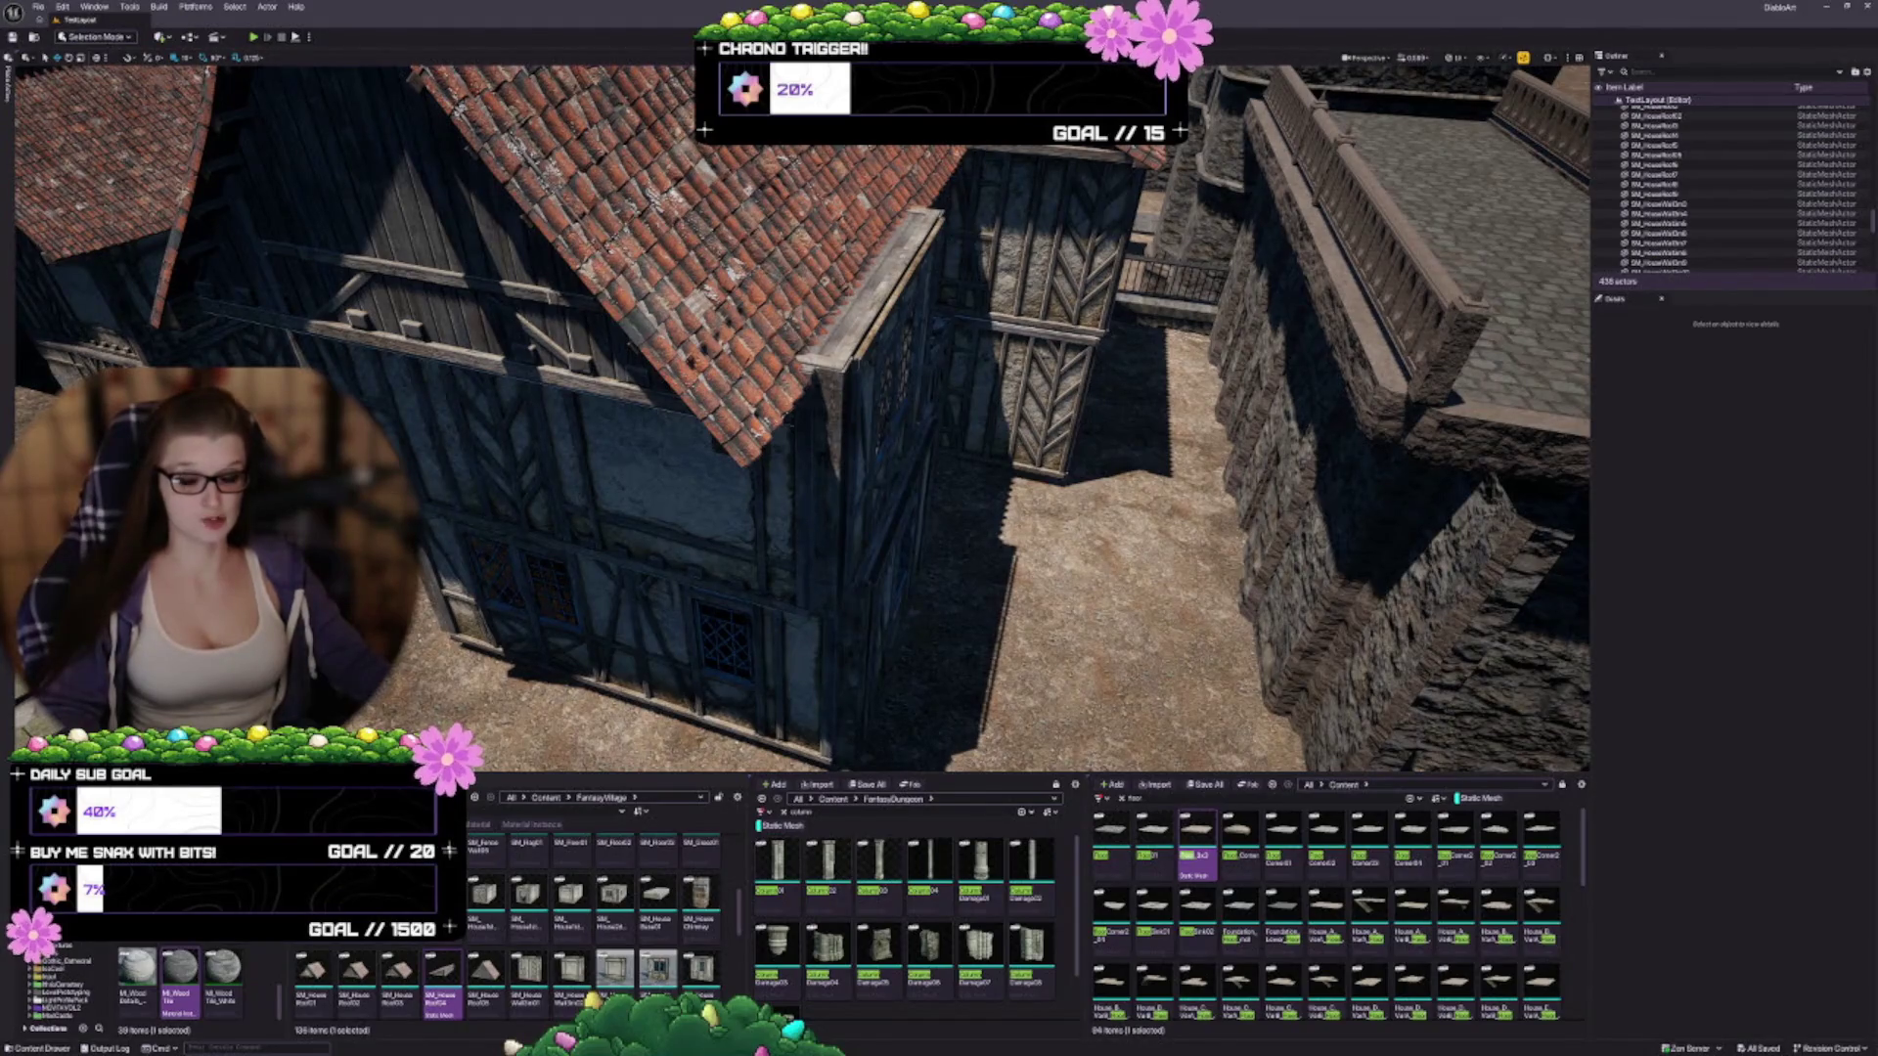
{"action": "left_click_drag", "start_coordinate": [892, 576], "coordinate": [861, 576]}
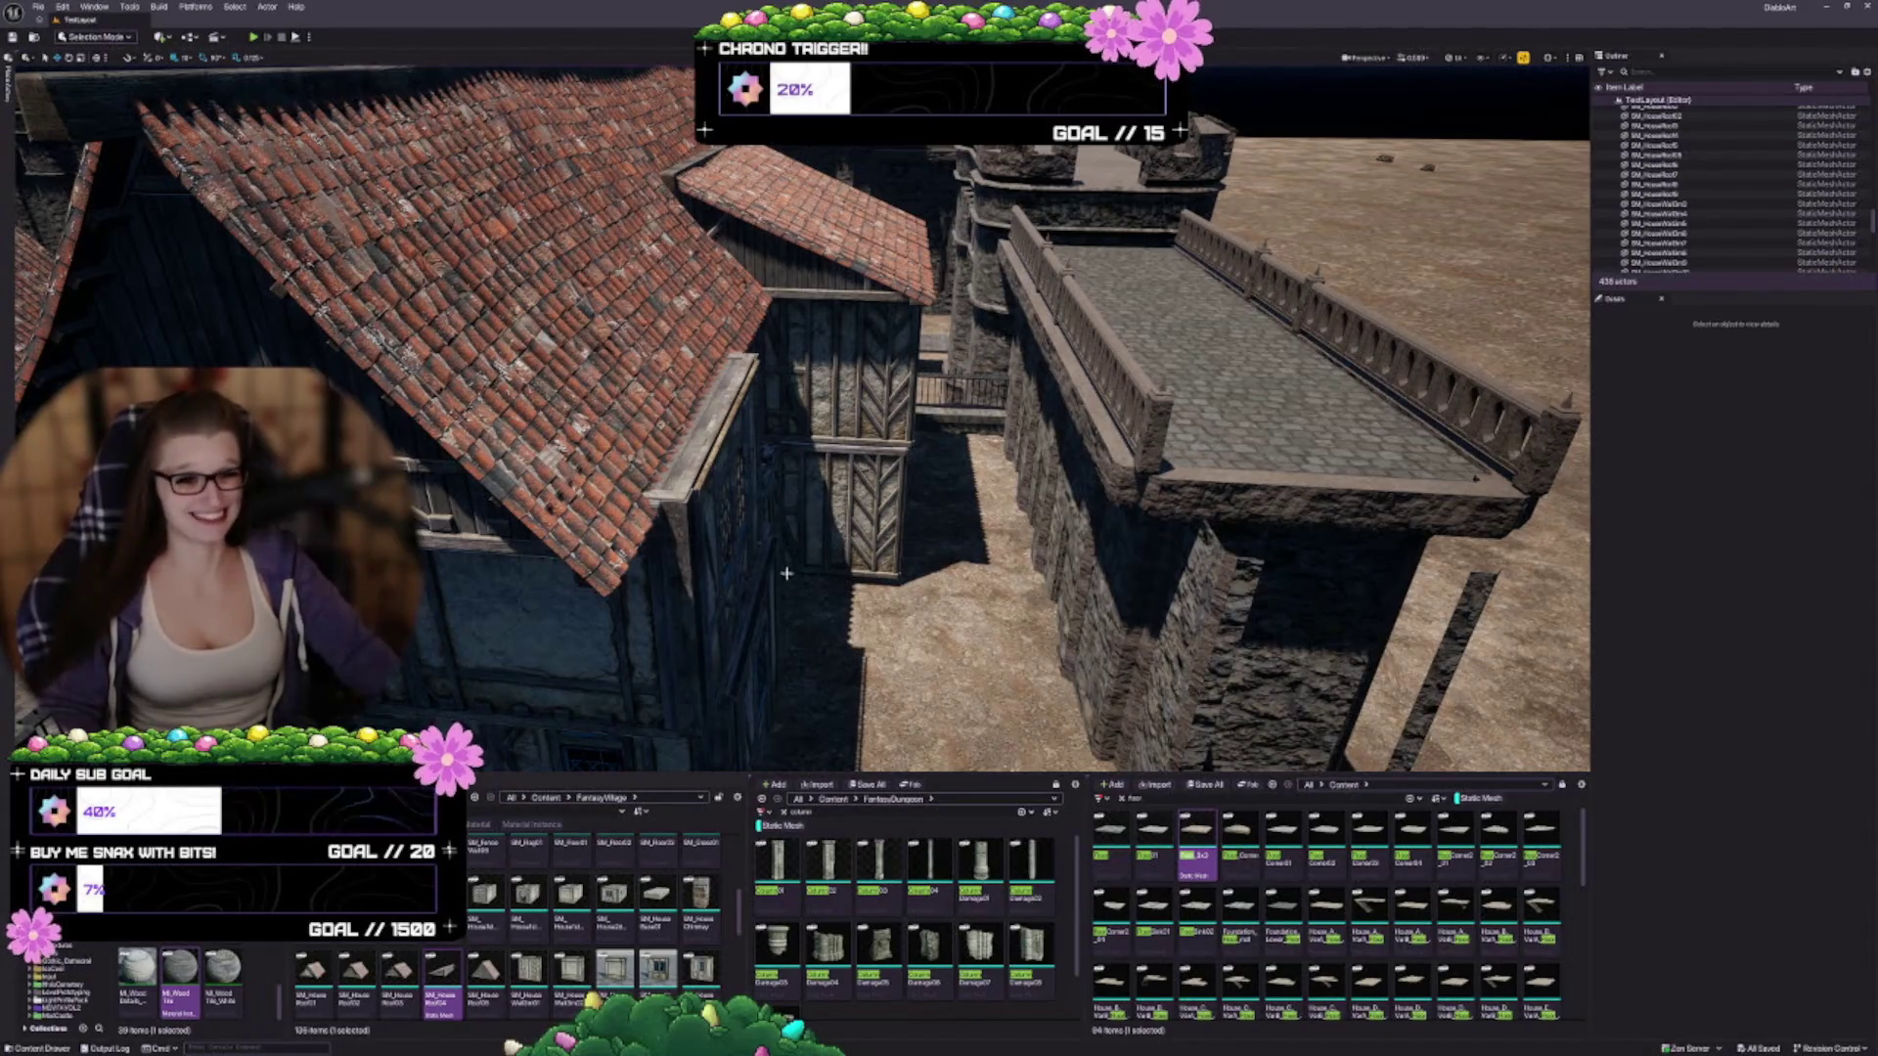
{"action": "scroll", "coordinate": [828, 529], "scroll_direction": "up", "scroll_amount": 5}
{"action": "scroll", "coordinate": [841, 426], "scroll_direction": "up", "scroll_amount": 5}
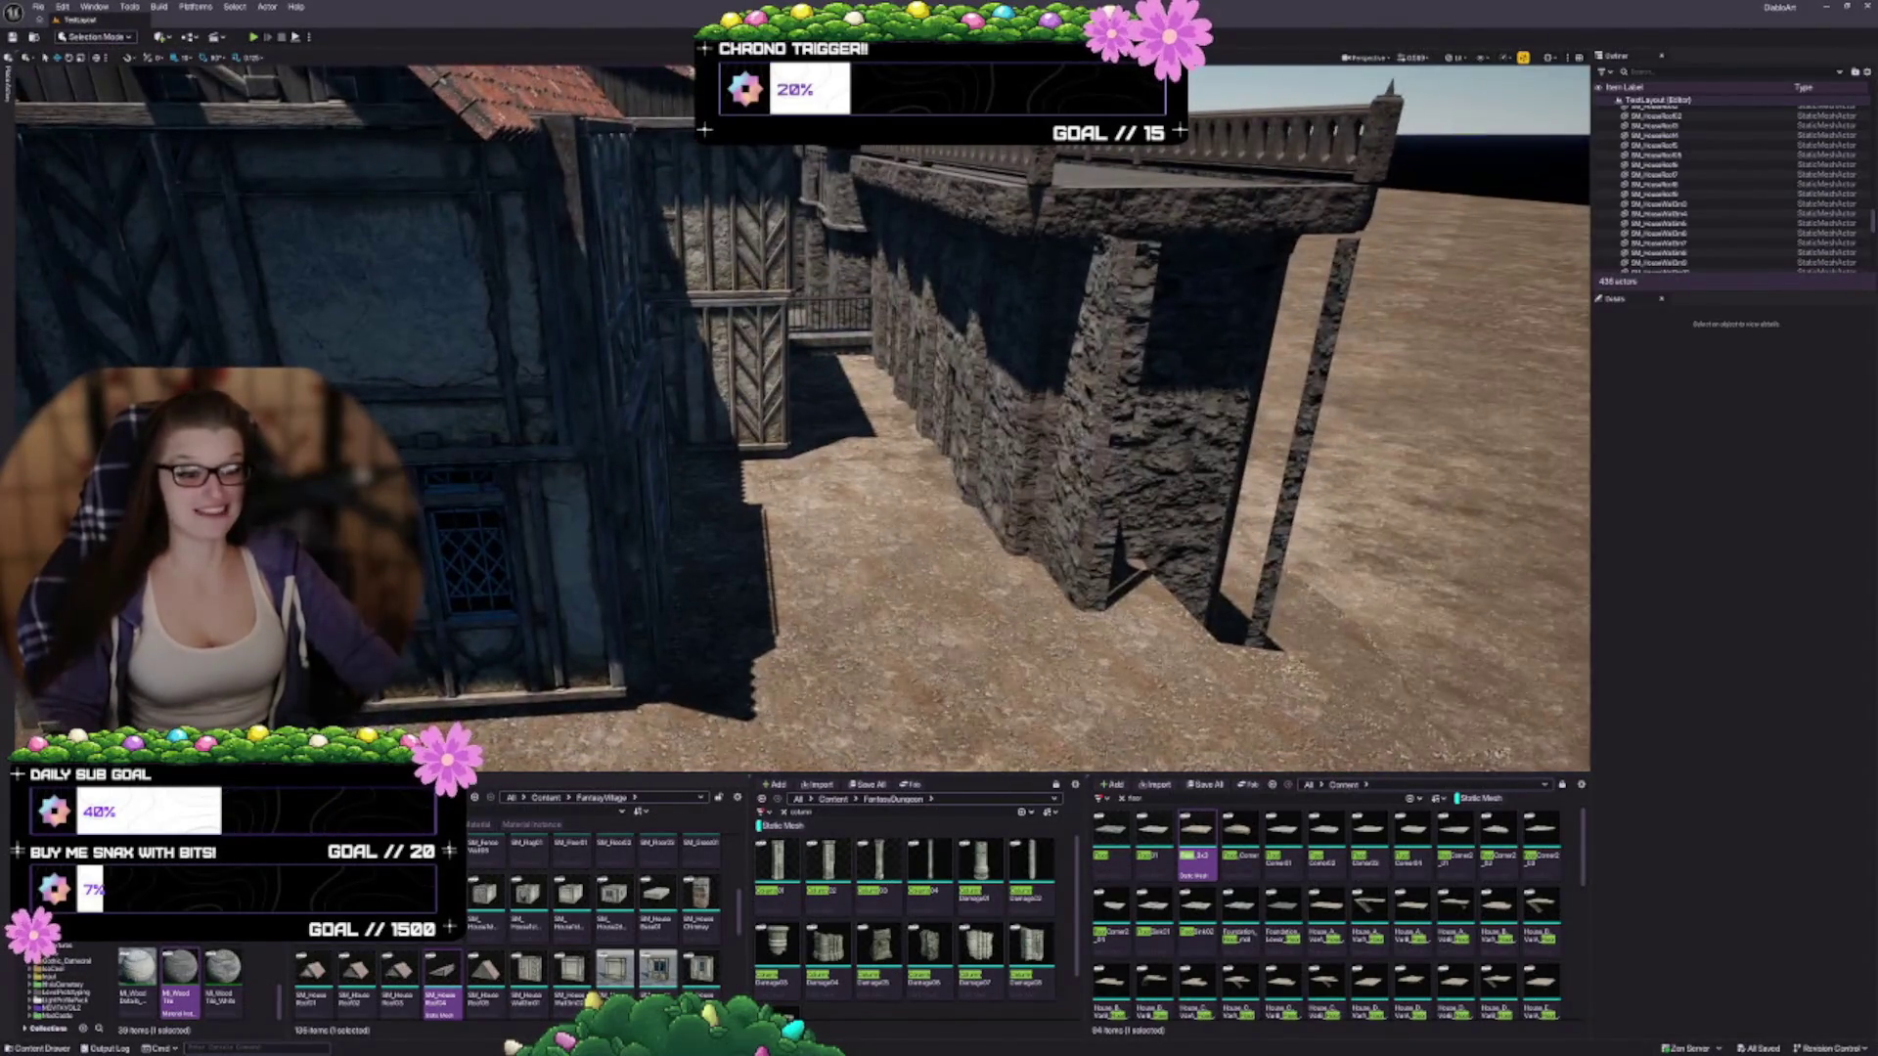
{"action": "scroll", "coordinate": [1213, 457], "scroll_direction": "down", "scroll_amount": 10}
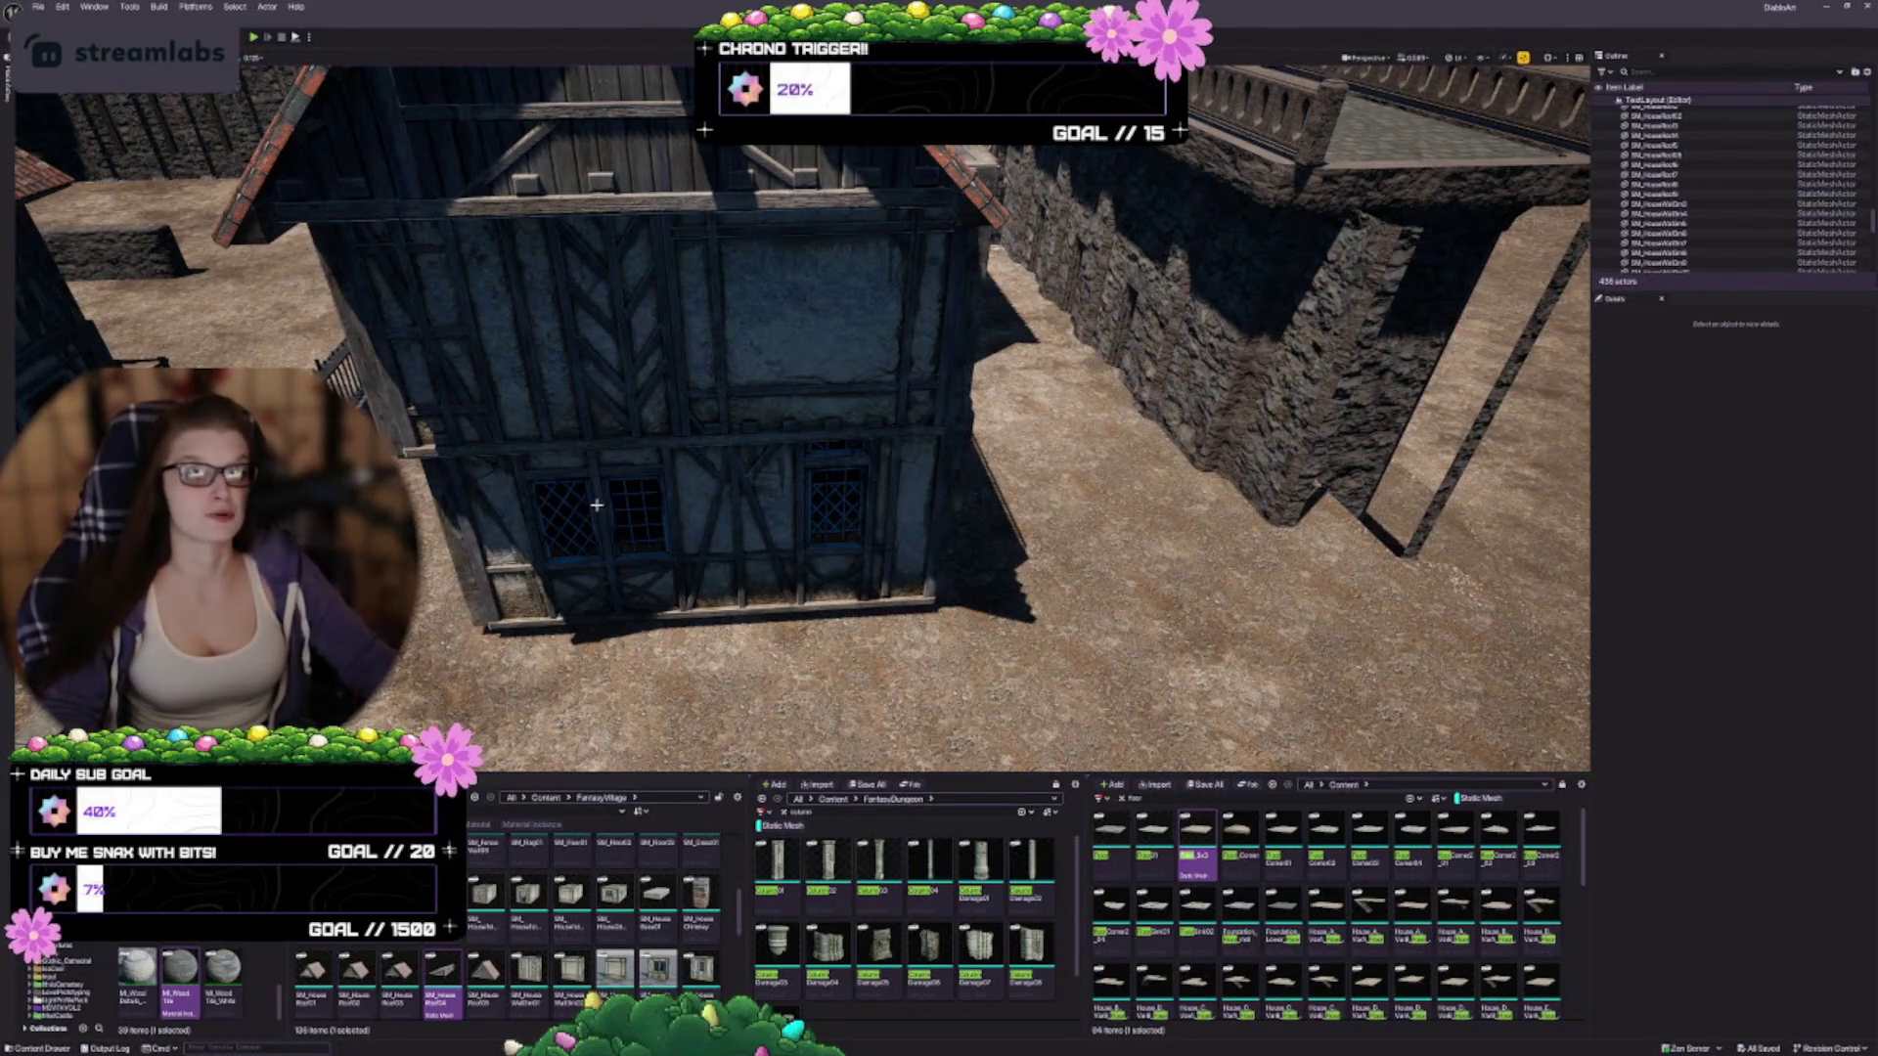
{"action": "mouse_move", "coordinate": [729, 343]}
{"action": "left_mouse_down"}
{"action": "mouse_move", "coordinate": [529, 401]}
{"action": "mouse_move", "coordinate": [1109, 398]}
{"action": "left_mouse_up"}
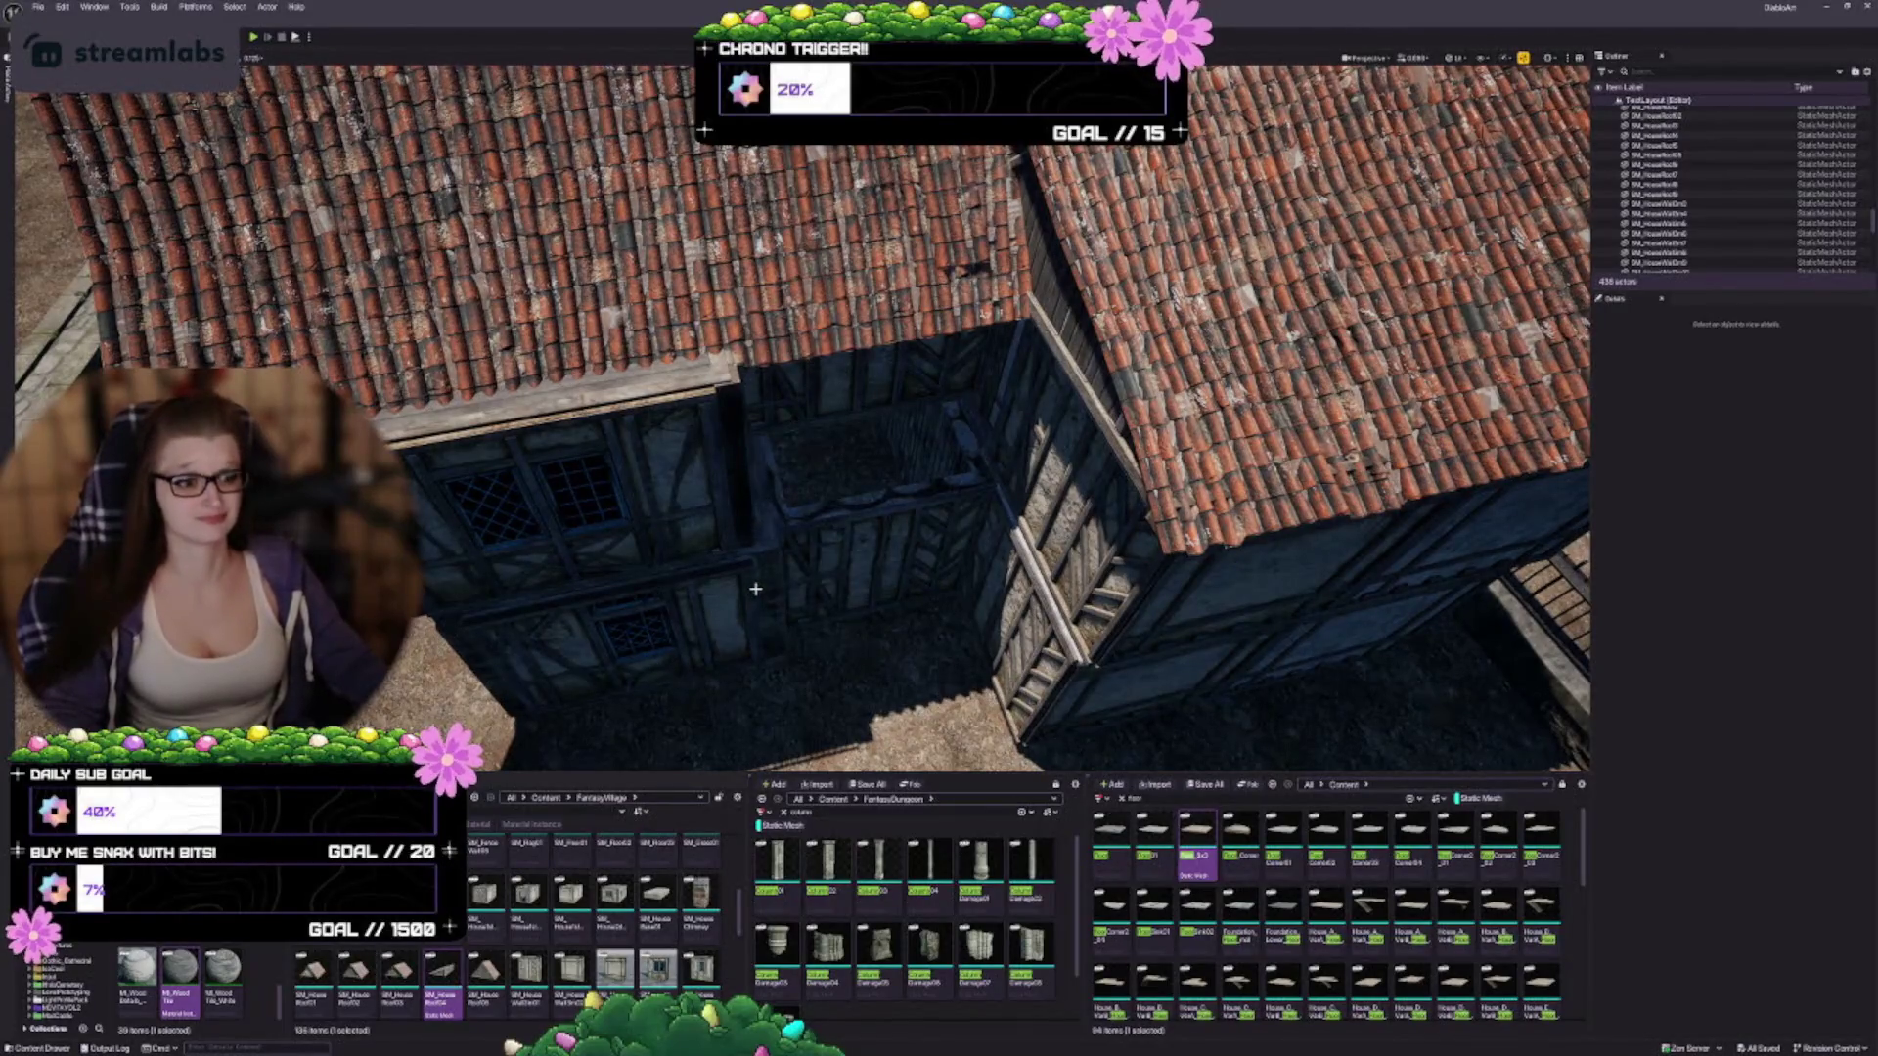
{"action": "mouse_move", "coordinate": [758, 547]}
{"action": "left_mouse_down"}
{"action": "mouse_move", "coordinate": [685, 528]}
{"action": "mouse_move", "coordinate": [607, 469]}
{"action": "left_mouse_up"}
{"action": "left_click_drag", "start_coordinate": [725, 512], "coordinate": [783, 473]}
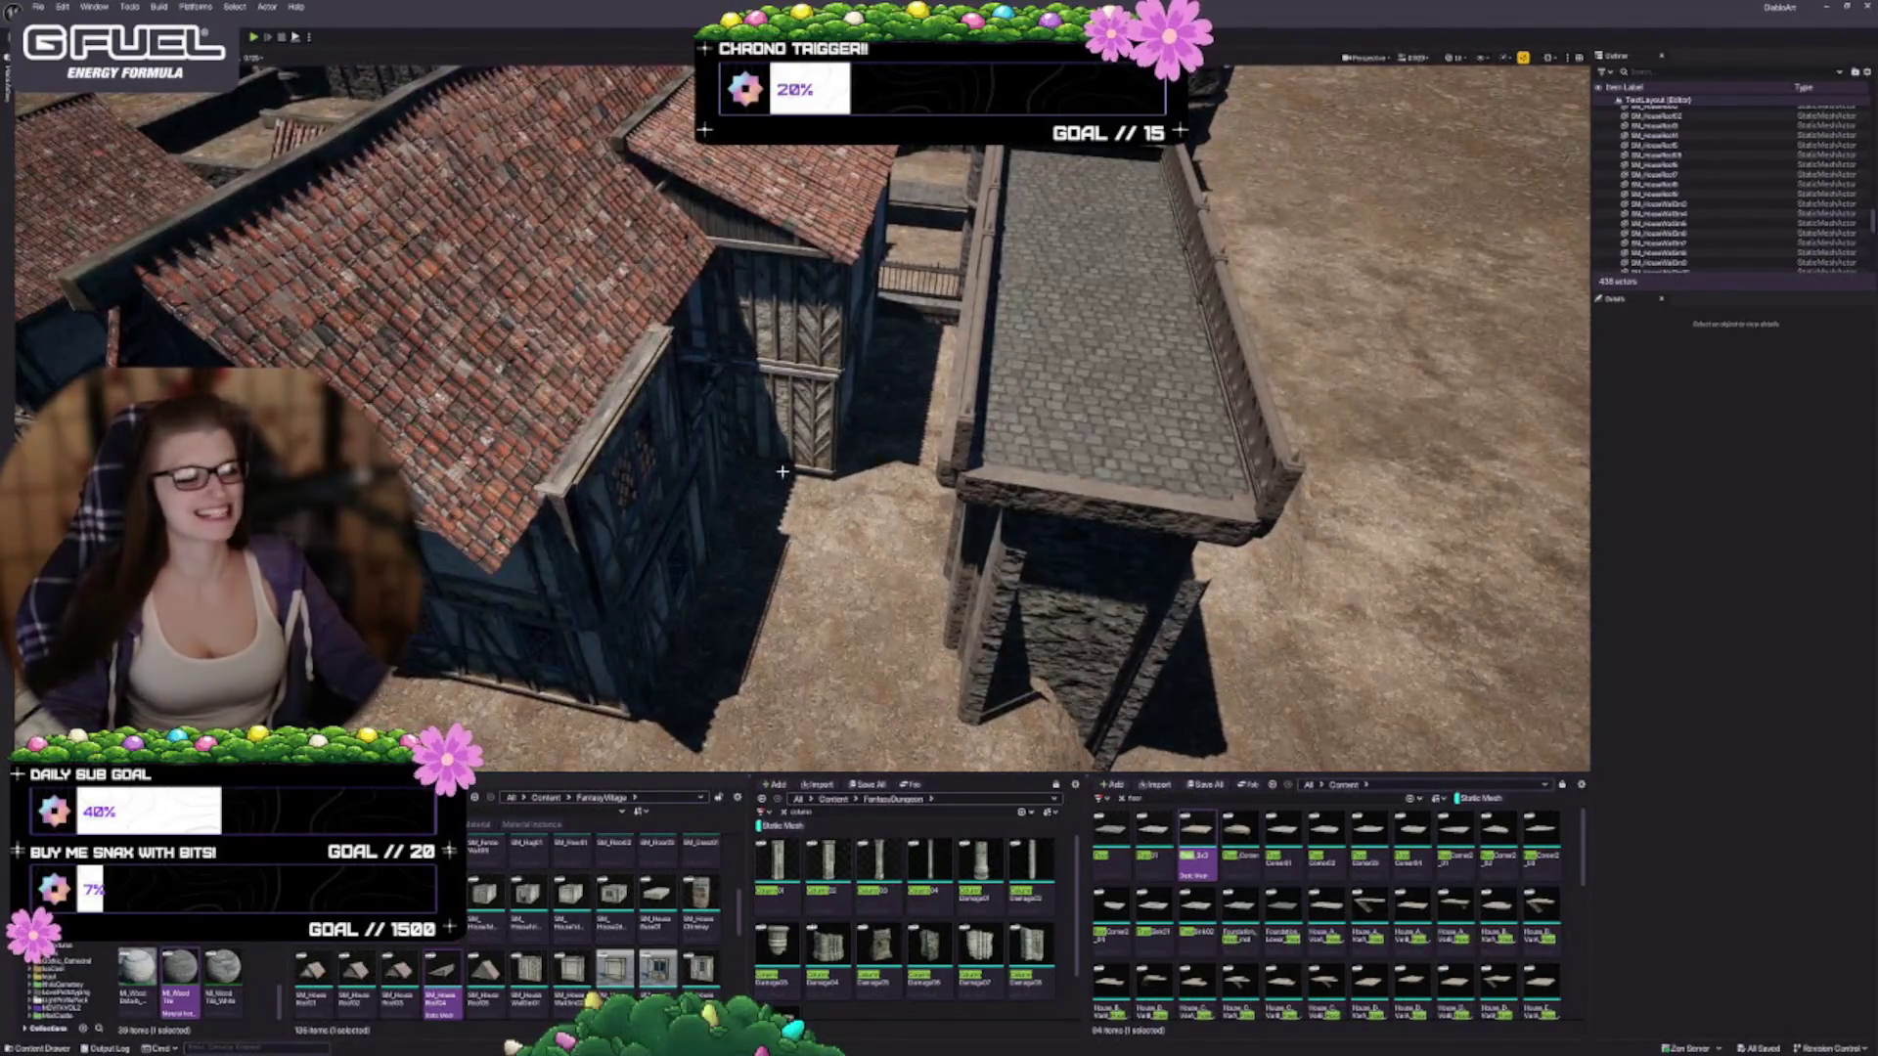
{"action": "left_click", "coordinate": [757, 414]}
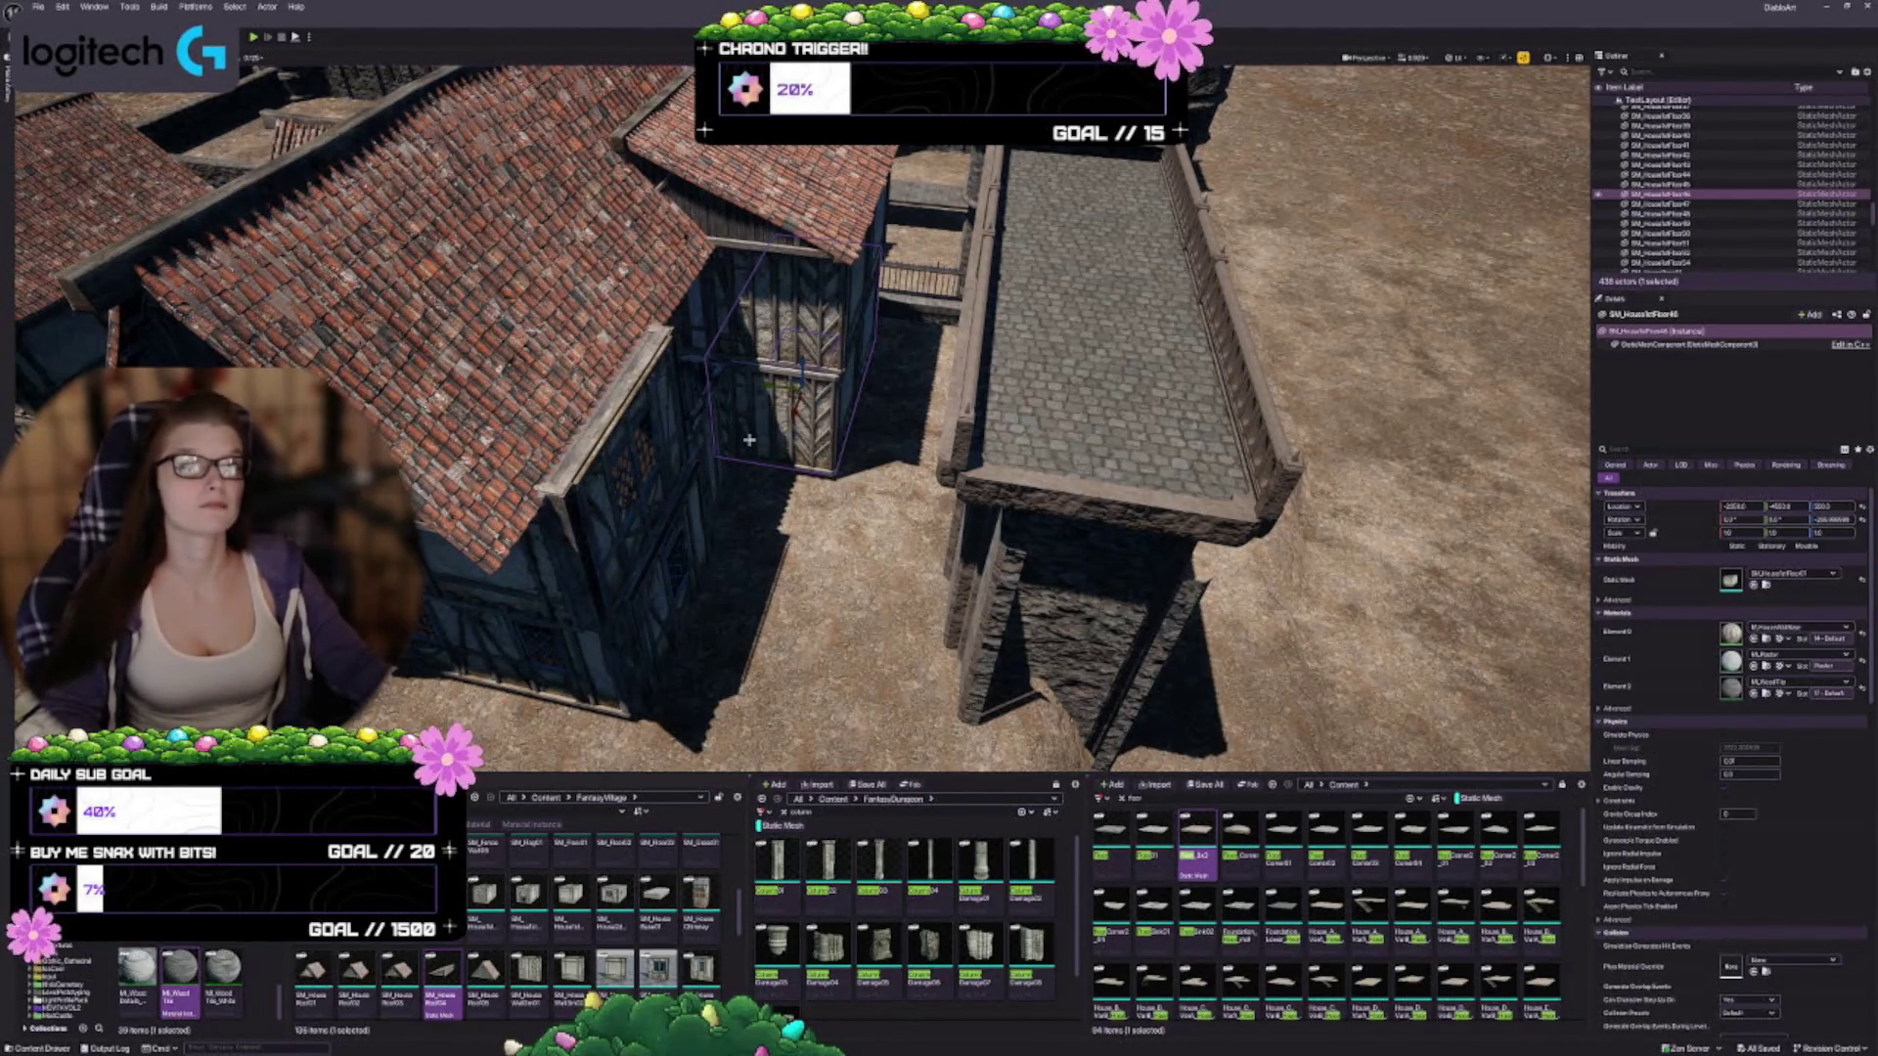
Select the house's timber floor piece and Alt-drag a copy beside the house
{"action": "left_click_drag", "start_coordinate": [727, 516], "coordinate": [726, 499]}
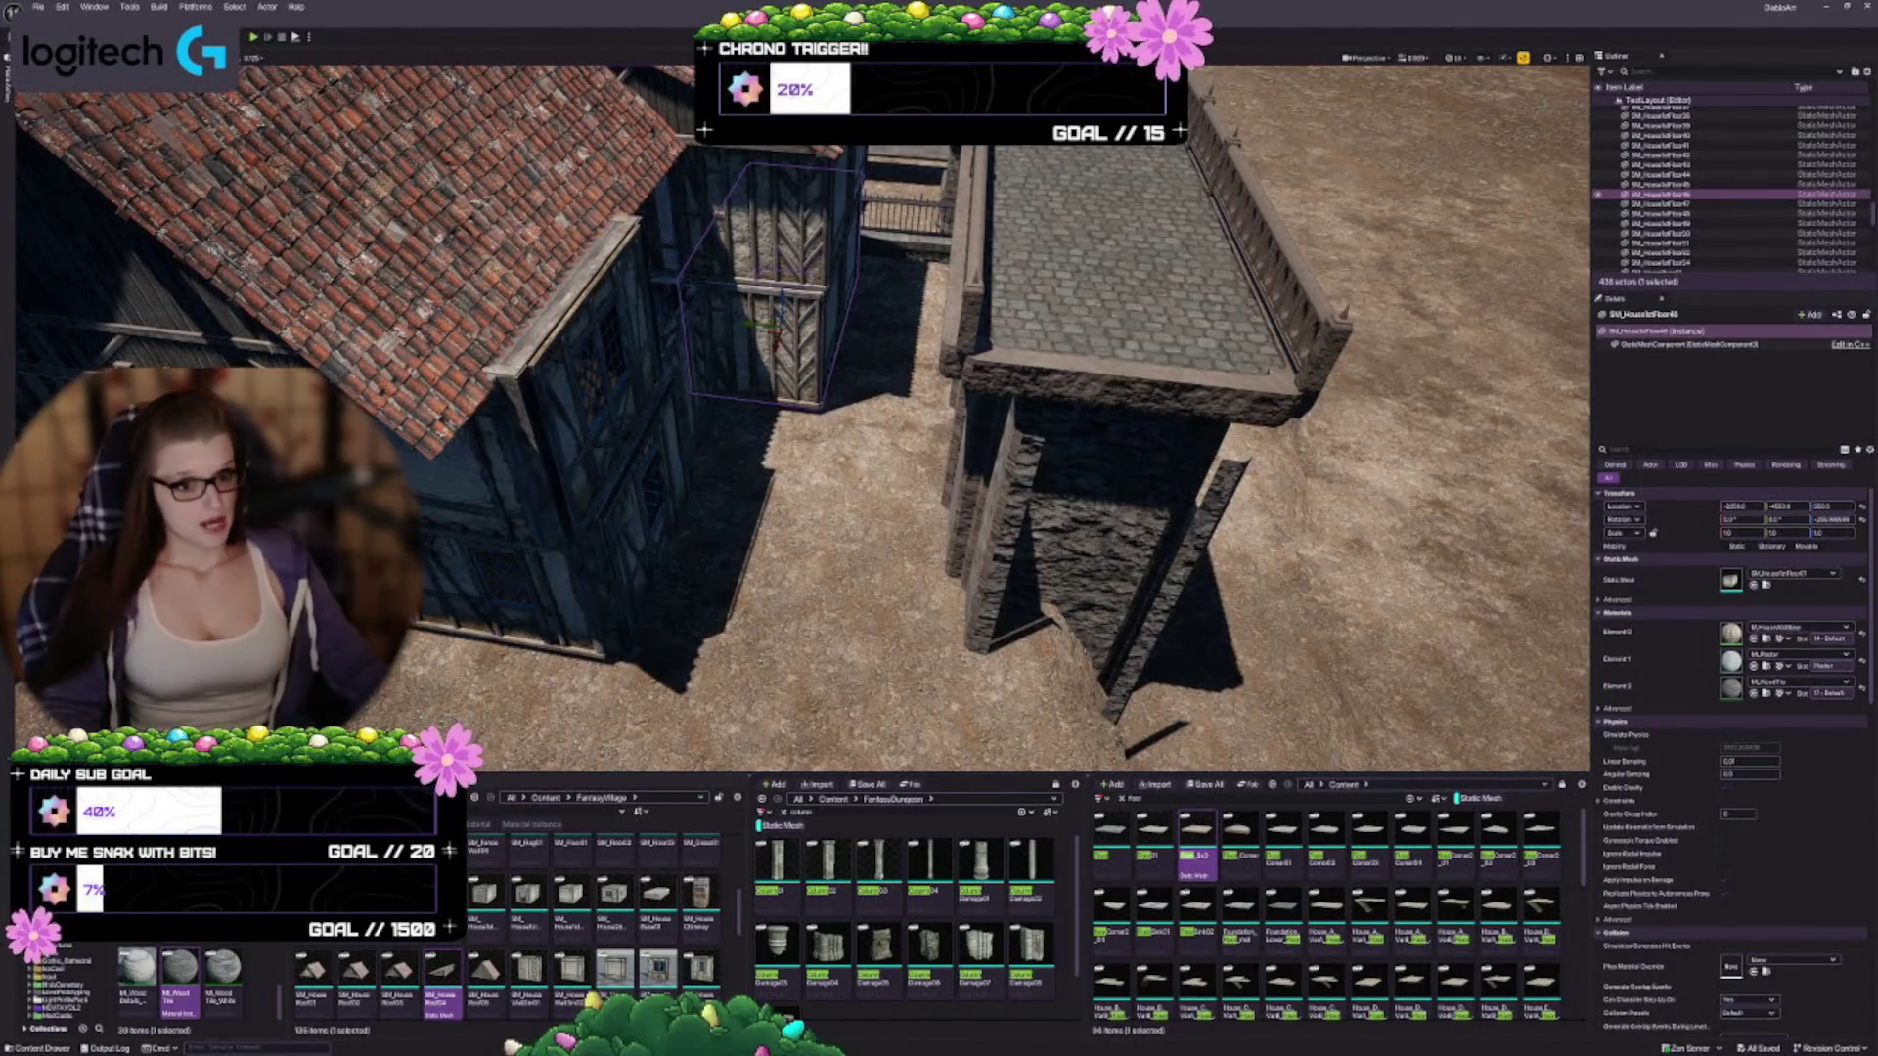
{"action": "left_click_drag", "start_coordinate": [829, 364], "coordinate": [646, 385]}
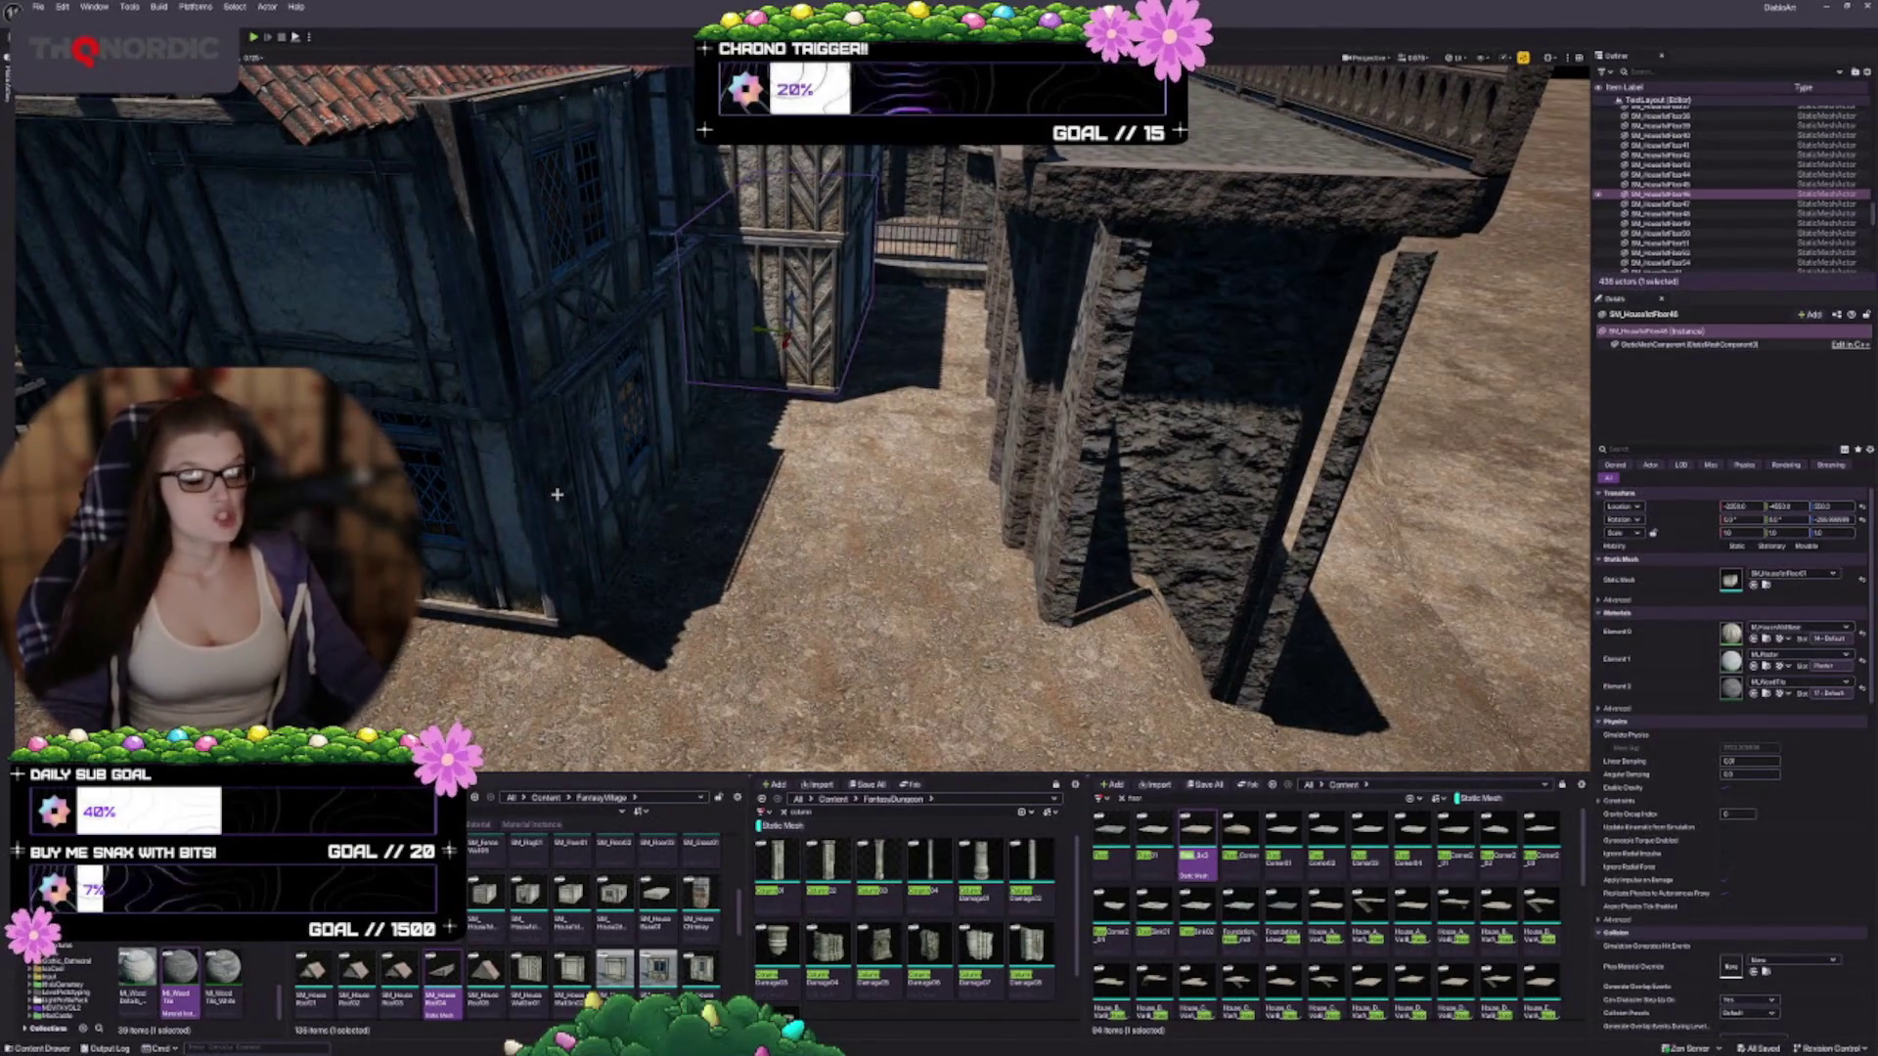
{"action": "left_click", "coordinate": [588, 561]}
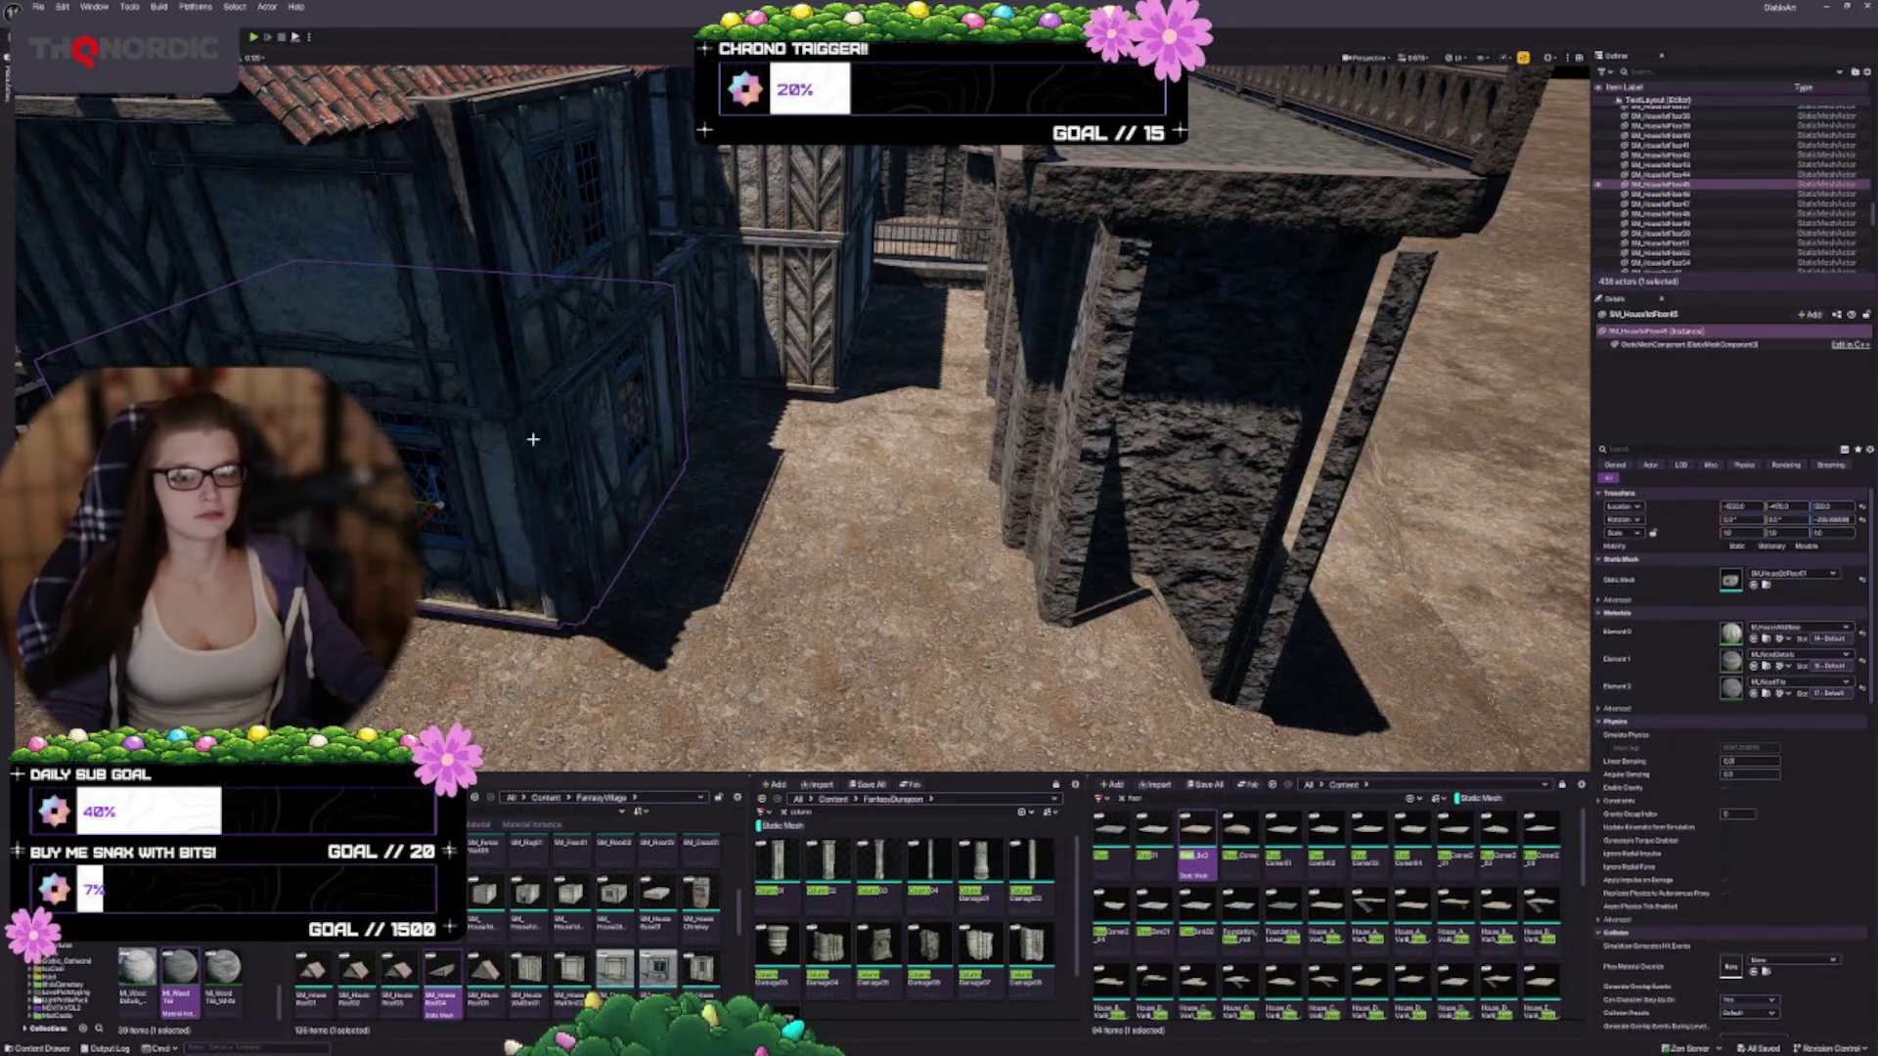
{"action": "left_click_drag", "start_coordinate": [420, 507], "coordinate": [823, 546]}
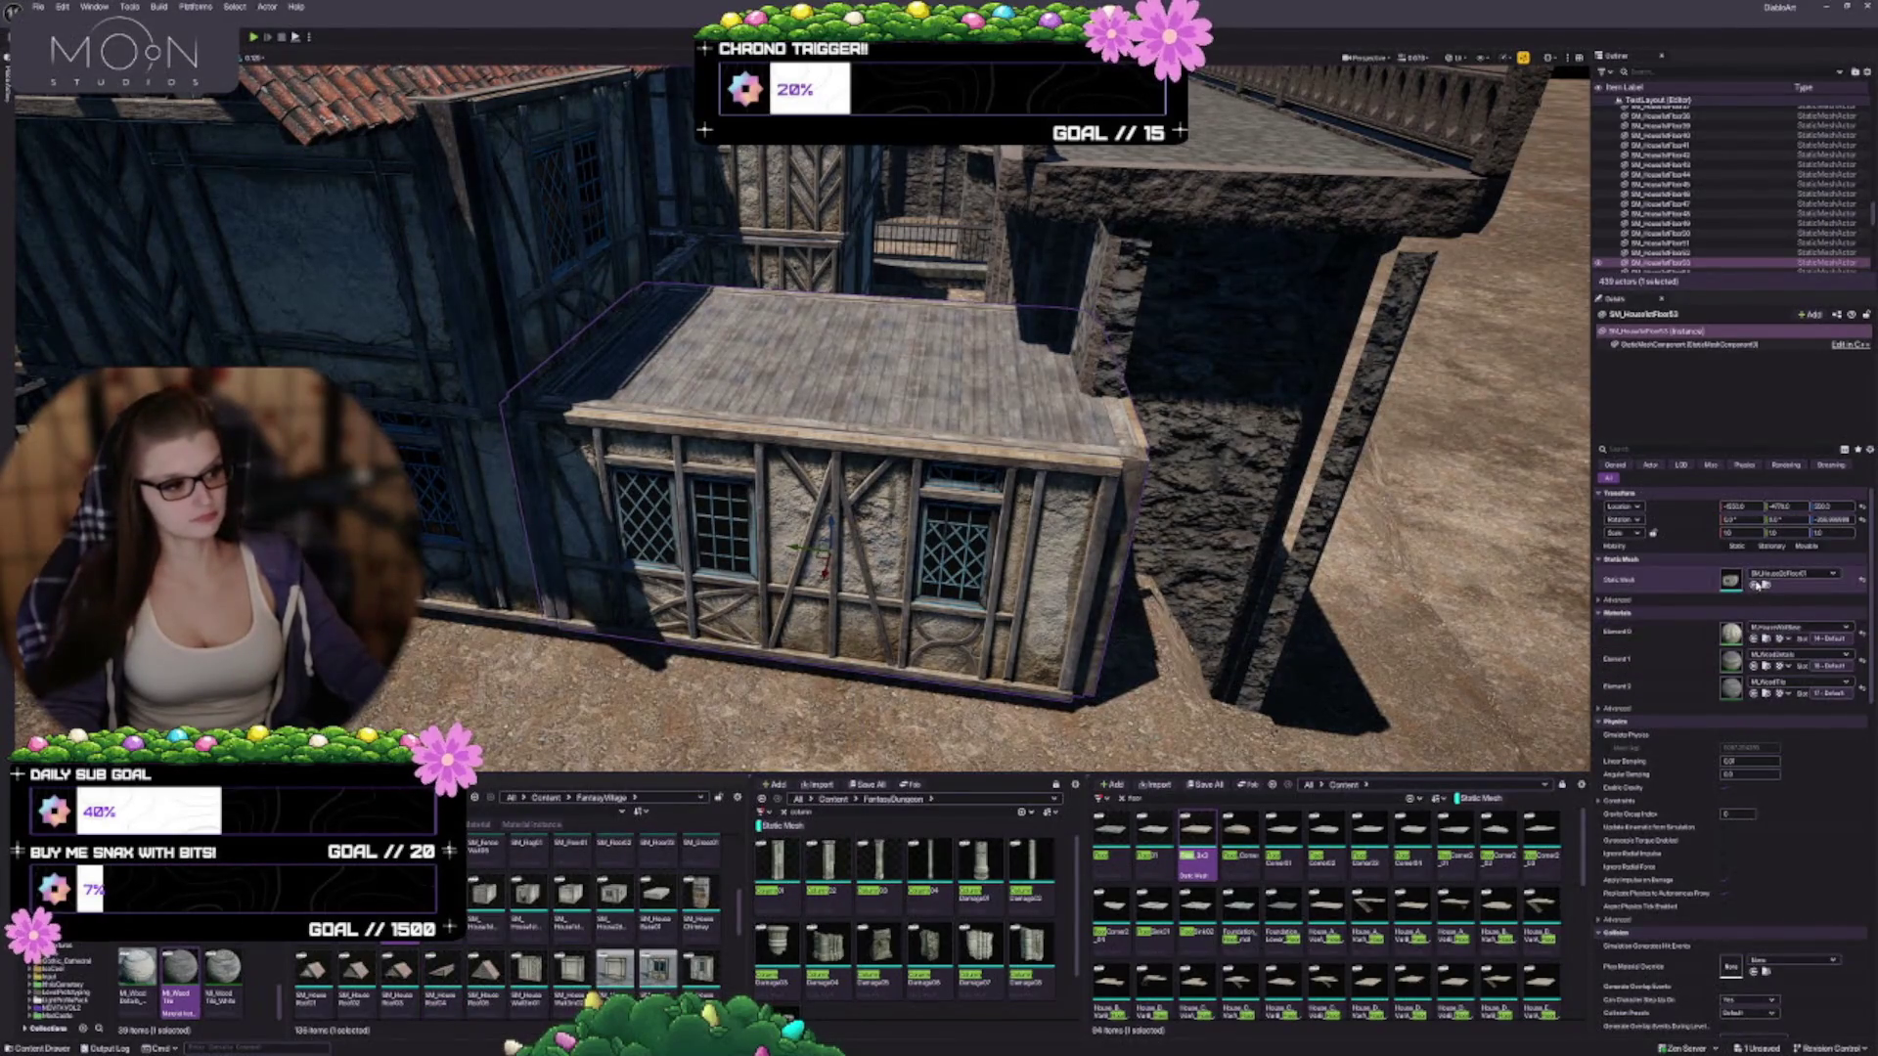
Change the copy's mesh to an open wall-only piece and rotate it 90°
{"action": "left_click", "coordinate": [1753, 584]}
{"action": "key", "text": "e"}
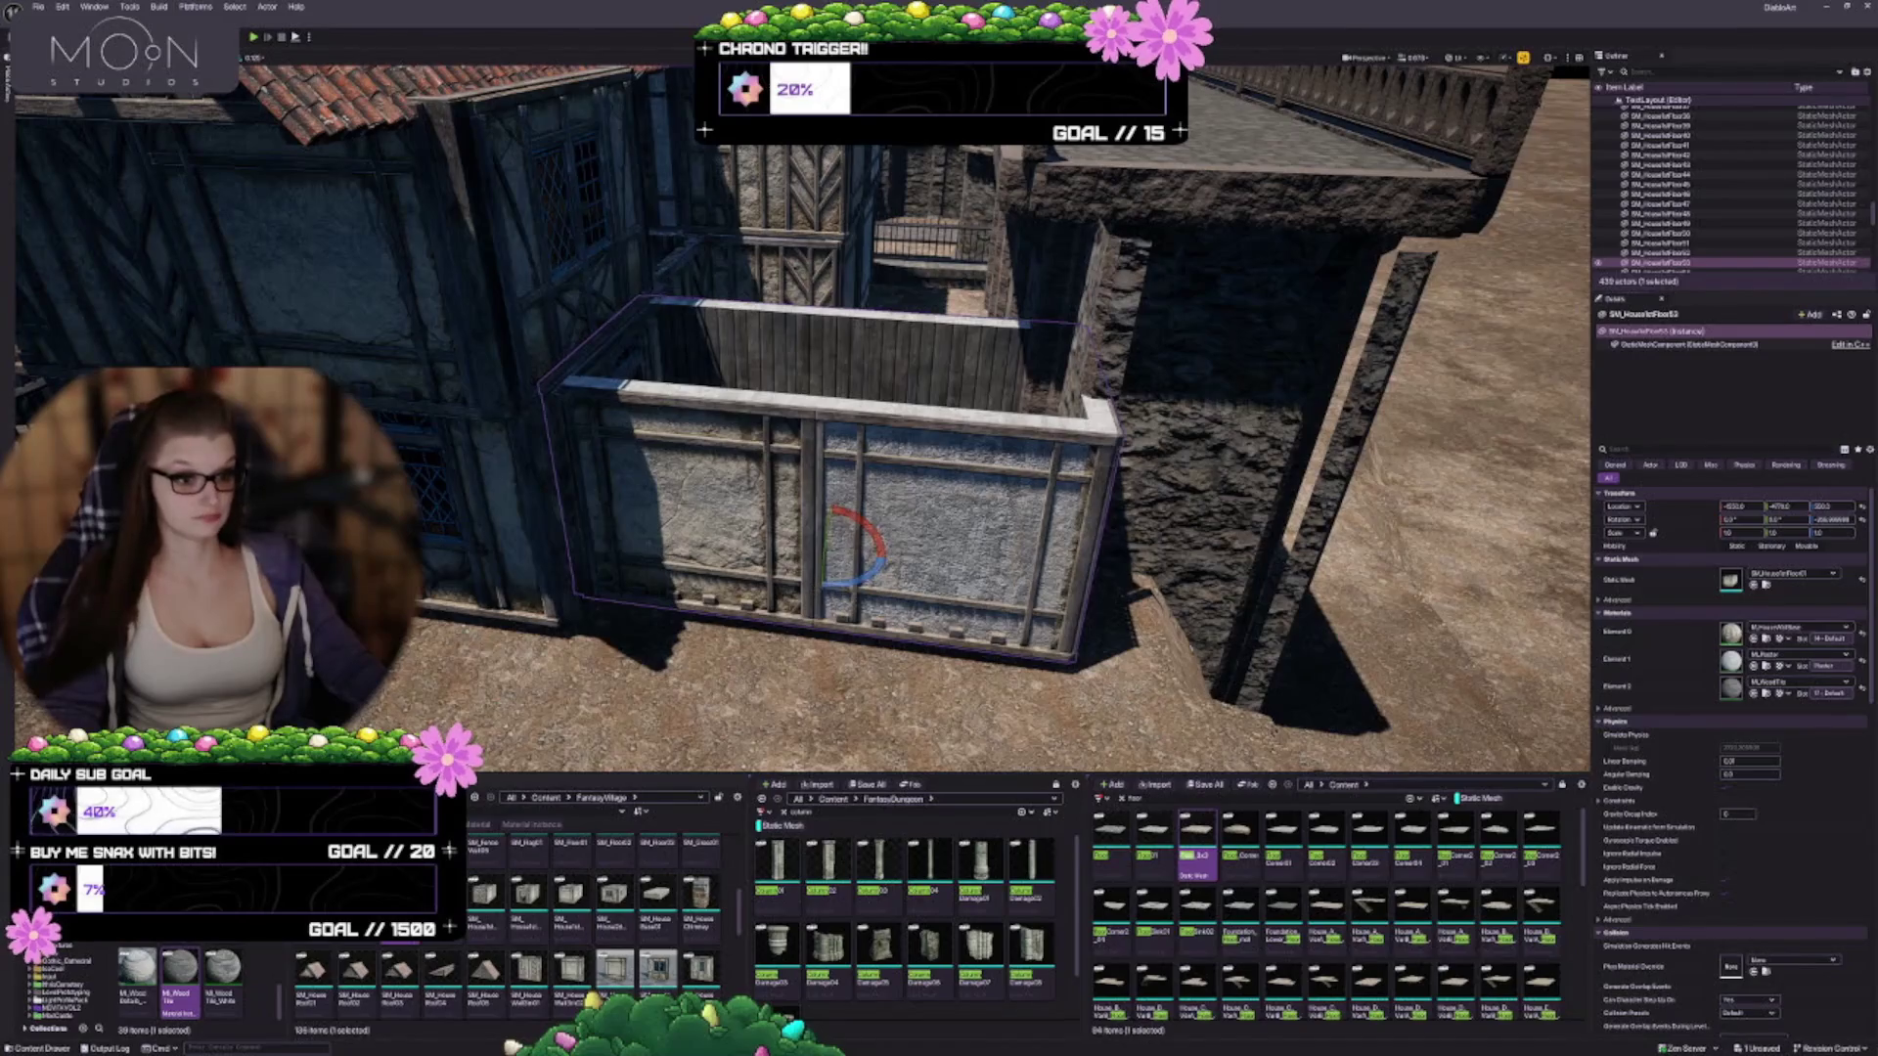
{"action": "mouse_move", "coordinate": [827, 586]}
{"action": "left_mouse_down"}
{"action": "mouse_move", "coordinate": [885, 562]}
{"action": "mouse_move", "coordinate": [749, 486]}
{"action": "left_mouse_up"}
{"action": "key", "text": "w"}
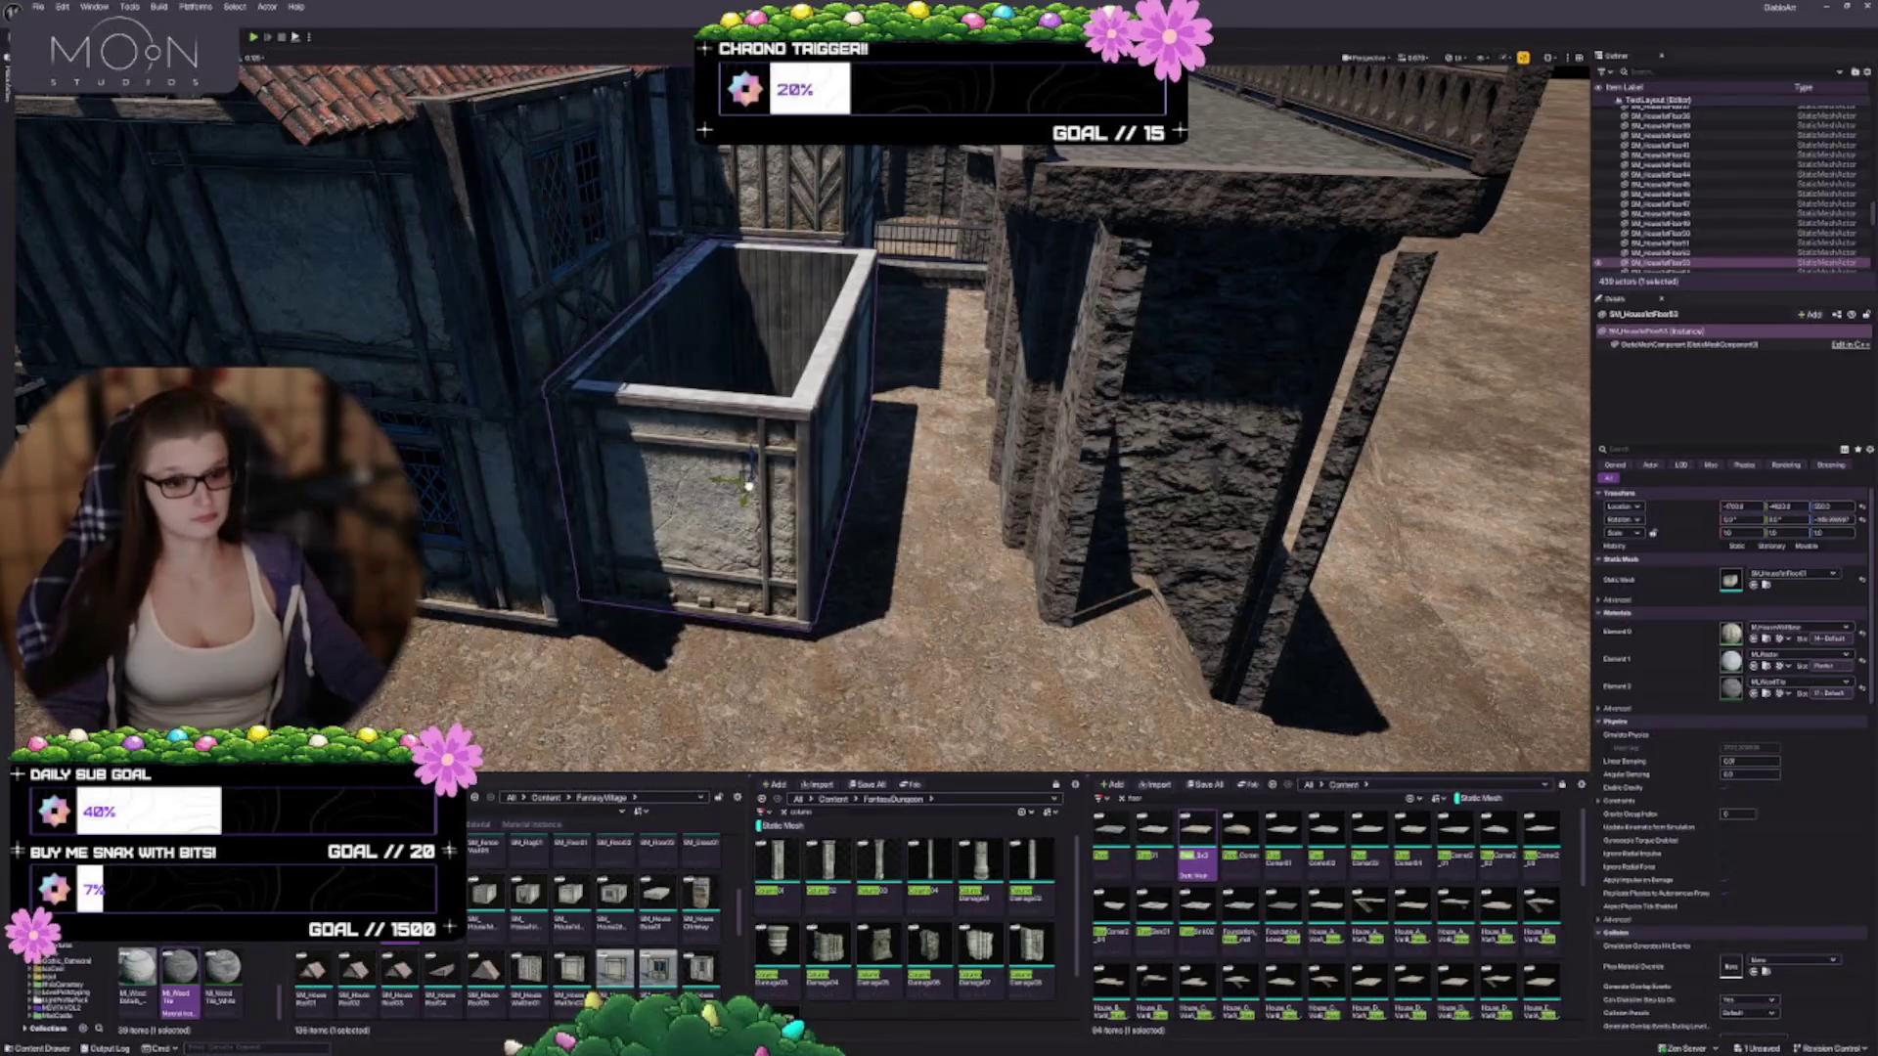
Stack a copy of the wall box on top, then select the gabled roof asset in the Content Browser
{"action": "scroll", "coordinate": [748, 486], "scroll_direction": "up", "scroll_amount": 10}
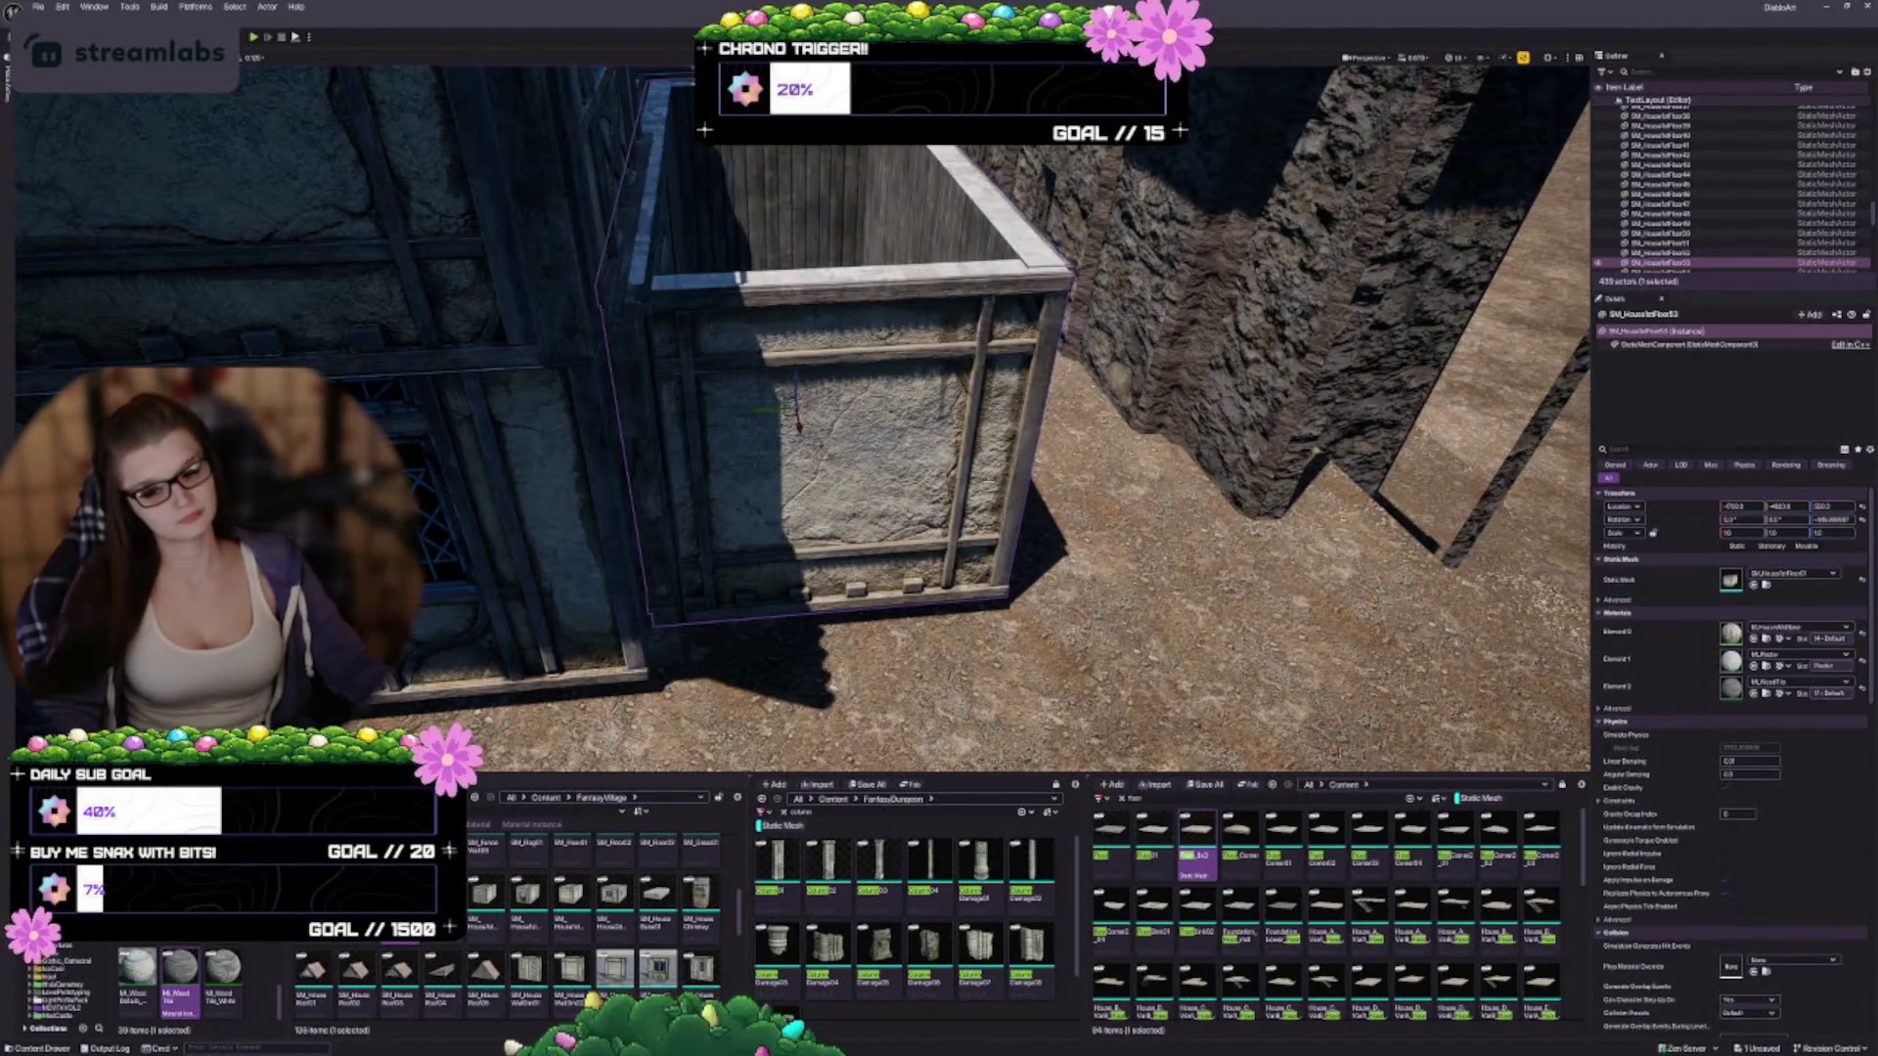
{"action": "scroll", "coordinate": [802, 421], "scroll_direction": "down", "scroll_amount": 10}
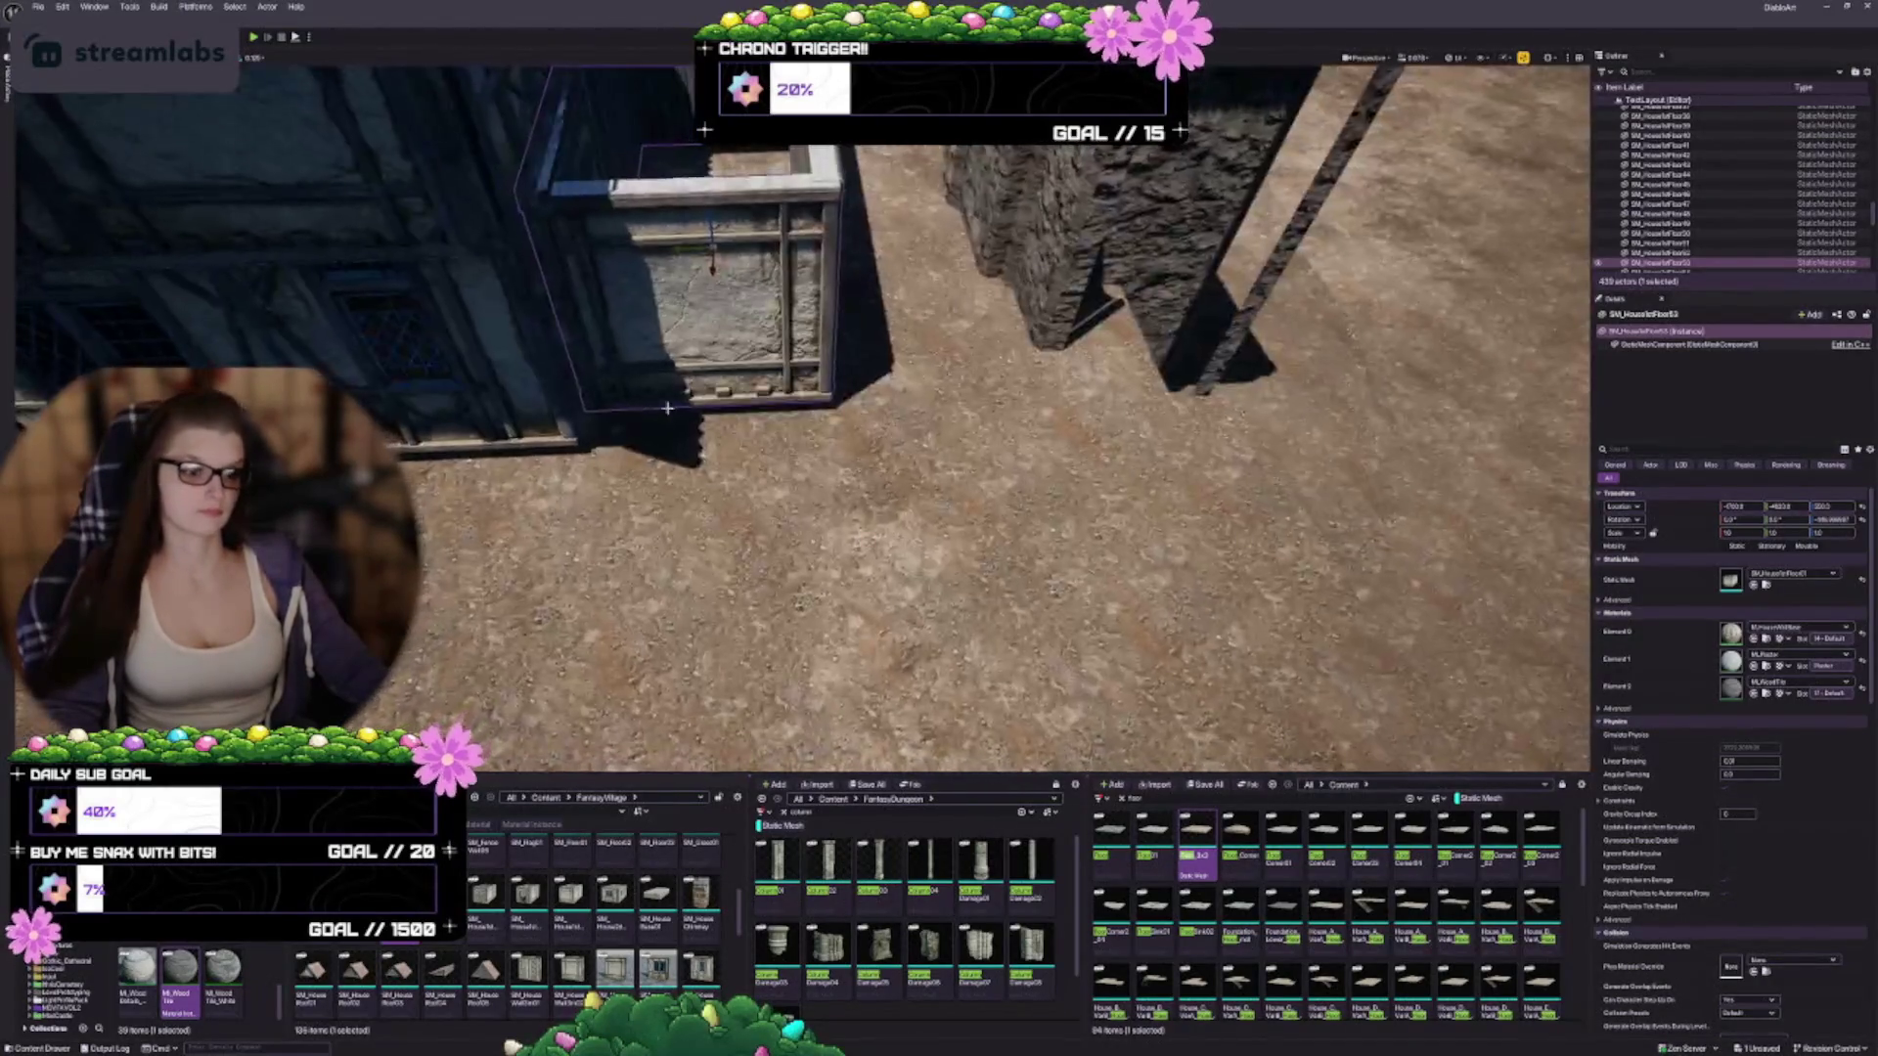
{"action": "scroll", "coordinate": [802, 421], "scroll_direction": "up", "scroll_amount": 10}
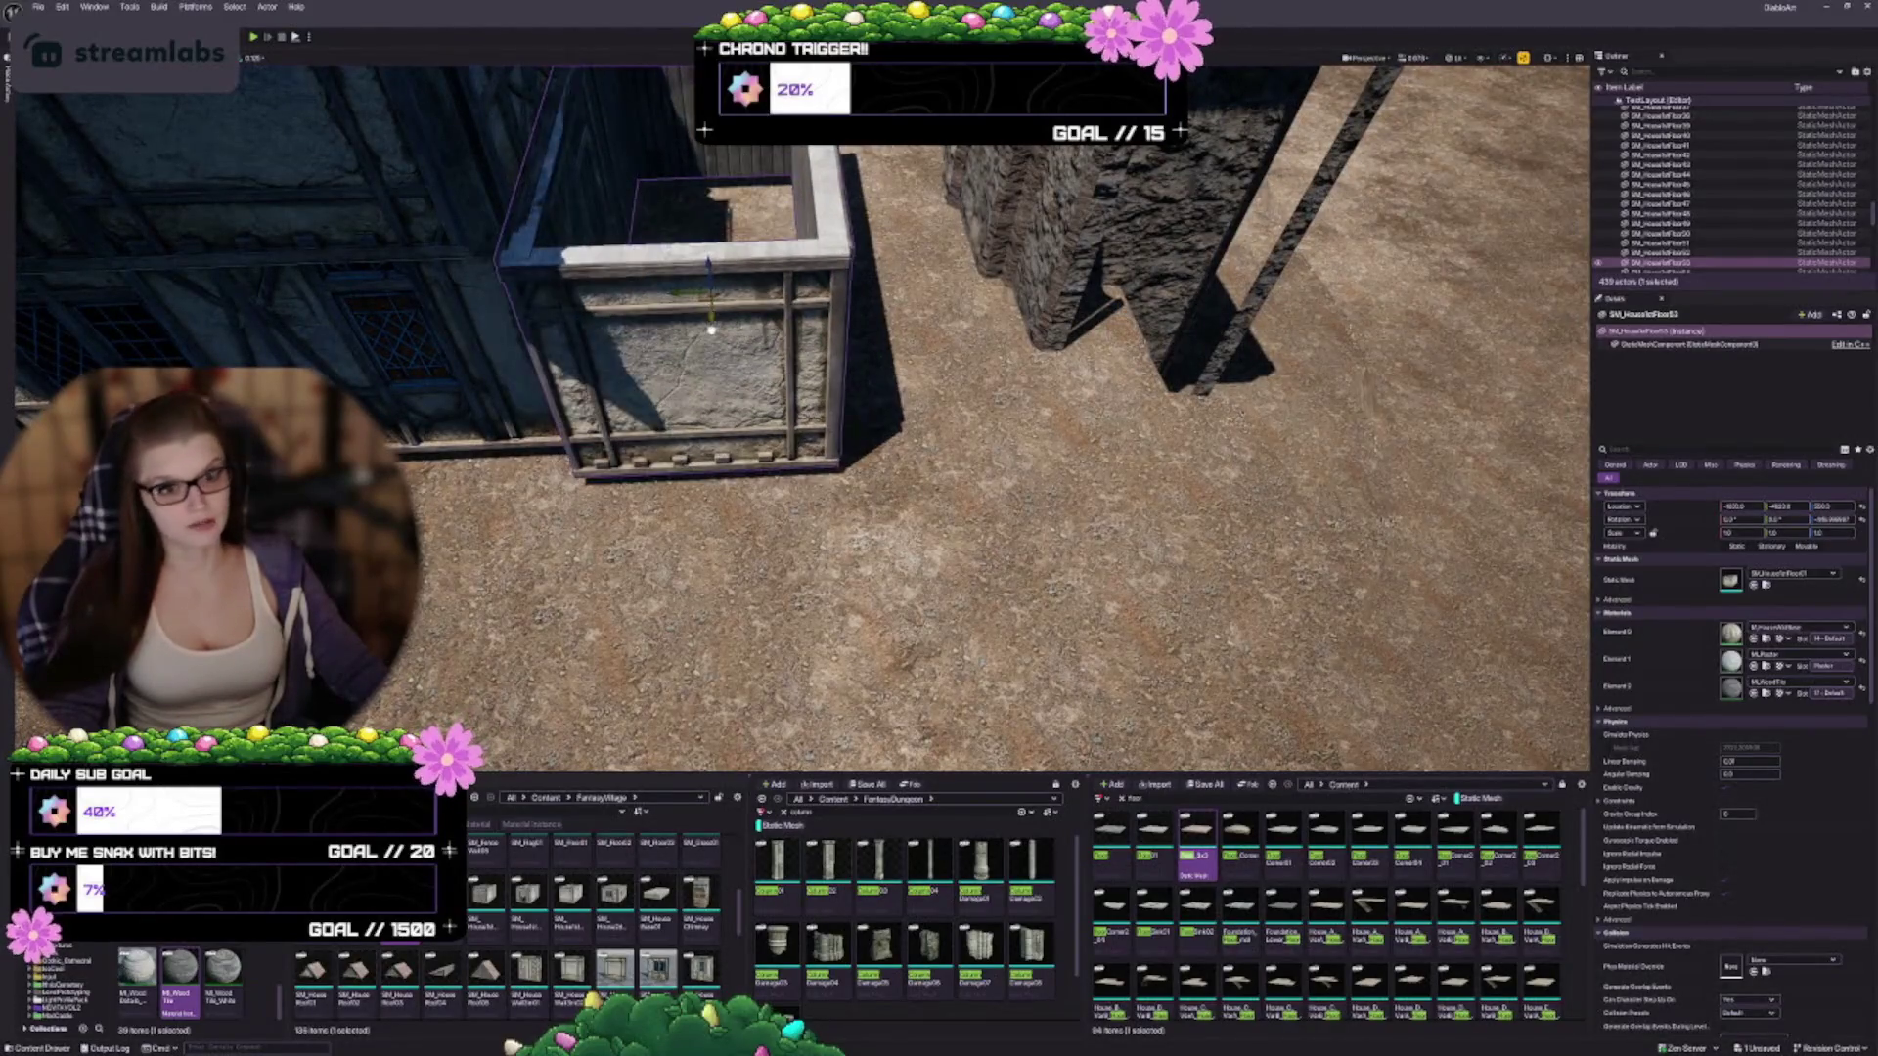
{"action": "scroll", "coordinate": [802, 420], "scroll_direction": "up", "scroll_amount": 10}
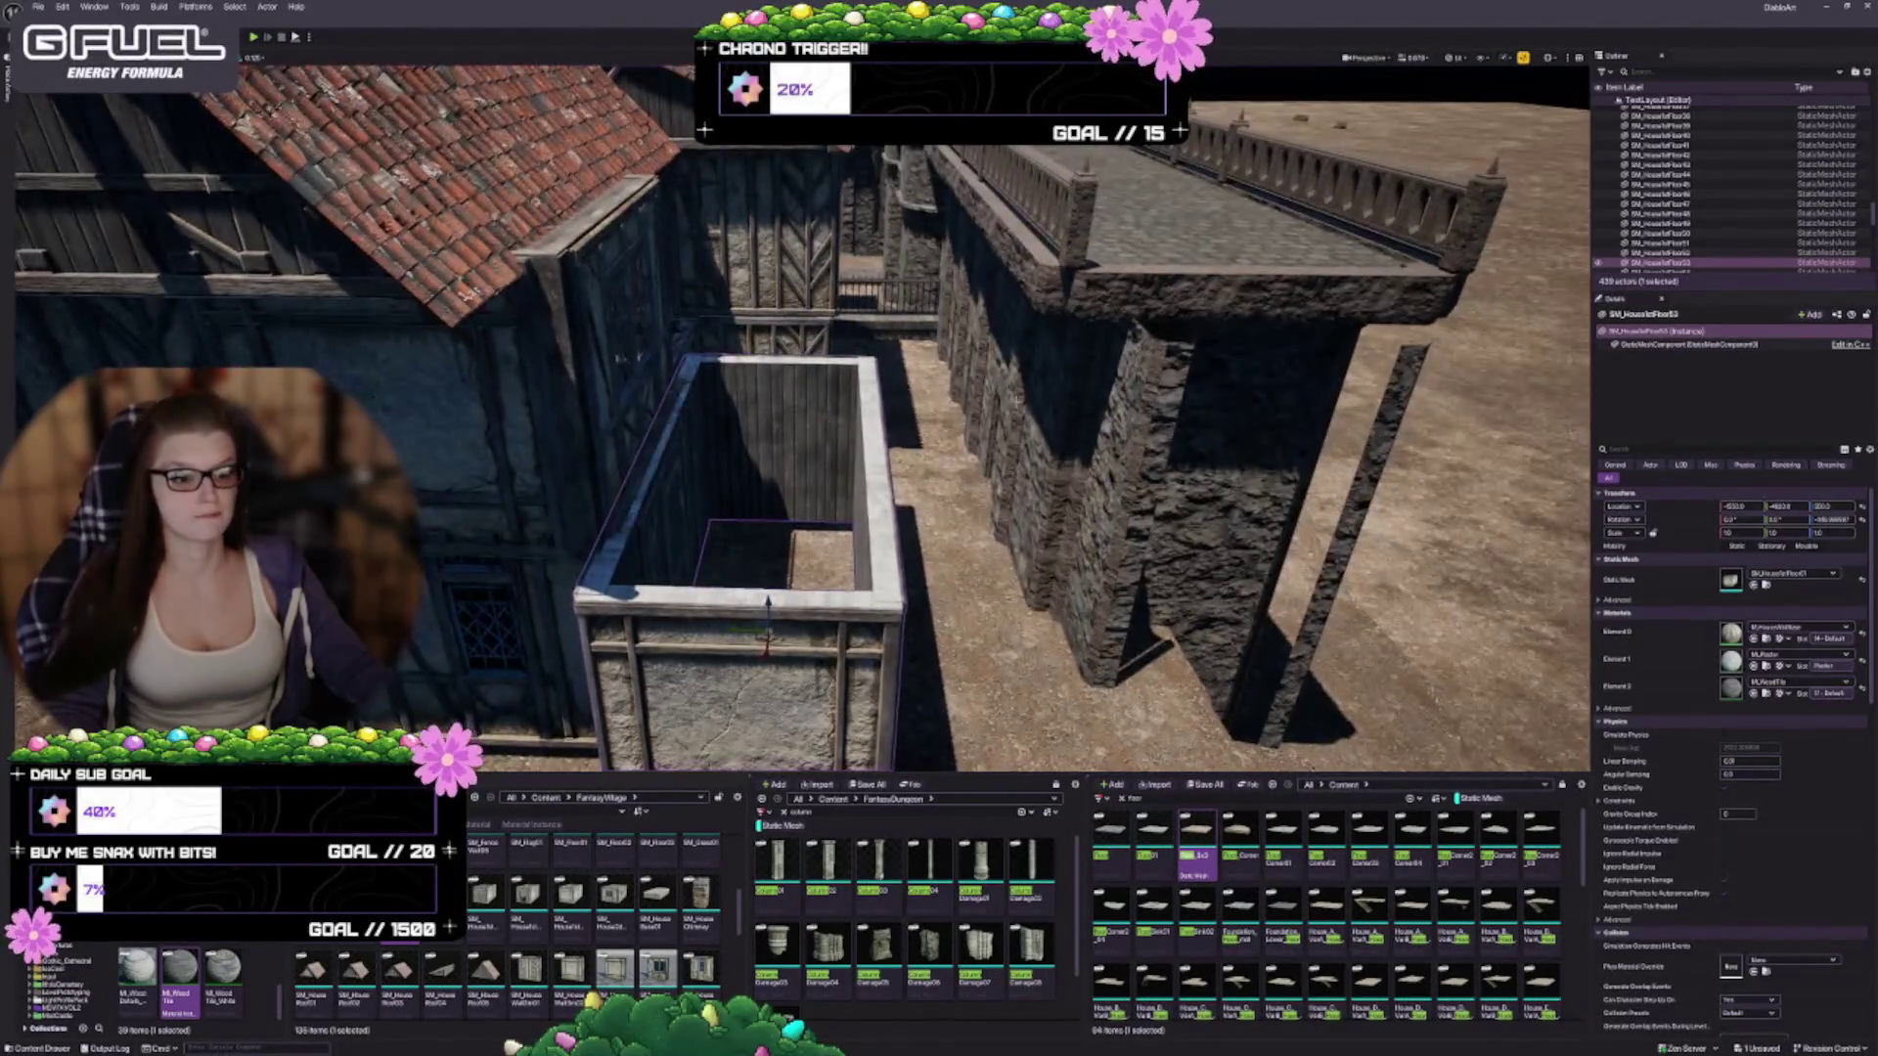
{"action": "scroll", "coordinate": [961, 222], "scroll_direction": "down", "scroll_amount": 5}
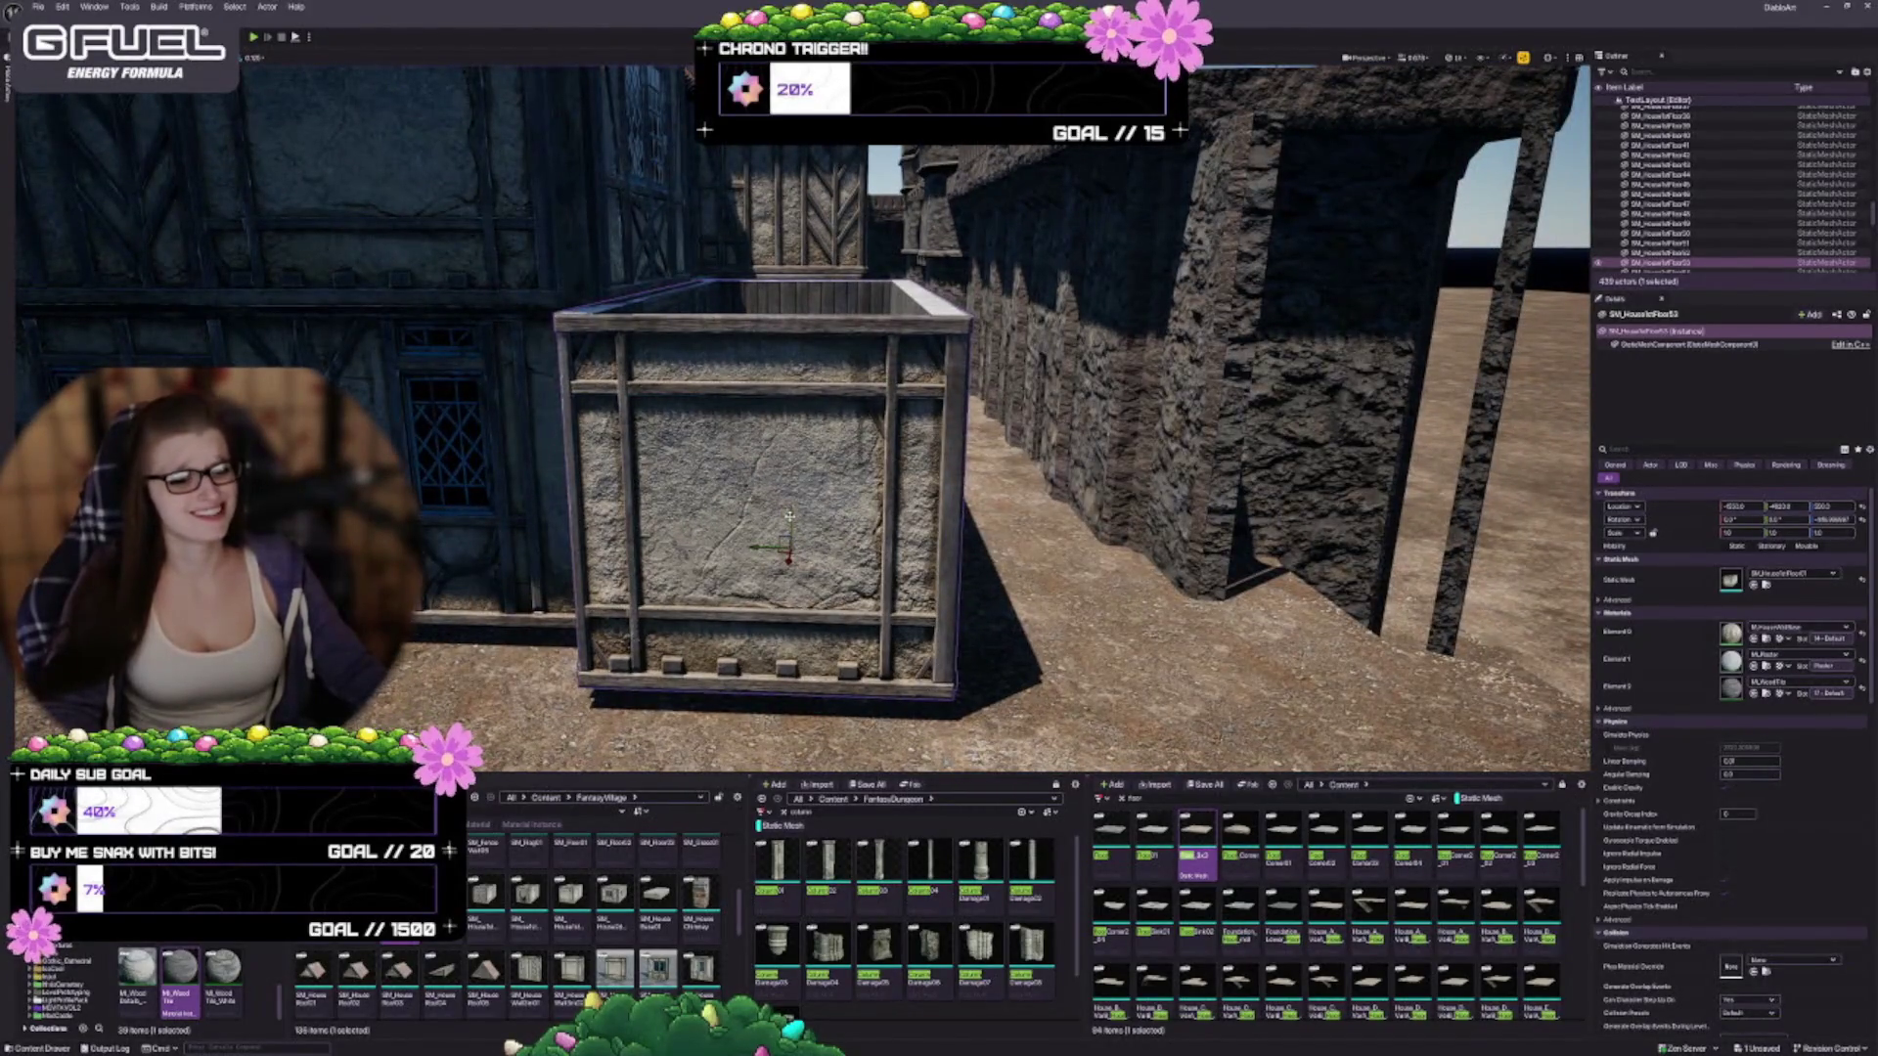
{"action": "left_click_drag", "start_coordinate": [790, 516], "coordinate": [789, 294]}
{"action": "right_click", "coordinate": [614, 873]}
{"action": "left_click", "coordinate": [357, 964]}
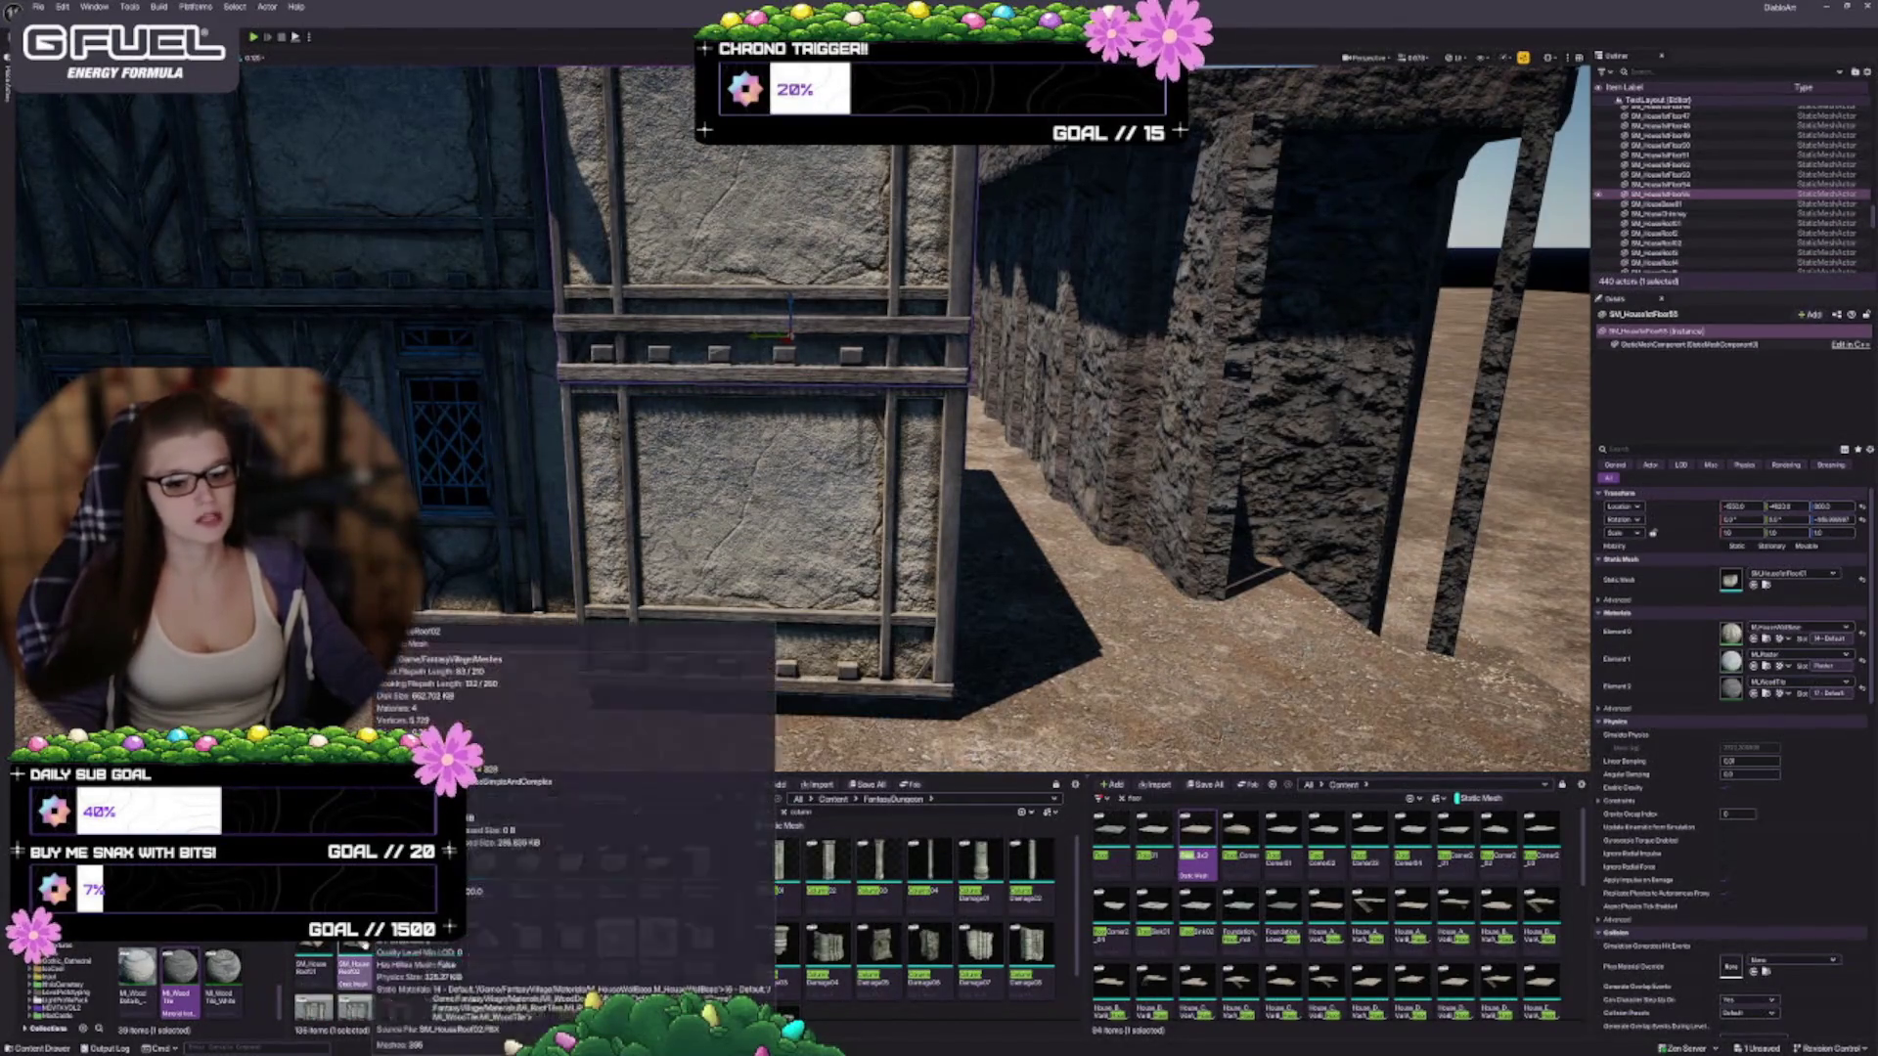
Assign the gabled roof mesh to the upper box, try narrowing it, then undo the scaling
{"action": "left_click", "coordinate": [1753, 584]}
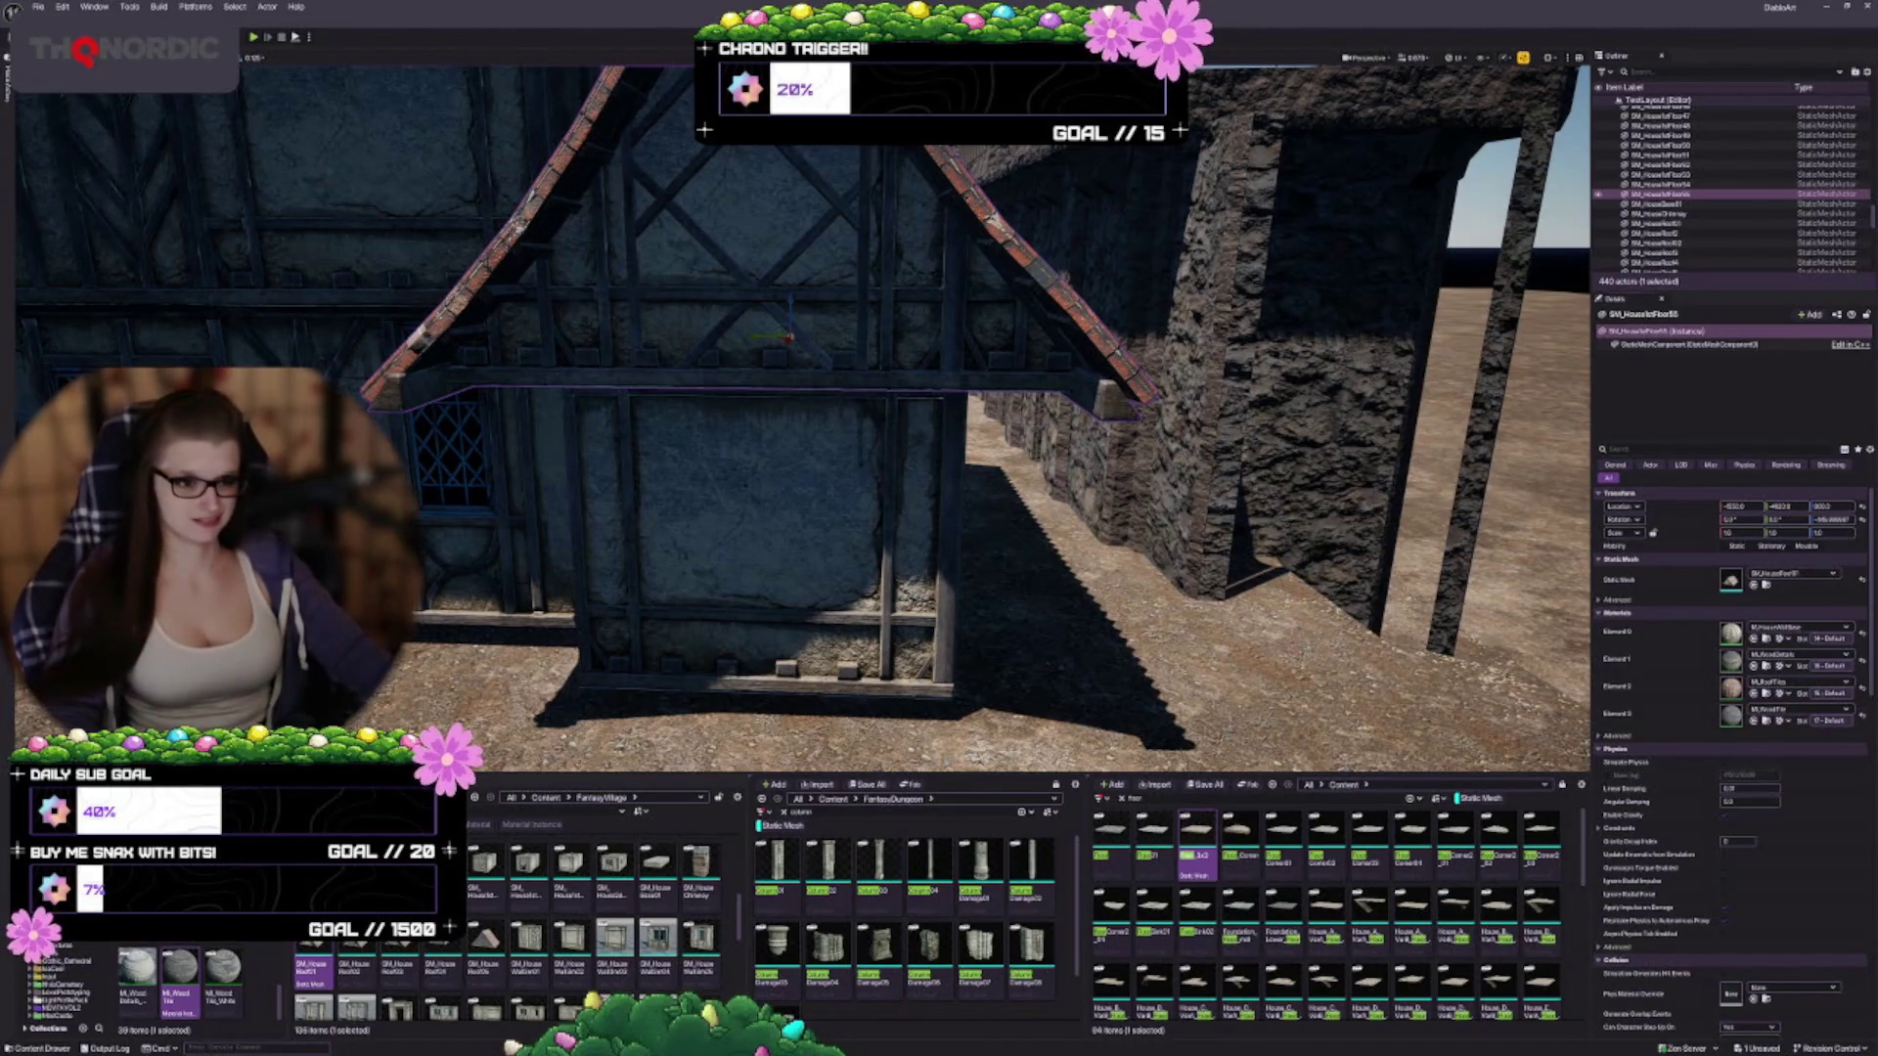
{"action": "mouse_move", "coordinate": [749, 418]}
{"action": "left_mouse_down"}
{"action": "mouse_move", "coordinate": [749, 372]}
{"action": "mouse_move", "coordinate": [749, 417]}
{"action": "left_mouse_up"}
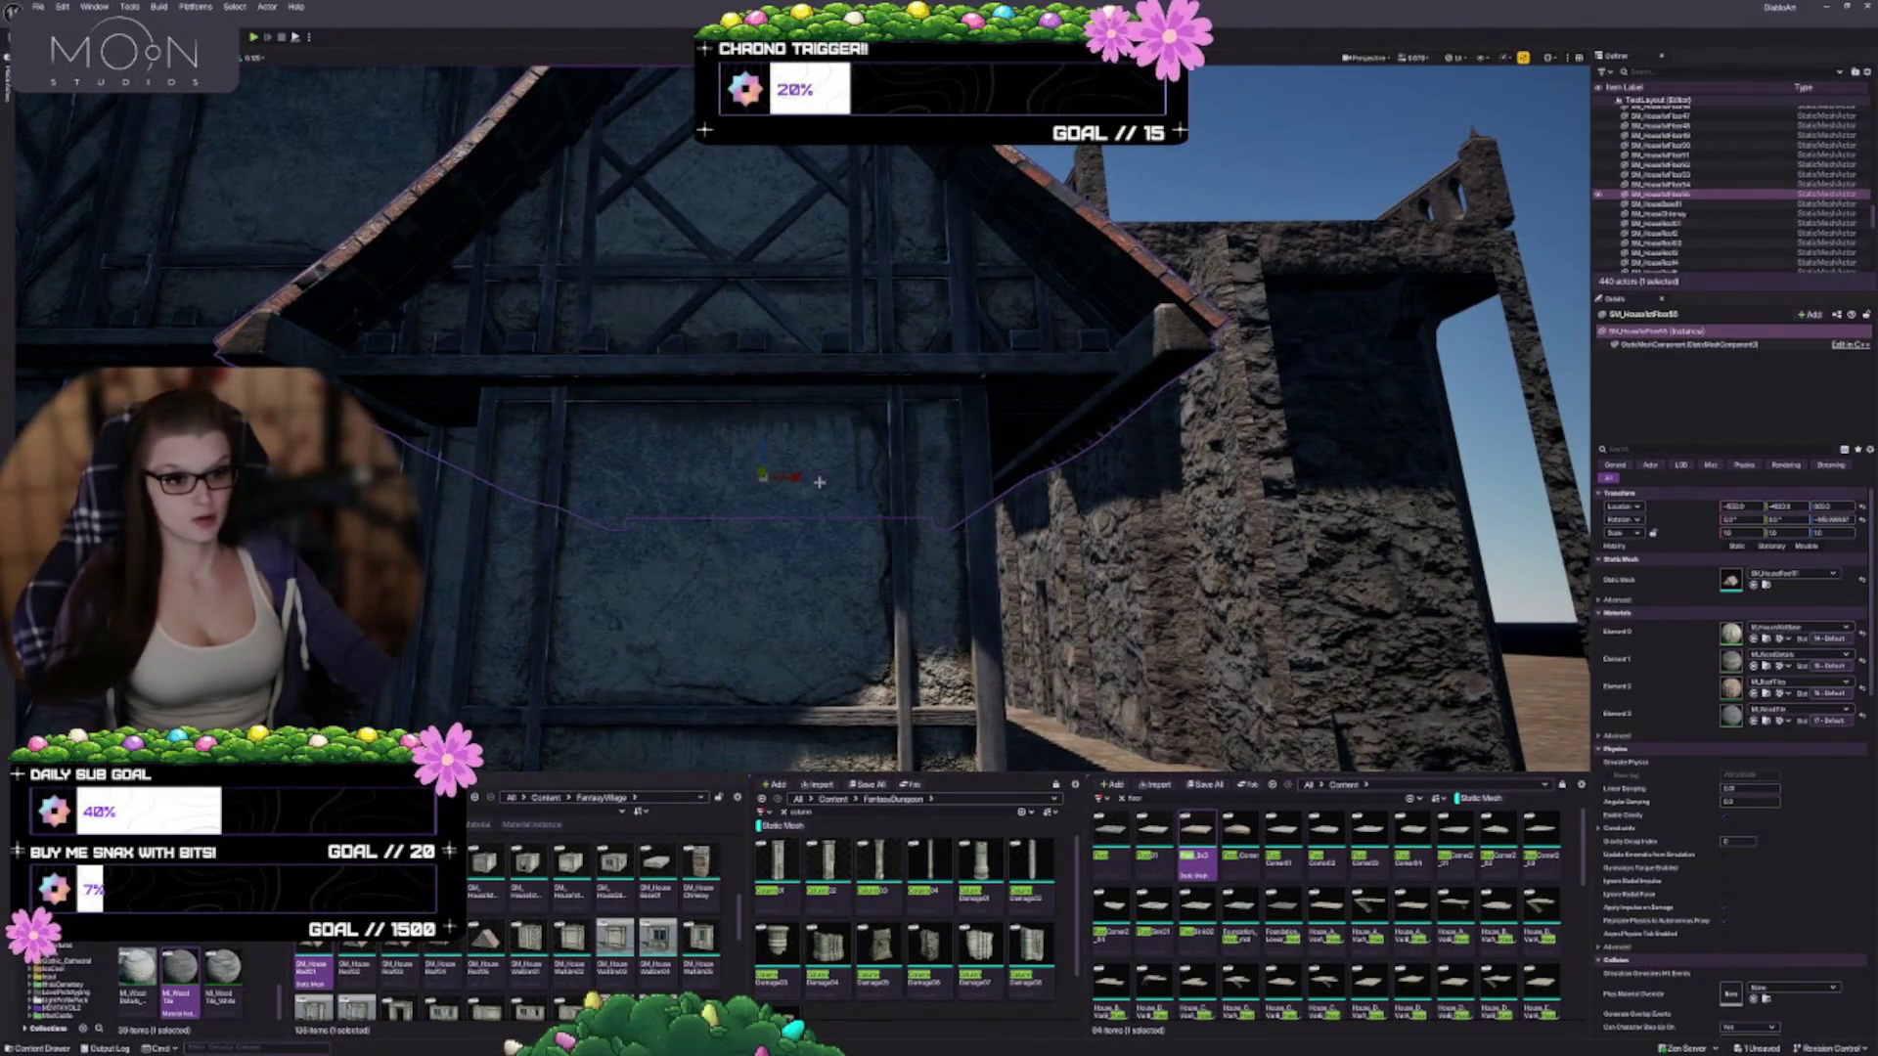
{"action": "mouse_move", "coordinate": [798, 477]}
{"action": "left_mouse_down"}
{"action": "mouse_move", "coordinate": [758, 477]}
{"action": "mouse_move", "coordinate": [812, 476]}
{"action": "mouse_move", "coordinate": [782, 559]}
{"action": "left_mouse_up"}
{"action": "mouse_move", "coordinate": [788, 387]}
{"action": "left_mouse_down"}
{"action": "mouse_move", "coordinate": [789, 430]}
{"action": "mouse_move", "coordinate": [796, 384]}
{"action": "mouse_move", "coordinate": [763, 391]}
{"action": "mouse_move", "coordinate": [831, 372]}
{"action": "mouse_move", "coordinate": [783, 421]}
{"action": "left_mouse_up"}
{"action": "key", "text": "ctrl+z"}
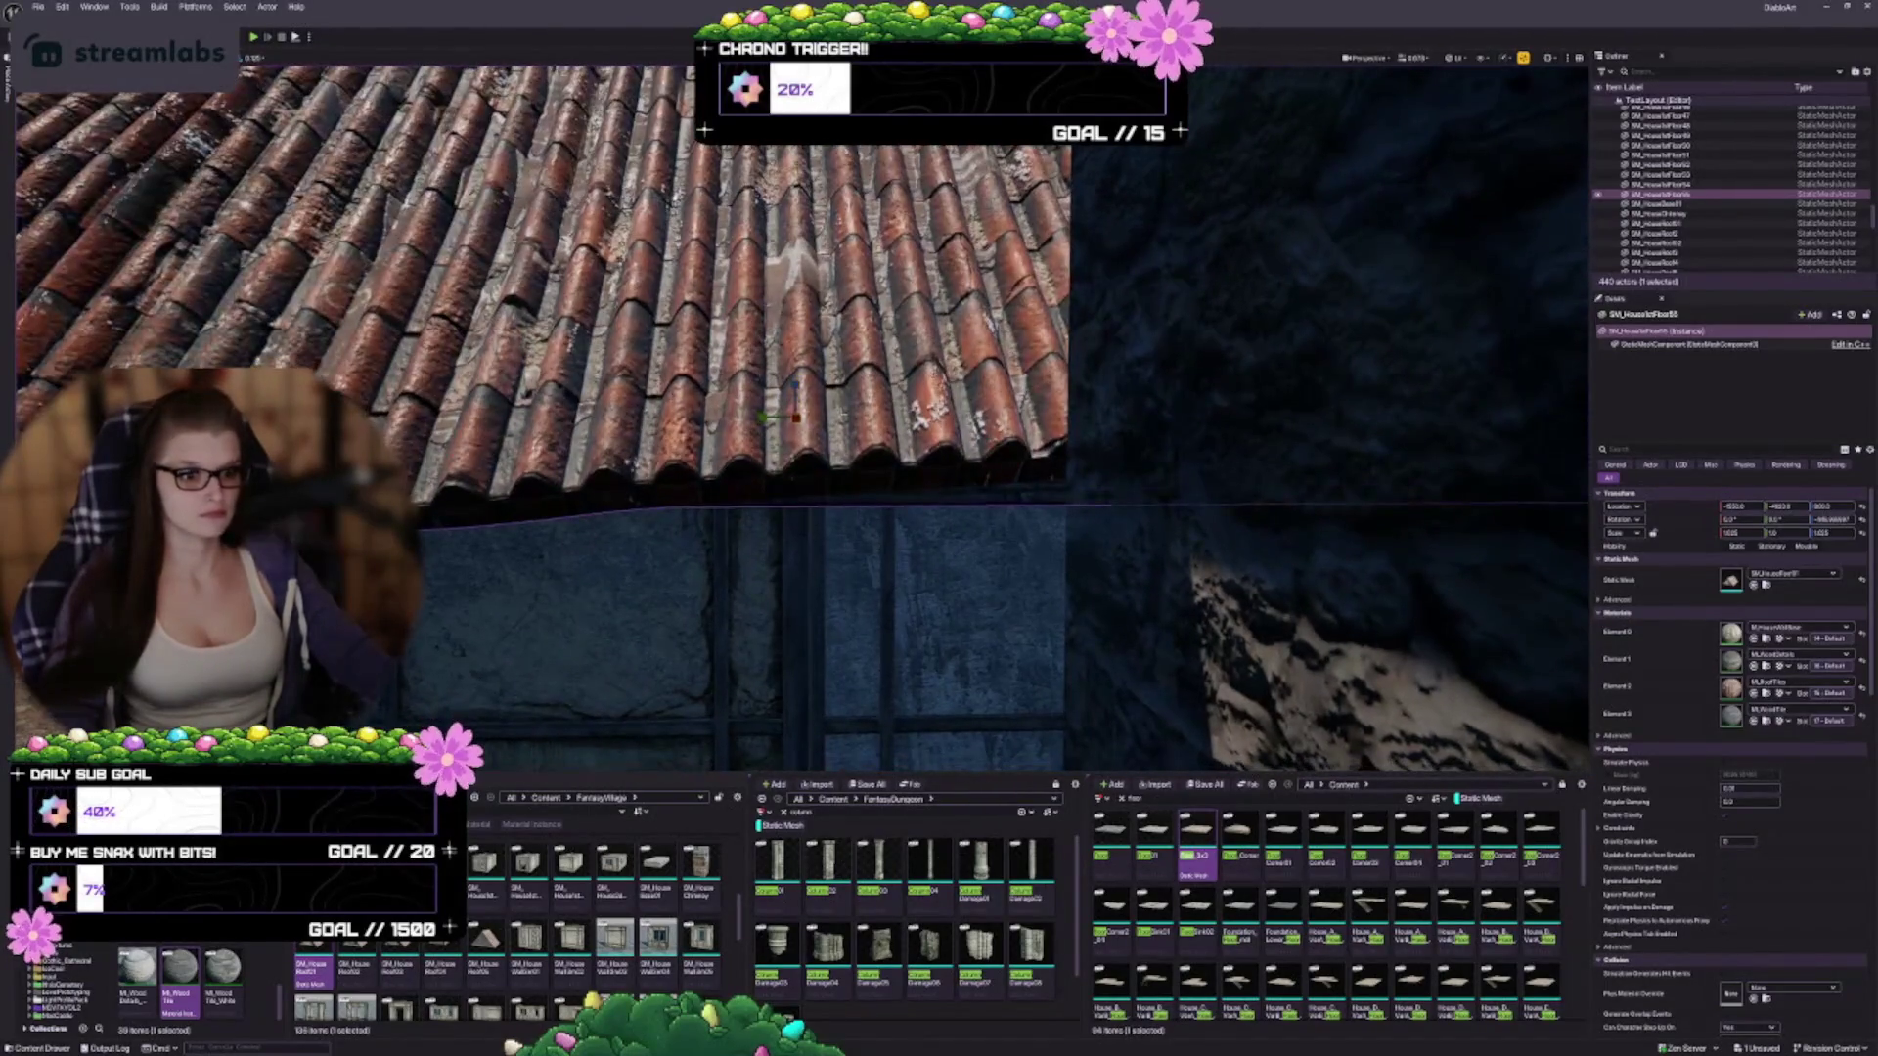
{"action": "key", "text": "ctrl+z"}
Inspect the new gabled roof and the timber-framed gable wall beneath it, then deselect
{"action": "left_click_drag", "start_coordinate": [866, 553], "coordinate": [841, 543]}
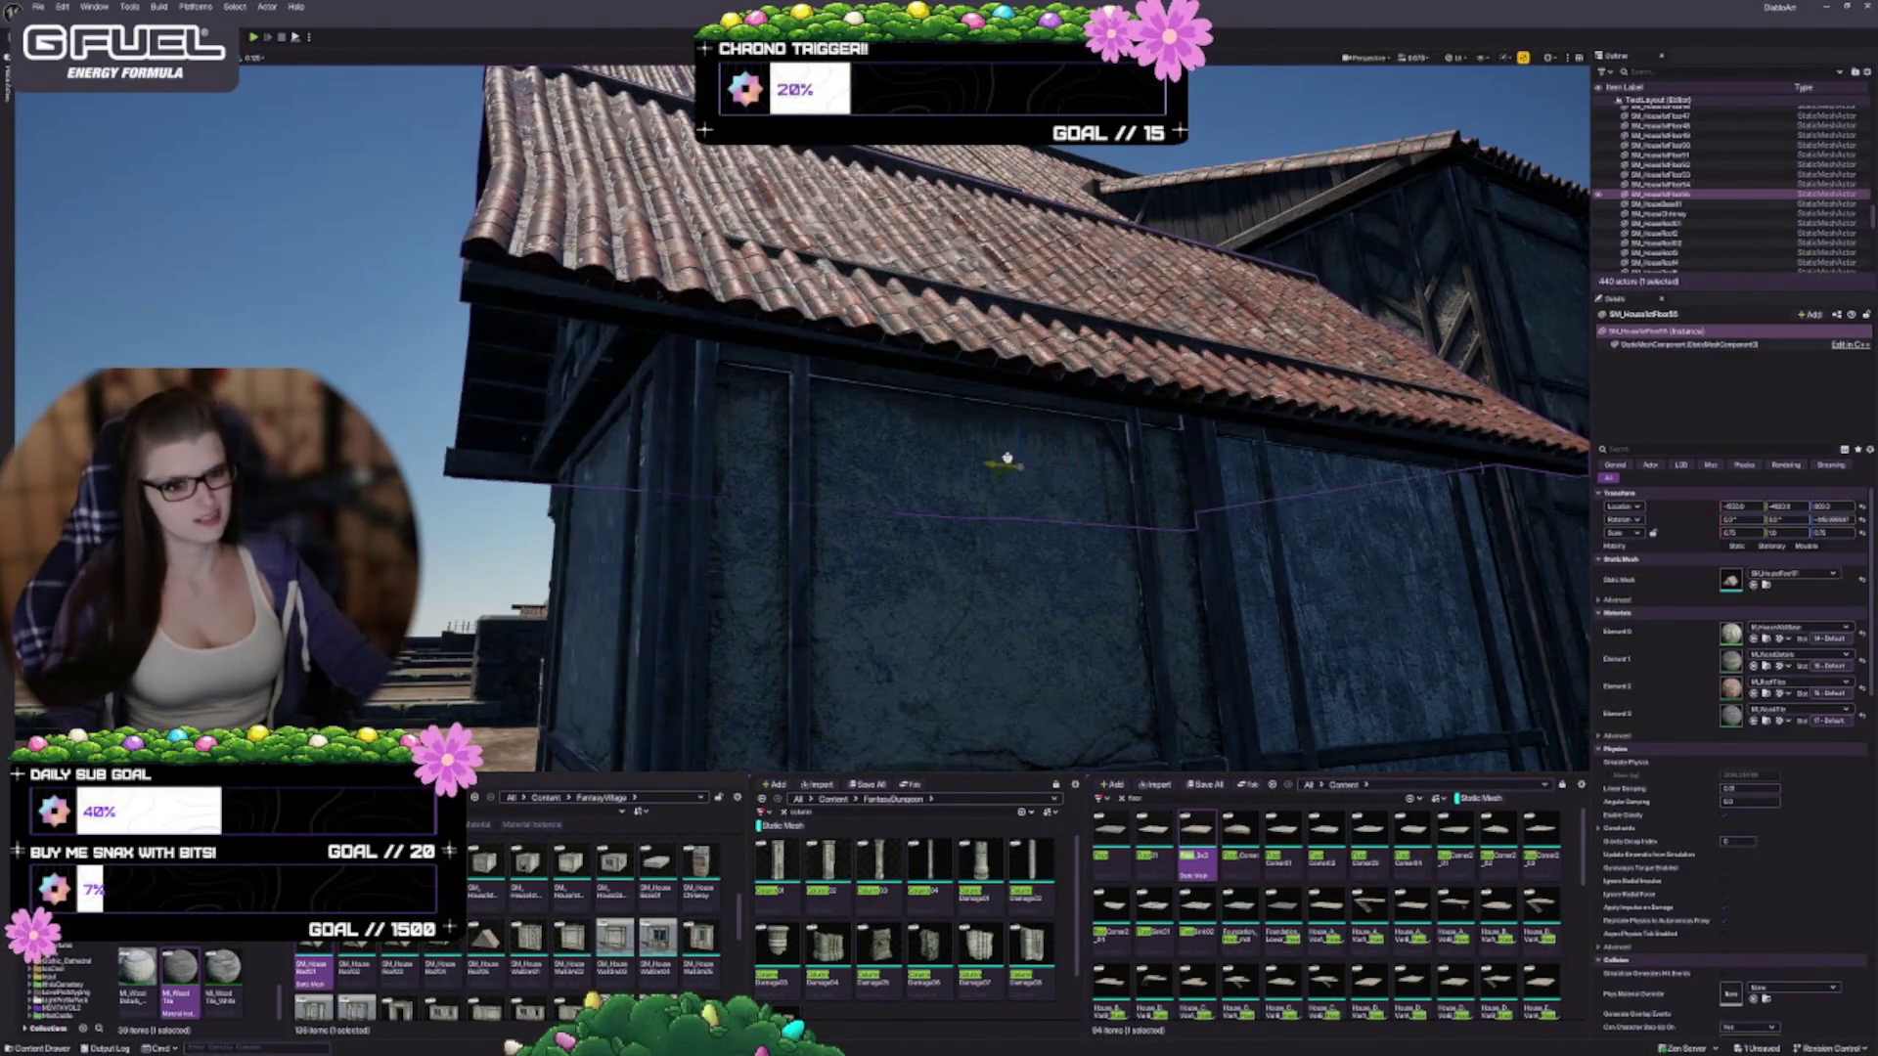
{"action": "left_click_drag", "start_coordinate": [1008, 467], "coordinate": [1014, 467]}
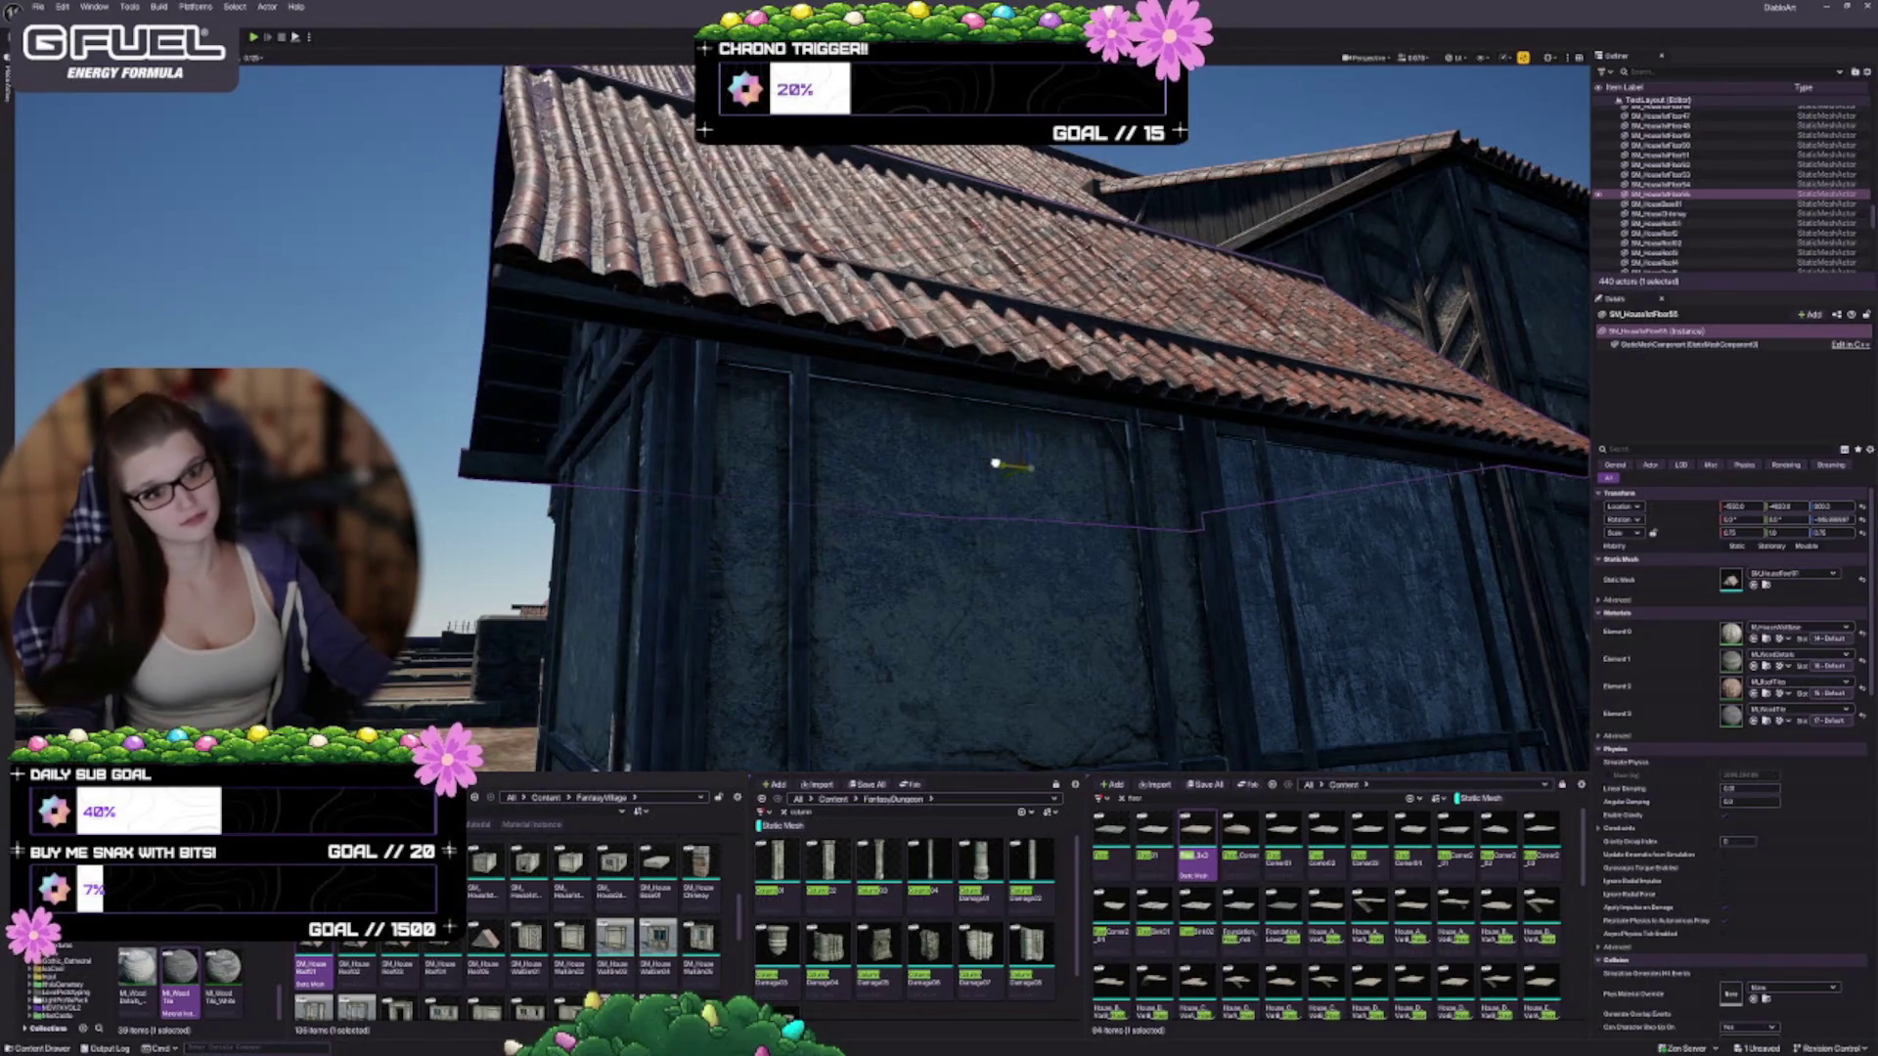
{"action": "left_click_drag", "start_coordinate": [614, 532], "coordinate": [695, 572]}
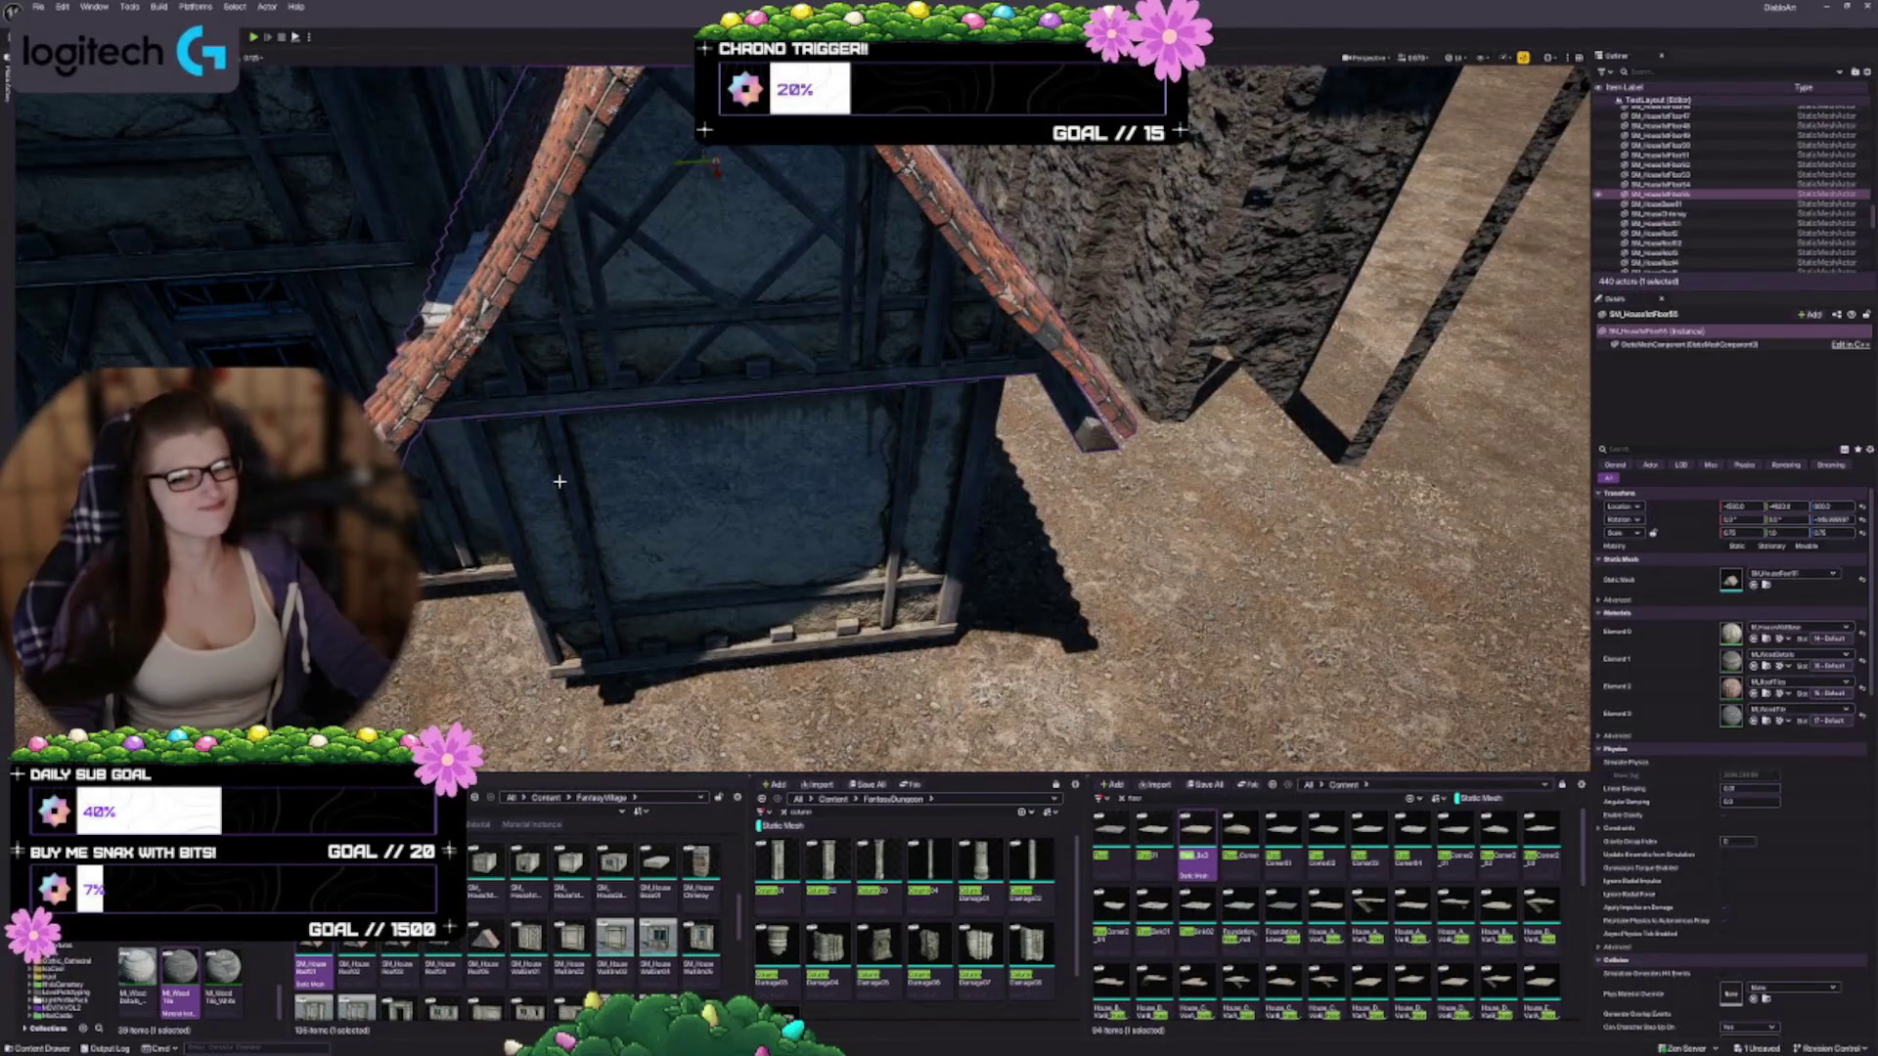
{"action": "left_click_drag", "start_coordinate": [633, 459], "coordinate": [714, 489]}
{"action": "mouse_move", "coordinate": [861, 503]}
{"action": "left_mouse_down"}
{"action": "mouse_move", "coordinate": [898, 500]}
{"action": "mouse_move", "coordinate": [877, 427]}
{"action": "left_mouse_up"}
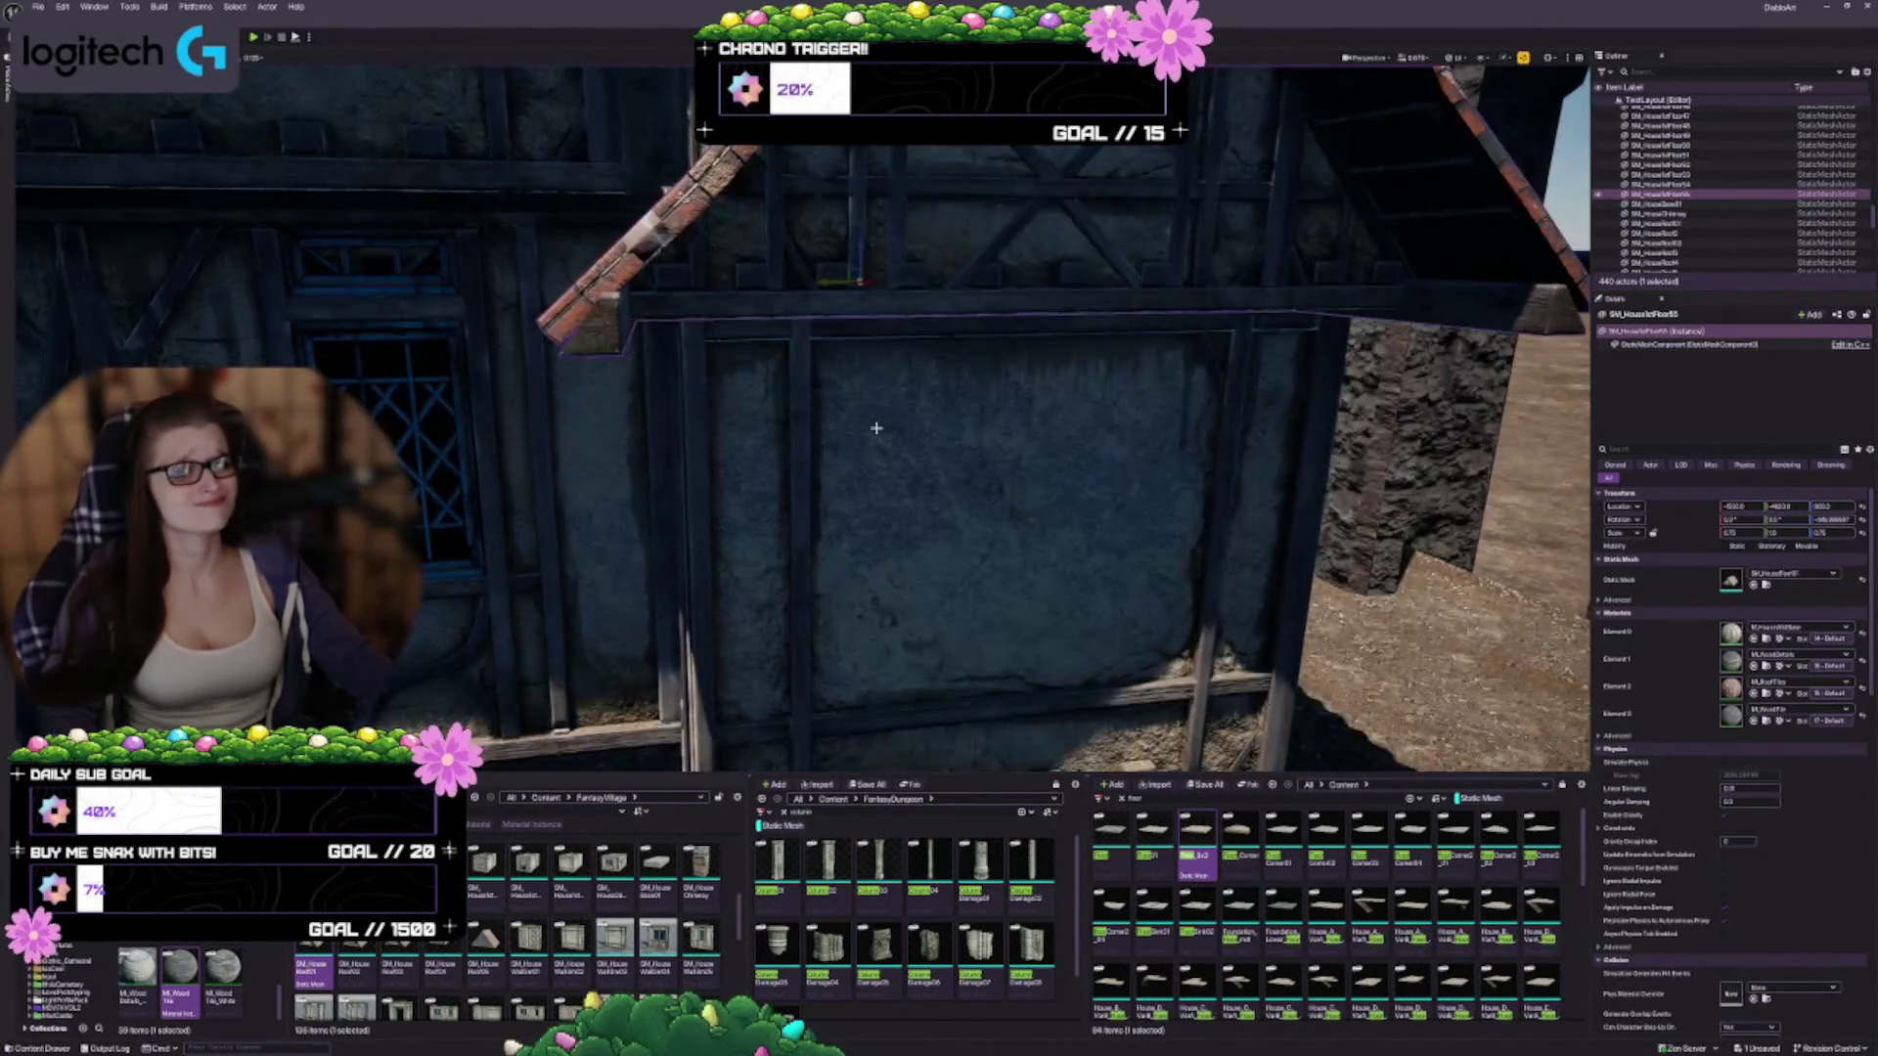
{"action": "left_click_drag", "start_coordinate": [869, 242], "coordinate": [850, 177]}
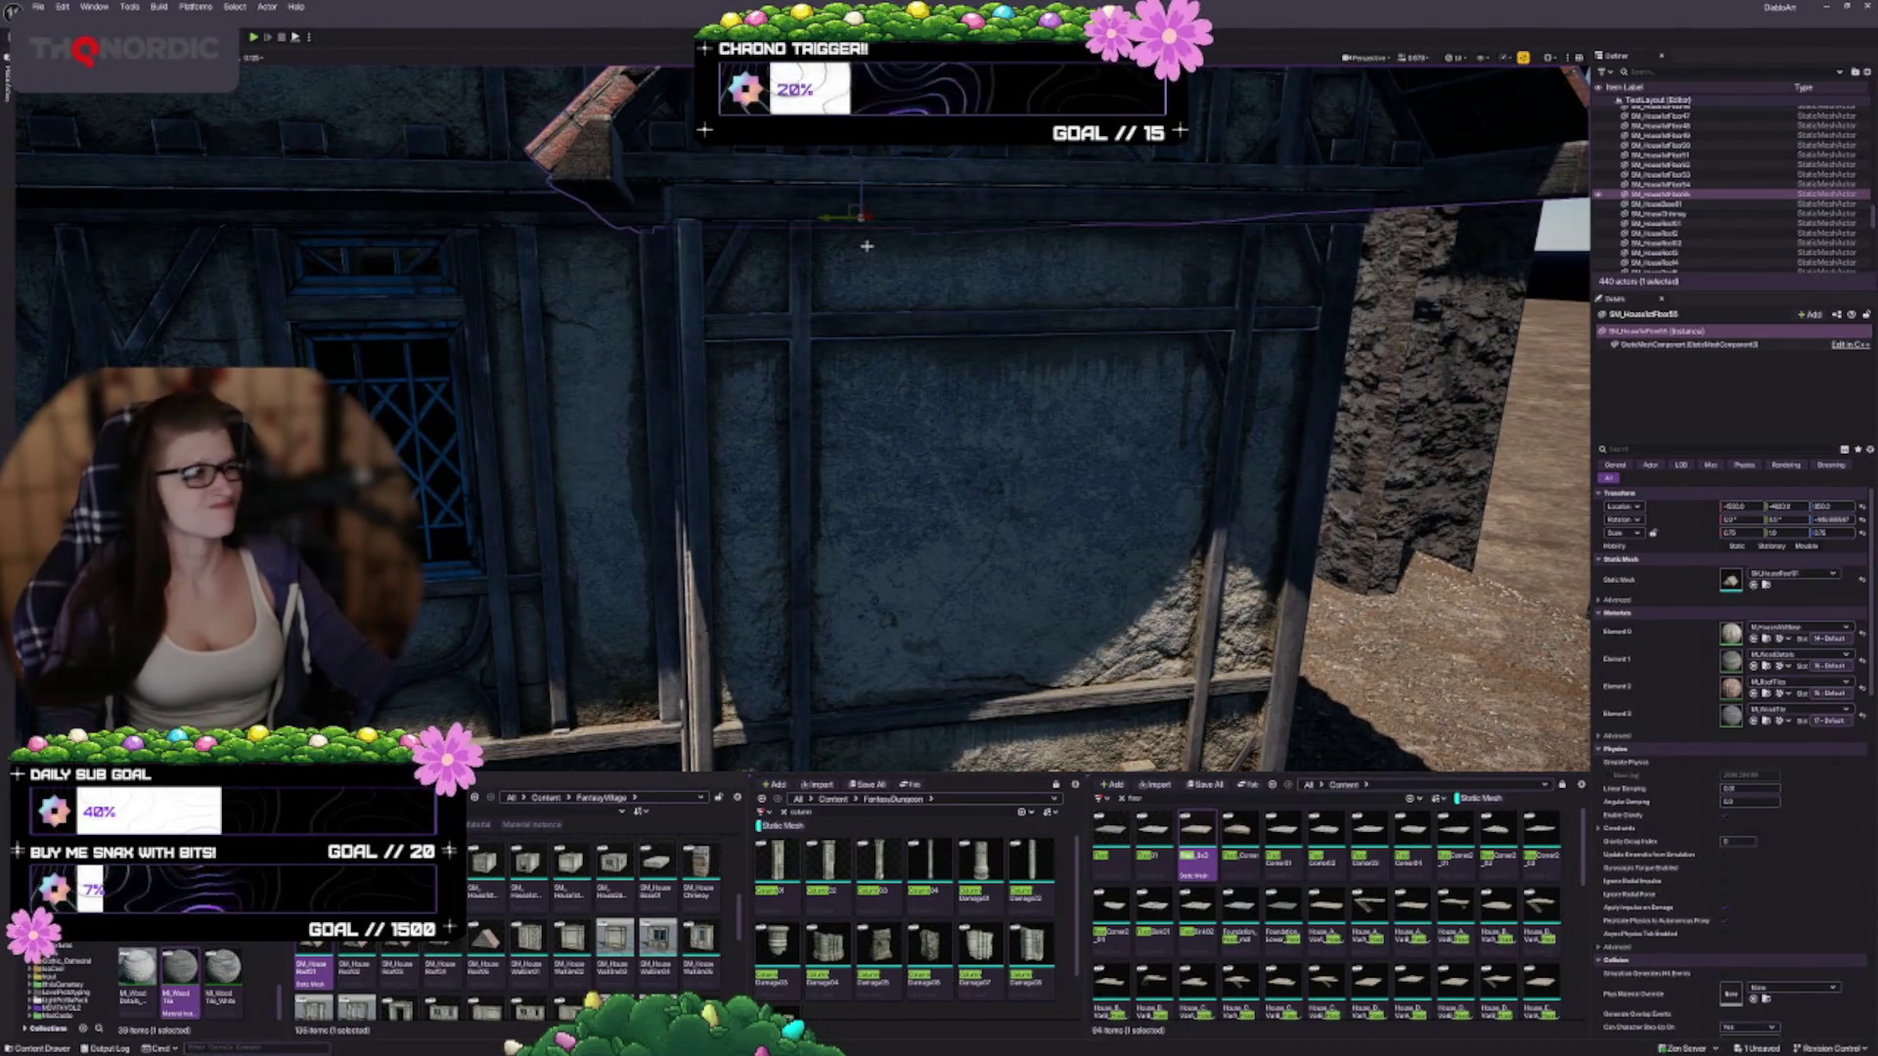
{"action": "left_click_drag", "start_coordinate": [896, 295], "coordinate": [971, 350]}
{"action": "key", "text": "Escape"}
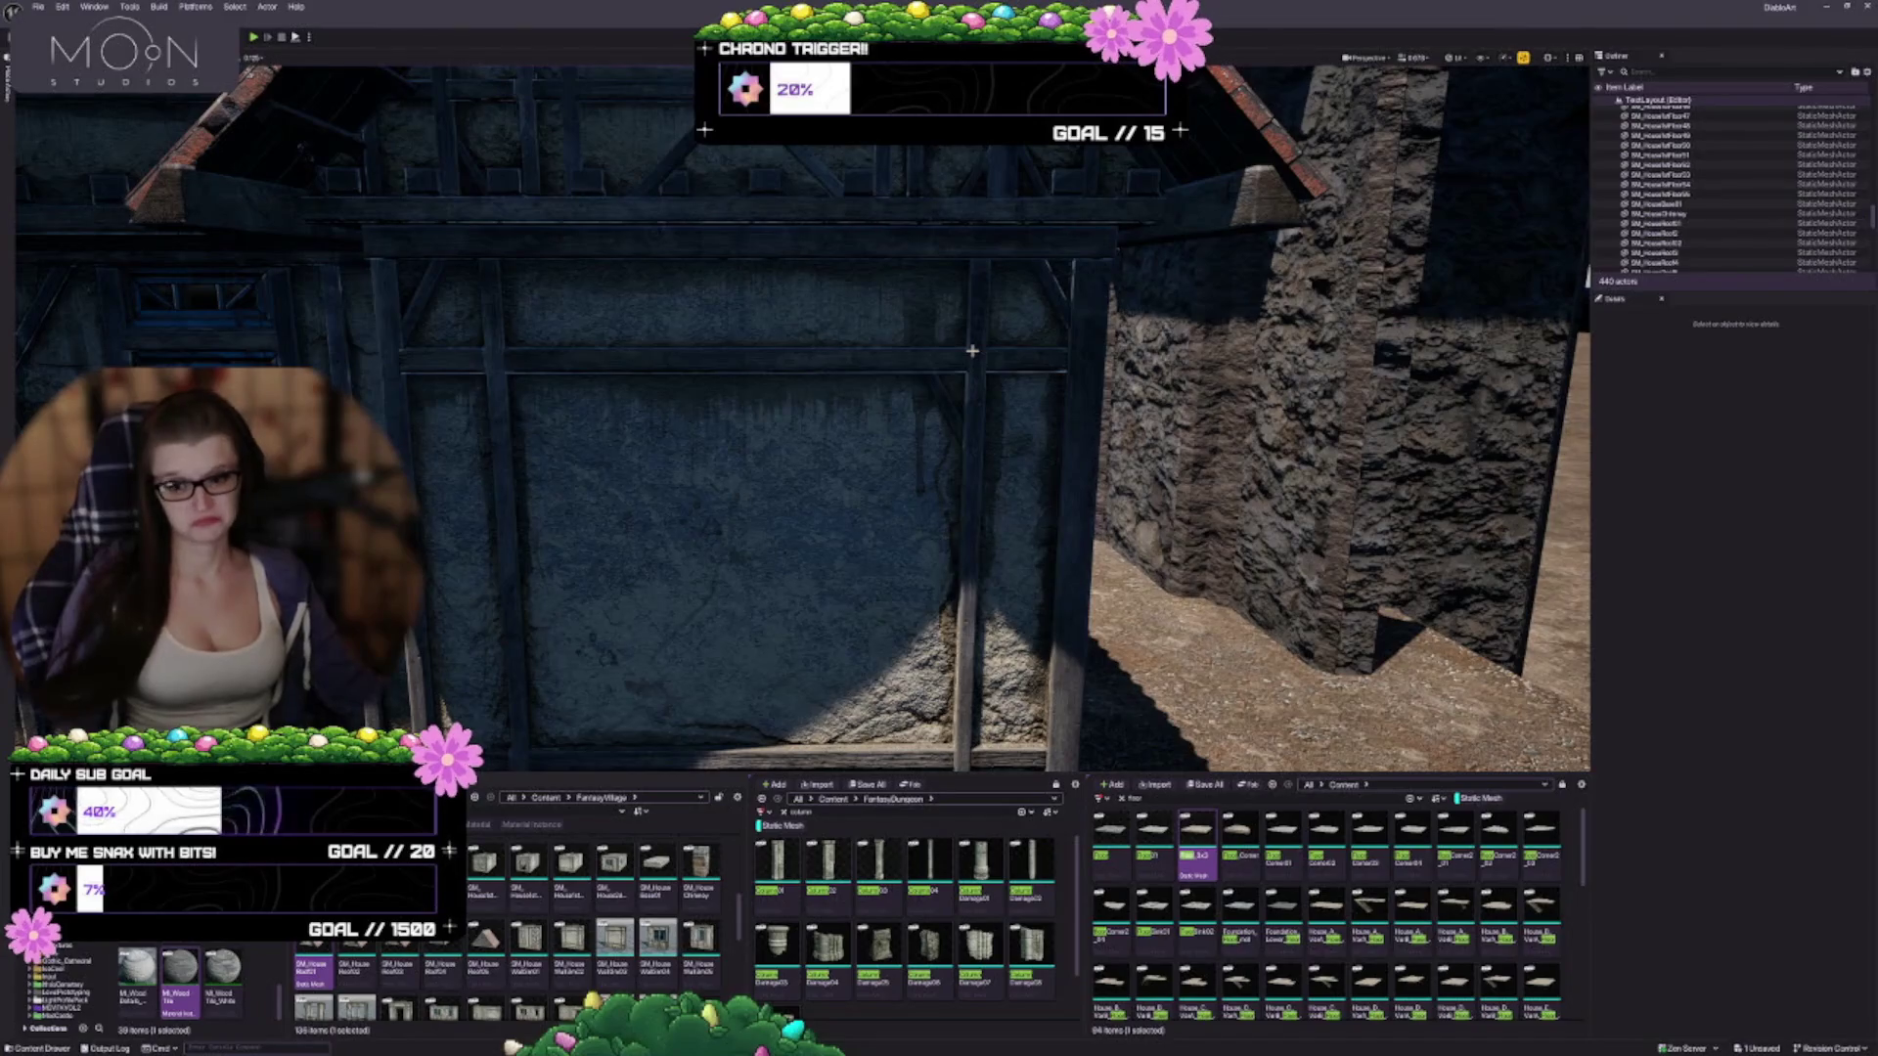
Select the annex's lower wall box
{"action": "scroll", "coordinate": [972, 334], "scroll_direction": "up", "scroll_amount": 4}
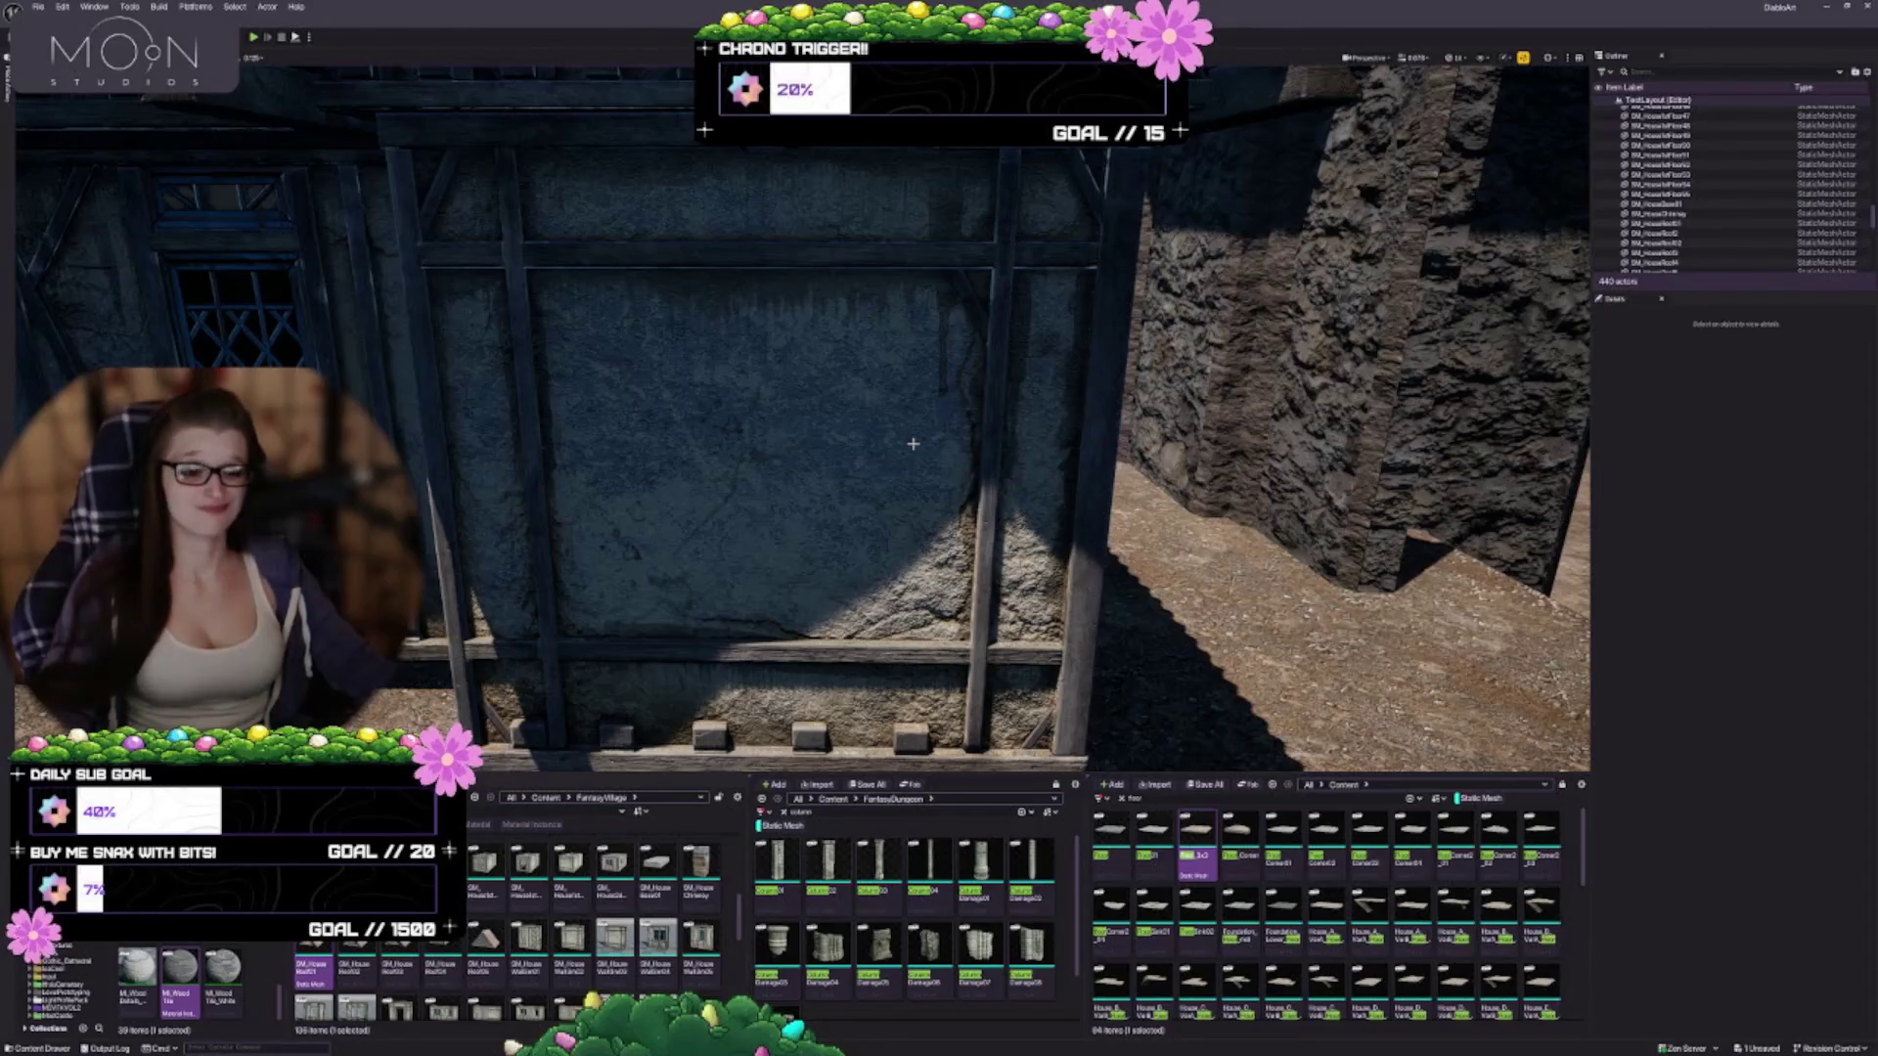
{"action": "scroll", "coordinate": [919, 394], "scroll_direction": "down", "scroll_amount": 5}
{"action": "scroll", "coordinate": [919, 394], "scroll_direction": "down", "scroll_amount": 8}
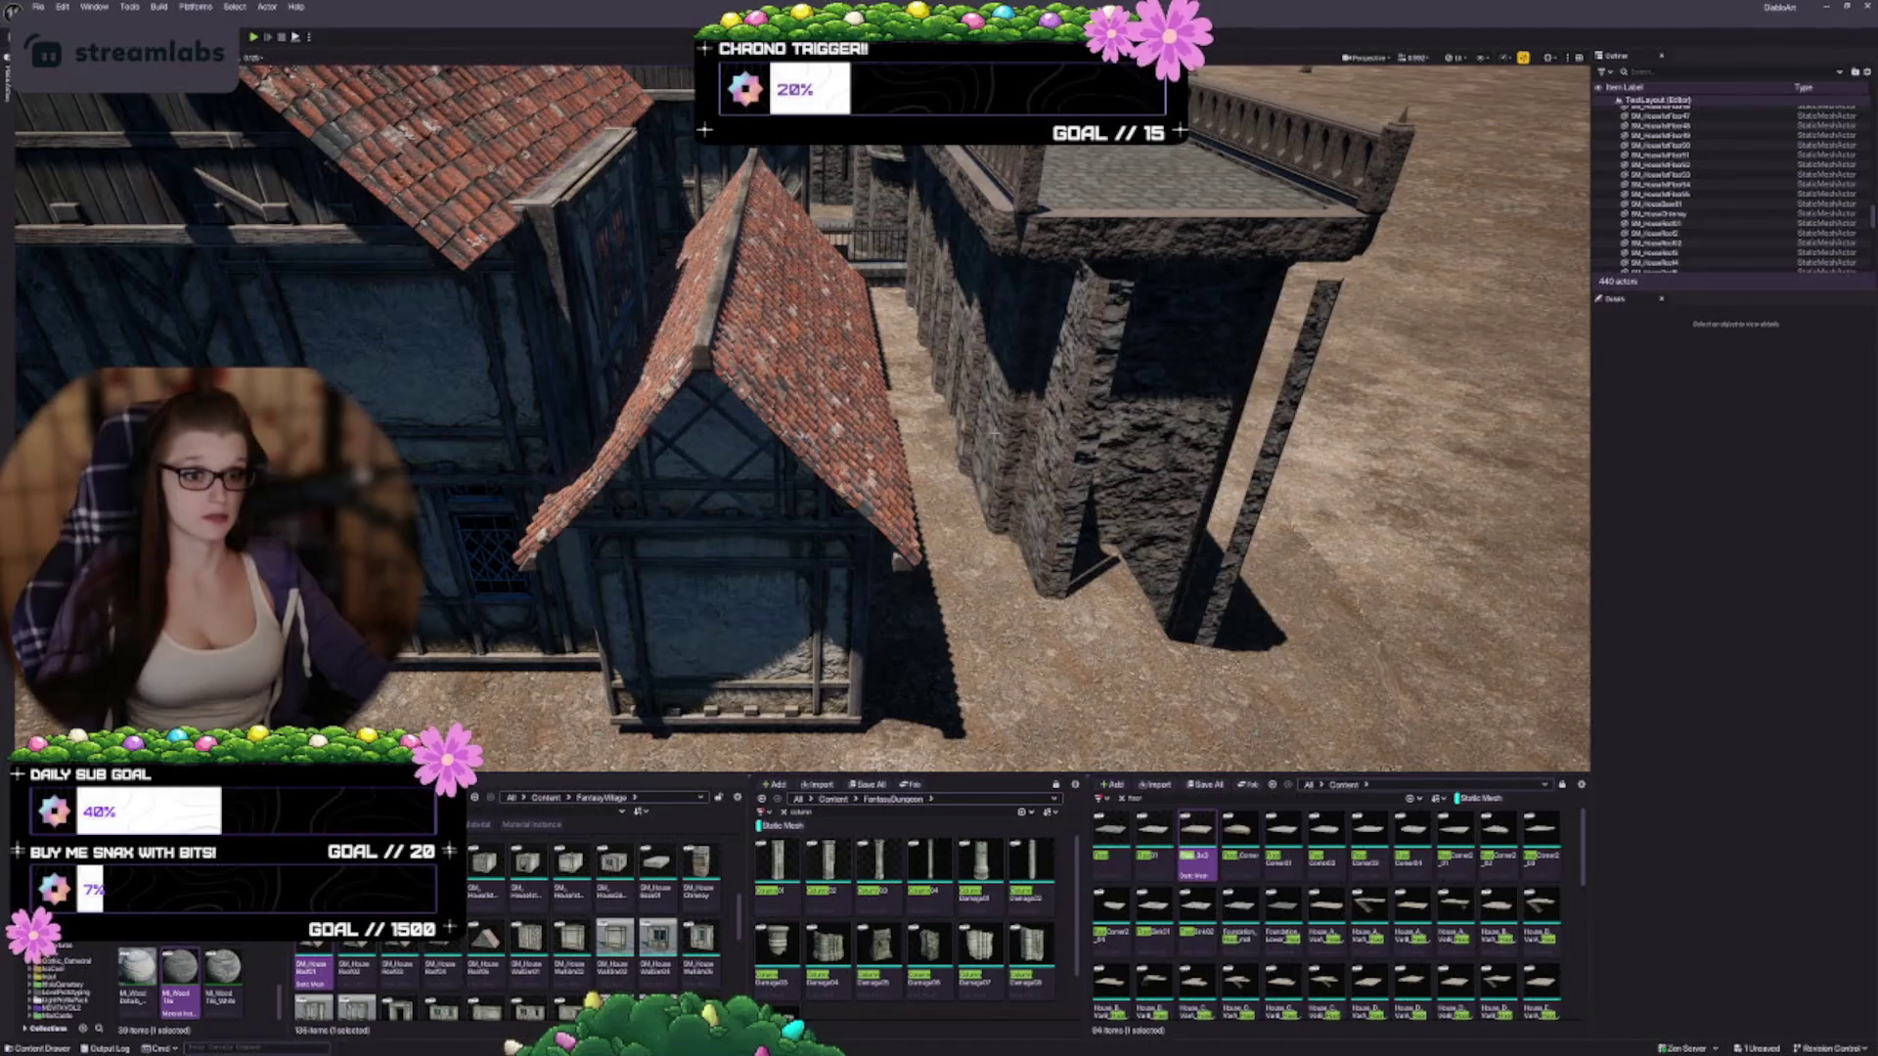
{"action": "scroll", "coordinate": [996, 436], "scroll_direction": "up", "scroll_amount": 6}
{"action": "left_click", "coordinate": [920, 194]}
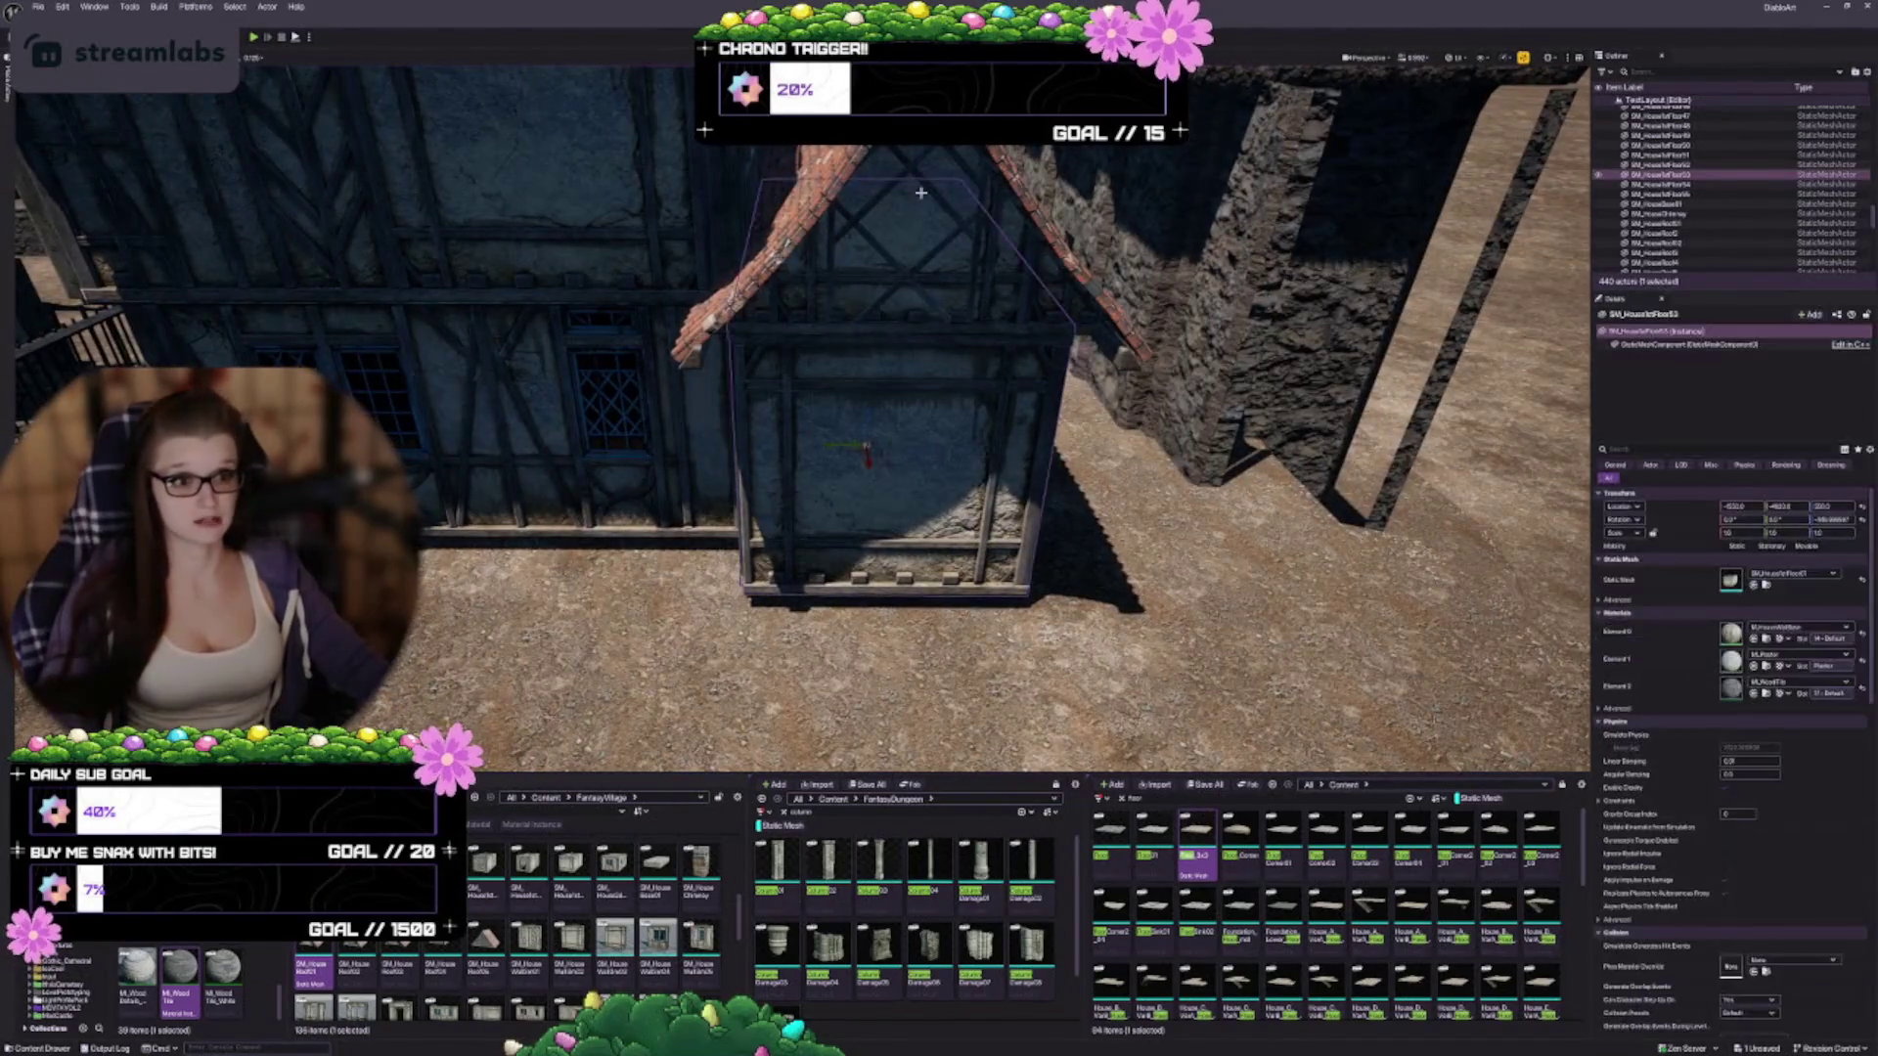
Add the annex roof to the selection, focus it, and move walls and roof sideways along X
{"action": "left_click", "coordinate": [908, 235], "text": "ctrl"}
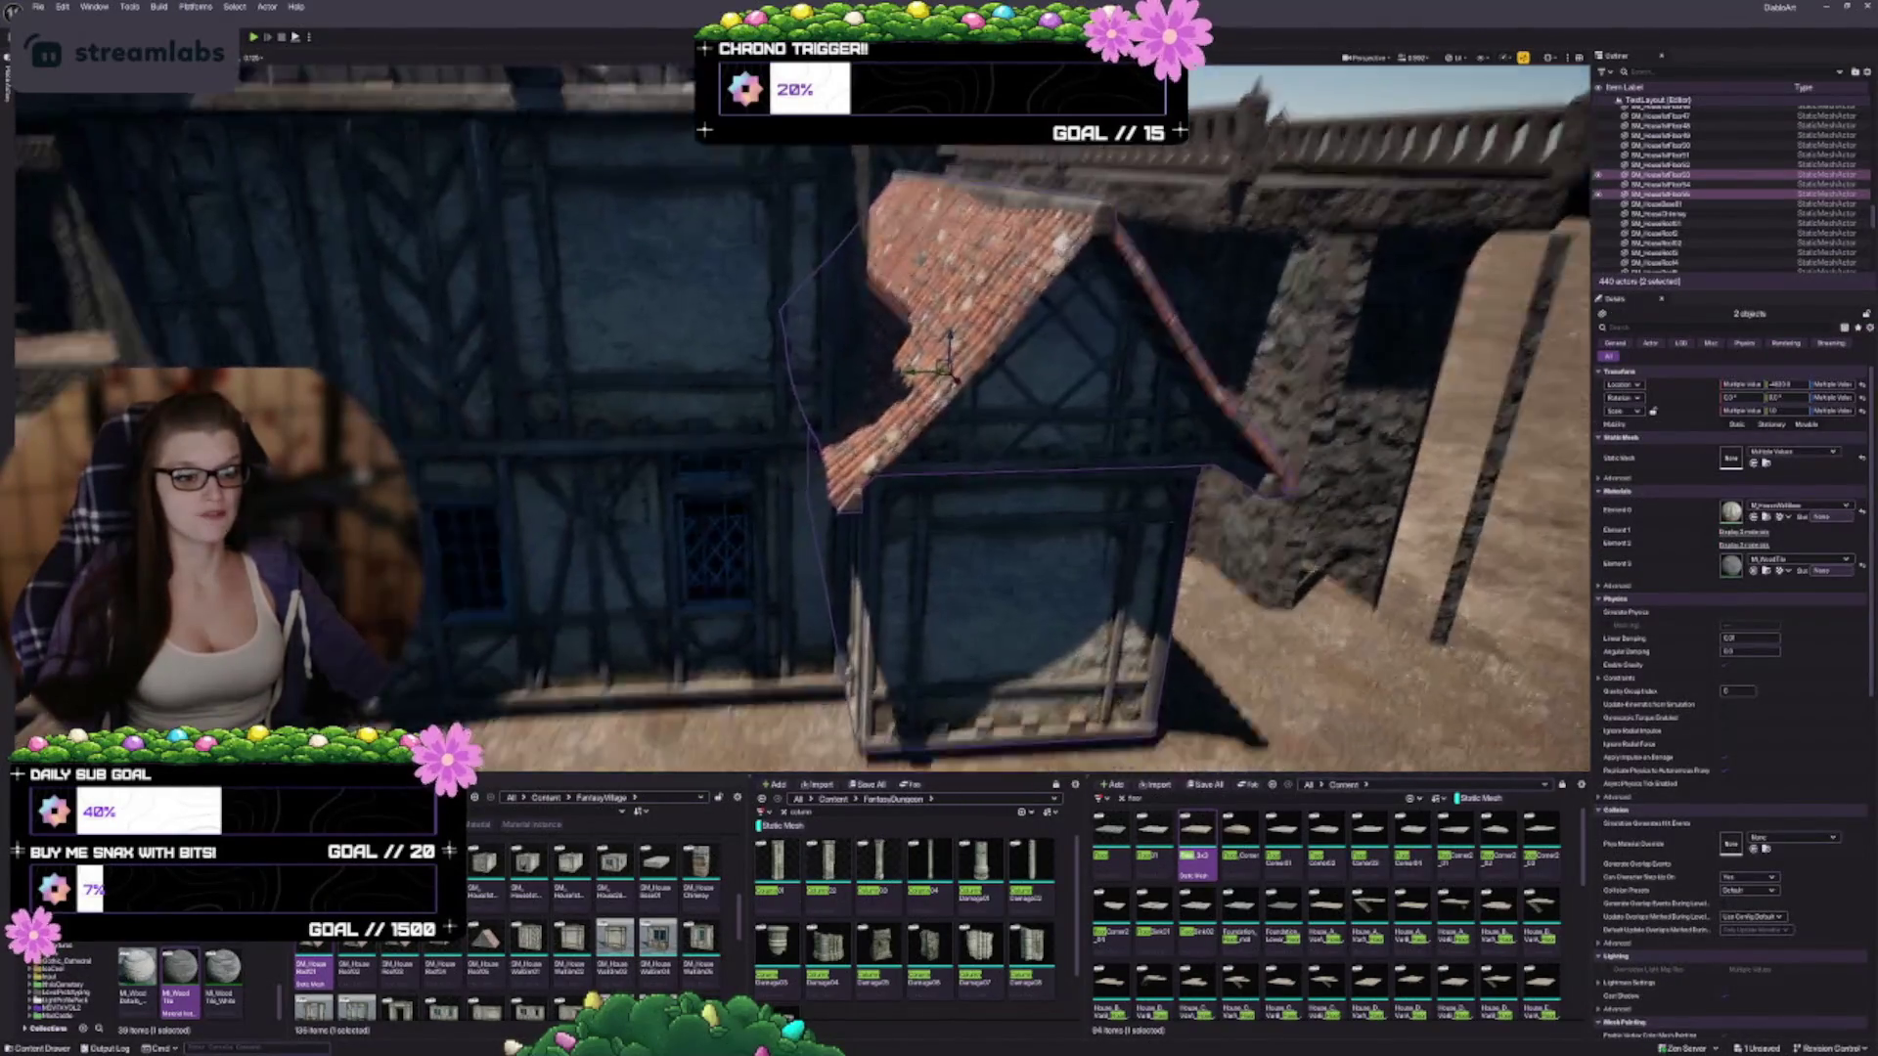
{"action": "scroll", "coordinate": [919, 391], "scroll_direction": "down", "scroll_amount": 2}
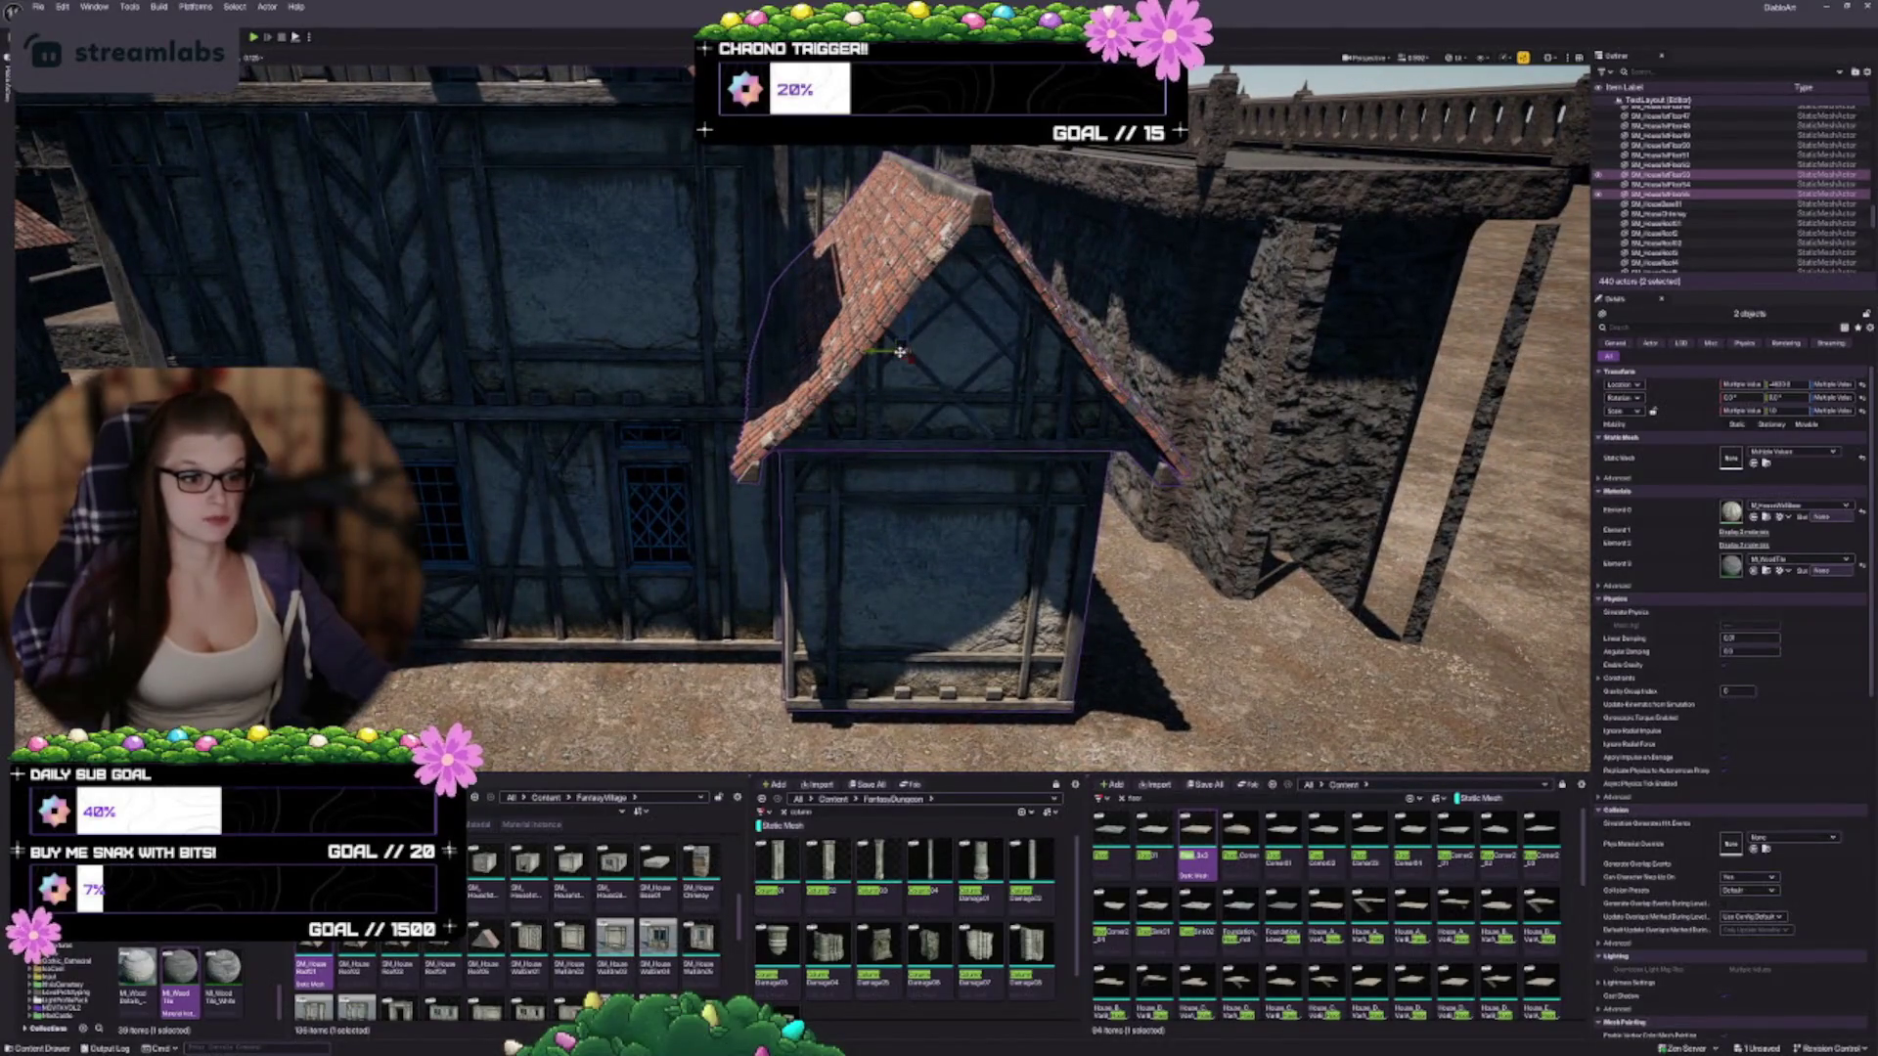
{"action": "key", "text": "f"}
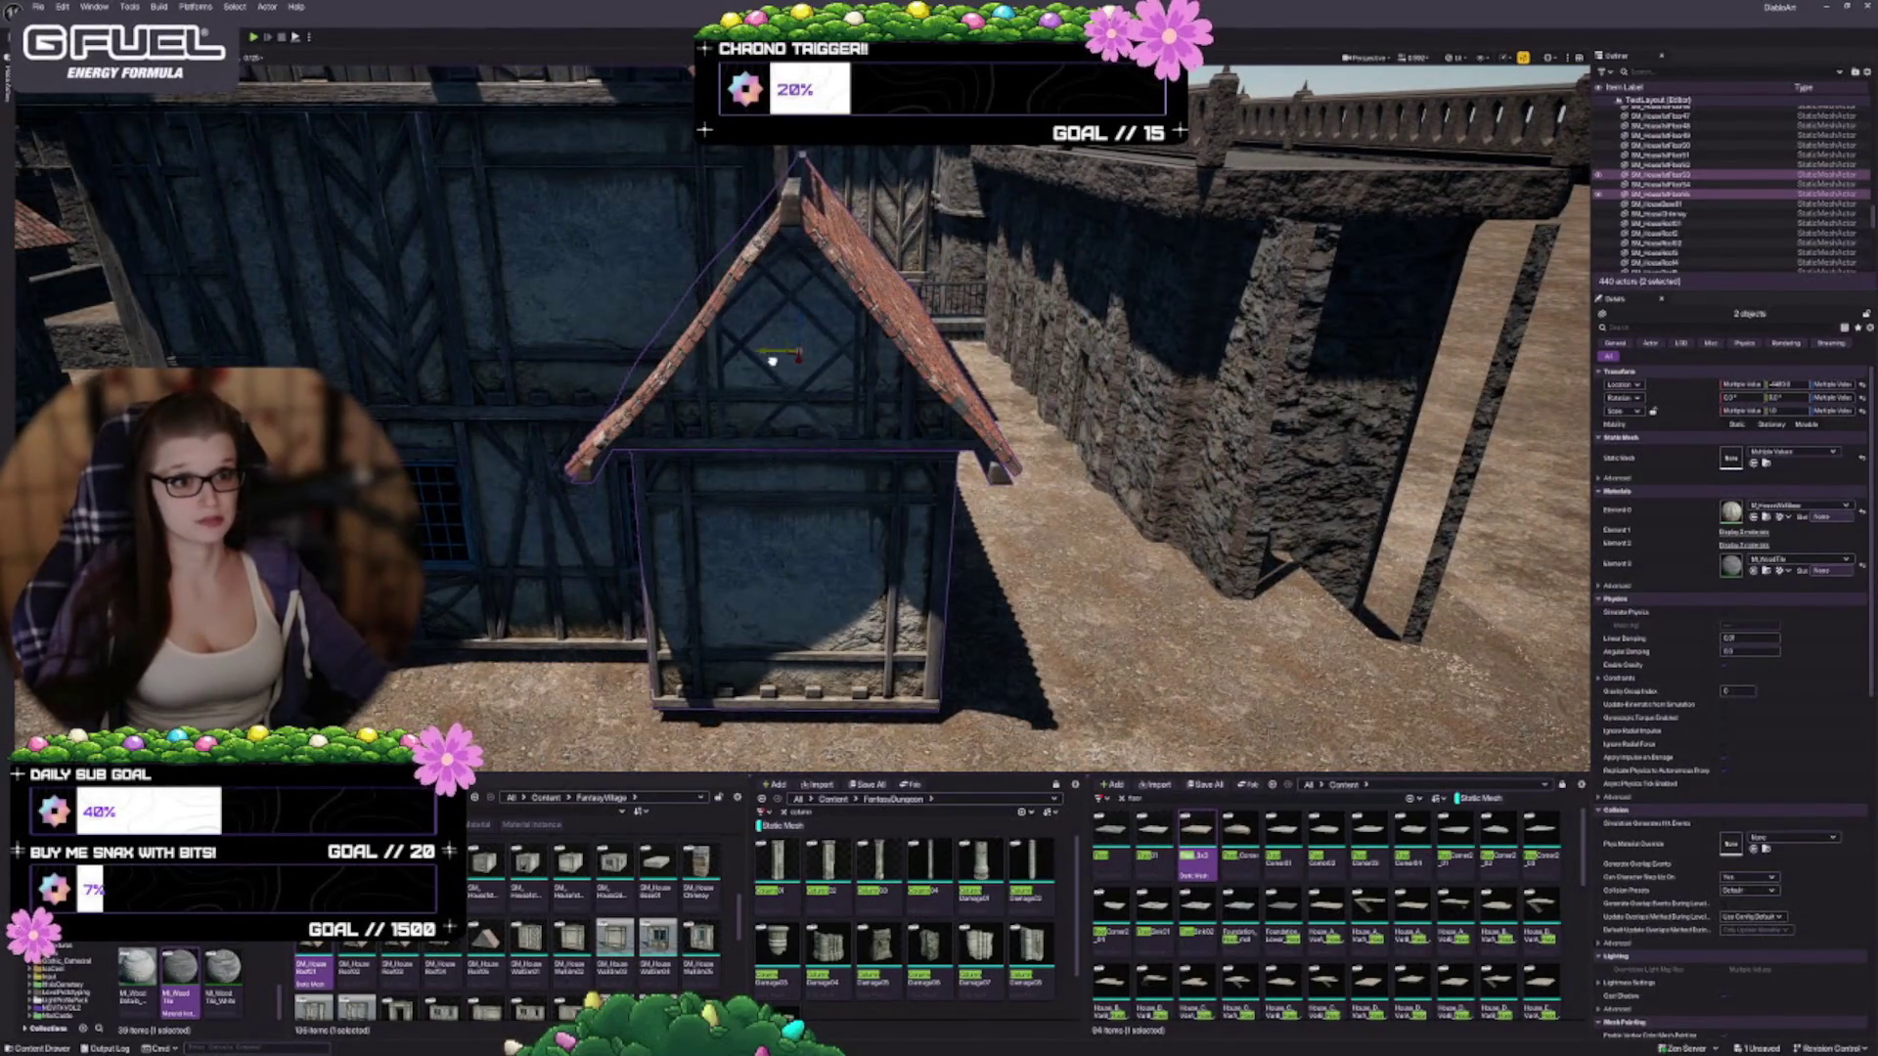
{"action": "mouse_move", "coordinate": [766, 360]}
{"action": "left_mouse_down"}
{"action": "mouse_move", "coordinate": [666, 374]}
{"action": "mouse_move", "coordinate": [726, 372]}
{"action": "mouse_move", "coordinate": [941, 526]}
{"action": "left_mouse_up"}
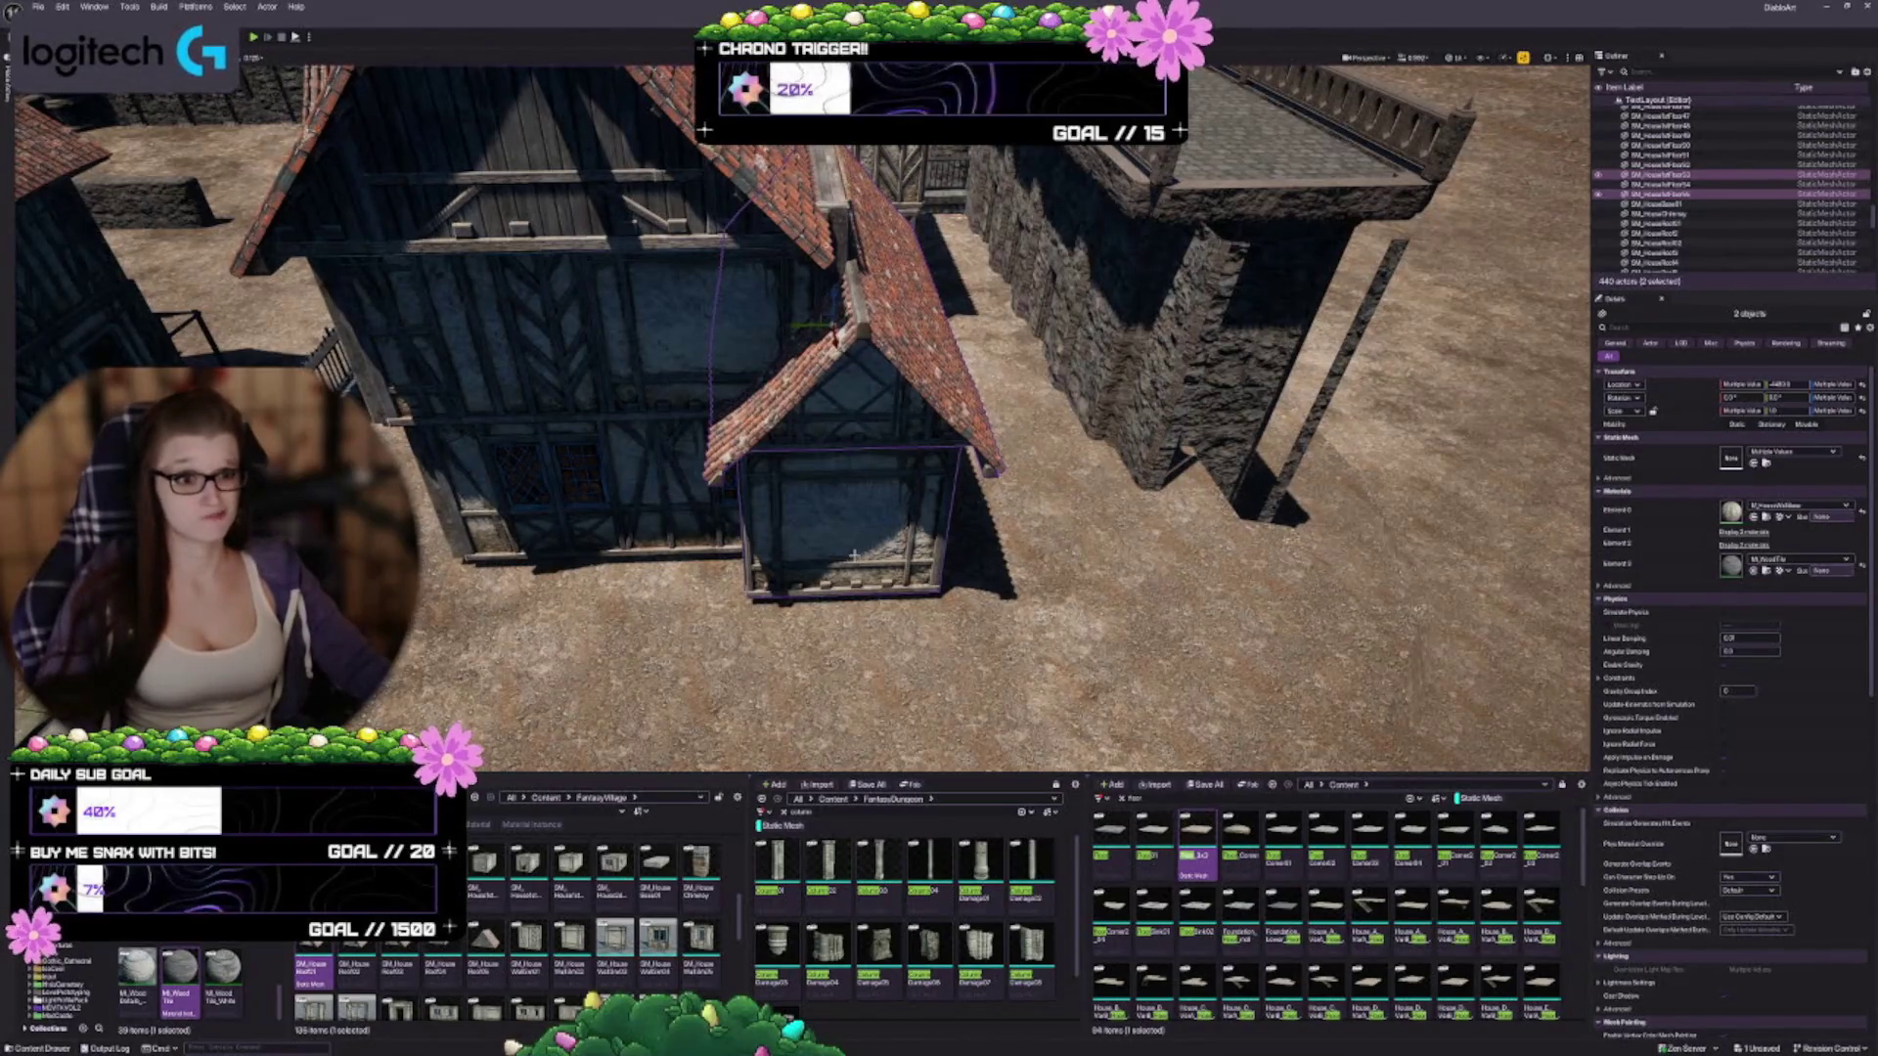
Inspect the shifted annex from eye level and above, then clear the selection
{"action": "left_click_drag", "start_coordinate": [791, 504], "coordinate": [791, 567]}
{"action": "mouse_move", "coordinate": [909, 420]}
{"action": "left_mouse_down"}
{"action": "mouse_move", "coordinate": [939, 401]}
{"action": "mouse_move", "coordinate": [910, 420]}
{"action": "left_mouse_up"}
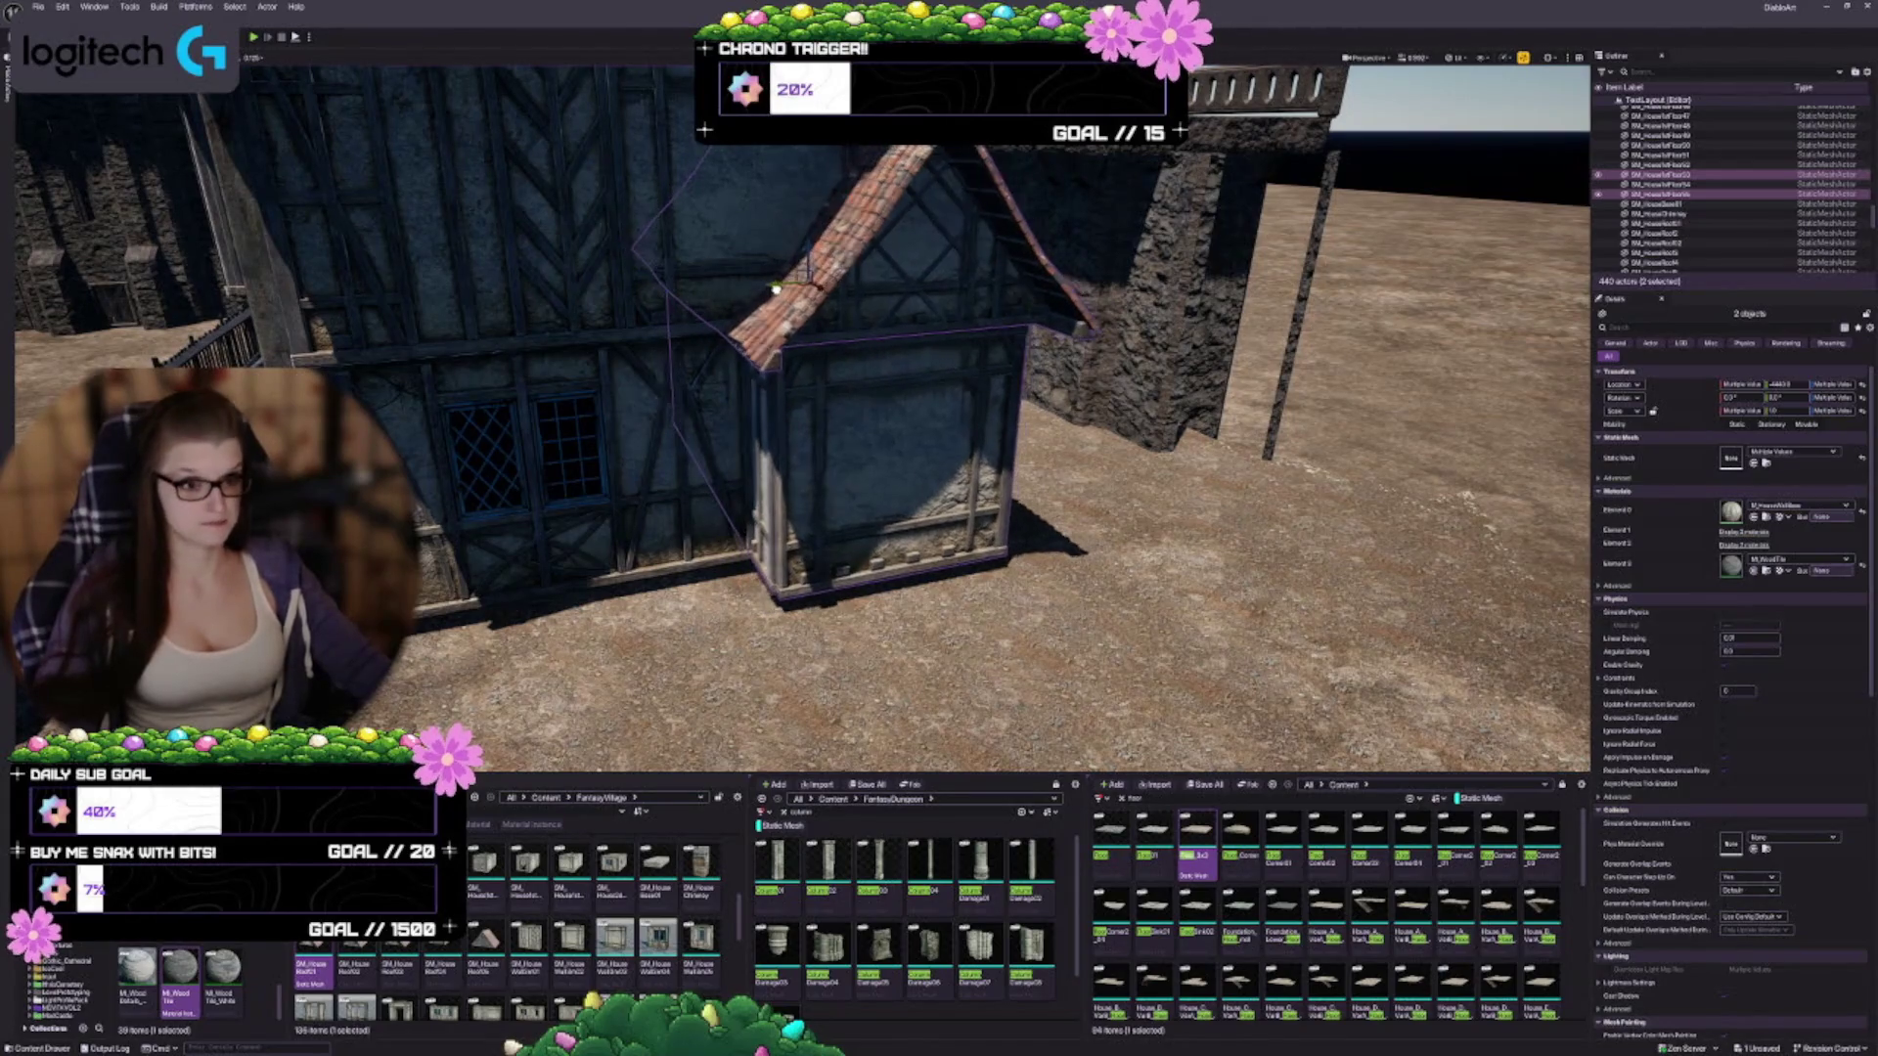
{"action": "left_click_drag", "start_coordinate": [789, 372], "coordinate": [789, 333]}
{"action": "mouse_move", "coordinate": [595, 394]}
{"action": "left_mouse_down"}
{"action": "mouse_move", "coordinate": [596, 411]}
{"action": "mouse_move", "coordinate": [595, 394]}
{"action": "mouse_move", "coordinate": [661, 394]}
{"action": "left_mouse_up"}
{"action": "mouse_move", "coordinate": [934, 578]}
{"action": "left_mouse_down"}
{"action": "mouse_move", "coordinate": [984, 539]}
{"action": "mouse_move", "coordinate": [940, 512]}
{"action": "left_mouse_up"}
{"action": "key", "text": "Escape"}
Select the upper house floor piece, review the gabled roofs and timber wall, then find SM_House_Wall01
{"action": "left_click", "coordinate": [910, 497]}
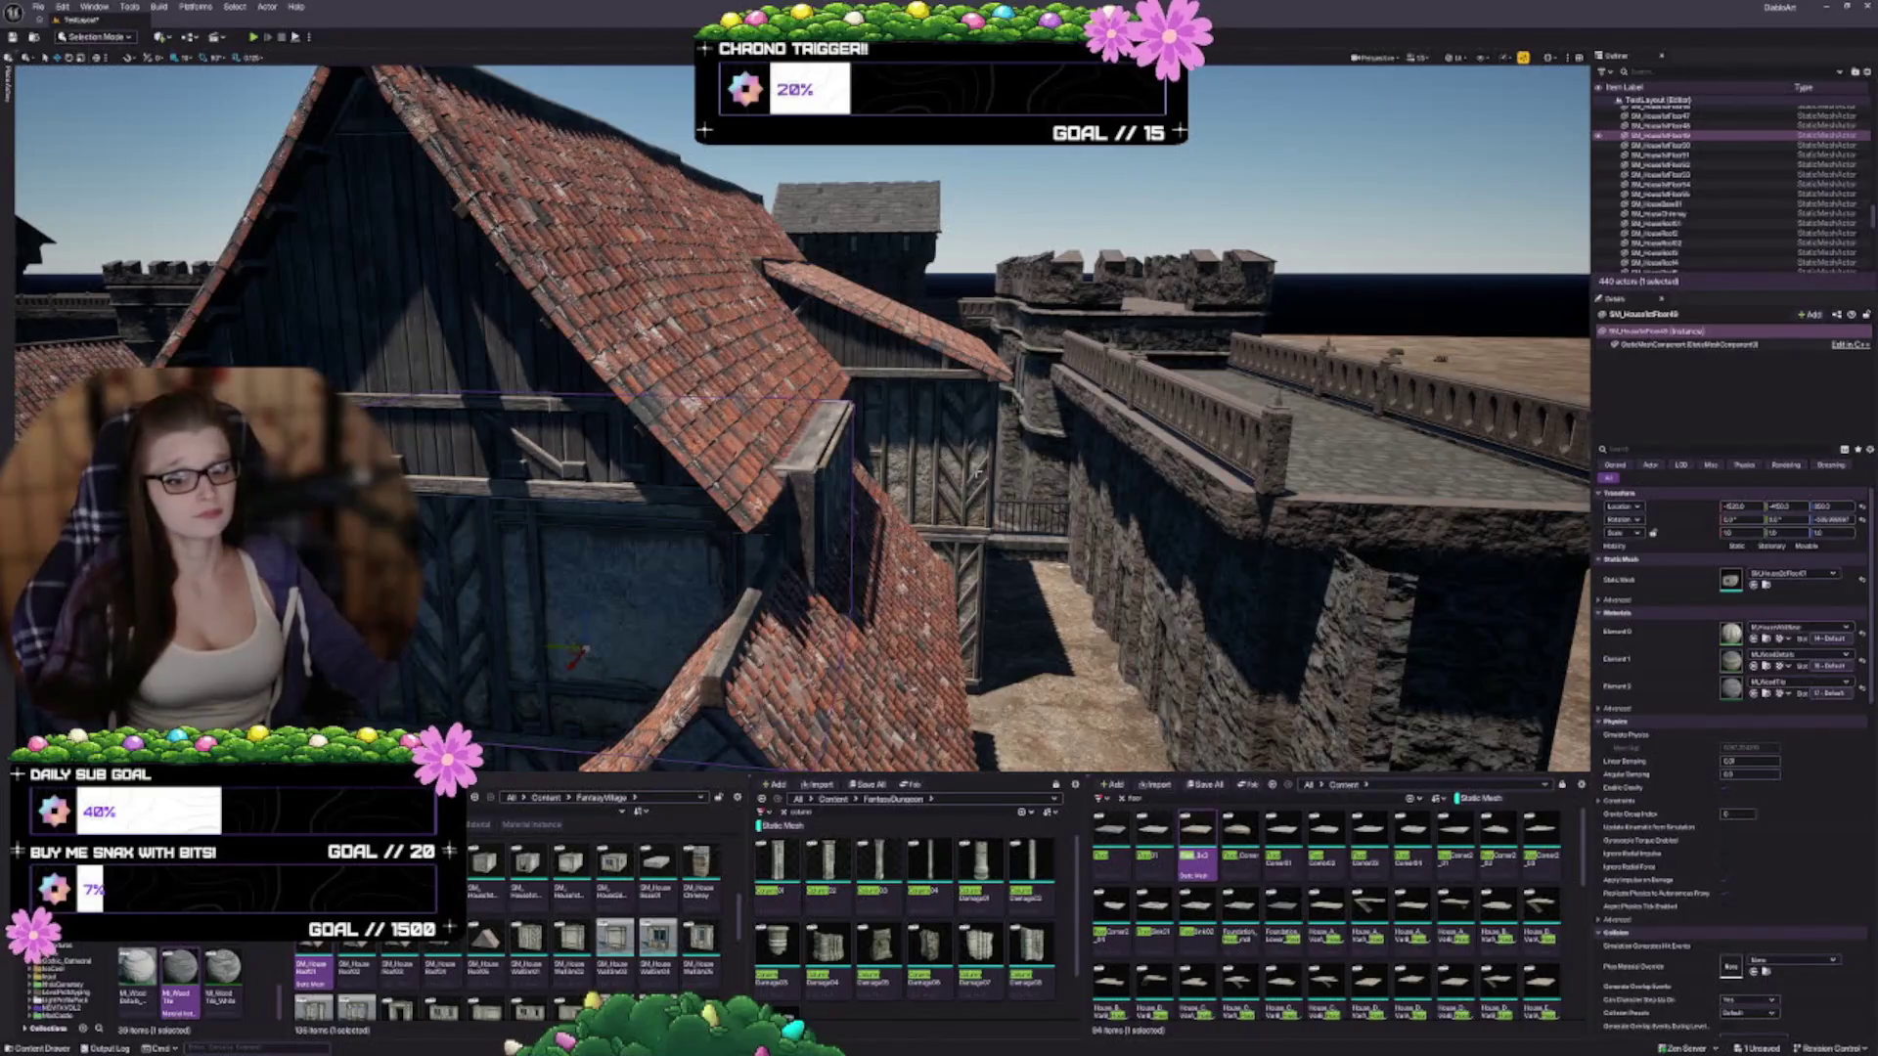
{"action": "left_click_drag", "start_coordinate": [998, 556], "coordinate": [1082, 565]}
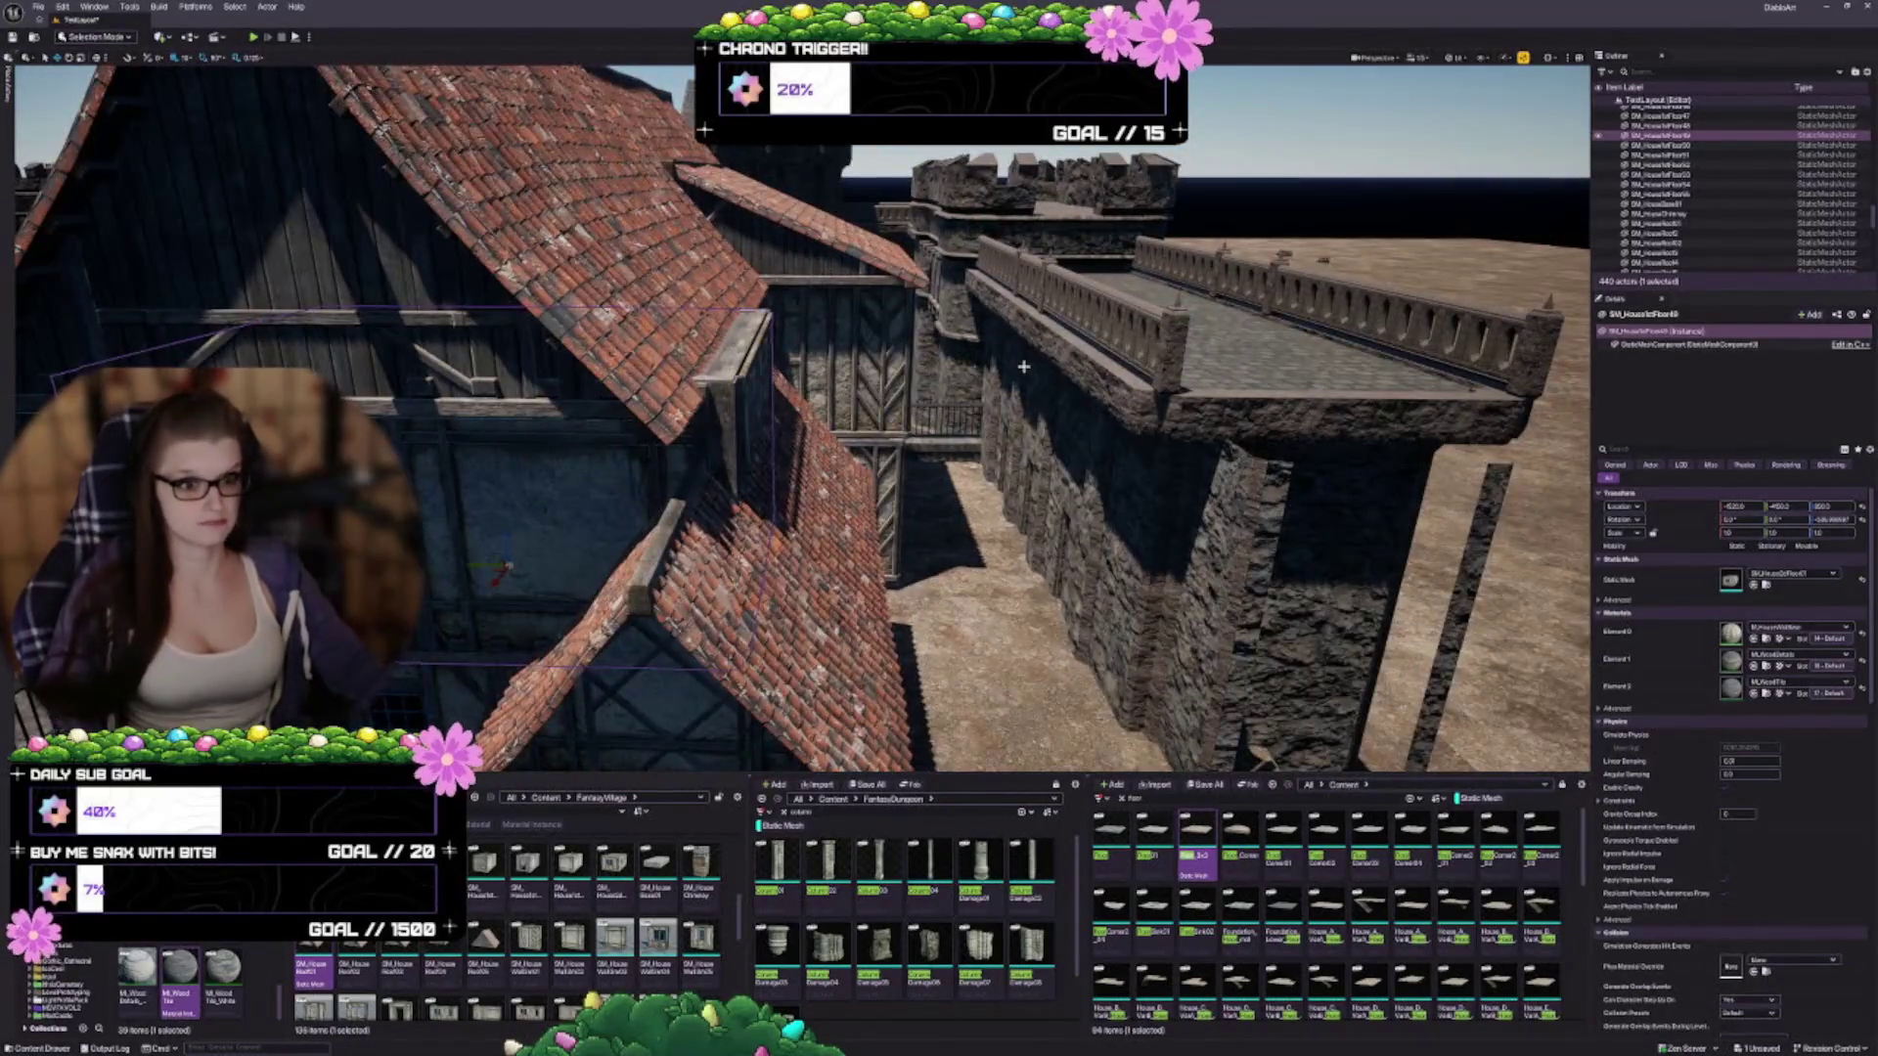
{"action": "mouse_move", "coordinate": [1047, 470]}
{"action": "left_mouse_down"}
{"action": "mouse_move", "coordinate": [1131, 587]}
{"action": "mouse_move", "coordinate": [1048, 470]}
{"action": "mouse_move", "coordinate": [1100, 547]}
{"action": "mouse_move", "coordinate": [1074, 595]}
{"action": "mouse_move", "coordinate": [1115, 595]}
{"action": "left_mouse_up"}
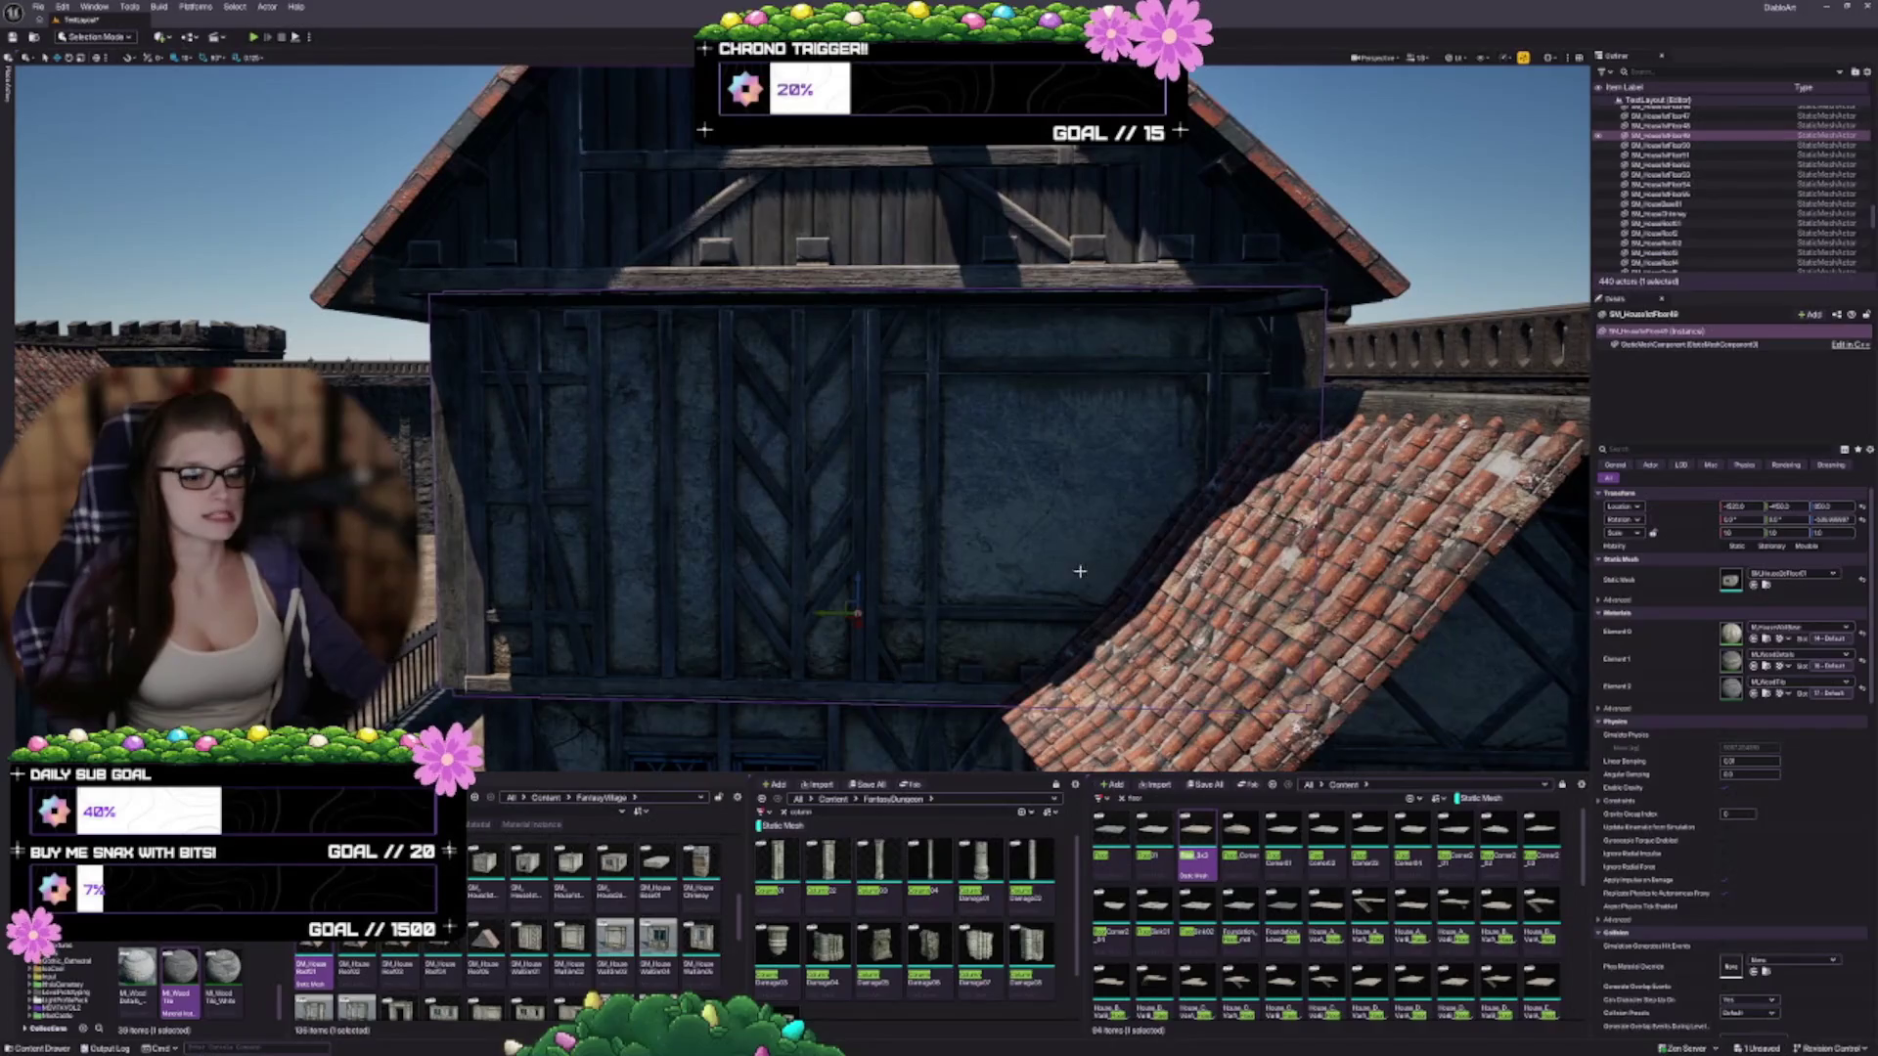
{"action": "mouse_move", "coordinate": [1025, 546]}
{"action": "left_mouse_down"}
{"action": "mouse_move", "coordinate": [997, 536]}
{"action": "mouse_move", "coordinate": [1051, 557]}
{"action": "mouse_move", "coordinate": [1095, 528]}
{"action": "mouse_move", "coordinate": [841, 533]}
{"action": "left_mouse_up"}
{"action": "key", "text": "Escape"}
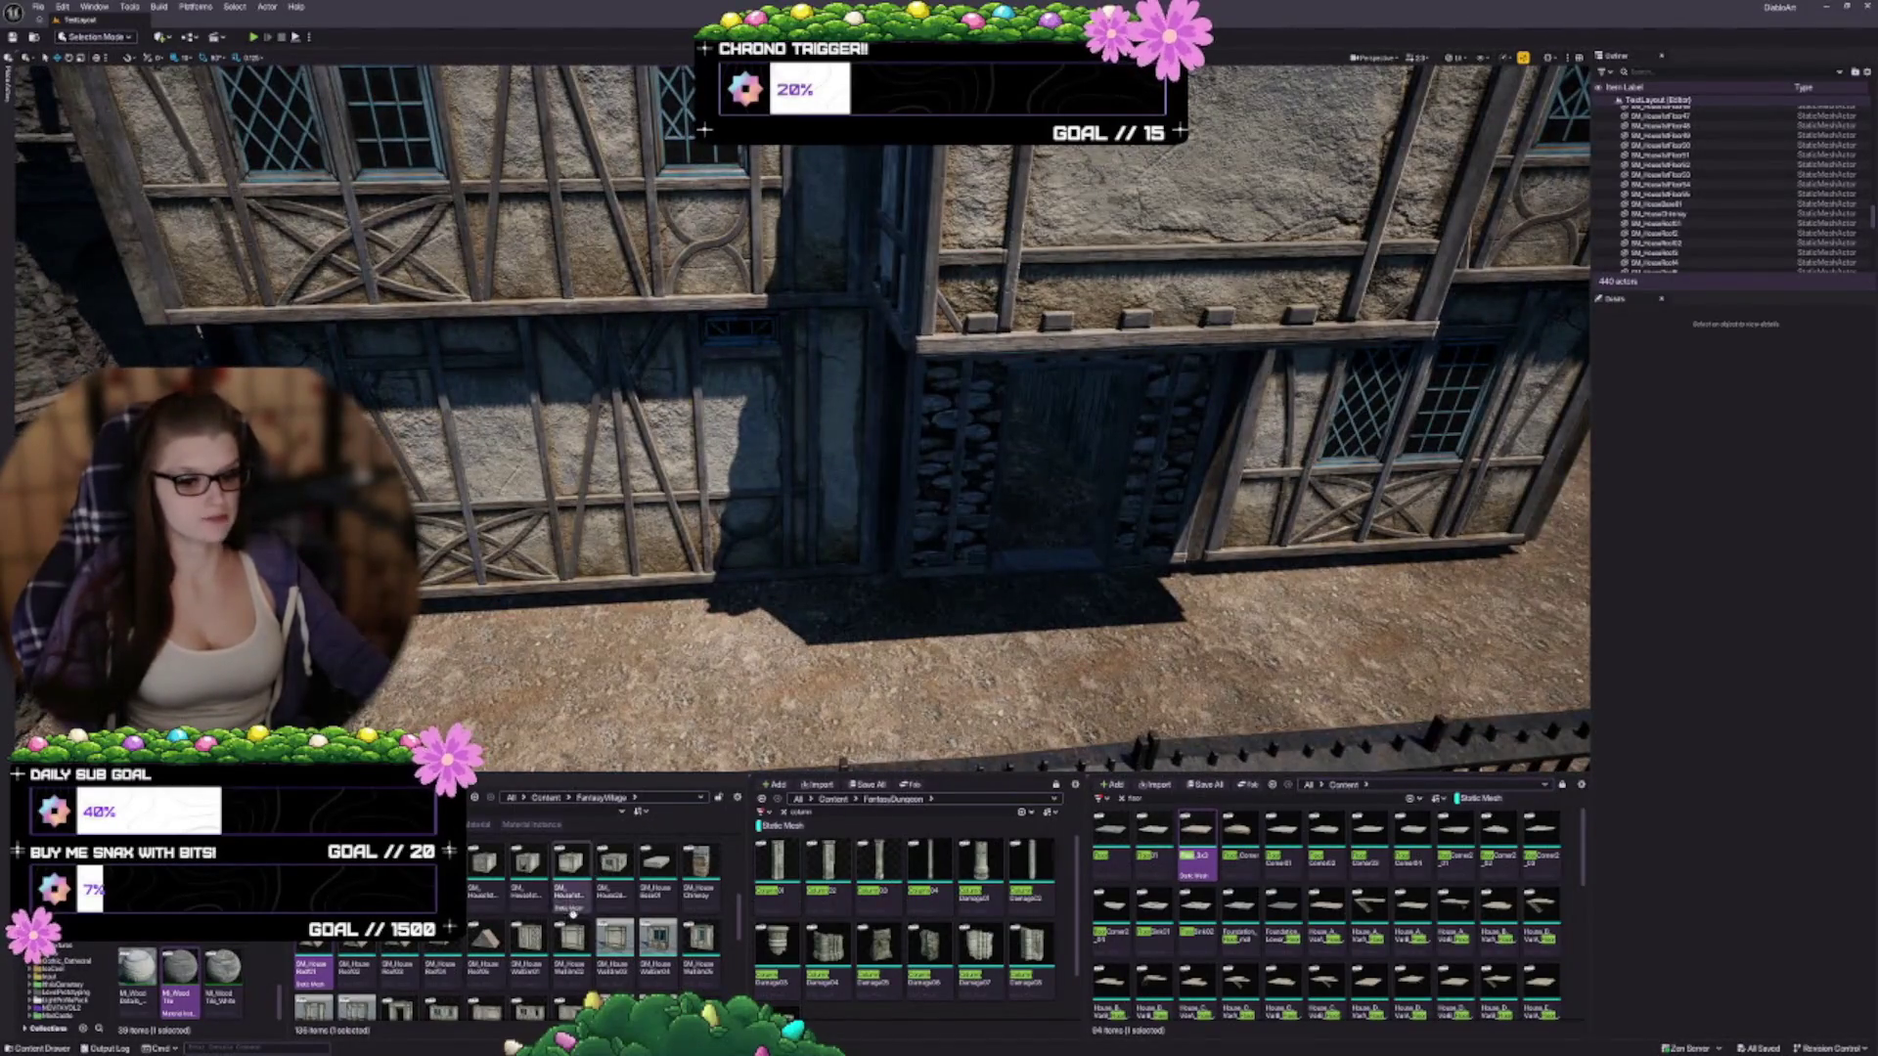
{"action": "right_click", "coordinate": [525, 937]}
Browse the Content Browser assets for the stone house-base mesh
{"action": "key", "text": "Escape"}
{"action": "scroll", "coordinate": [513, 929], "scroll_direction": "down", "scroll_amount": 1}
{"action": "right_click", "coordinate": [510, 920]}
{"action": "key", "text": "Escape"}
{"action": "scroll", "coordinate": [489, 924], "scroll_direction": "up", "scroll_amount": 5}
{"action": "right_click", "coordinate": [483, 927]}
{"action": "key", "text": "Escape"}
{"action": "scroll", "coordinate": [489, 925], "scroll_direction": "down", "scroll_amount": 3}
{"action": "right_click", "coordinate": [483, 924]}
{"action": "key", "text": "Escape"}
{"action": "scroll", "coordinate": [654, 865], "scroll_direction": "down", "scroll_amount": 1}
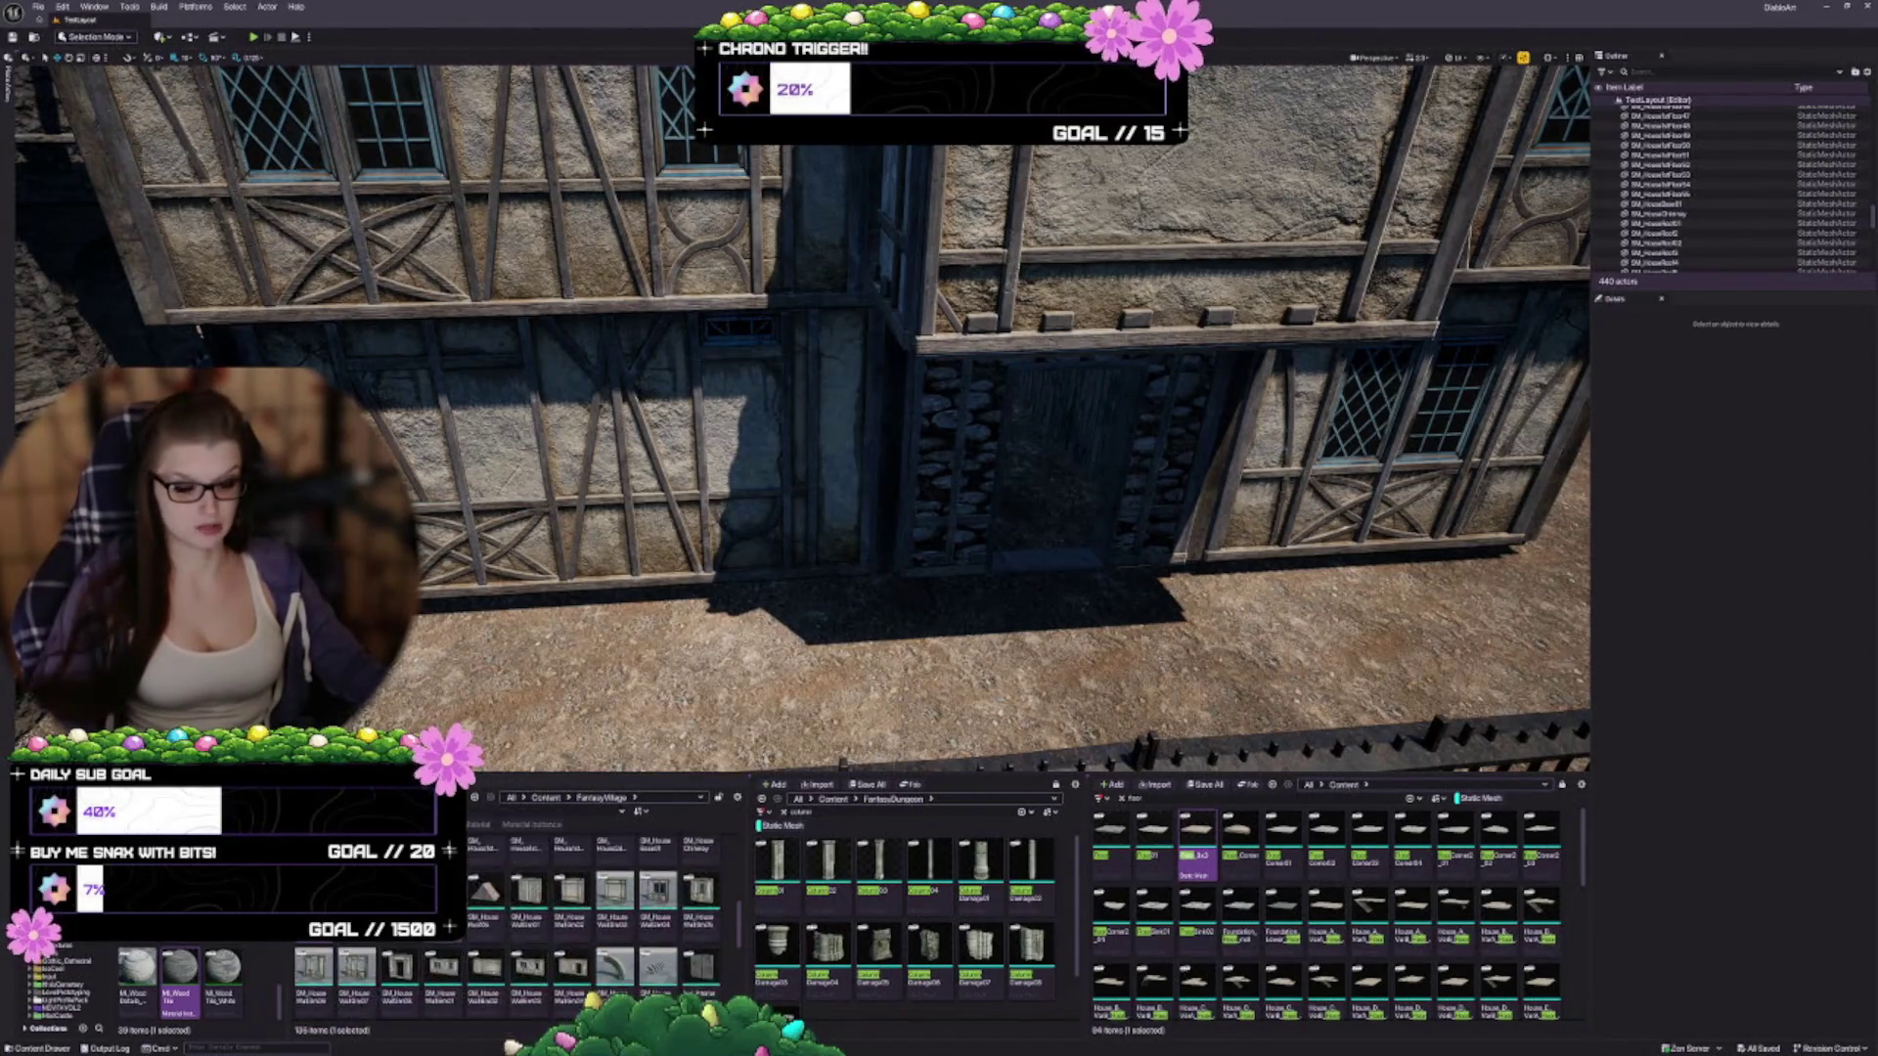
{"action": "scroll", "coordinate": [587, 920], "scroll_direction": "up", "scroll_amount": 1}
{"action": "scroll", "coordinate": [685, 929], "scroll_direction": "up", "scroll_amount": 1}
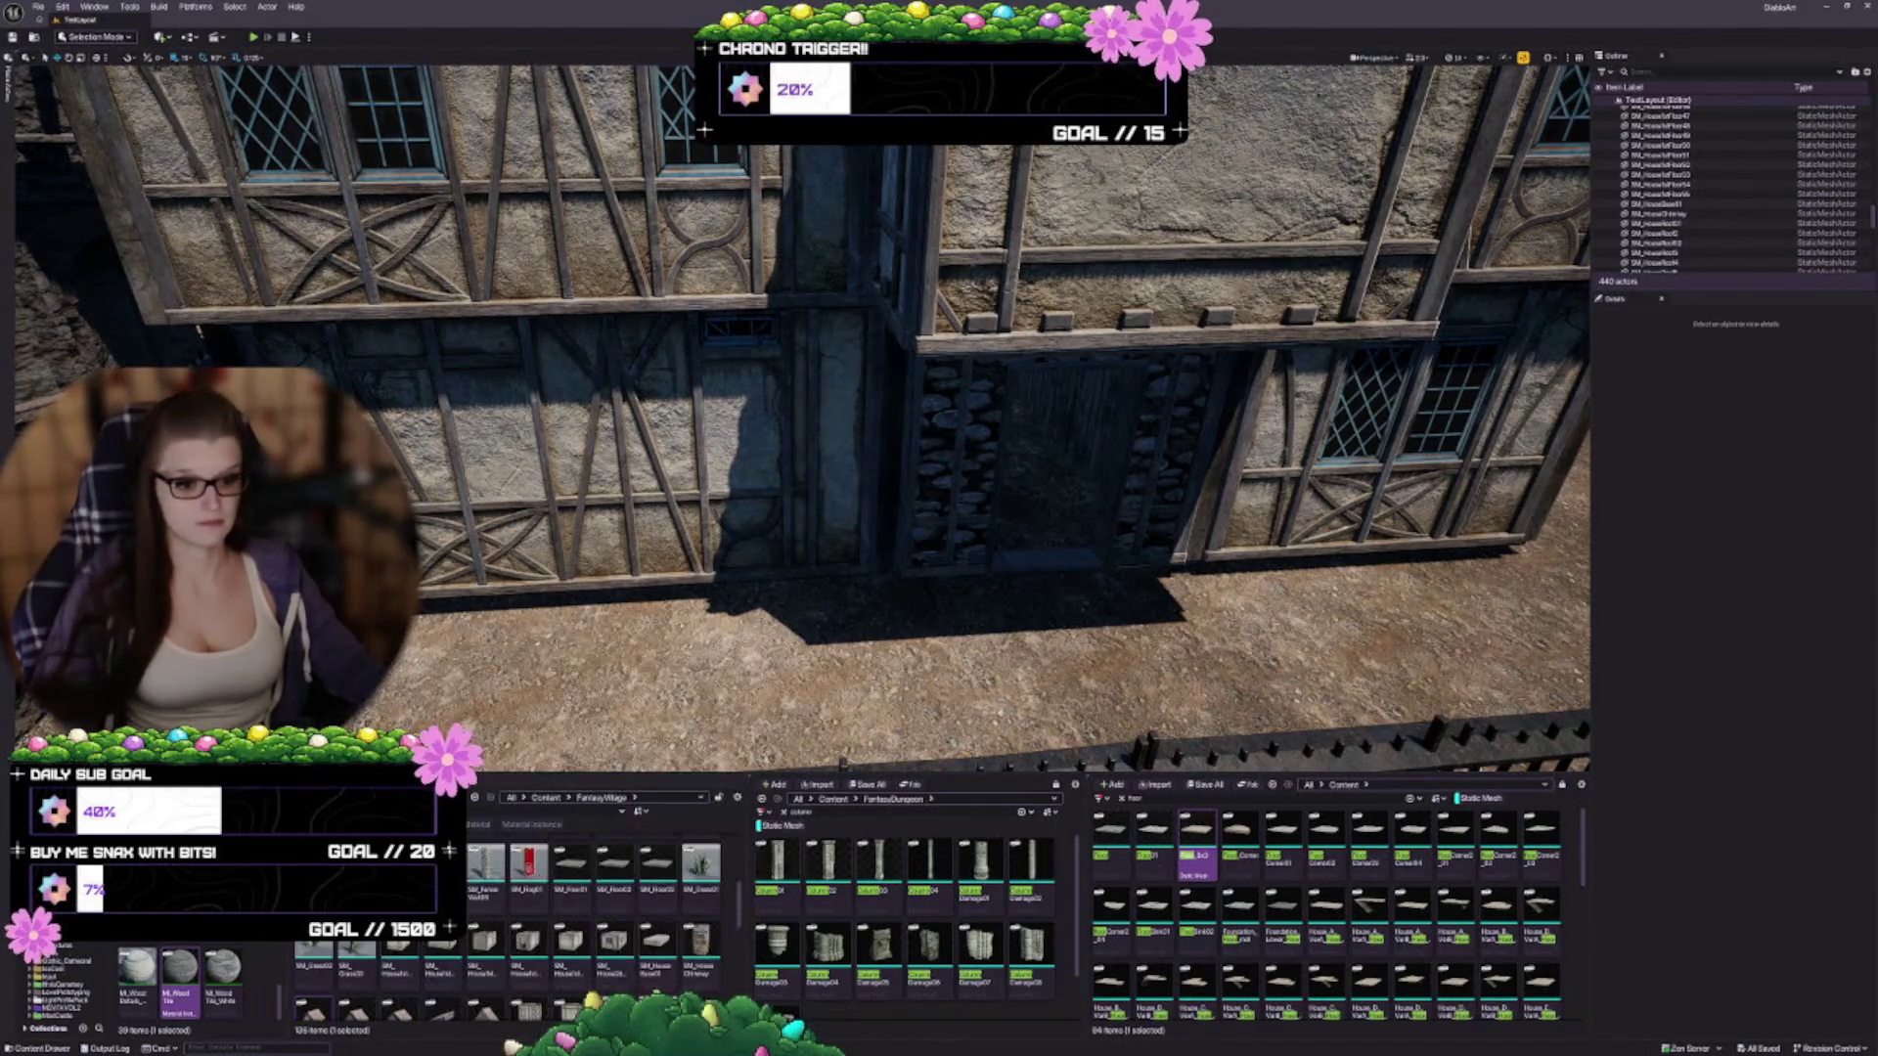
Drag the stone house-base mesh into the level, snap it to the floor, and slide it against the wall's base
{"action": "mouse_move", "coordinate": [657, 939]}
{"action": "left_mouse_down"}
{"action": "mouse_move", "coordinate": [447, 555]}
{"action": "mouse_move", "coordinate": [600, 613]}
{"action": "left_mouse_up"}
{"action": "scroll", "coordinate": [600, 612], "scroll_direction": "down", "scroll_amount": 4}
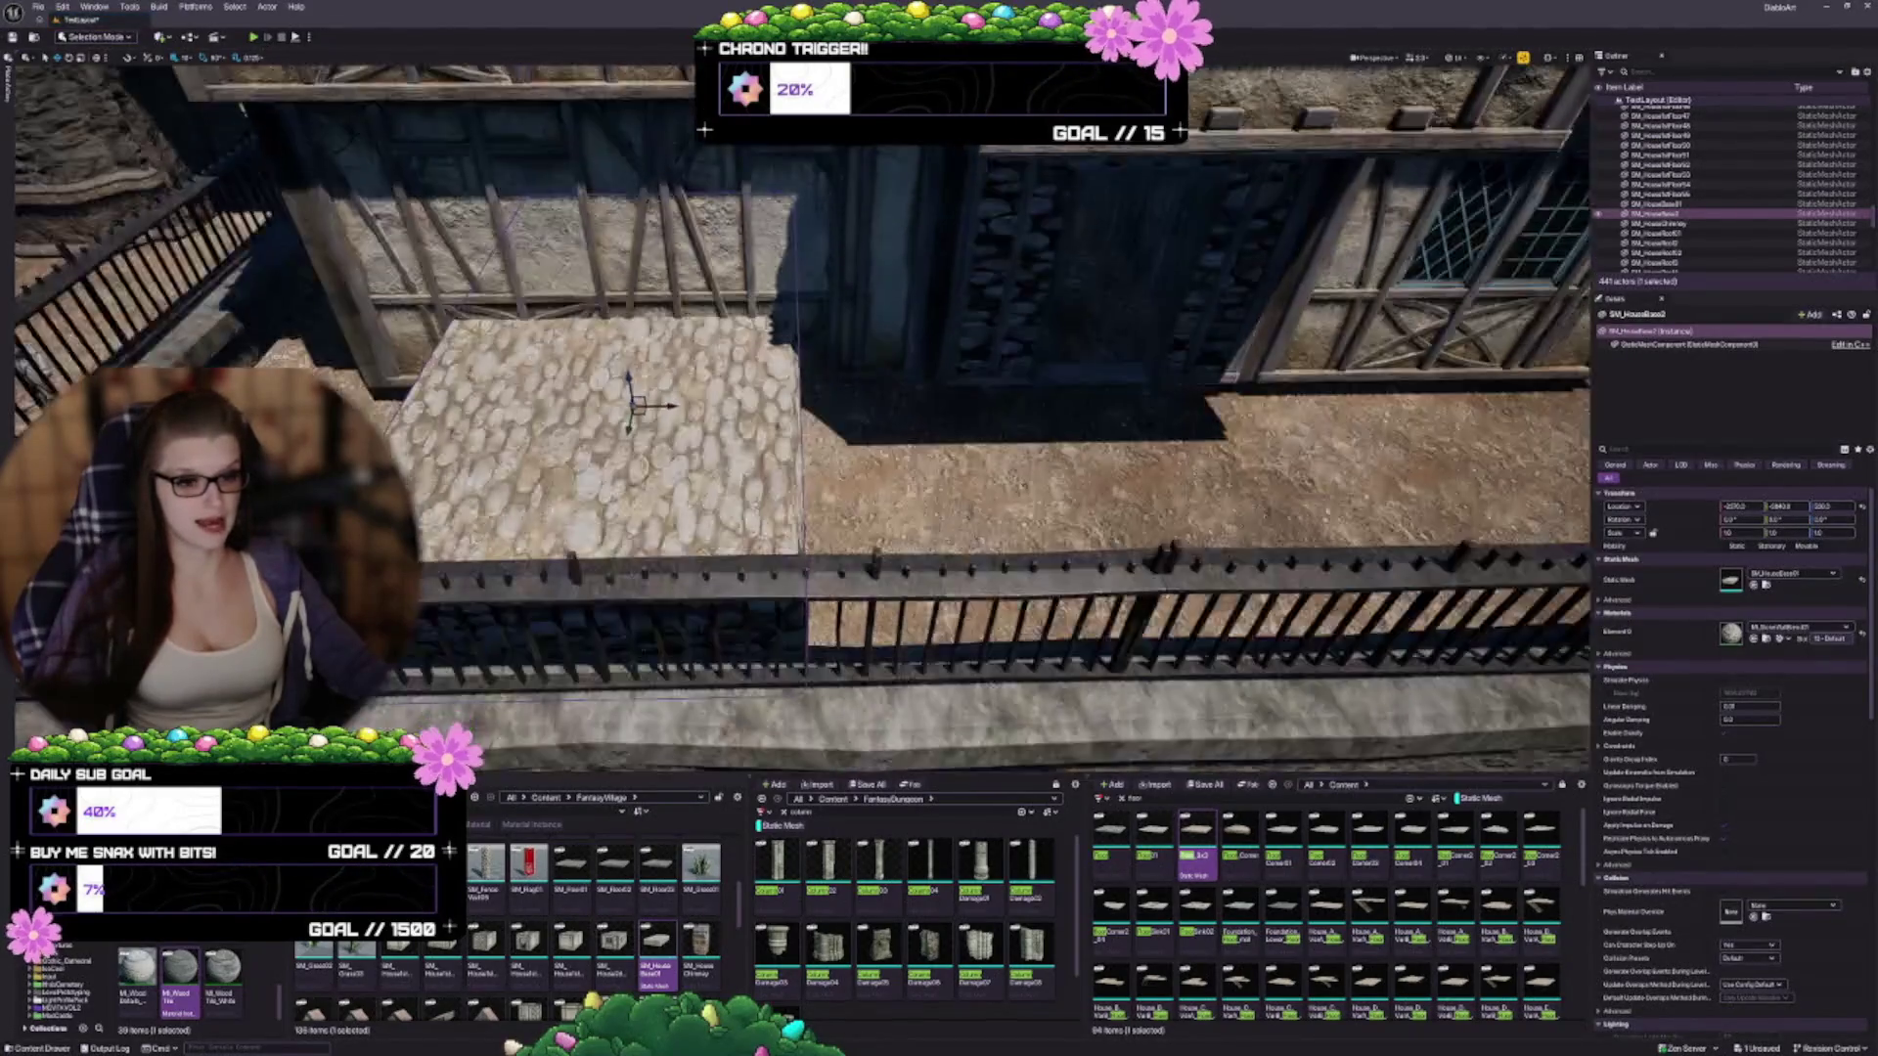
{"action": "key", "text": "End"}
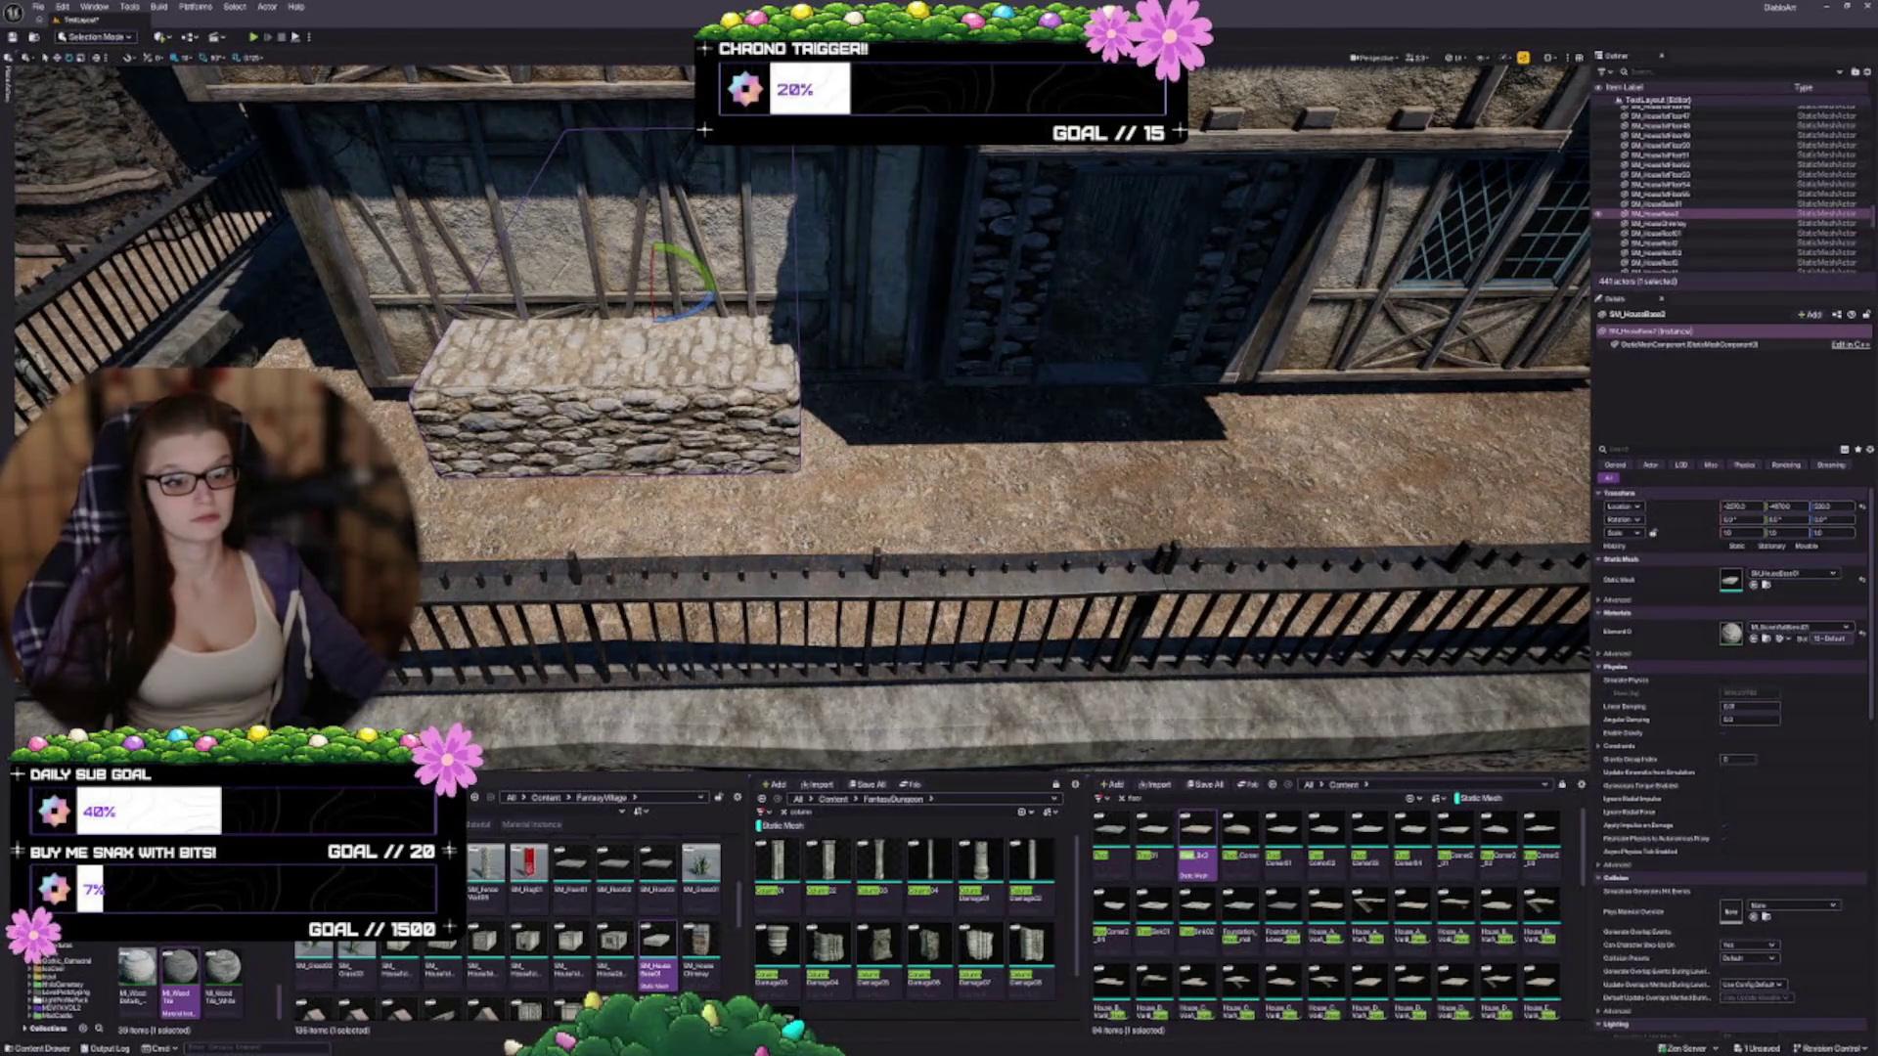
{"action": "key", "text": "f"}
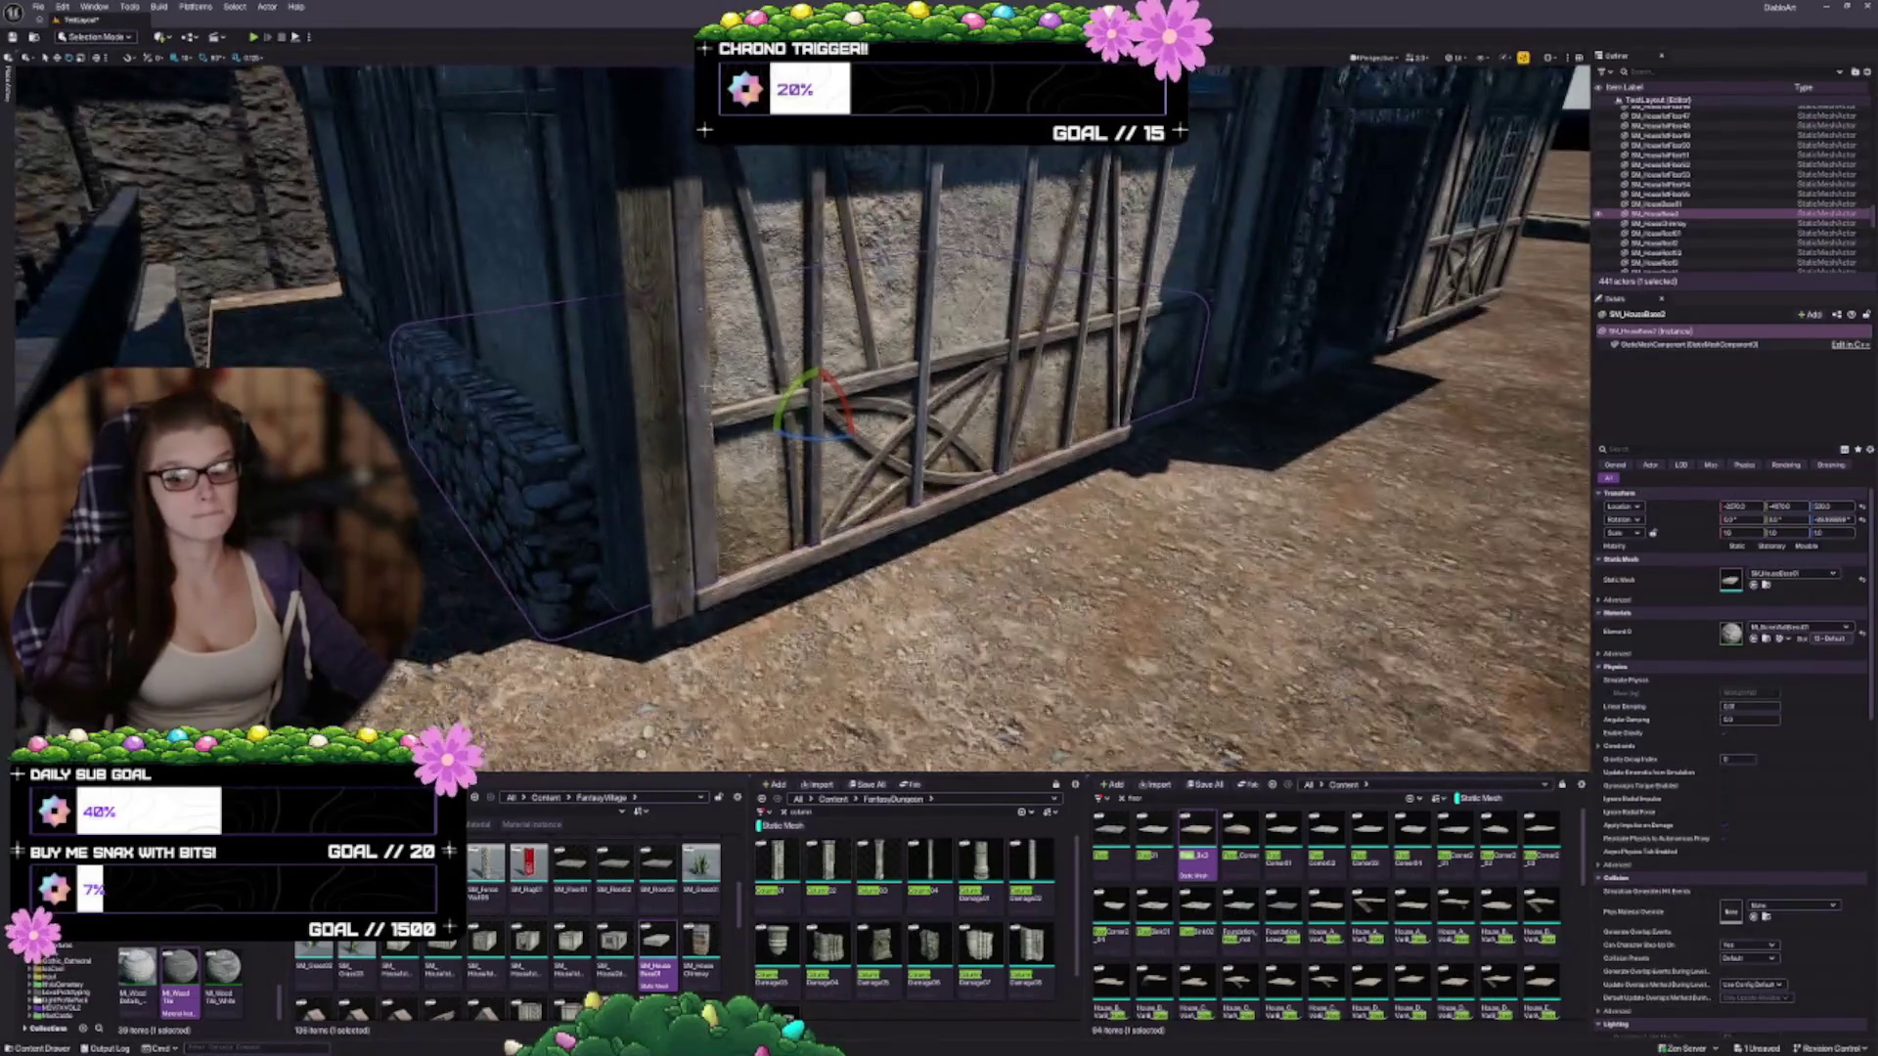
{"action": "left_click_drag", "start_coordinate": [838, 435], "coordinate": [880, 529]}
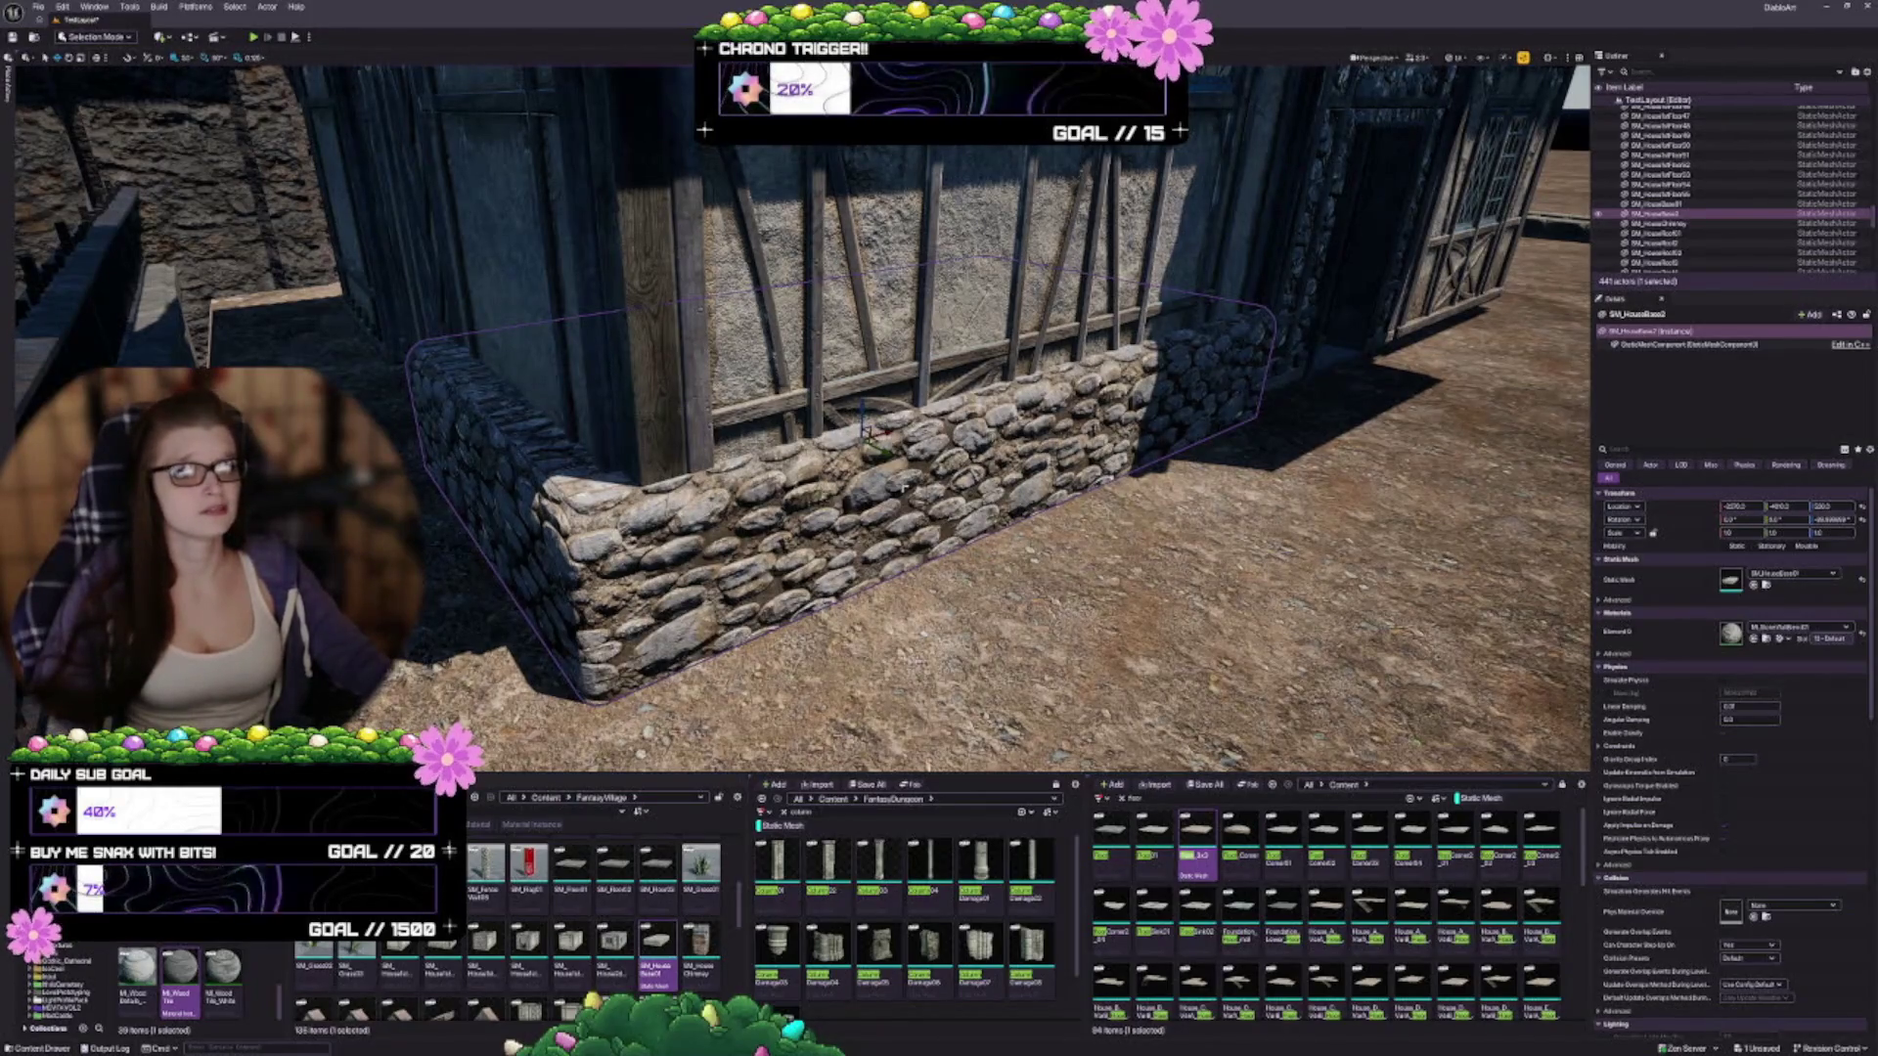
{"action": "mouse_move", "coordinate": [944, 520]}
{"action": "left_mouse_down"}
{"action": "mouse_move", "coordinate": [978, 636]}
{"action": "mouse_move", "coordinate": [787, 415]}
{"action": "left_mouse_up"}
{"action": "left_click", "coordinate": [802, 441]}
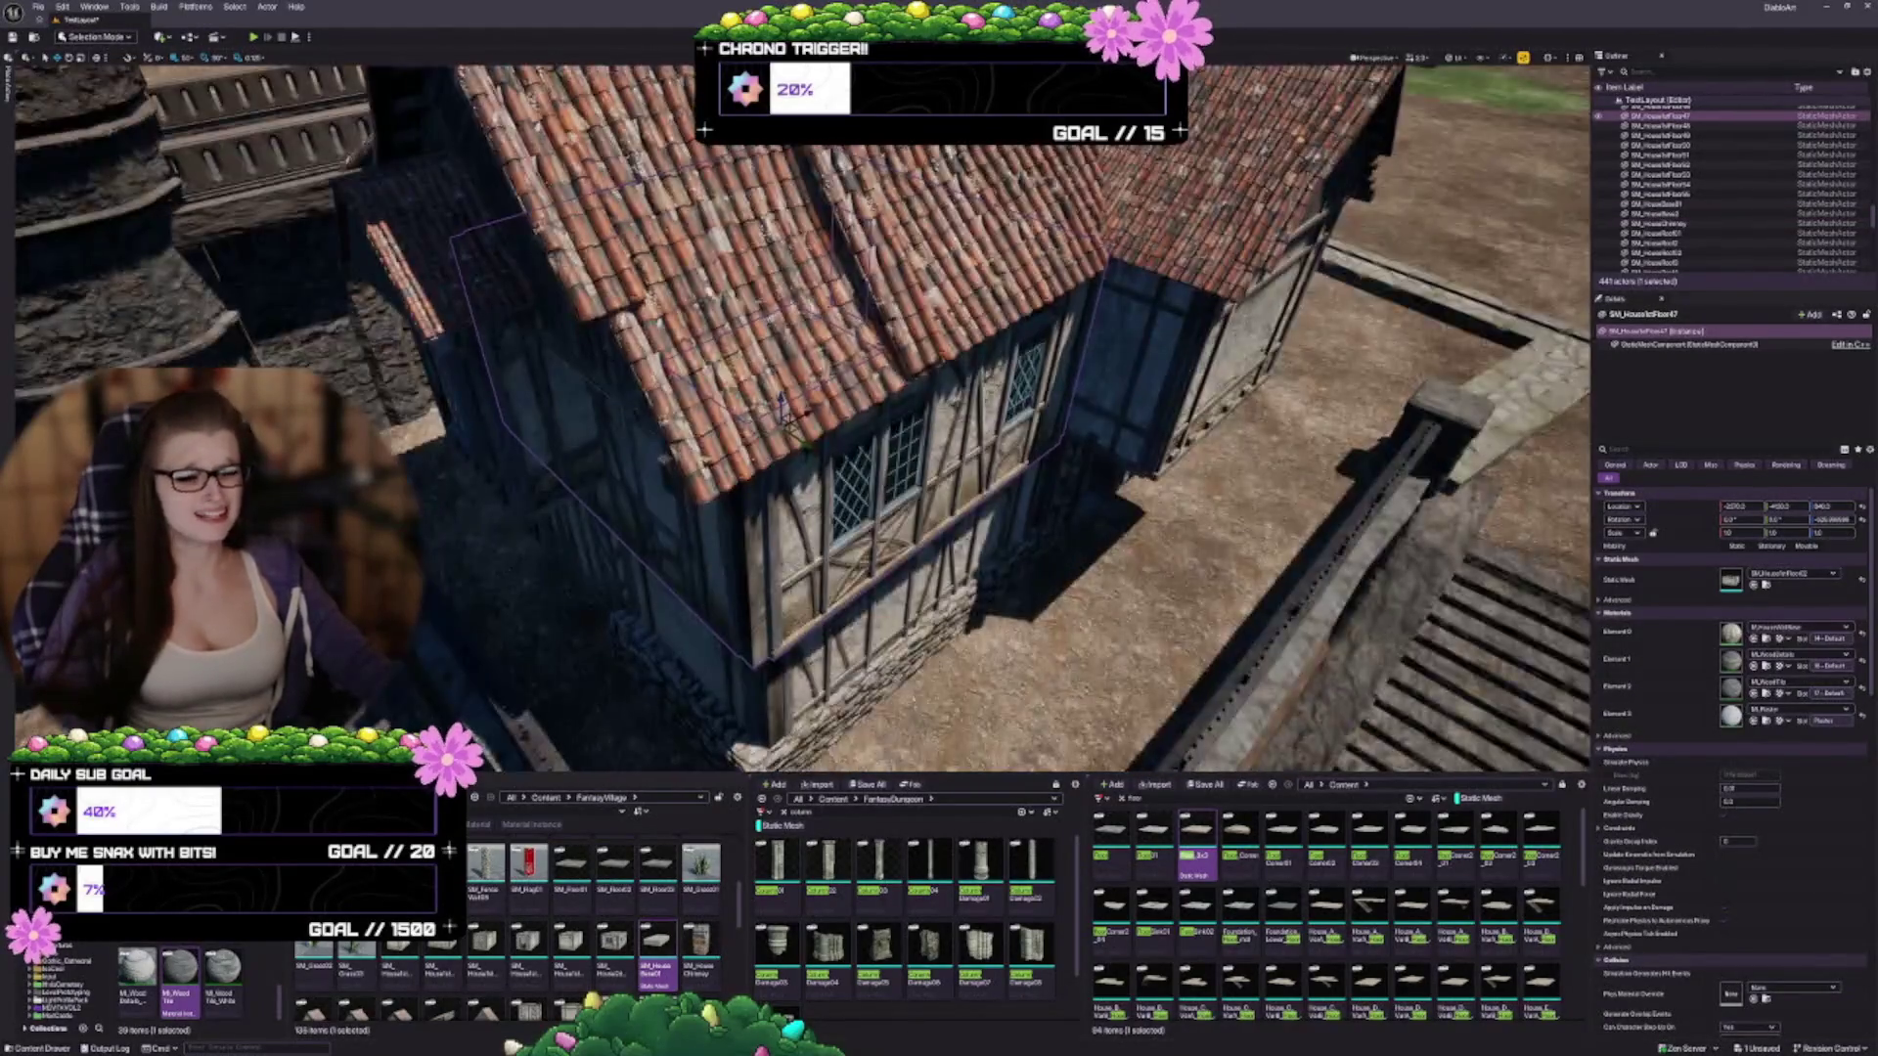
Select the first house wall and roof pieces from both sides of the house
{"action": "left_click", "coordinate": [785, 413], "text": "ctrl"}
{"action": "key", "text": "f"}
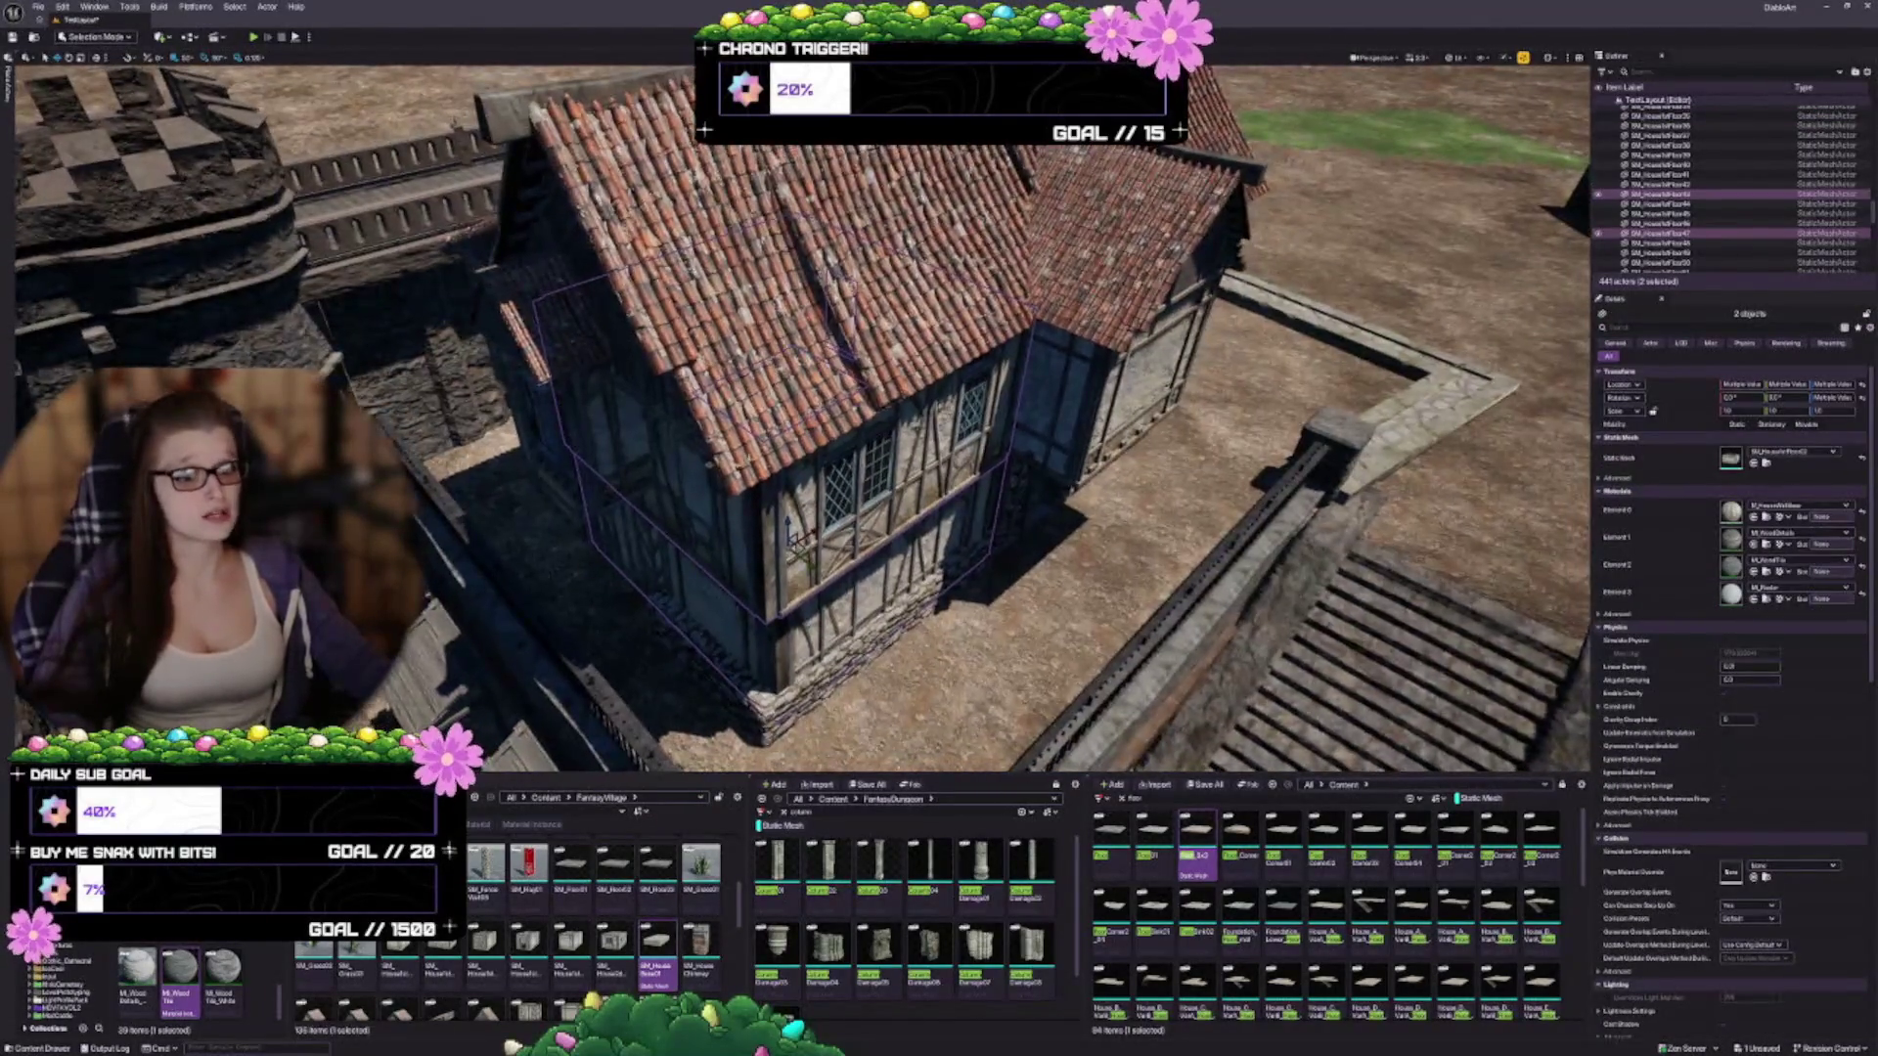
{"action": "left_click_drag", "start_coordinate": [554, 429], "coordinate": [593, 576]}
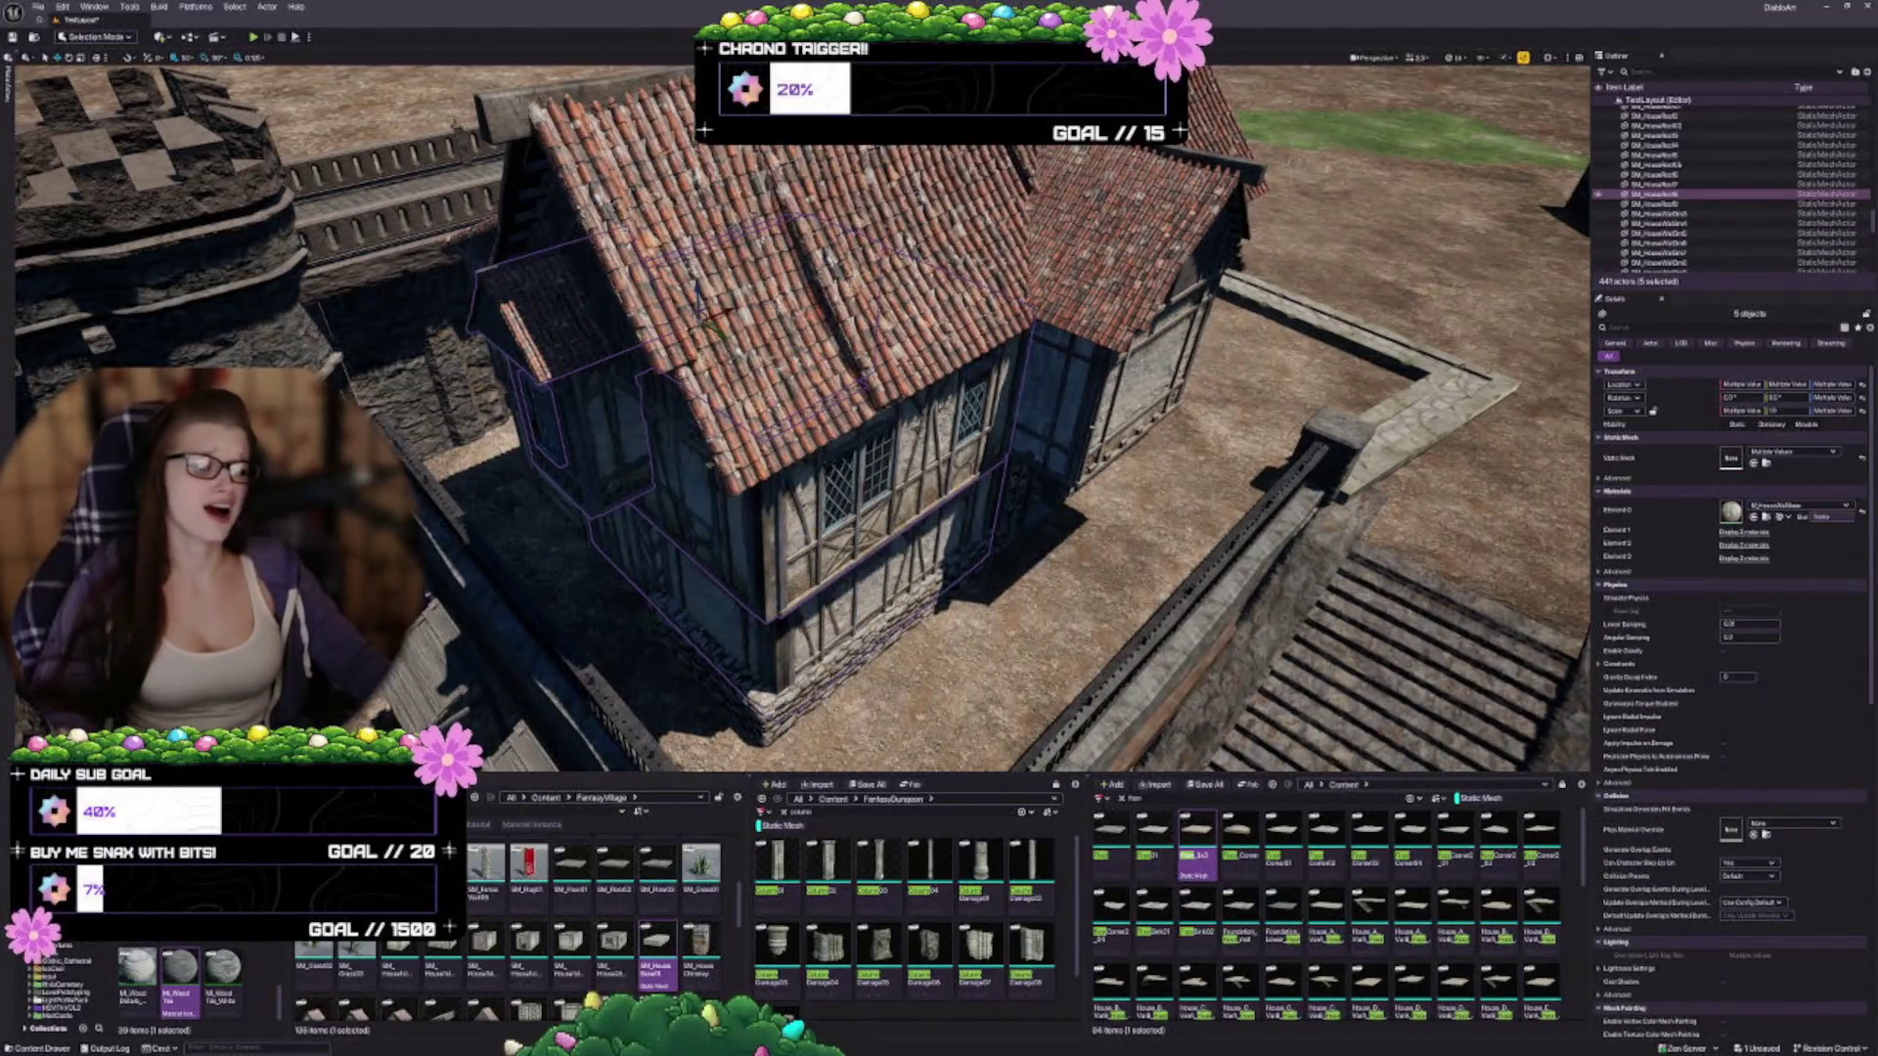
{"action": "left_click", "coordinate": [1015, 492], "text": "ctrl"}
{"action": "left_click", "coordinate": [1034, 402], "text": "ctrl"}
{"action": "left_click", "coordinate": [1018, 382], "text": "ctrl"}
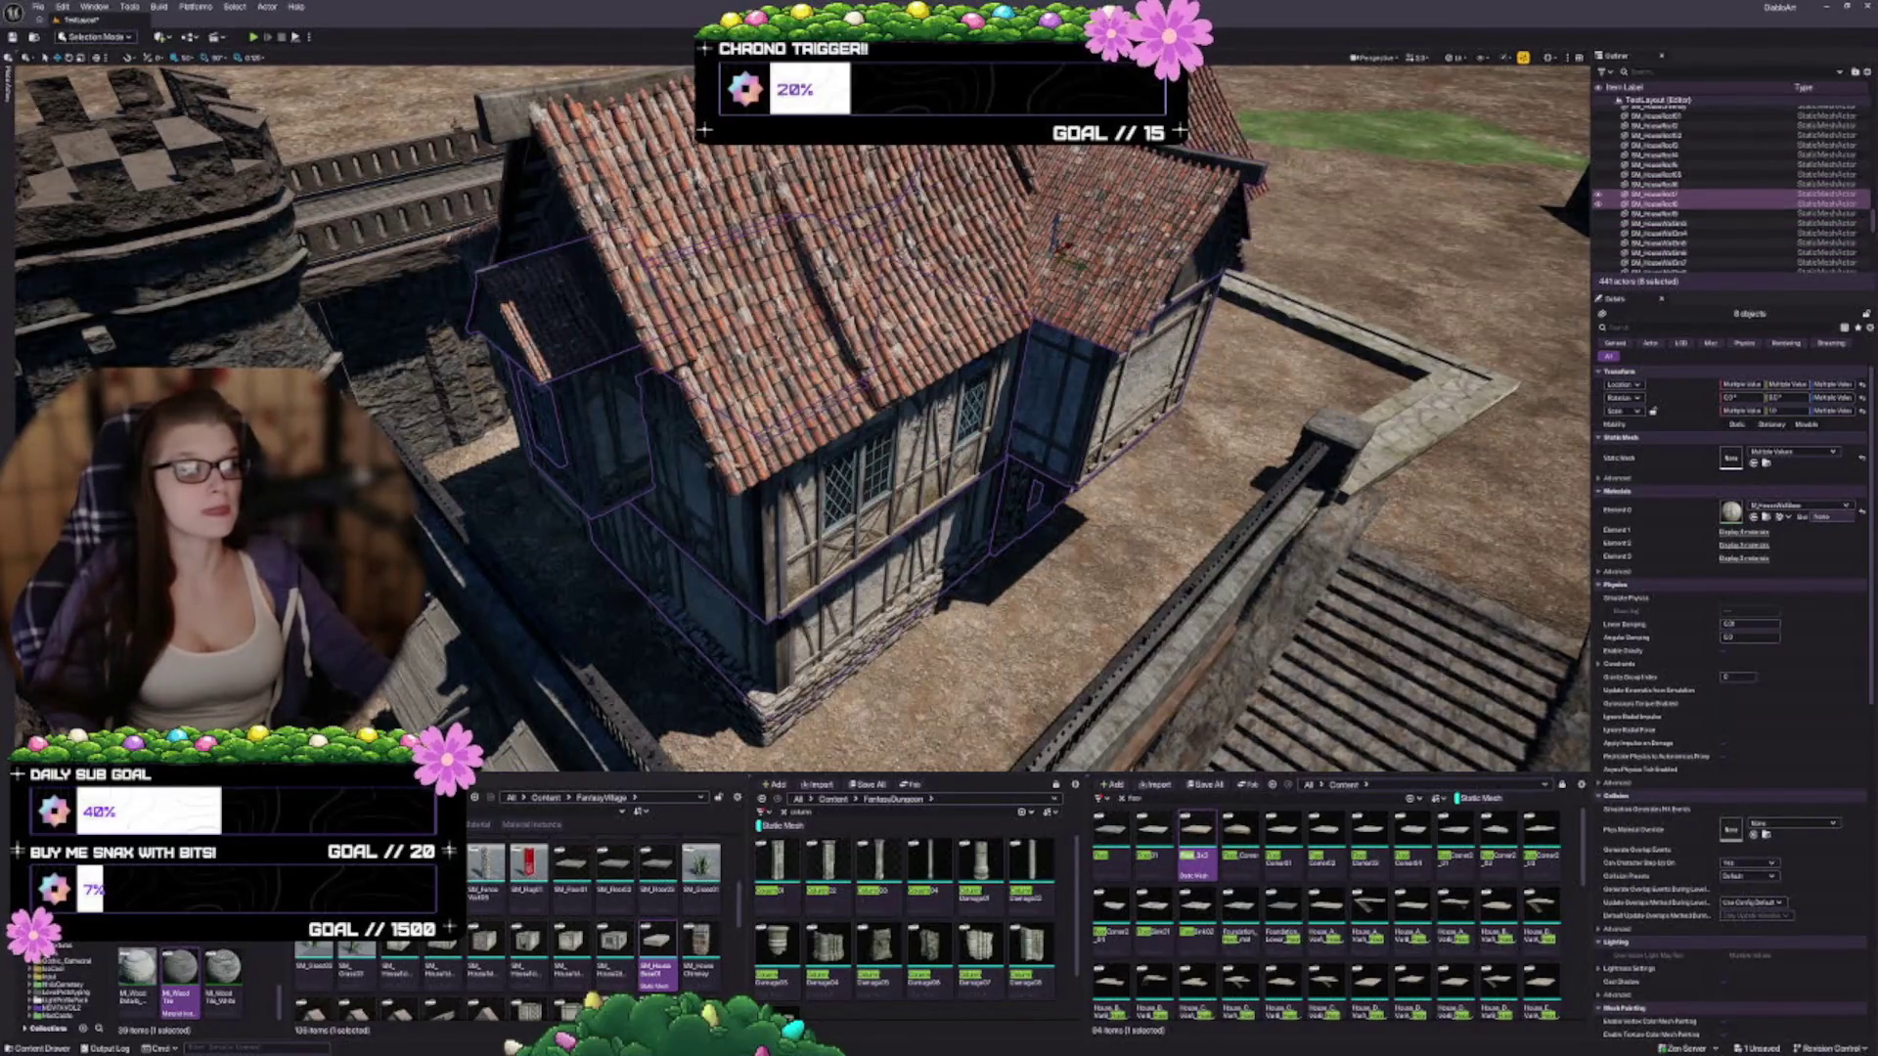
{"action": "left_click", "coordinate": [1063, 247], "text": "ctrl"}
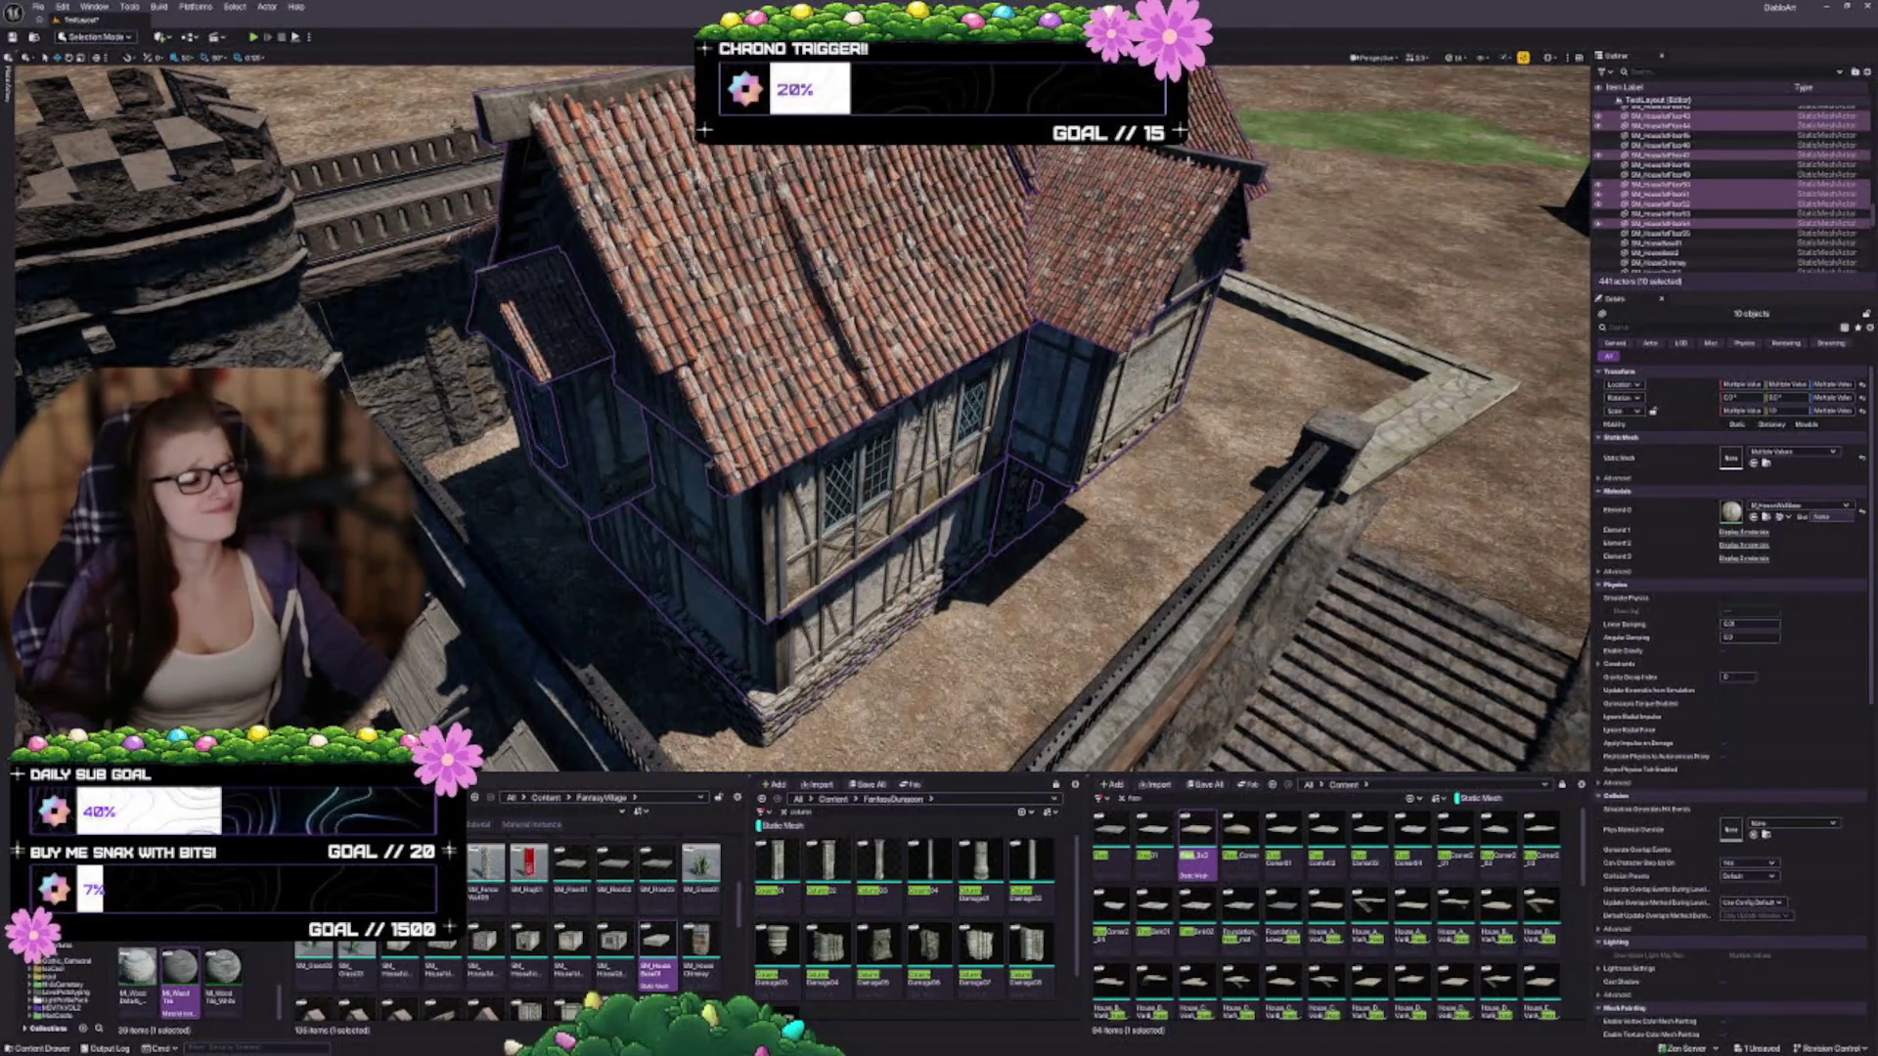
{"action": "left_click_drag", "start_coordinate": [1106, 407], "coordinate": [918, 485]}
{"action": "left_click", "coordinate": [917, 485], "text": "ctrl"}
{"action": "left_click", "coordinate": [905, 428], "text": "ctrl"}
{"action": "left_click", "coordinate": [1002, 538], "text": "ctrl"}
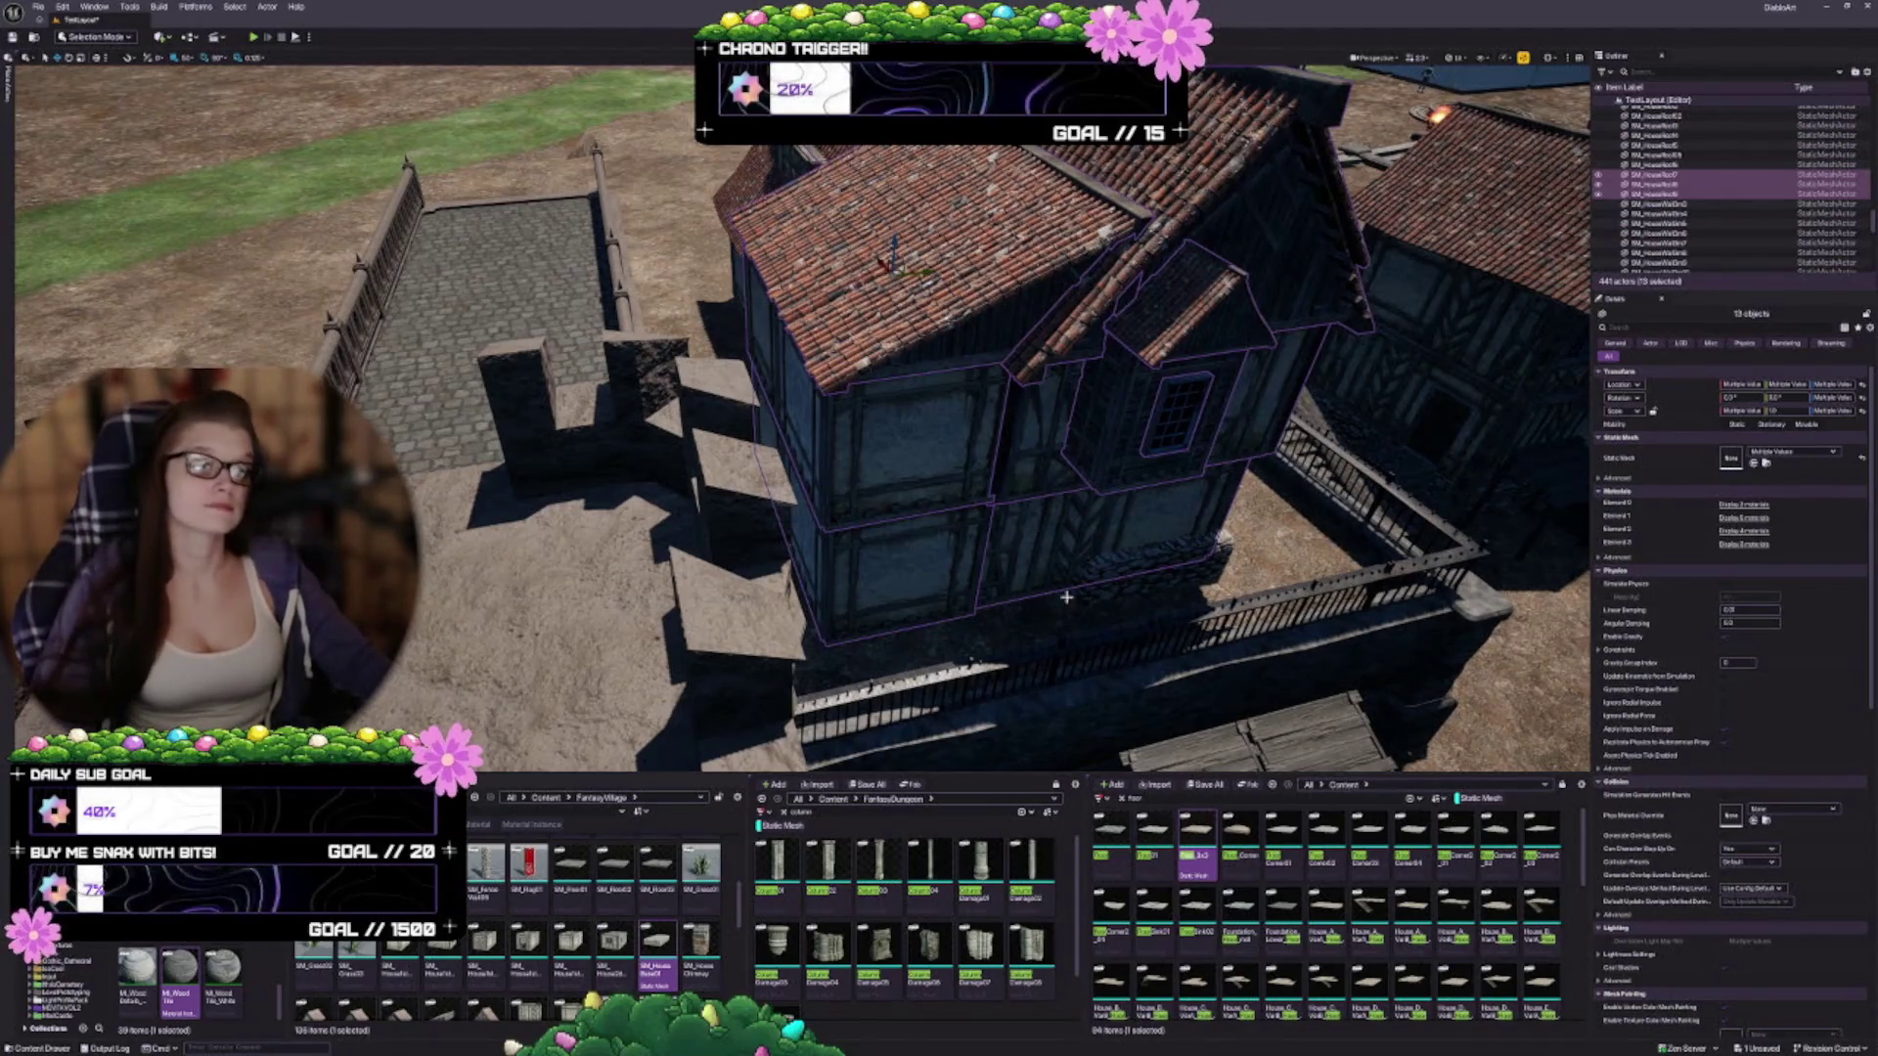
Add the remaining roof and middle-floor wall pieces, bringing the selection to 17
{"action": "mouse_move", "coordinate": [1097, 598]}
{"action": "left_mouse_down"}
{"action": "mouse_move", "coordinate": [1056, 558]}
{"action": "mouse_move", "coordinate": [1202, 602]}
{"action": "left_mouse_up"}
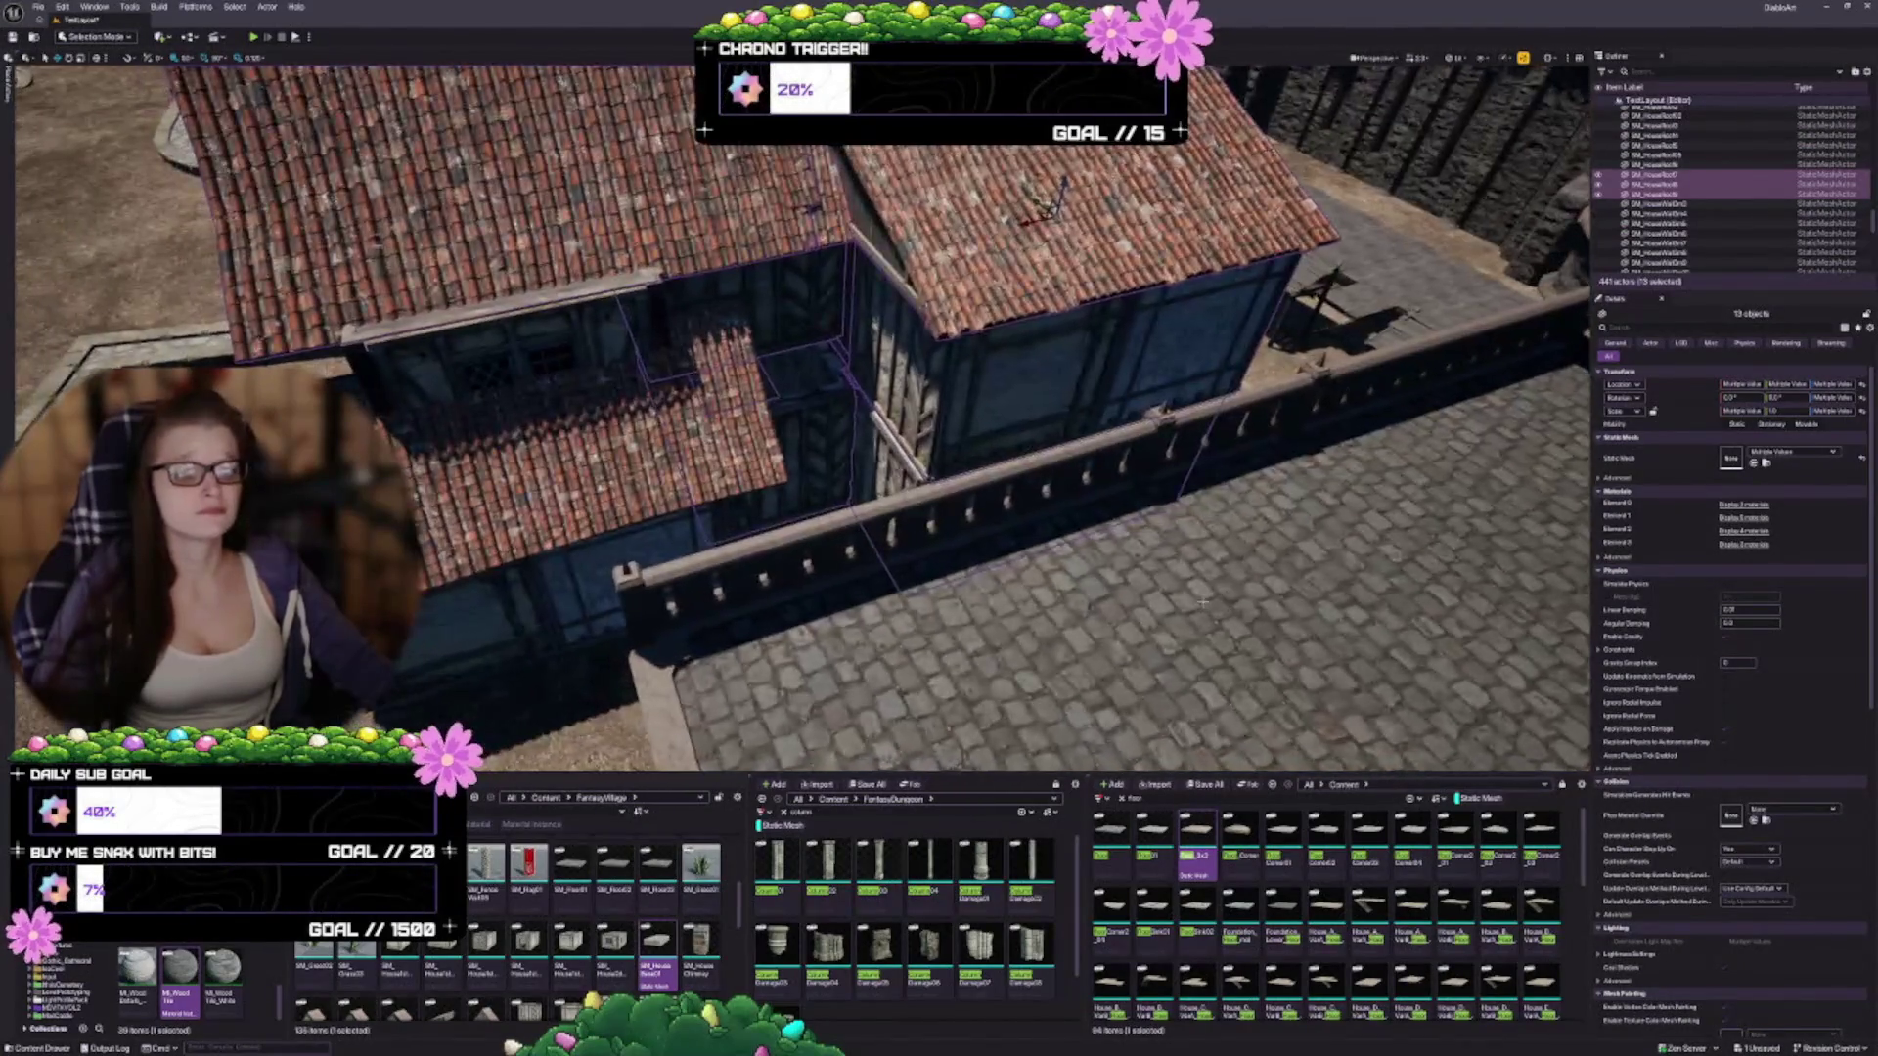
{"action": "left_click", "coordinate": [608, 538], "text": "ctrl"}
{"action": "left_click", "coordinate": [577, 570], "text": "ctrl"}
{"action": "mouse_move", "coordinate": [577, 570]}
{"action": "left_mouse_down"}
{"action": "mouse_move", "coordinate": [548, 558]}
{"action": "mouse_move", "coordinate": [724, 533]}
{"action": "mouse_move", "coordinate": [640, 525]}
{"action": "left_mouse_up"}
{"action": "left_click", "coordinate": [633, 524], "text": "ctrl"}
{"action": "left_click", "coordinate": [658, 626], "text": "ctrl"}
{"action": "left_click_drag", "start_coordinate": [685, 528], "coordinate": [919, 548]}
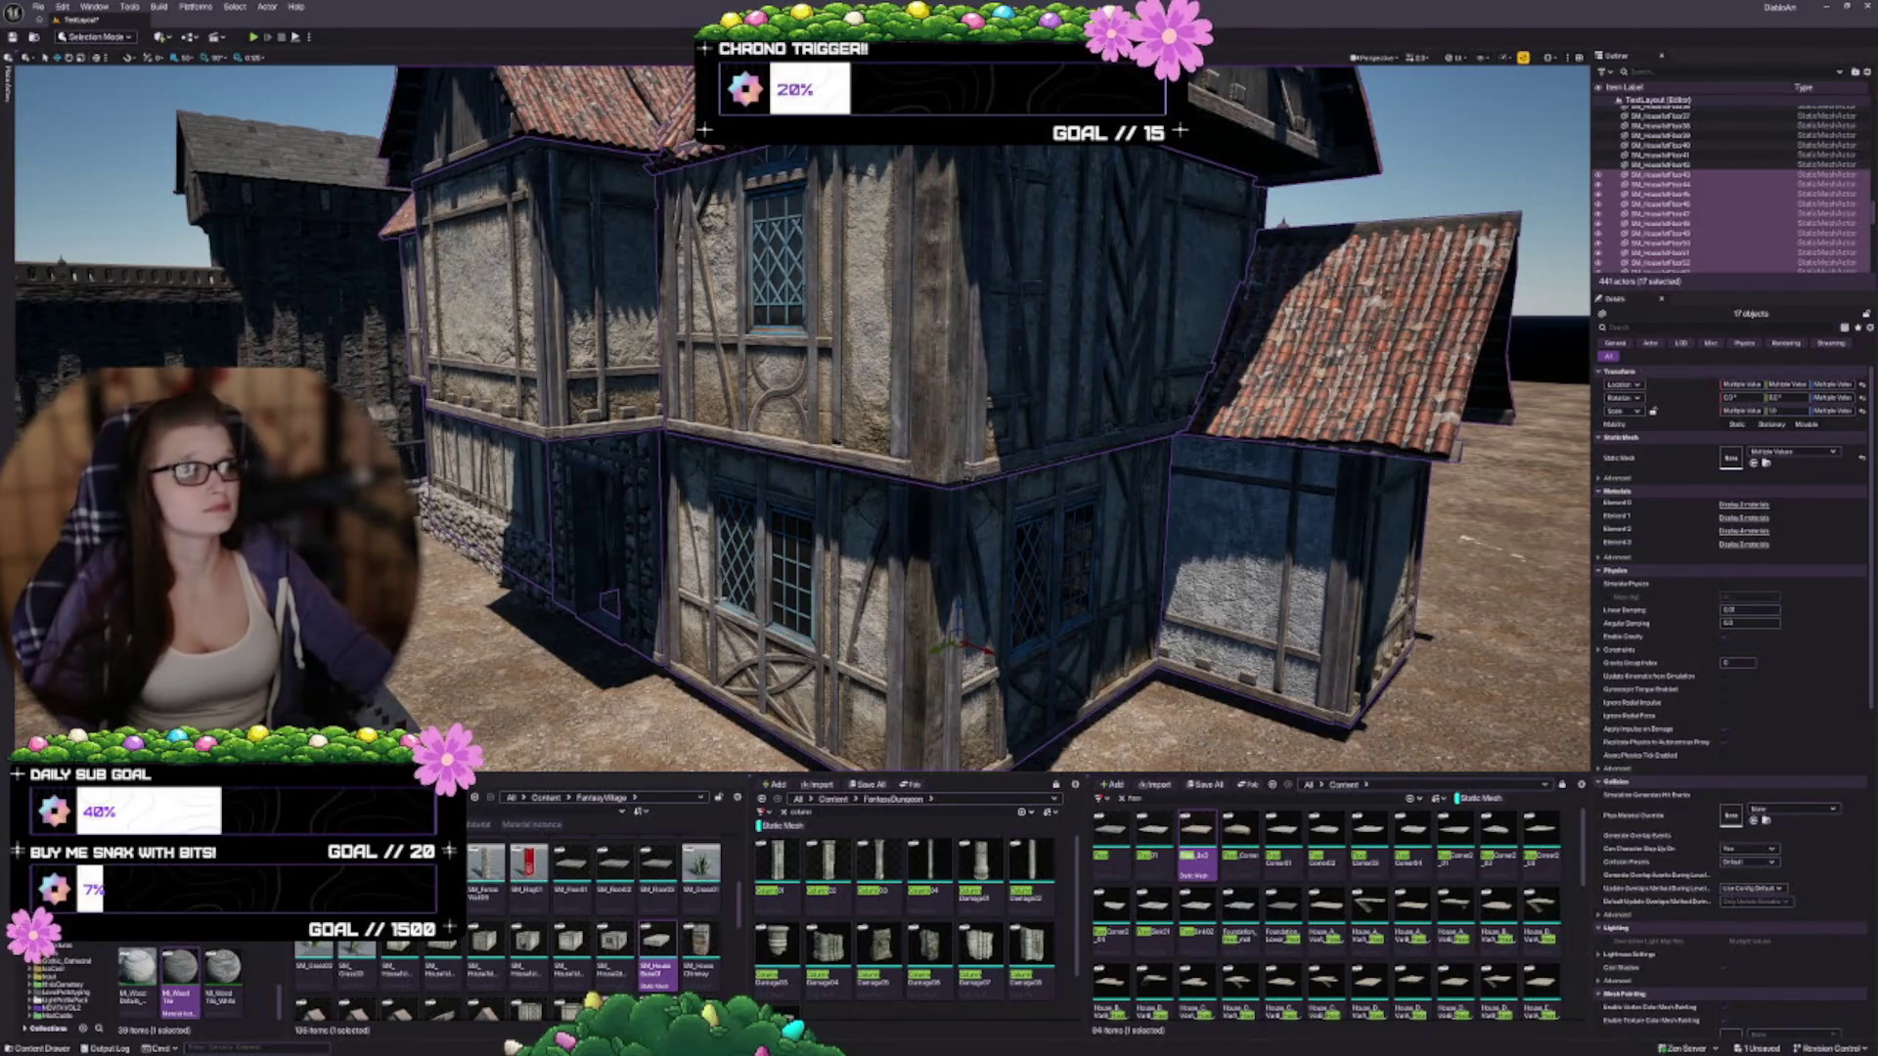
{"action": "left_click_drag", "start_coordinate": [626, 275], "coordinate": [740, 274]}
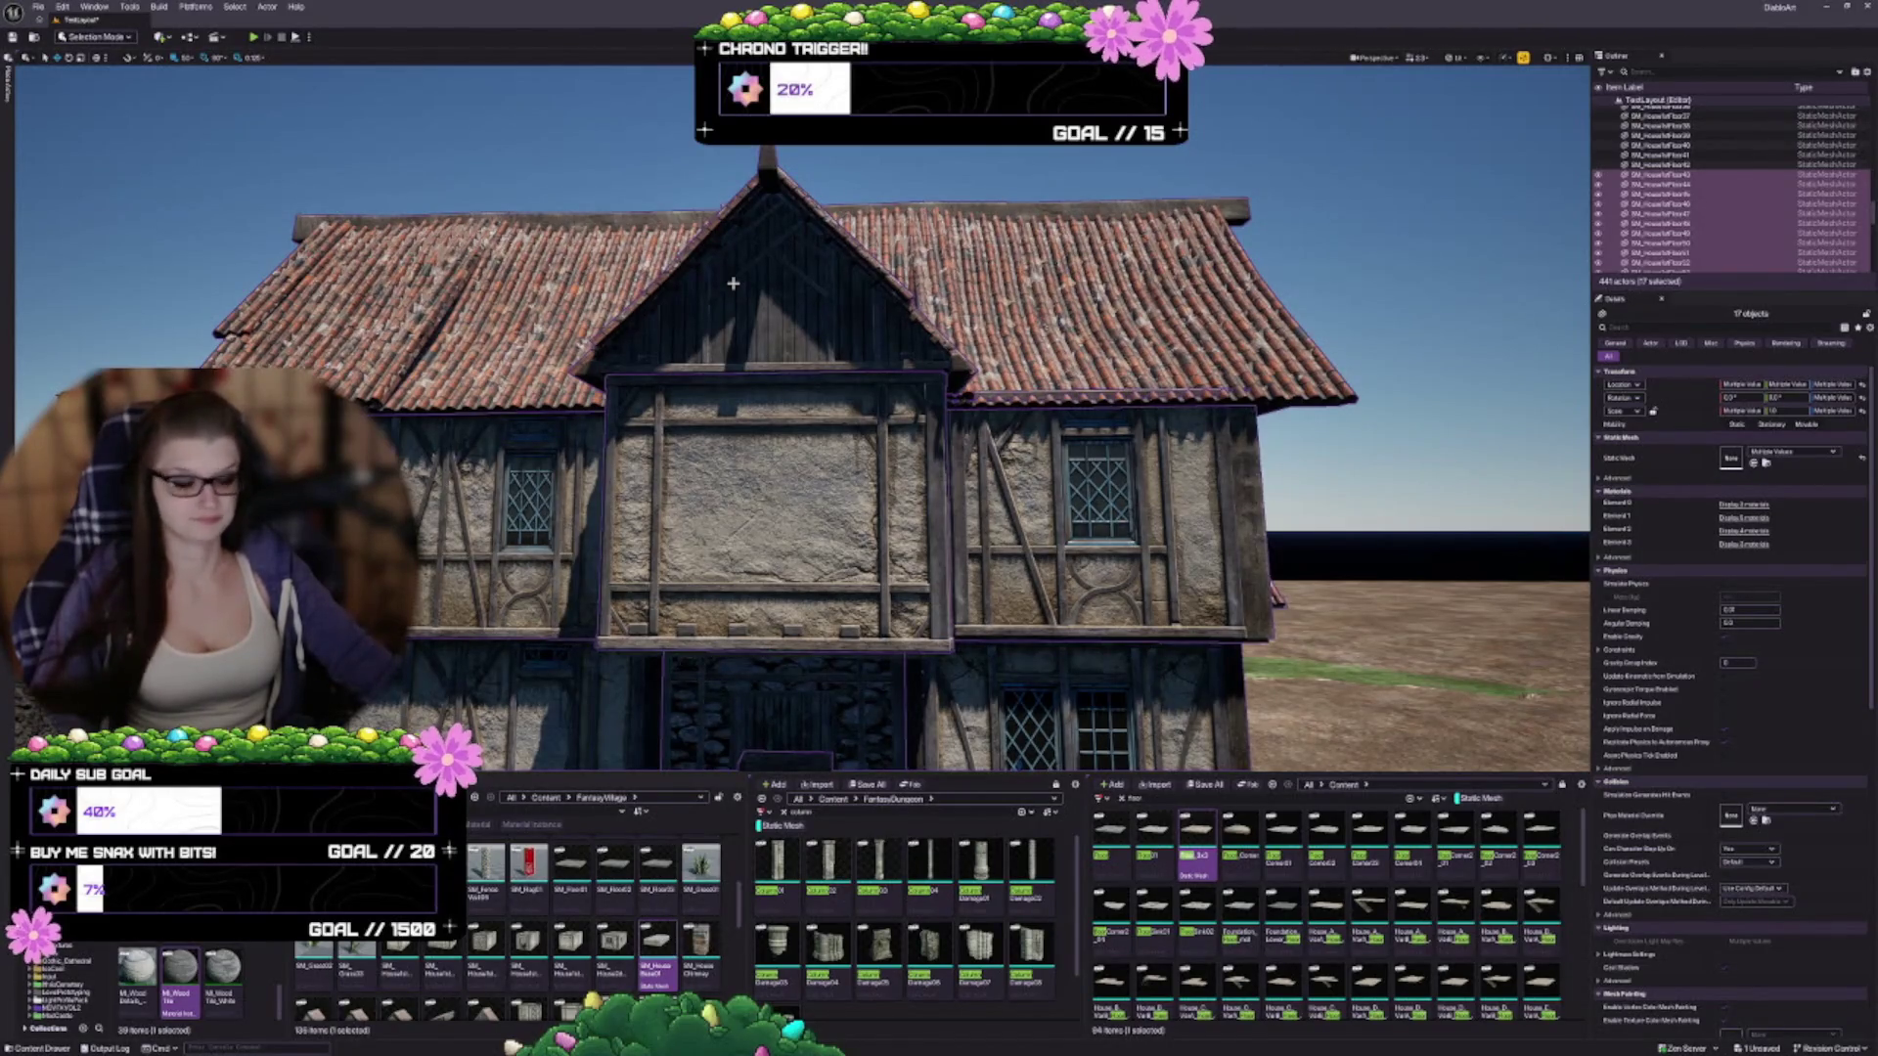
{"action": "scroll", "coordinate": [696, 472], "scroll_direction": "down", "scroll_amount": 3}
{"action": "mouse_move", "coordinate": [684, 477]}
{"action": "left_mouse_down"}
{"action": "mouse_move", "coordinate": [547, 426]}
{"action": "mouse_move", "coordinate": [577, 401]}
{"action": "left_mouse_up"}
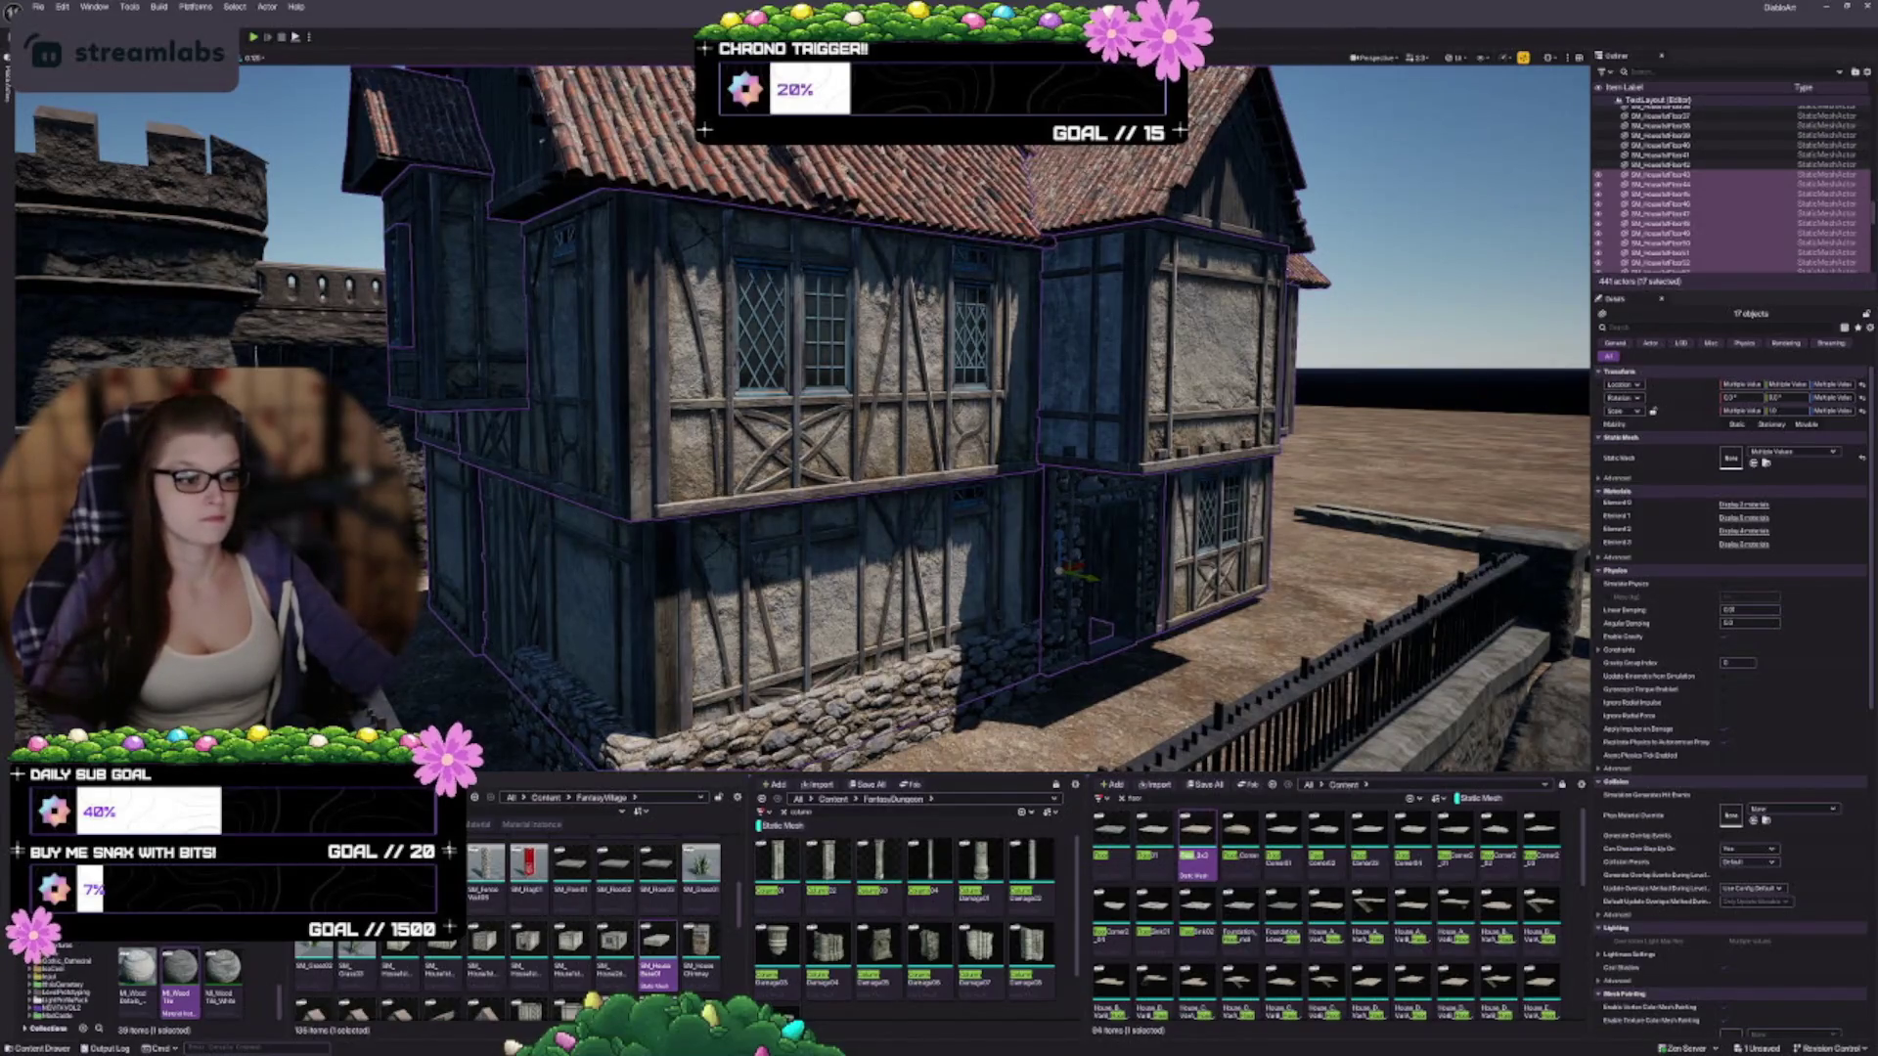
{"action": "left_click_drag", "start_coordinate": [577, 401], "coordinate": [587, 391]}
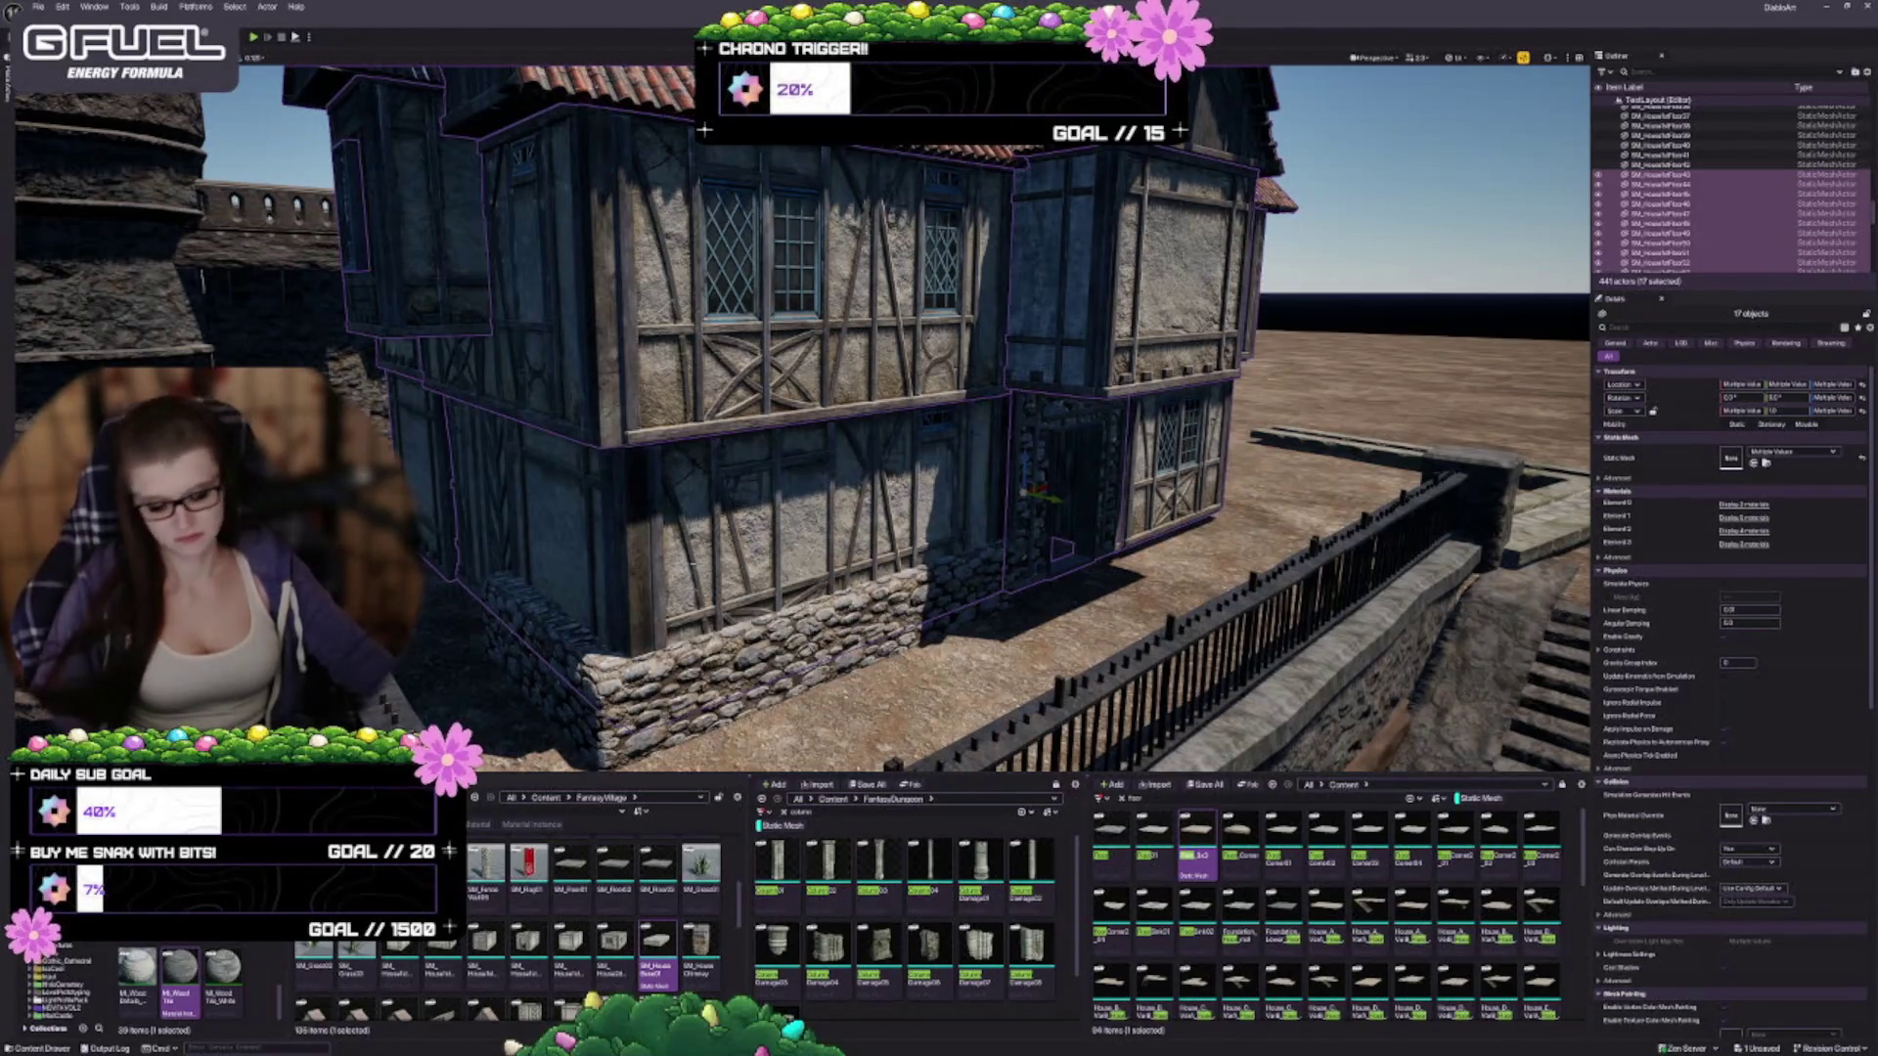
Group the 17 pieces with Ctrl+G, raise the group slightly, then select the low stone wall
{"action": "key", "text": "ctrl+g"}
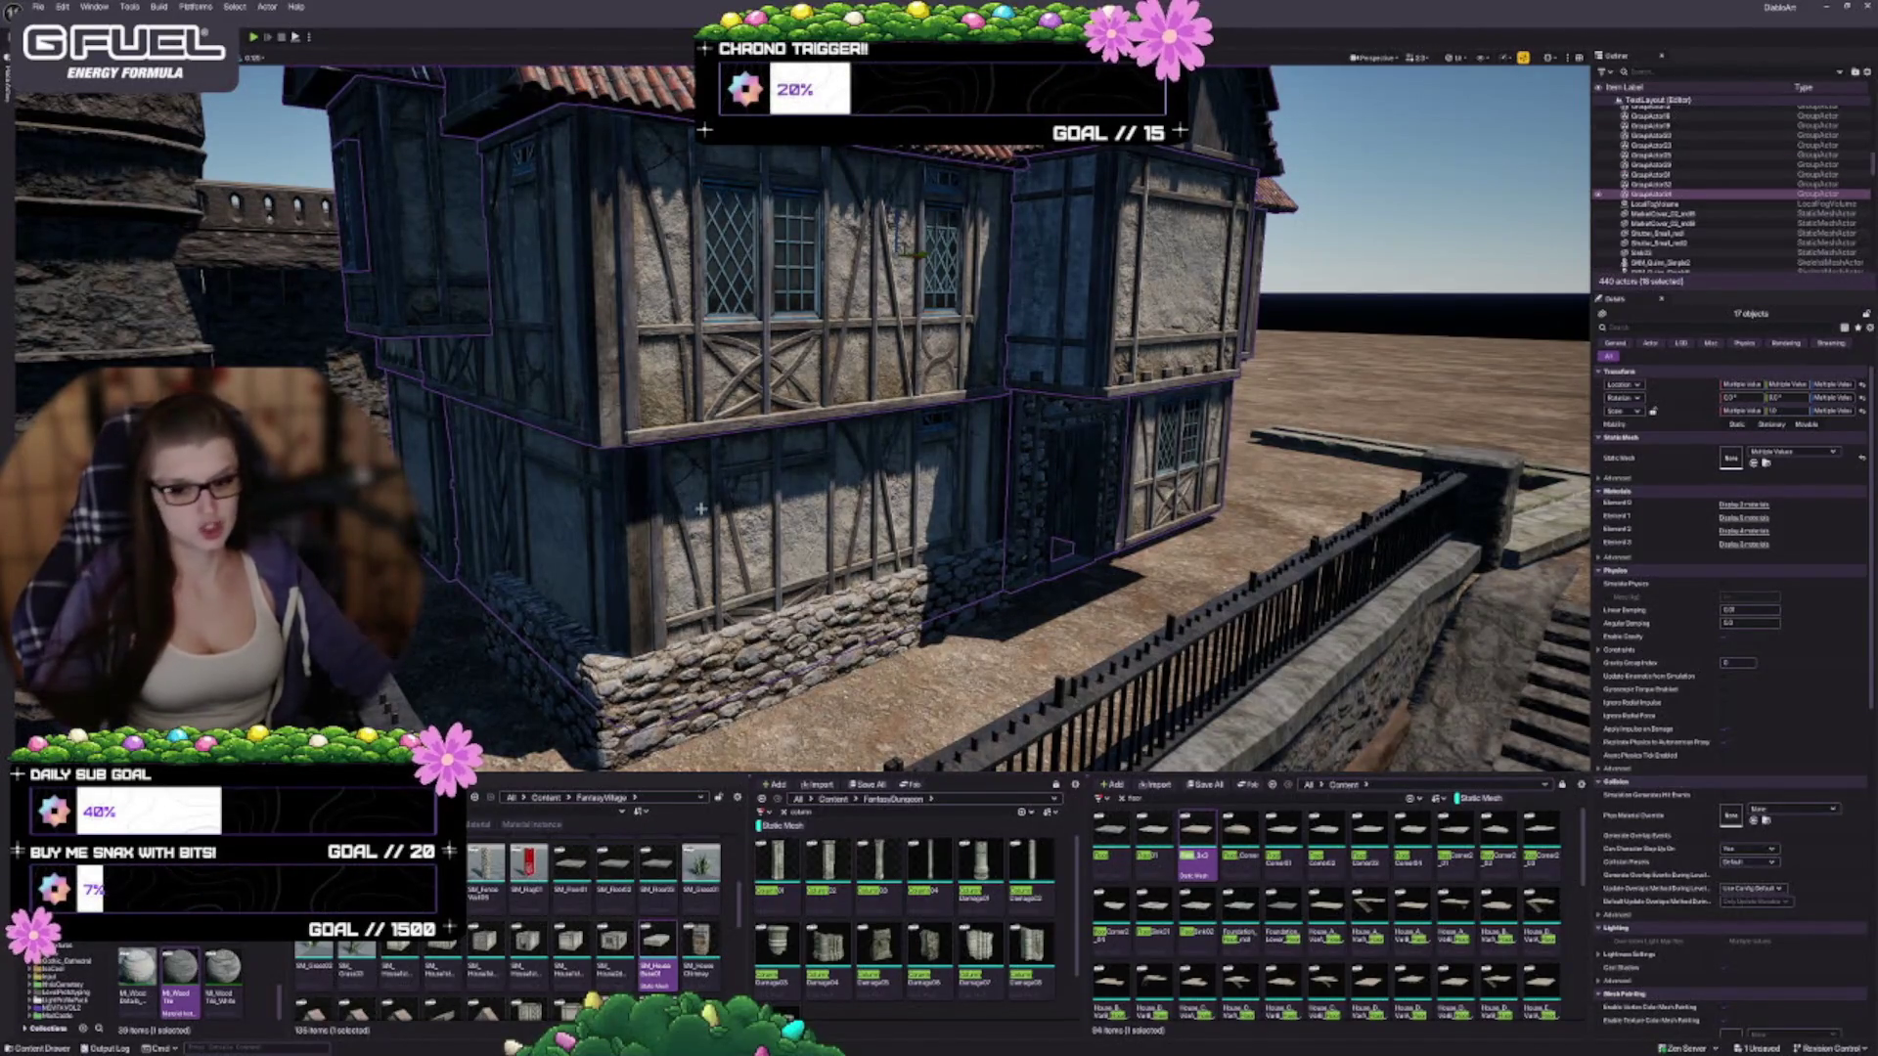
{"action": "scroll", "coordinate": [802, 420], "scroll_direction": "down", "scroll_amount": 5}
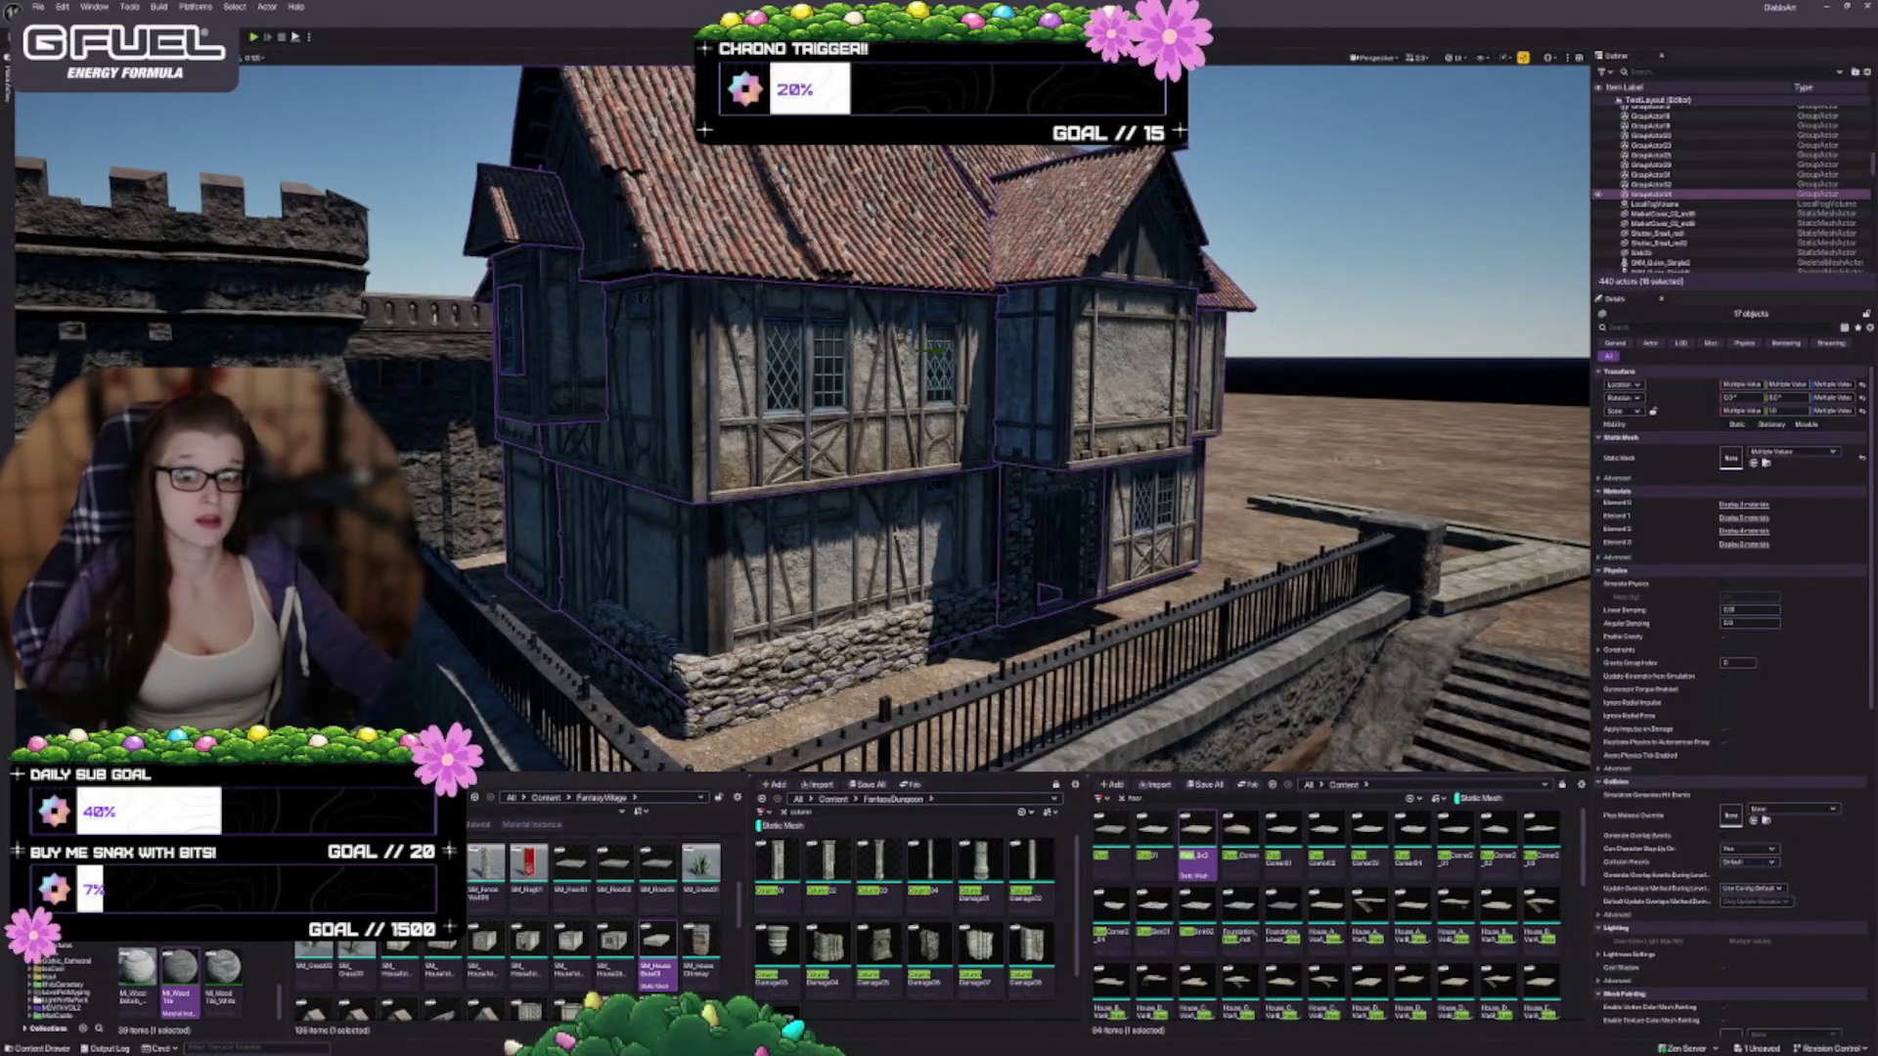
{"action": "left_click_drag", "start_coordinate": [911, 314], "coordinate": [905, 282]}
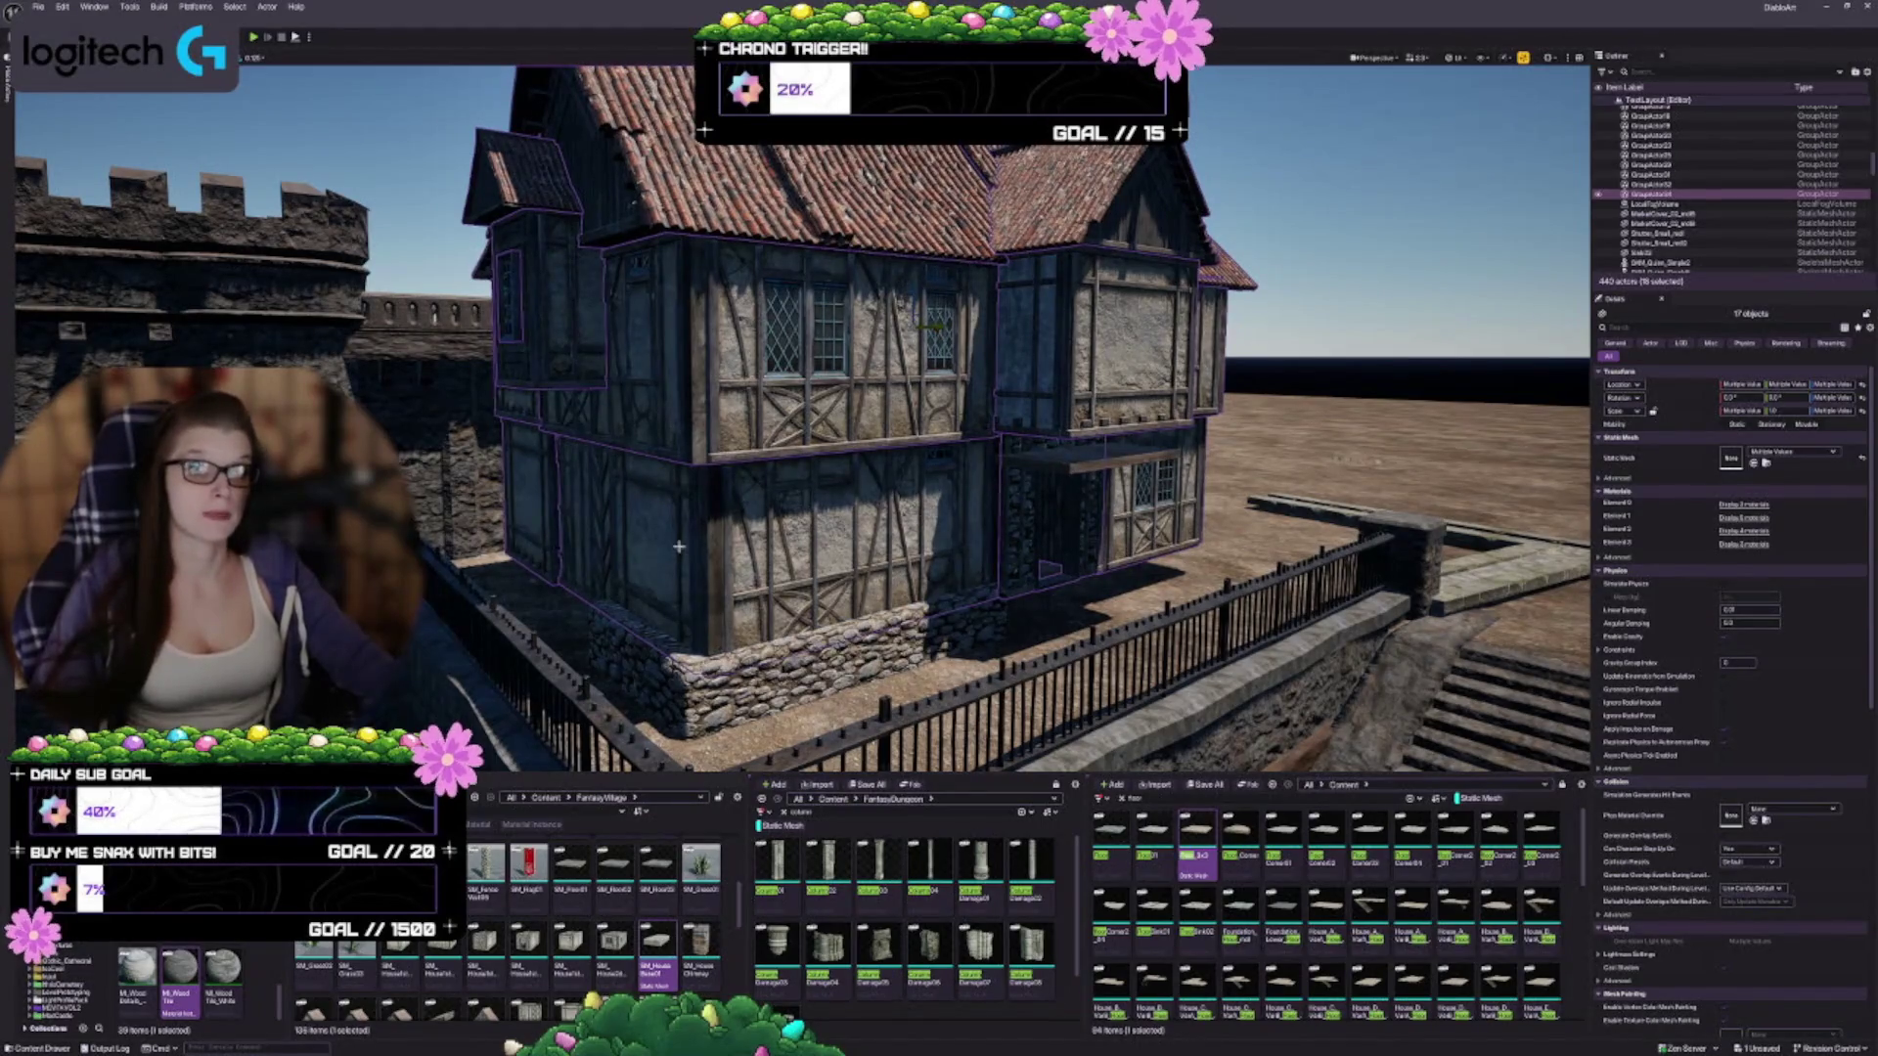
{"action": "scroll", "coordinate": [929, 323], "scroll_direction": "up", "scroll_amount": 10}
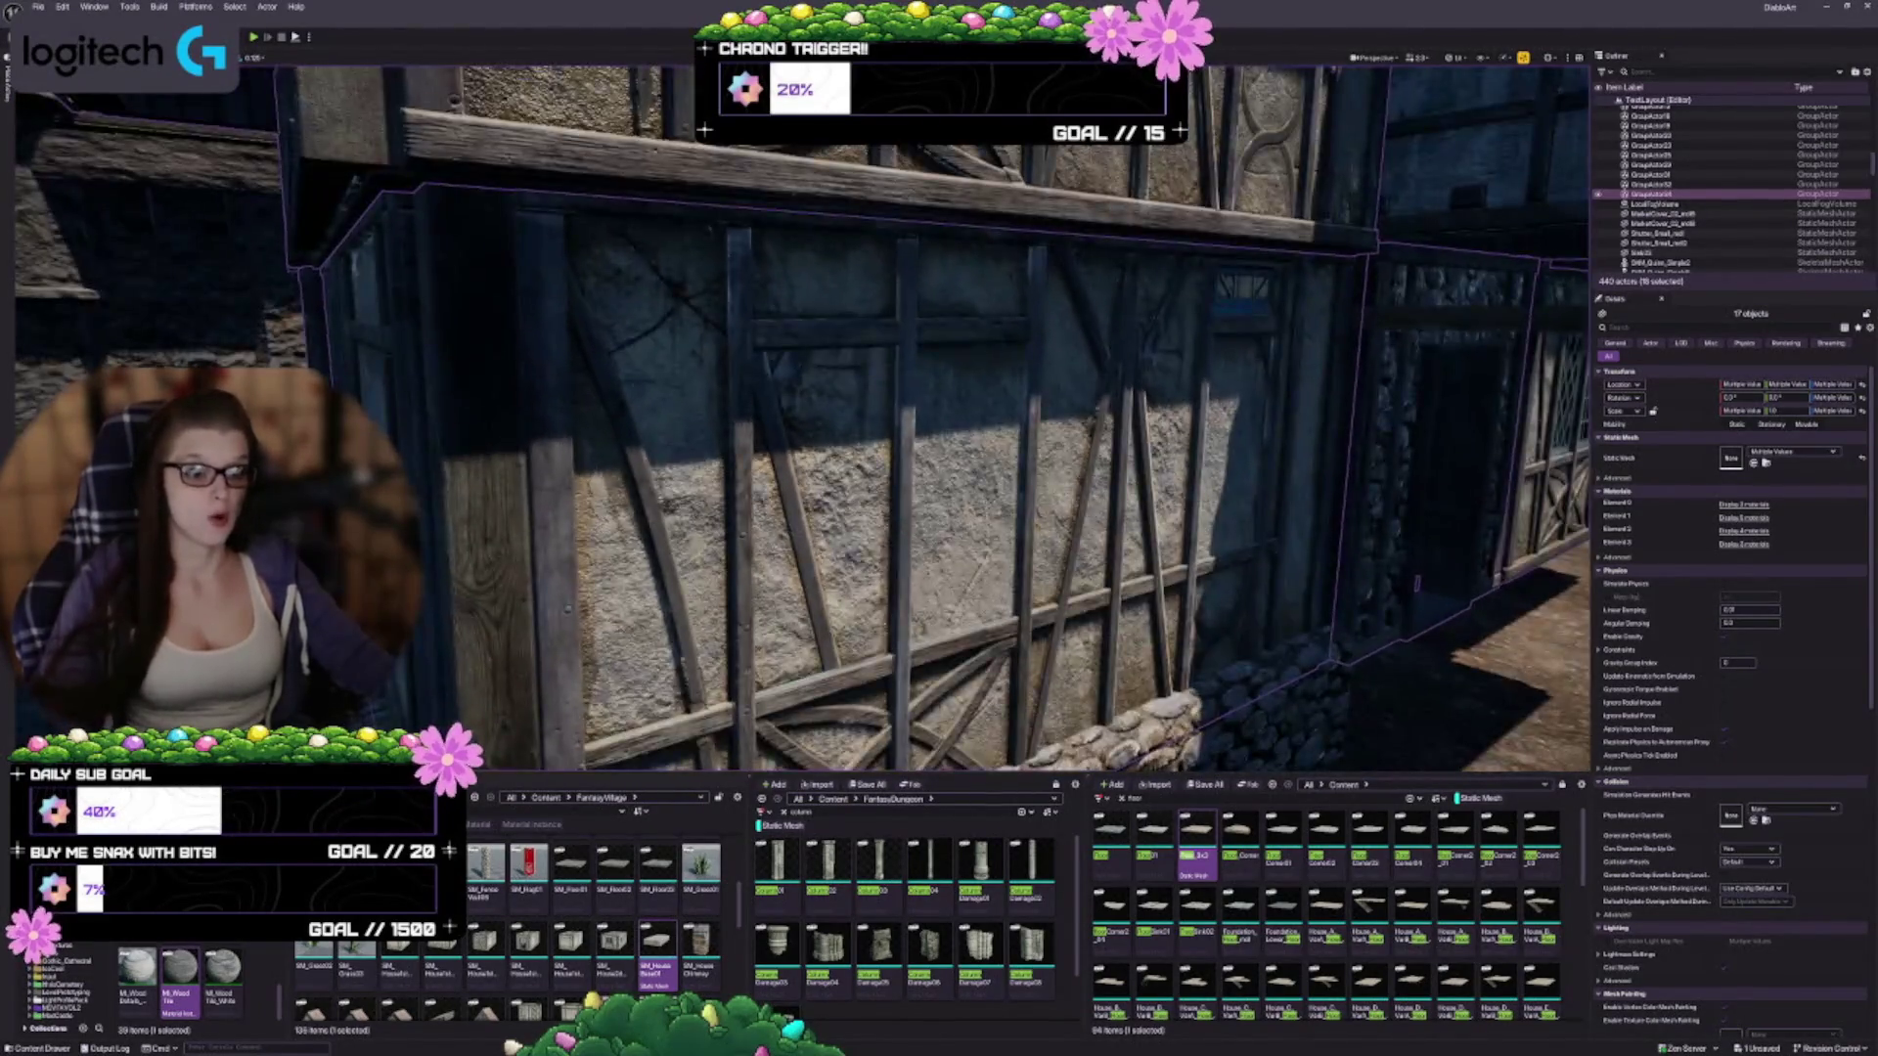
{"action": "key", "text": "Escape"}
{"action": "scroll", "coordinate": [859, 682], "scroll_direction": "down", "scroll_amount": 5}
{"action": "left_click", "coordinate": [856, 597]}
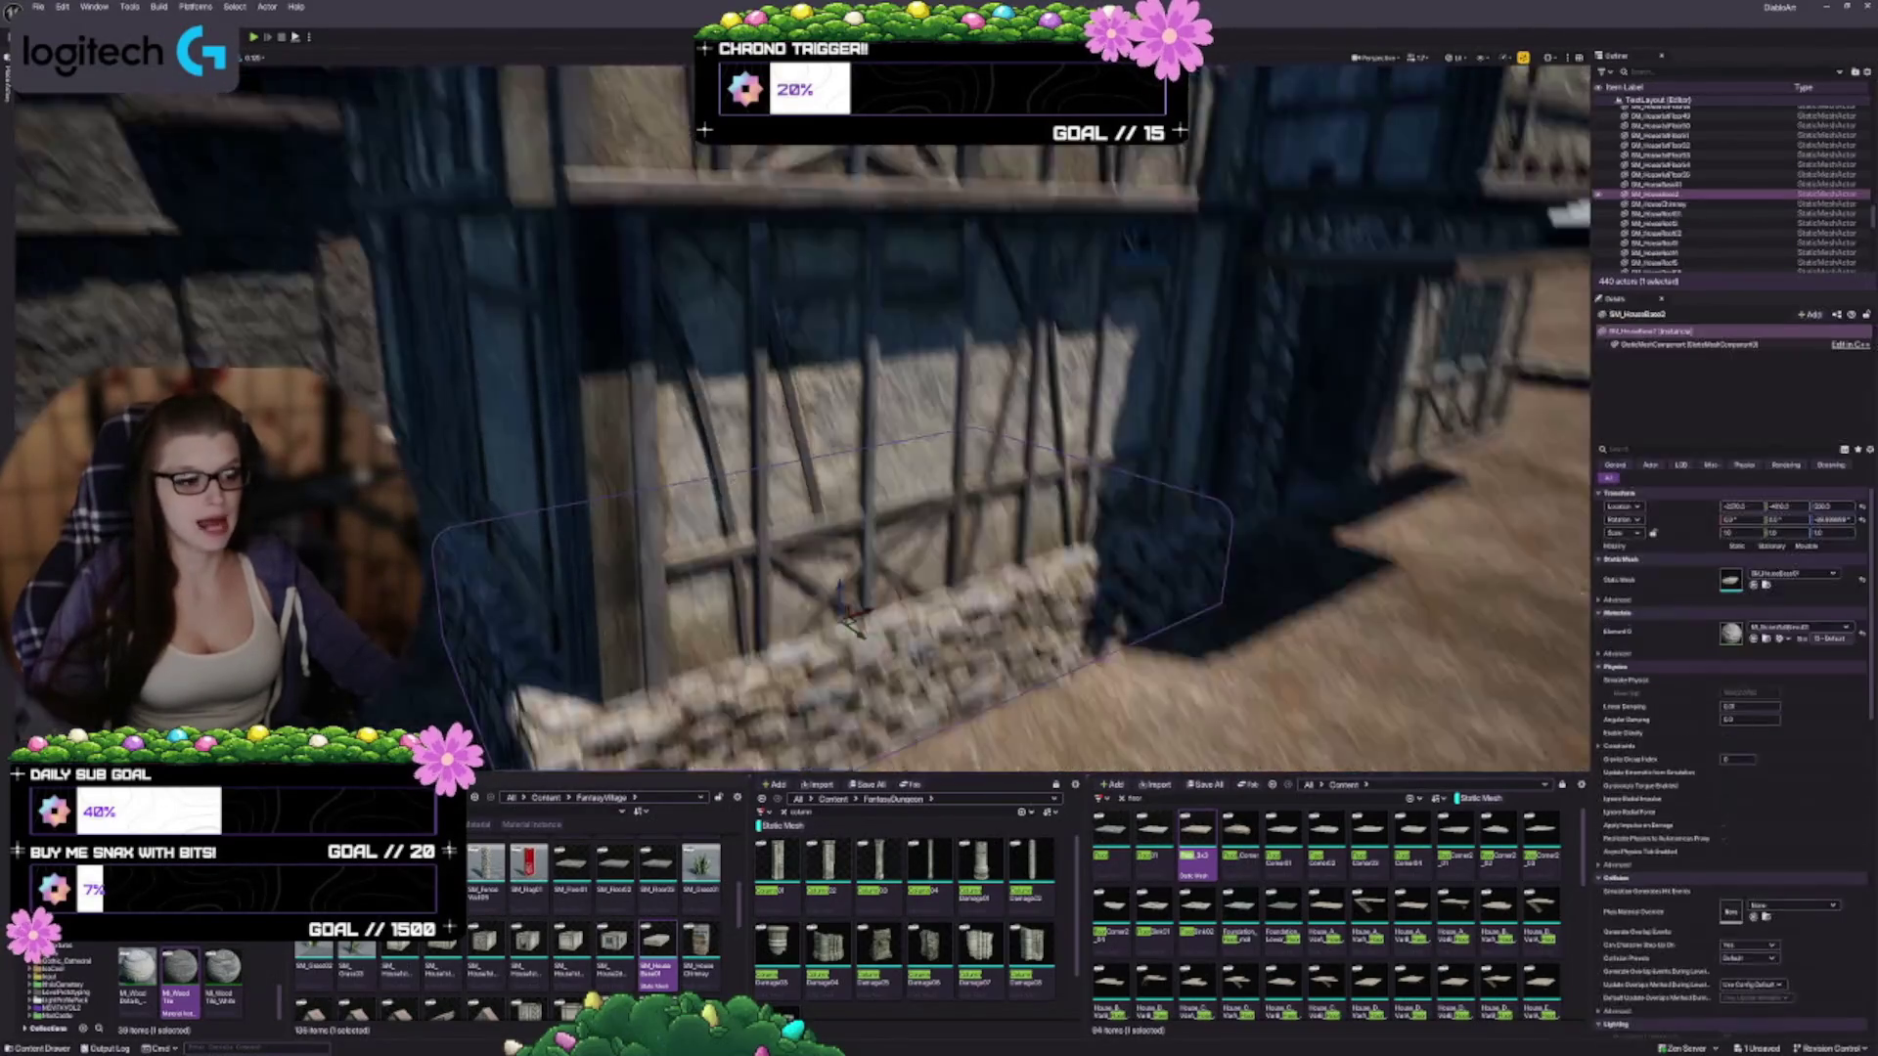
Slide the stone base along the front wall until it reaches the house corner, then deselect it
{"action": "left_click_drag", "start_coordinate": [939, 440], "coordinate": [616, 430]}
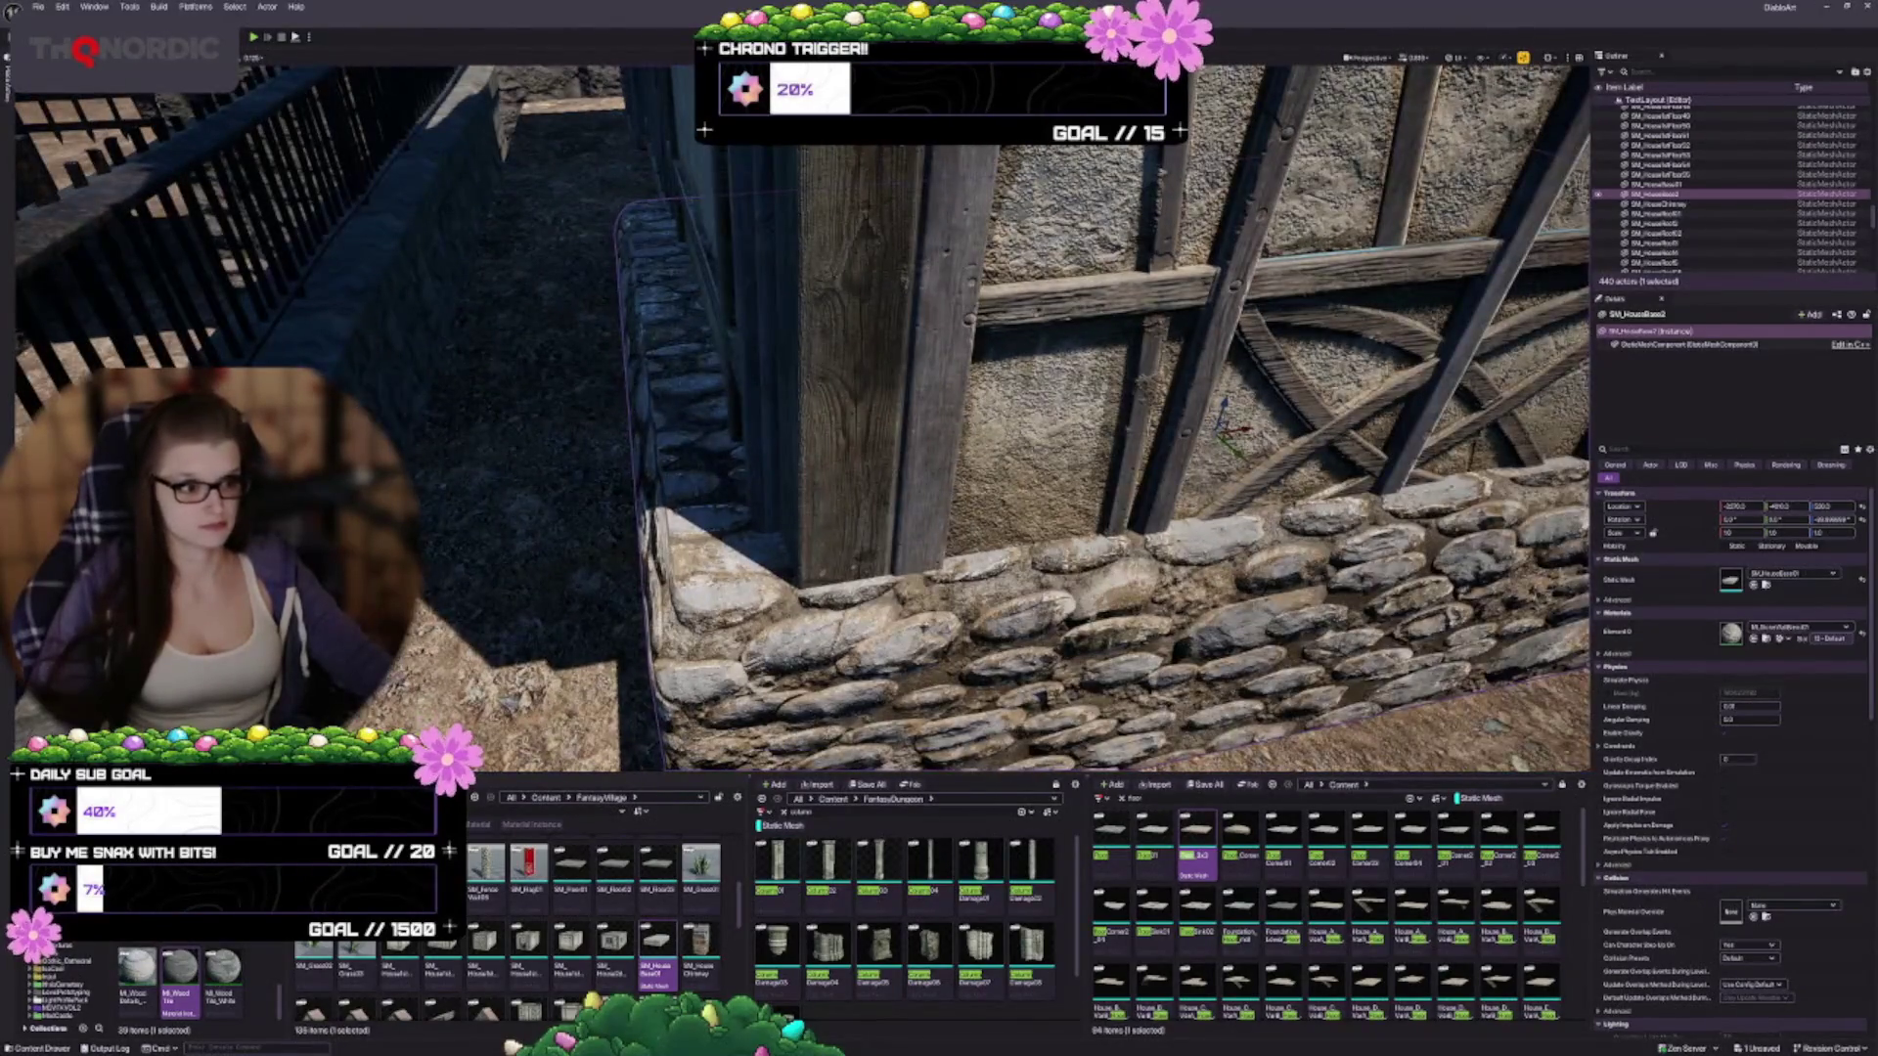
{"action": "mouse_move", "coordinate": [1243, 430]}
{"action": "left_mouse_down"}
{"action": "mouse_move", "coordinate": [1275, 428]}
{"action": "mouse_move", "coordinate": [674, 343]}
{"action": "mouse_move", "coordinate": [953, 532]}
{"action": "mouse_move", "coordinate": [487, 376]}
{"action": "mouse_move", "coordinate": [961, 431]}
{"action": "left_mouse_up"}
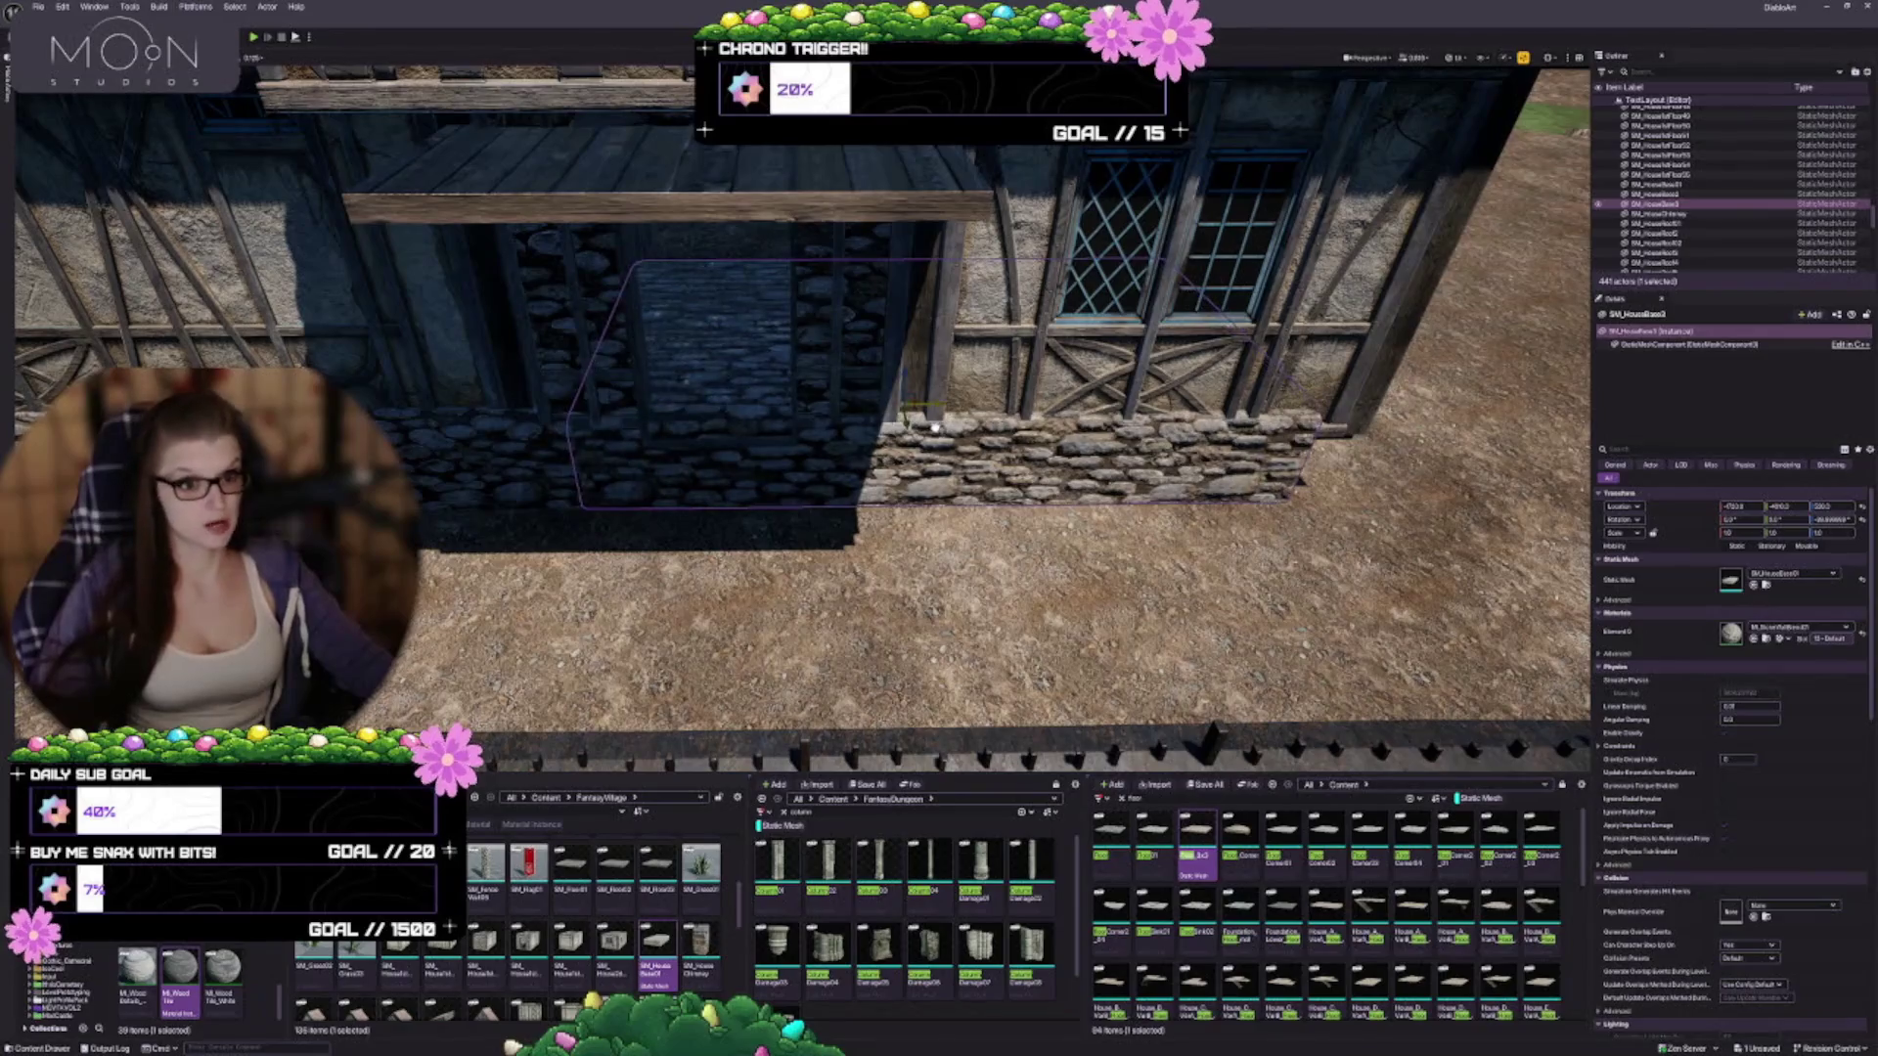
{"action": "mouse_move", "coordinate": [945, 427]}
{"action": "left_mouse_down"}
{"action": "mouse_move", "coordinate": [505, 391]}
{"action": "mouse_move", "coordinate": [798, 421]}
{"action": "mouse_move", "coordinate": [753, 441]}
{"action": "mouse_move", "coordinate": [733, 425]}
{"action": "left_mouse_up"}
{"action": "key", "text": "Escape"}
{"action": "left_click", "coordinate": [753, 460]}
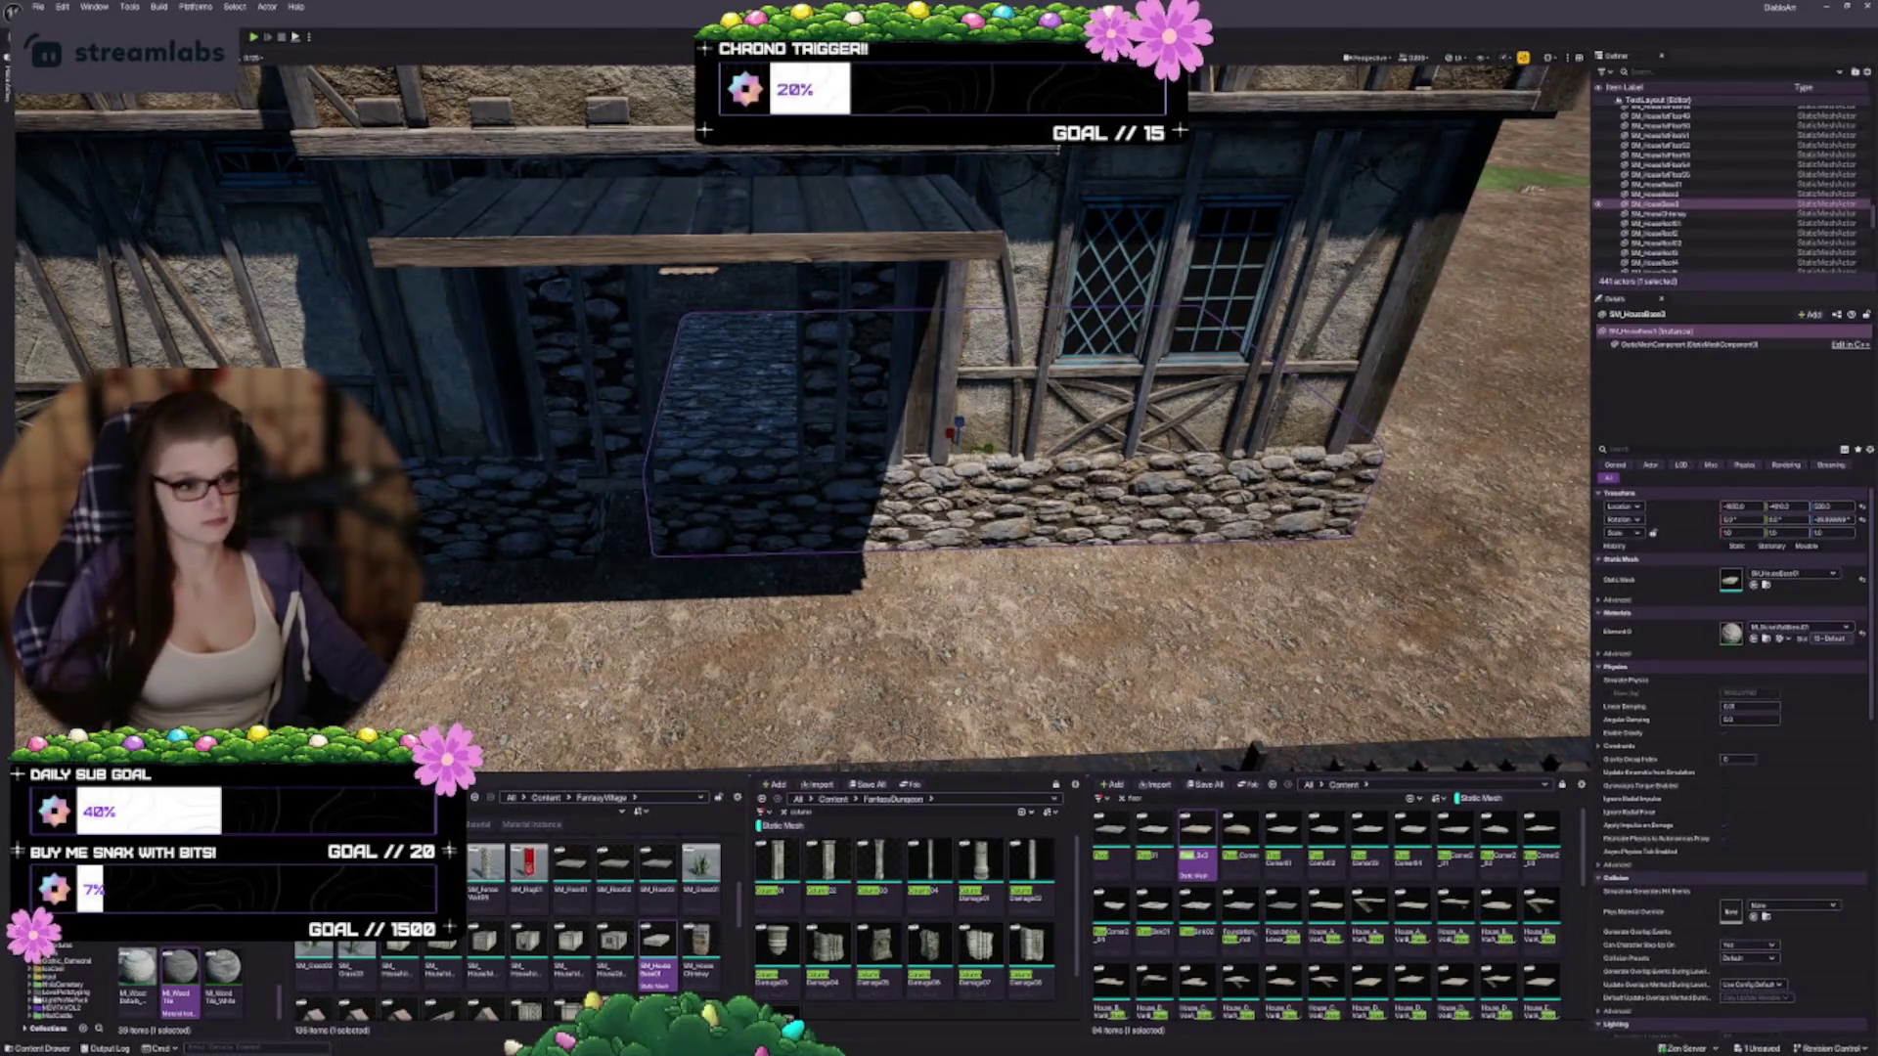
{"action": "left_click_drag", "start_coordinate": [984, 446], "coordinate": [821, 465]}
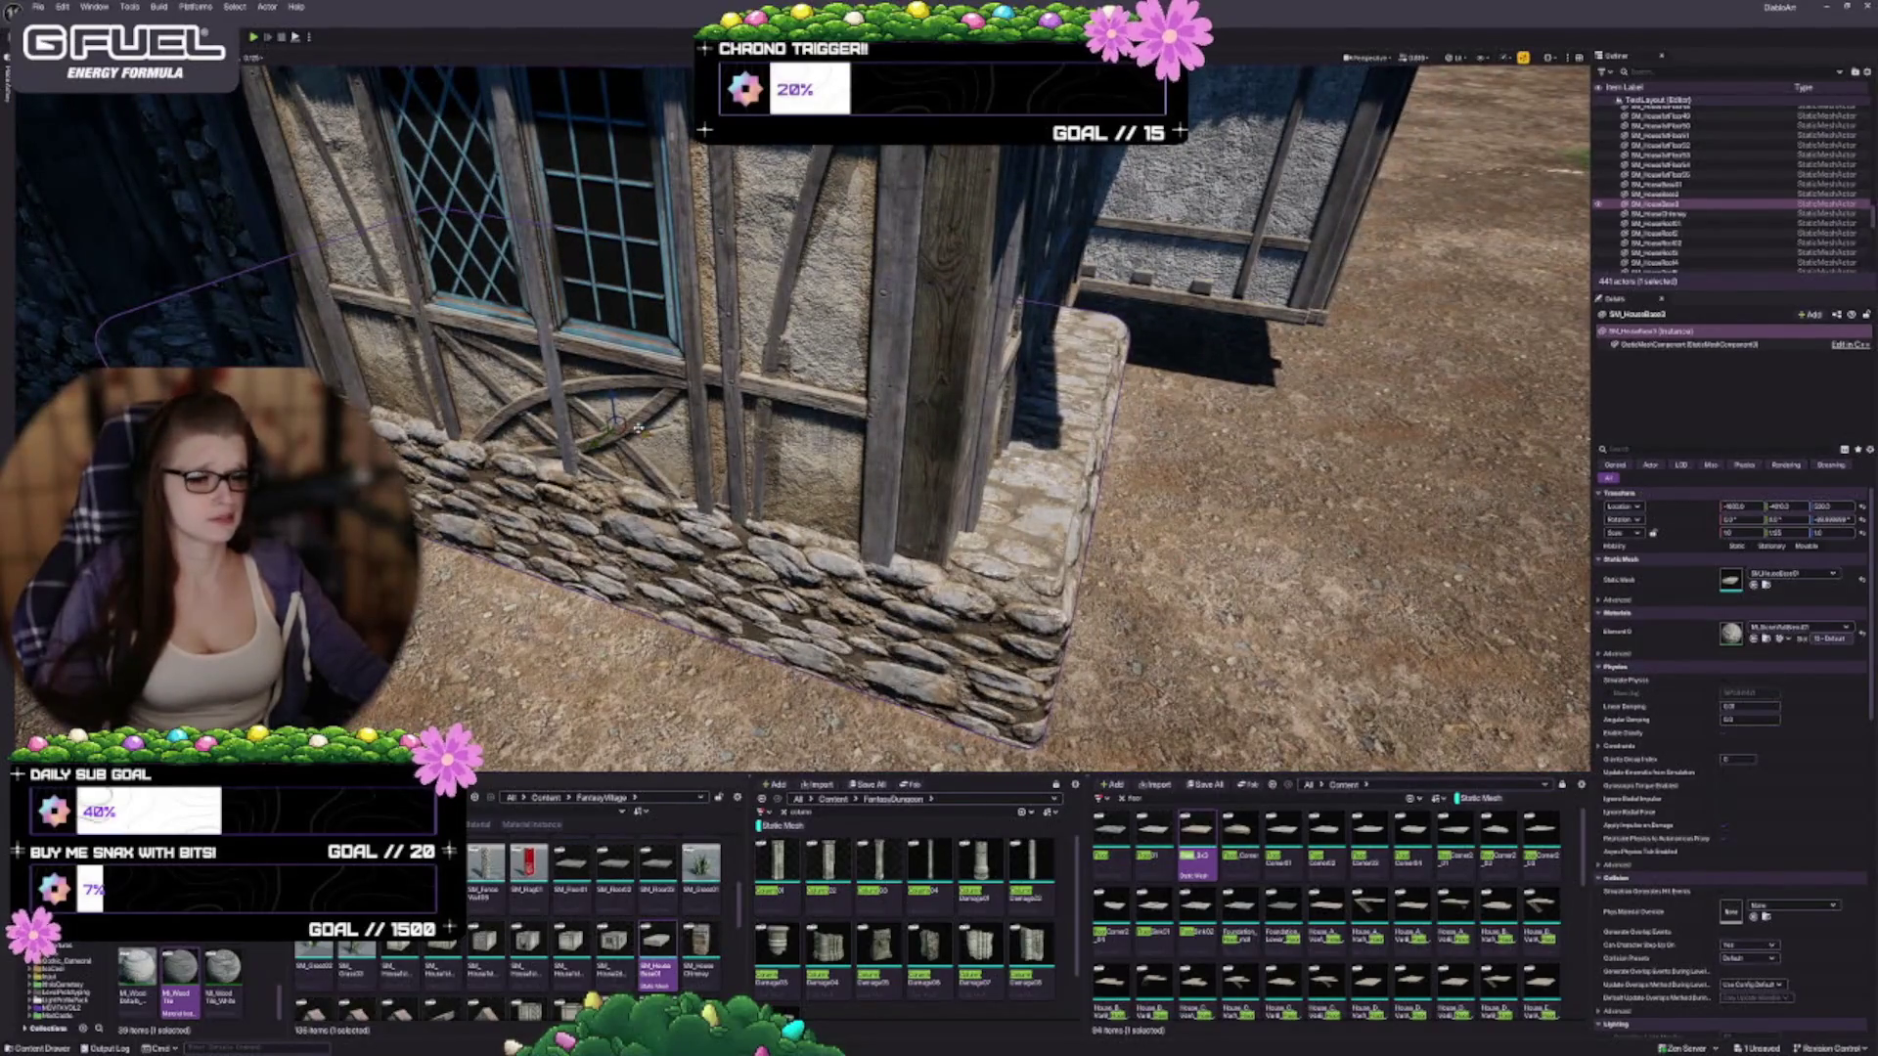
{"action": "mouse_move", "coordinate": [644, 434]}
{"action": "left_mouse_down"}
{"action": "mouse_move", "coordinate": [582, 411]}
{"action": "mouse_move", "coordinate": [802, 440]}
{"action": "left_mouse_up"}
{"action": "left_click_drag", "start_coordinate": [1085, 408], "coordinate": [1085, 408]}
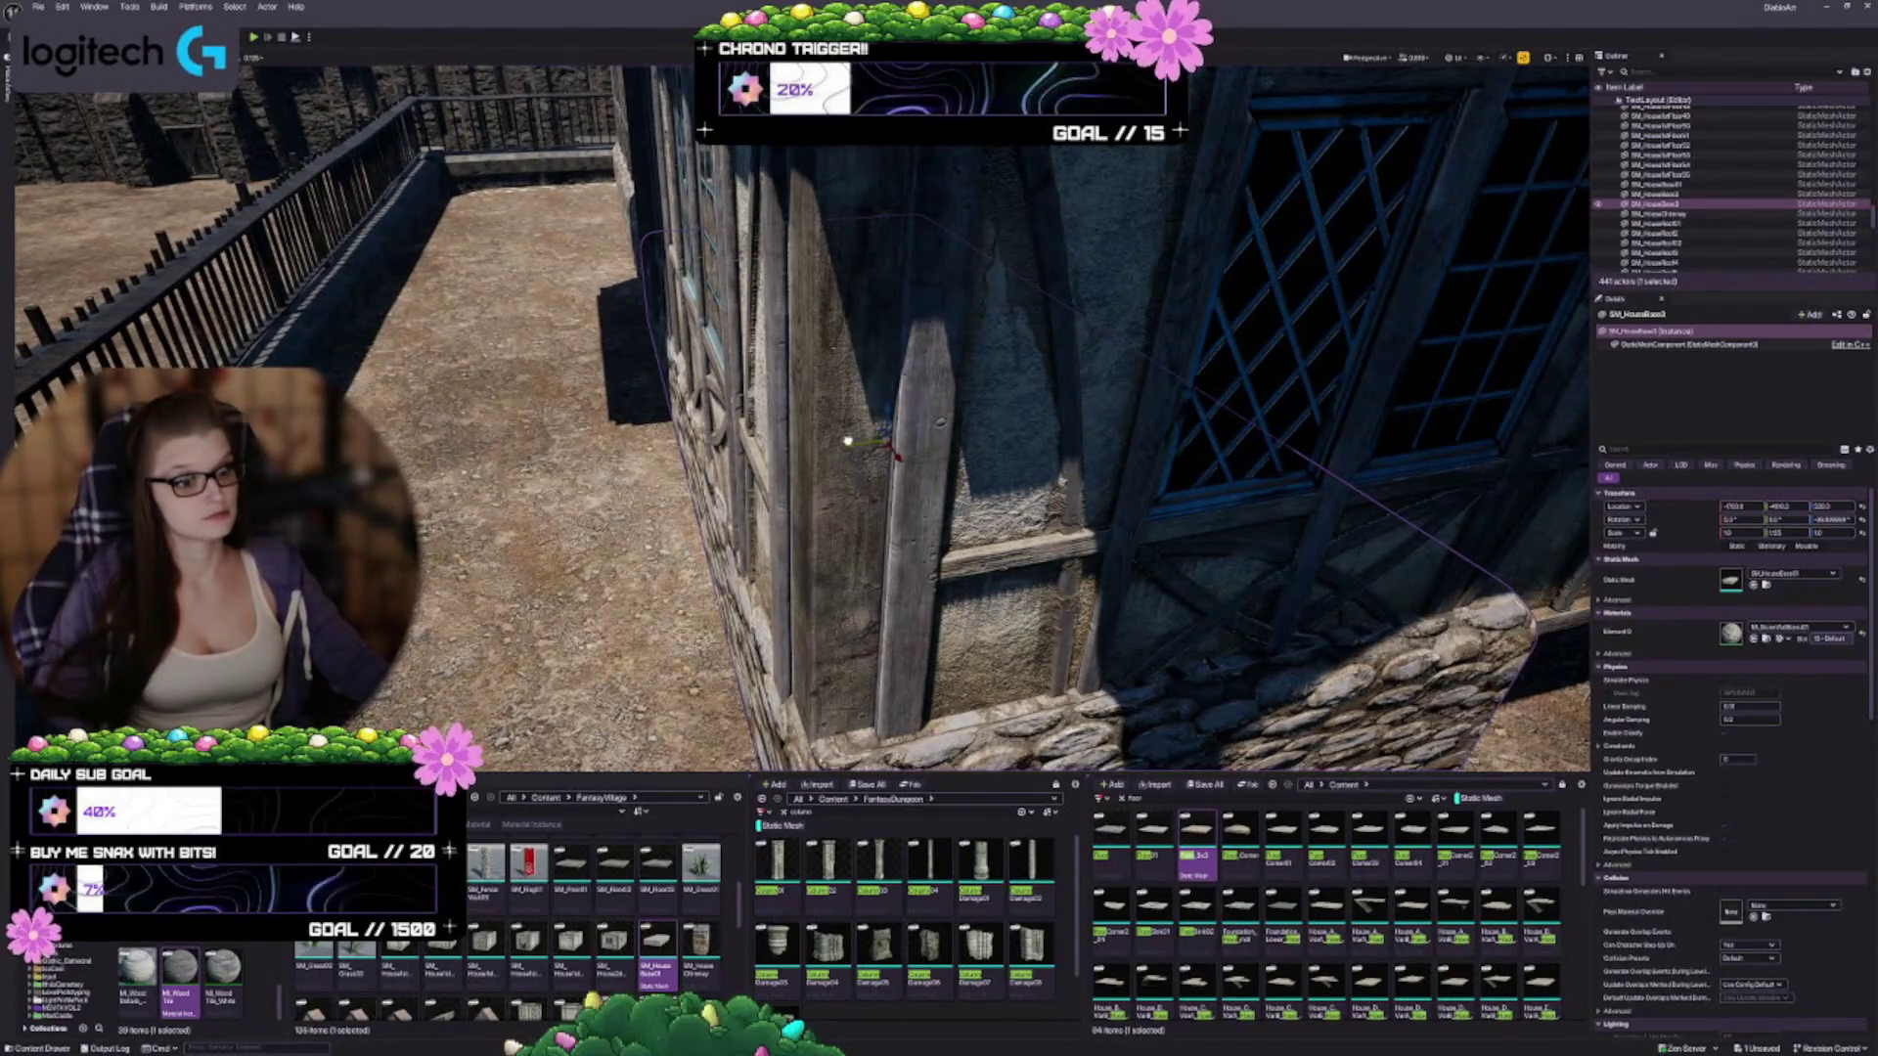
{"action": "left_click_drag", "start_coordinate": [850, 432], "coordinate": [841, 441]}
{"action": "key", "text": "Escape"}
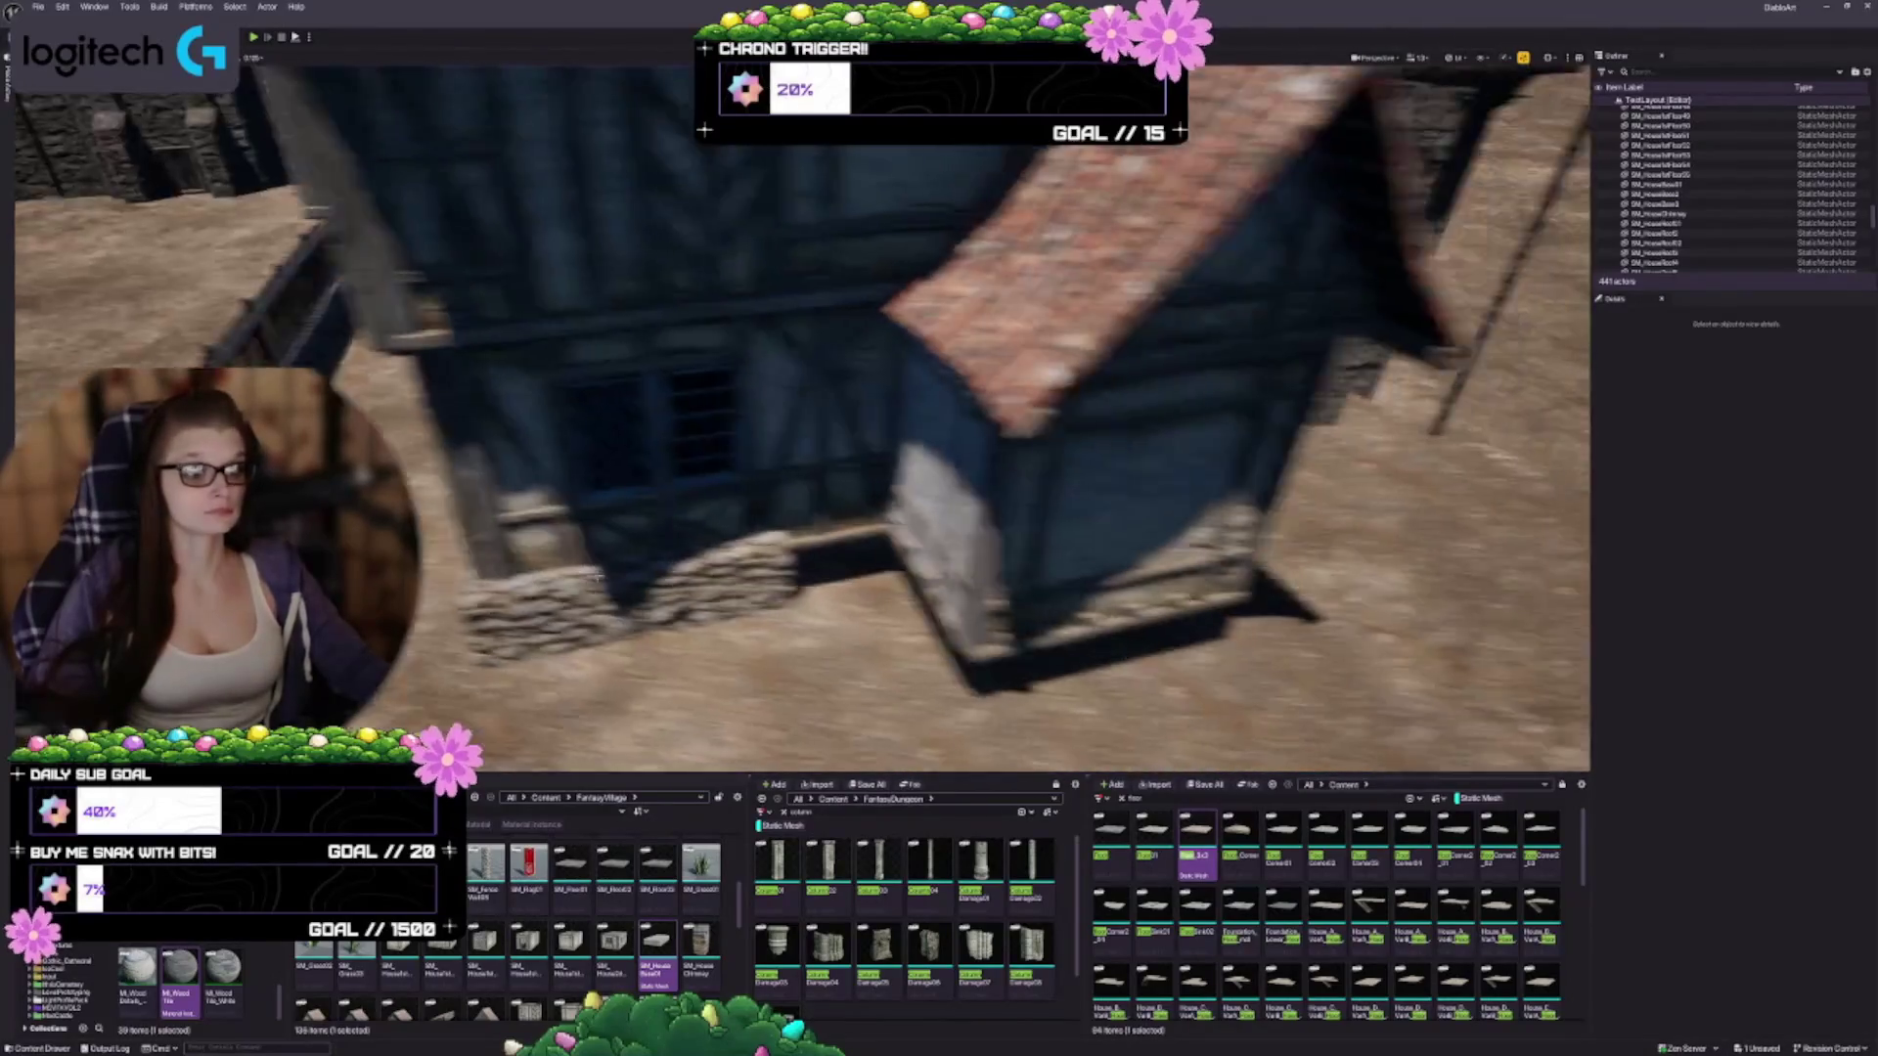
{"action": "key", "text": "w"}
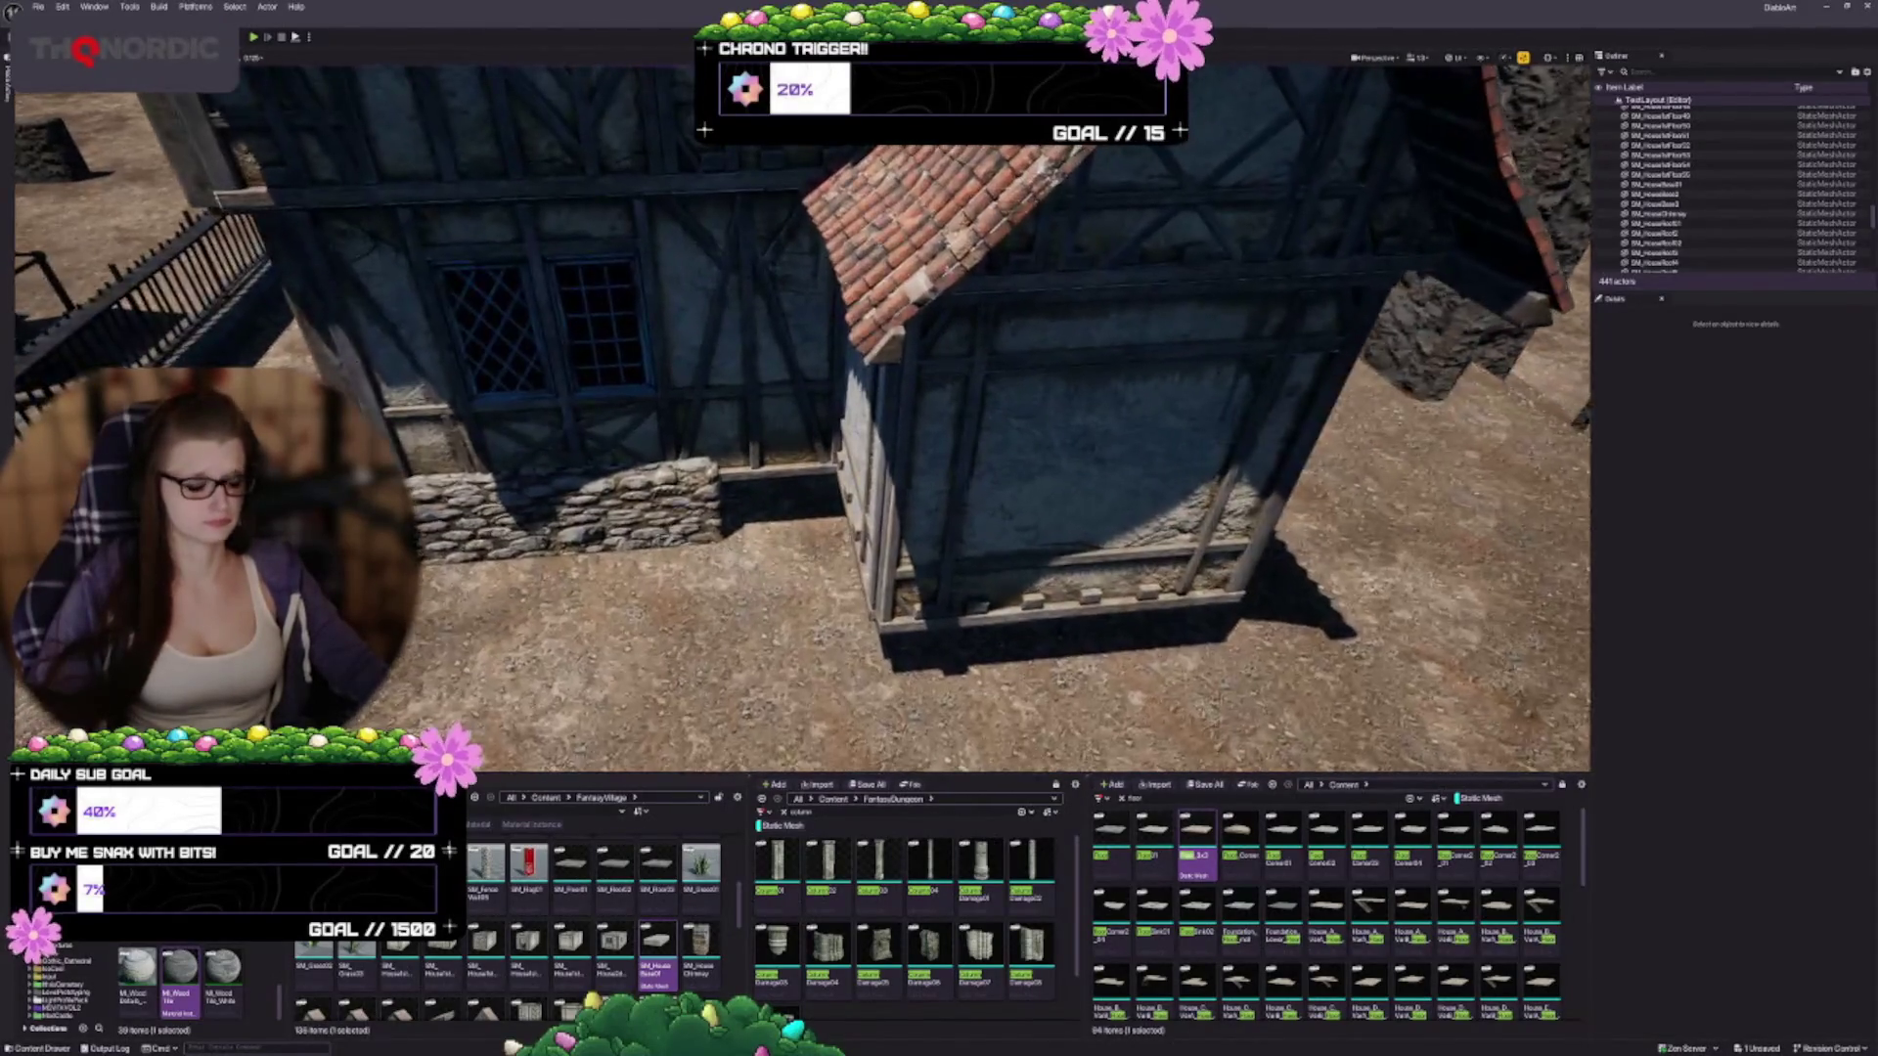
{"action": "left_click", "coordinate": [587, 362]}
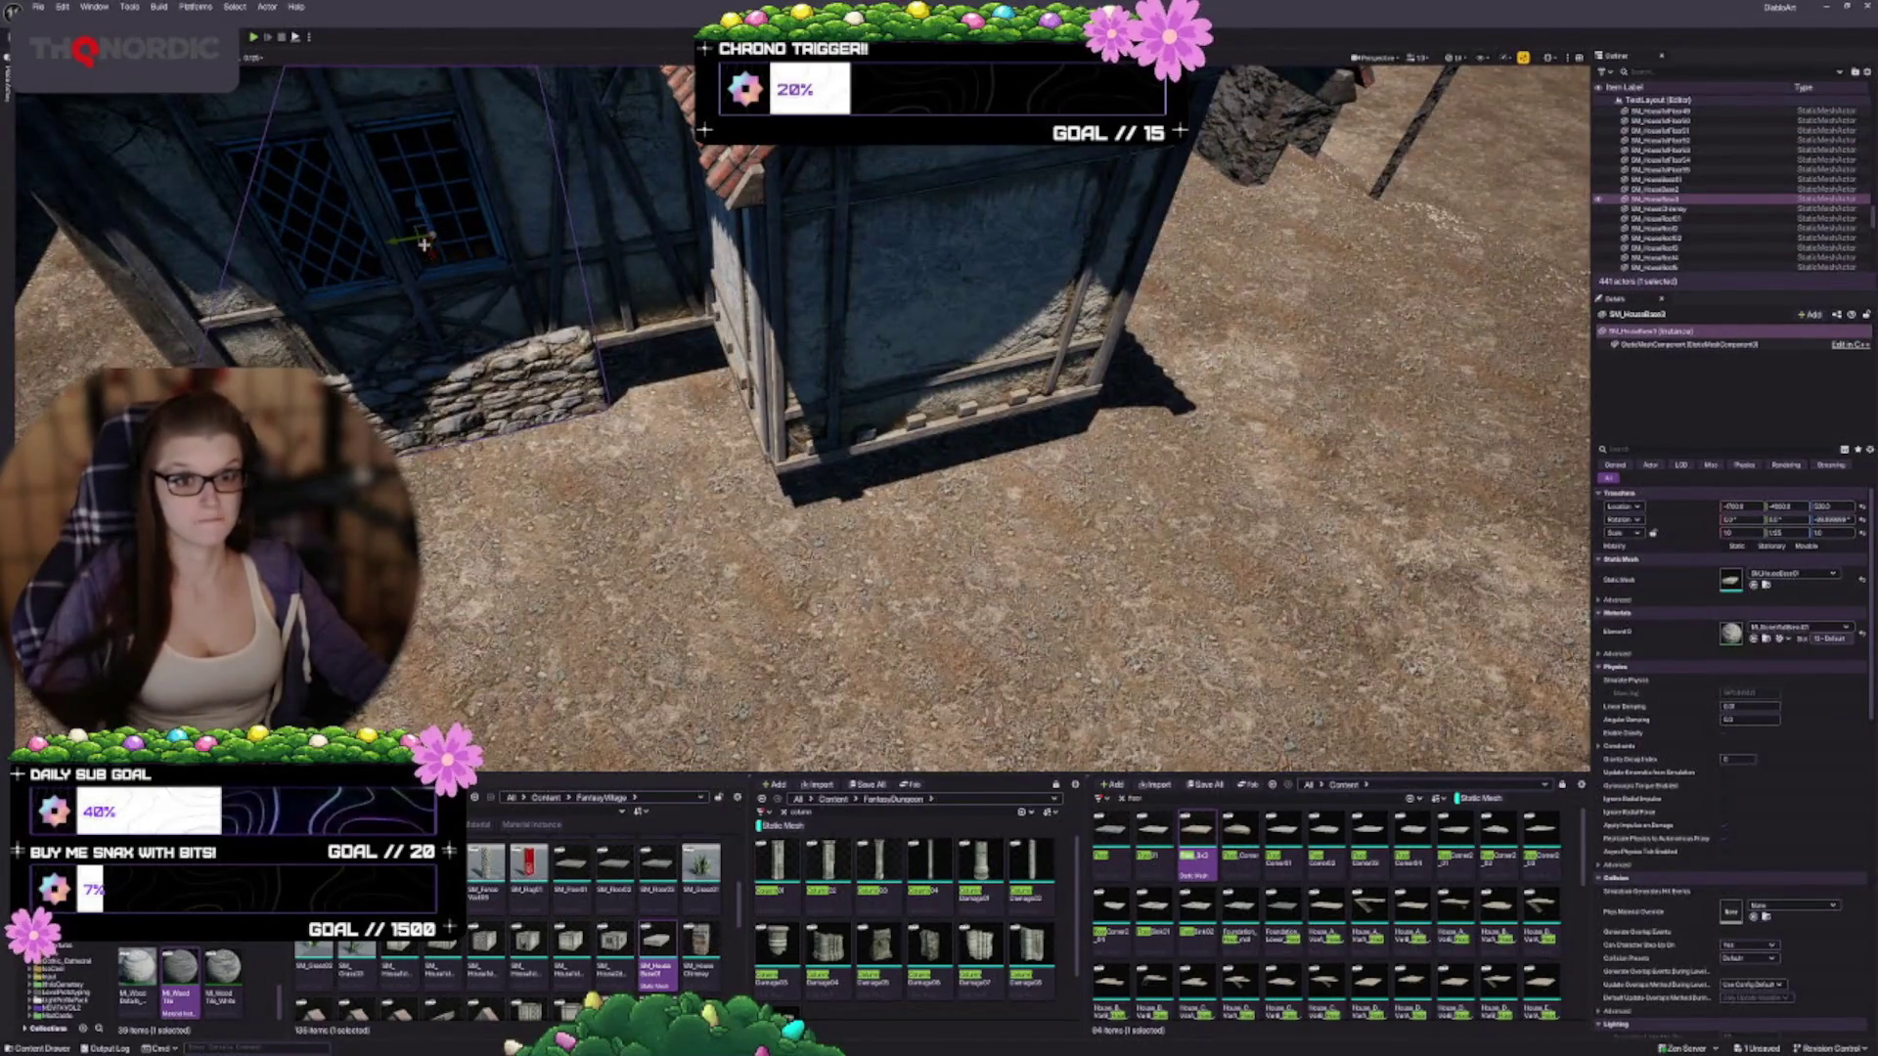
{"action": "left_click_drag", "start_coordinate": [423, 245], "coordinate": [518, 221], "text": "alt"}
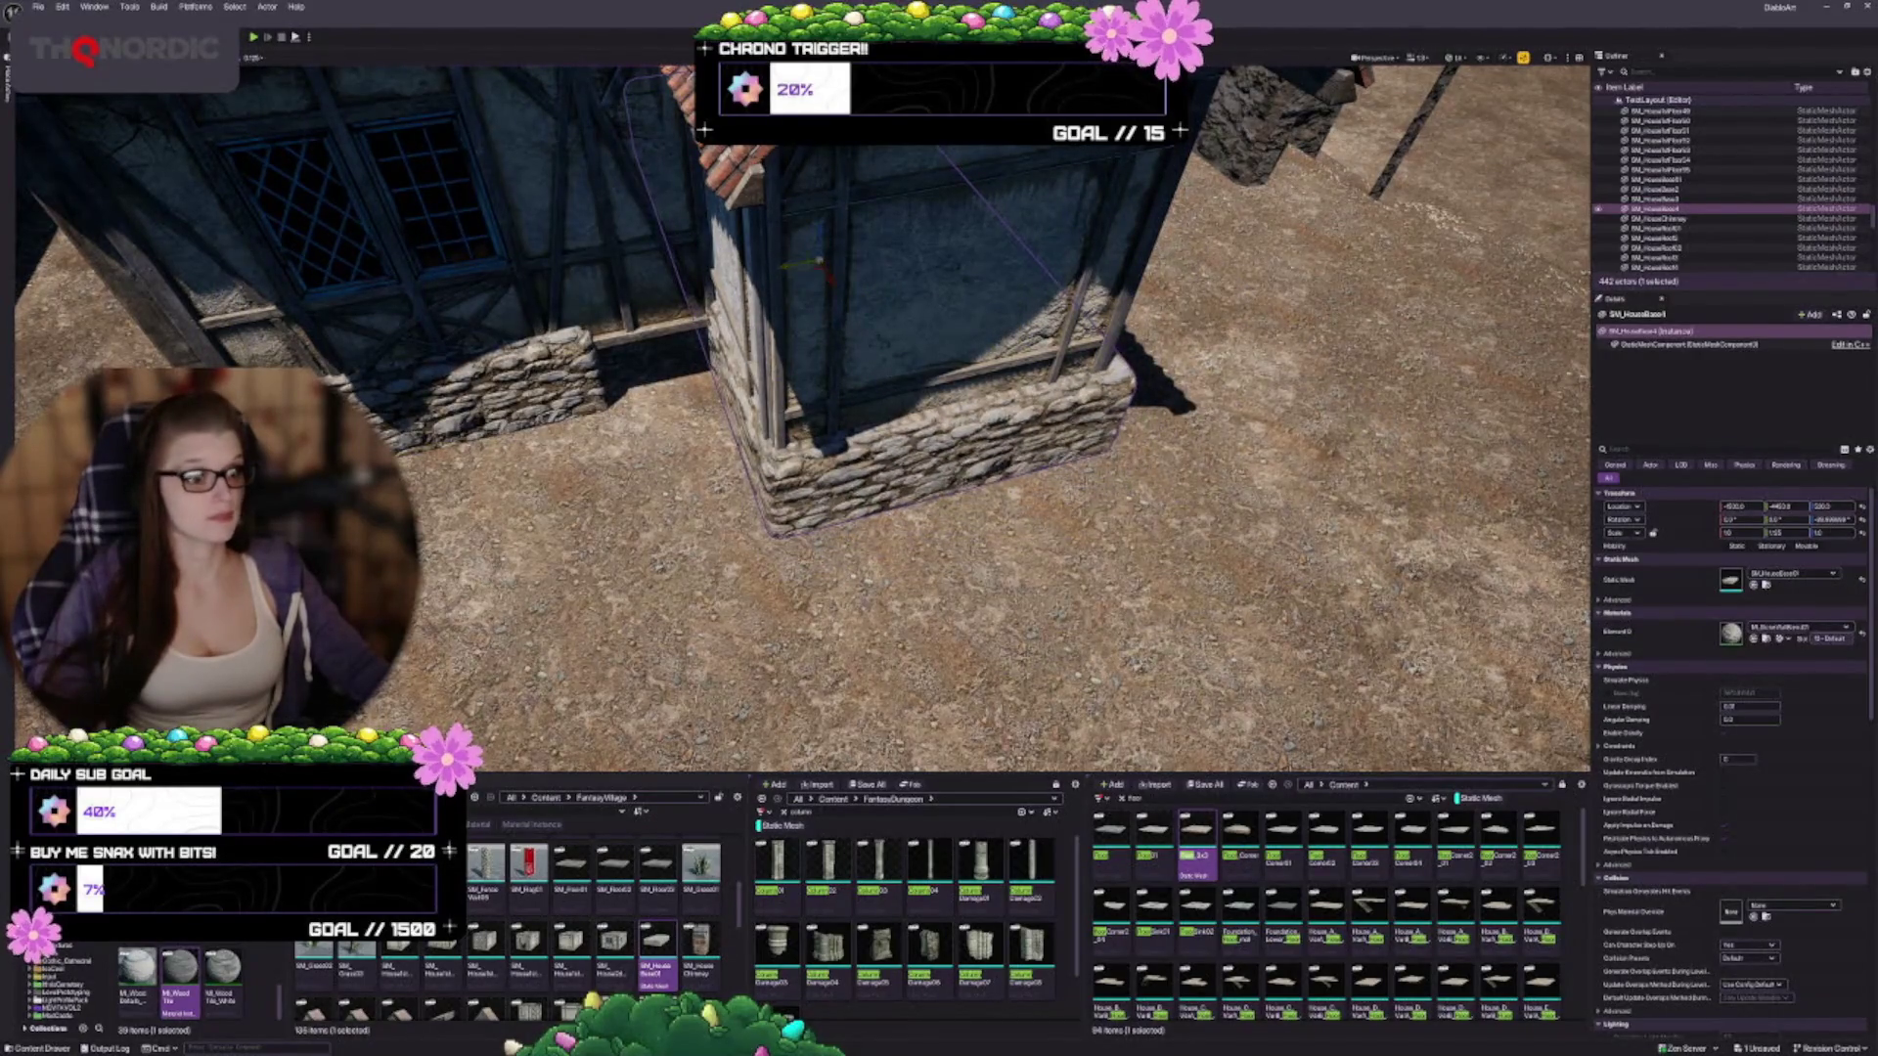
{"action": "scroll", "coordinate": [802, 411], "scroll_direction": "up", "scroll_amount": 5}
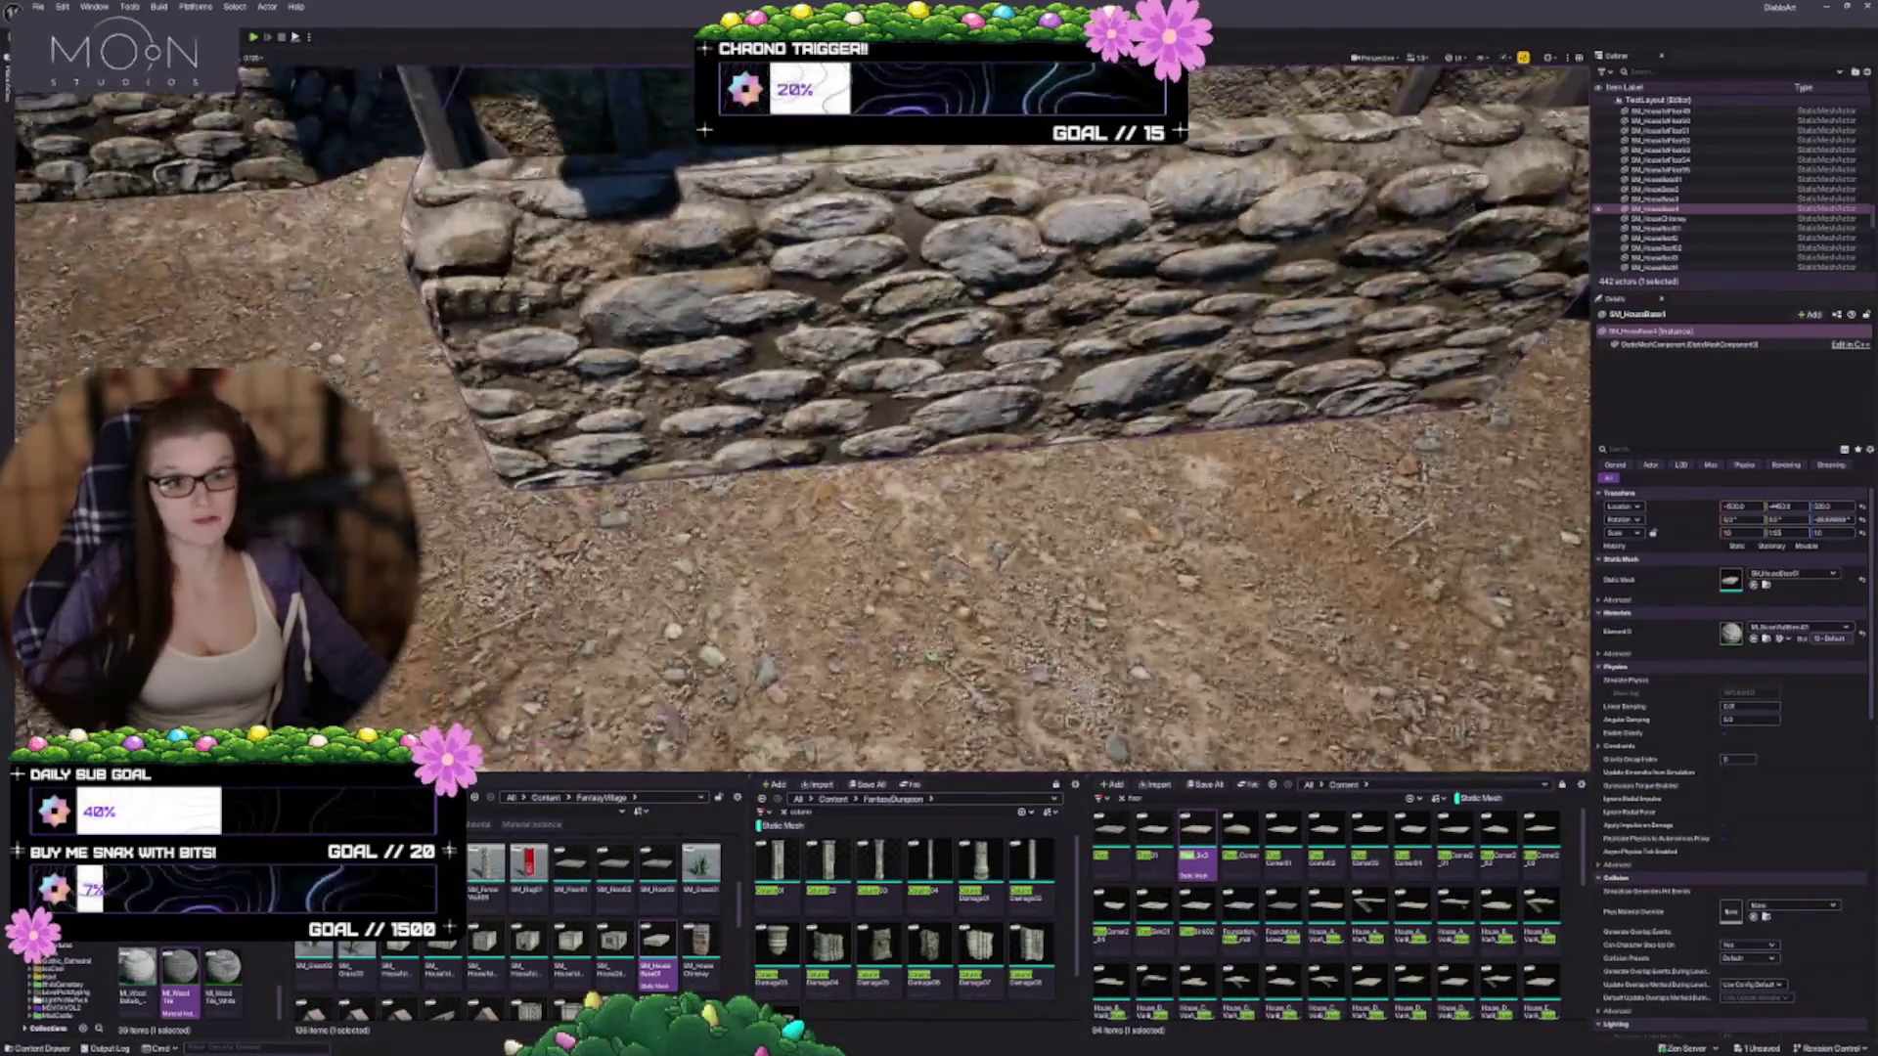
{"action": "scroll", "coordinate": [944, 479], "scroll_direction": "up", "scroll_amount": 1}
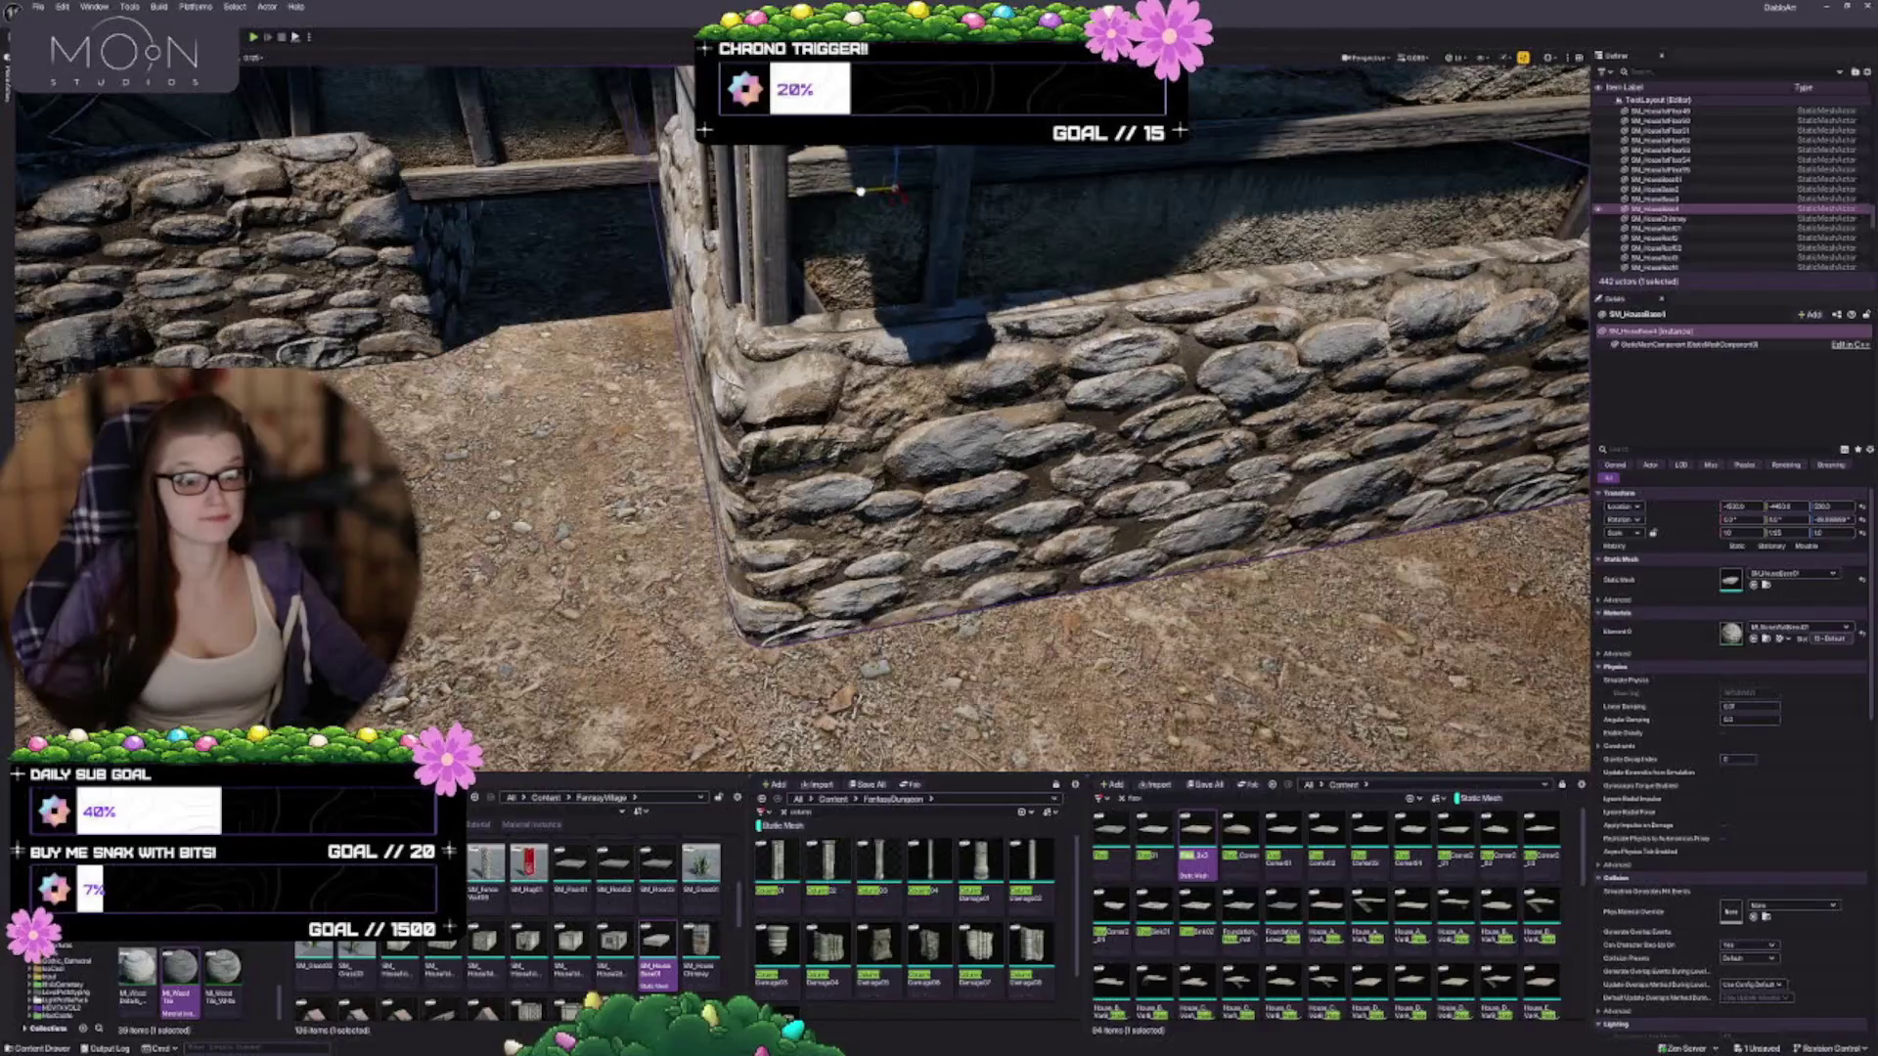
{"action": "left_click_drag", "start_coordinate": [860, 191], "coordinate": [653, 207]}
{"action": "key", "text": "Escape"}
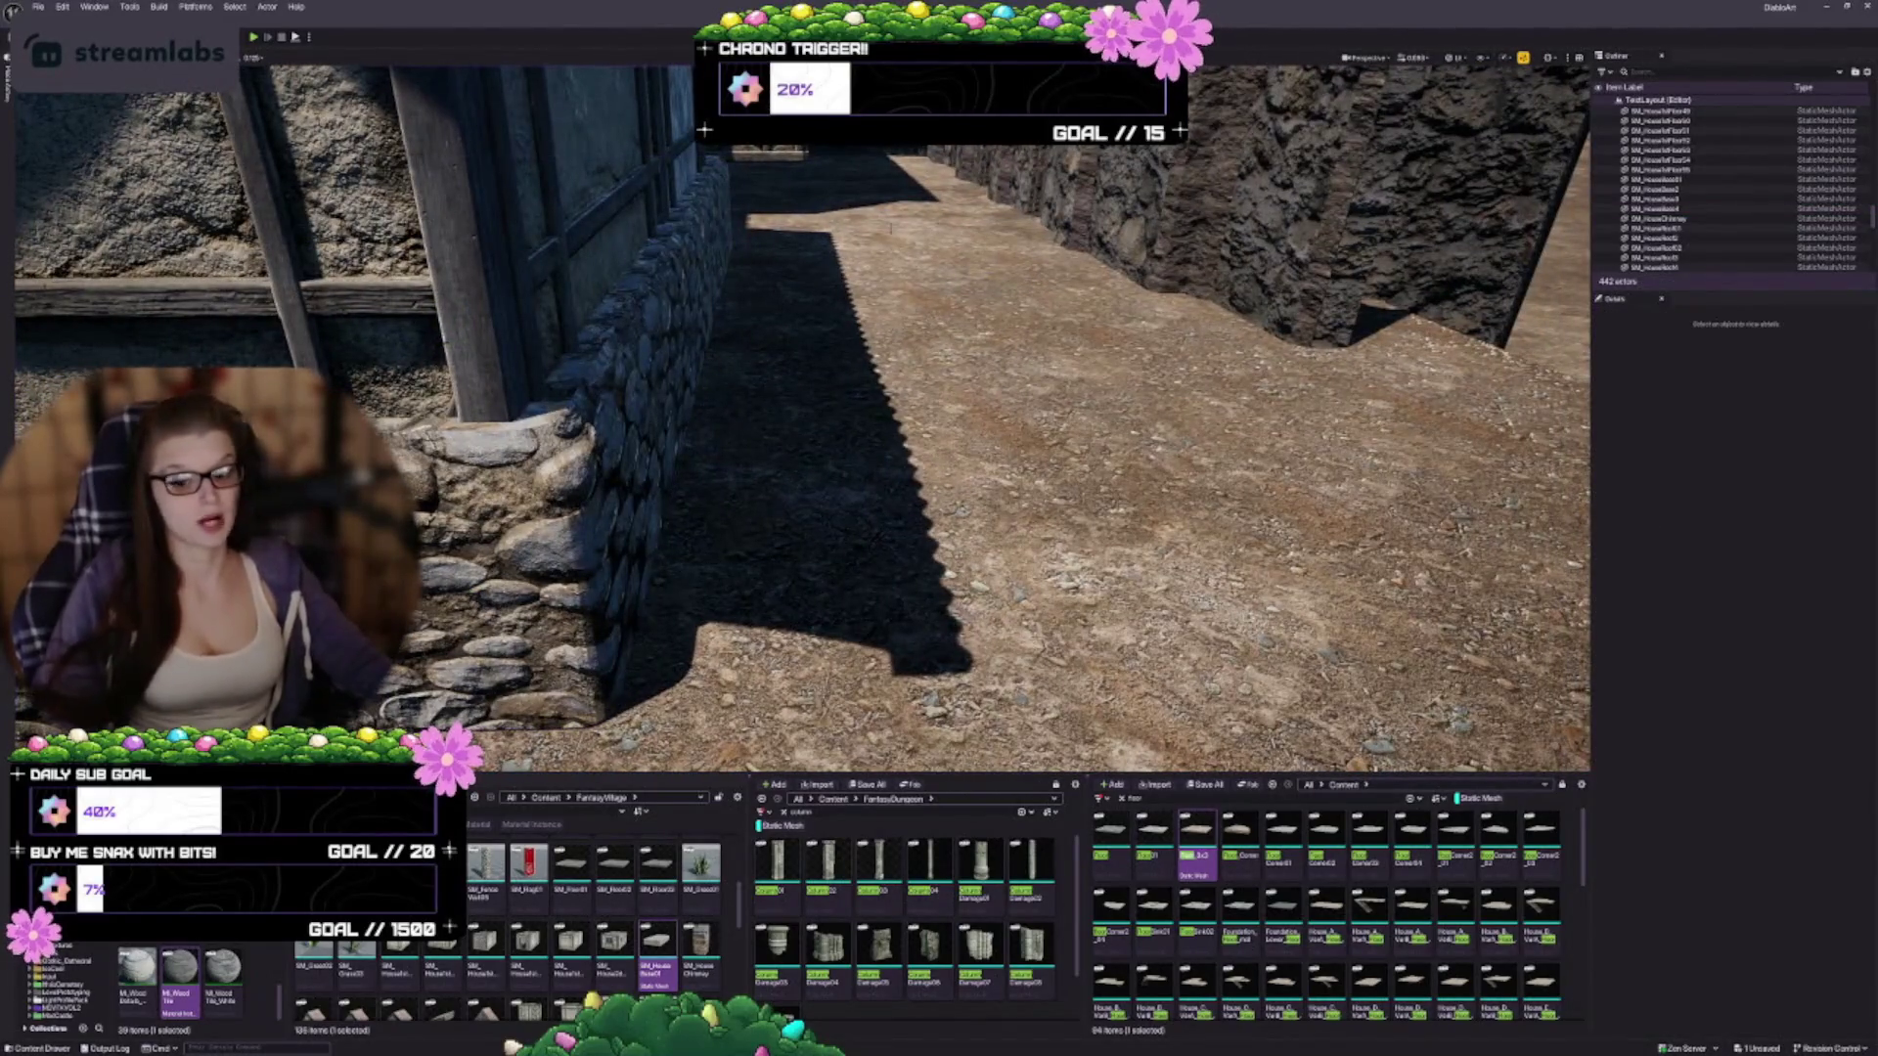
{"action": "left_click_drag", "start_coordinate": [814, 316], "coordinate": [686, 335]}
{"action": "left_click", "coordinate": [724, 337]}
{"action": "key", "text": "f"}
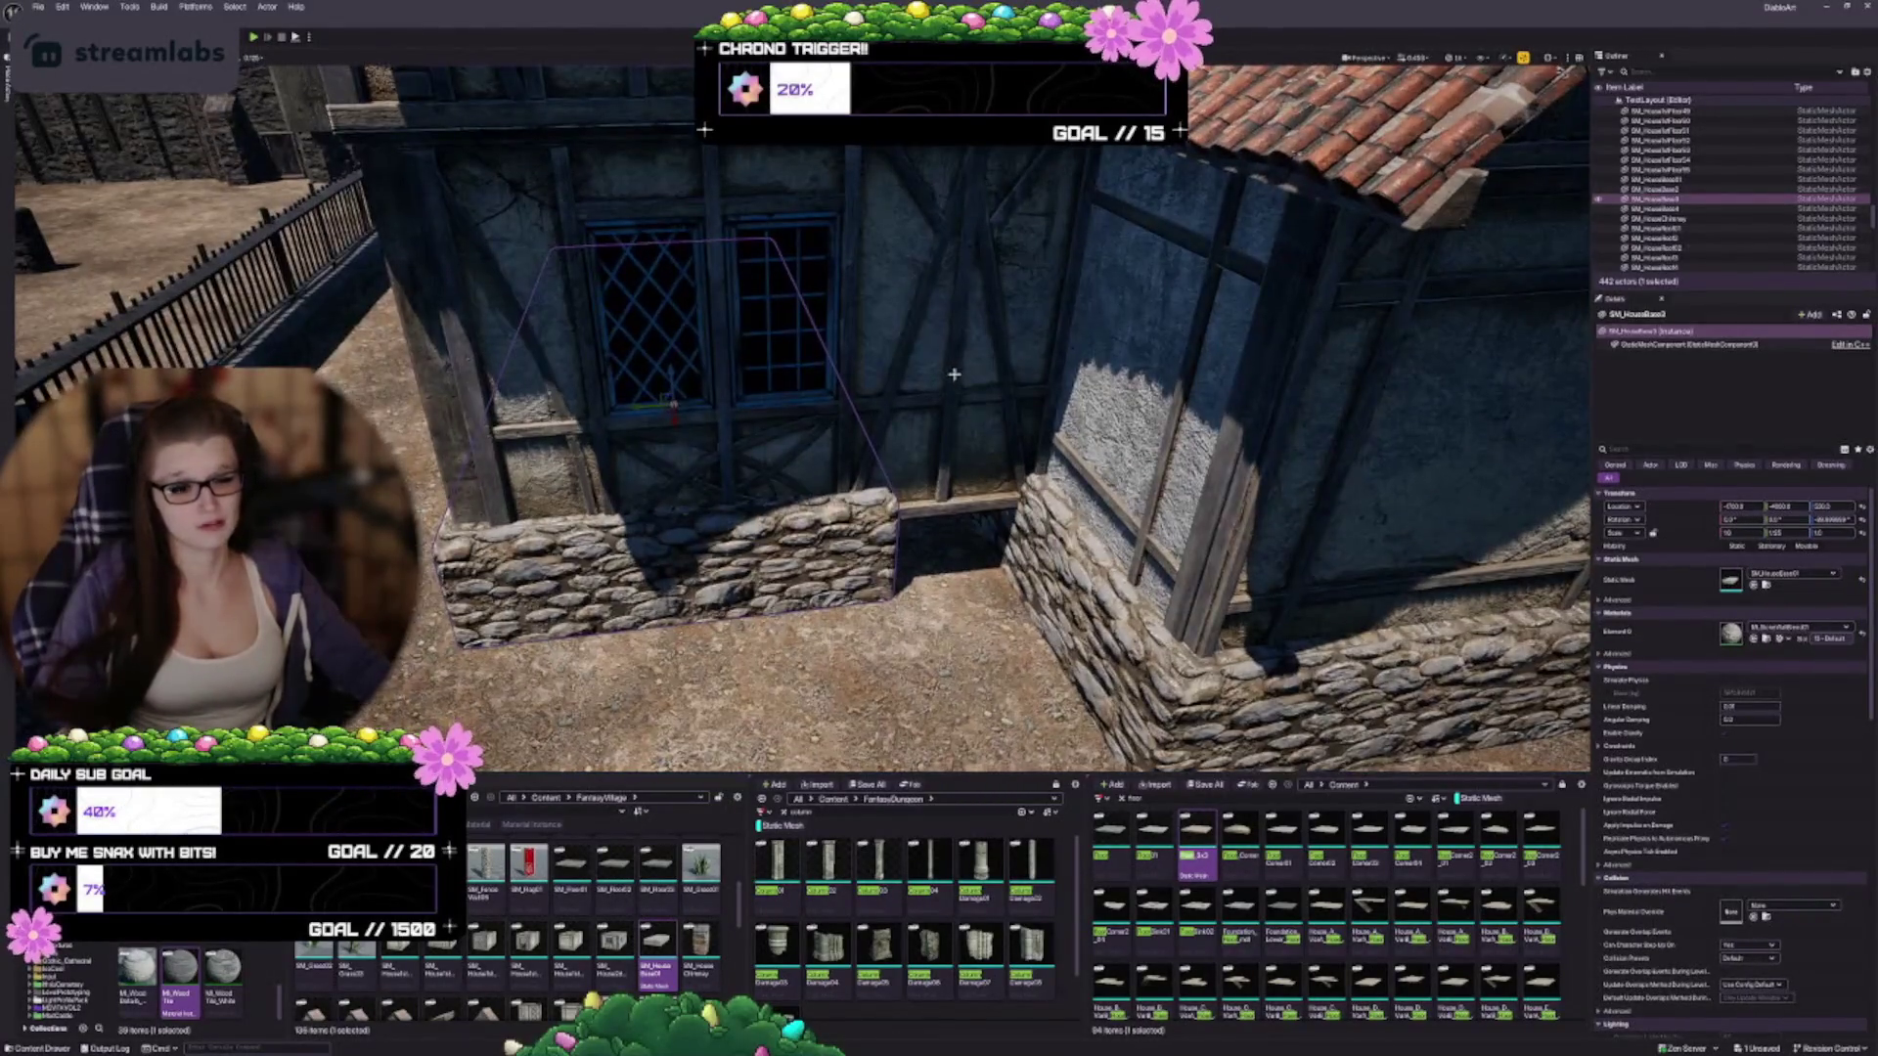
{"action": "left_click_drag", "start_coordinate": [840, 430], "coordinate": [840, 453]}
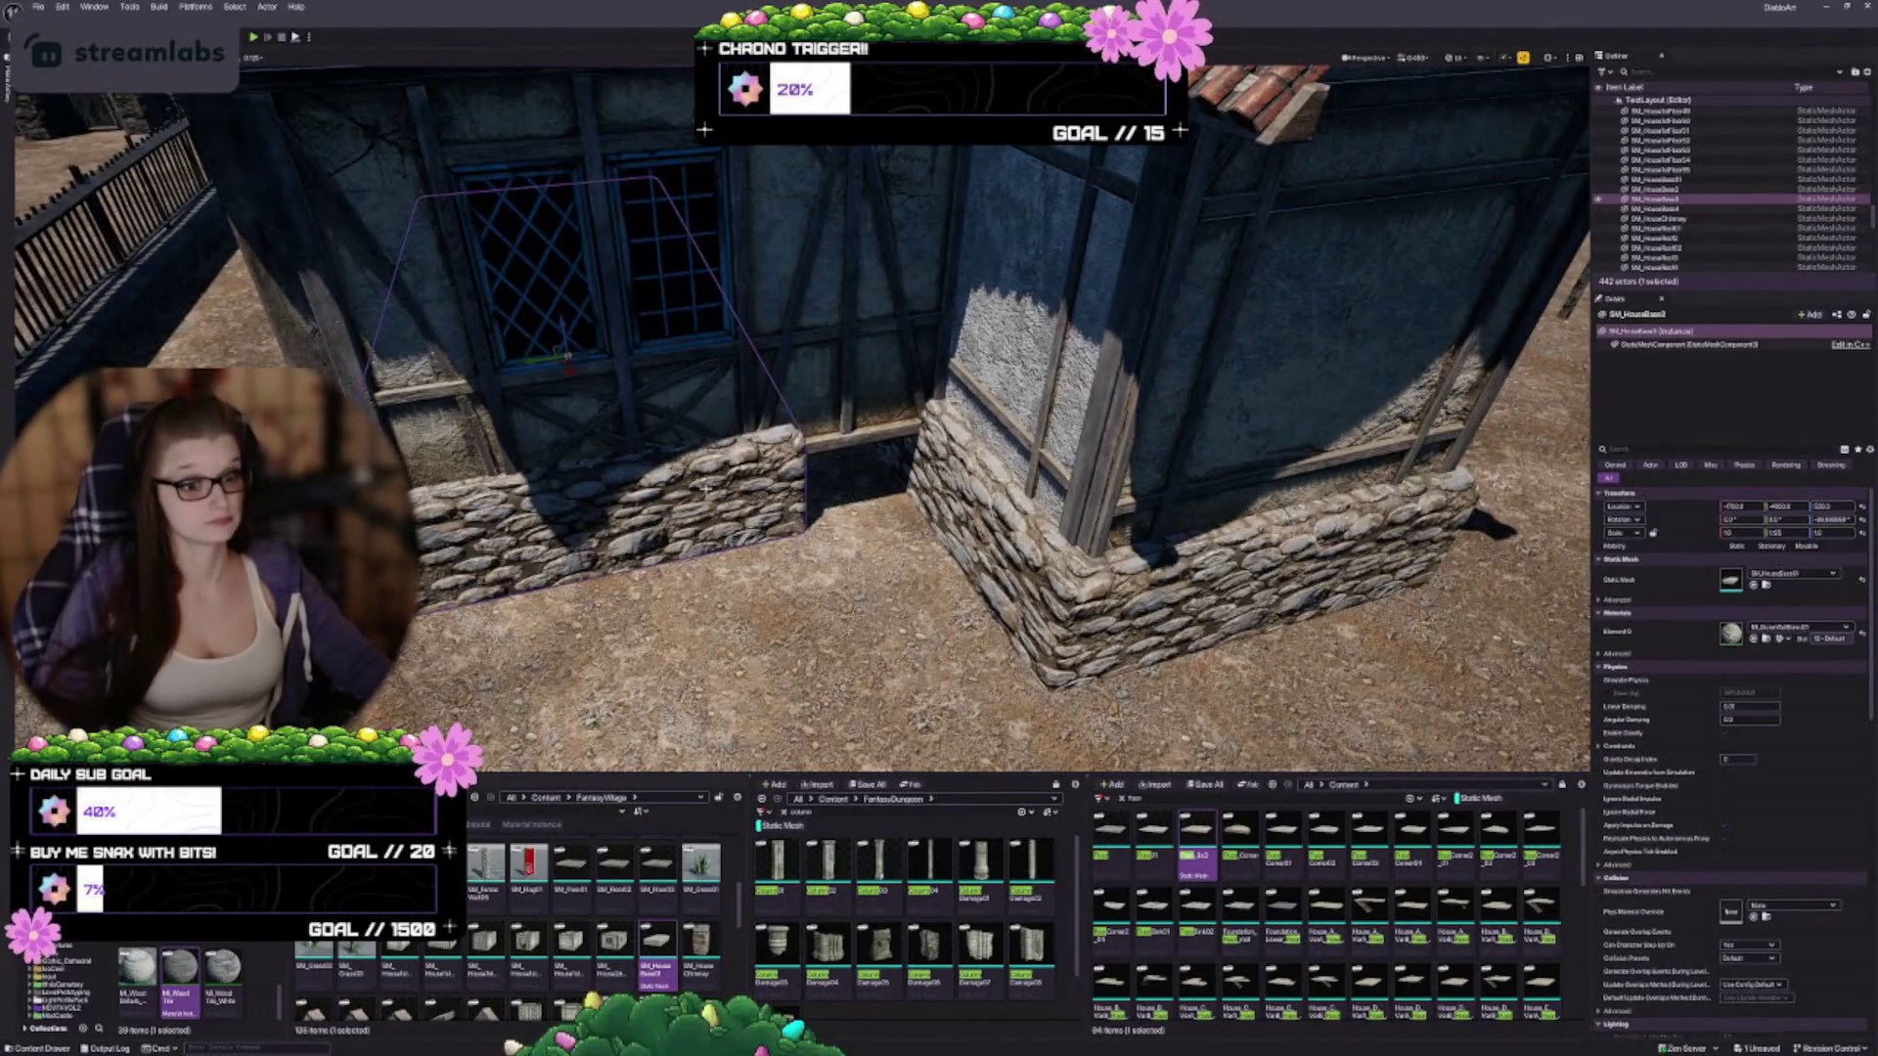
{"action": "mouse_move", "coordinate": [653, 419]}
{"action": "left_mouse_down"}
{"action": "mouse_move", "coordinate": [605, 357]}
{"action": "mouse_move", "coordinate": [643, 351]}
{"action": "left_mouse_up"}
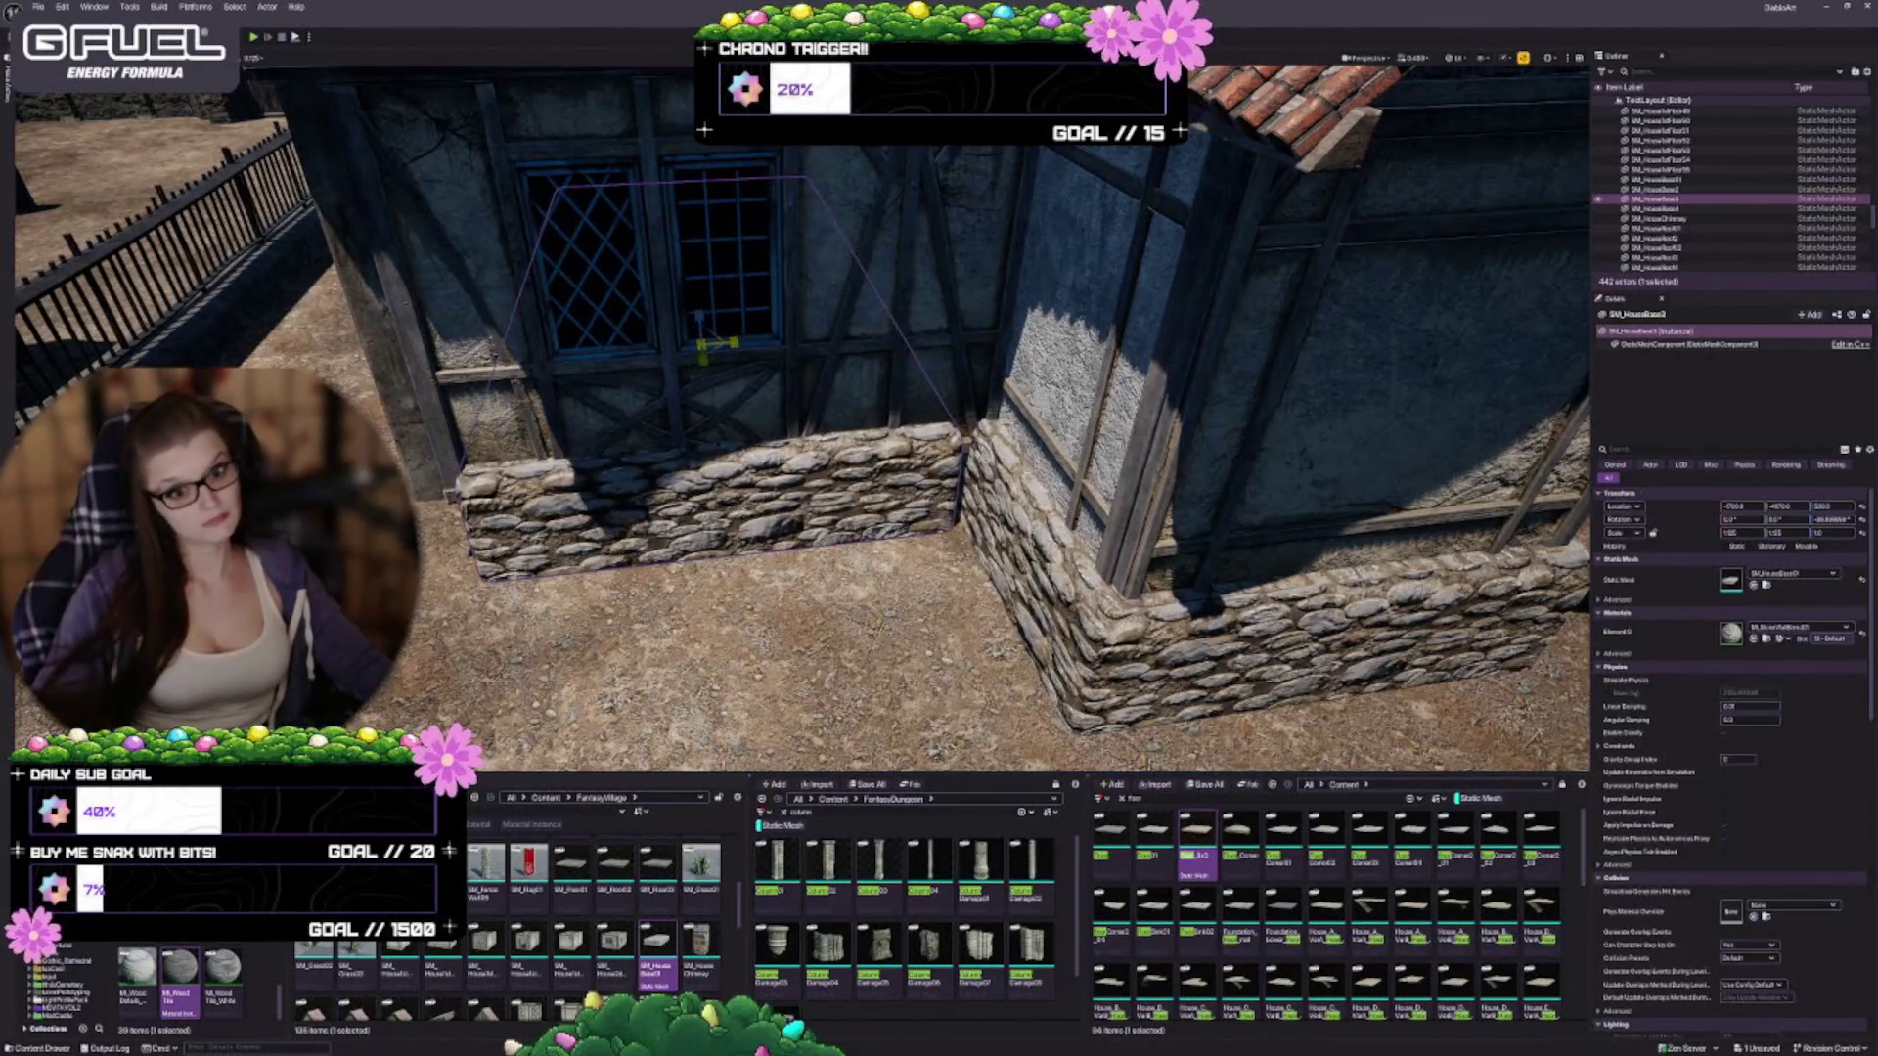
{"action": "left_click_drag", "start_coordinate": [749, 403], "coordinate": [909, 396]}
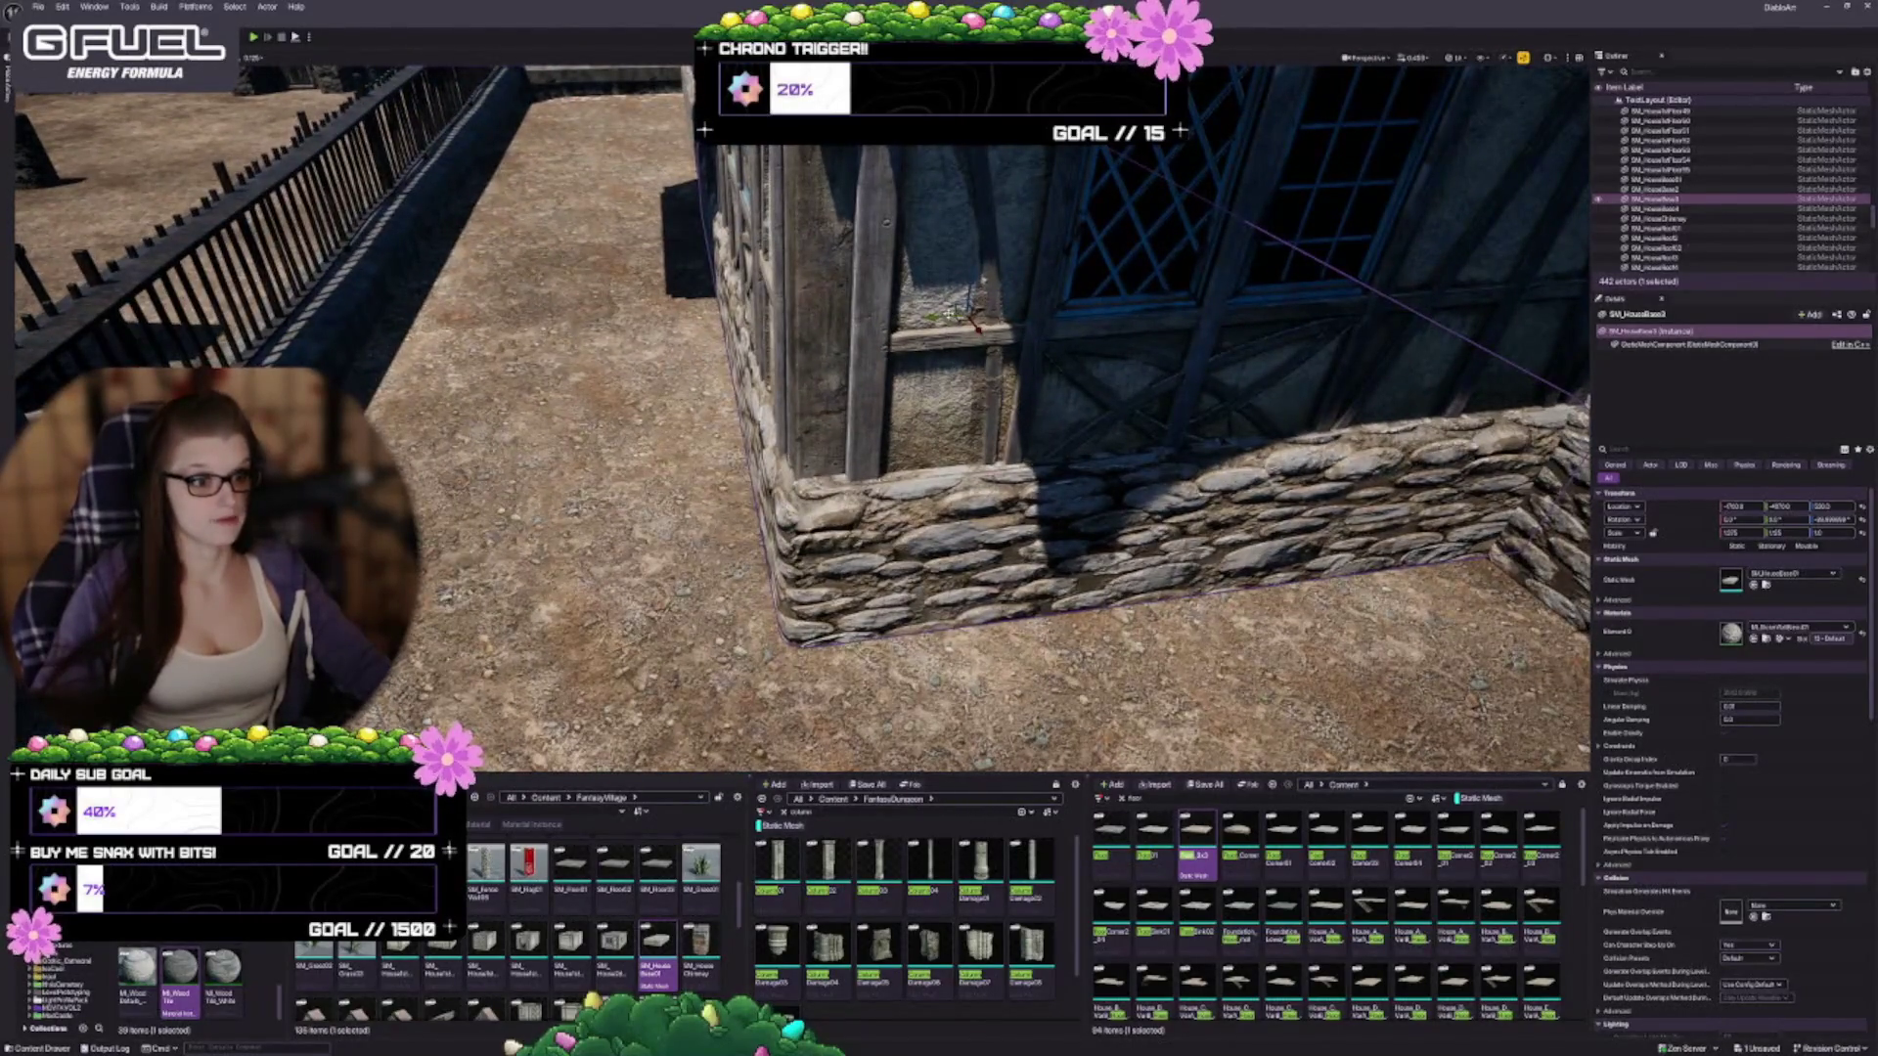
{"action": "key", "text": "Escape"}
{"action": "mouse_move", "coordinate": [935, 316]}
{"action": "left_mouse_down"}
{"action": "mouse_move", "coordinate": [842, 386]}
{"action": "mouse_move", "coordinate": [763, 293]}
{"action": "mouse_move", "coordinate": [646, 333]}
{"action": "mouse_move", "coordinate": [974, 502]}
{"action": "left_mouse_up"}
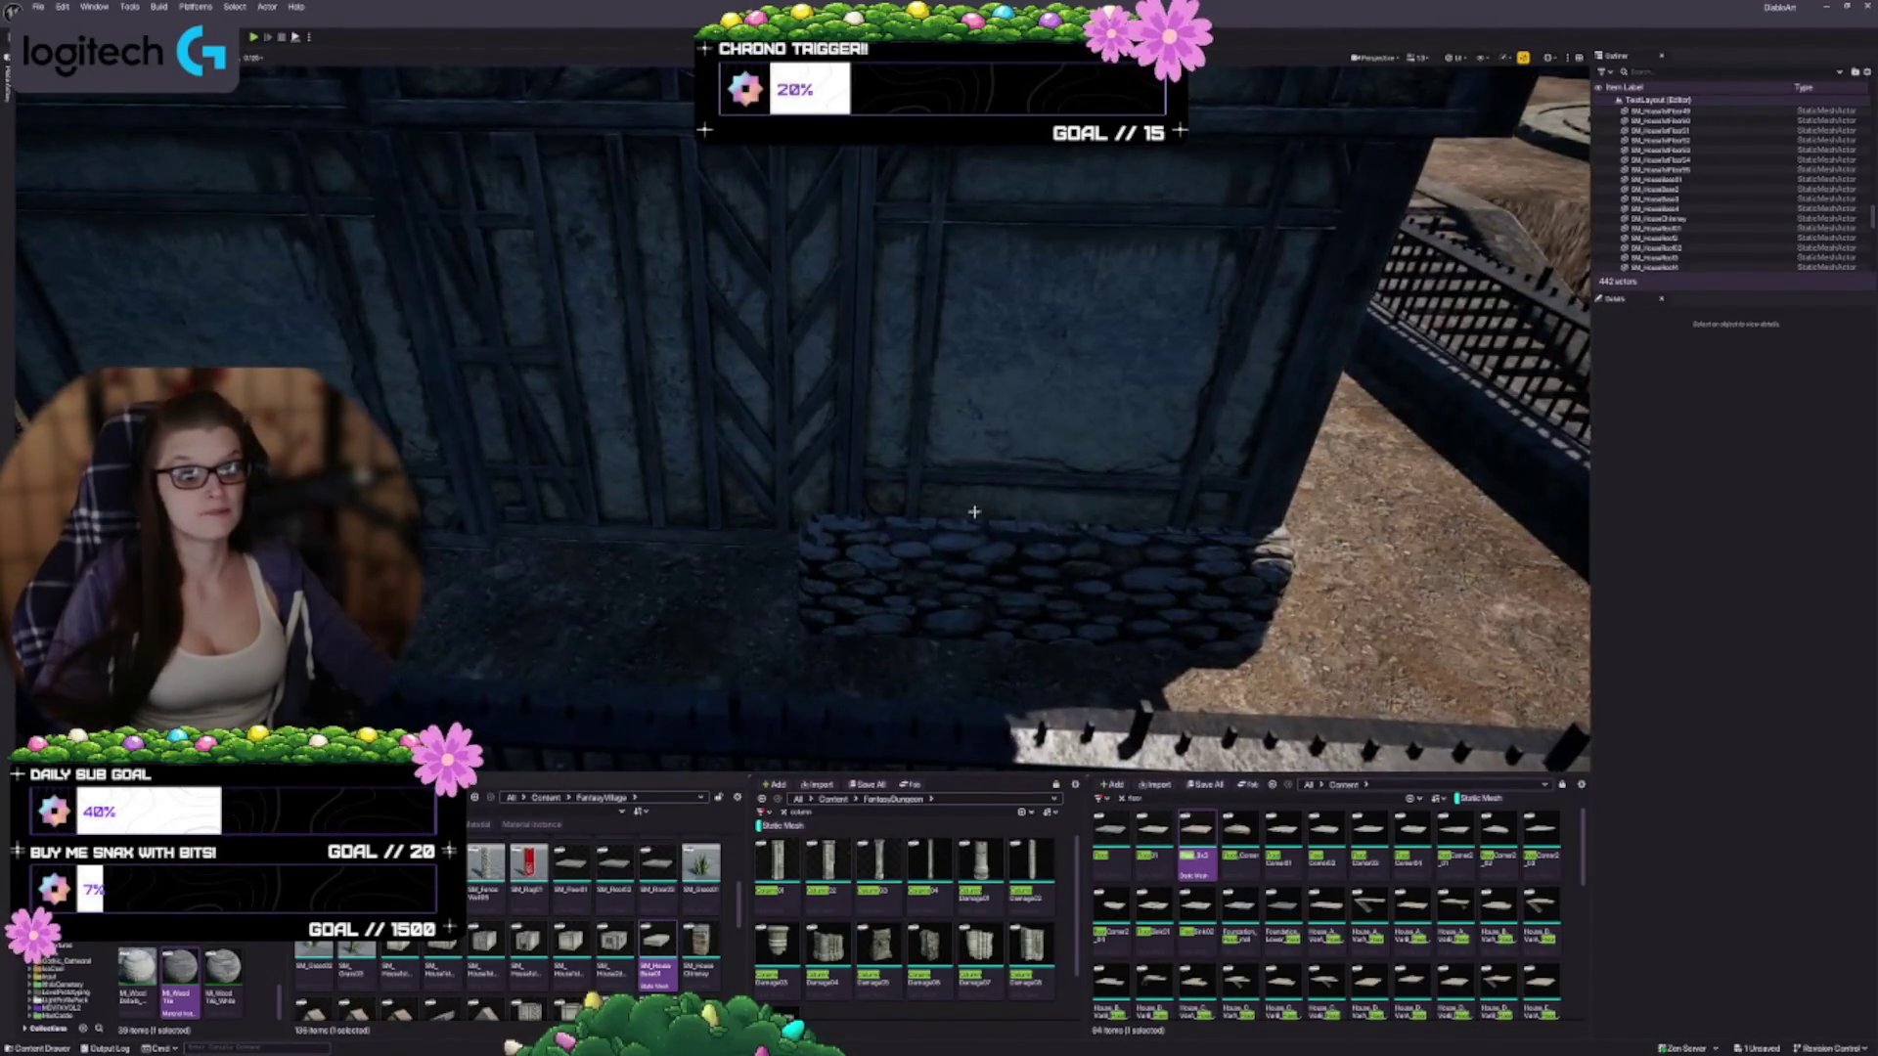
Slide the stone house base piece along the timber wall, then clear the selection
{"action": "left_click", "coordinate": [942, 573]}
{"action": "mouse_move", "coordinate": [942, 574]}
{"action": "left_mouse_down"}
{"action": "mouse_move", "coordinate": [1182, 294]}
{"action": "mouse_move", "coordinate": [1216, 293]}
{"action": "mouse_move", "coordinate": [745, 335]}
{"action": "mouse_move", "coordinate": [675, 311]}
{"action": "mouse_move", "coordinate": [713, 310]}
{"action": "mouse_move", "coordinate": [702, 341]}
{"action": "left_mouse_up"}
{"action": "left_click_drag", "start_coordinate": [961, 364], "coordinate": [961, 364]}
{"action": "left_click_drag", "start_coordinate": [751, 337], "coordinate": [812, 384]}
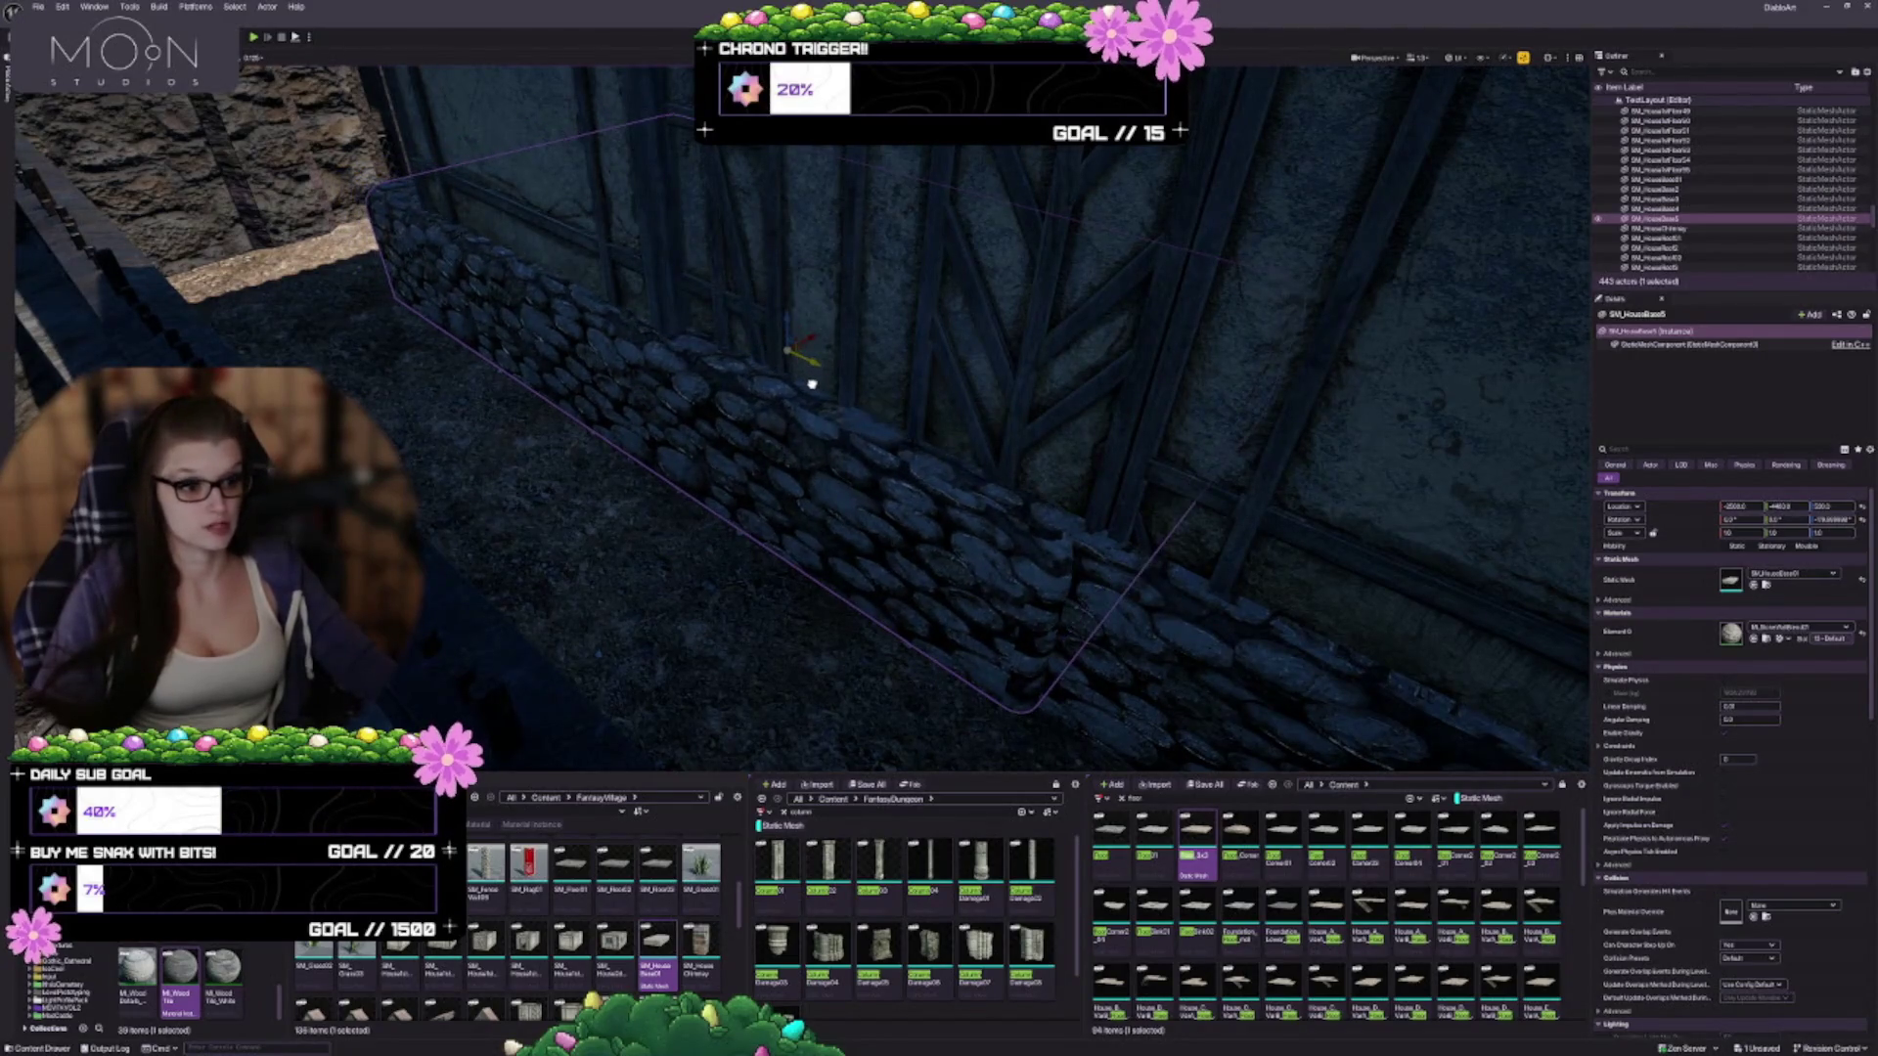
{"action": "left_click_drag", "start_coordinate": [1108, 437], "coordinate": [1108, 437]}
{"action": "left_click_drag", "start_coordinate": [1014, 400], "coordinate": [1014, 400]}
{"action": "mouse_move", "coordinate": [1079, 559]}
{"action": "left_mouse_down"}
{"action": "mouse_move", "coordinate": [1051, 535]}
{"action": "mouse_move", "coordinate": [692, 558]}
{"action": "left_mouse_up"}
{"action": "key", "text": "Escape"}
Select the cobbled stone base by the dark wall and nudge it vertically into place
{"action": "left_click_drag", "start_coordinate": [1099, 486], "coordinate": [656, 512]}
{"action": "left_click_drag", "start_coordinate": [930, 486], "coordinate": [639, 490]}
{"action": "left_click", "coordinate": [642, 455]}
{"action": "key", "text": "f"}
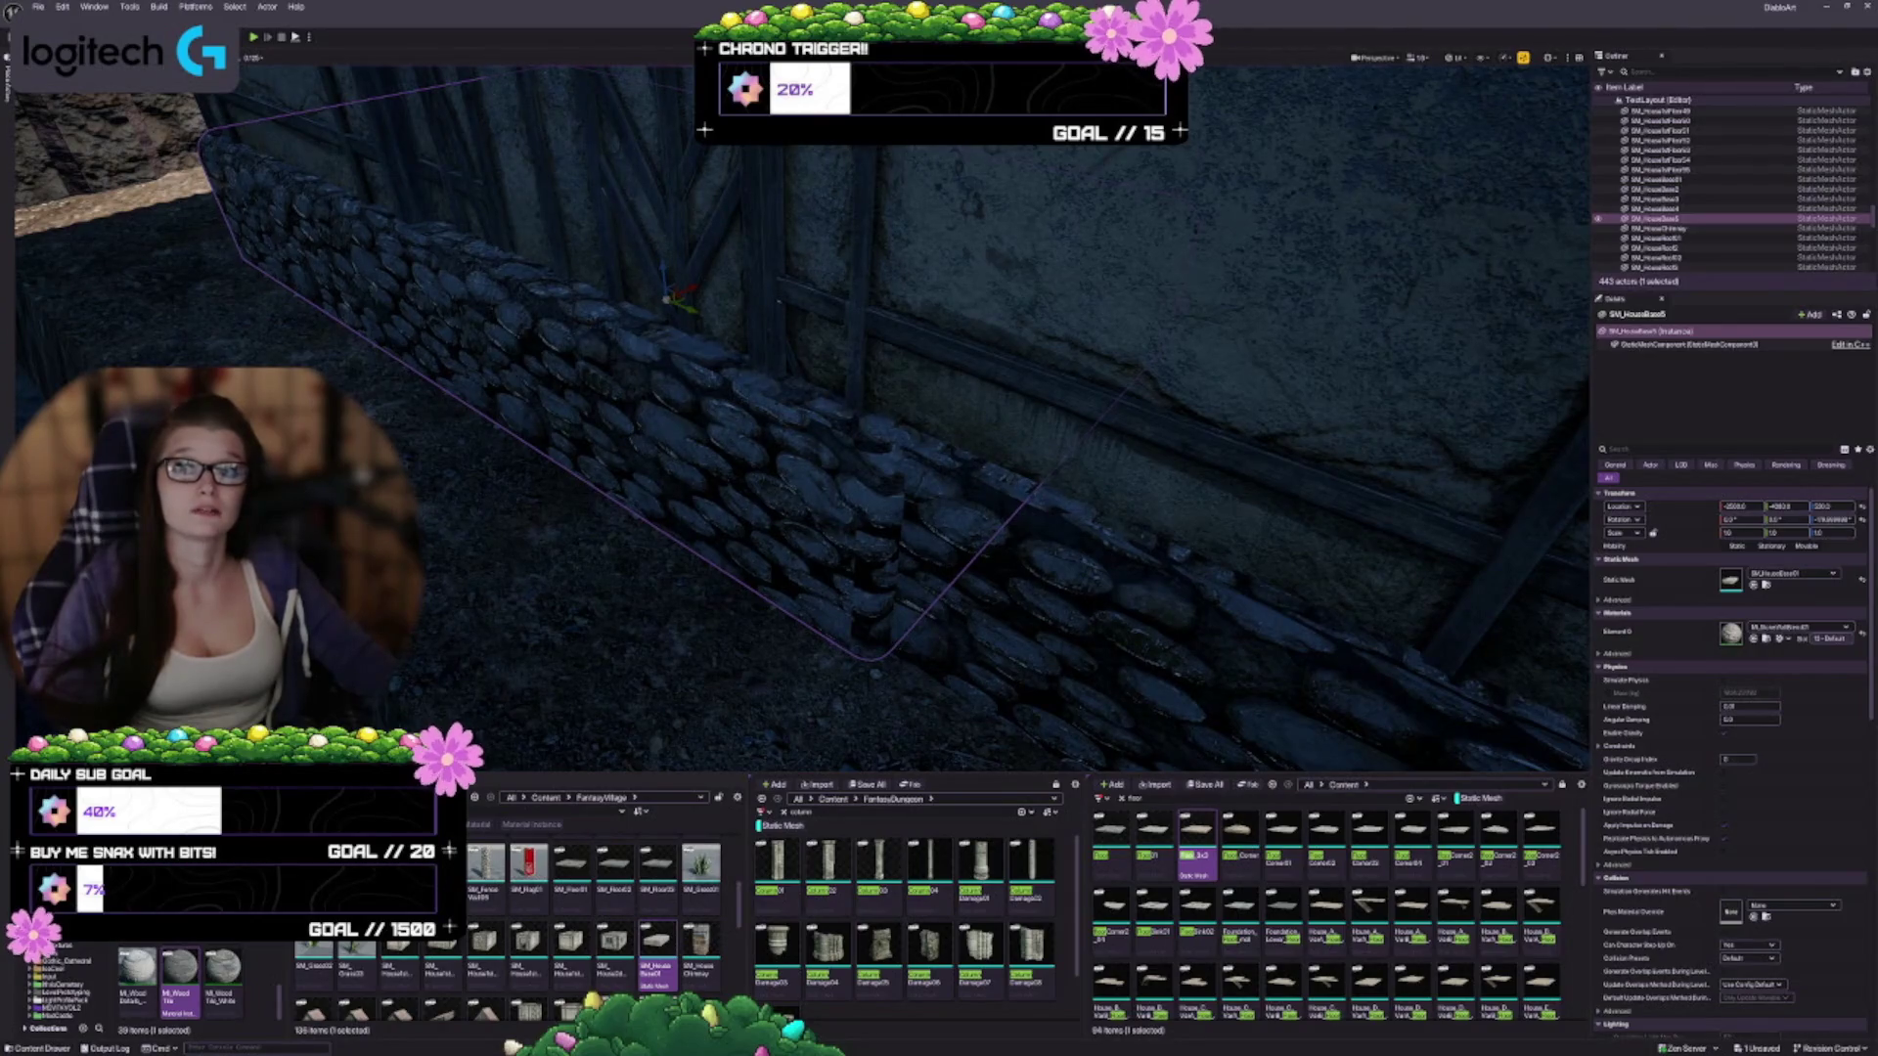
{"action": "left_click_drag", "start_coordinate": [728, 606], "coordinate": [831, 441]}
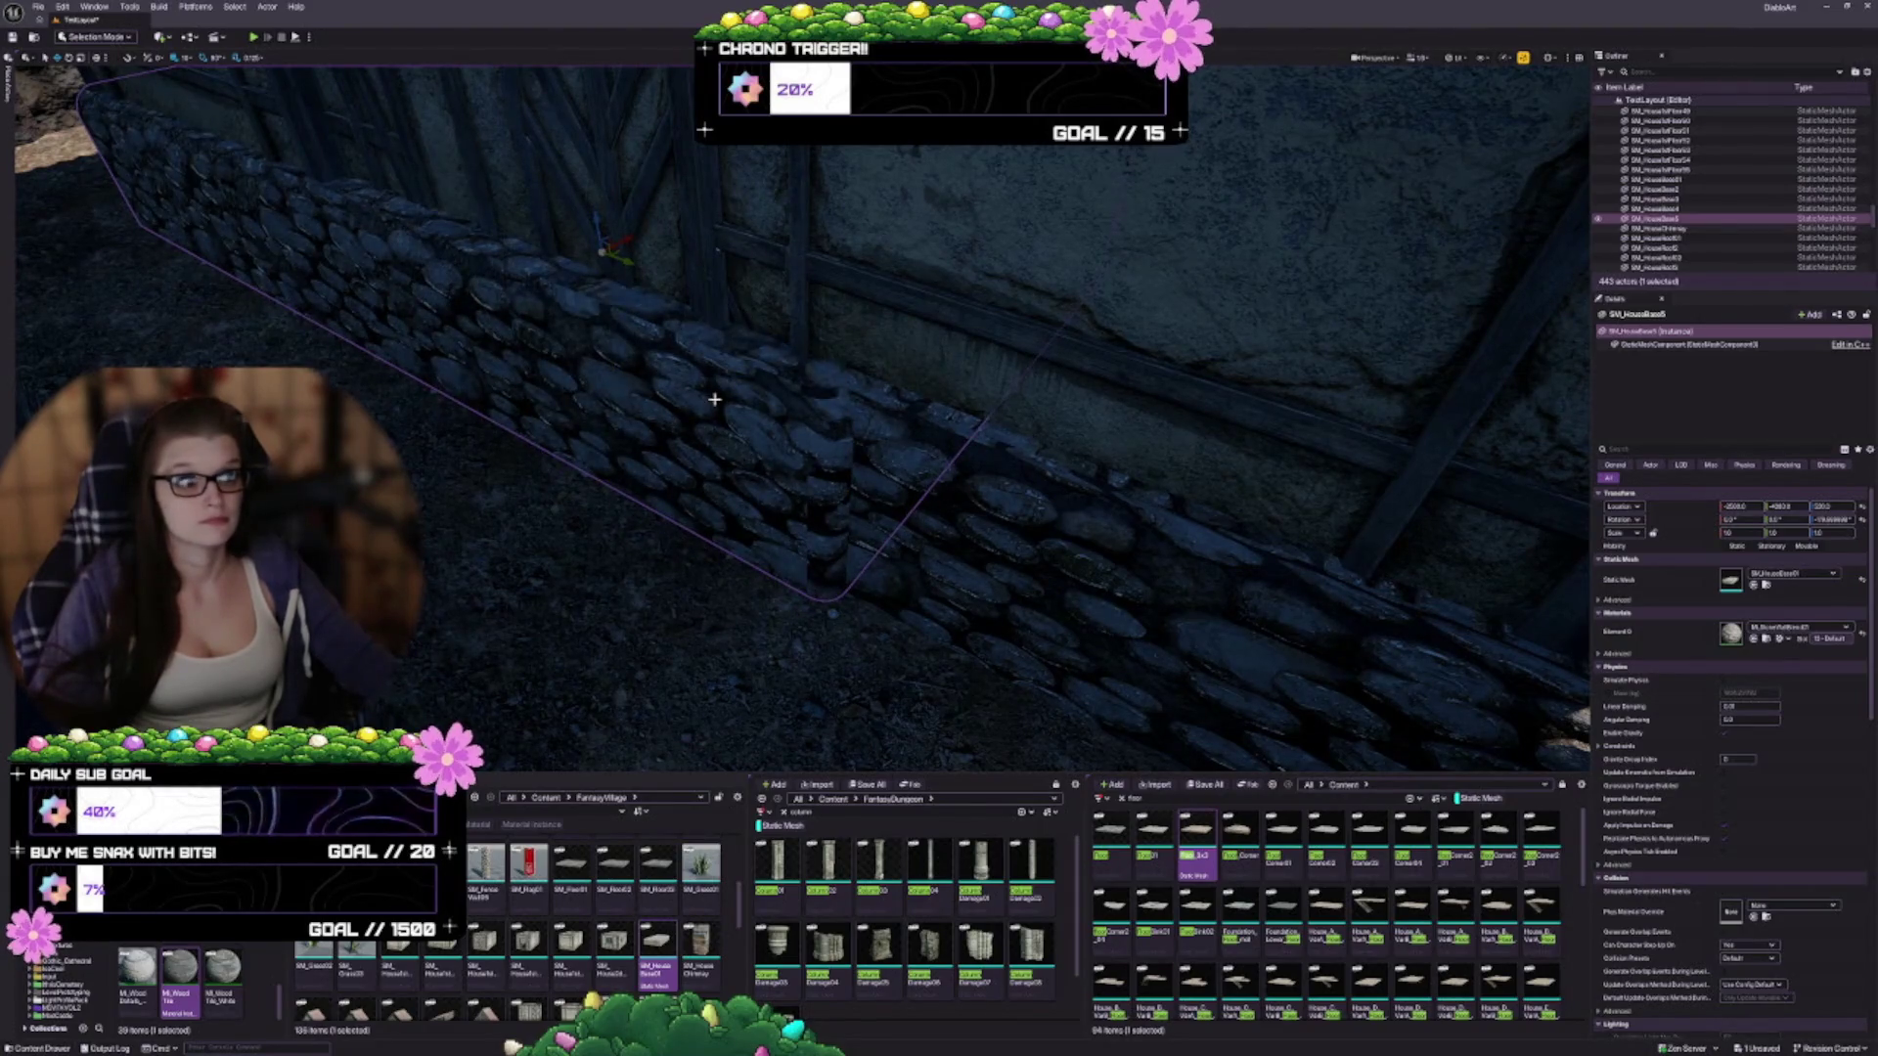
{"action": "left_click_drag", "start_coordinate": [771, 389], "coordinate": [769, 389]}
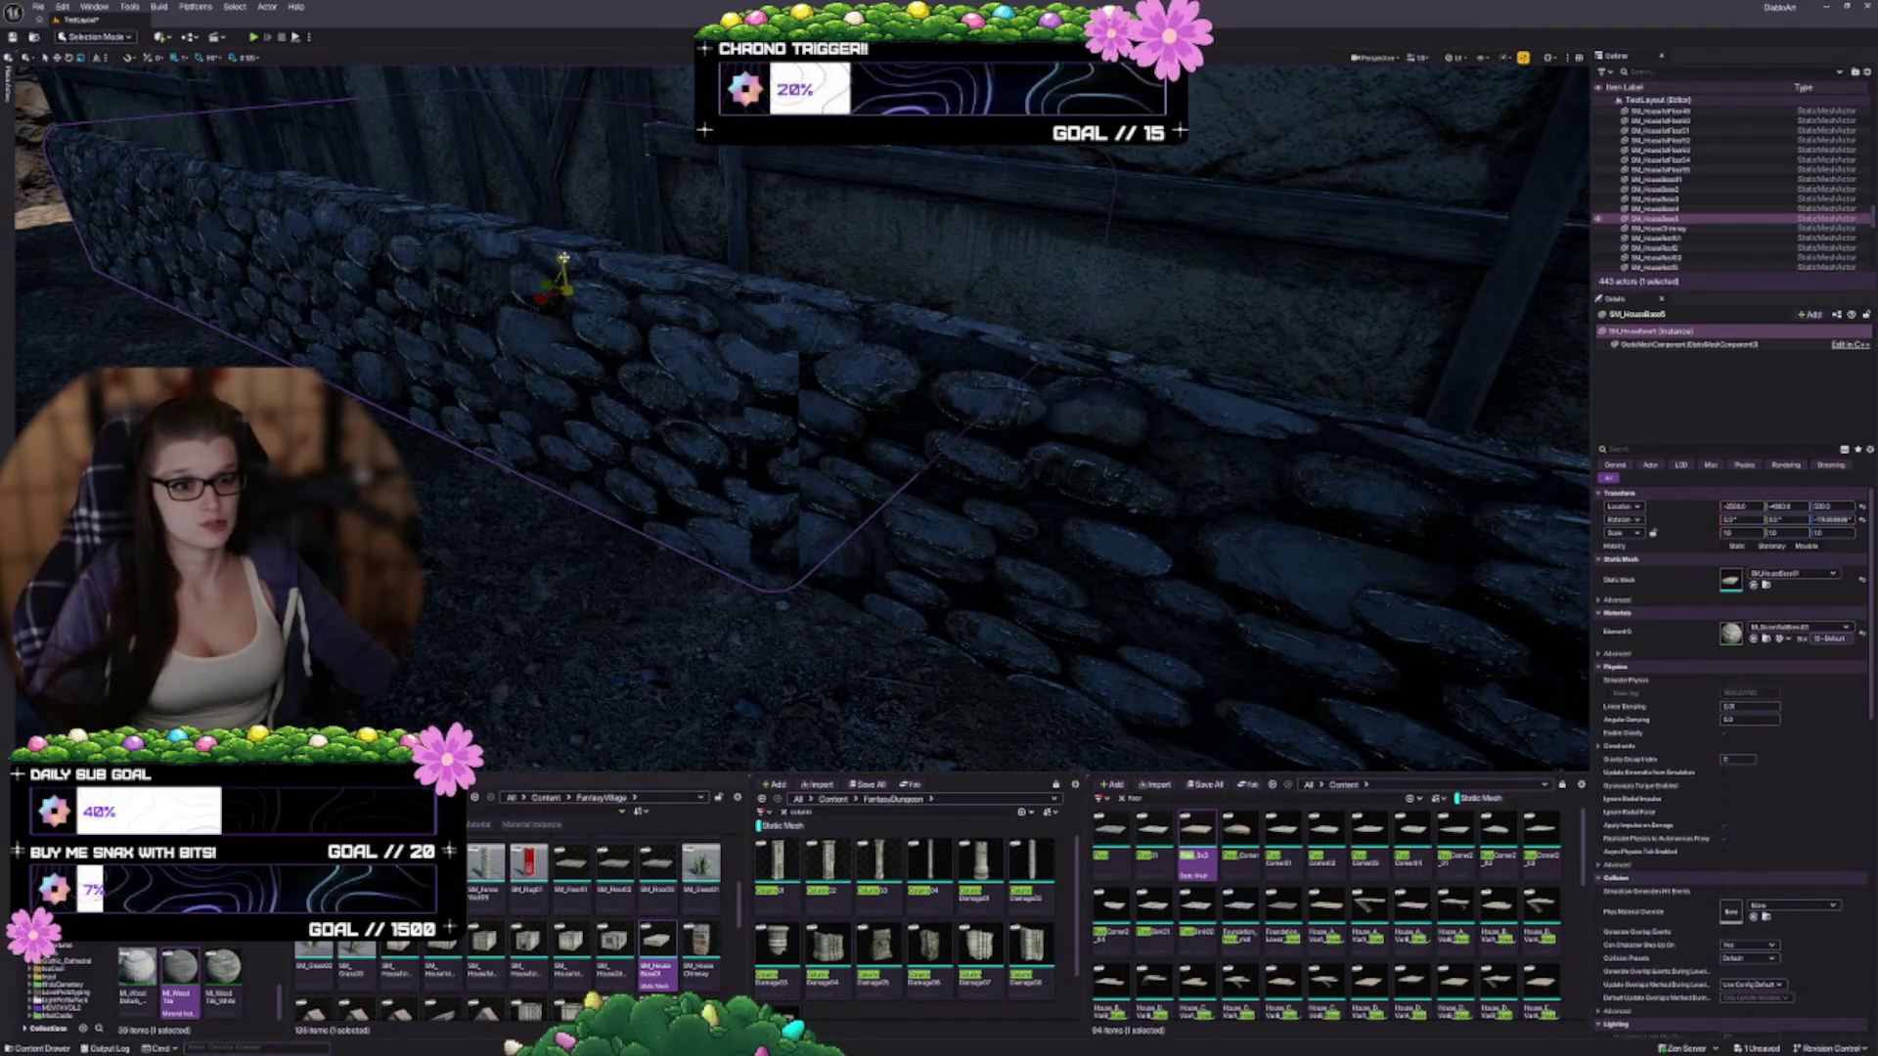
{"action": "left_click_drag", "start_coordinate": [563, 259], "coordinate": [566, 266]}
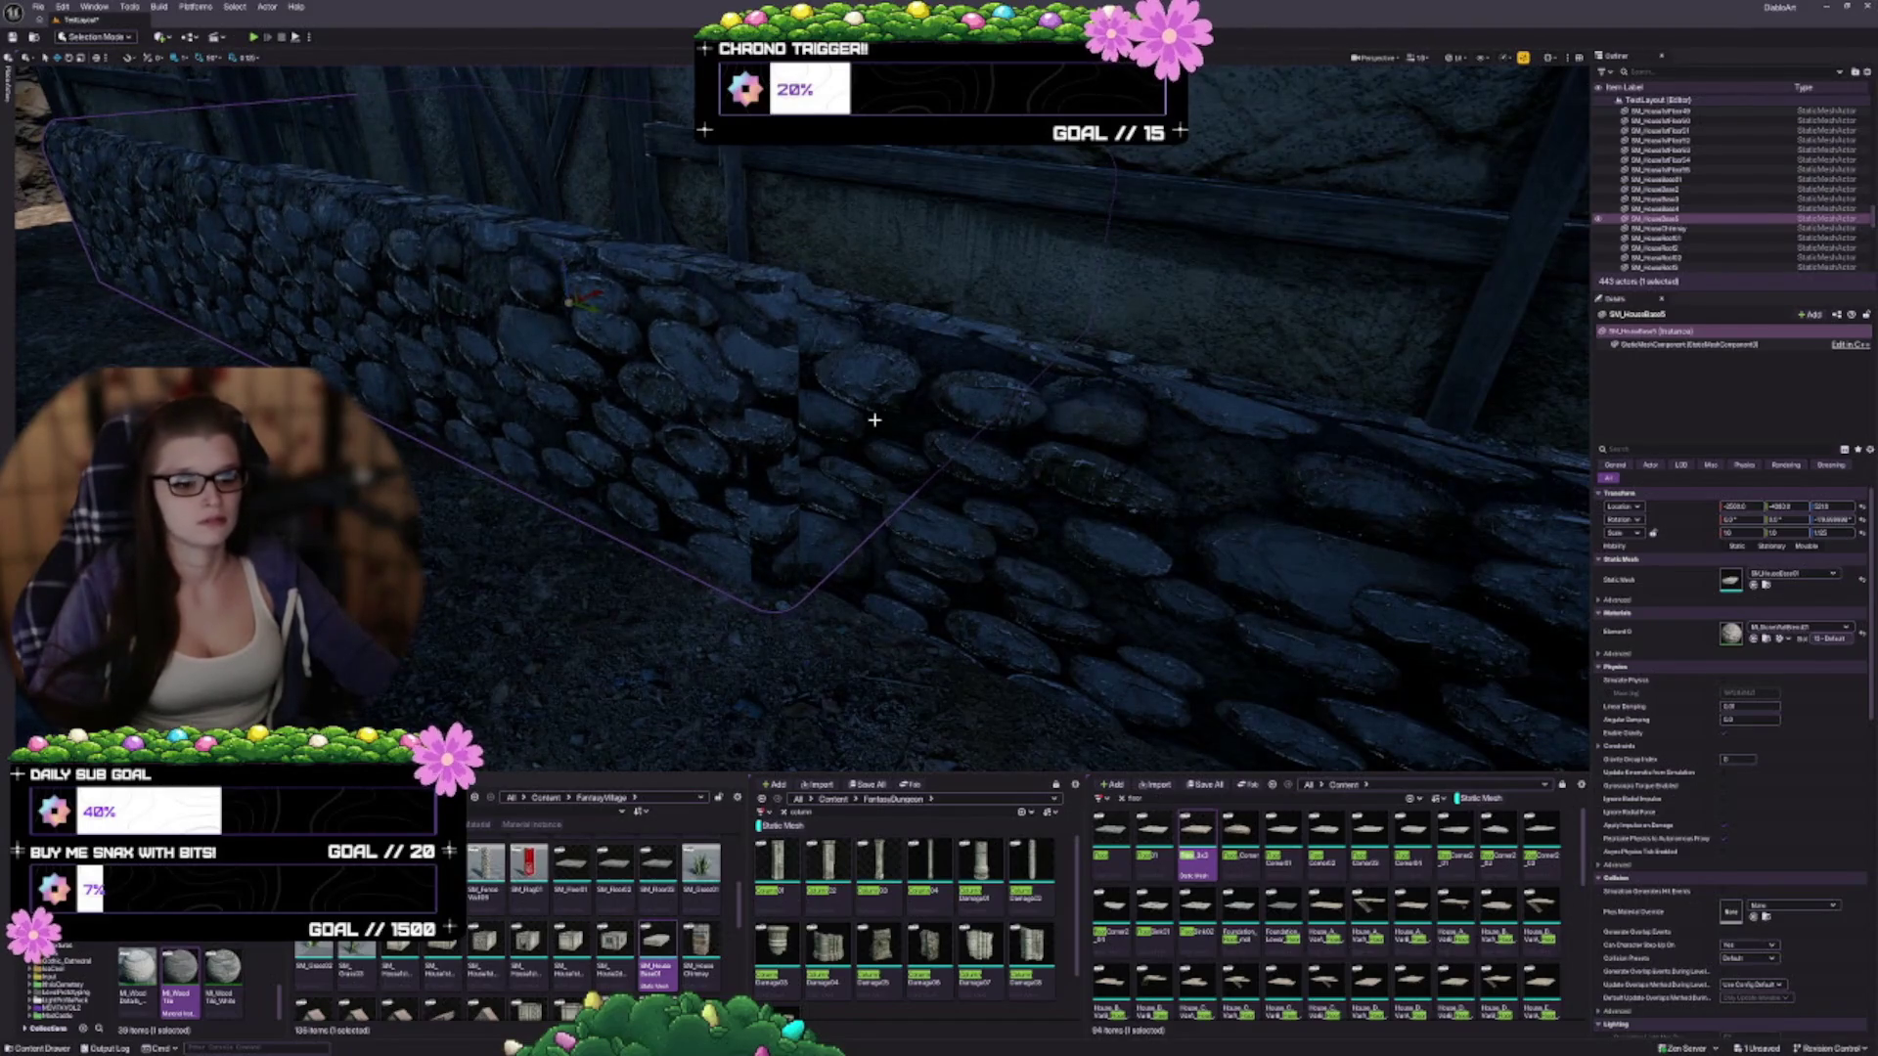
Select SM_HouseBase5 plus two more house pieces at the timbered corner
{"action": "mouse_move", "coordinate": [873, 419]}
{"action": "left_mouse_down"}
{"action": "mouse_move", "coordinate": [804, 528]}
{"action": "mouse_move", "coordinate": [824, 525]}
{"action": "left_mouse_up"}
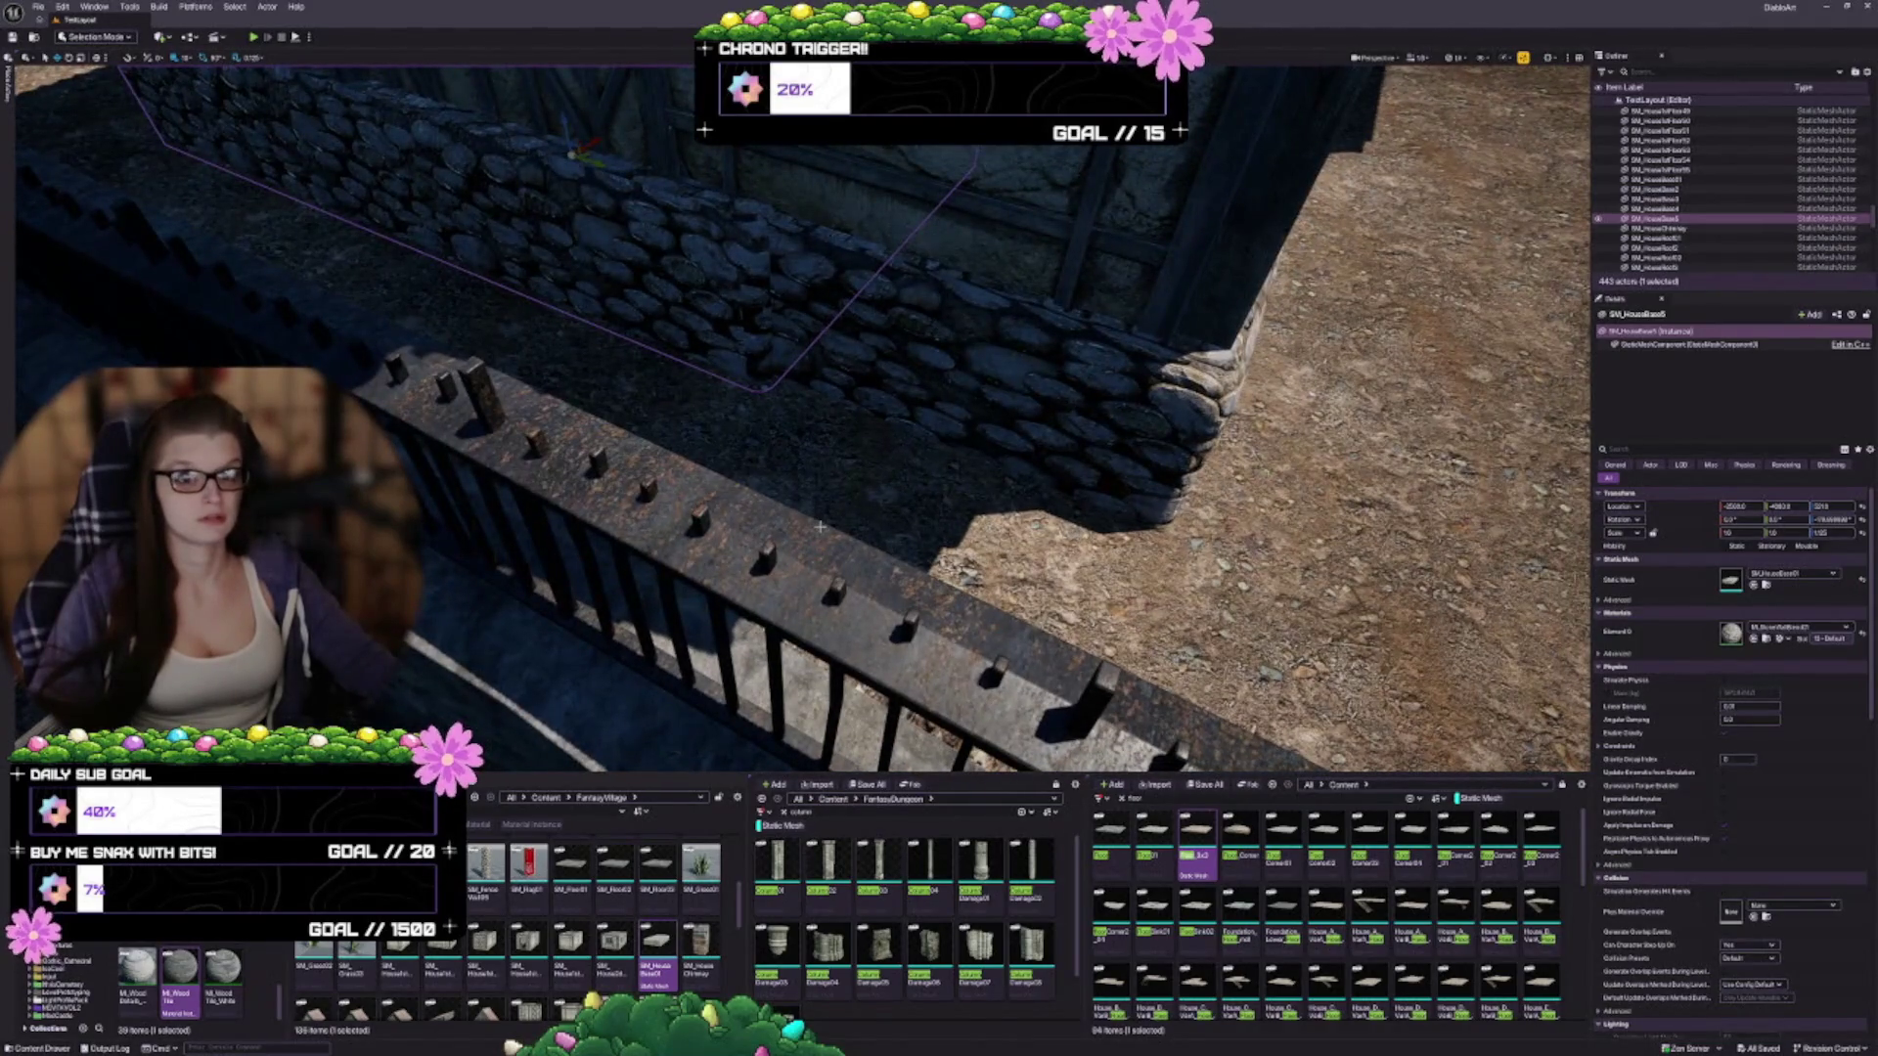
{"action": "left_click_drag", "start_coordinate": [884, 404], "coordinate": [811, 435]}
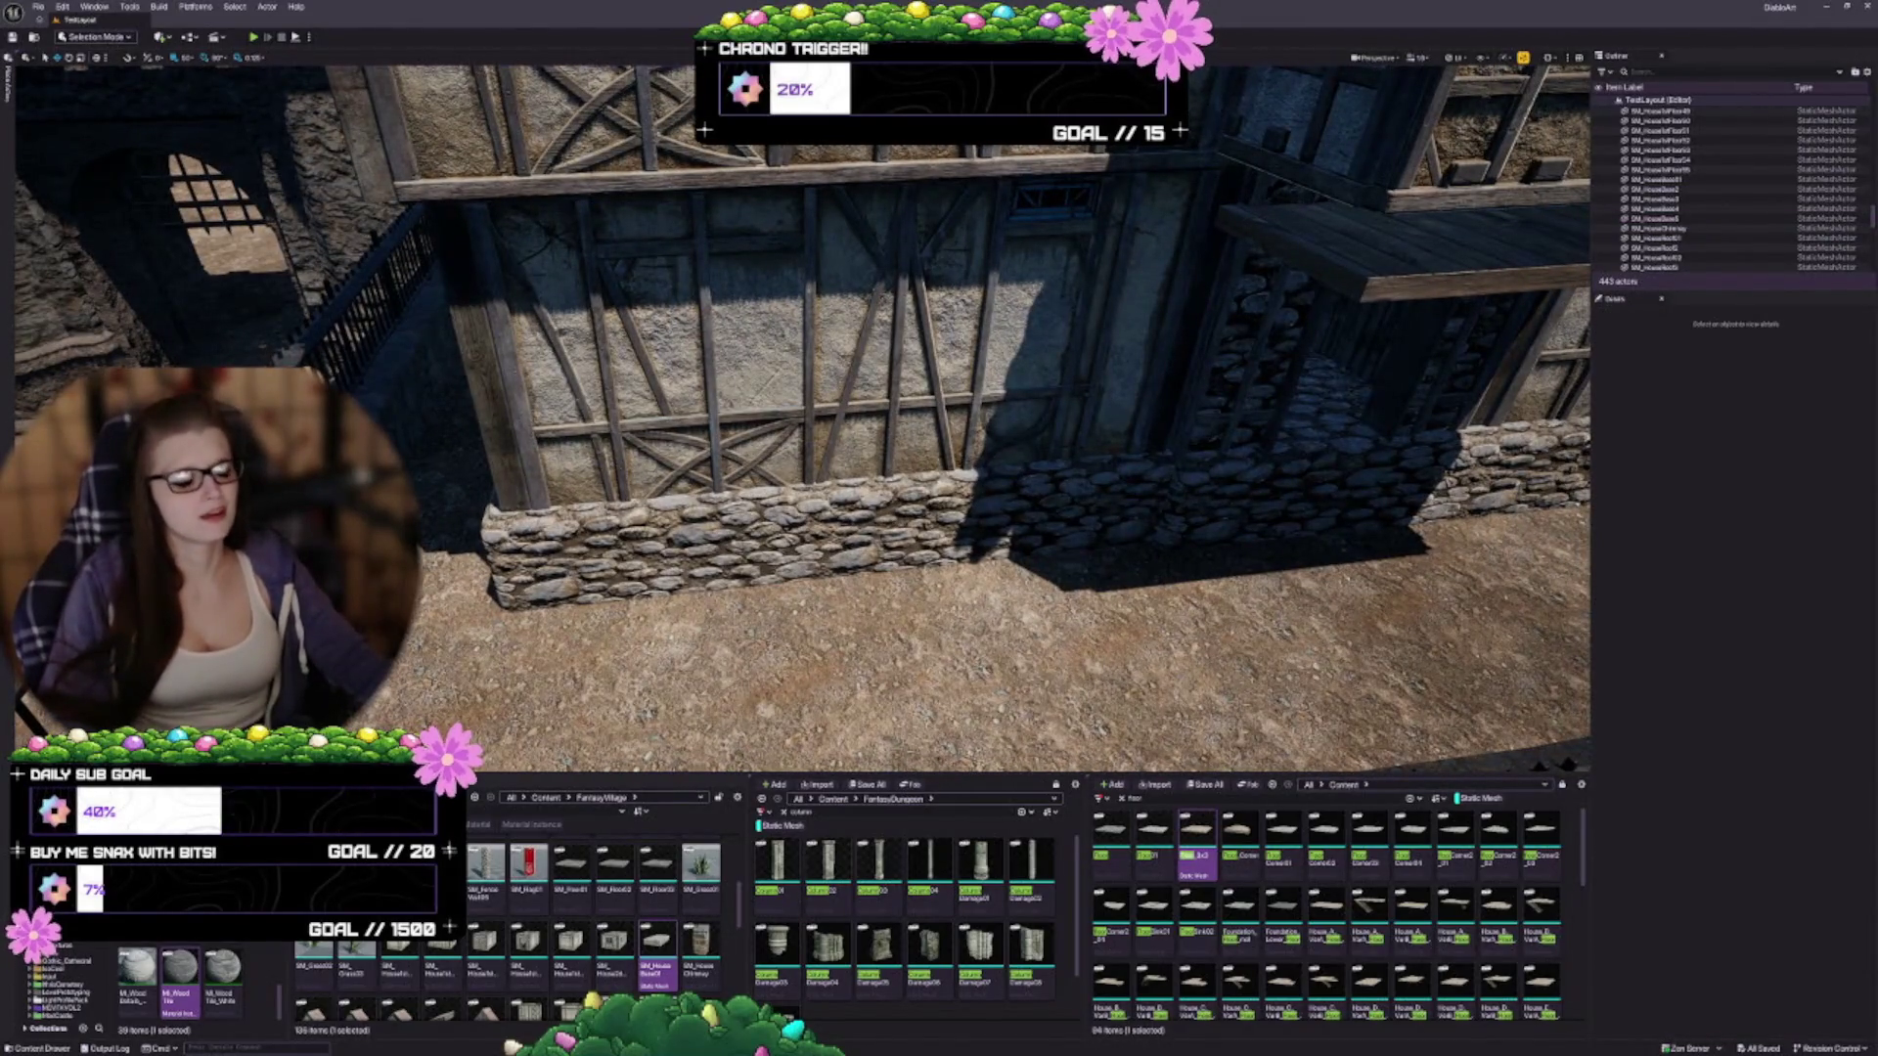
{"action": "mouse_move", "coordinate": [812, 436]}
{"action": "left_mouse_down"}
{"action": "mouse_move", "coordinate": [847, 484]}
{"action": "mouse_move", "coordinate": [499, 504]}
{"action": "left_mouse_up"}
{"action": "left_click", "coordinate": [499, 504]}
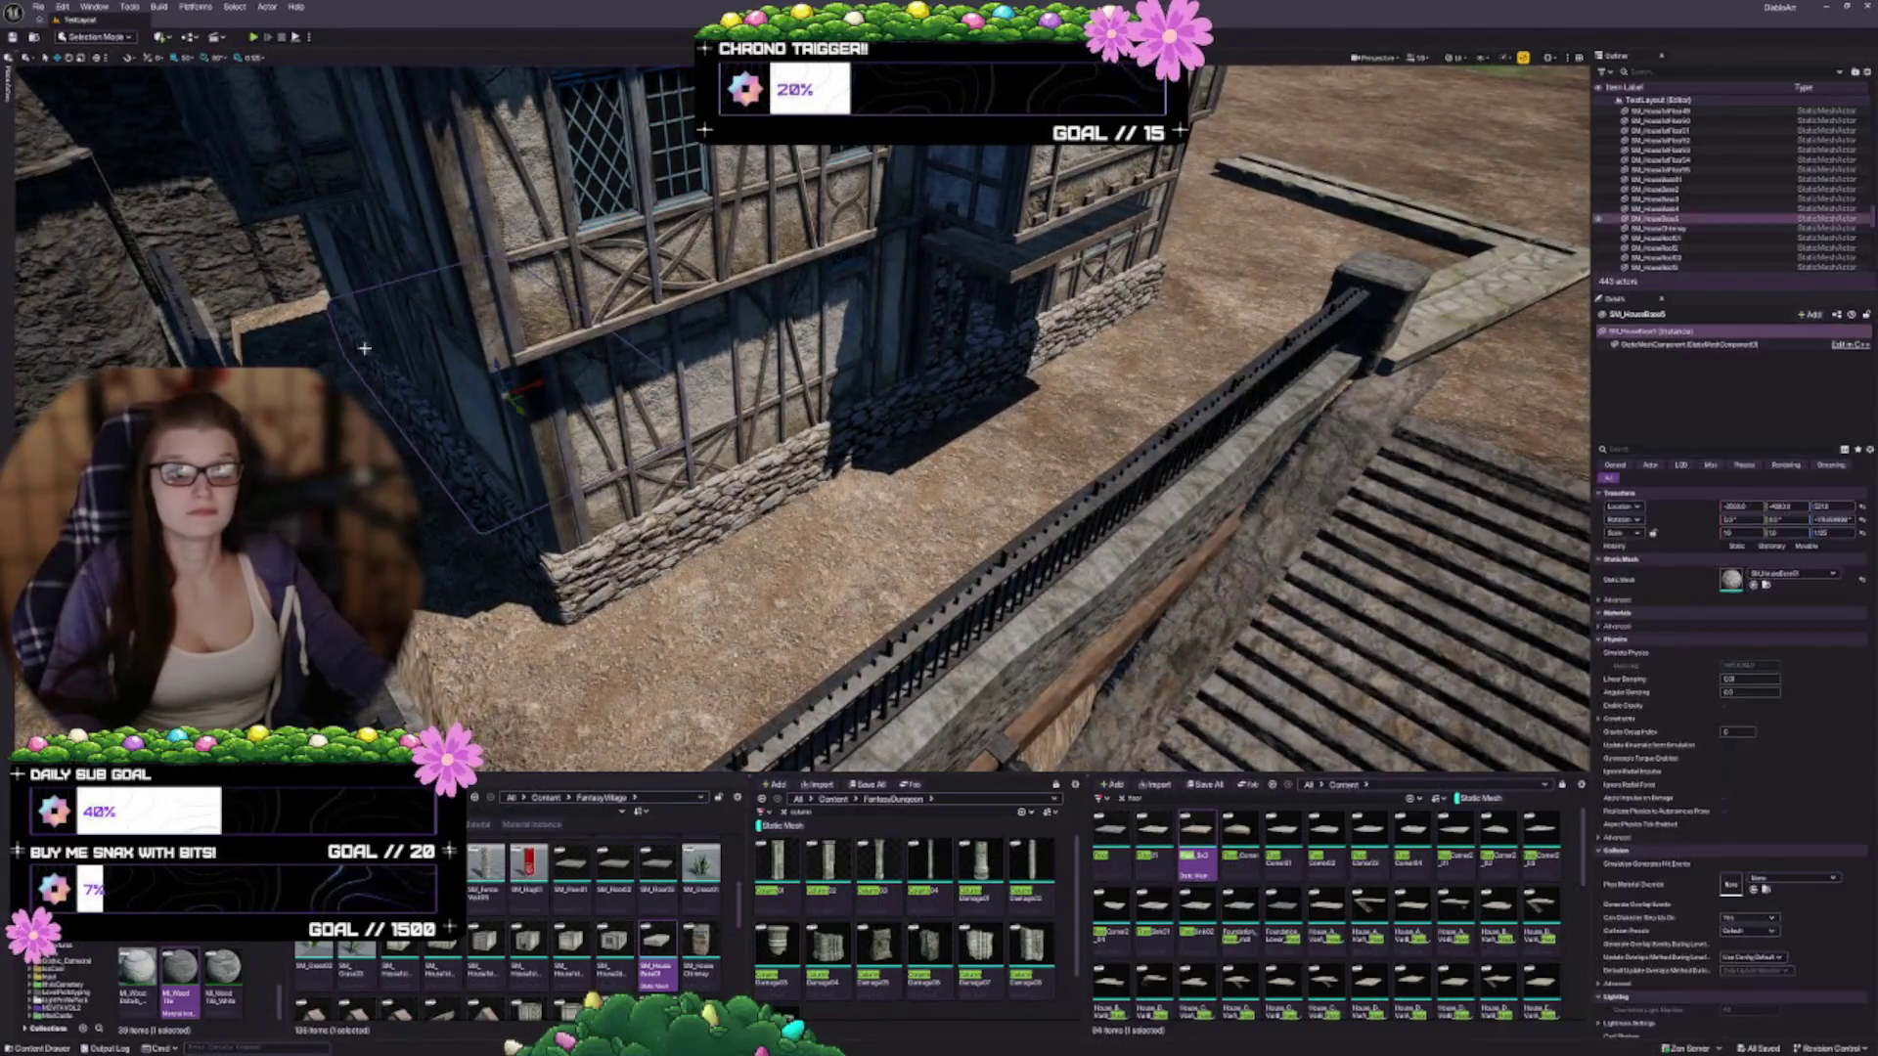
{"action": "left_click", "coordinate": [530, 549], "text": "ctrl"}
{"action": "left_click", "coordinate": [971, 374], "text": "ctrl"}
{"action": "left_click_drag", "start_coordinate": [971, 375], "coordinate": [993, 416]}
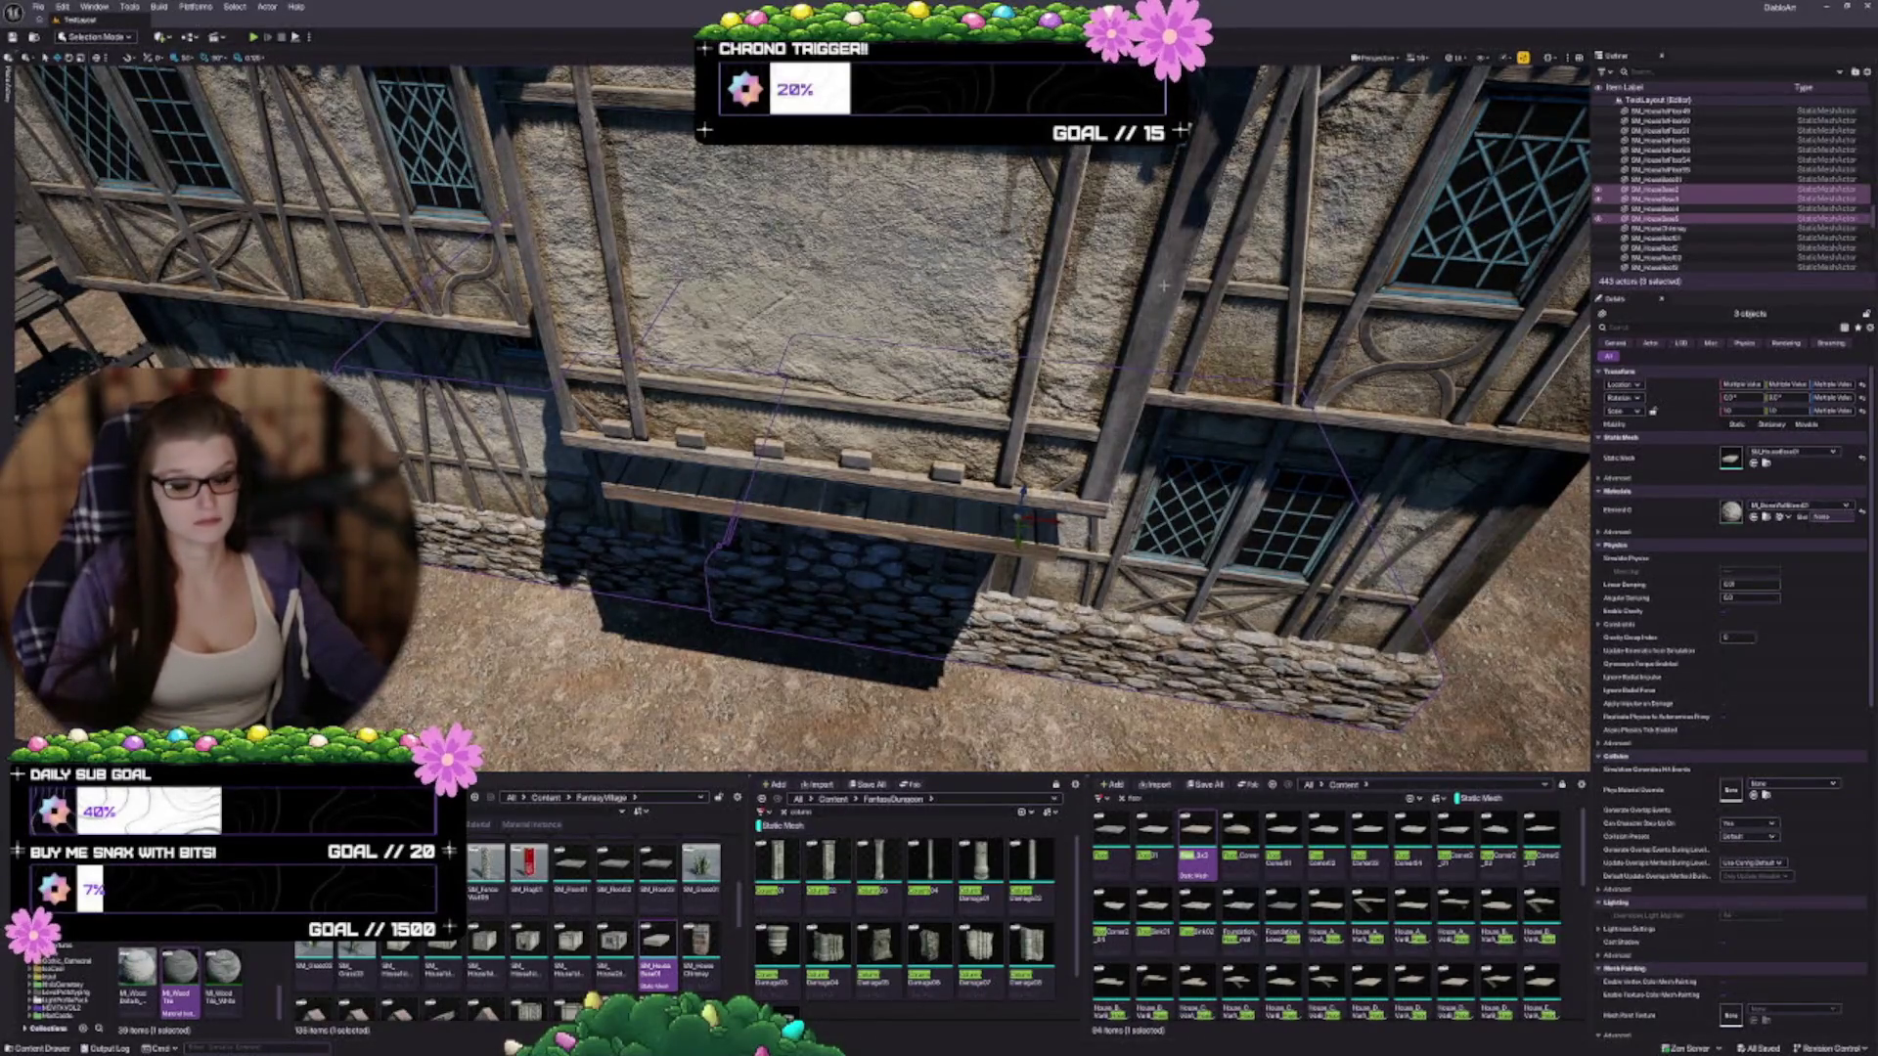
Add a fourth house piece from the Outliner and frame the four selected pieces
{"action": "key", "text": "f"}
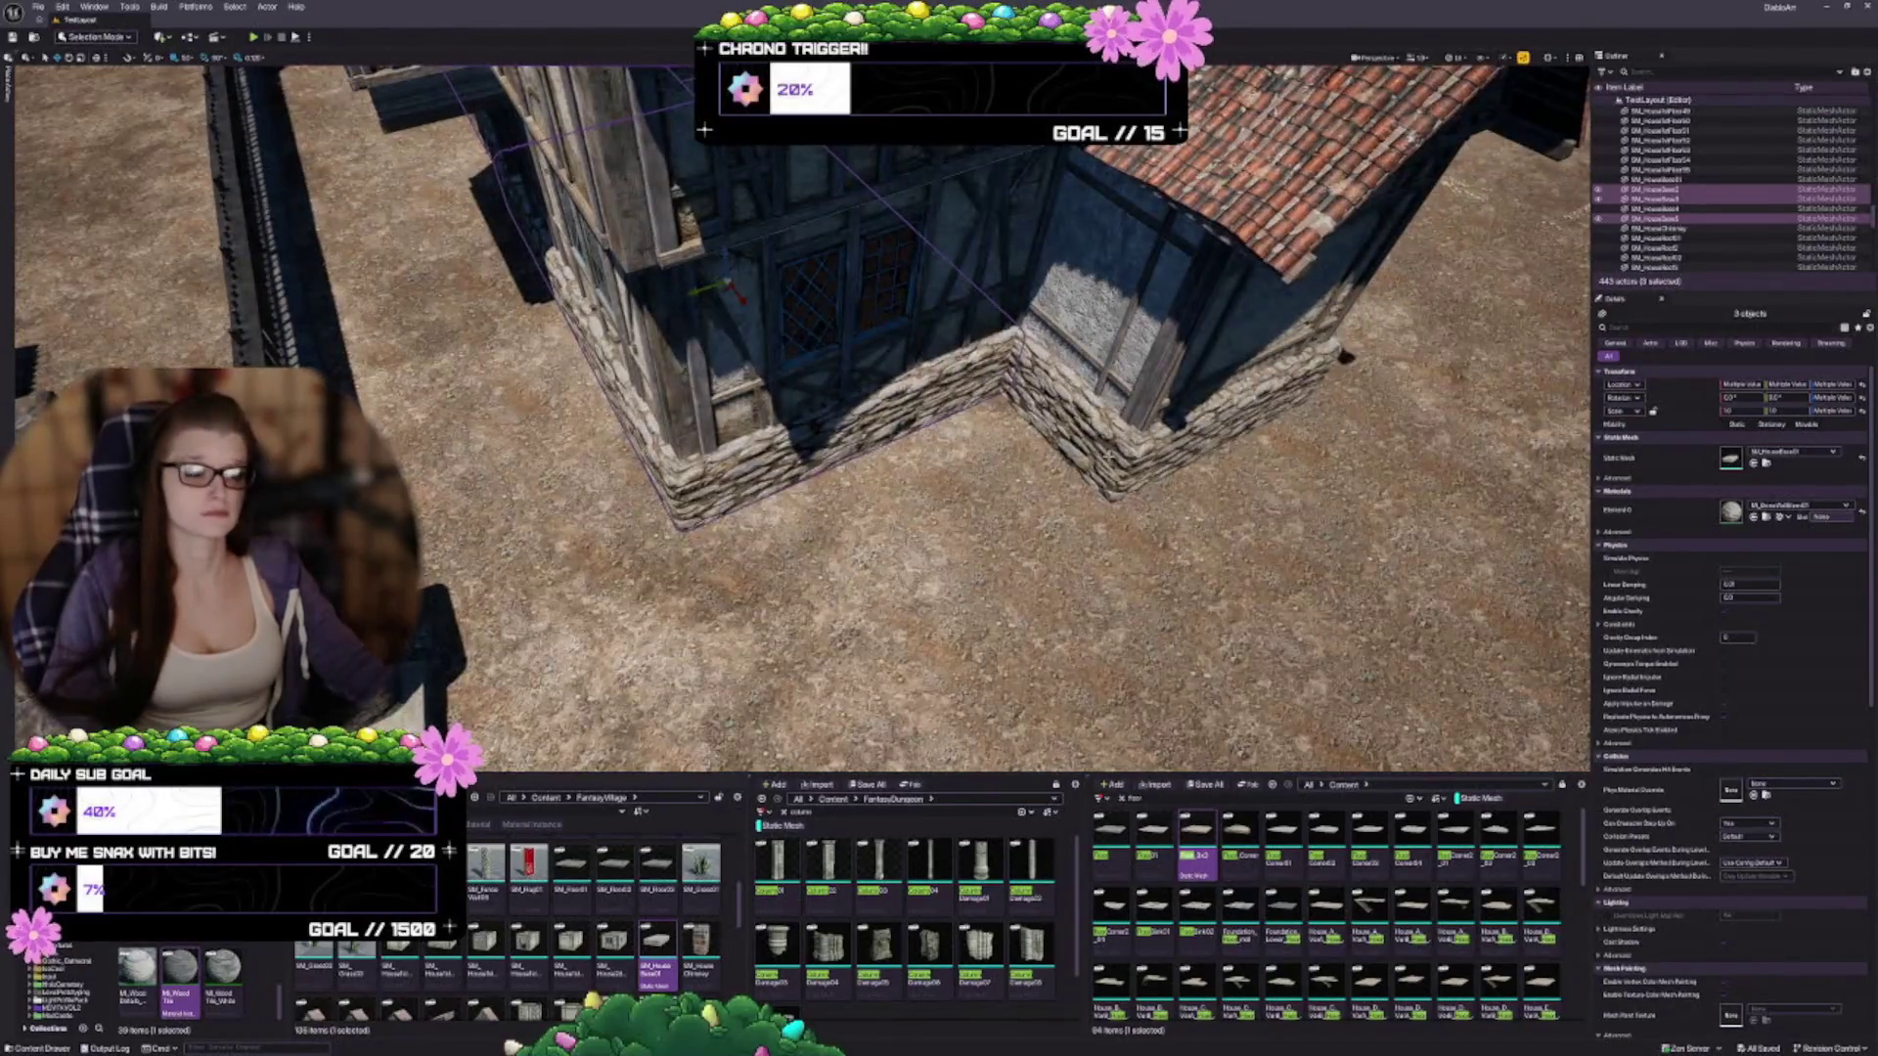
{"action": "left_click", "coordinate": [1653, 209], "text": "ctrl"}
{"action": "key", "text": "f"}
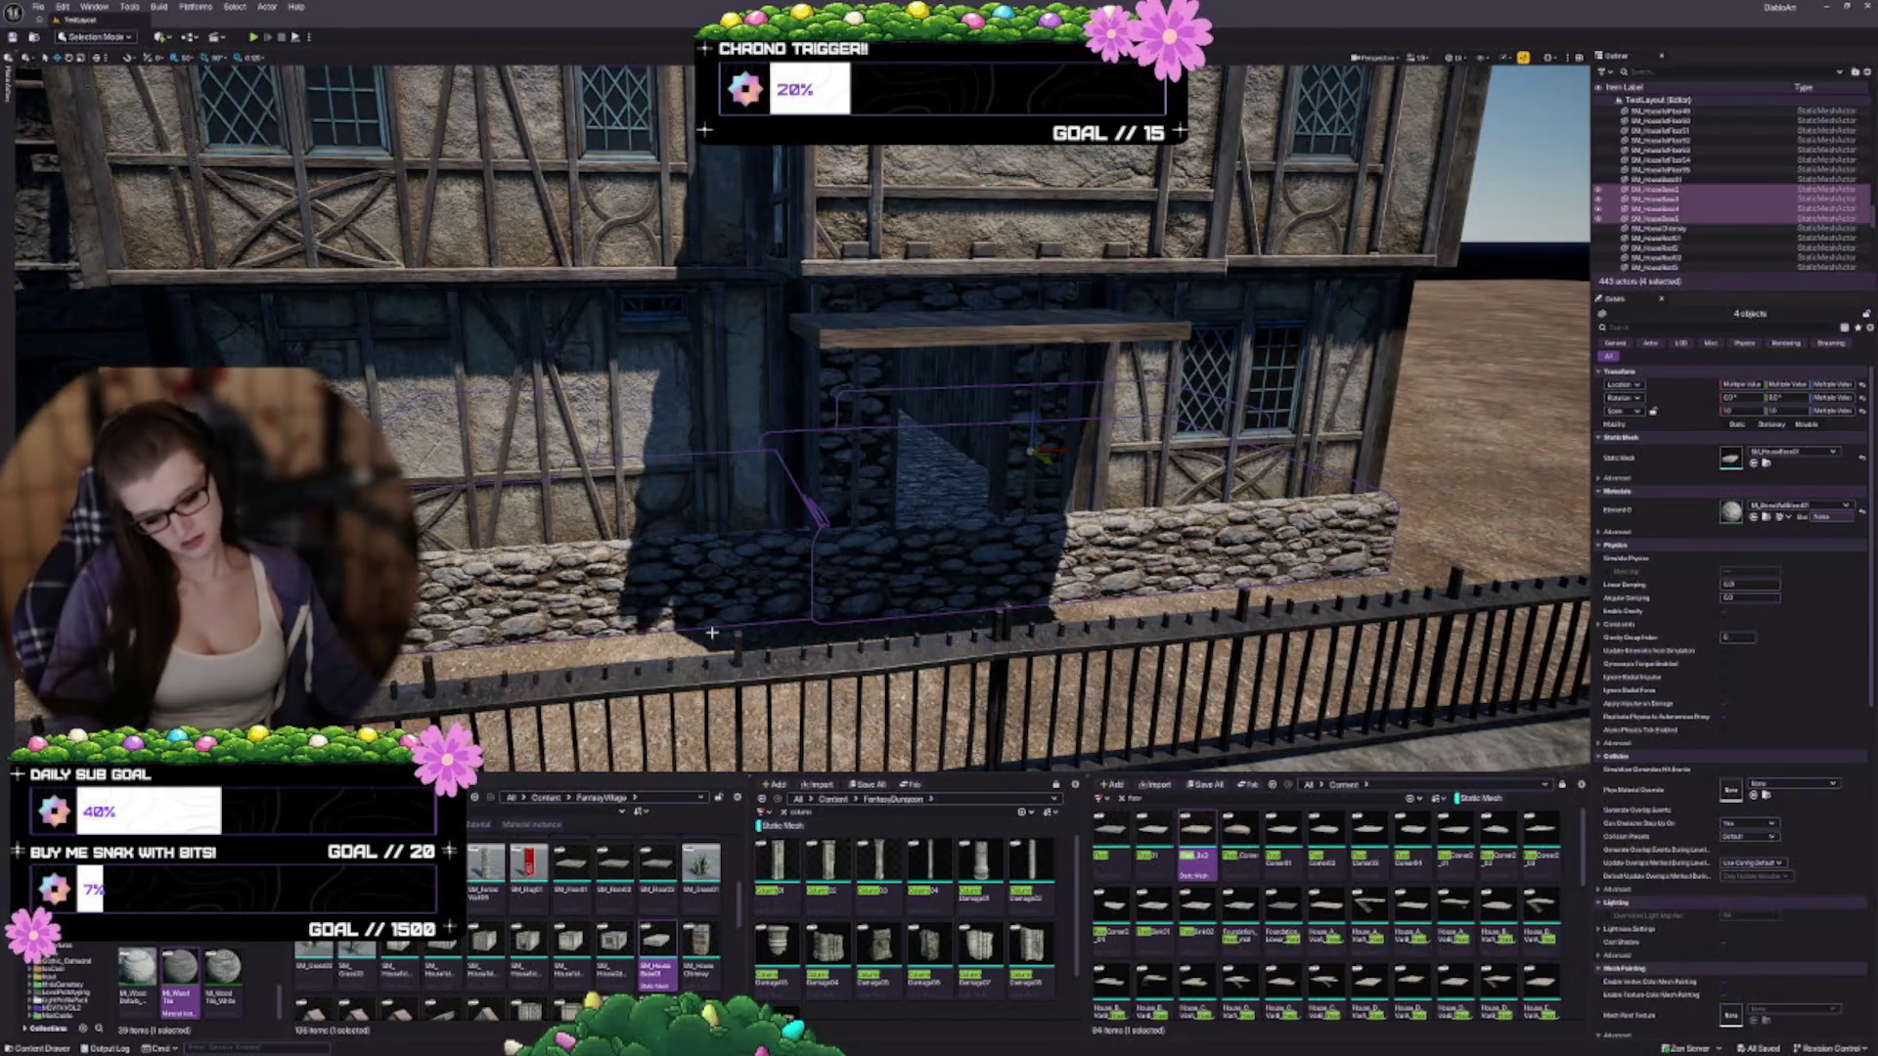
Raise the 17 upper house pieces slightly on the Z axis
{"action": "left_click", "coordinate": [1181, 208]}
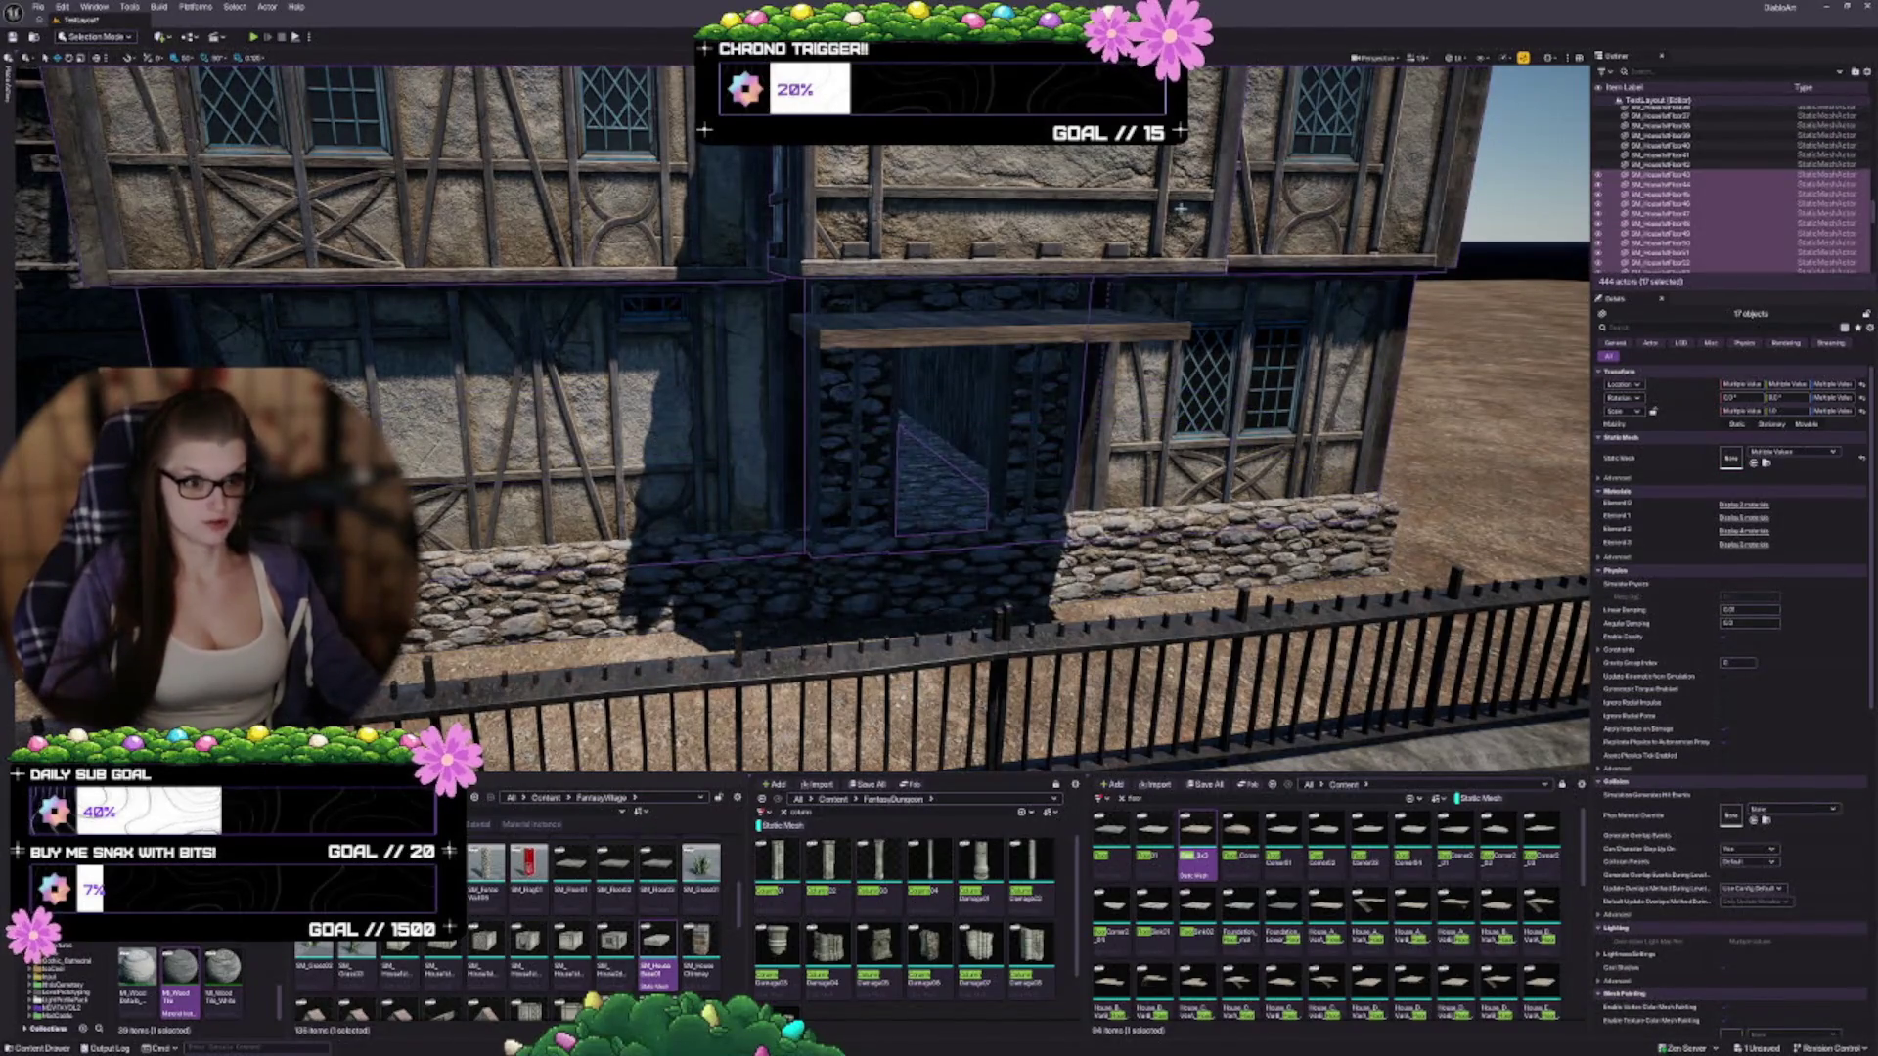
{"action": "left_click", "coordinate": [909, 324]}
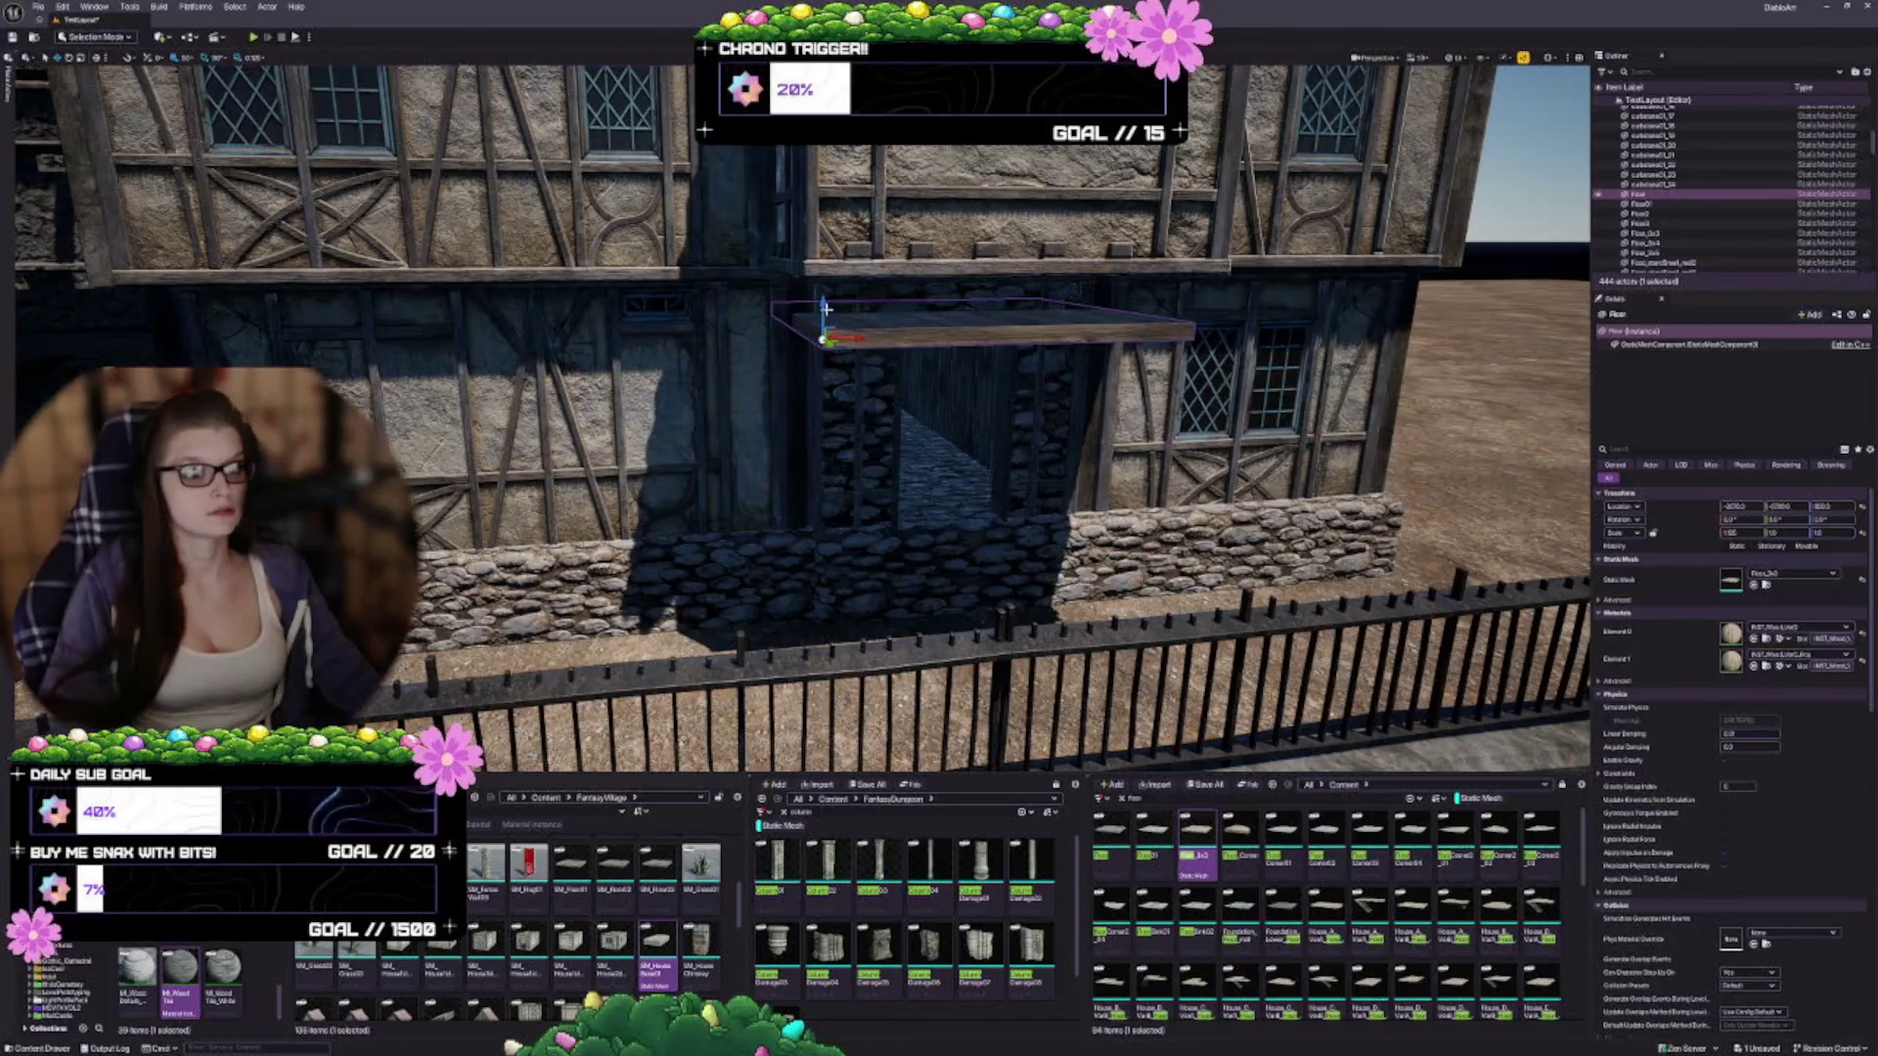
{"action": "key", "text": "Escape"}
{"action": "left_click_drag", "start_coordinate": [828, 277], "coordinate": [829, 411]}
{"action": "left_click_drag", "start_coordinate": [998, 508], "coordinate": [998, 437]}
{"action": "left_click", "coordinate": [999, 437]}
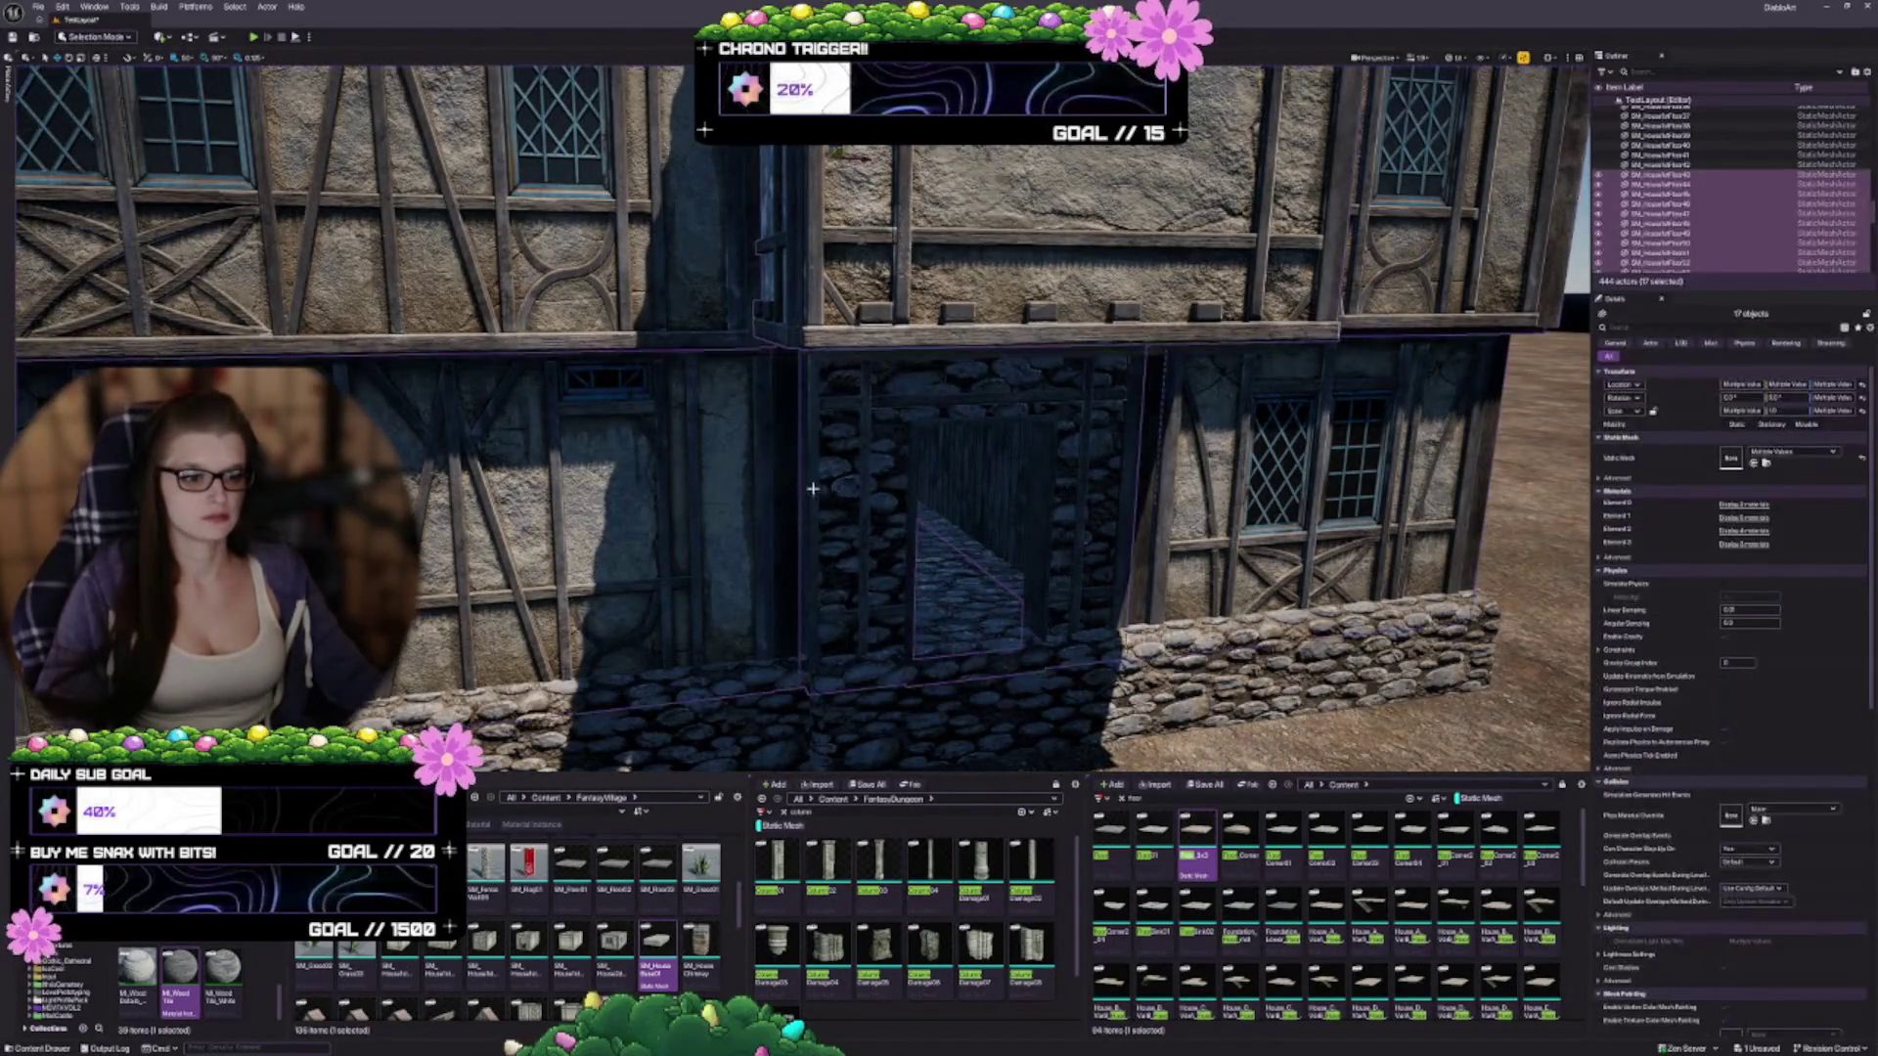
{"action": "key", "text": "f"}
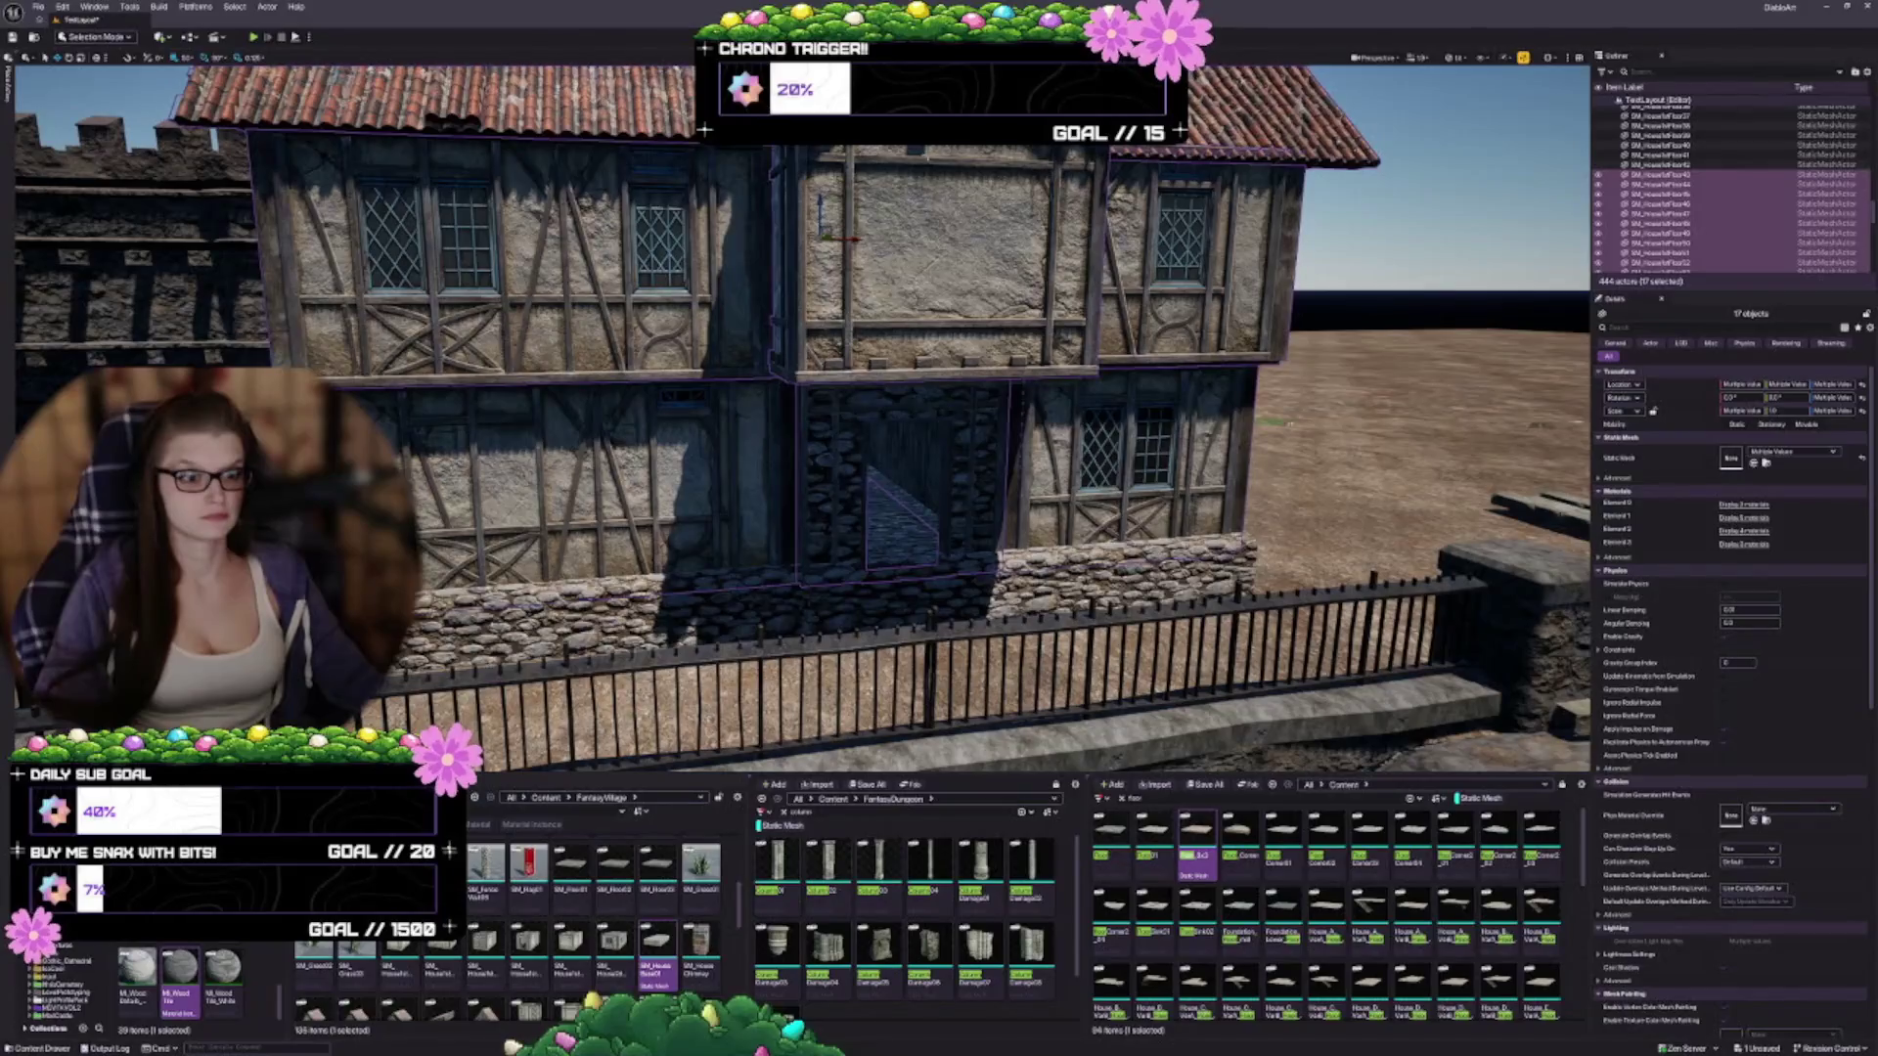
{"action": "left_click_drag", "start_coordinate": [818, 200], "coordinate": [825, 180]}
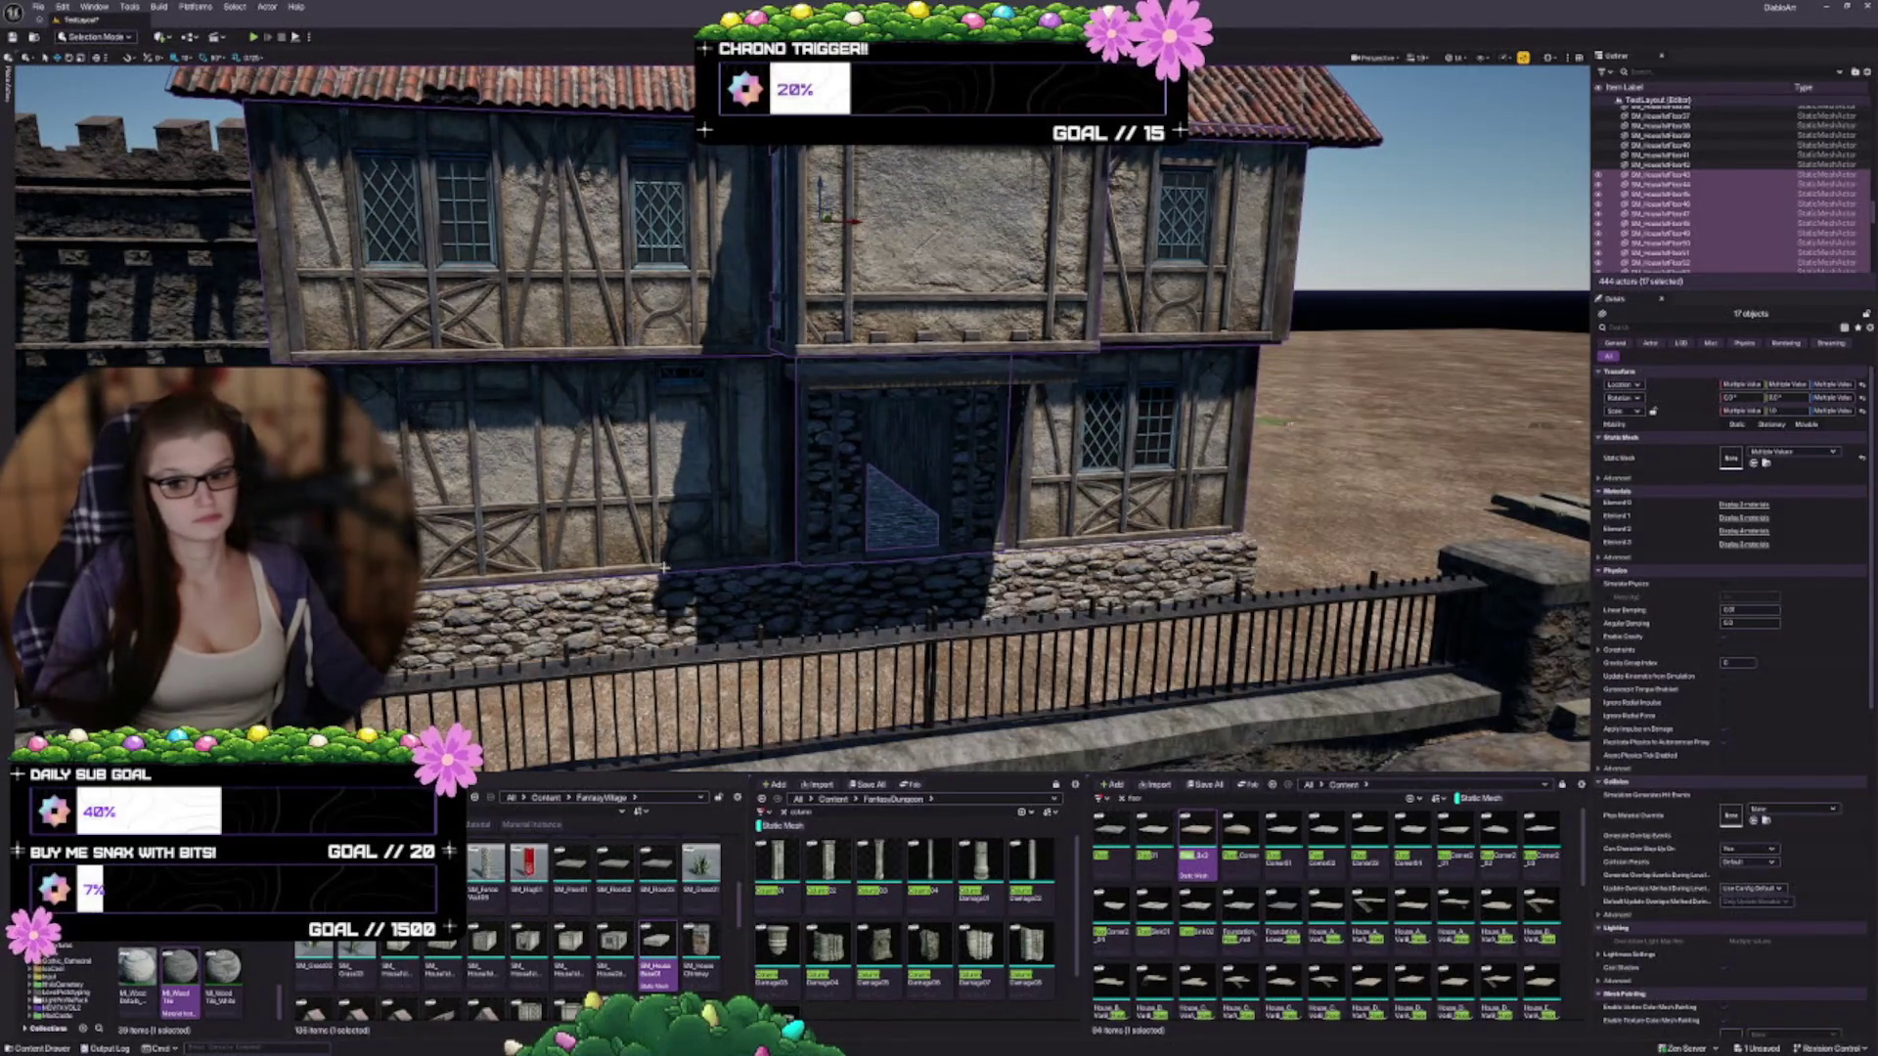
Add the stone base walls to the selection and group the whole house together
{"action": "key", "text": "f"}
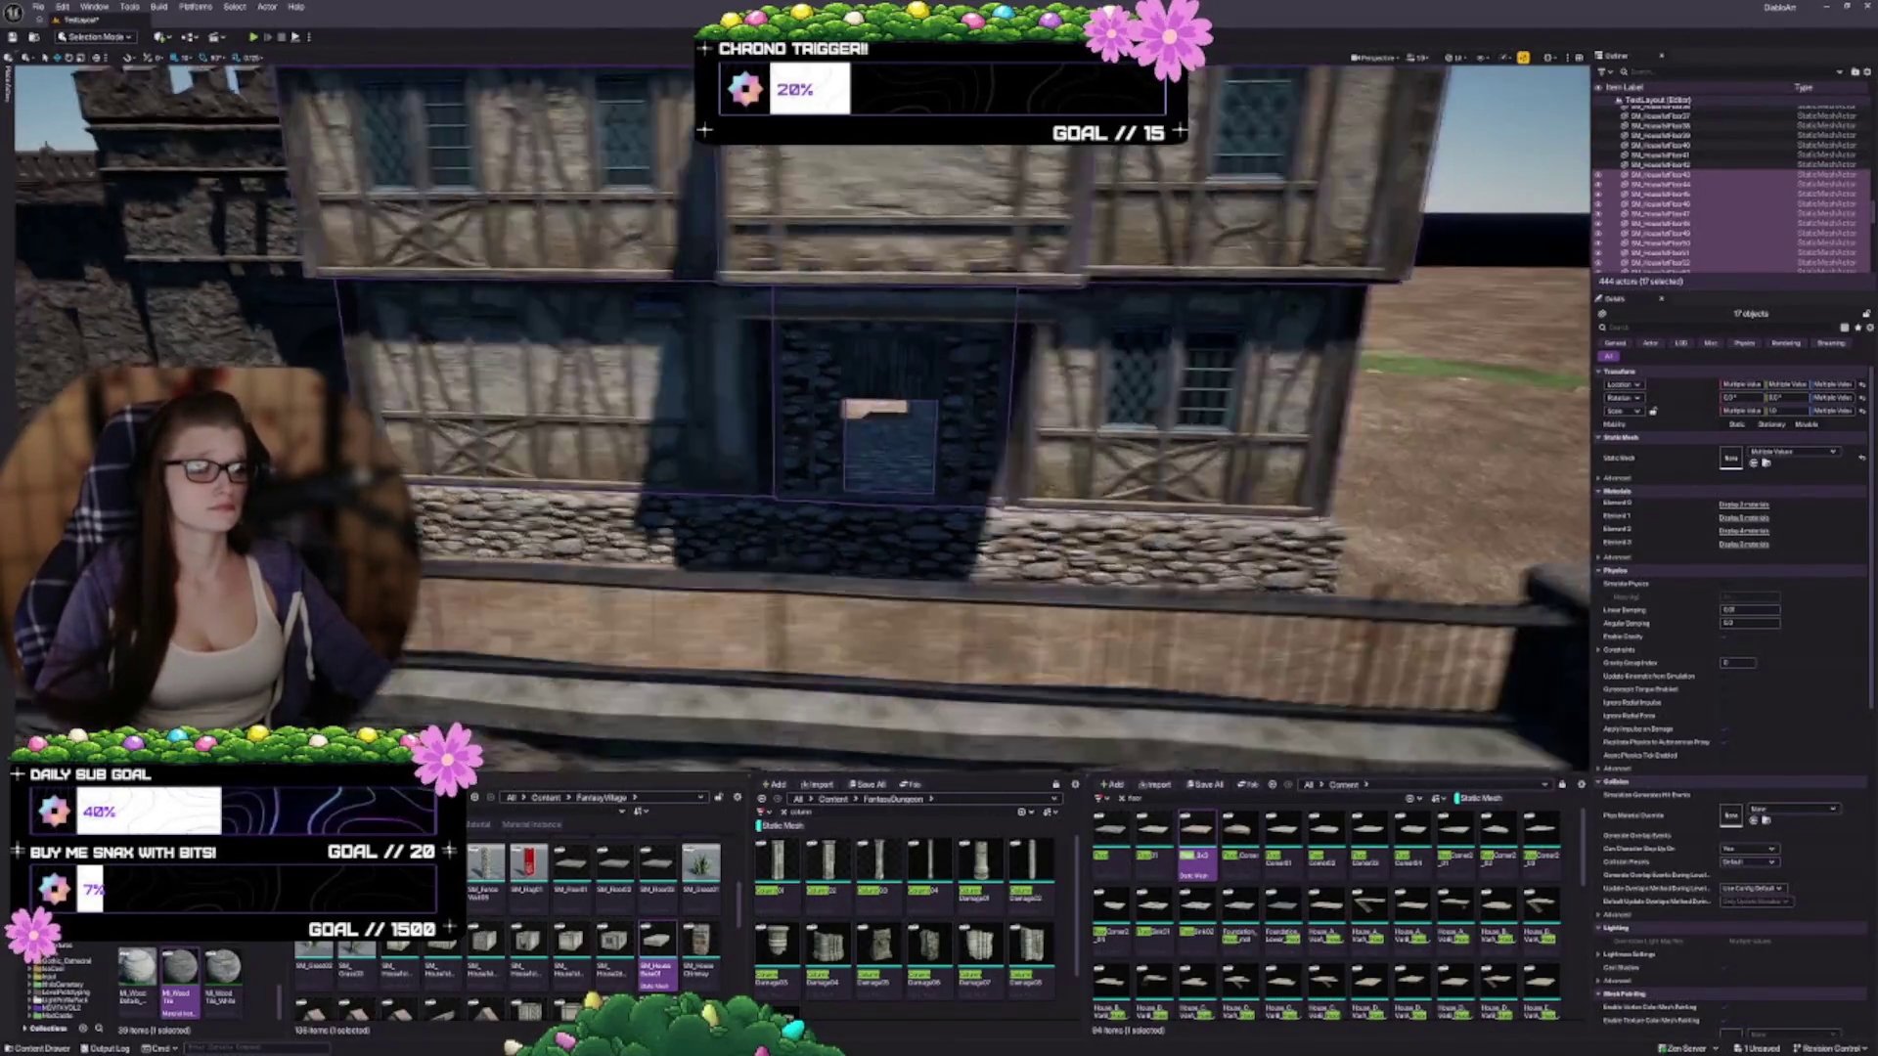
{"action": "mouse_move", "coordinate": [802, 420]}
{"action": "left_mouse_down"}
{"action": "mouse_move", "coordinate": [626, 441]}
{"action": "mouse_move", "coordinate": [626, 509]}
{"action": "left_mouse_up"}
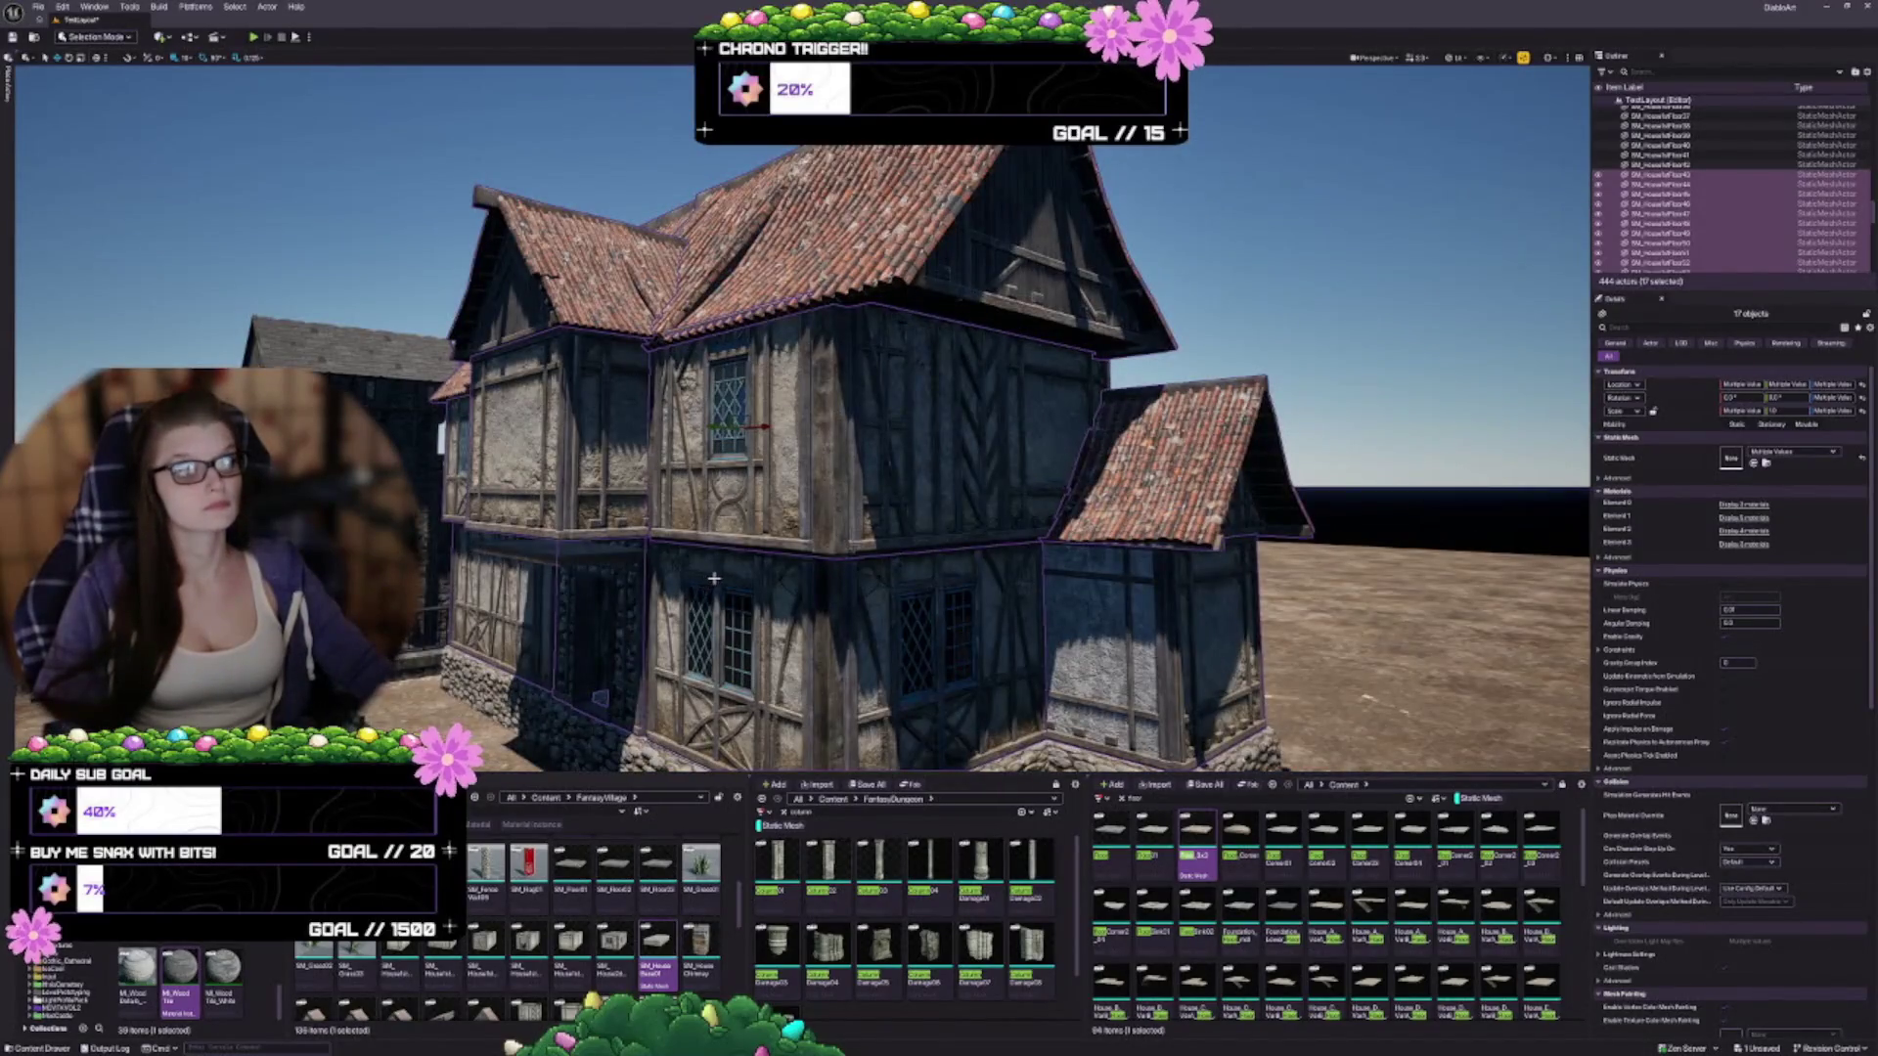
{"action": "left_click_drag", "start_coordinate": [686, 566], "coordinate": [685, 528]}
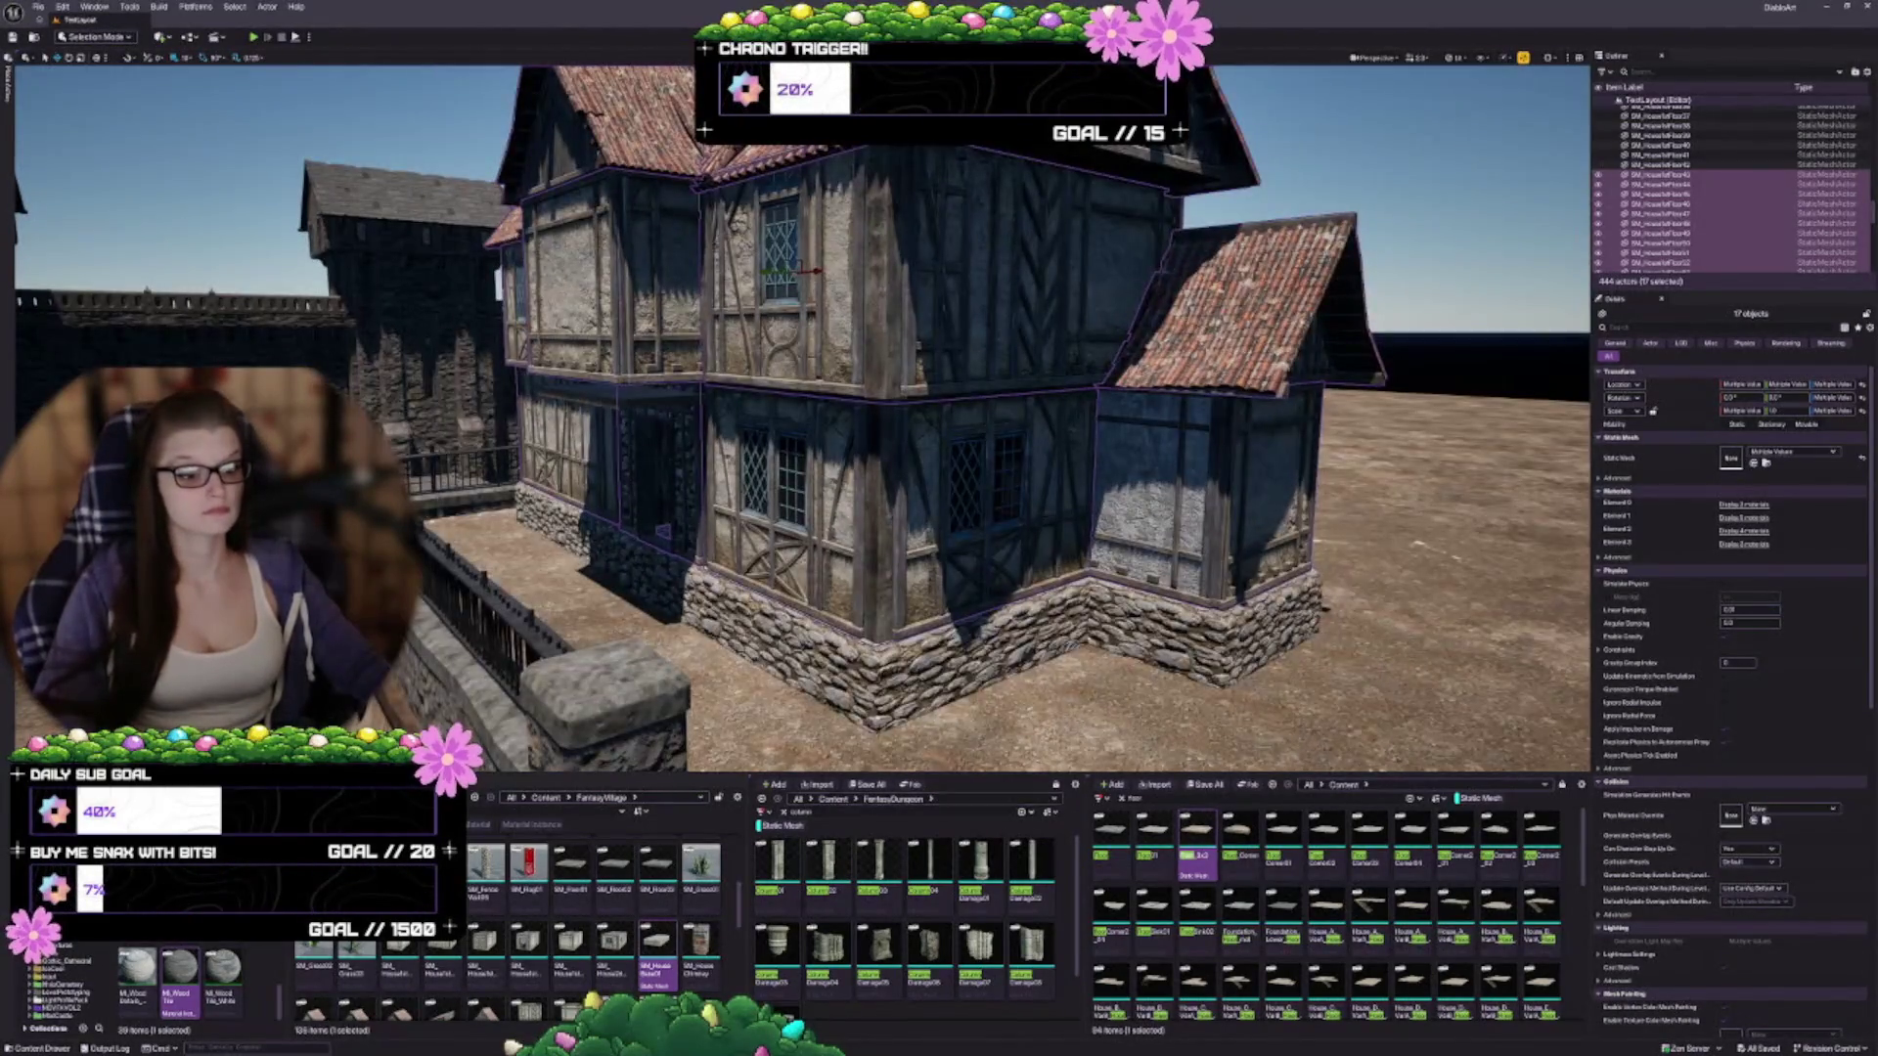
{"action": "left_click", "coordinate": [842, 528], "text": "ctrl"}
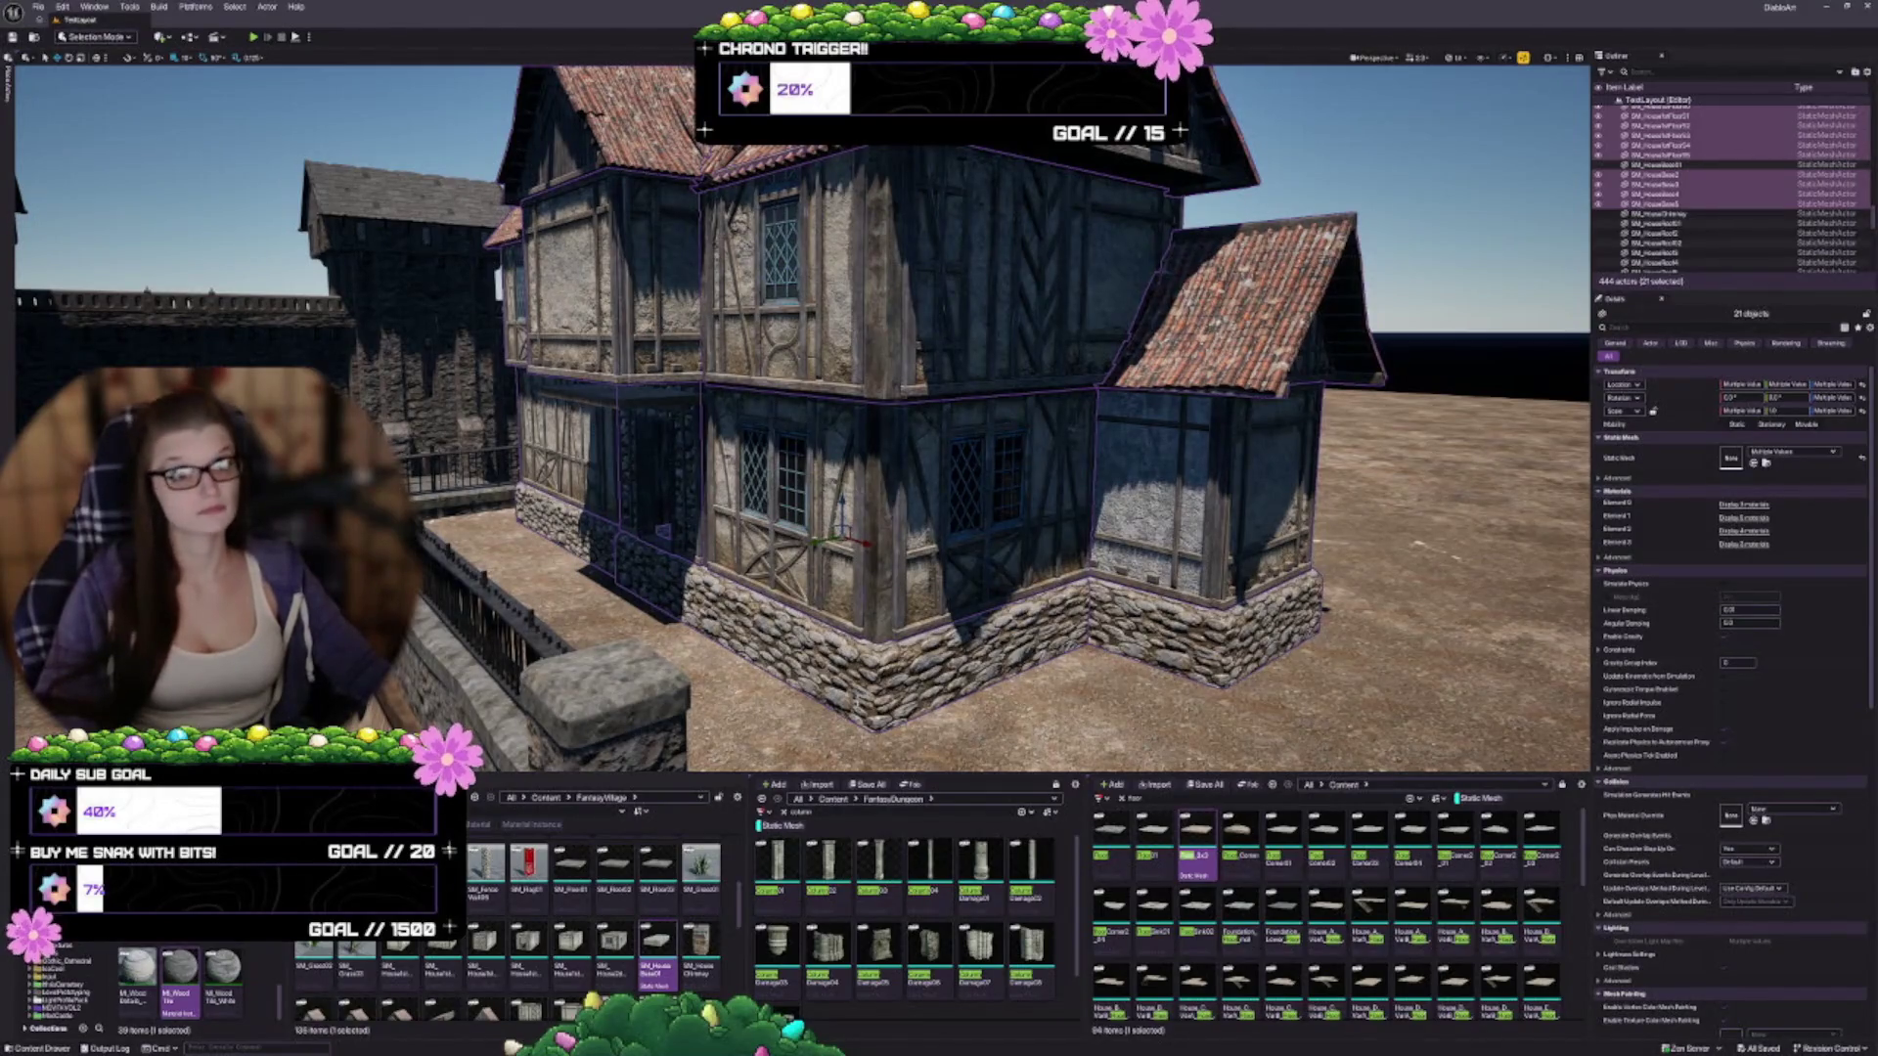
{"action": "key", "text": "ctrl+g"}
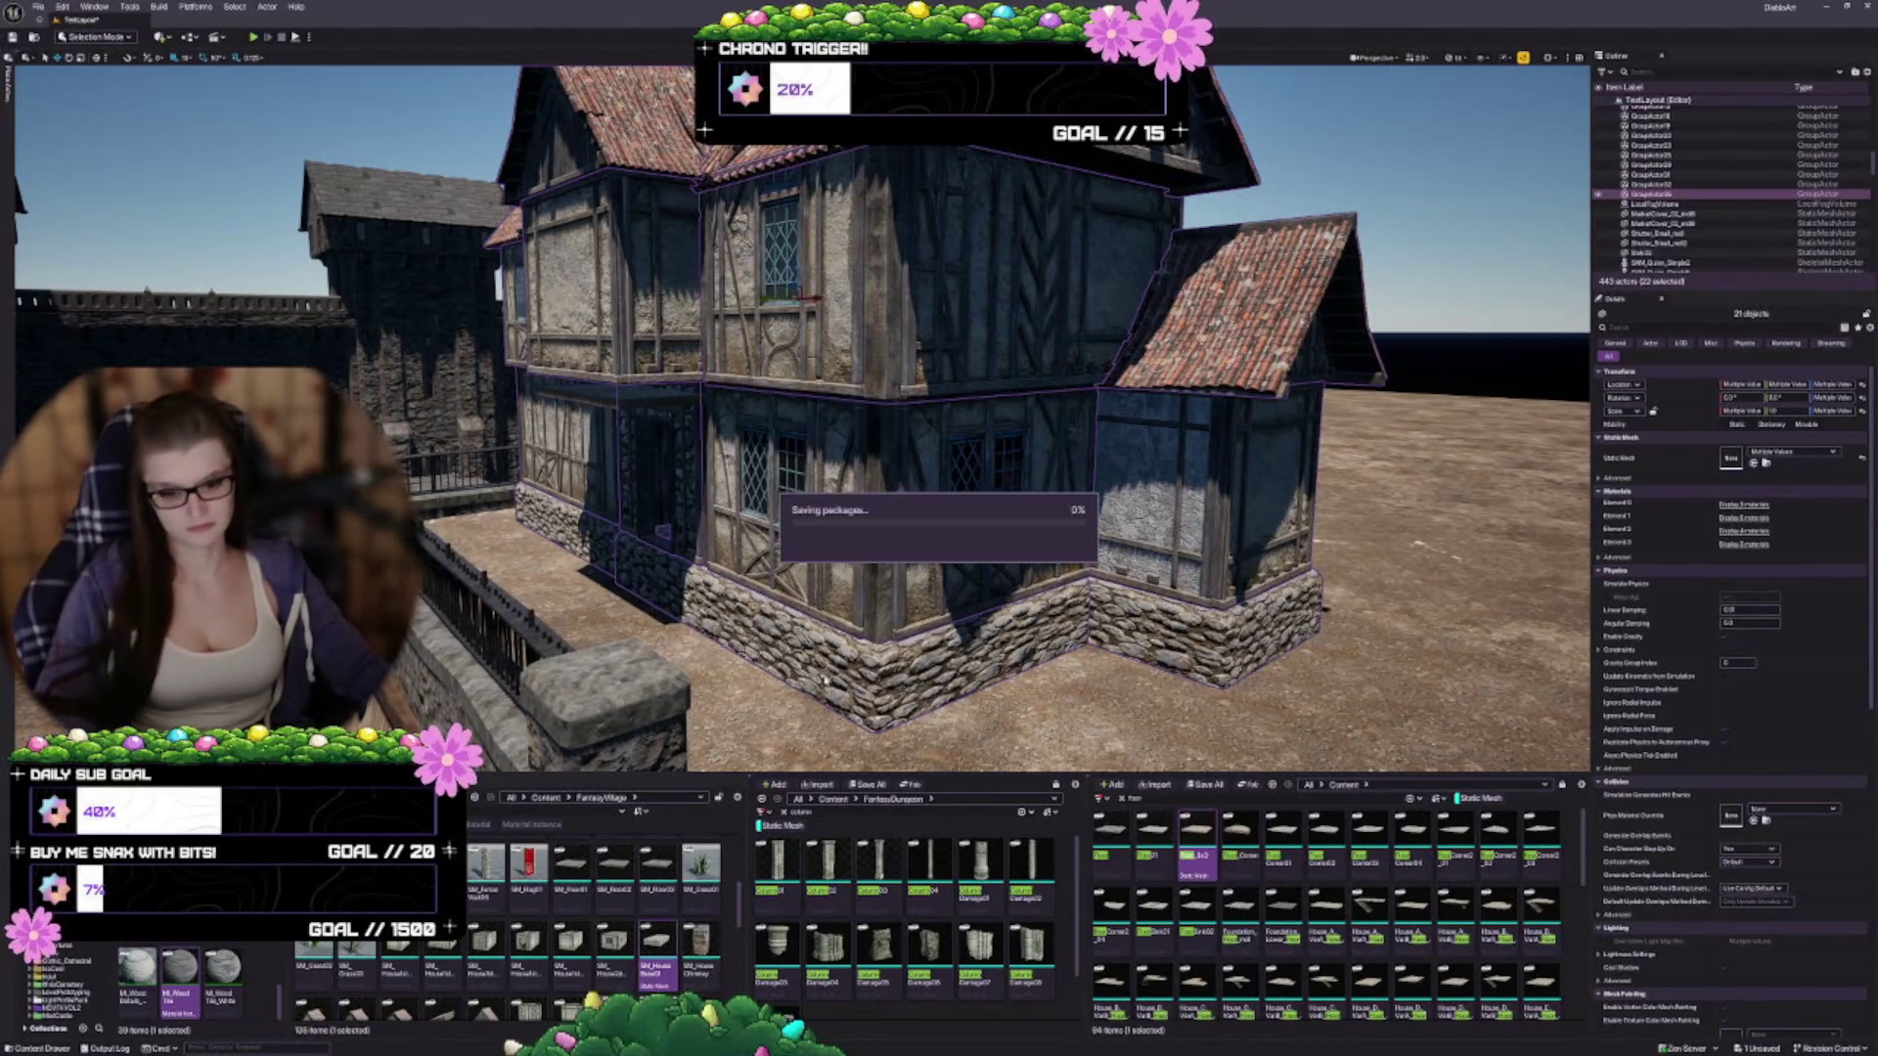
{"action": "scroll", "coordinate": [843, 526], "scroll_direction": "up", "scroll_amount": 5}
{"action": "scroll", "coordinate": [843, 525], "scroll_direction": "down", "scroll_amount": 2}
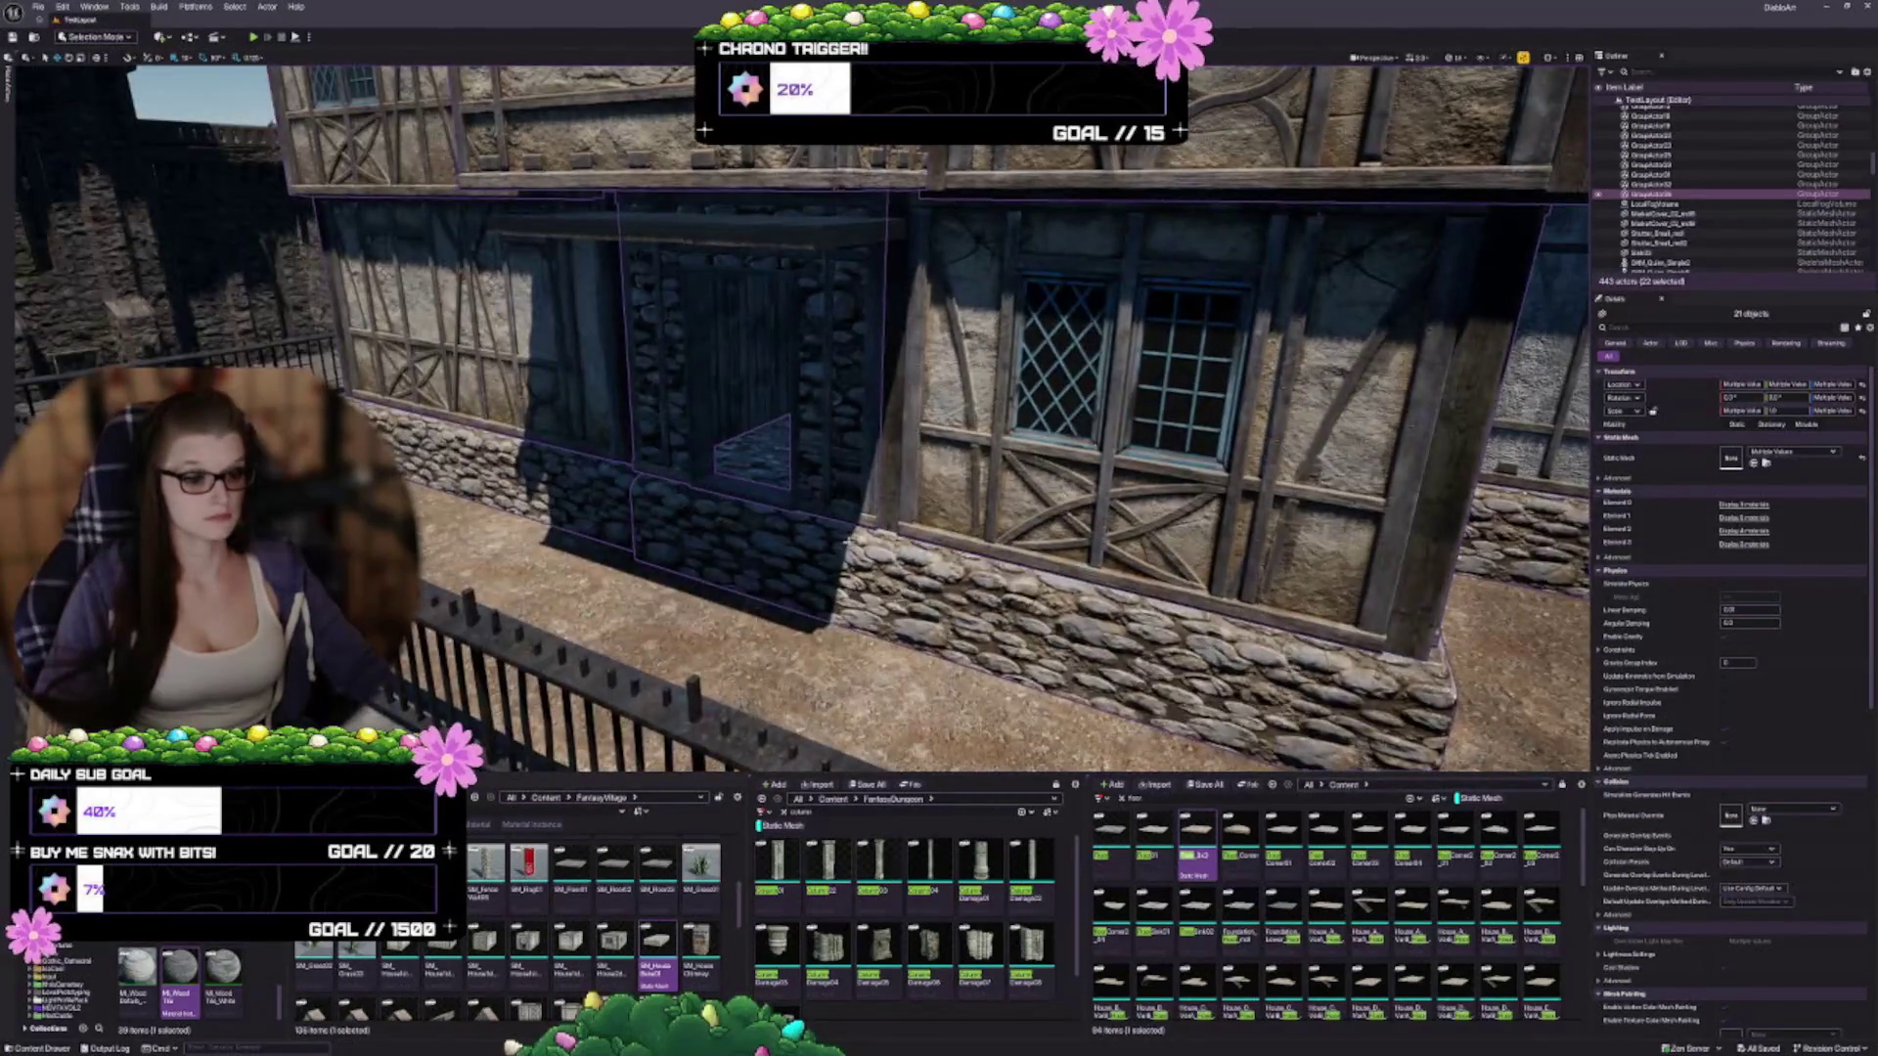
{"action": "scroll", "coordinate": [843, 525], "scroll_direction": "down", "scroll_amount": 3}
{"action": "key", "text": "shift+g"}
{"action": "mouse_move", "coordinate": [843, 525]}
{"action": "left_mouse_down"}
{"action": "mouse_move", "coordinate": [880, 626]}
{"action": "mouse_move", "coordinate": [841, 455]}
{"action": "left_mouse_up"}
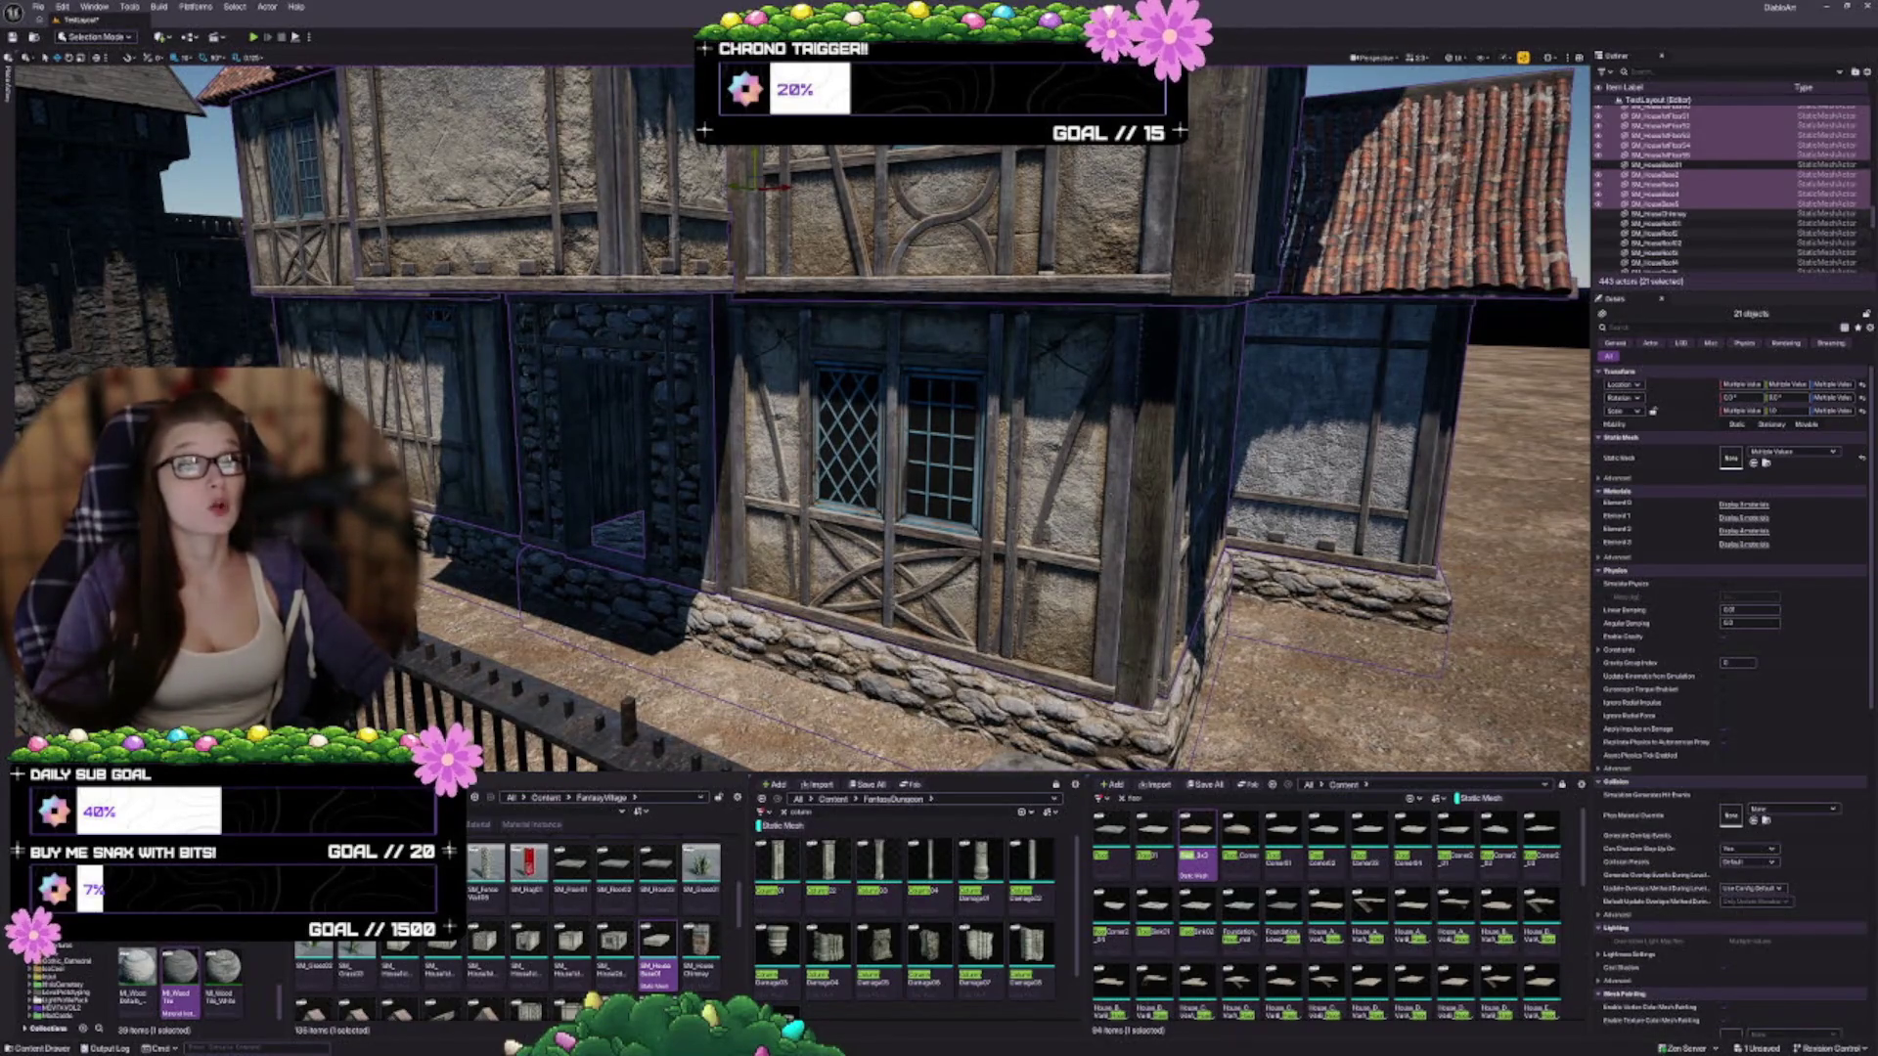
{"action": "left_click_drag", "start_coordinate": [842, 455], "coordinate": [861, 430]}
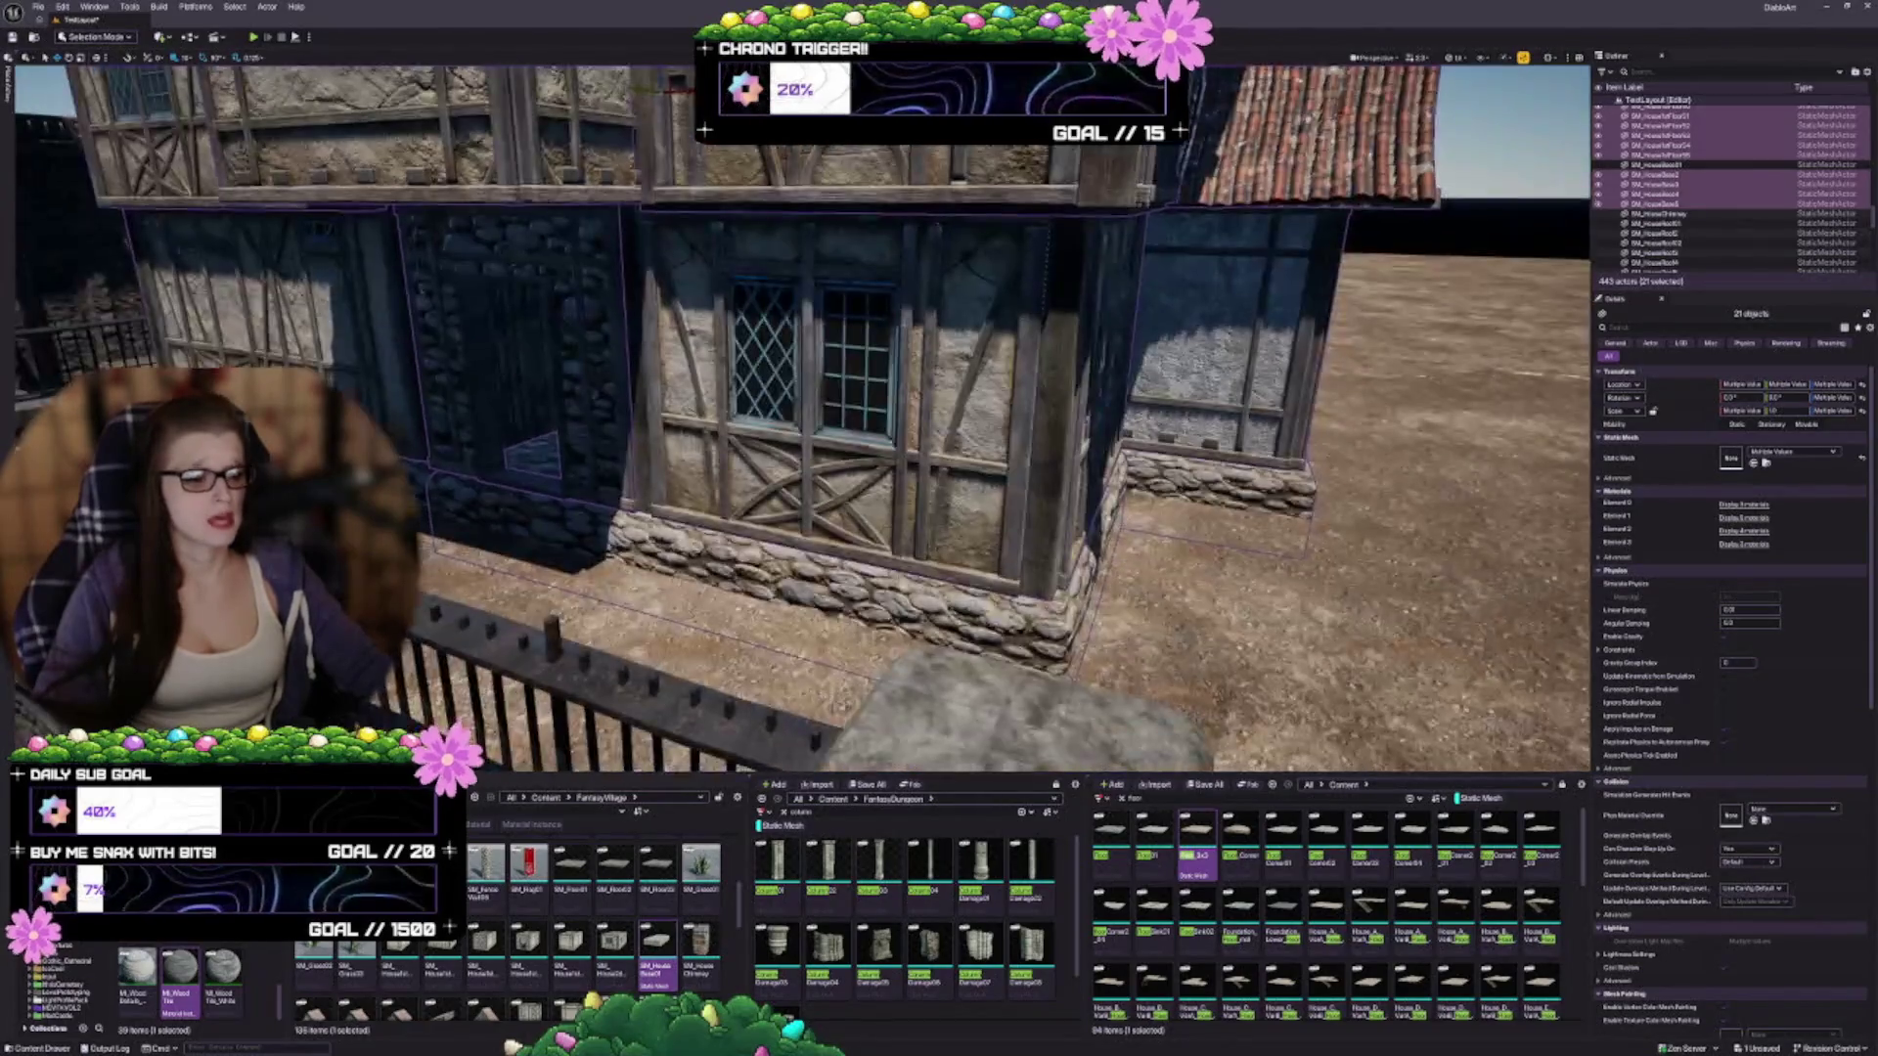
{"action": "mouse_move", "coordinate": [697, 254]}
{"action": "left_mouse_down"}
{"action": "mouse_move", "coordinate": [700, 204]}
{"action": "mouse_move", "coordinate": [700, 234]}
{"action": "left_mouse_up"}
{"action": "key", "text": "Escape"}
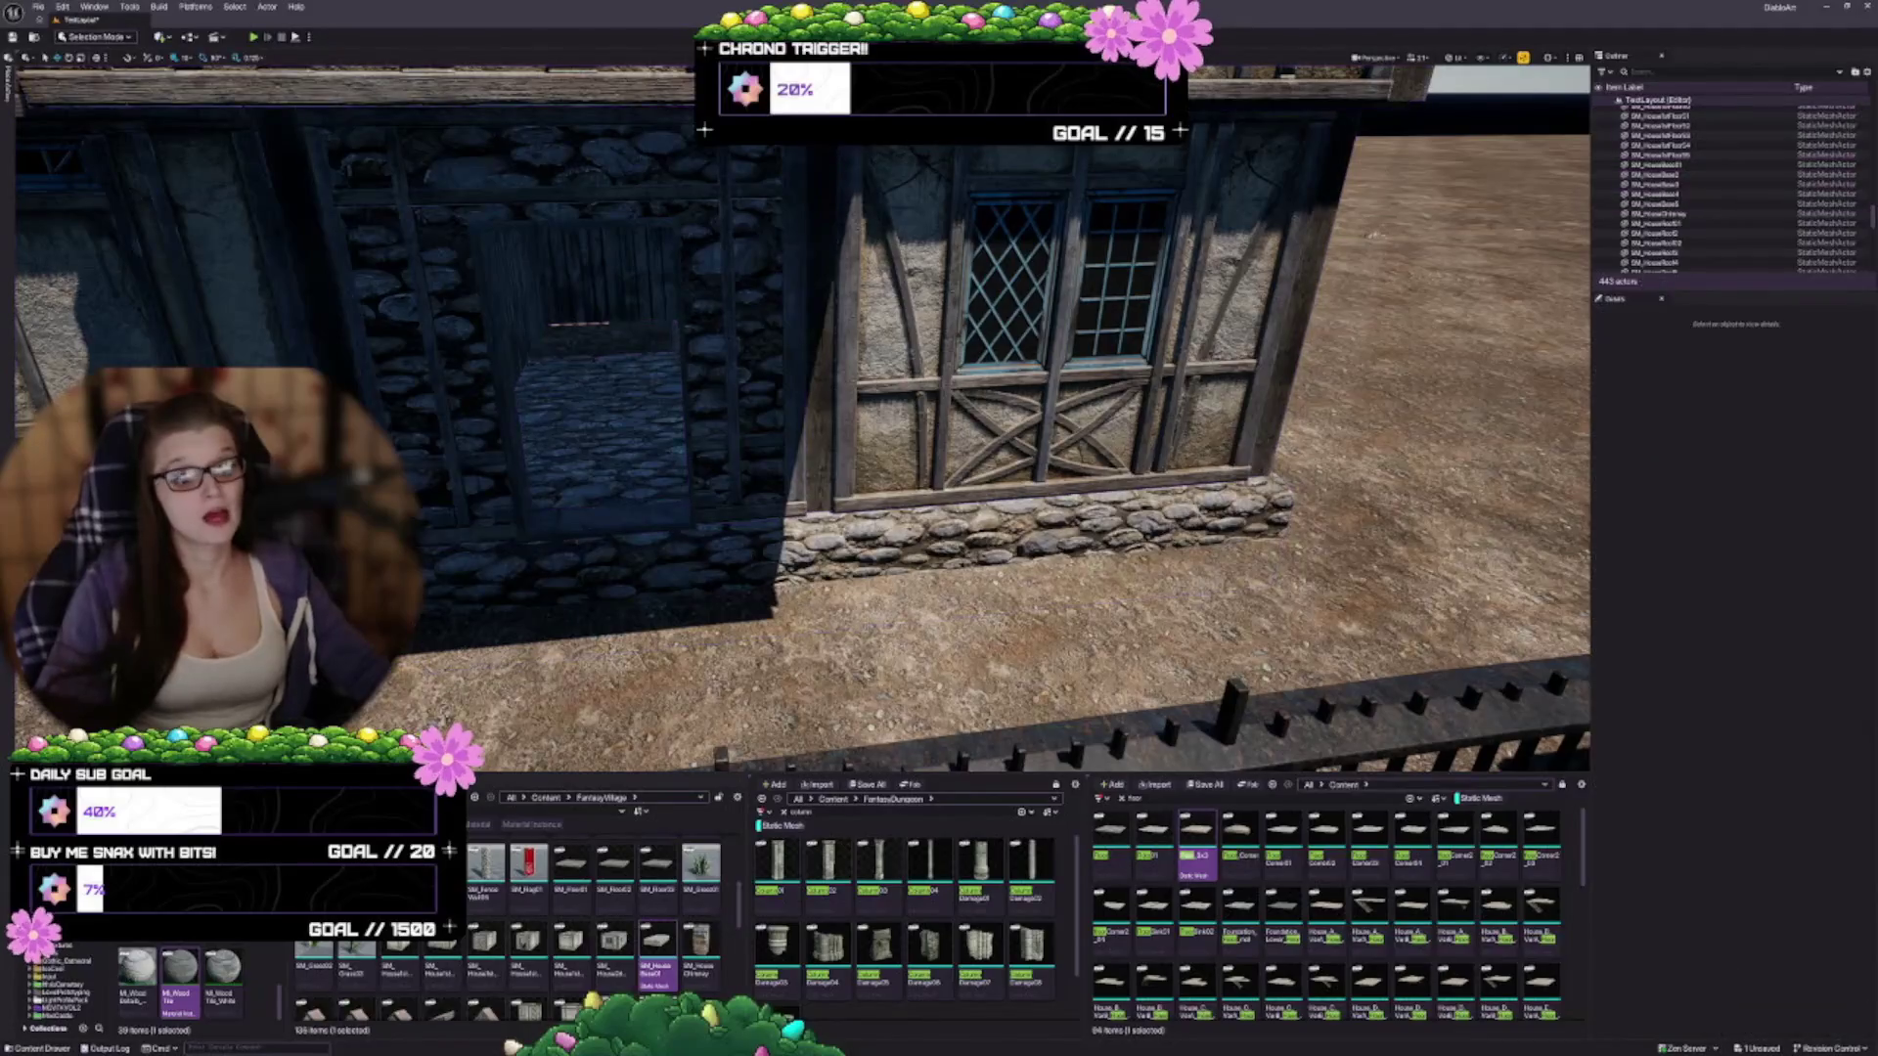
{"action": "left_click_drag", "start_coordinate": [620, 616], "coordinate": [640, 613]}
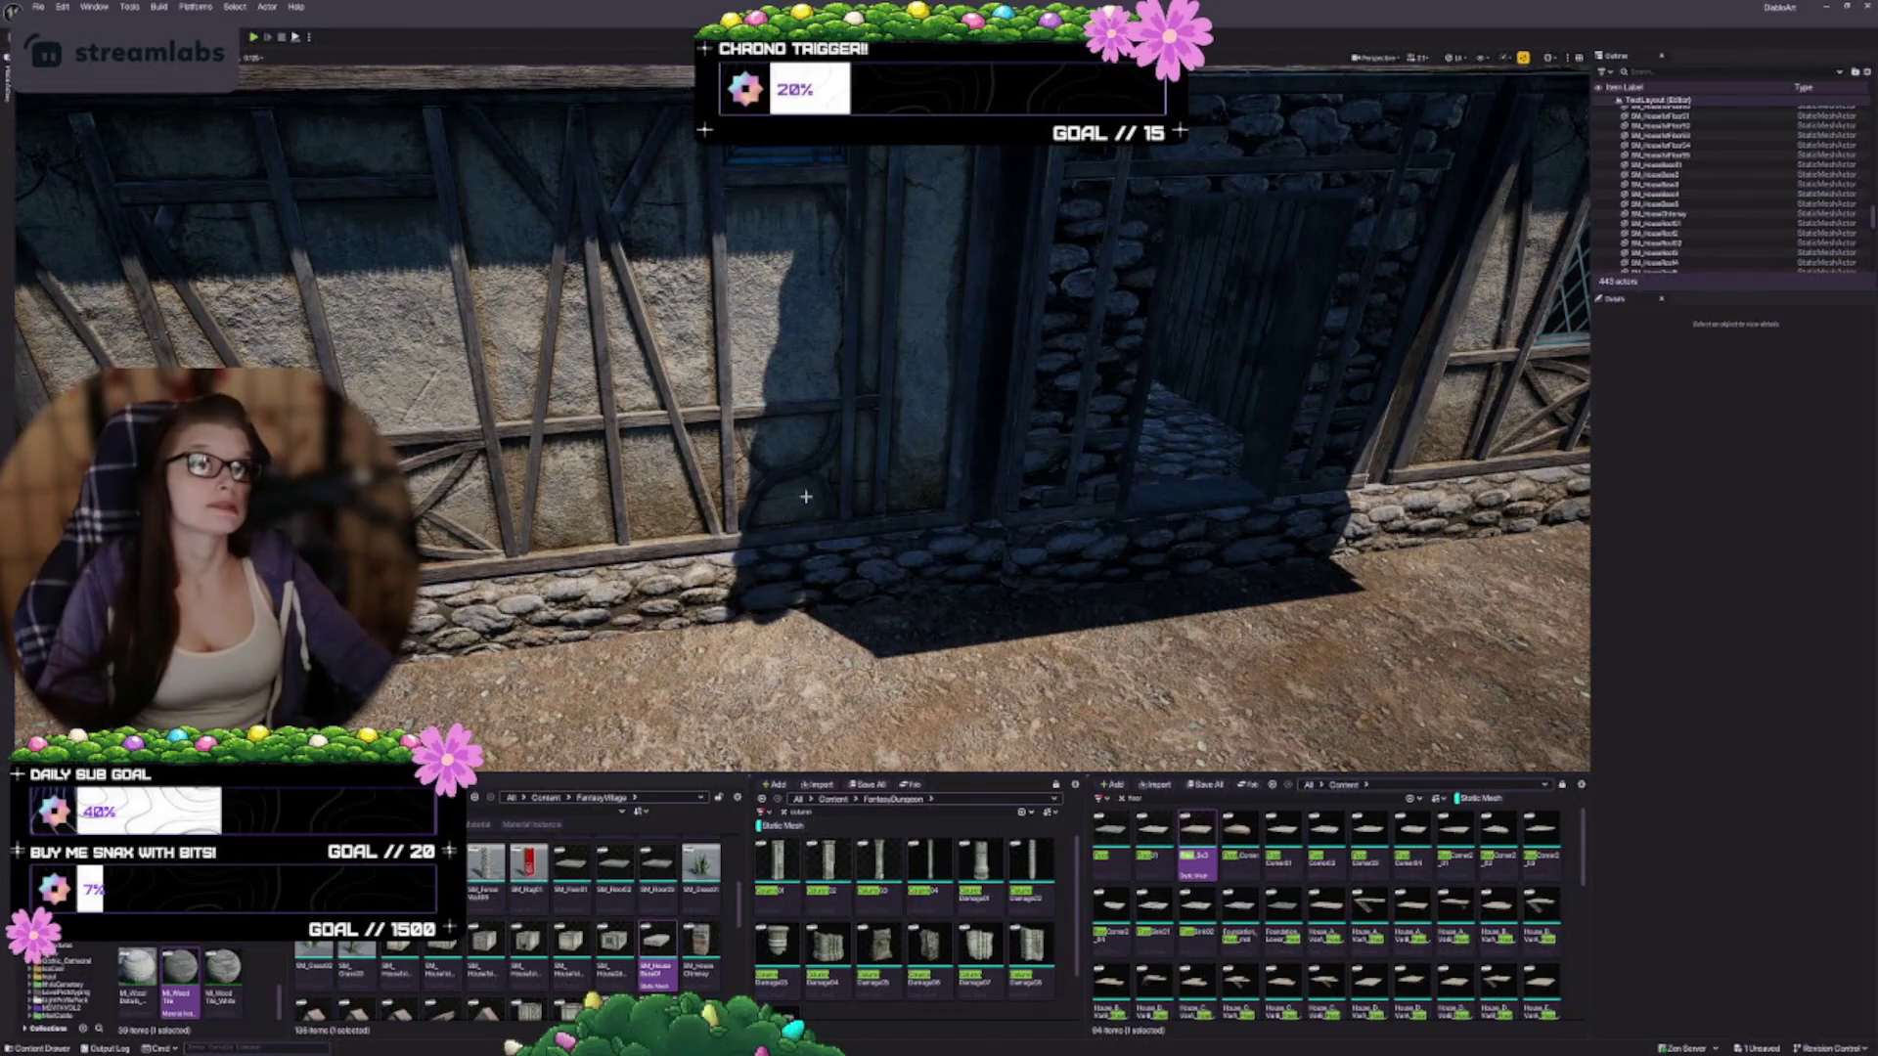
{"action": "mouse_move", "coordinate": [729, 509]}
{"action": "left_mouse_down"}
{"action": "mouse_move", "coordinate": [728, 418]}
{"action": "mouse_move", "coordinate": [729, 508]}
{"action": "left_mouse_up"}
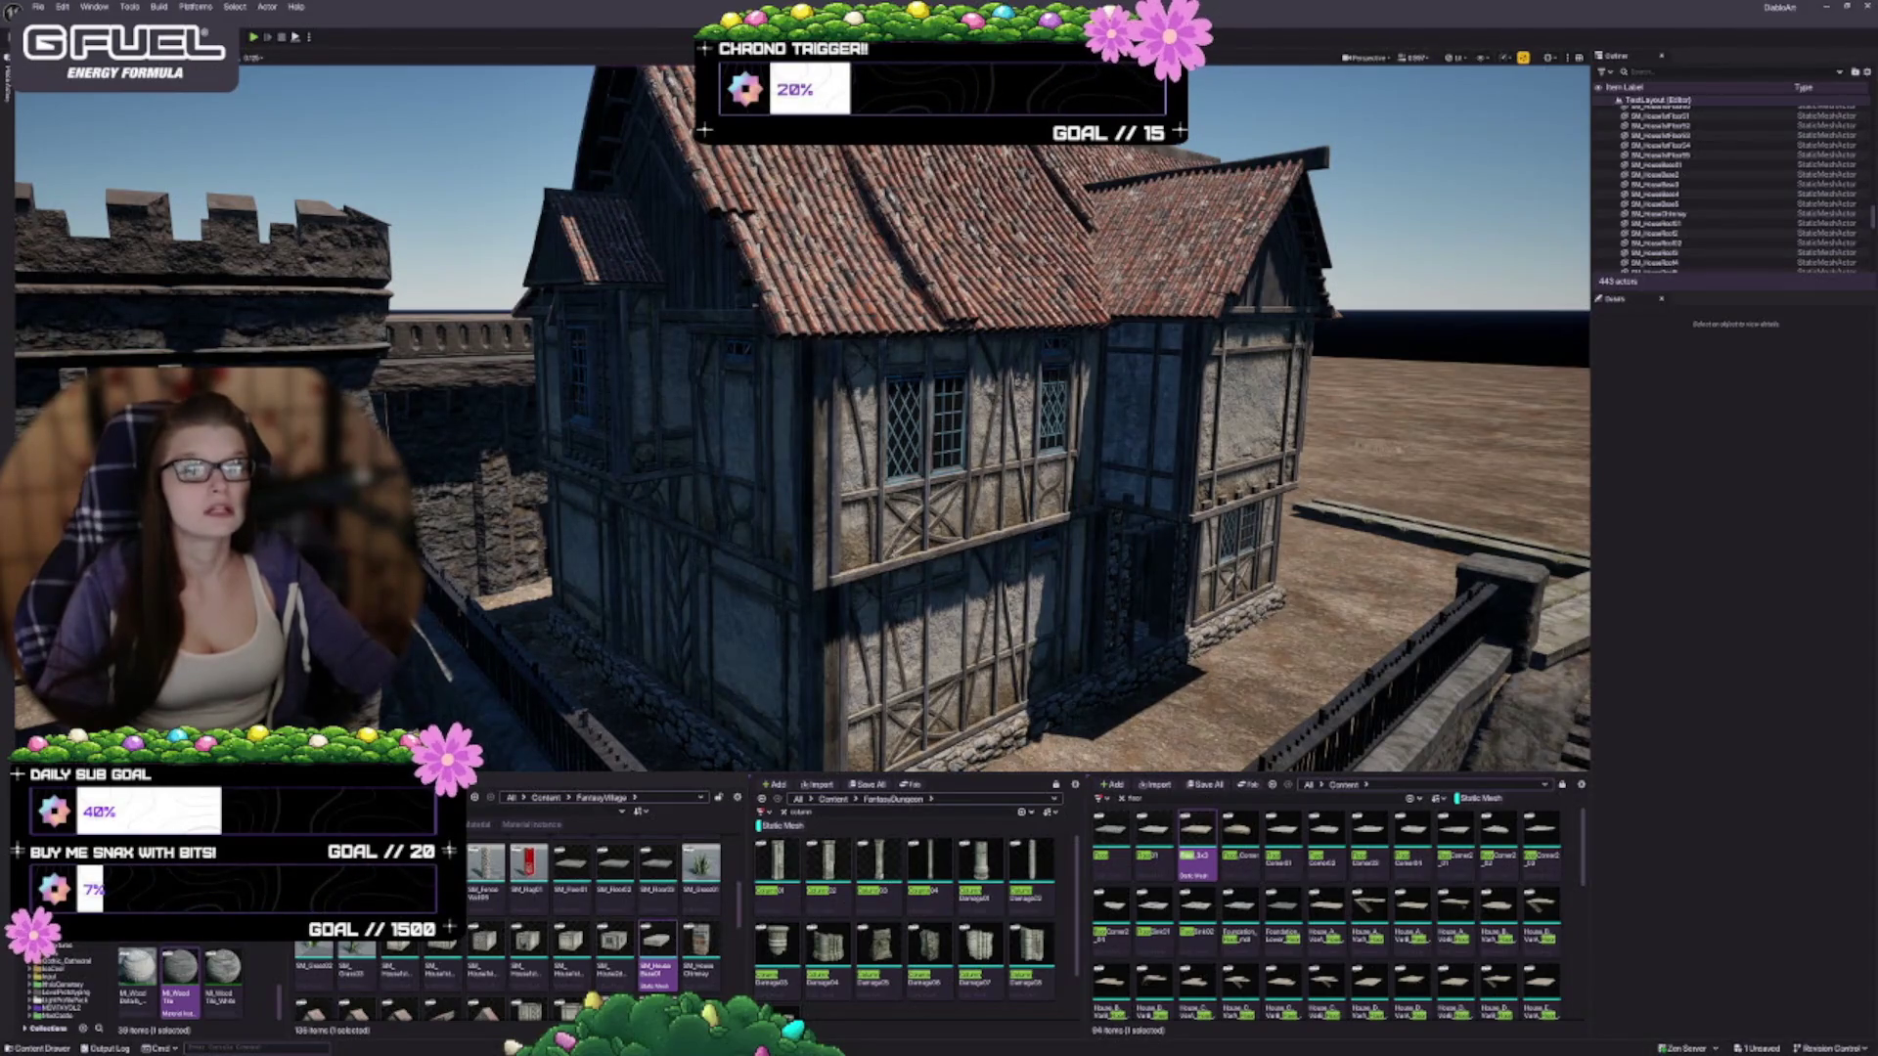
{"action": "left_click_drag", "start_coordinate": [729, 509], "coordinate": [704, 523]}
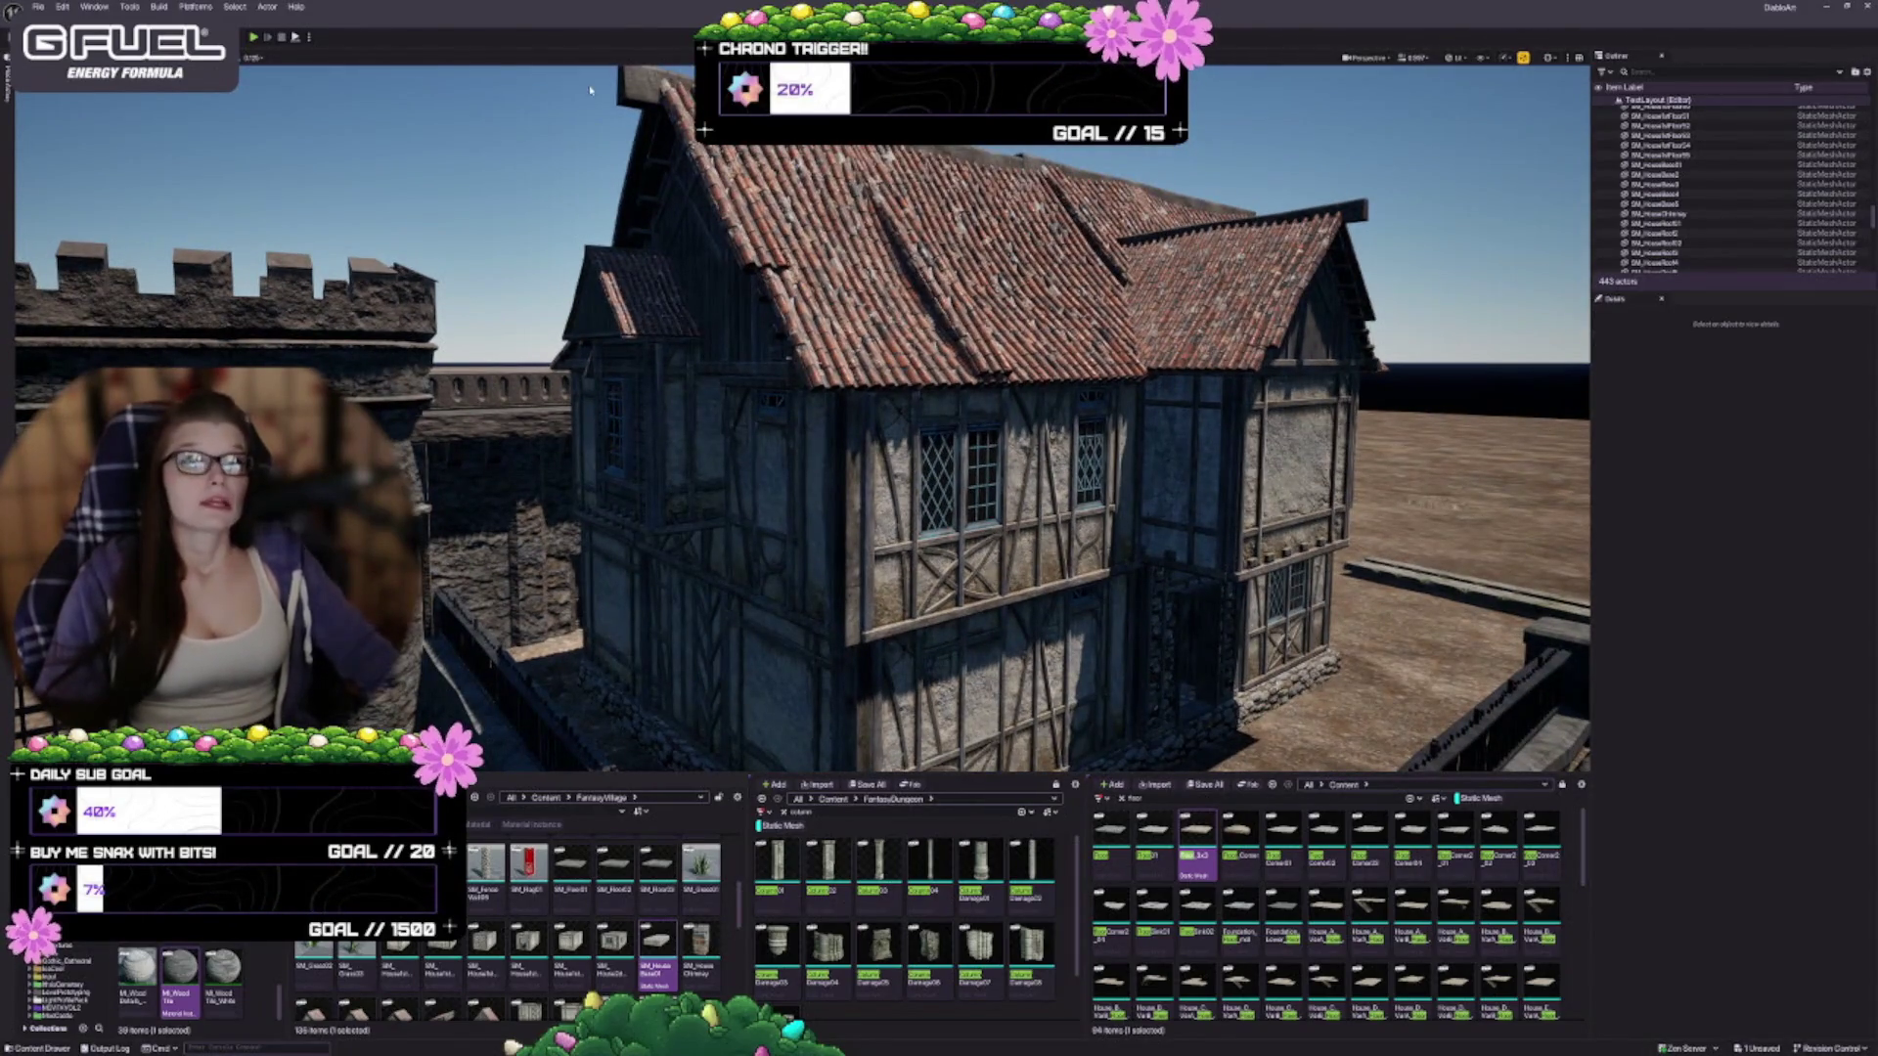
{"action": "mouse_move", "coordinate": [705, 524]}
{"action": "left_mouse_down"}
{"action": "mouse_move", "coordinate": [656, 543]}
{"action": "mouse_move", "coordinate": [675, 536]}
{"action": "left_mouse_up"}
{"action": "left_click", "coordinate": [1134, 194]}
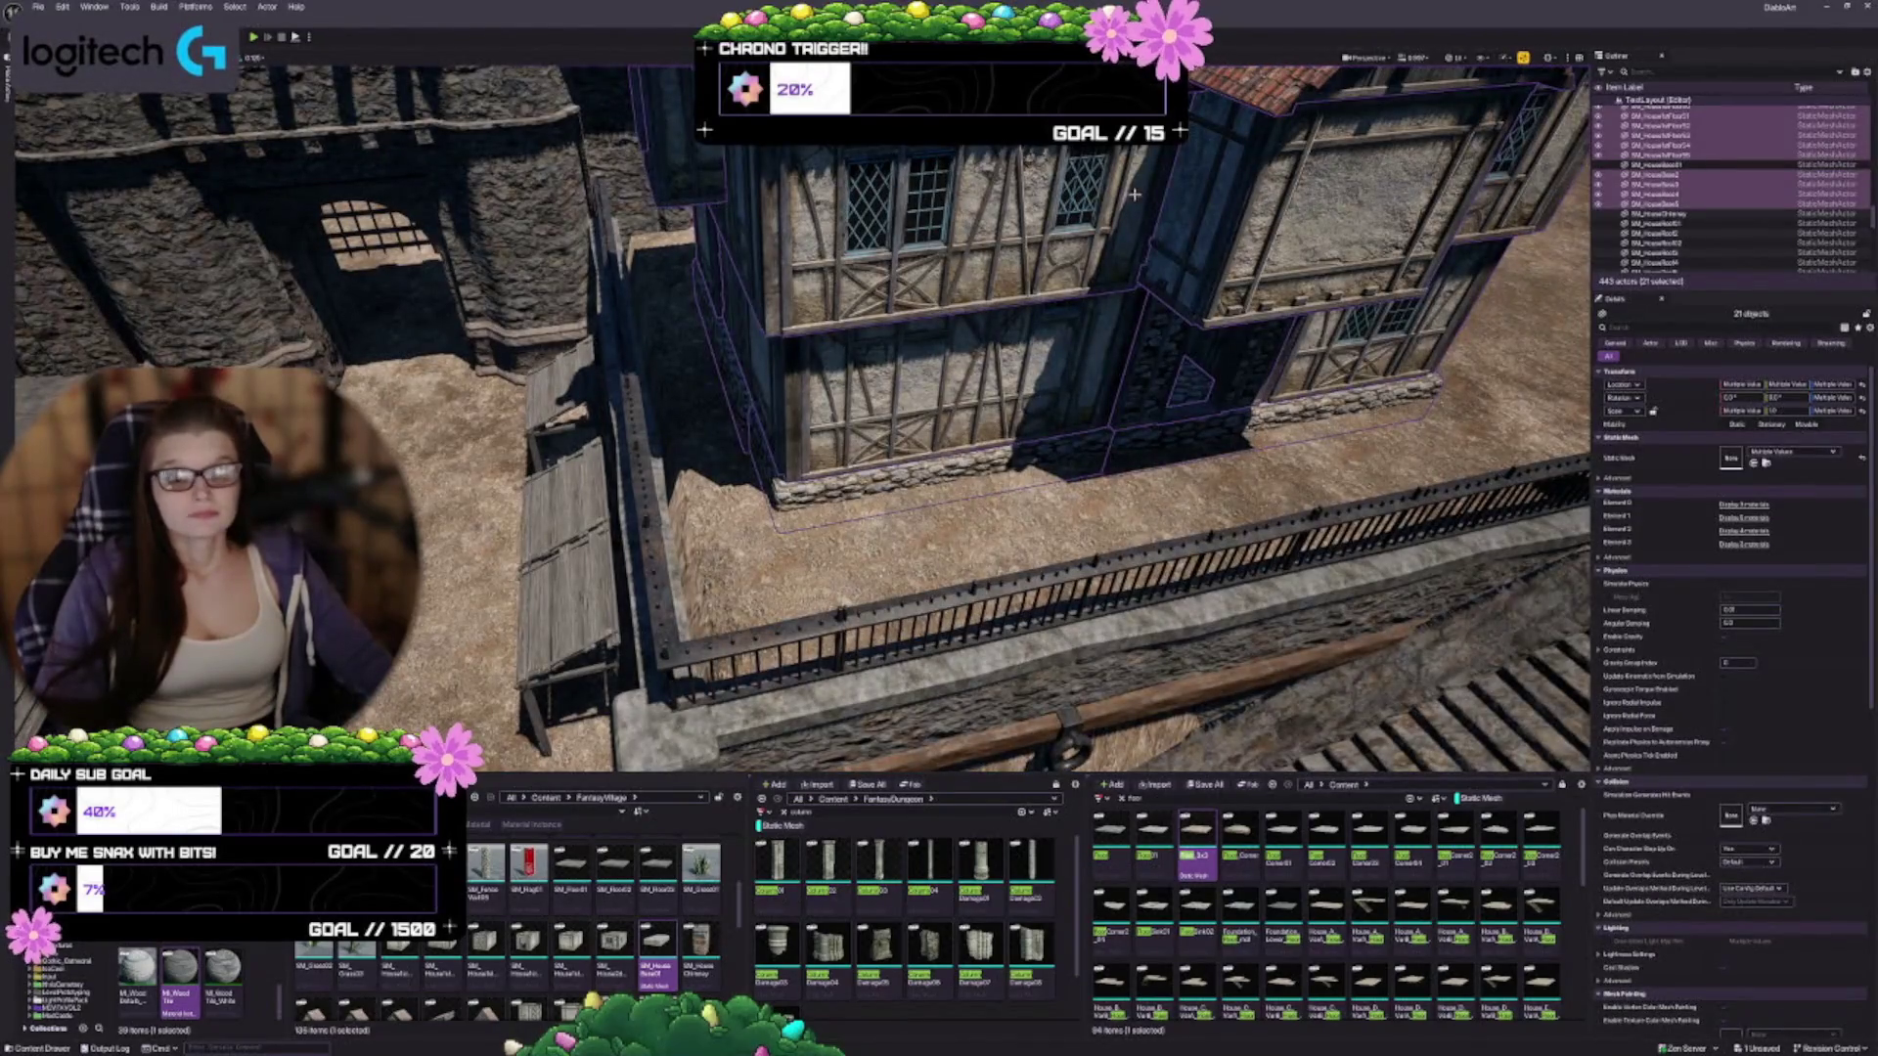
{"action": "mouse_move", "coordinate": [932, 341]}
{"action": "left_mouse_down"}
{"action": "mouse_move", "coordinate": [1095, 193]}
{"action": "mouse_move", "coordinate": [1040, 201]}
{"action": "mouse_move", "coordinate": [1068, 197]}
{"action": "left_mouse_up"}
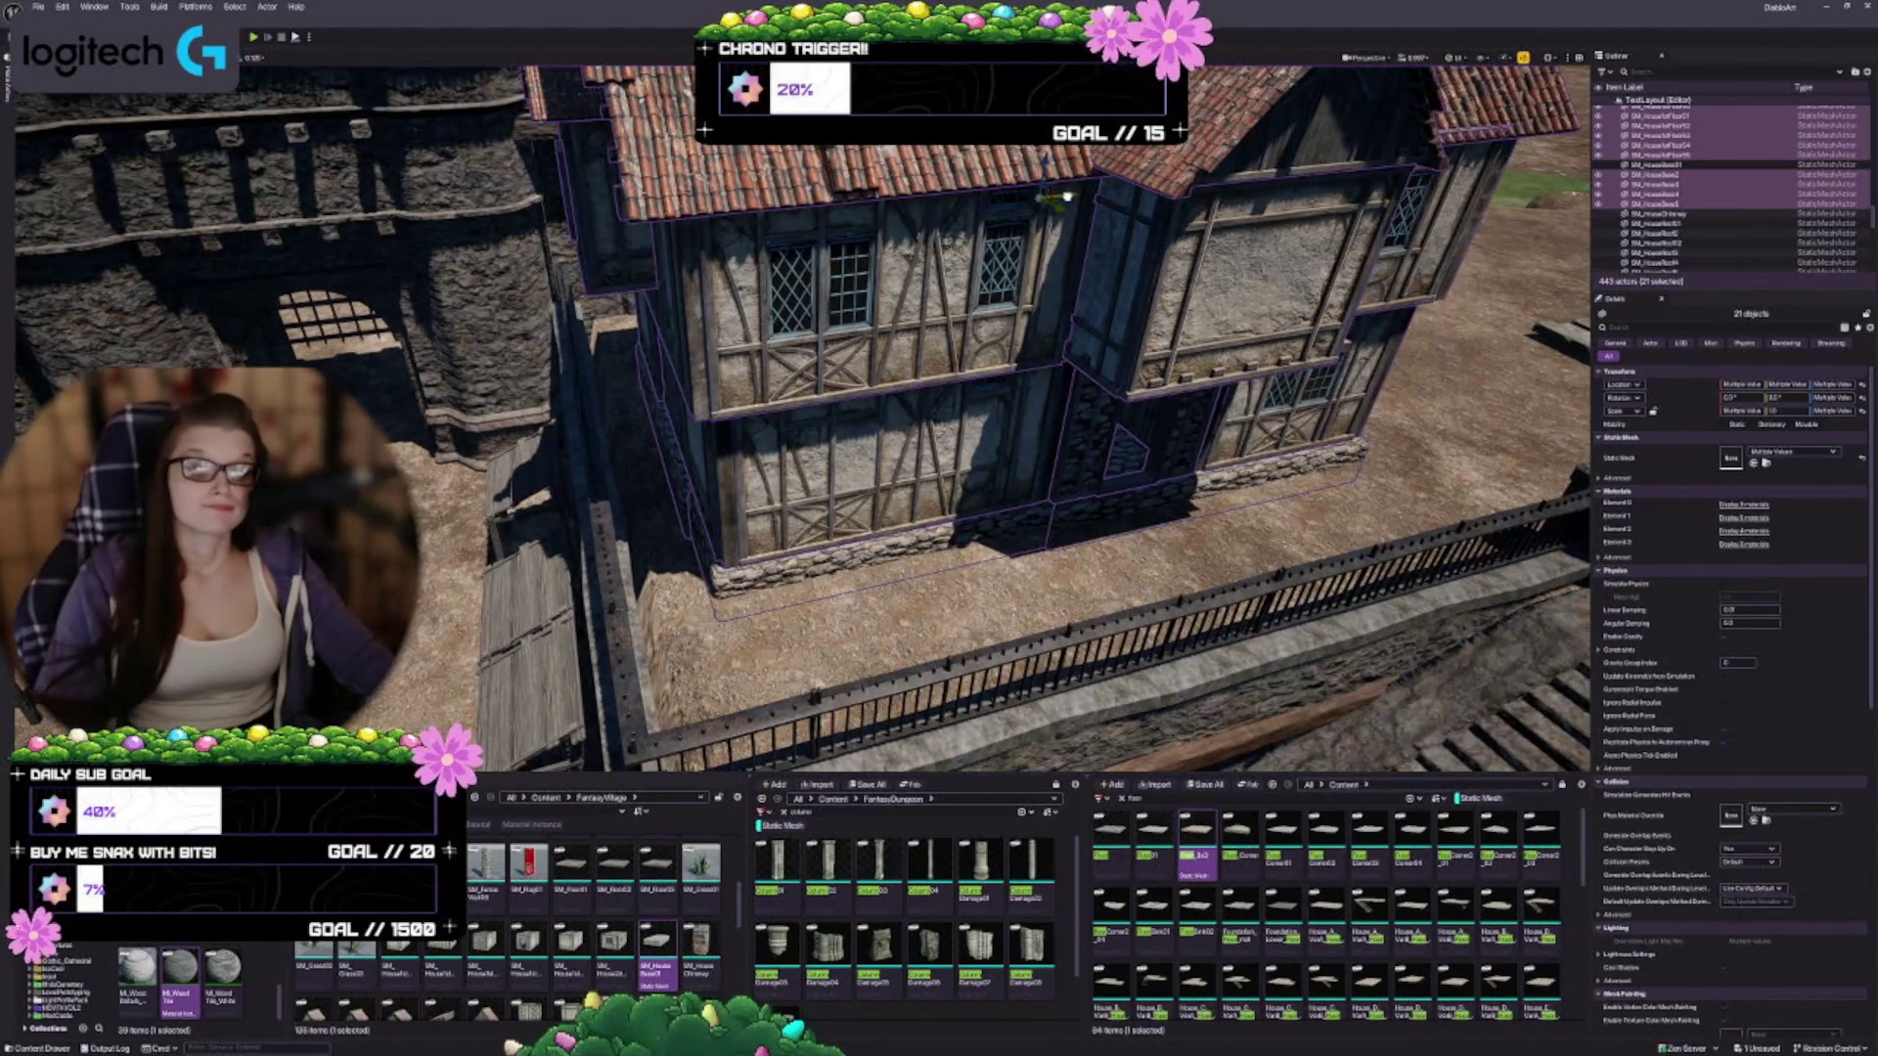
{"action": "key", "text": "f"}
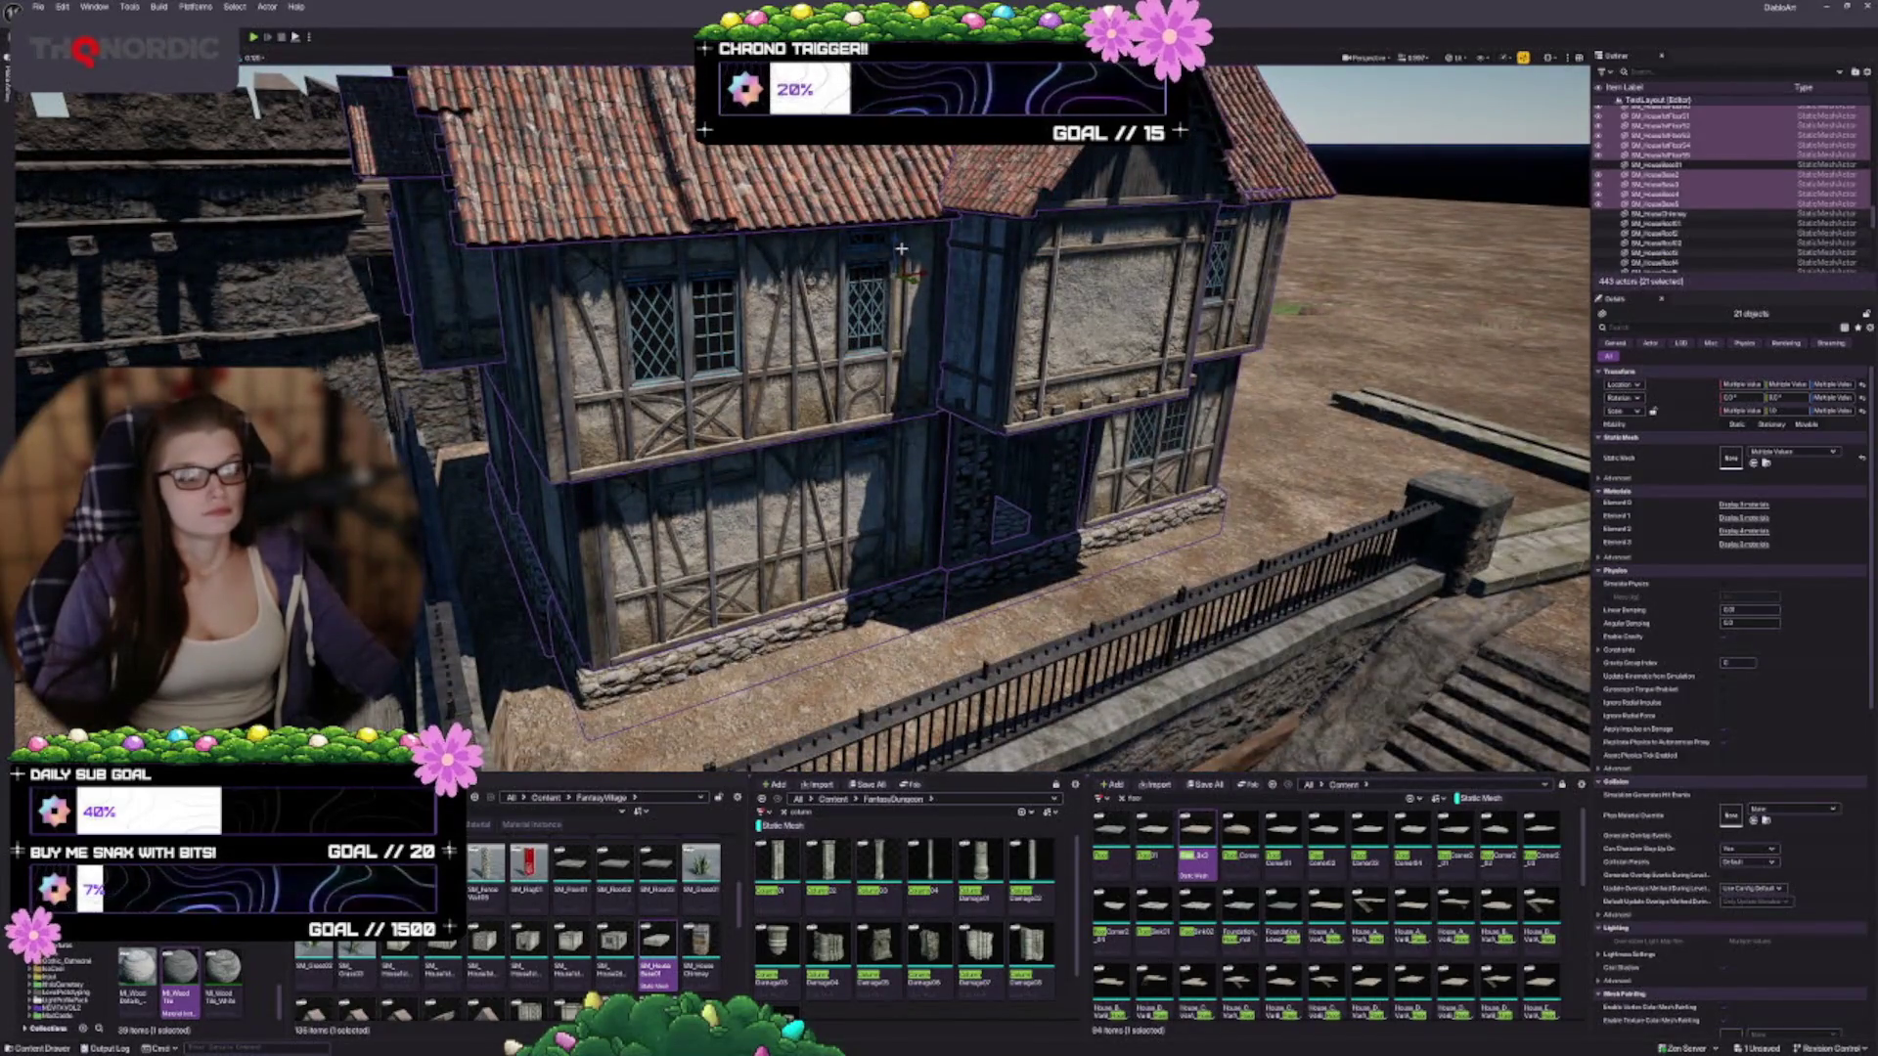
{"action": "mouse_move", "coordinate": [898, 251]}
{"action": "left_mouse_down"}
{"action": "mouse_move", "coordinate": [895, 216]}
{"action": "mouse_move", "coordinate": [861, 294]}
{"action": "mouse_move", "coordinate": [832, 303]}
{"action": "mouse_move", "coordinate": [871, 322]}
{"action": "mouse_move", "coordinate": [812, 508]}
{"action": "mouse_move", "coordinate": [782, 732]}
{"action": "left_mouse_up"}
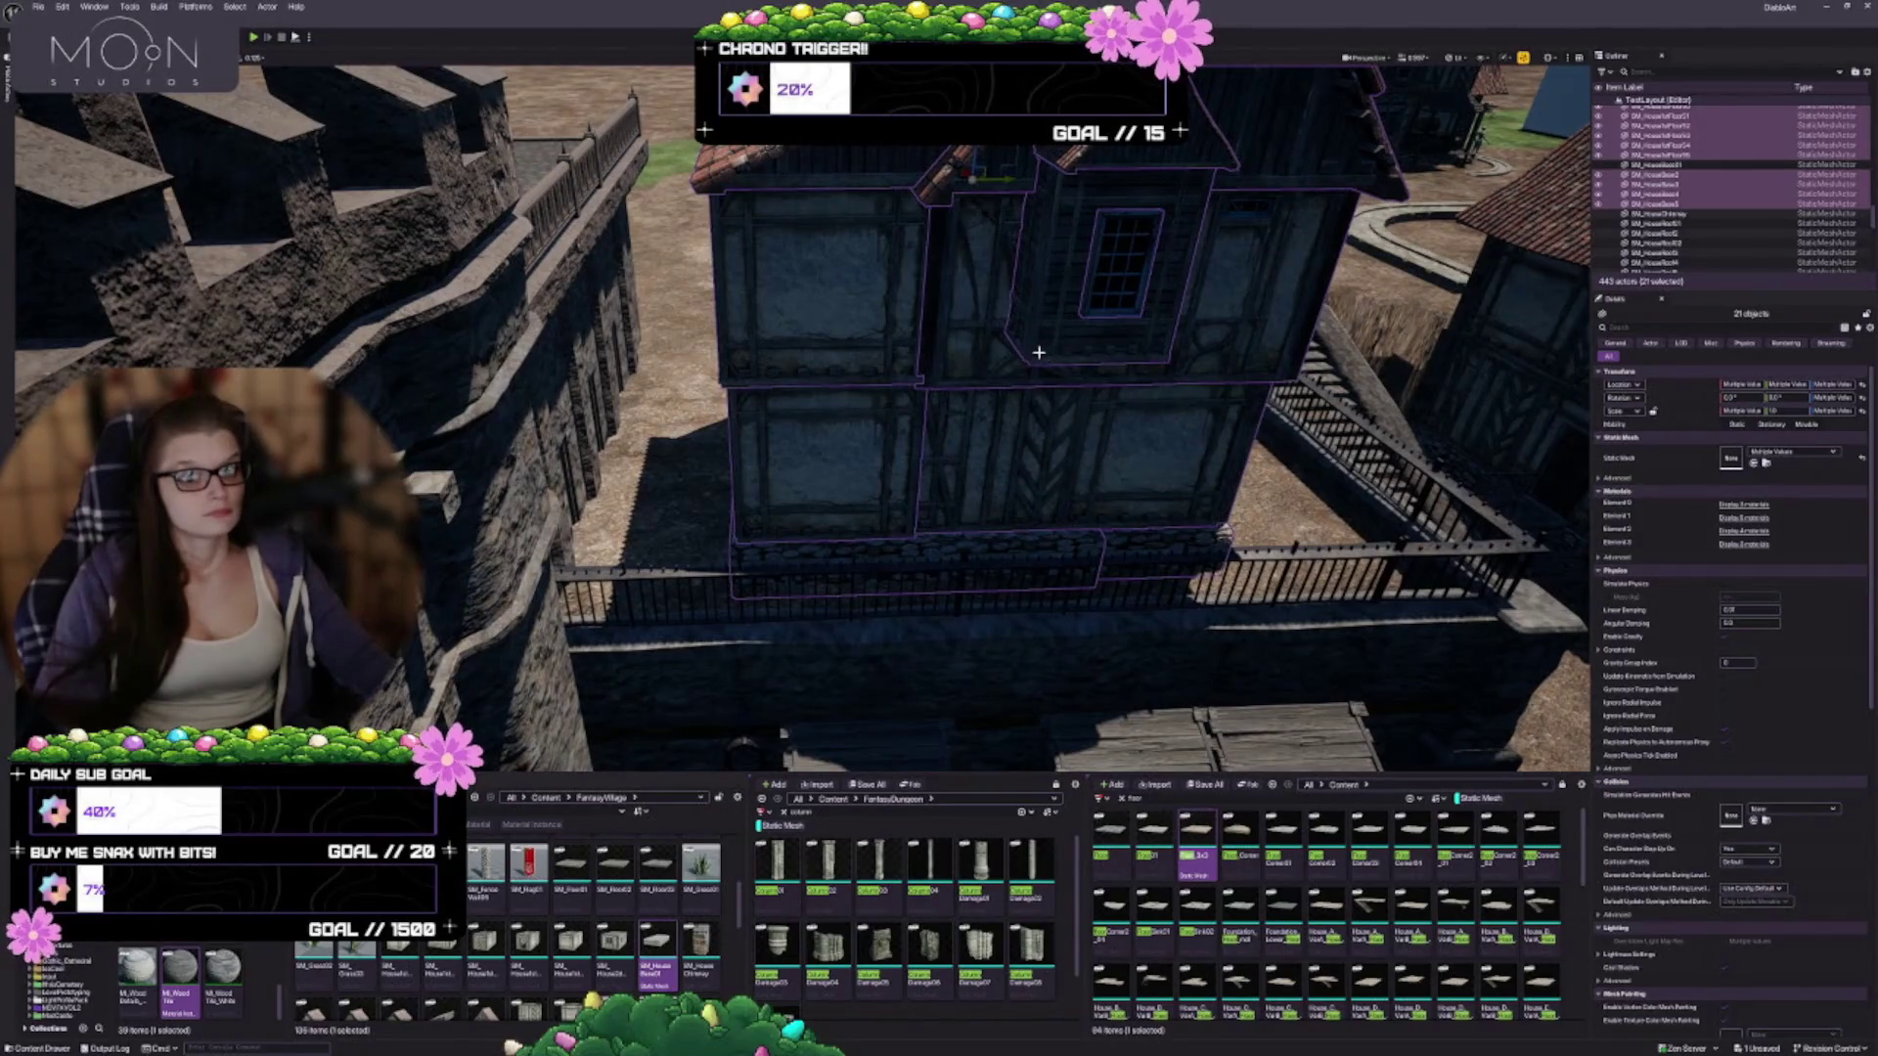
{"action": "mouse_move", "coordinate": [939, 391]}
{"action": "left_mouse_down"}
{"action": "mouse_move", "coordinate": [802, 332]}
{"action": "mouse_move", "coordinate": [695, 384]}
{"action": "mouse_move", "coordinate": [1087, 663]}
{"action": "mouse_move", "coordinate": [1066, 548]}
{"action": "left_mouse_up"}
{"action": "key", "text": "Escape"}
{"action": "left_click", "coordinate": [939, 440]}
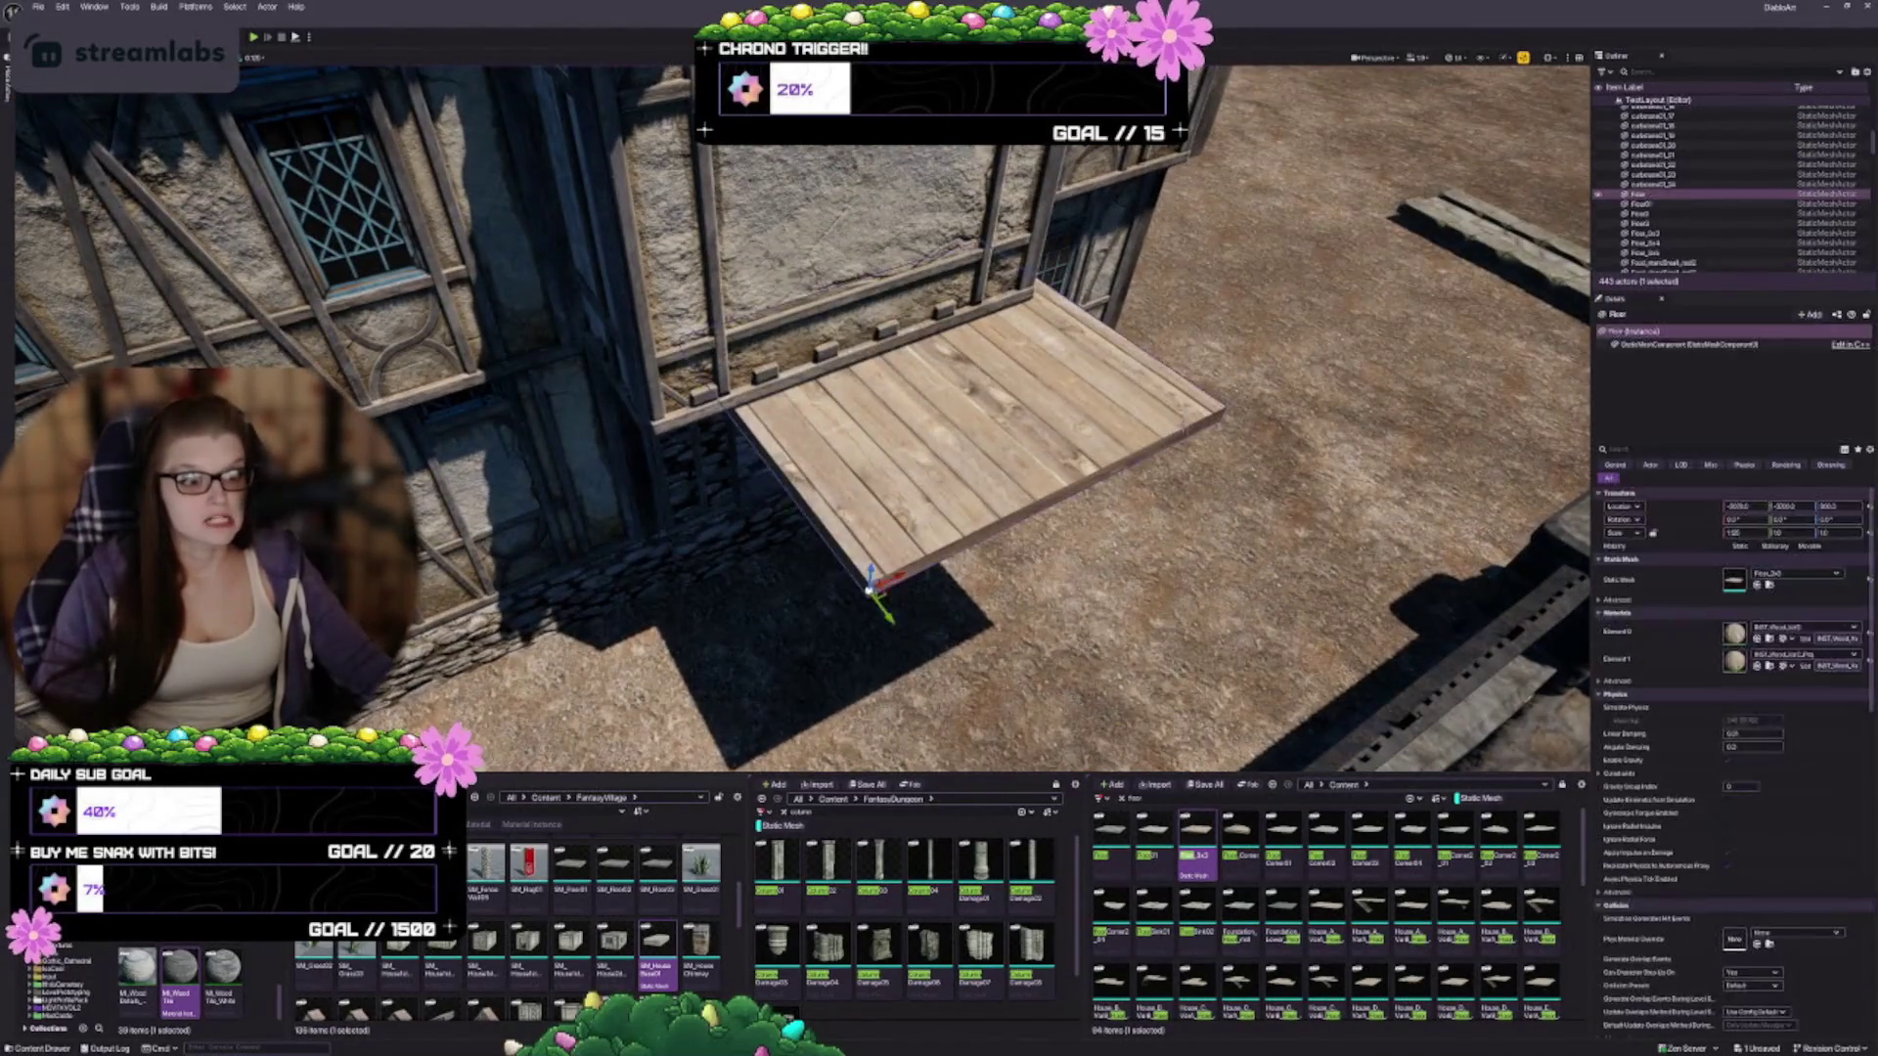
Move the wooden floor slab left and up to the beam above the doorway, then save
{"action": "key", "text": "f"}
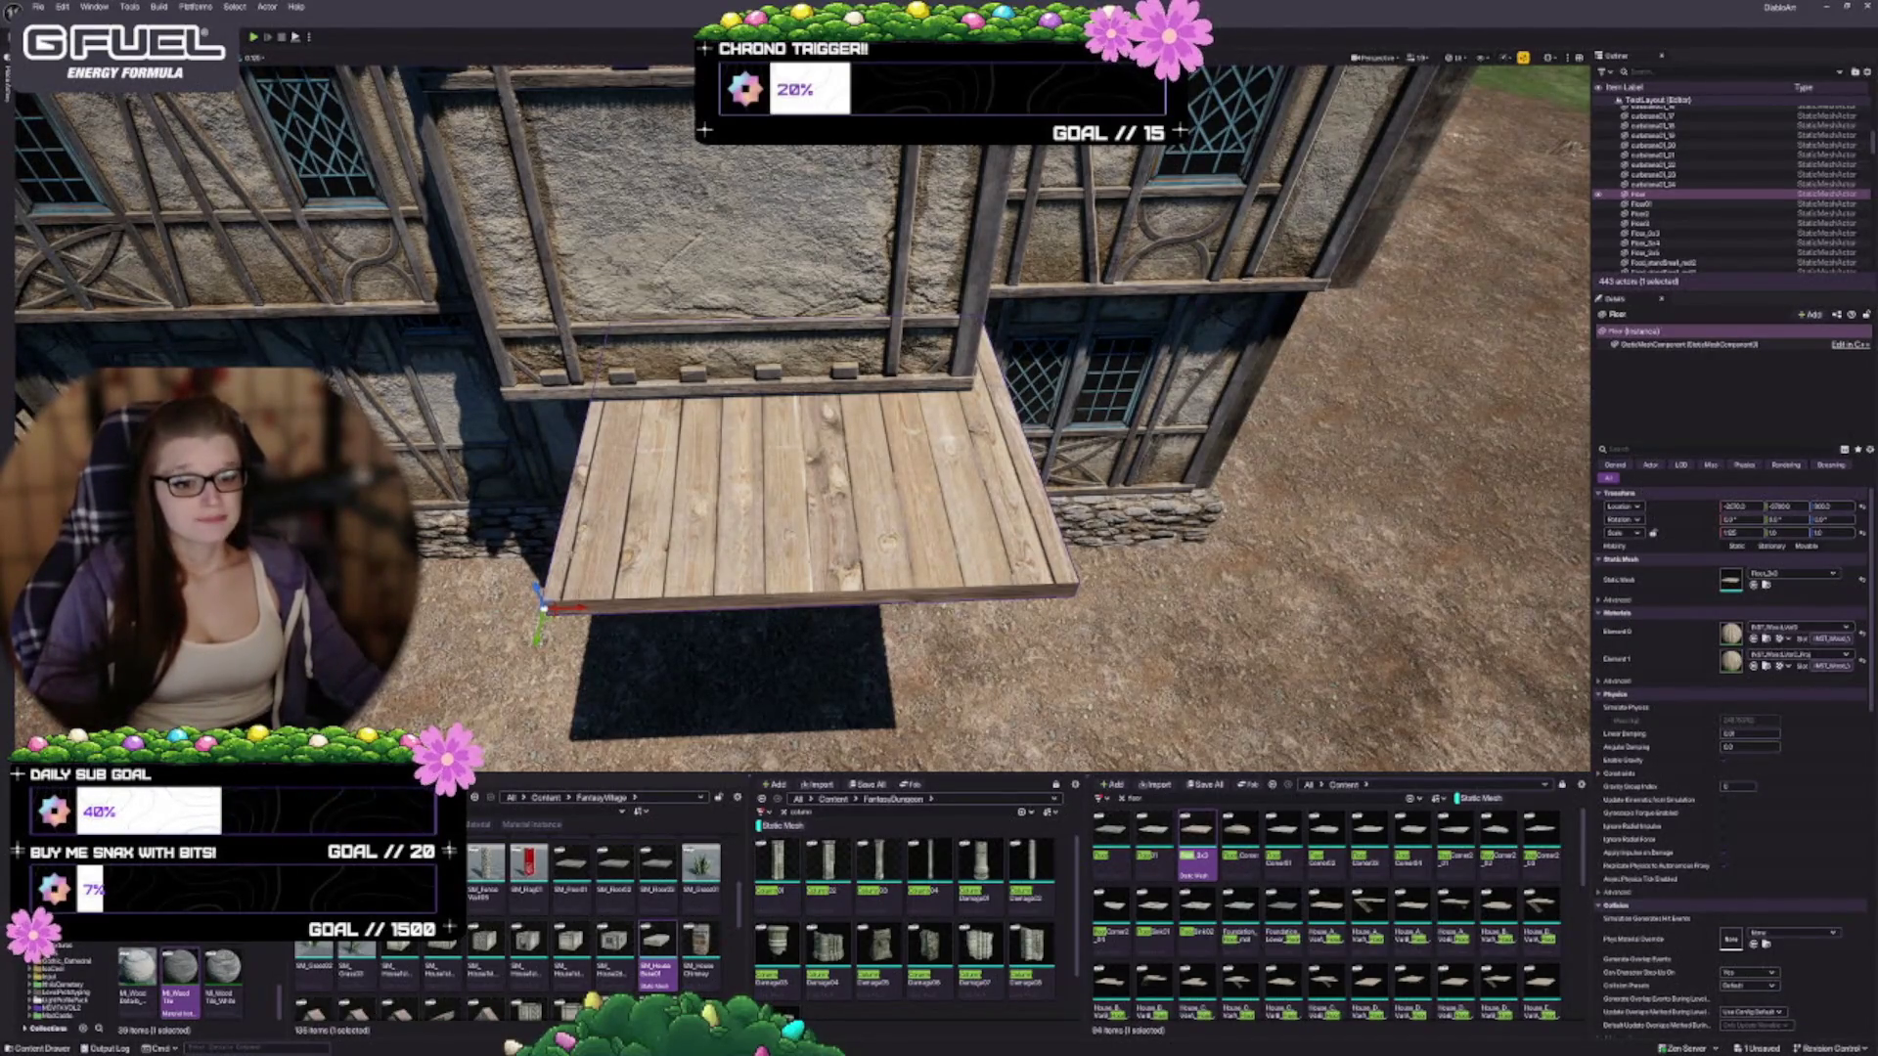
{"action": "mouse_move", "coordinate": [564, 608]}
{"action": "left_mouse_down"}
{"action": "mouse_move", "coordinate": [513, 604]}
{"action": "mouse_move", "coordinate": [475, 545]}
{"action": "mouse_move", "coordinate": [520, 407]}
{"action": "left_mouse_up"}
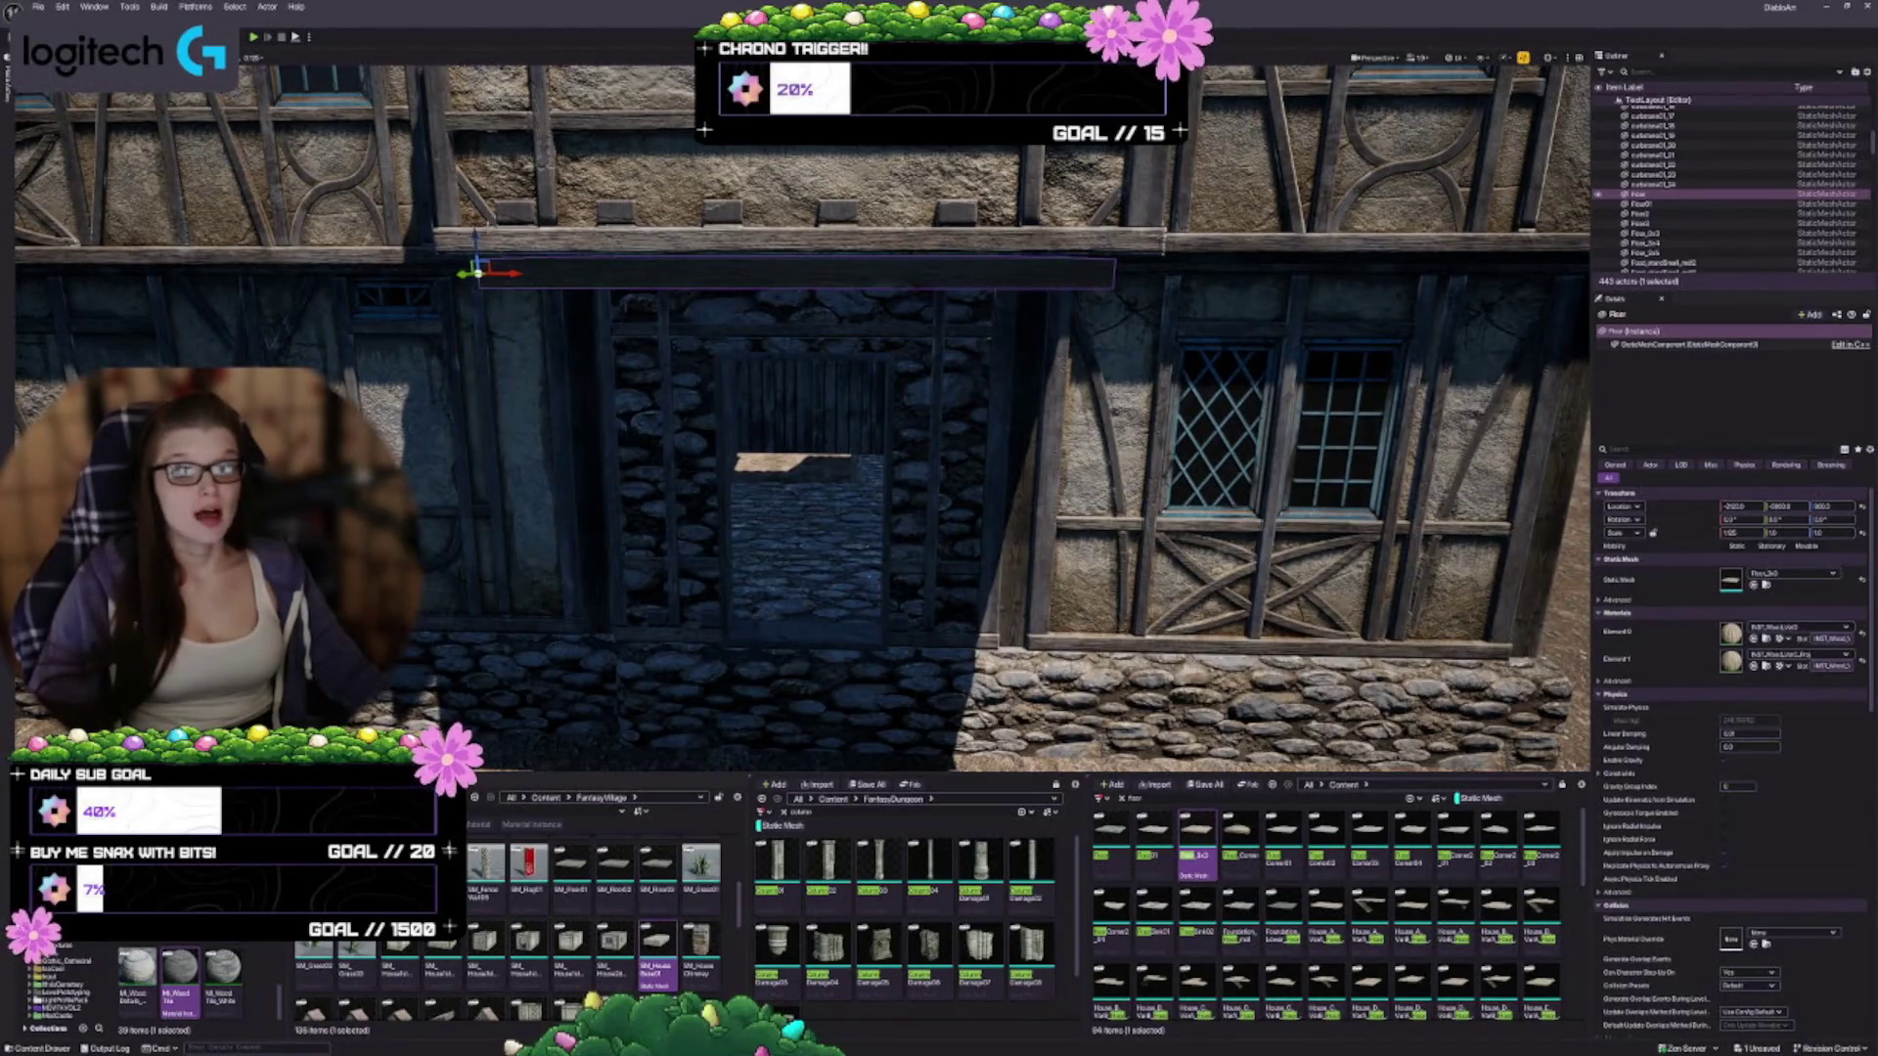
{"action": "left_click_drag", "start_coordinate": [474, 236], "coordinate": [472, 222]}
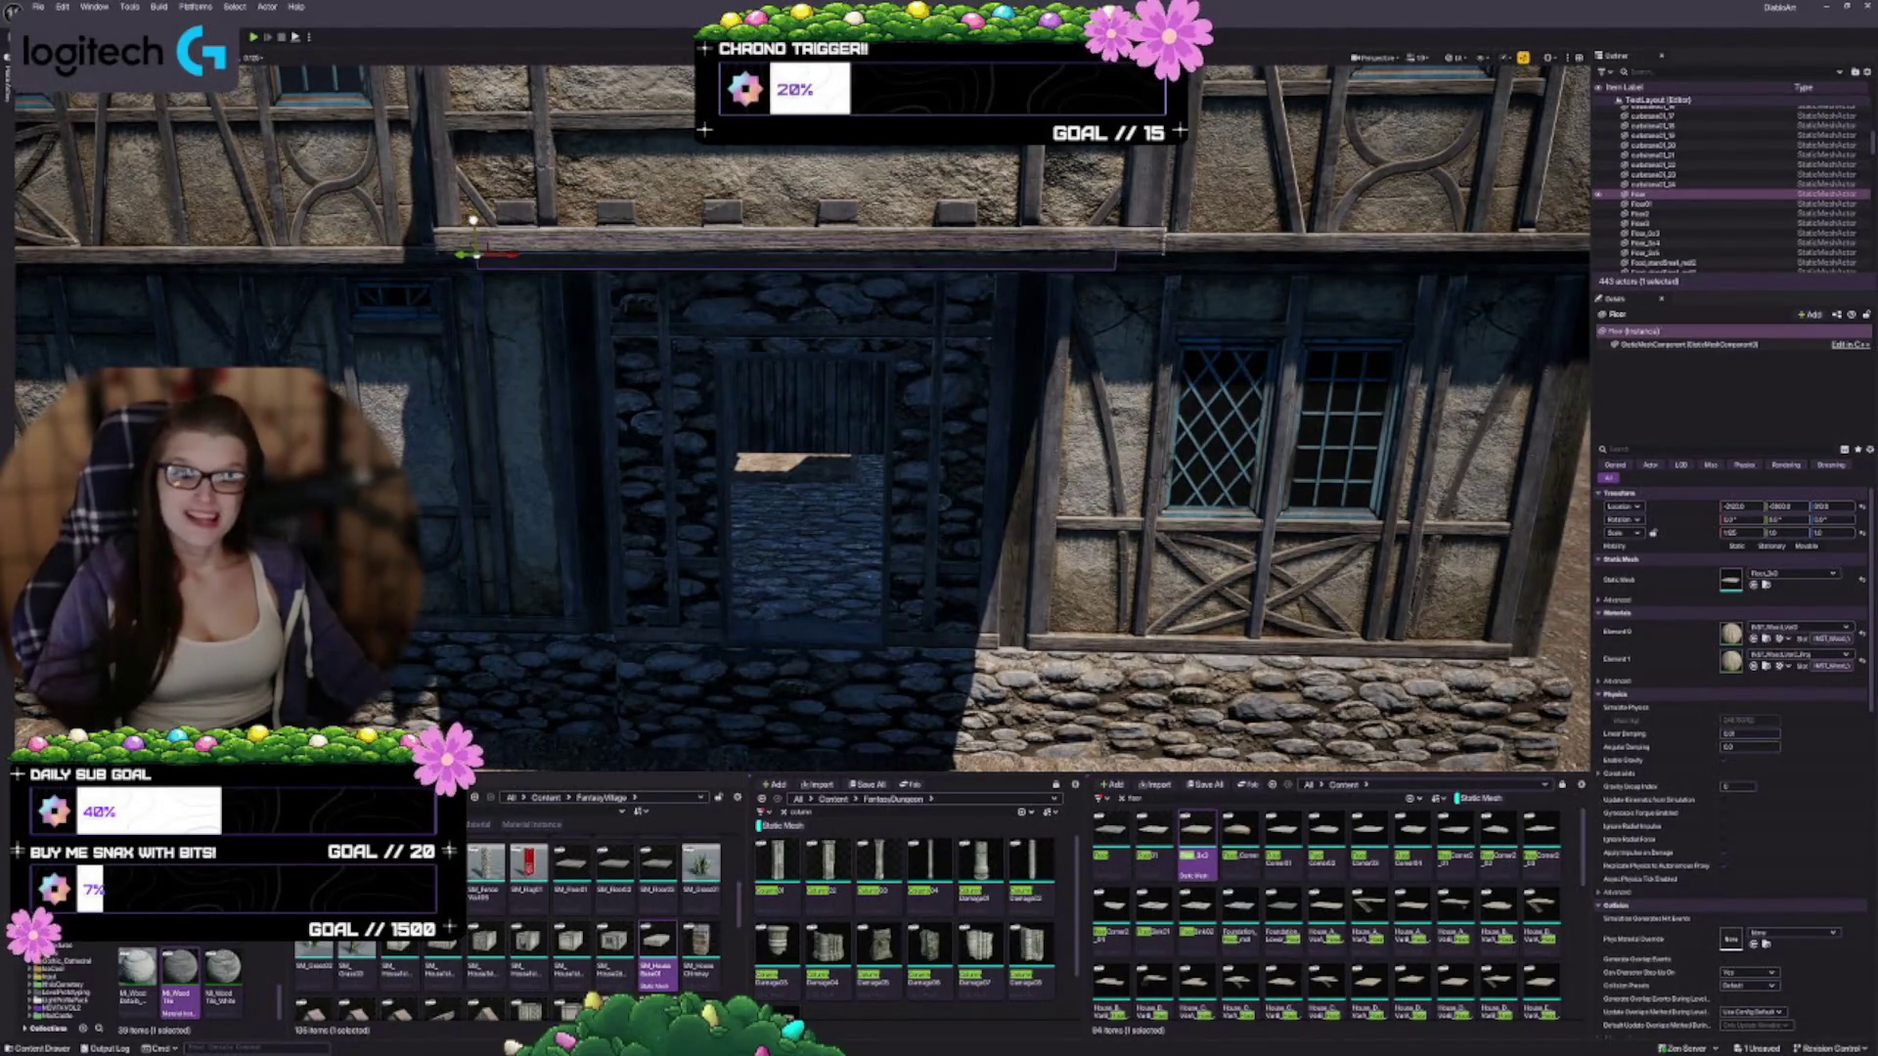
{"action": "key", "text": "ctrl+s"}
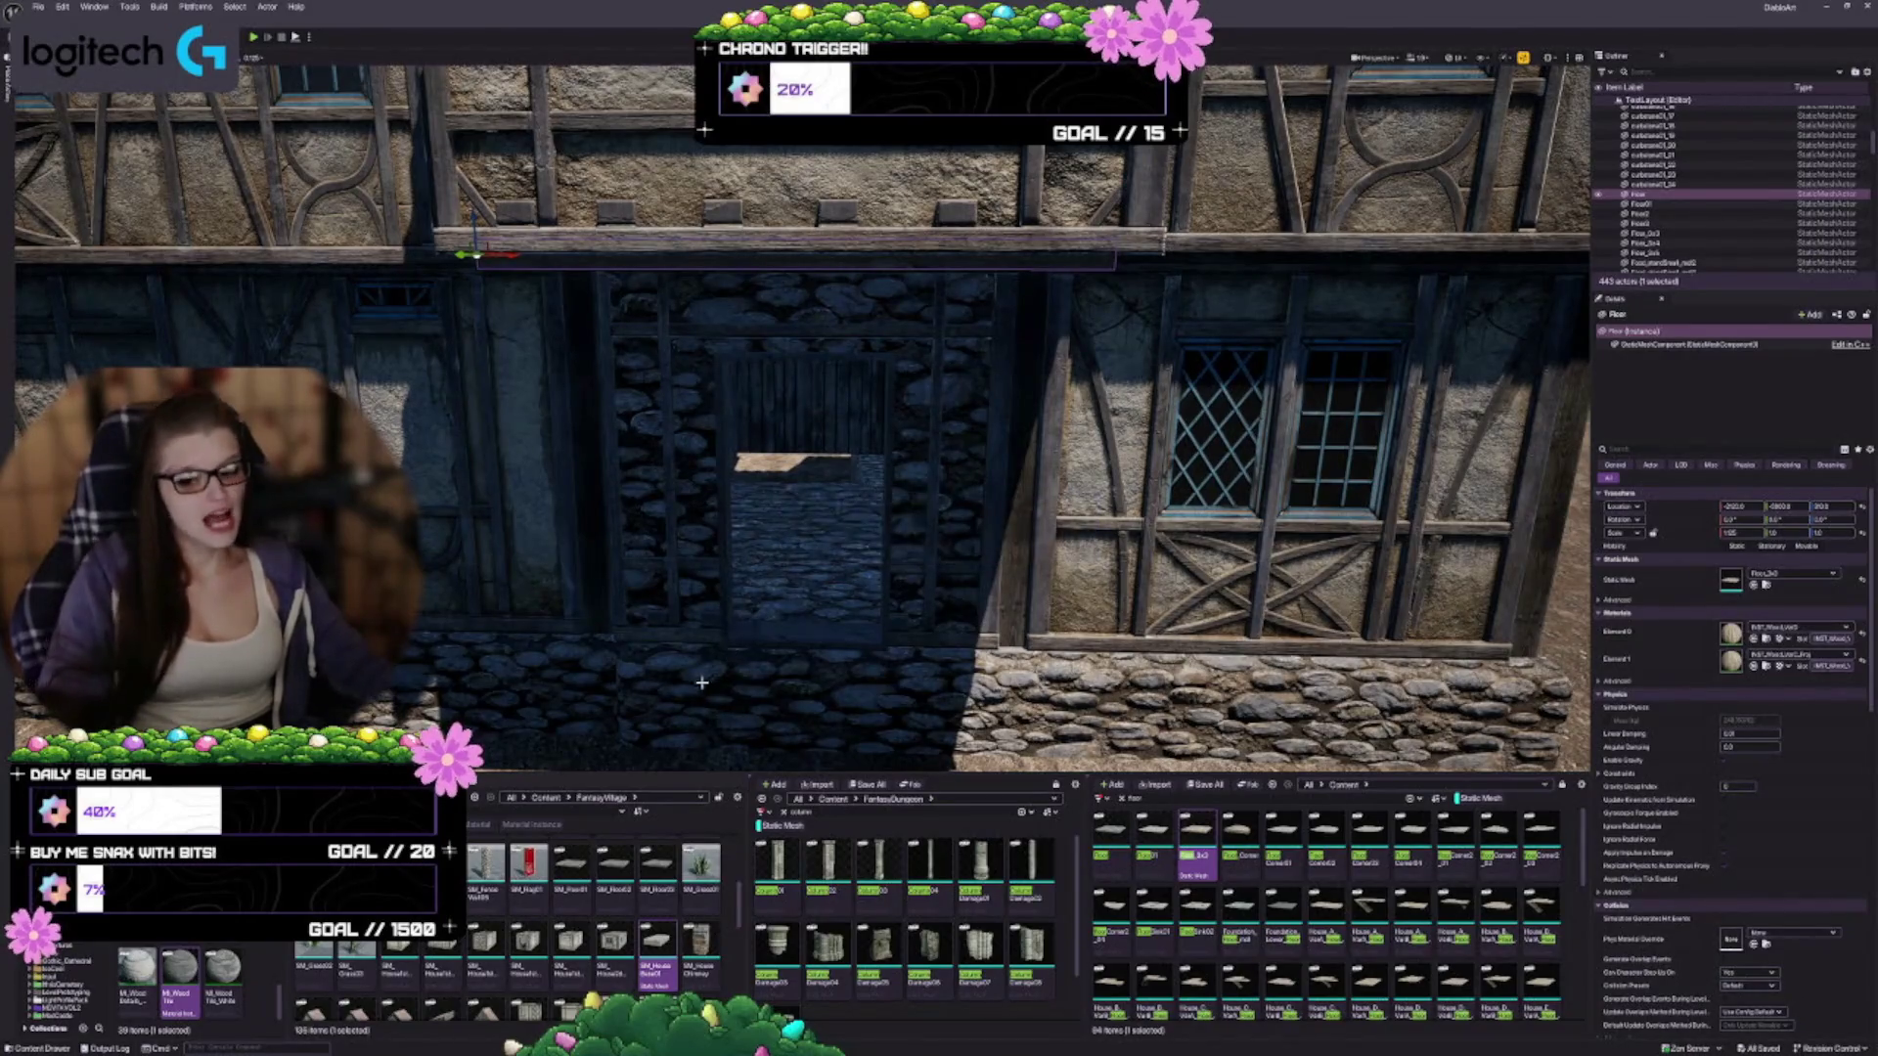
{"action": "key", "text": "Escape"}
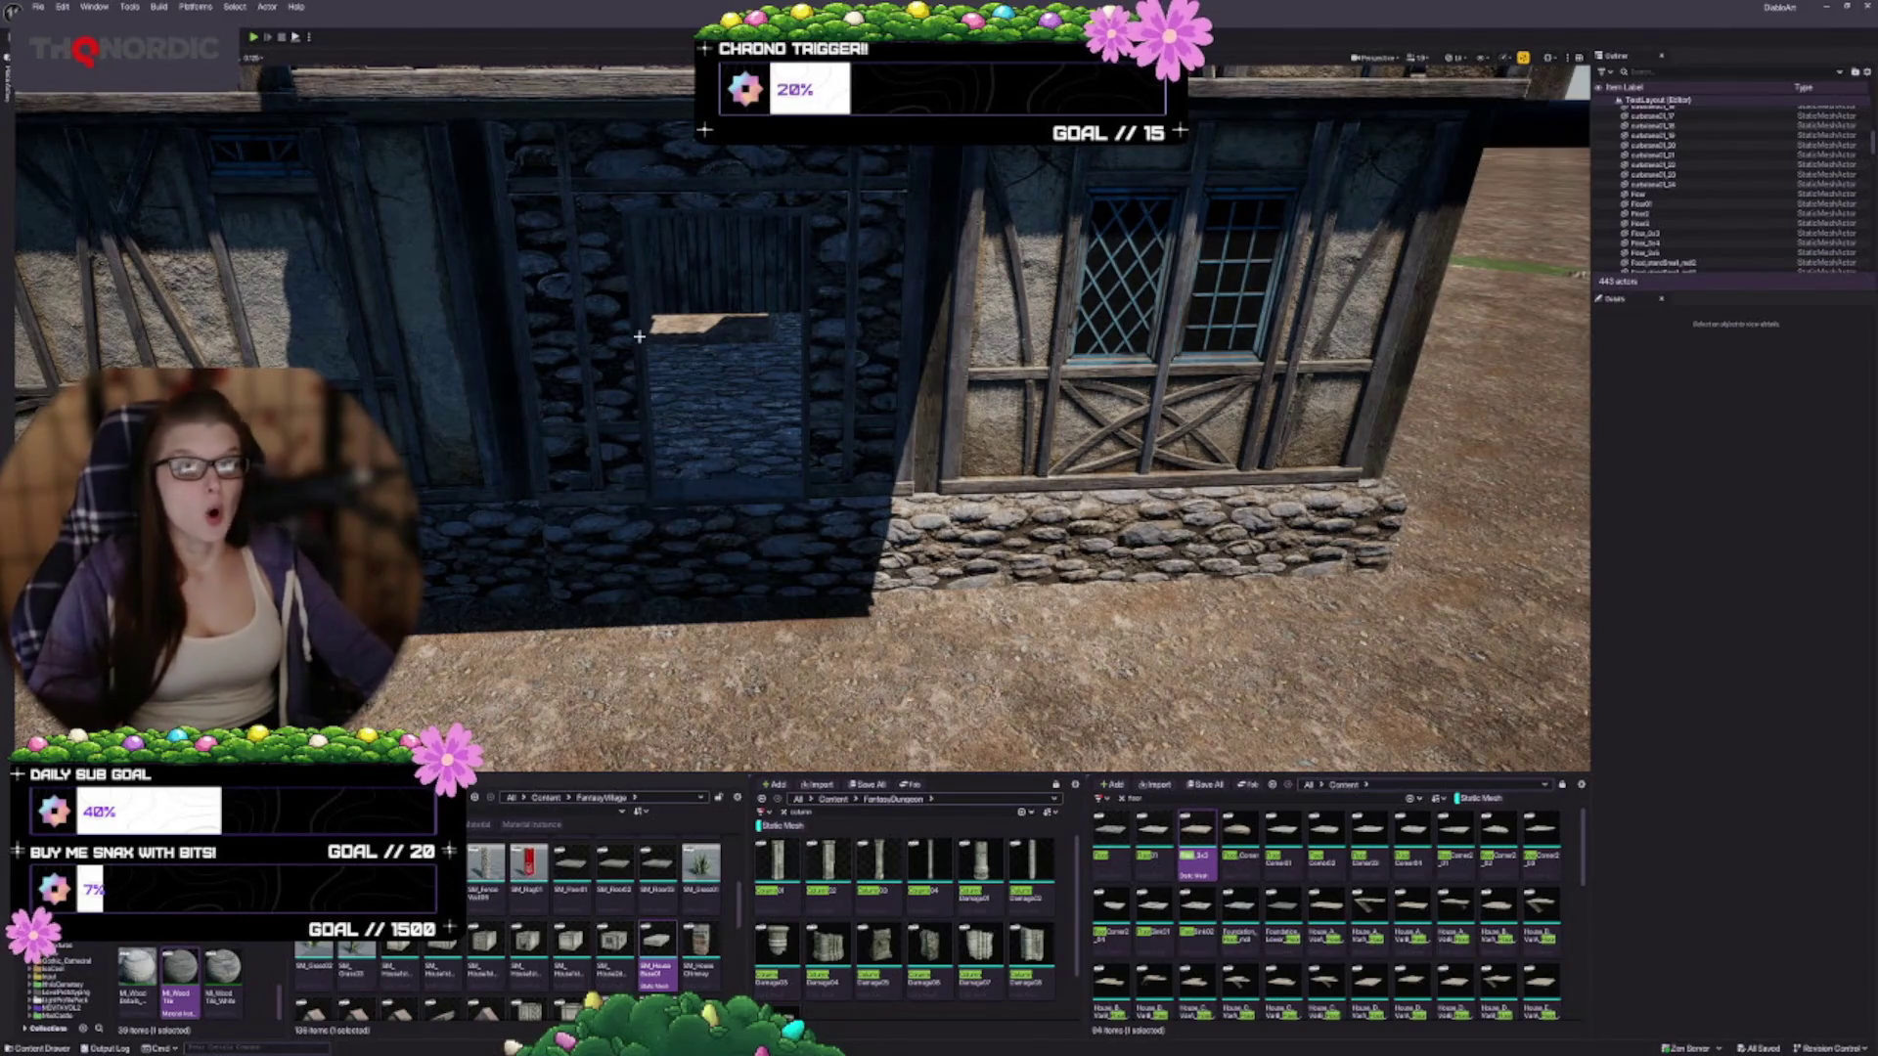
{"action": "key", "text": "s"}
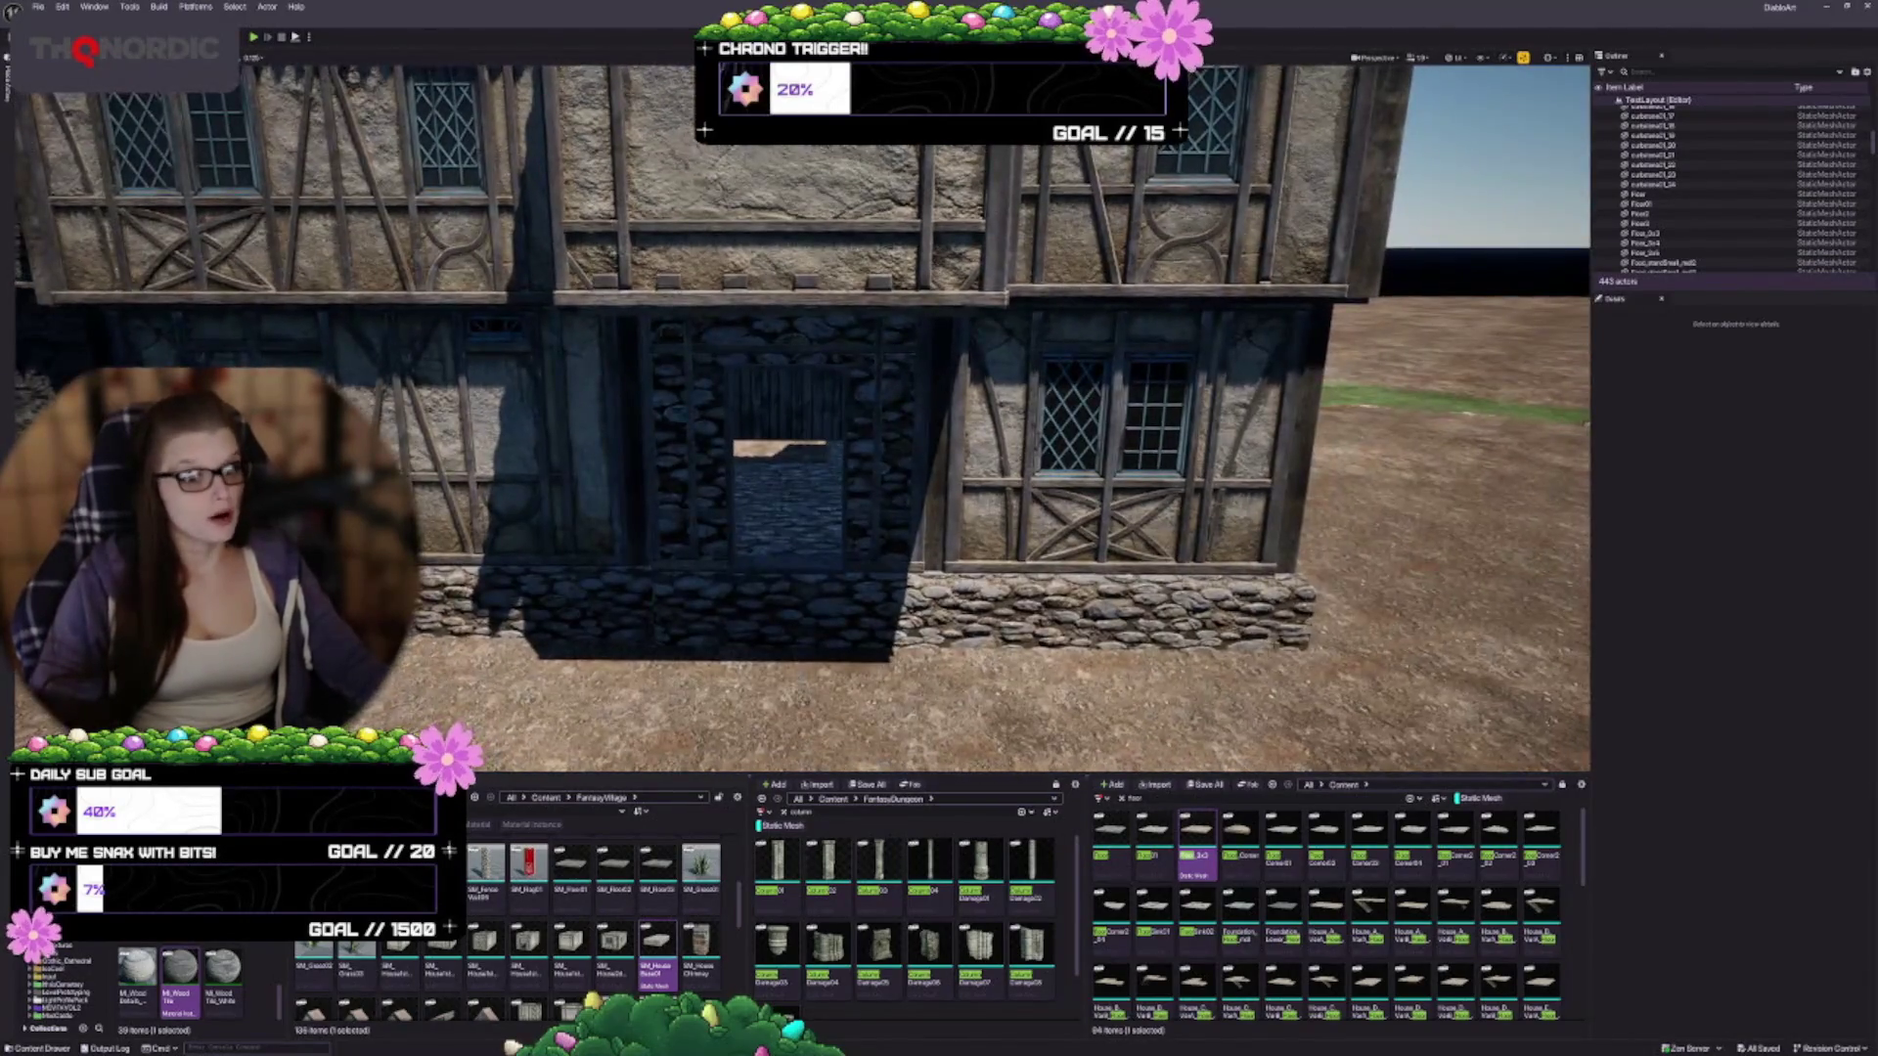
{"action": "key", "text": "w"}
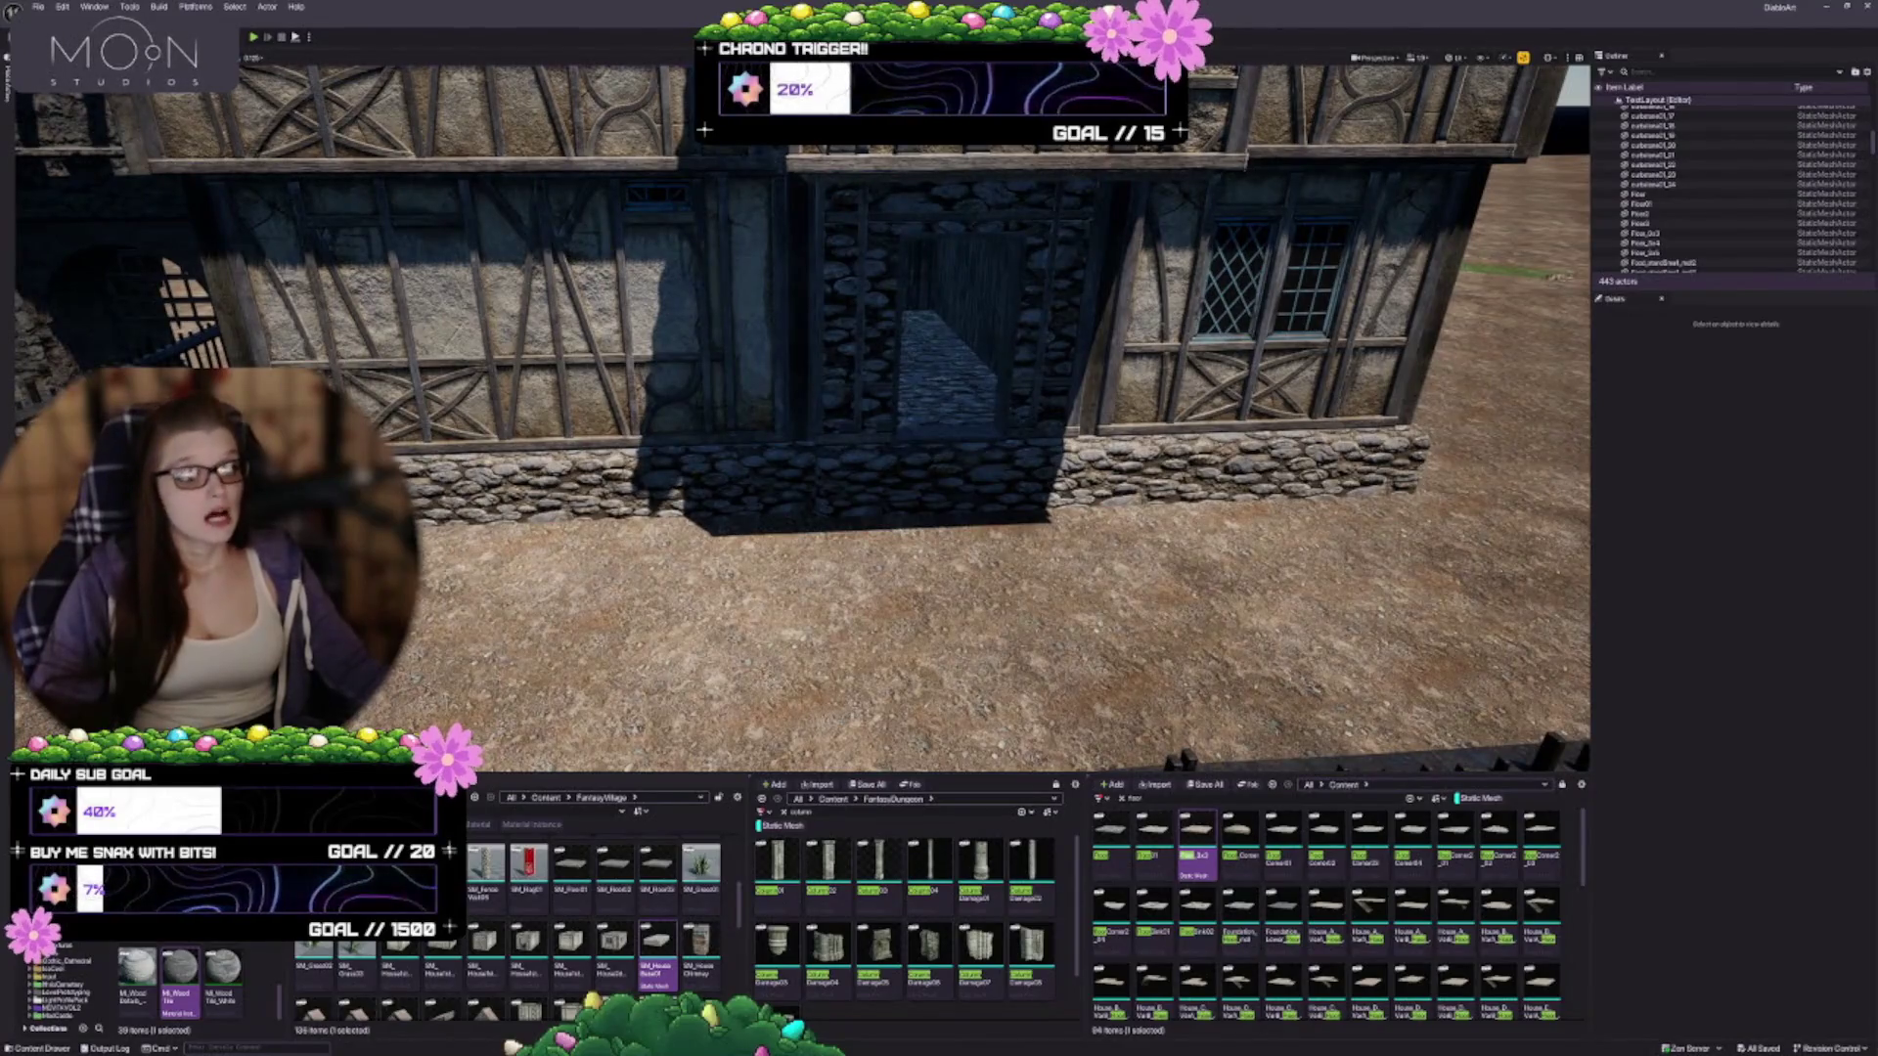
{"action": "left_click", "coordinate": [750, 297]}
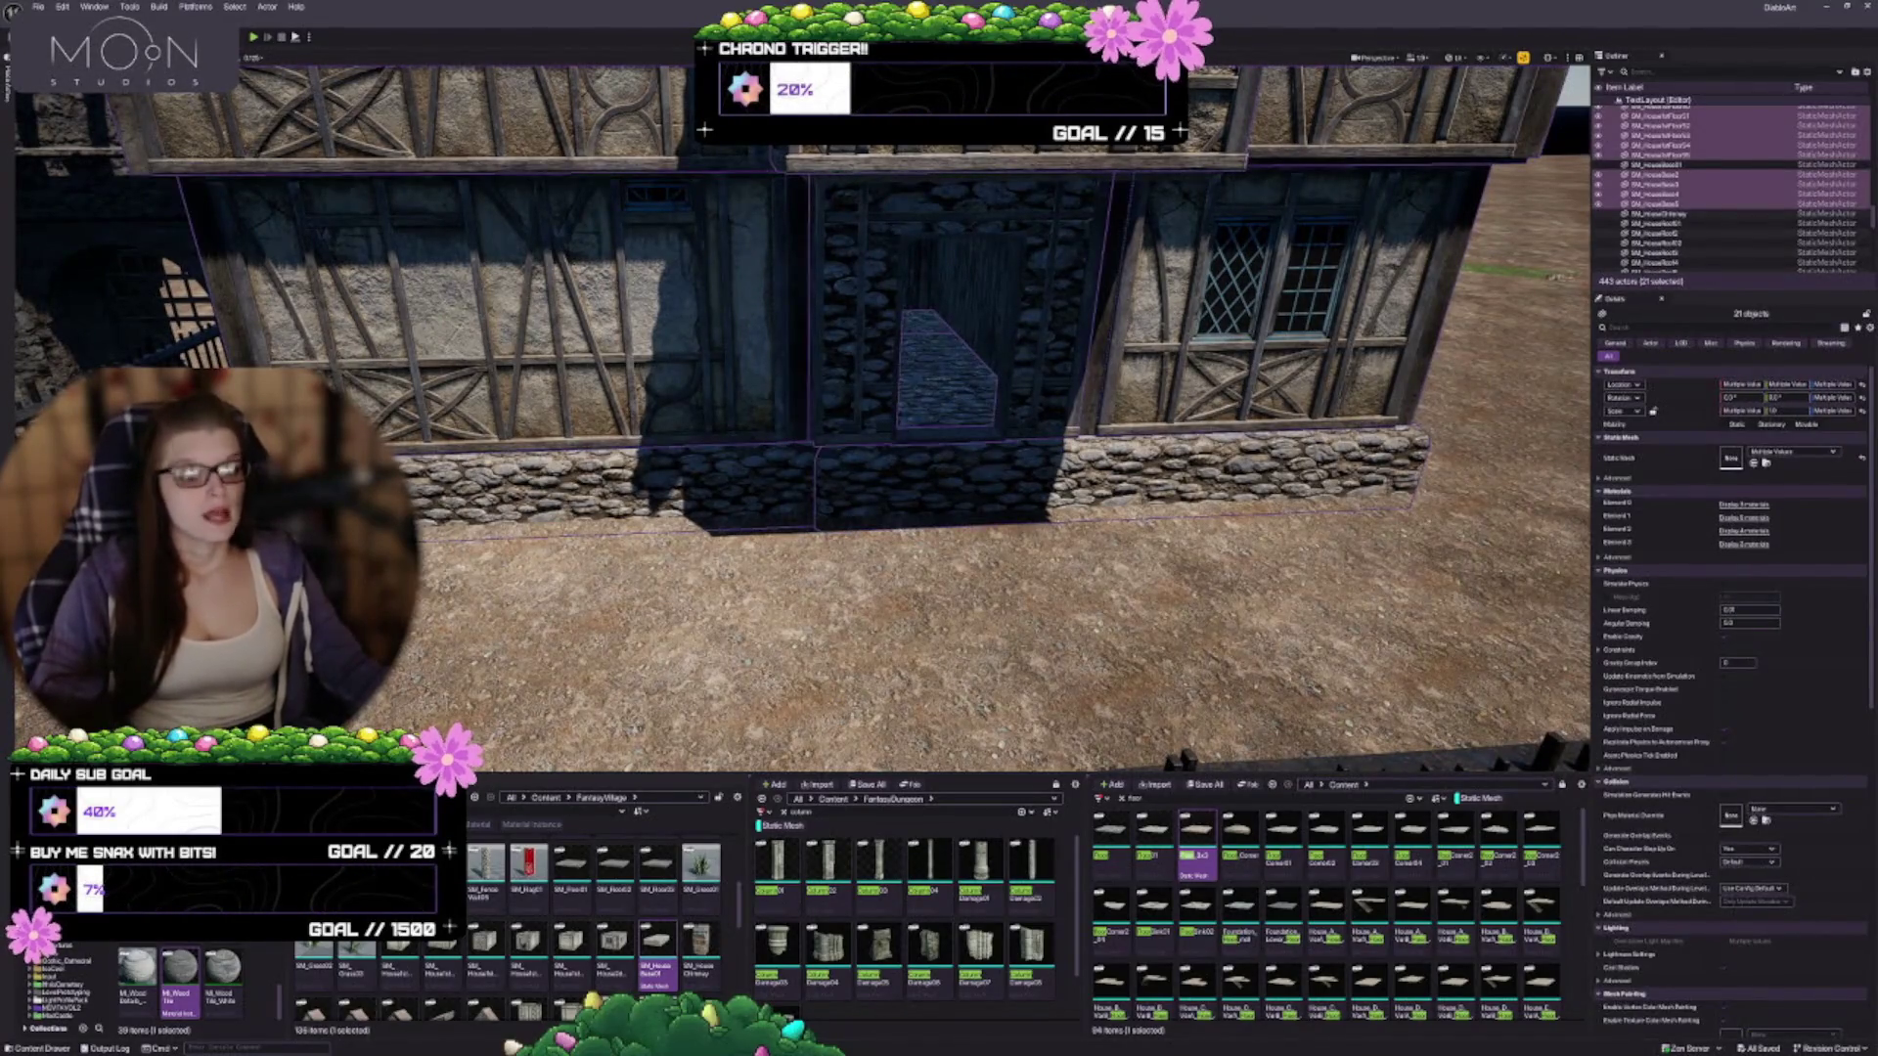
{"action": "key", "text": "Escape"}
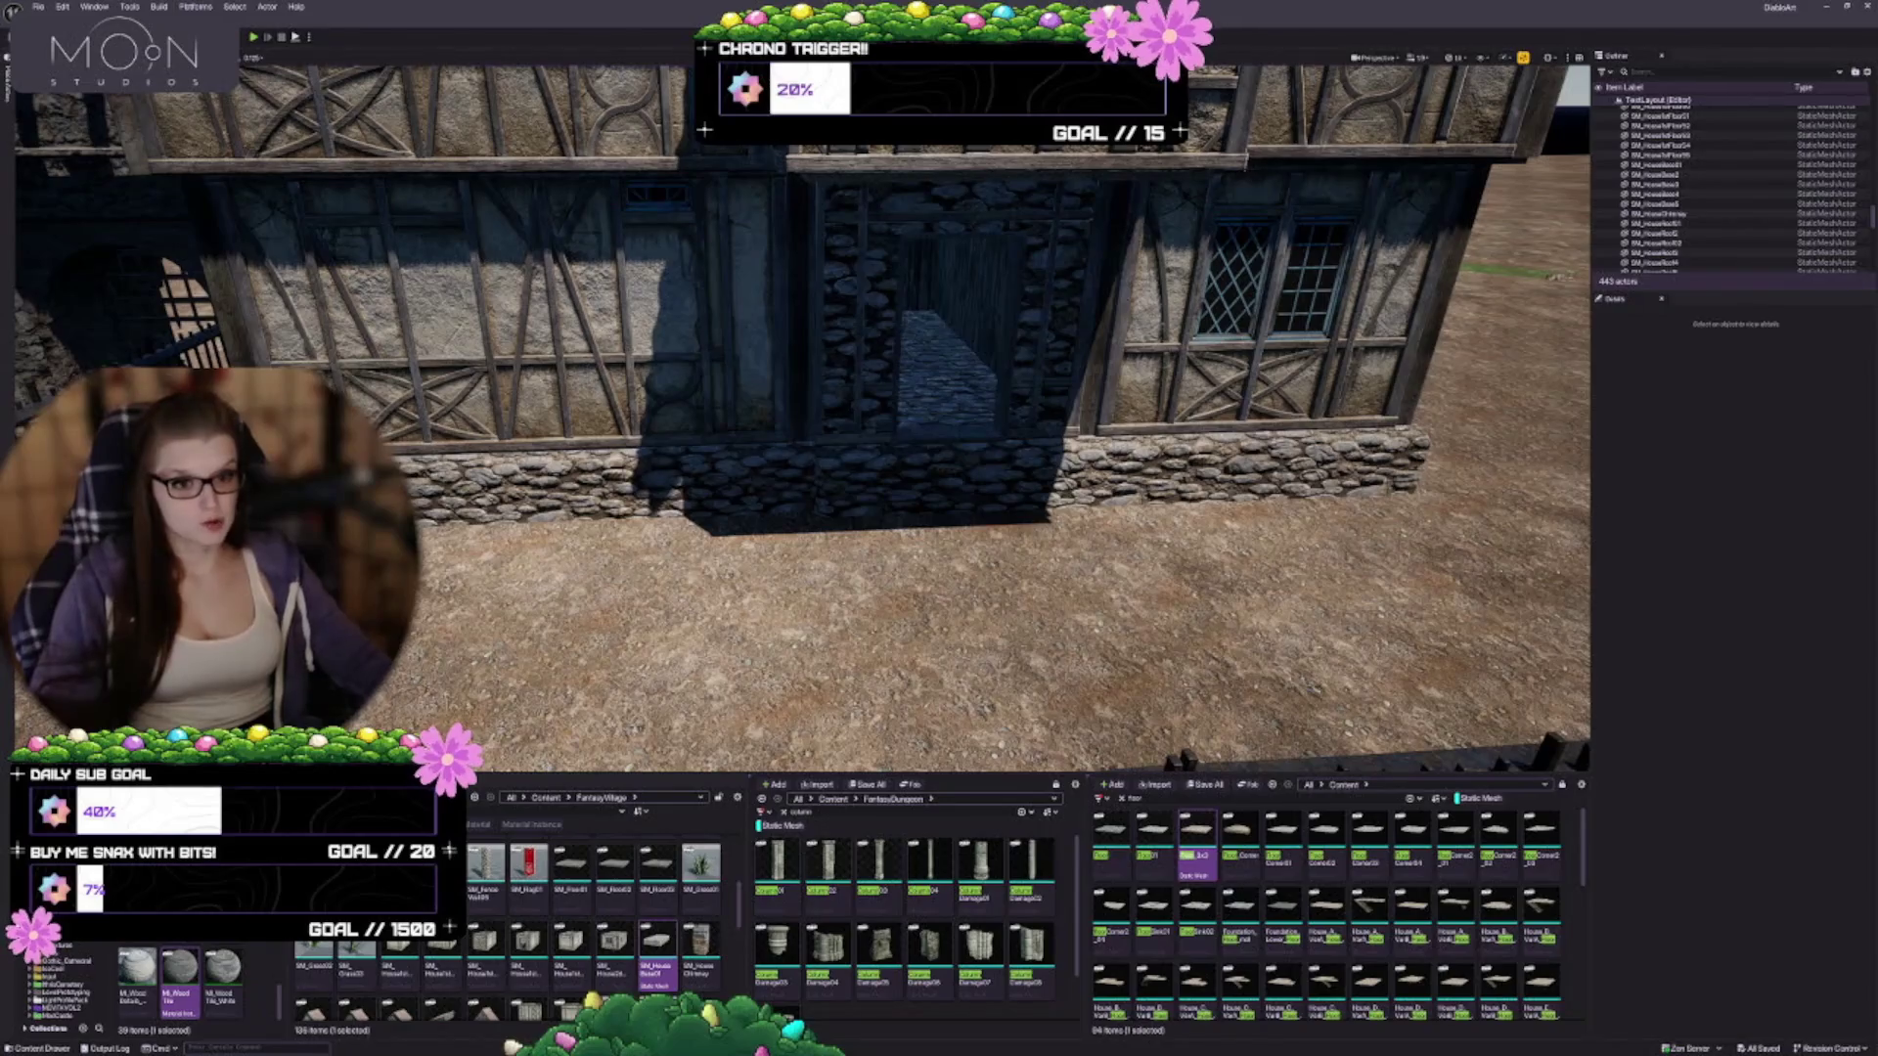
{"action": "scroll", "coordinate": [802, 411], "scroll_direction": "down", "scroll_amount": 5}
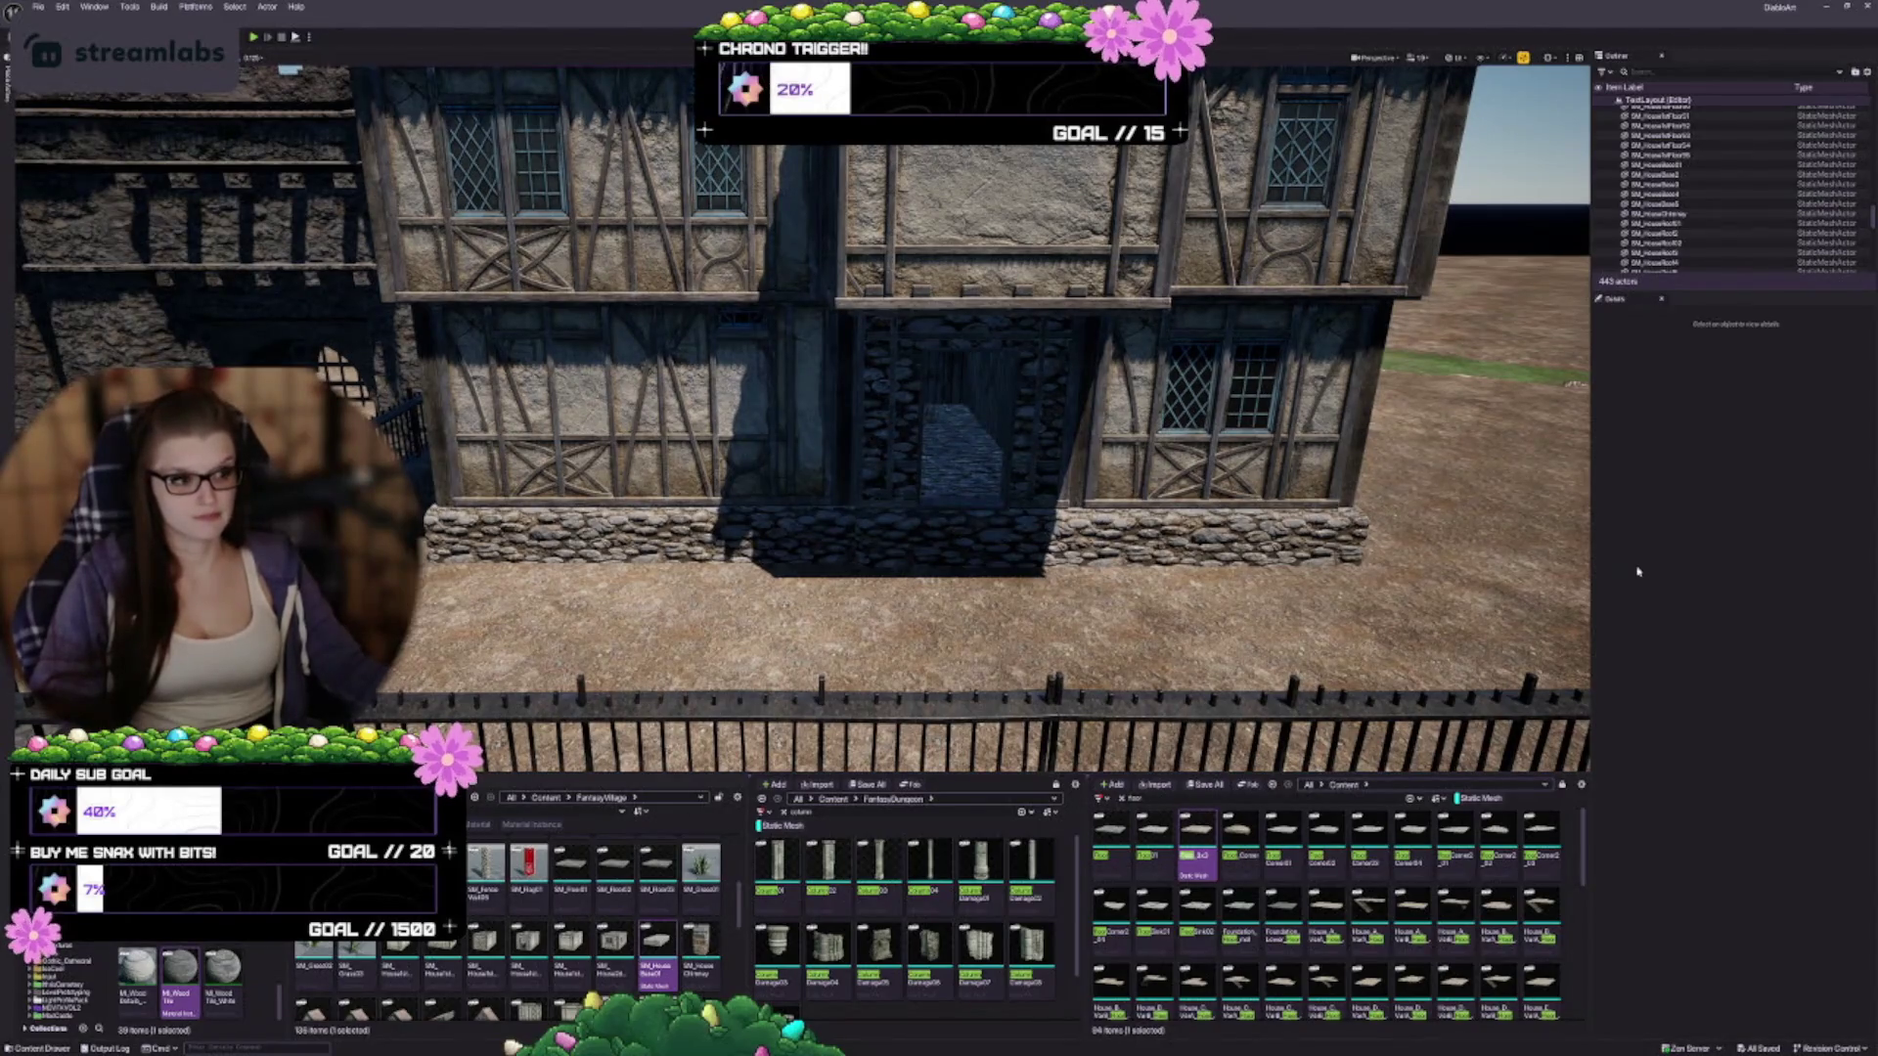
{"action": "mouse_move", "coordinate": [1420, 879]}
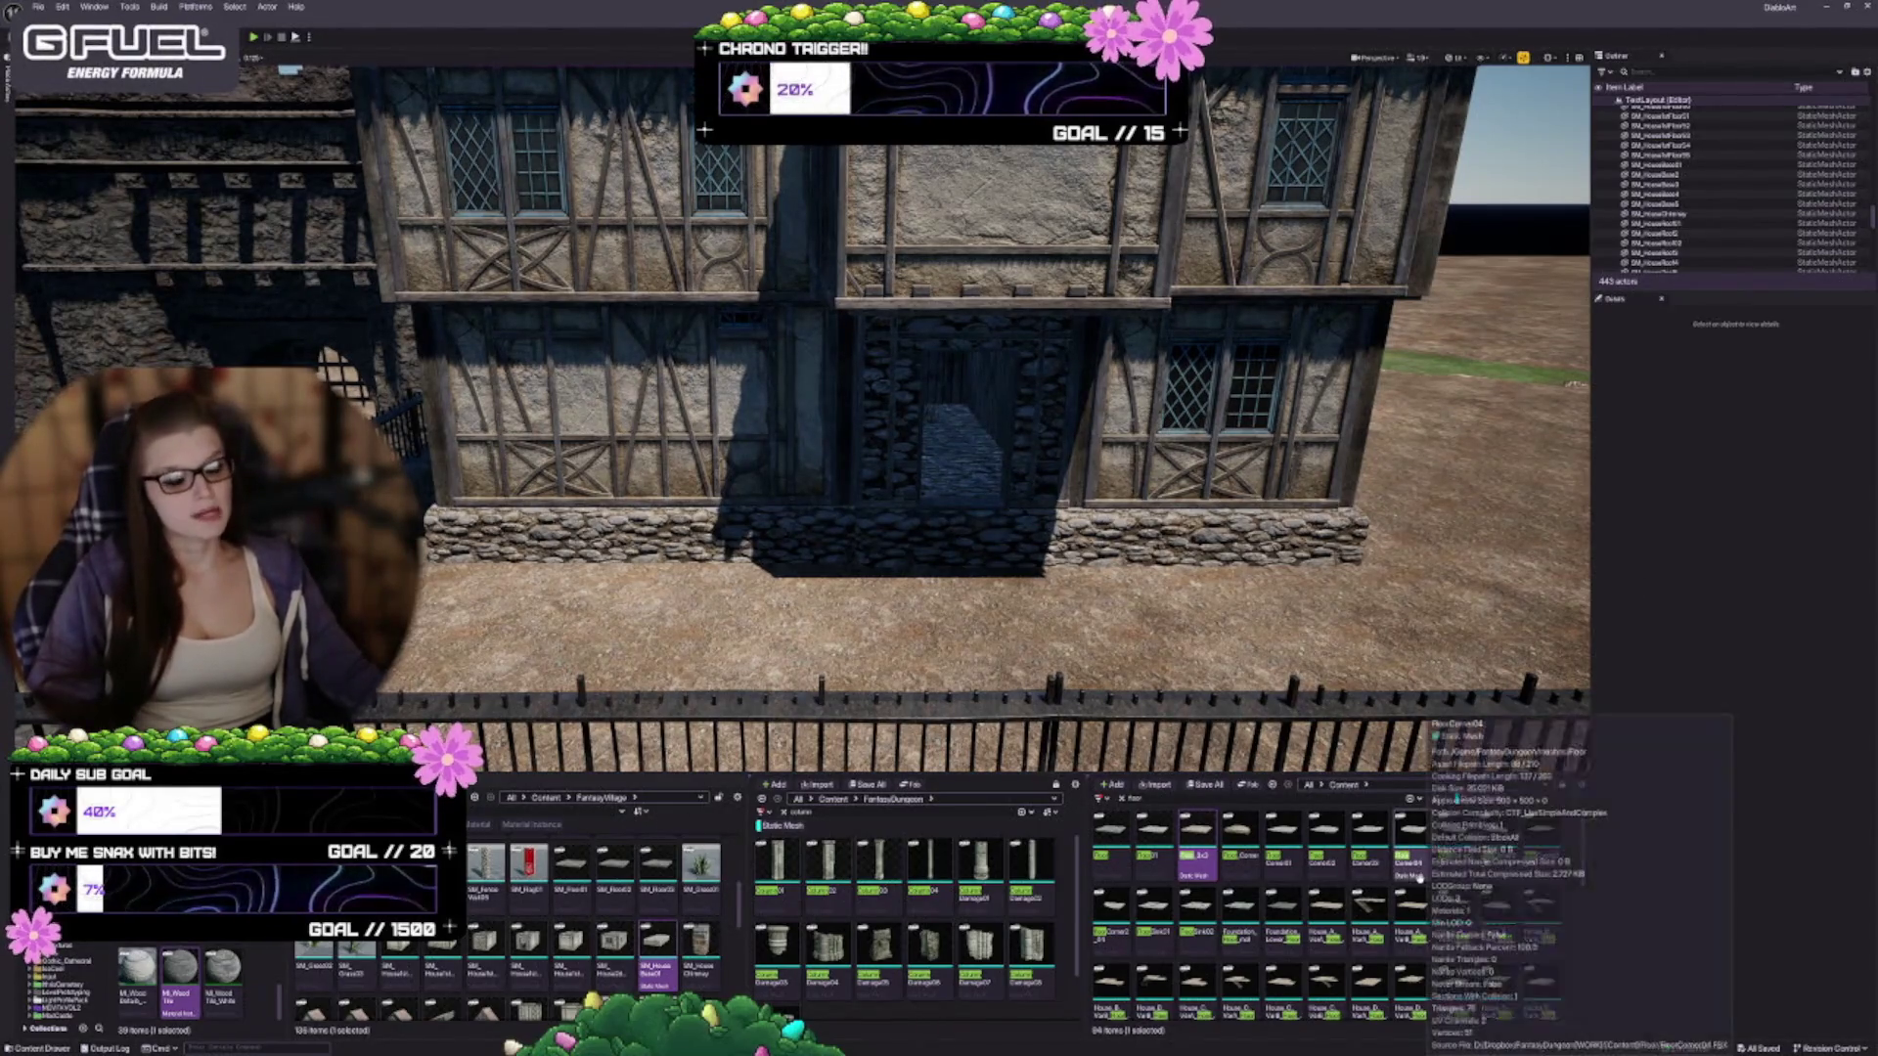
{"action": "left_click_drag", "start_coordinate": [747, 465], "coordinate": [745, 463]}
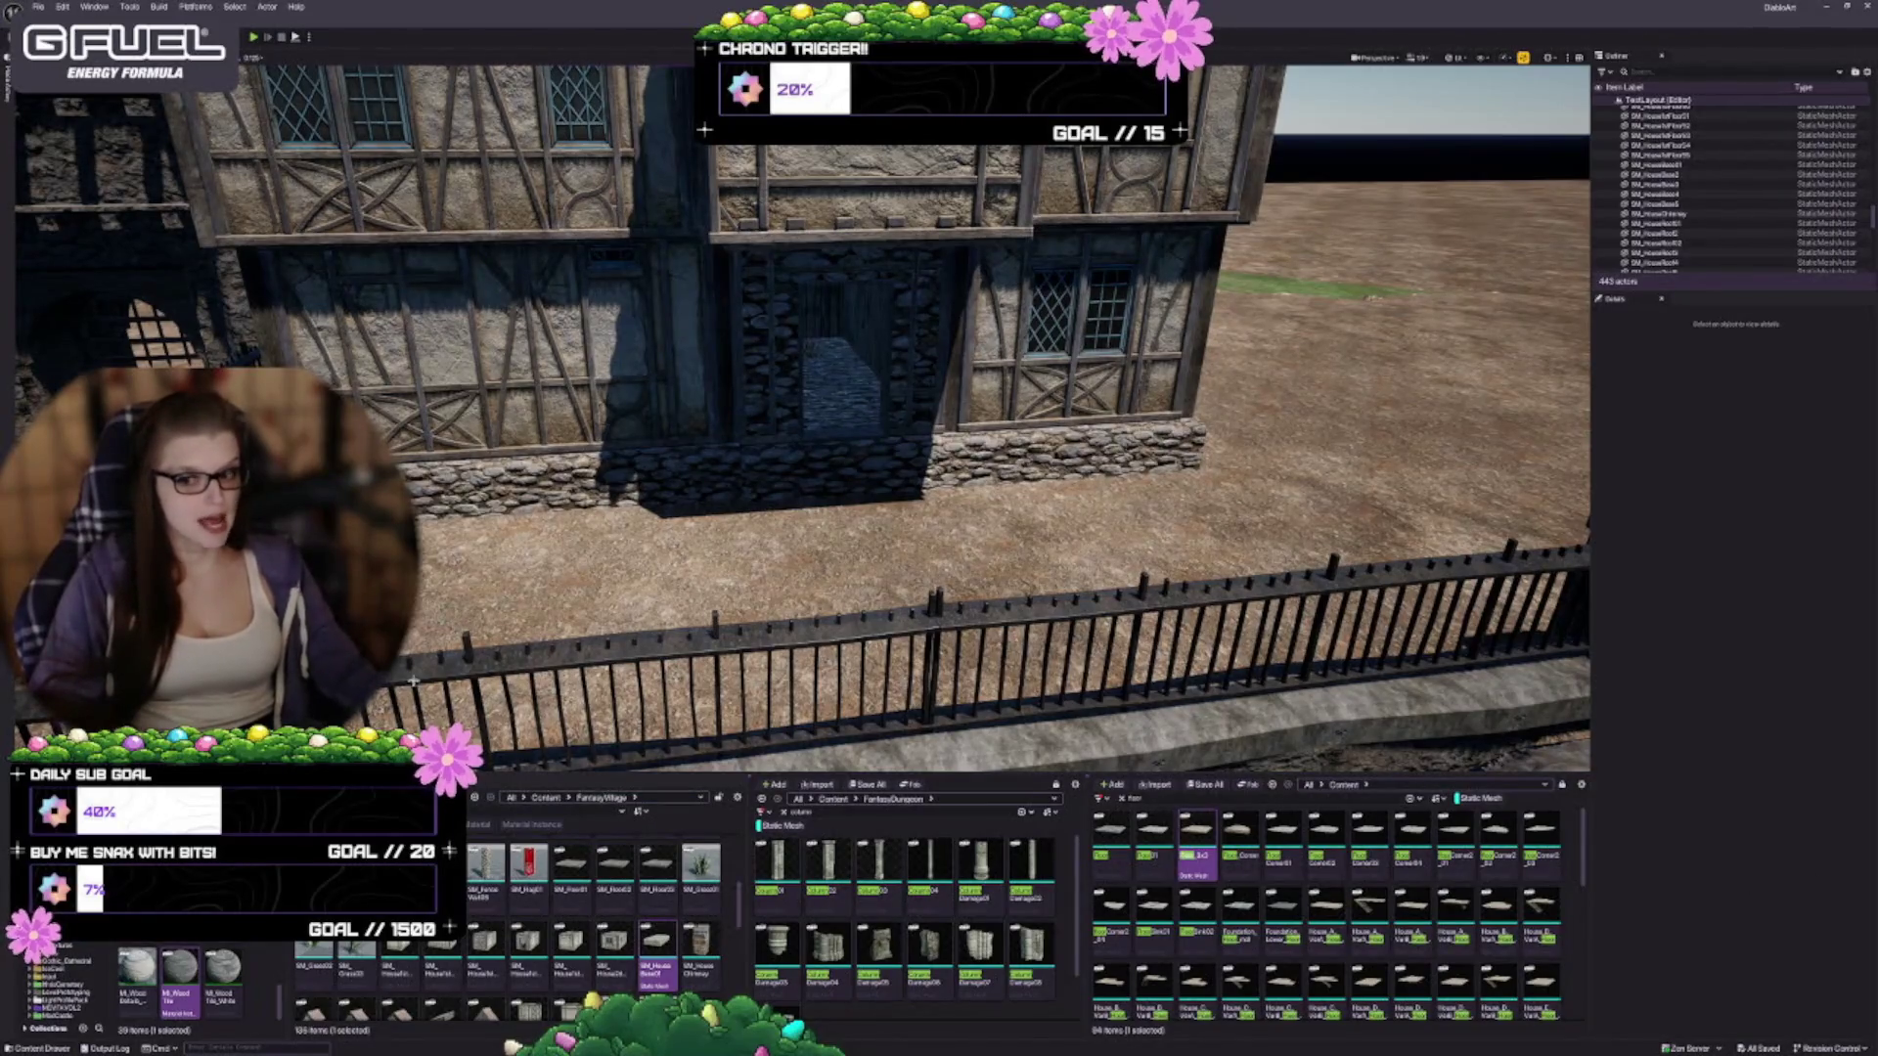
{"action": "scroll", "coordinate": [647, 460], "scroll_direction": "up", "scroll_amount": 6}
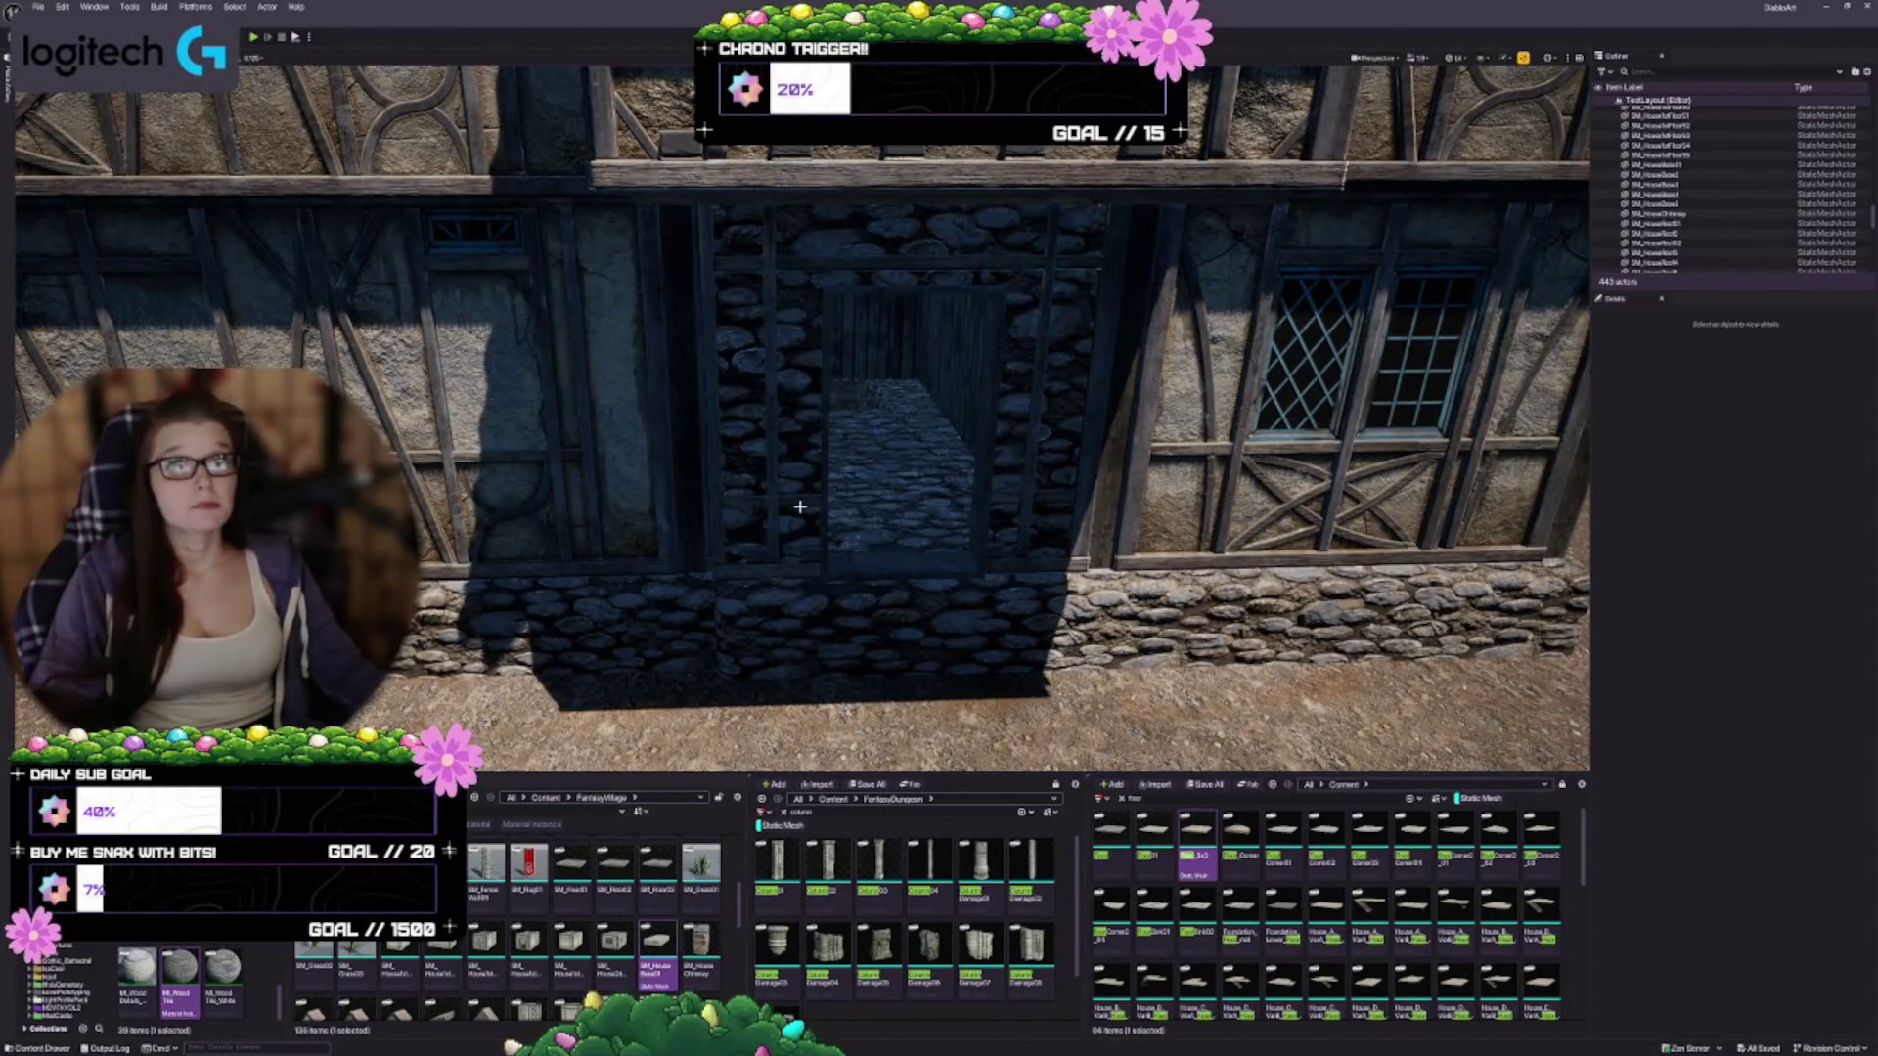
{"action": "left_click_drag", "start_coordinate": [763, 528], "coordinate": [763, 626]}
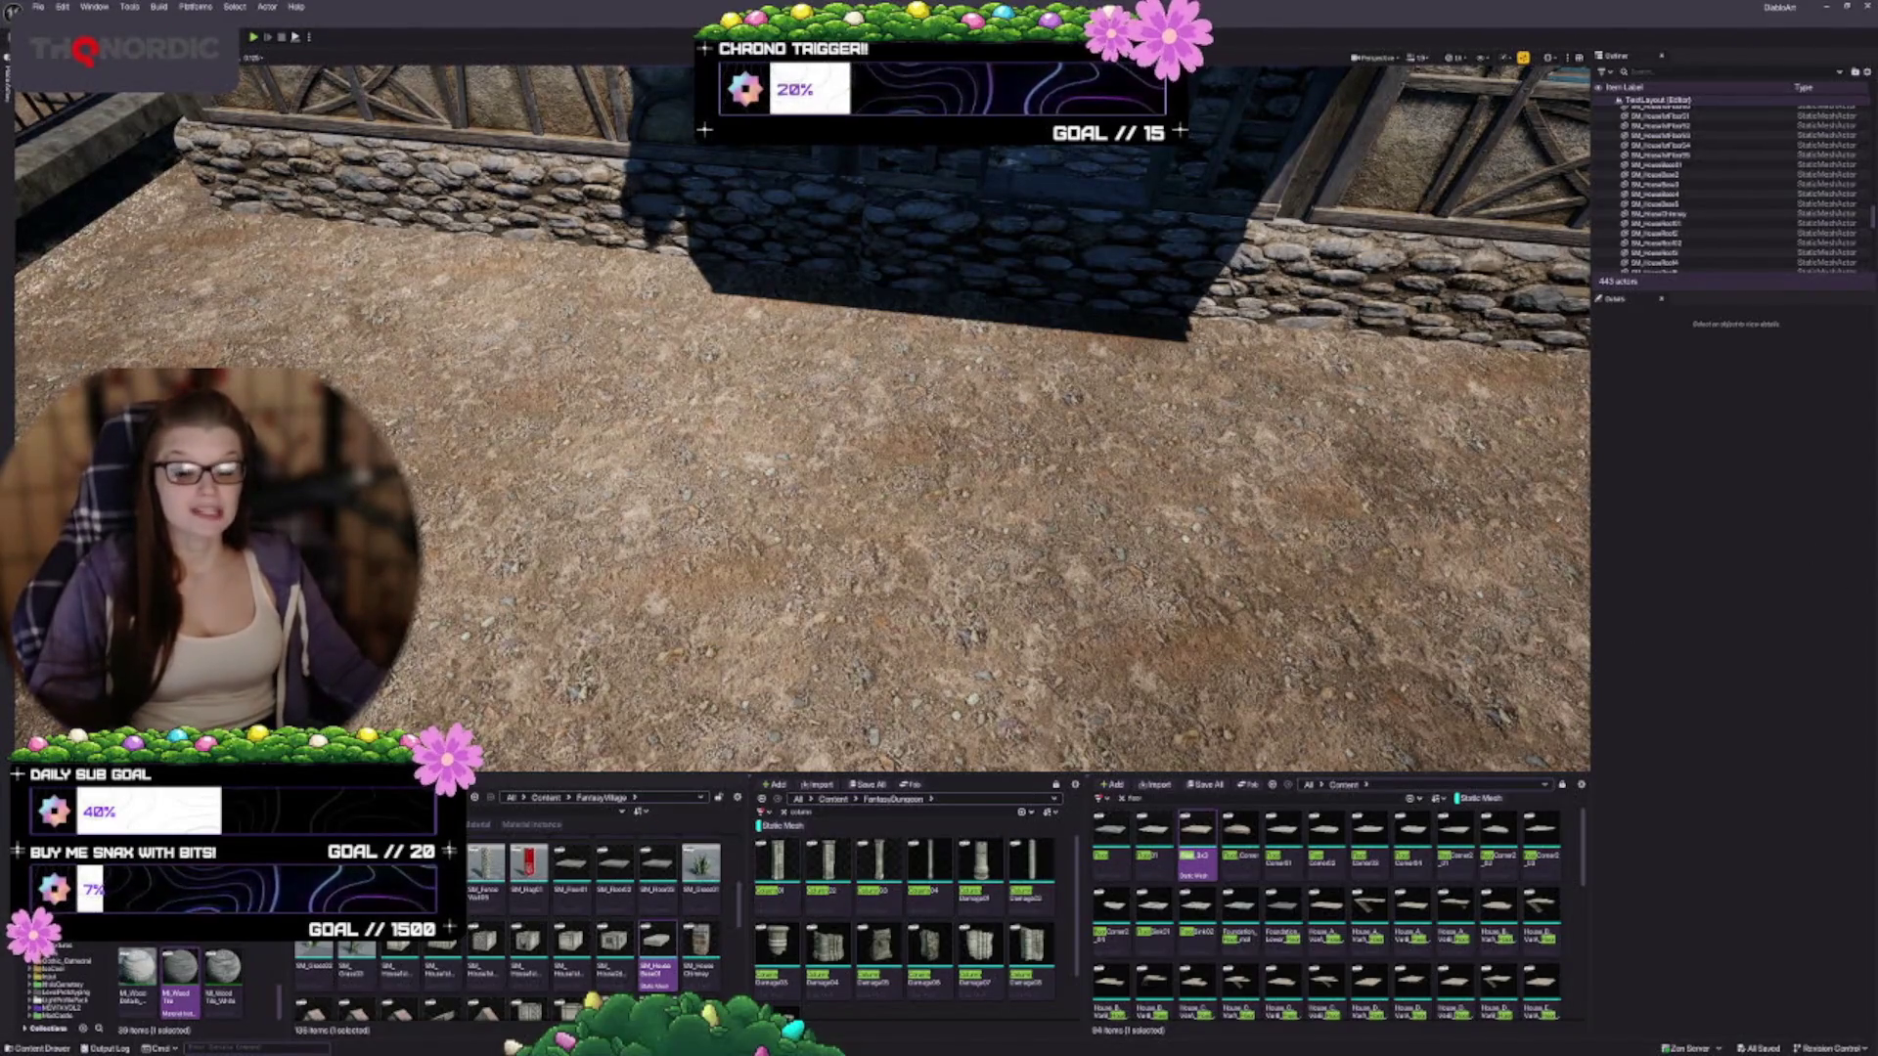
{"action": "mouse_move", "coordinate": [907, 295]}
{"action": "left_mouse_down"}
{"action": "mouse_move", "coordinate": [841, 364]}
{"action": "mouse_move", "coordinate": [928, 261]}
{"action": "mouse_move", "coordinate": [880, 332]}
{"action": "left_mouse_up"}
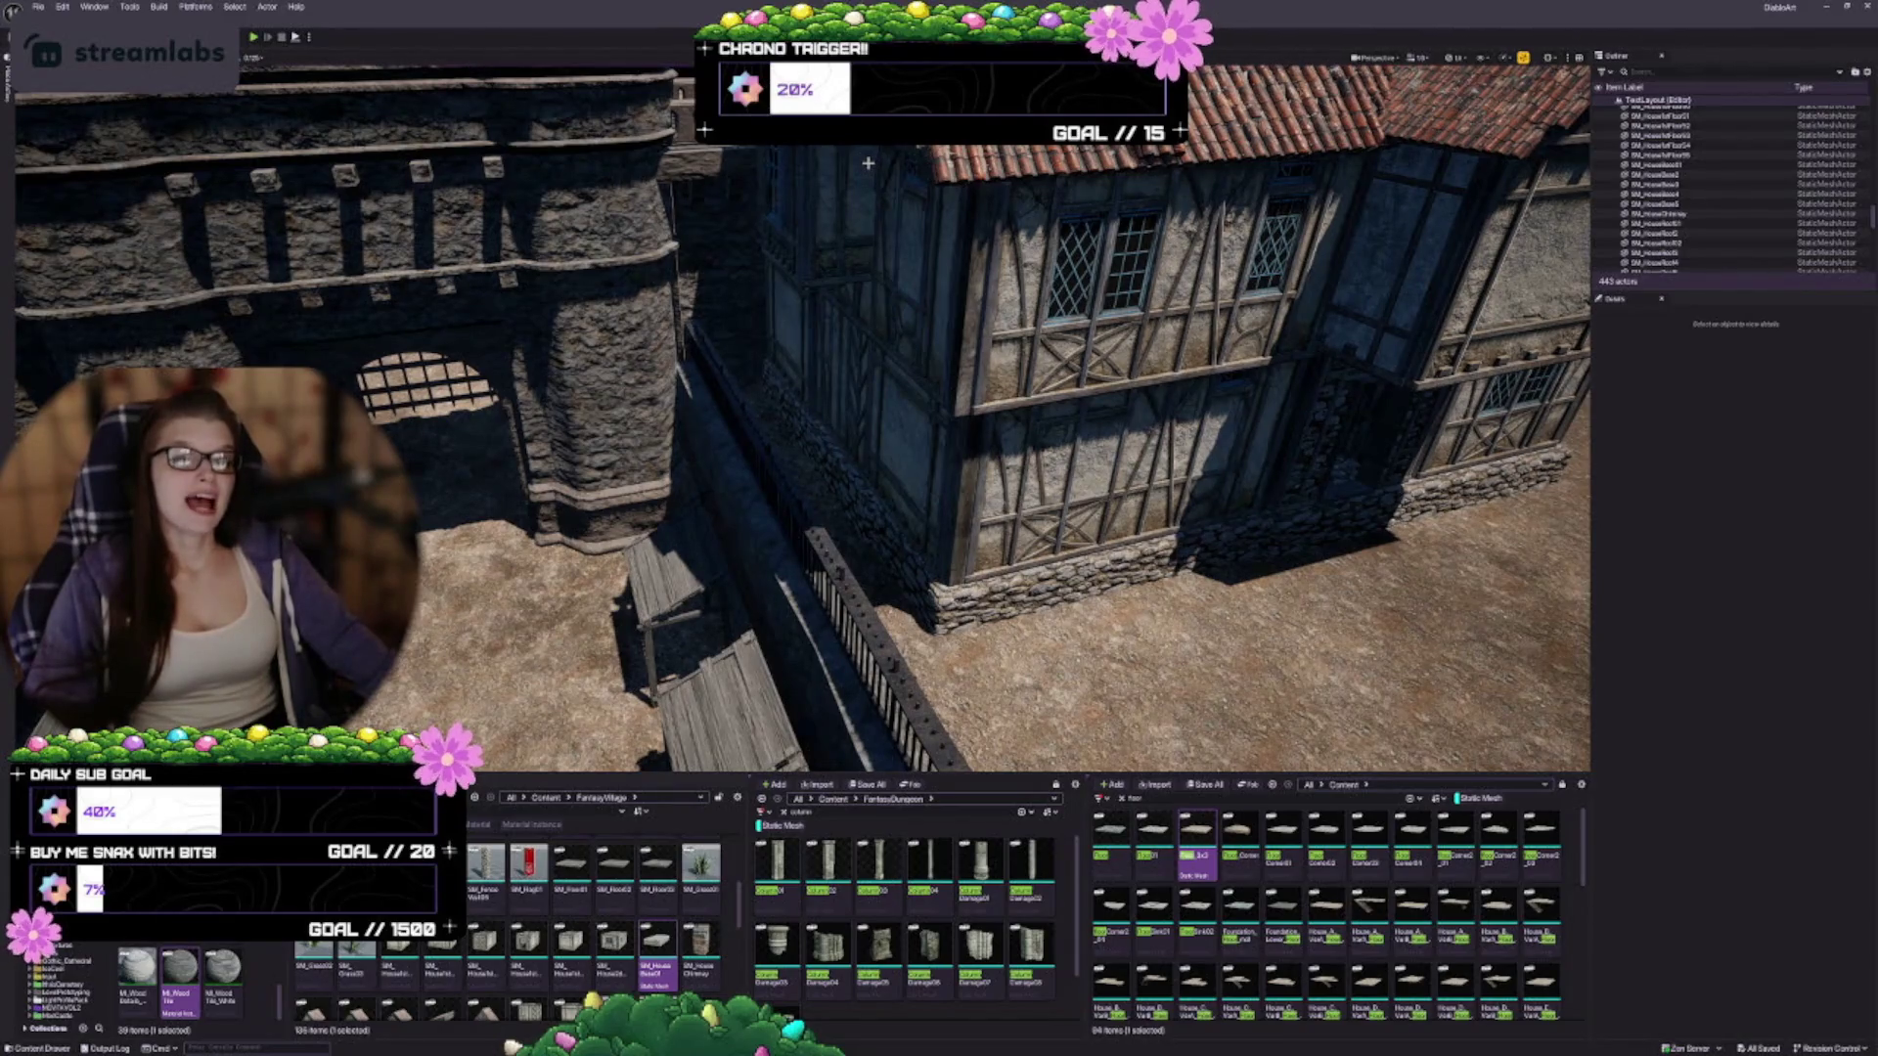
{"action": "mouse_move", "coordinate": [793, 219]}
{"action": "left_mouse_down"}
{"action": "mouse_move", "coordinate": [812, 460]}
{"action": "mouse_move", "coordinate": [901, 306]}
{"action": "mouse_move", "coordinate": [802, 392]}
{"action": "mouse_move", "coordinate": [1054, 292]}
{"action": "left_mouse_up"}
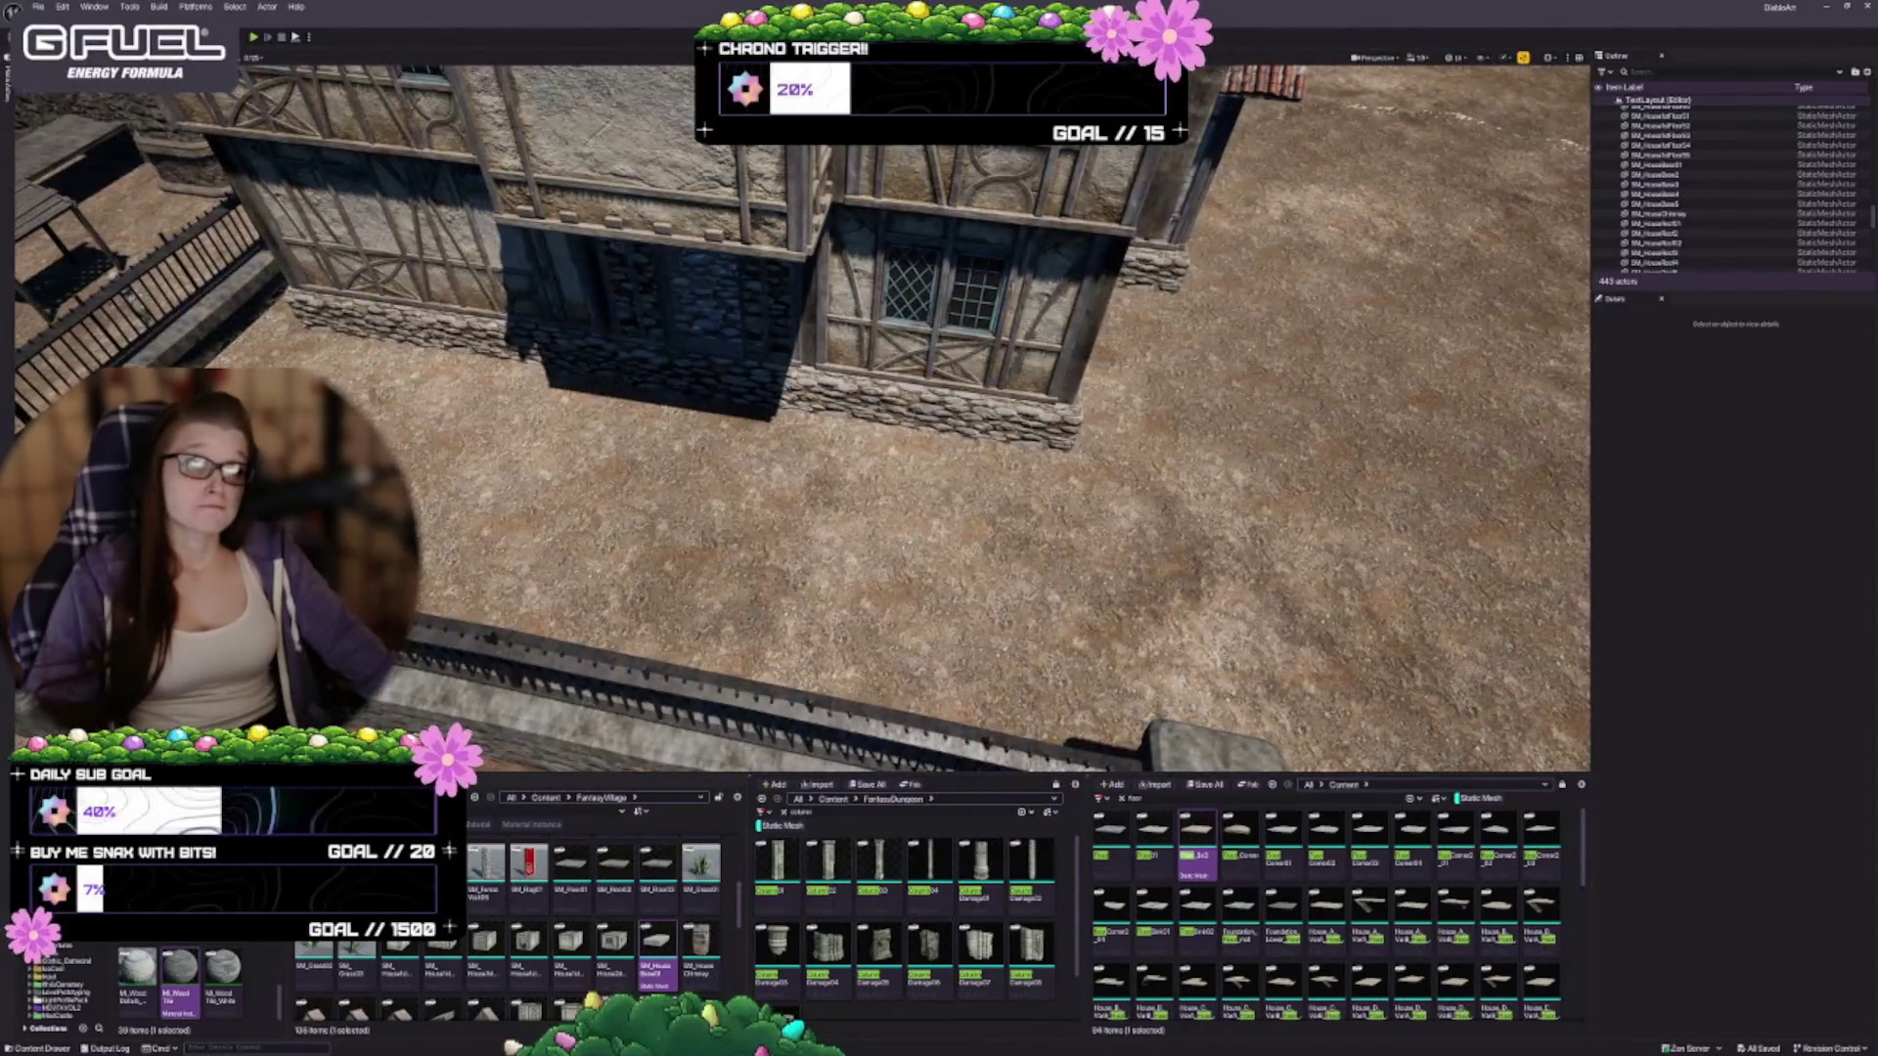
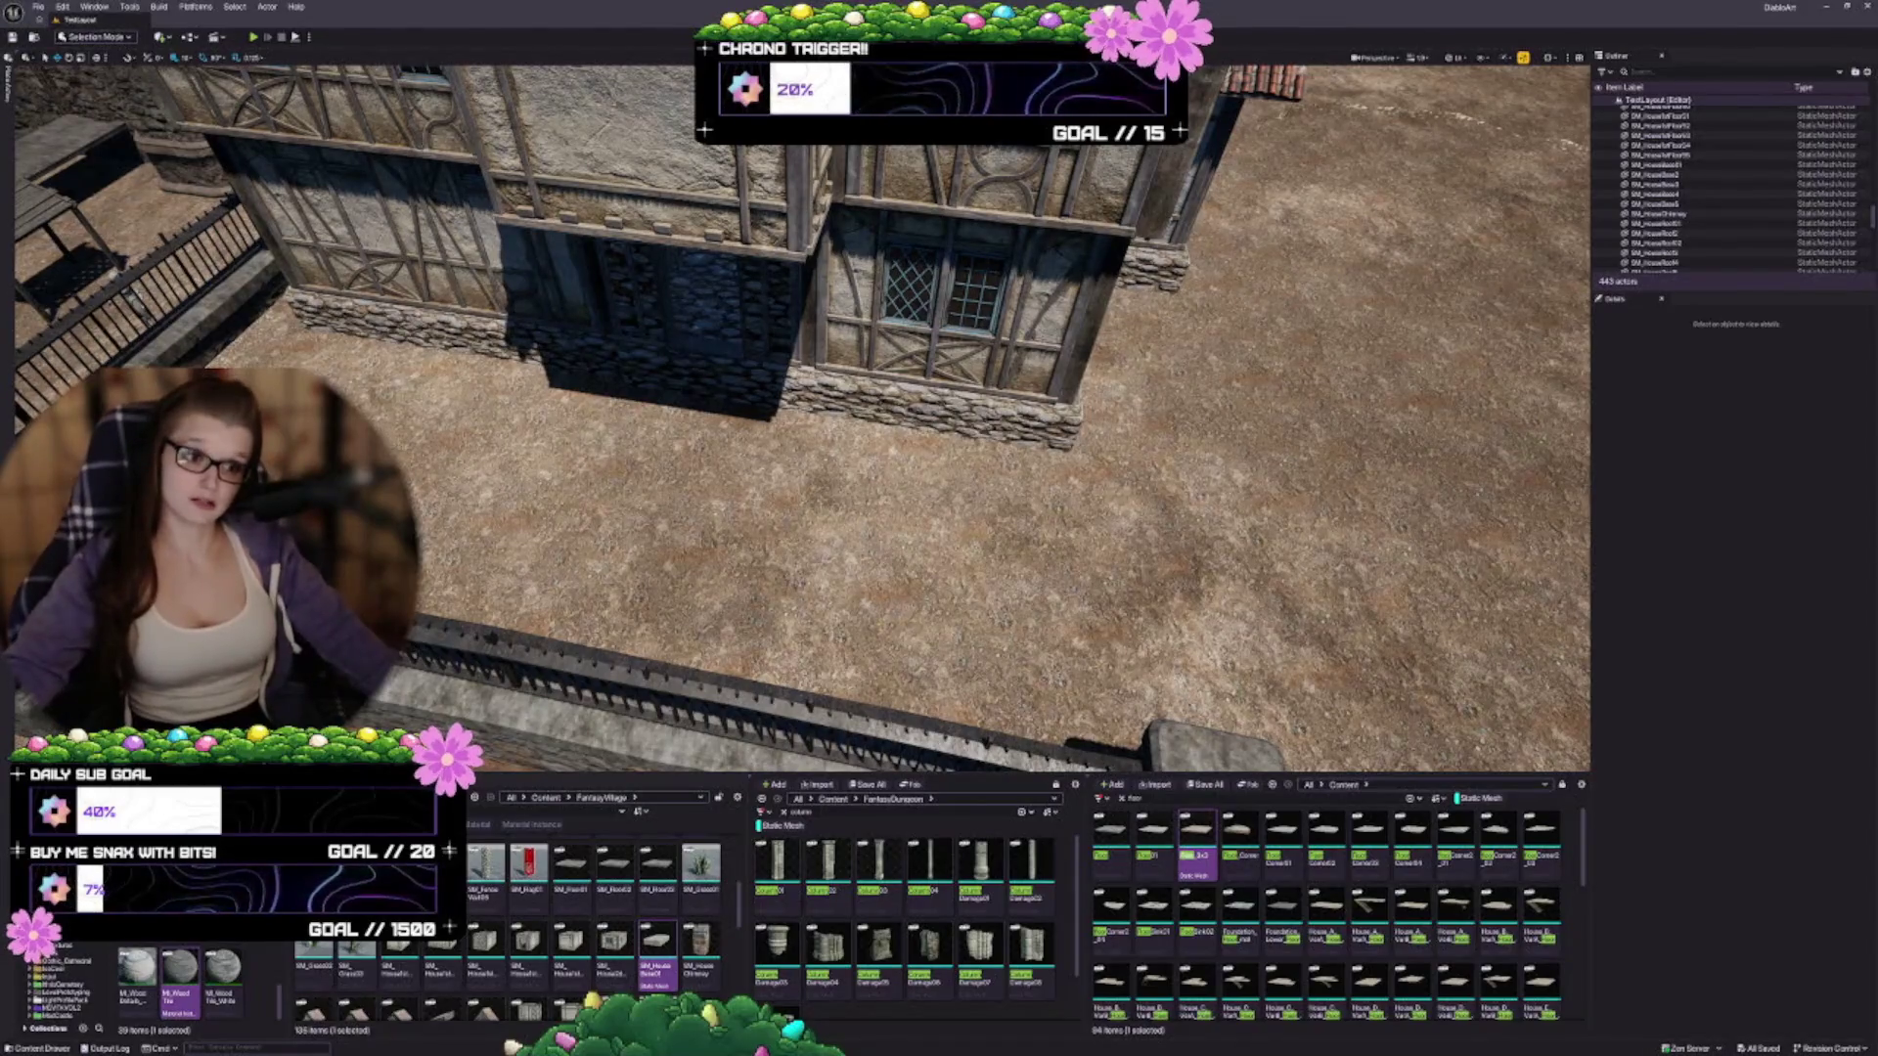
Fly the camera from the timber house to a close view of the fence corner's gravel floor
{"action": "mouse_move", "coordinate": [802, 420]}
{"action": "left_mouse_down"}
{"action": "mouse_move", "coordinate": [802, 459]}
{"action": "mouse_move", "coordinate": [949, 440]}
{"action": "mouse_move", "coordinate": [1017, 464]}
{"action": "left_mouse_up"}
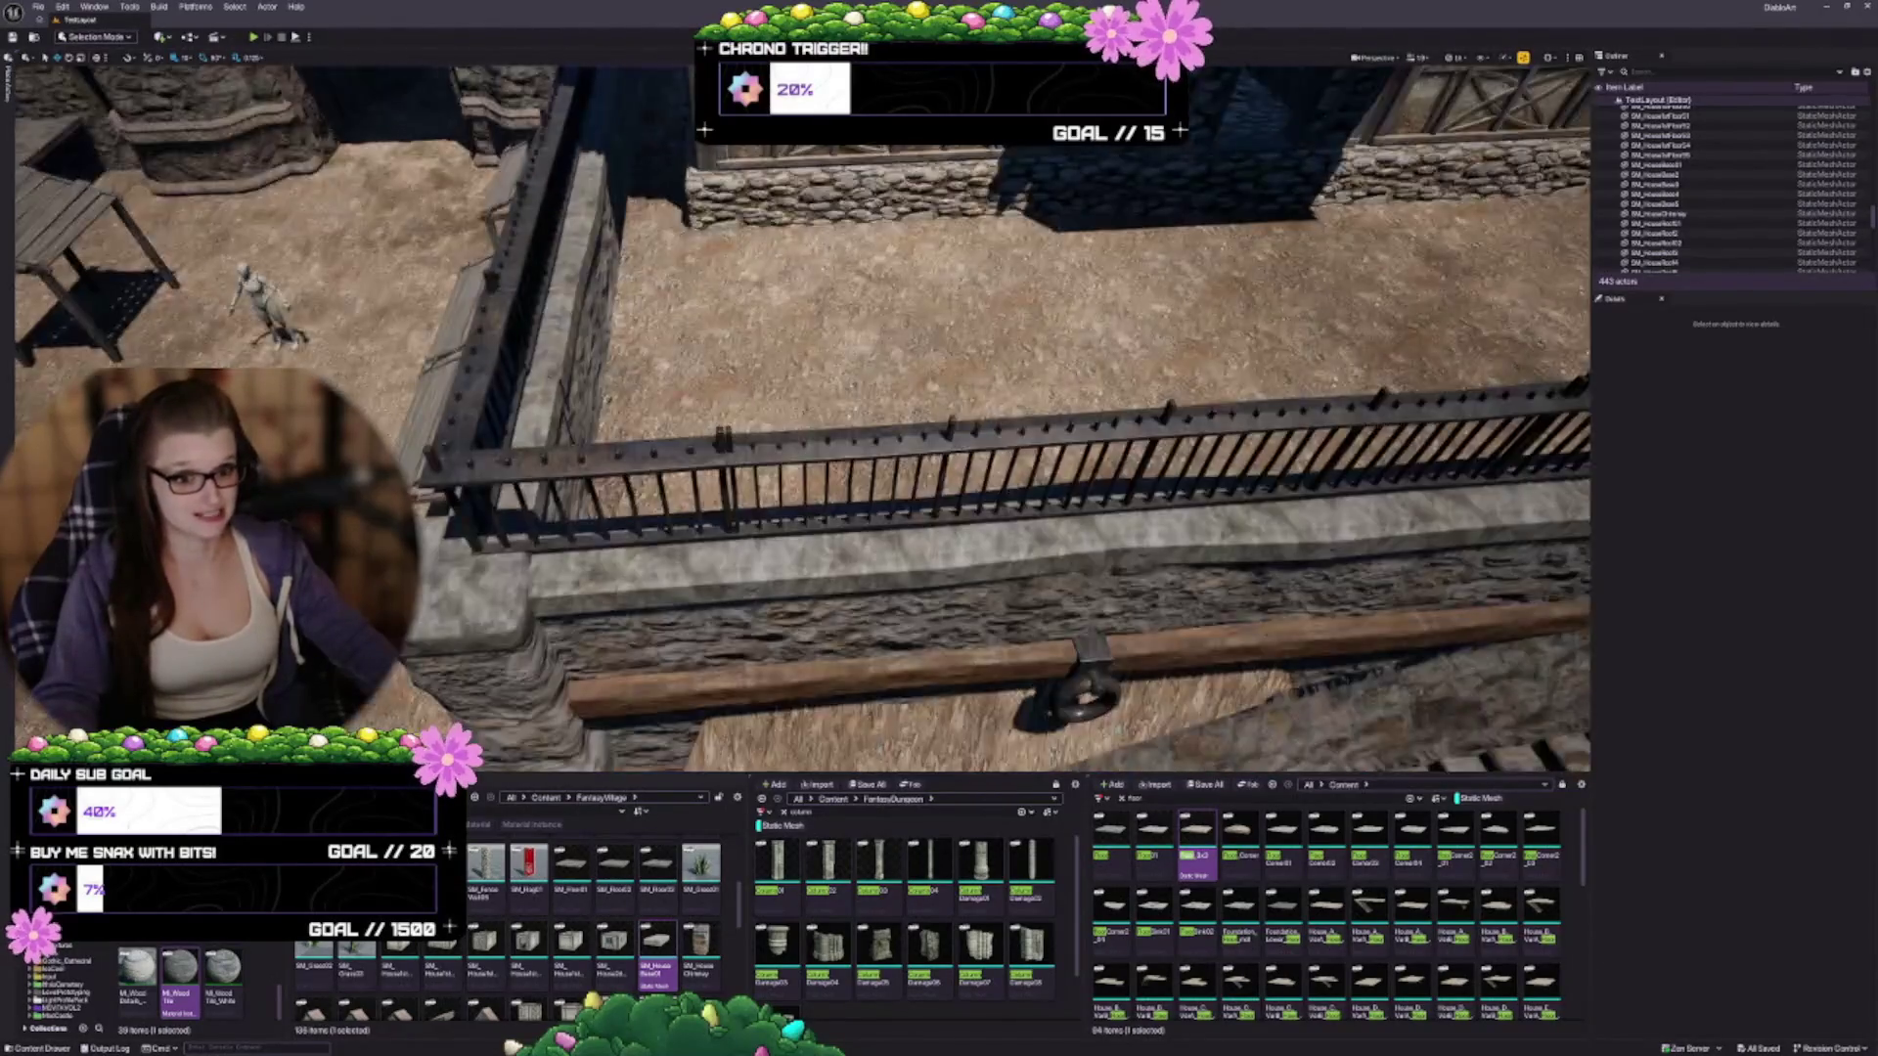
{"action": "left_click_drag", "start_coordinate": [679, 539], "coordinate": [738, 526]}
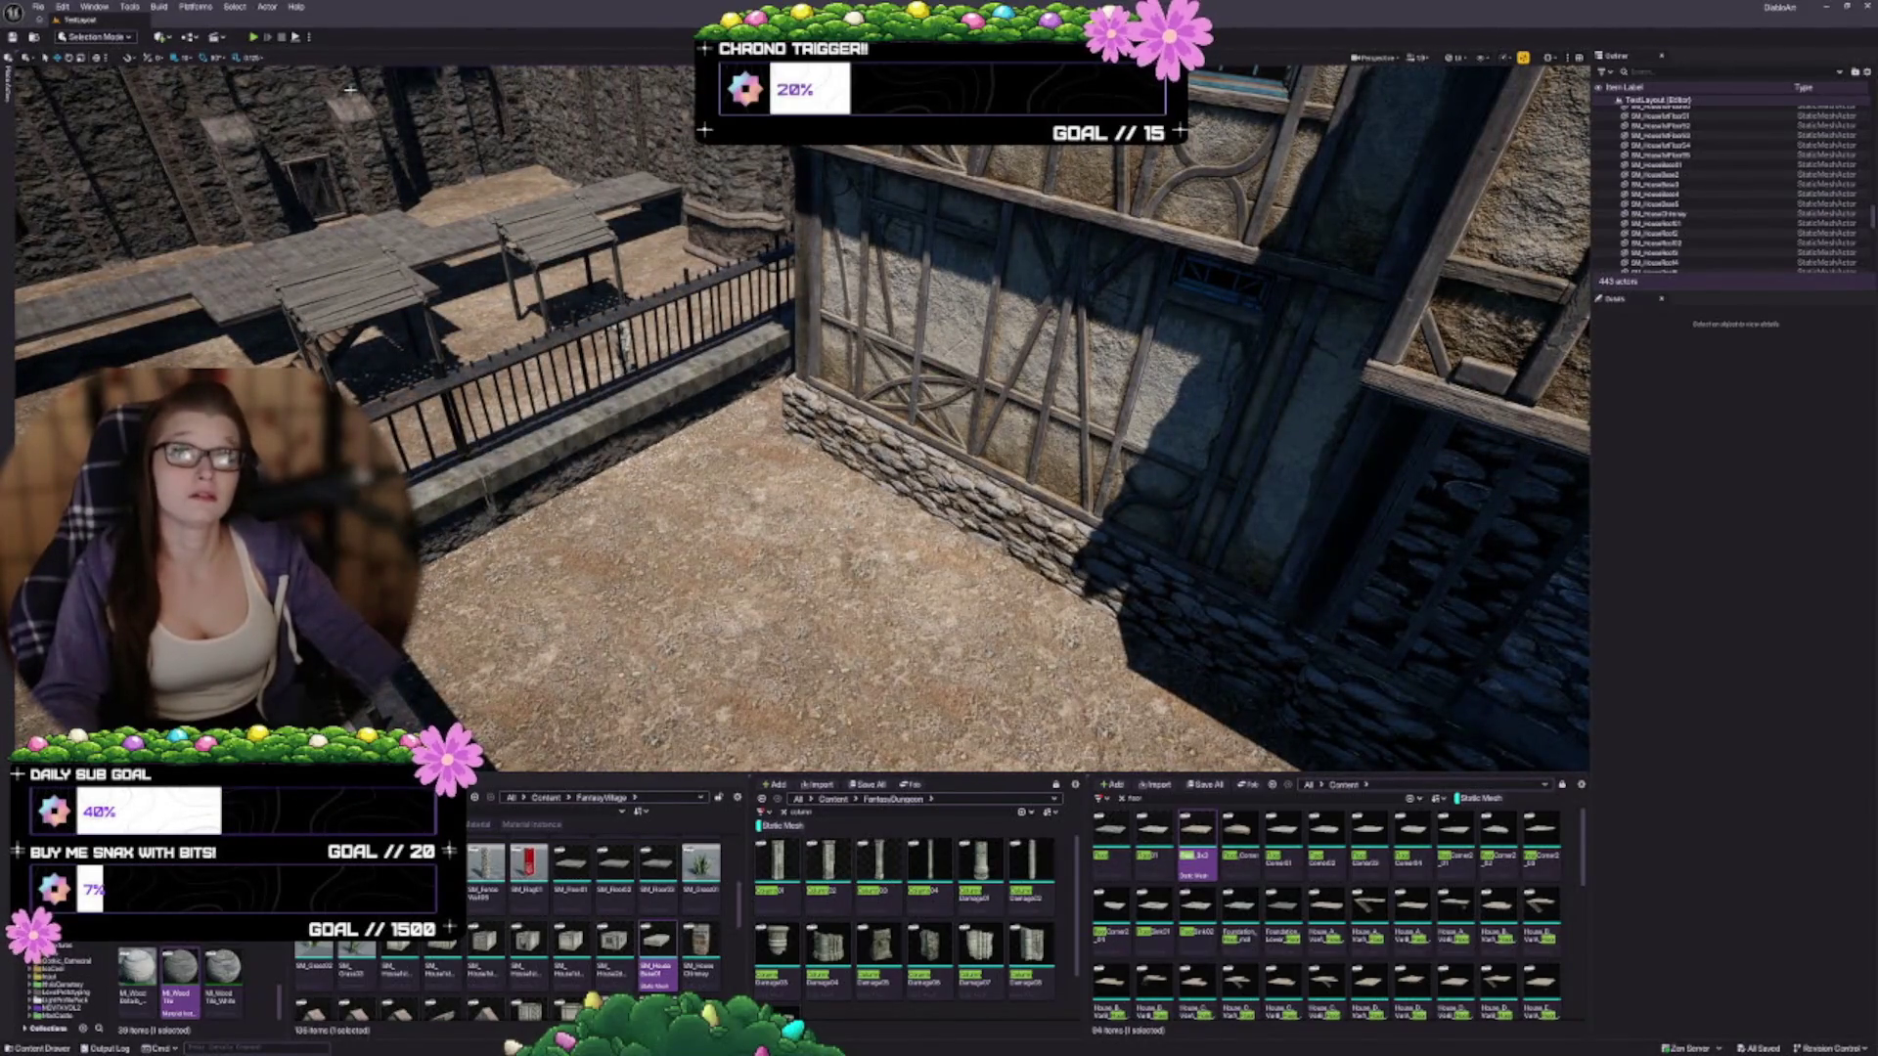
{"action": "left_click_drag", "start_coordinate": [739, 526], "coordinate": [771, 508]}
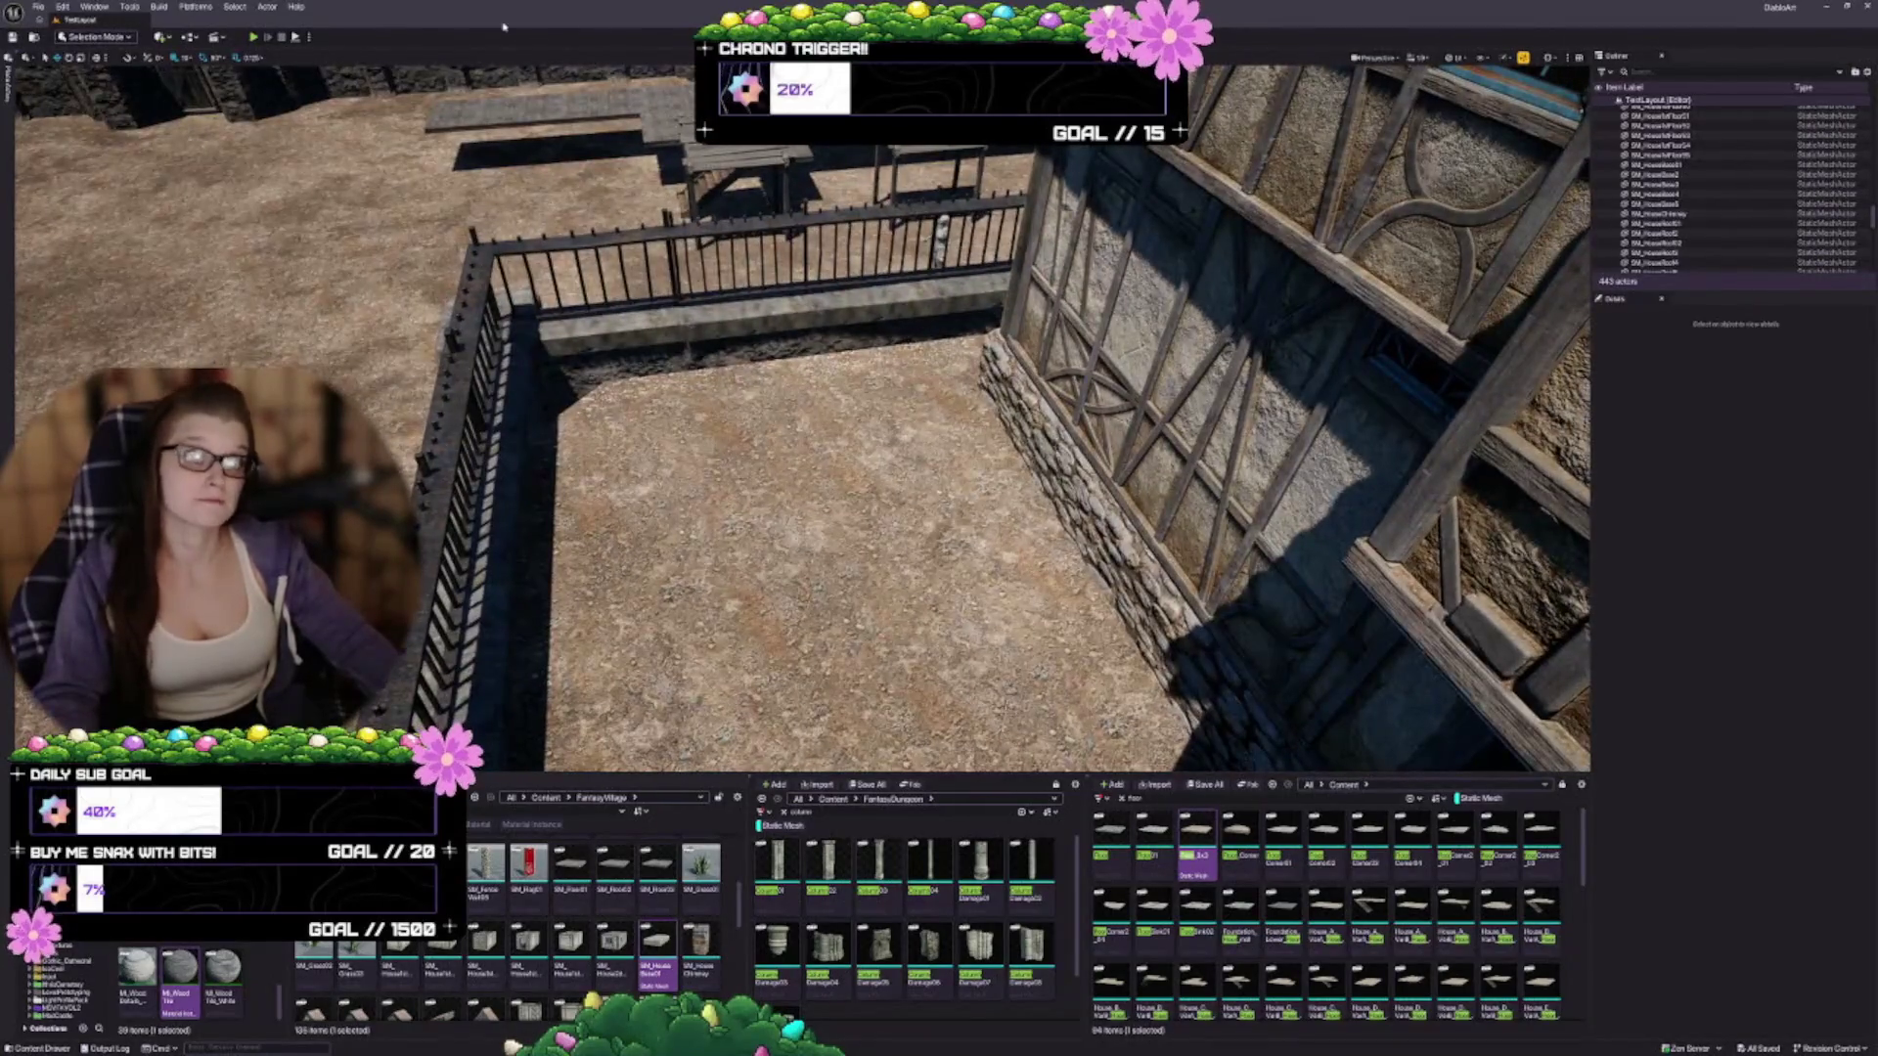
{"action": "mouse_move", "coordinate": [1062, 402]}
{"action": "left_mouse_down"}
{"action": "mouse_move", "coordinate": [1037, 408]}
{"action": "mouse_move", "coordinate": [1063, 402]}
{"action": "left_mouse_up"}
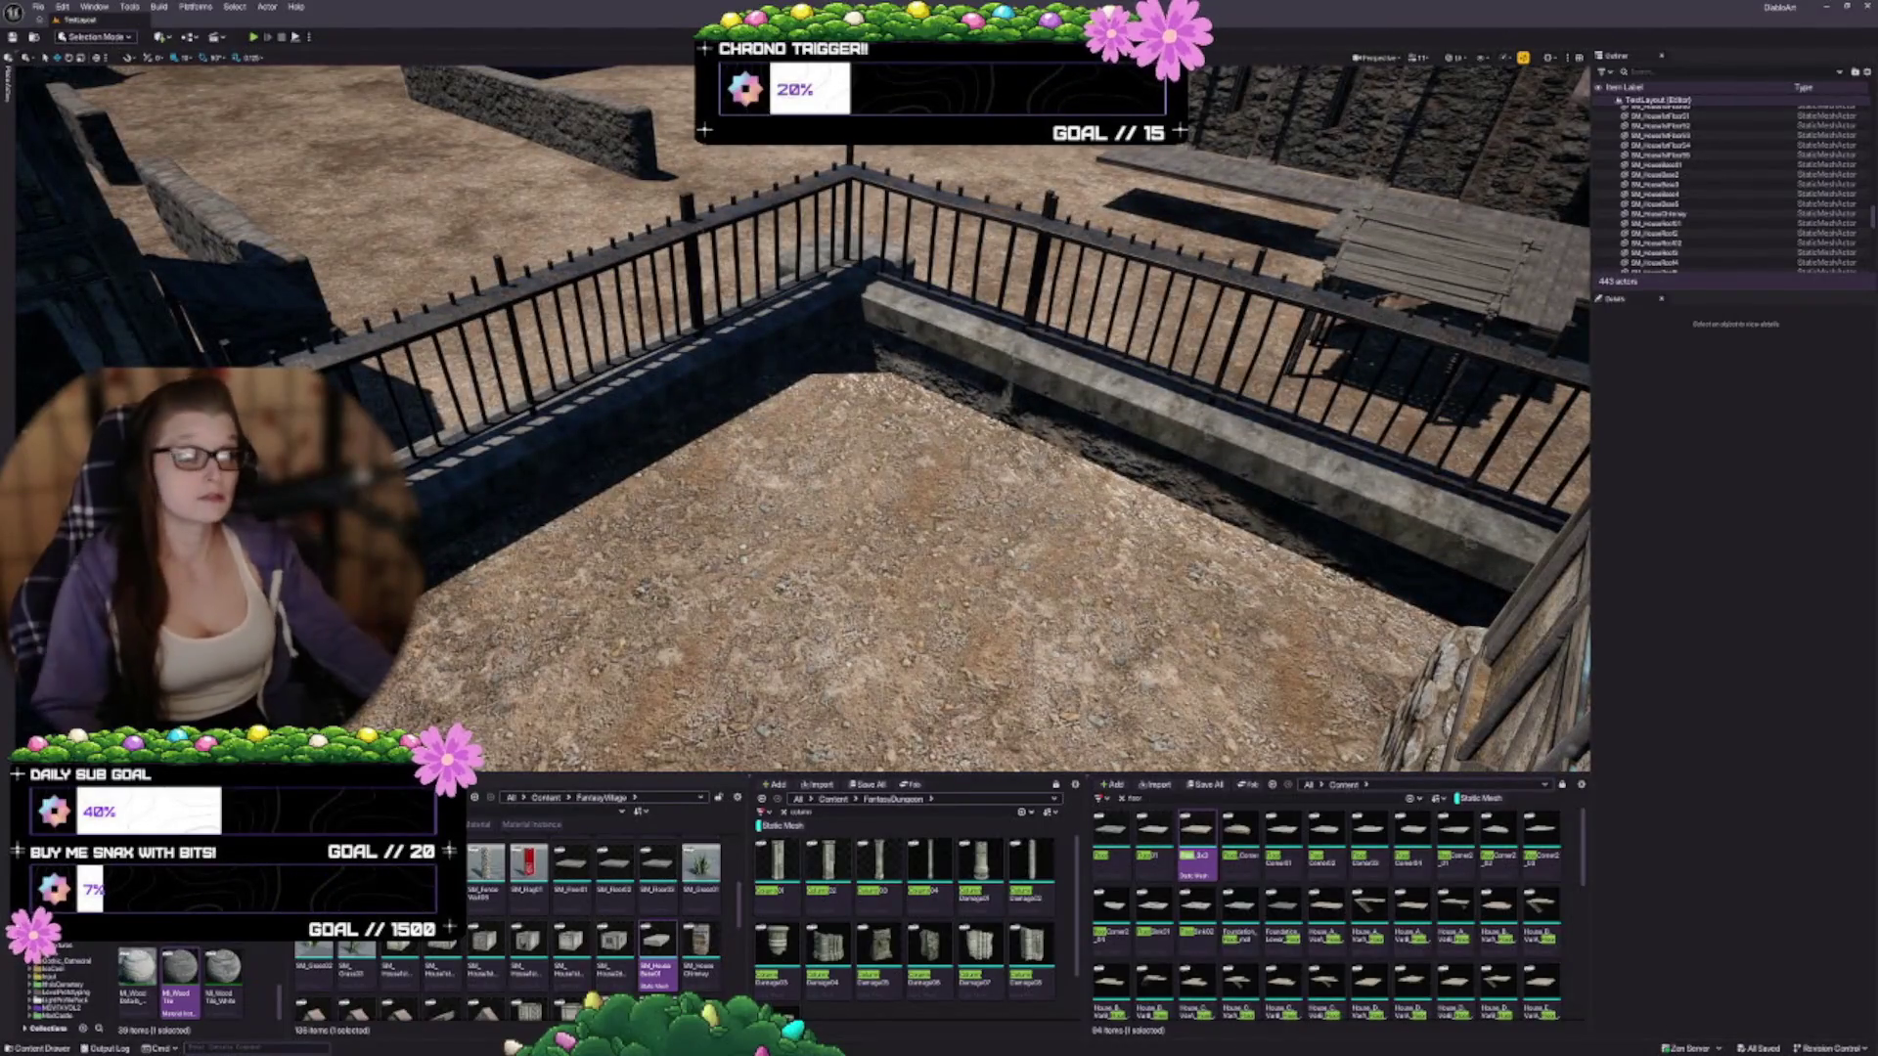
{"action": "mouse_move", "coordinate": [1063, 402]}
{"action": "left_mouse_down"}
{"action": "mouse_move", "coordinate": [1062, 362]}
{"action": "mouse_move", "coordinate": [1062, 401]}
{"action": "left_mouse_up"}
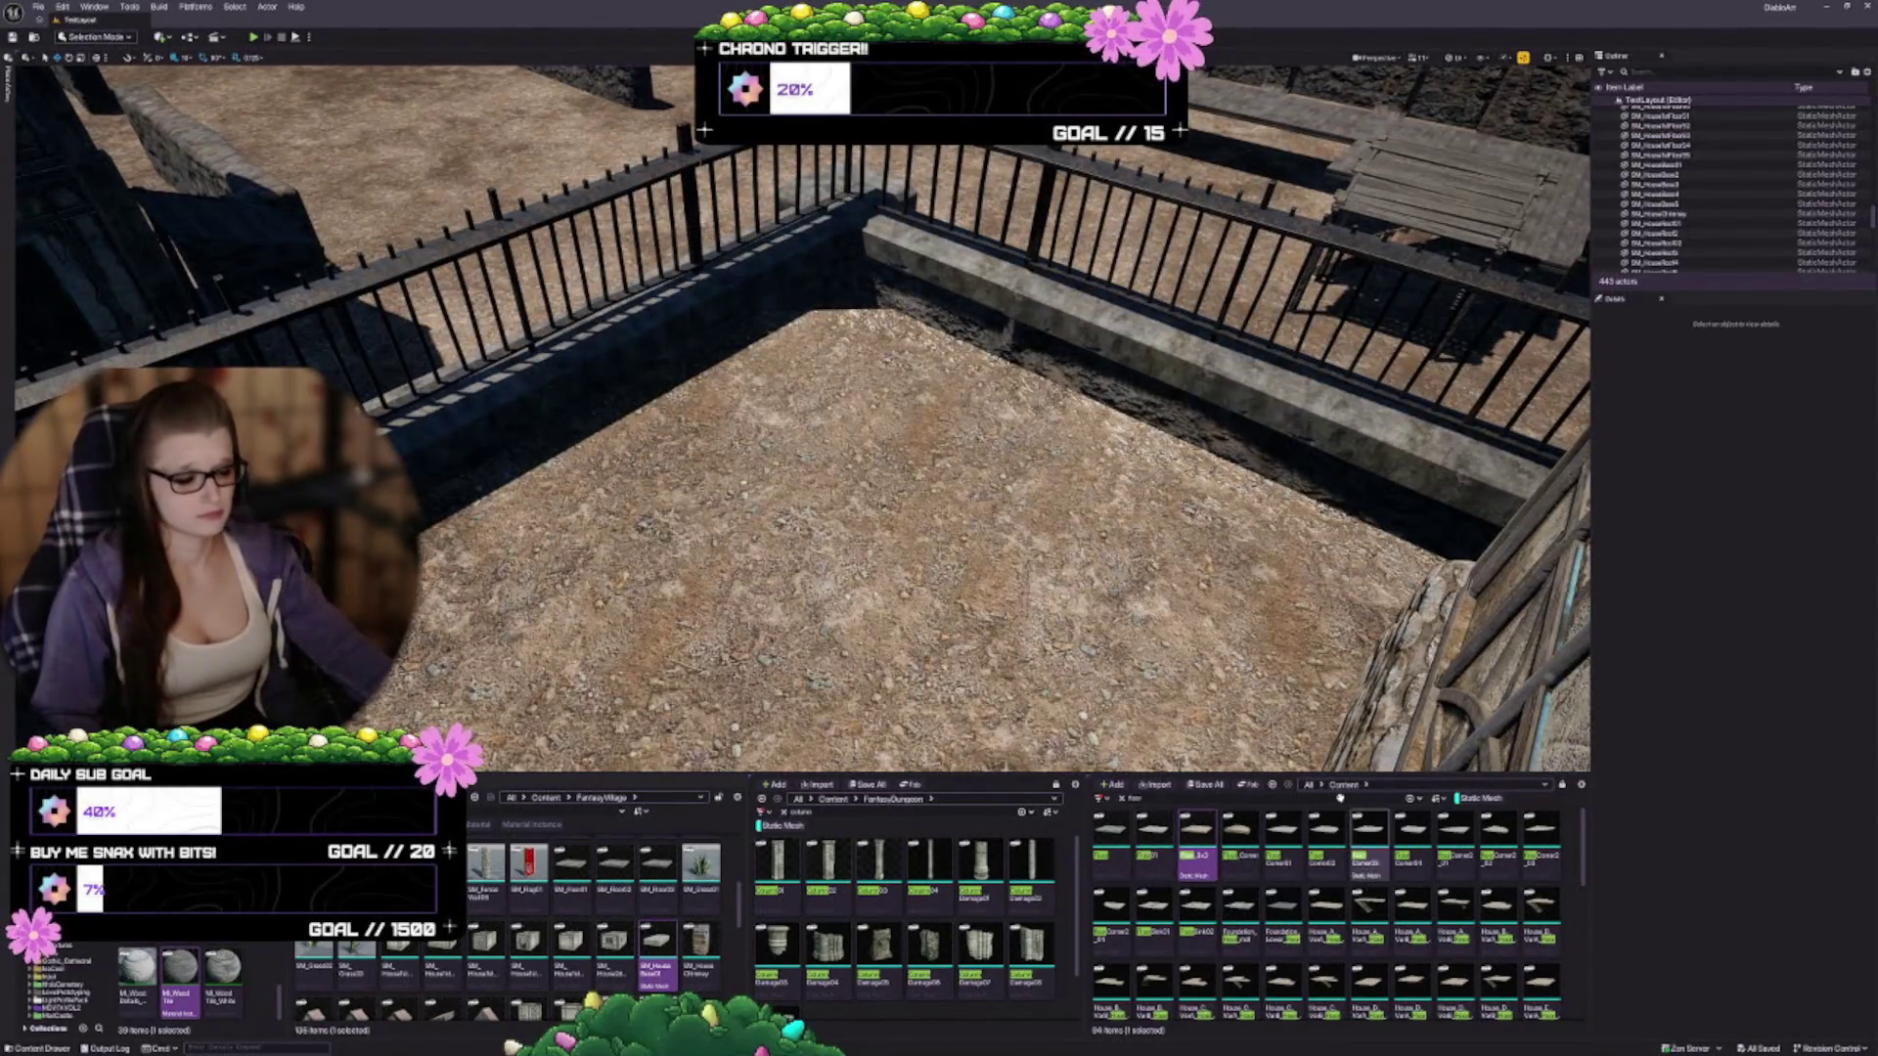
{"action": "left_click", "coordinate": [1134, 798]}
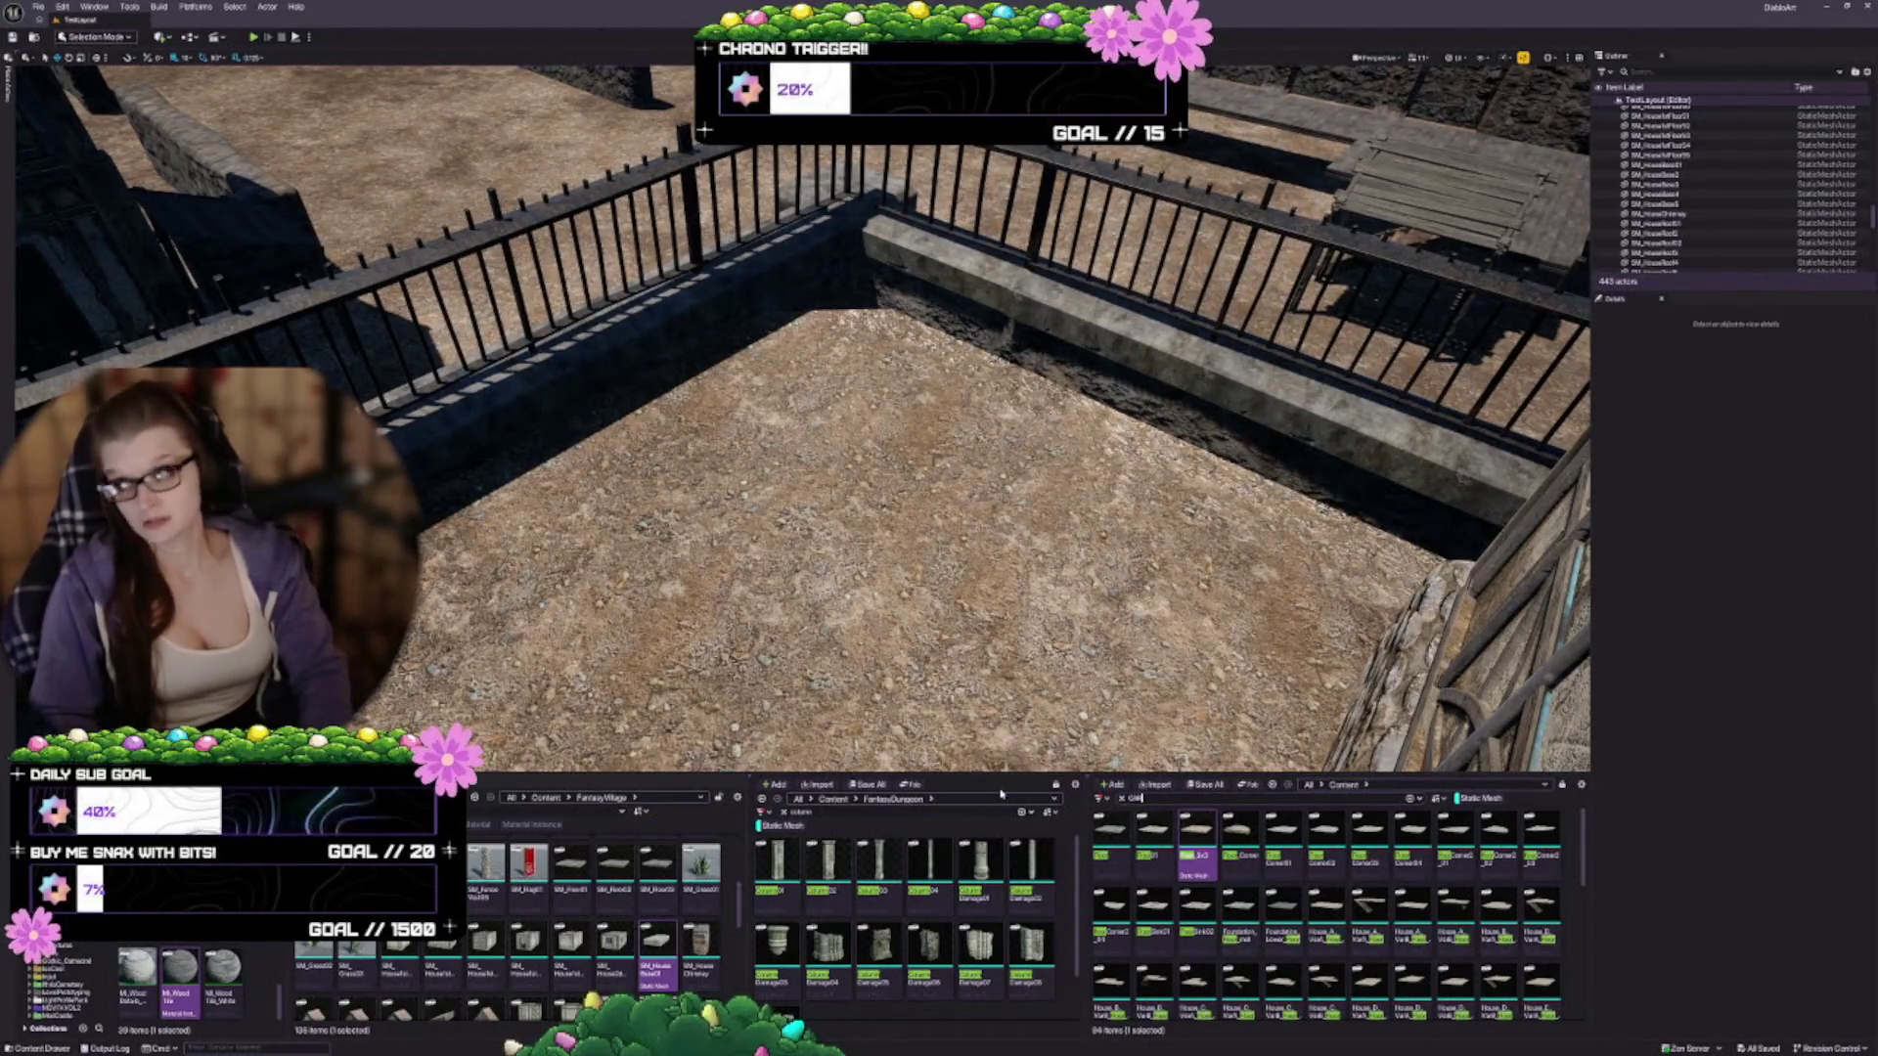
Search 'cart', drop SM_wood_cart_A onto the enclosure's dirt floor, and focus on it
{"action": "type", "text": "cart"}
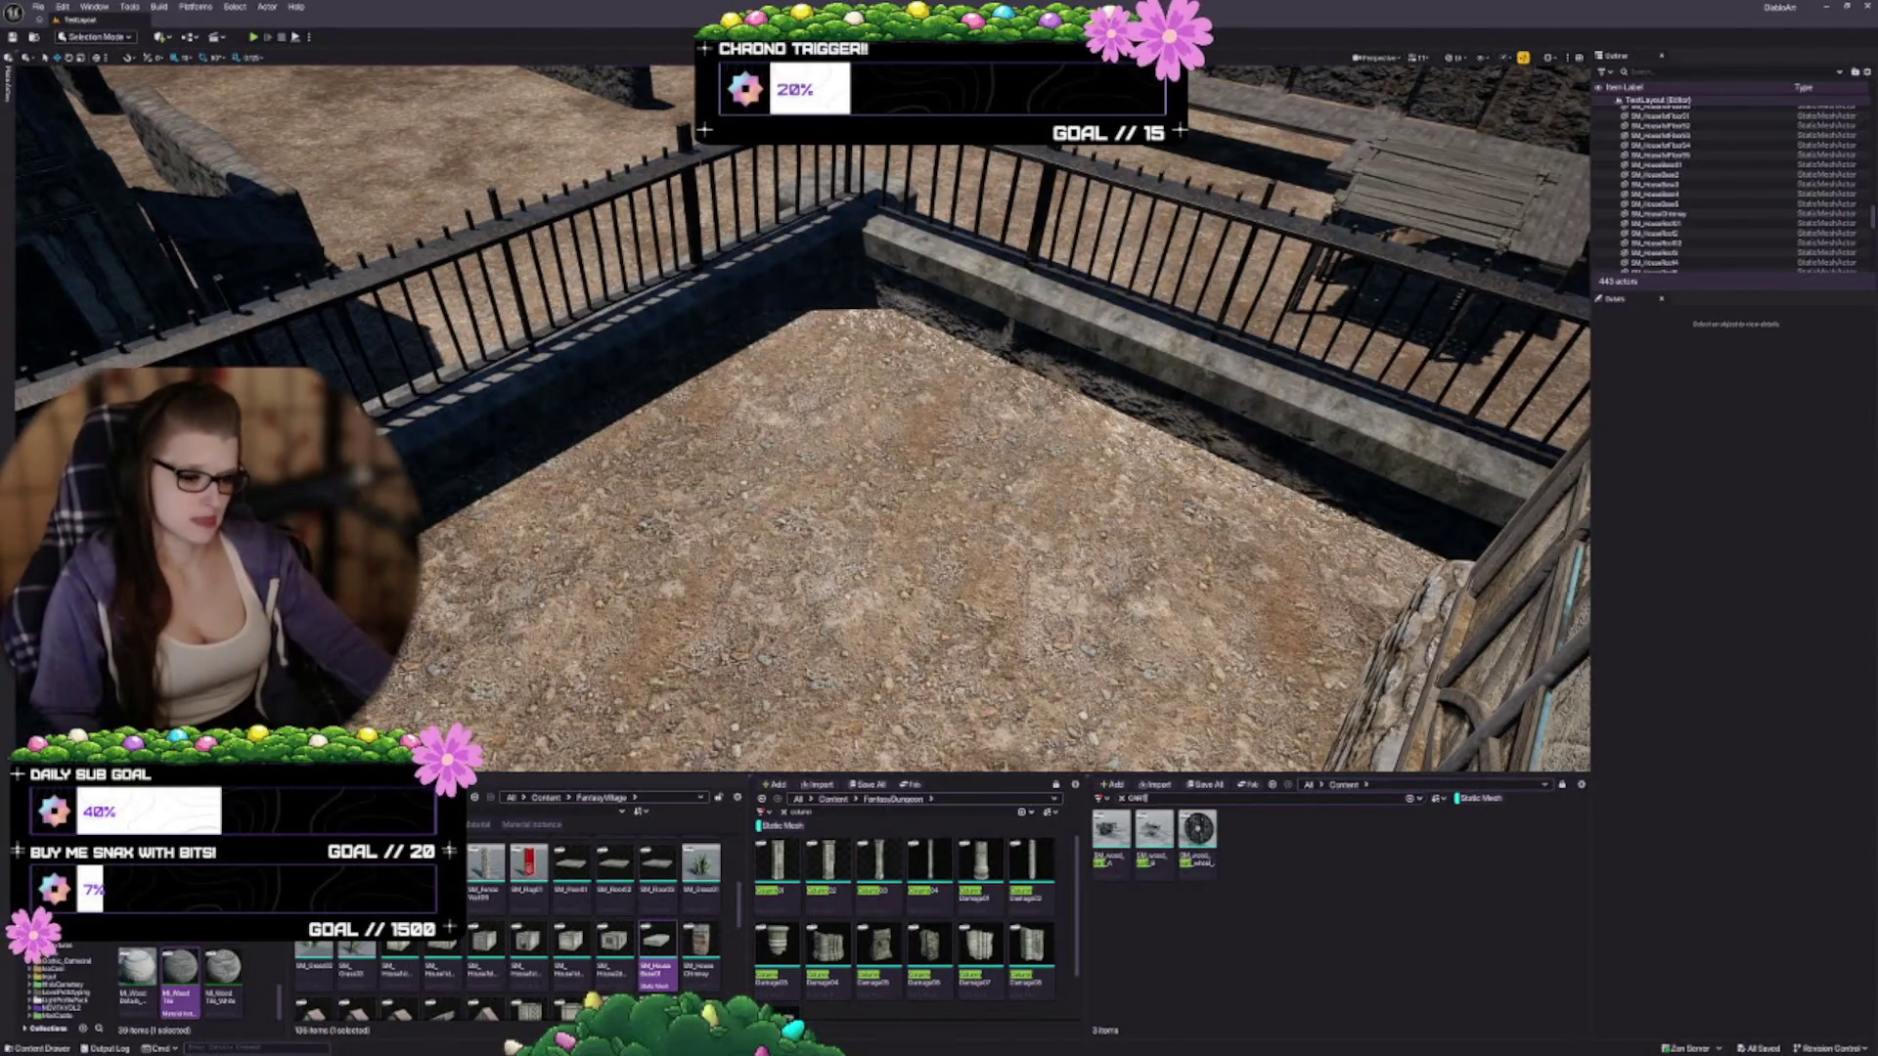
{"action": "scroll", "coordinate": [1000, 670], "scroll_direction": "up", "scroll_amount": 3}
{"action": "mouse_move", "coordinate": [1111, 831]}
{"action": "left_mouse_down"}
{"action": "mouse_move", "coordinate": [783, 332]}
{"action": "mouse_move", "coordinate": [816, 356]}
{"action": "left_mouse_up"}
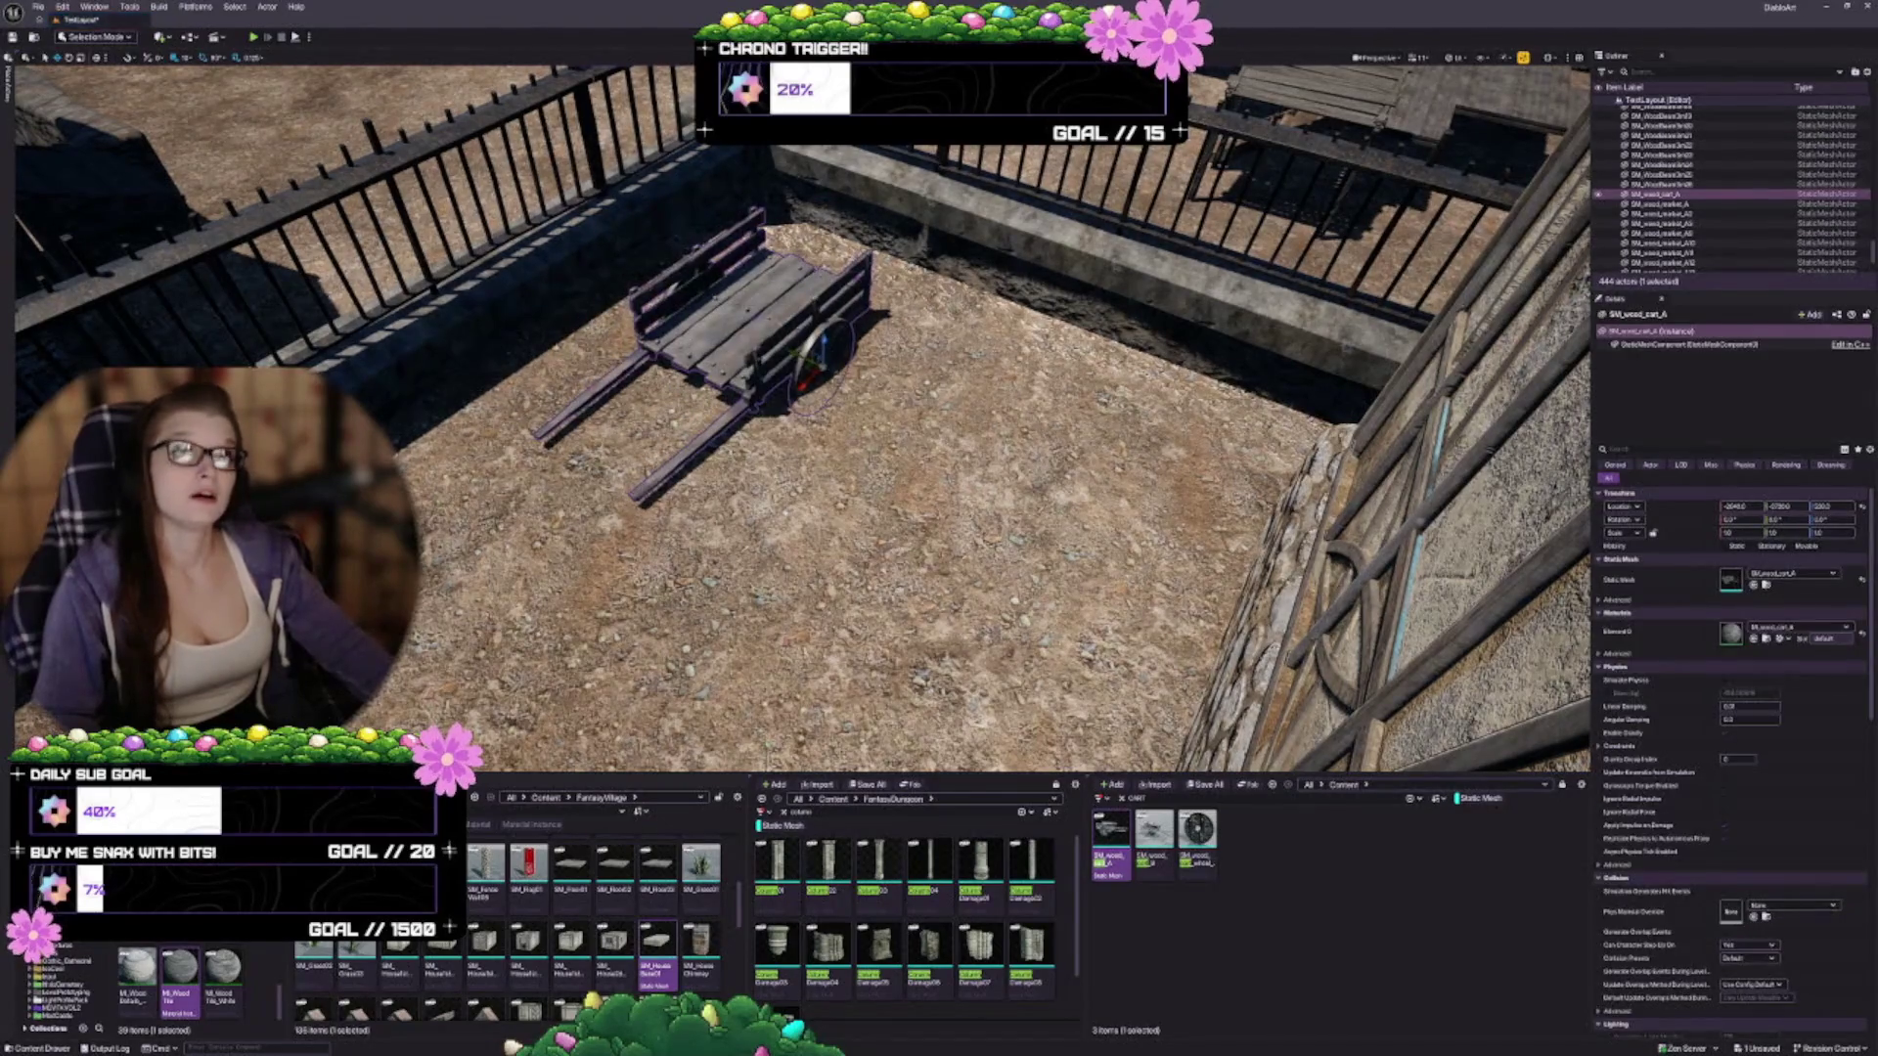
{"action": "key", "text": "f"}
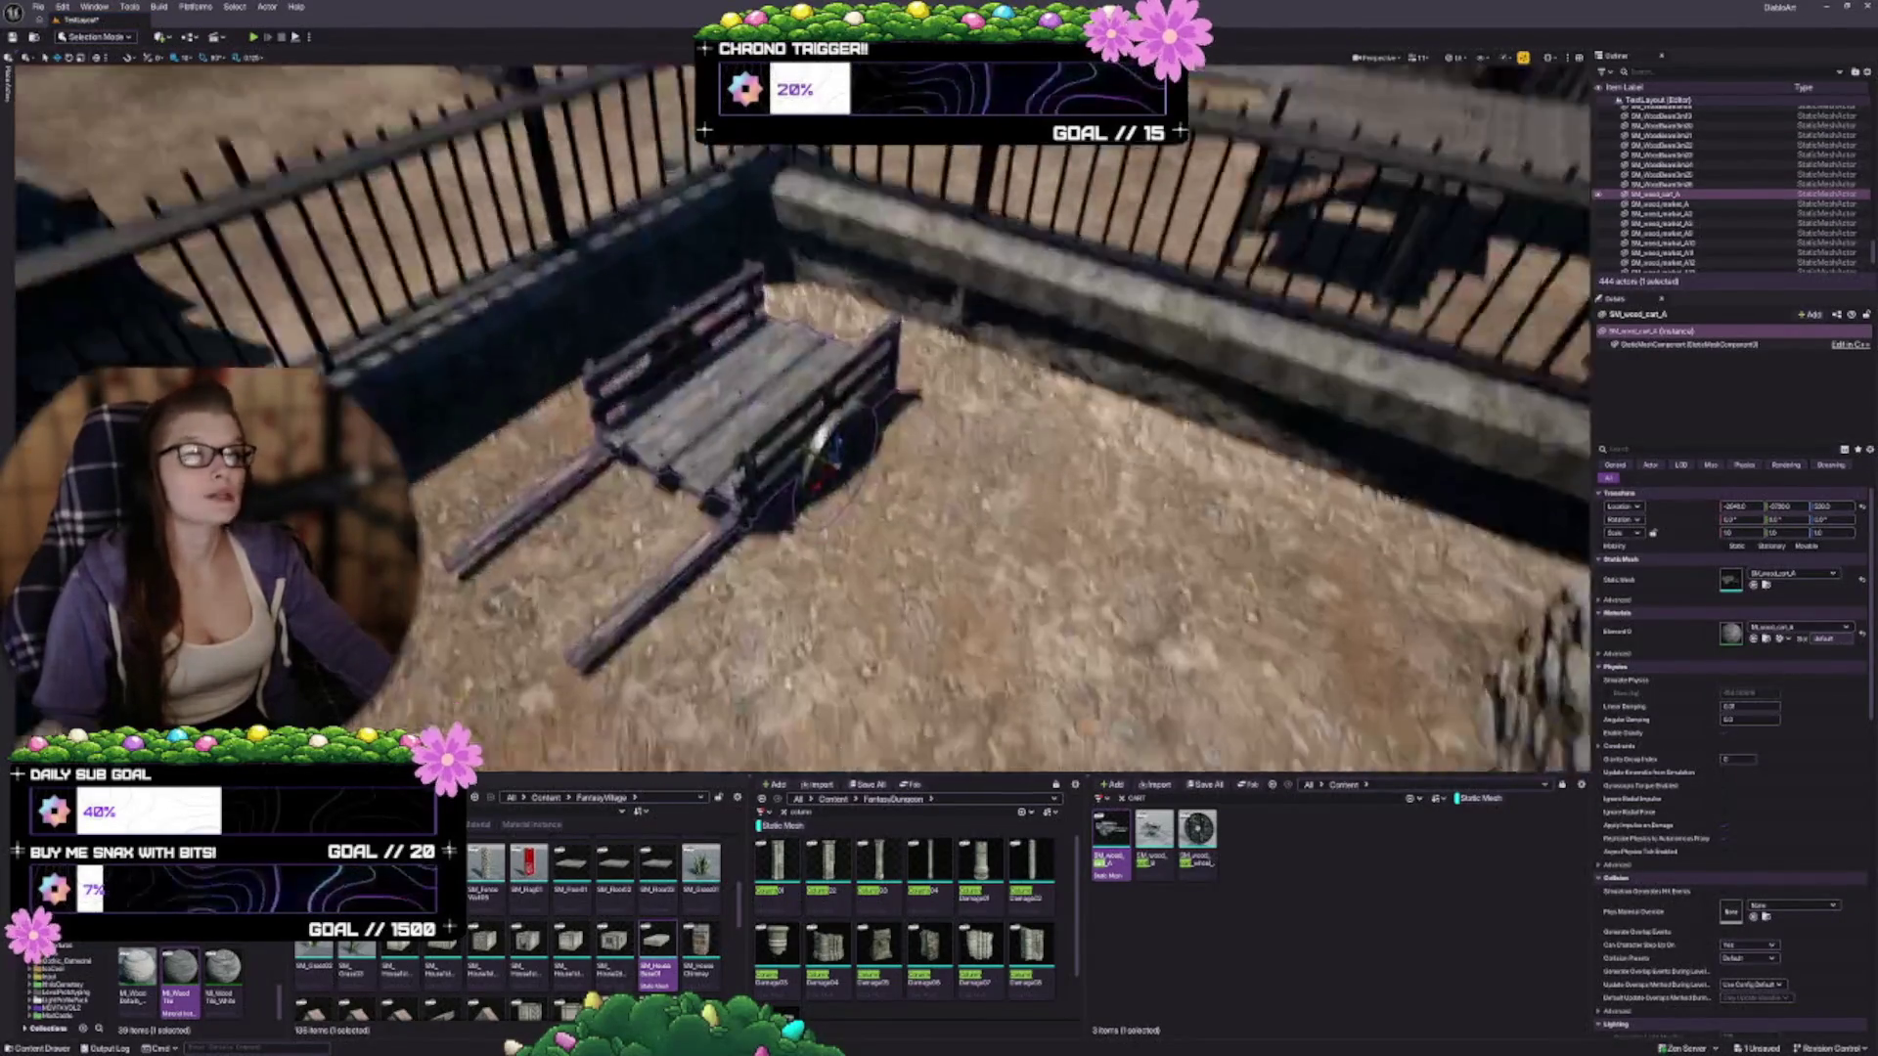